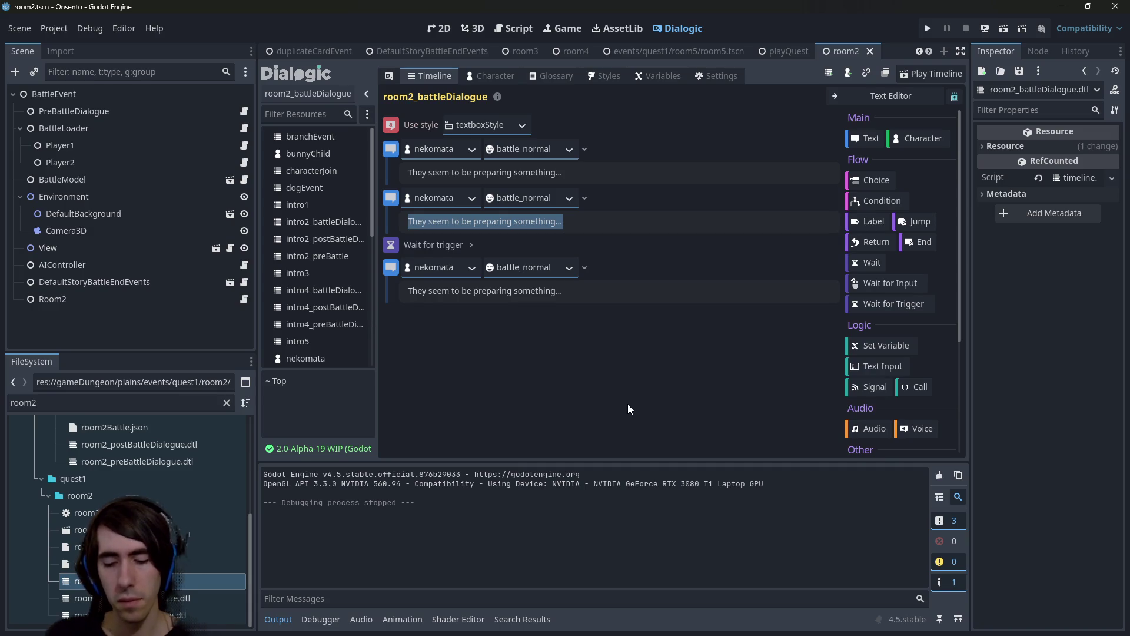
Retype nekomata's second line, replacing the 'gathering the wind power' wording with 'manipulating the wind! Be careful.'.
{"action": "type", "text": "Look, they are"}
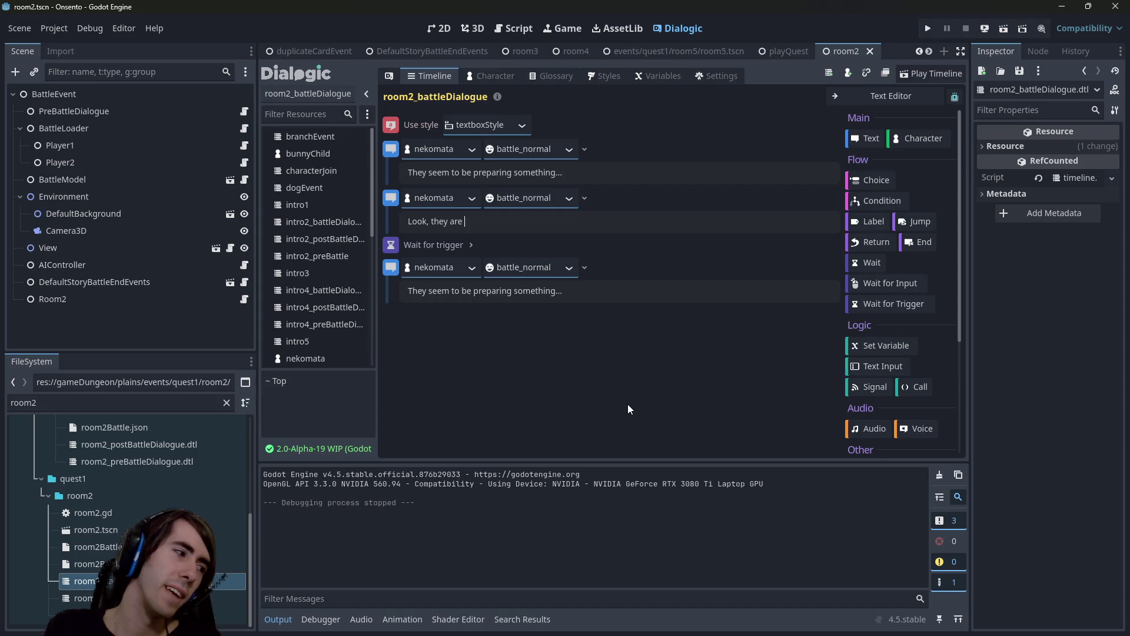
{"action": "type", "text": "gathering t"}
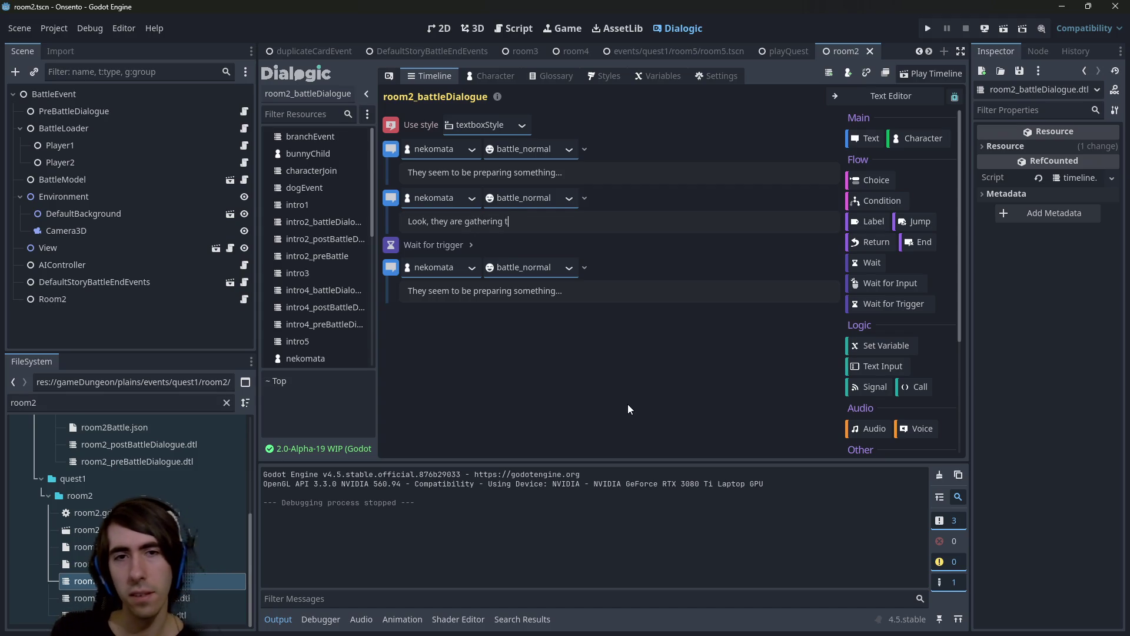
{"action": "type", "text": "he wind power!"}
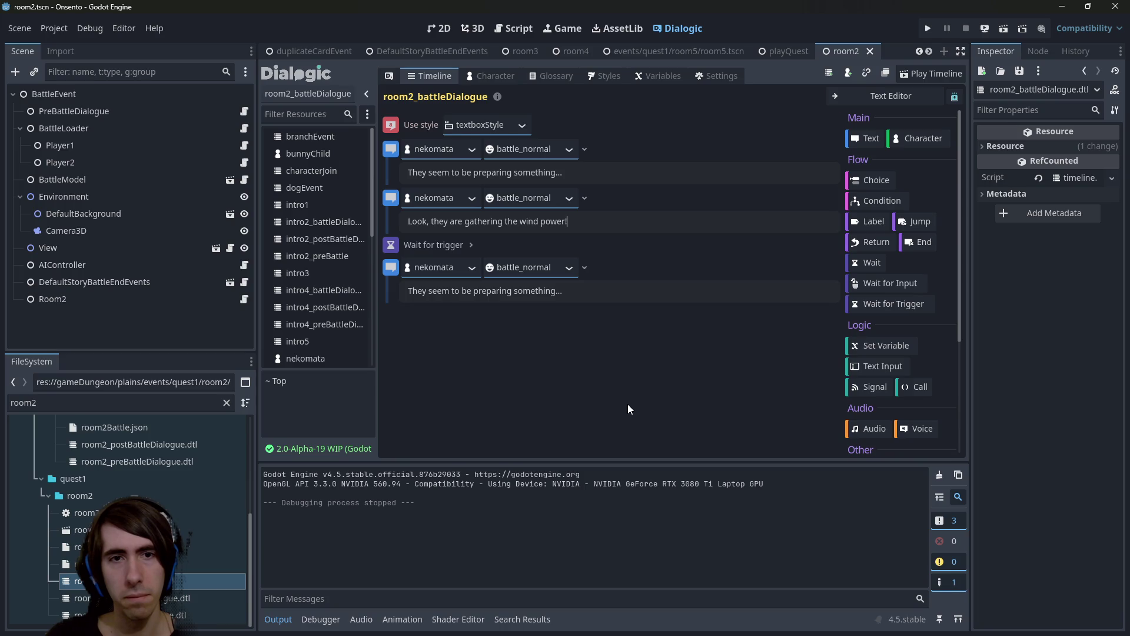
{"action": "key", "text": "ctrl+BackSpace"}
{"action": "key", "text": "ctrl+BackSpace"}
{"action": "key", "text": "ctrl+BackSpace"}
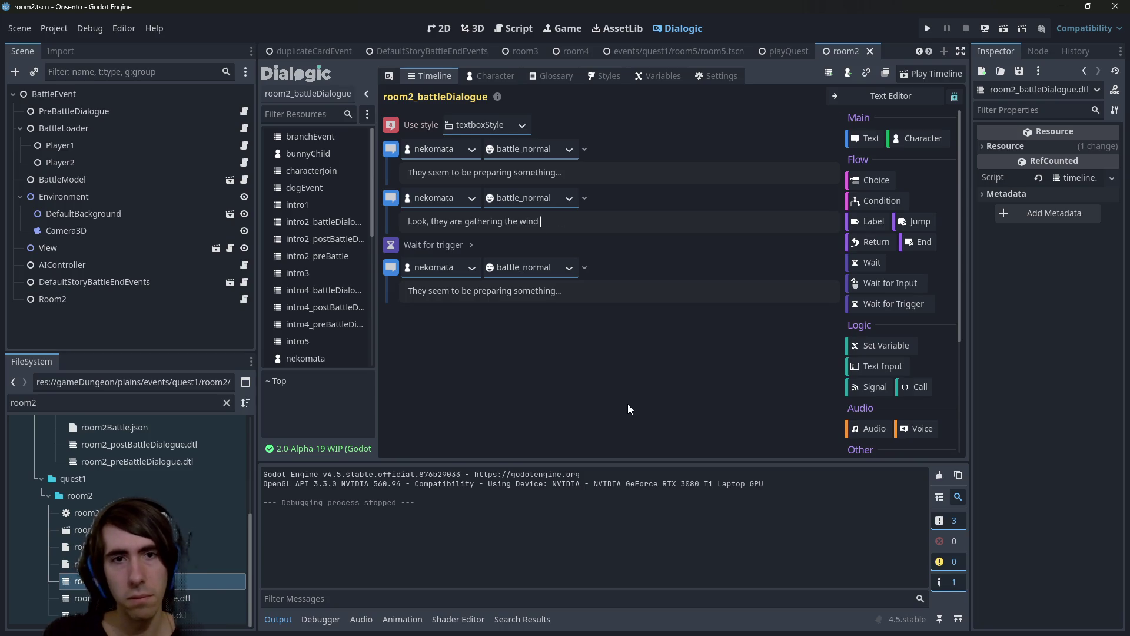
{"action": "type", "text": "manipulating the wind! "}
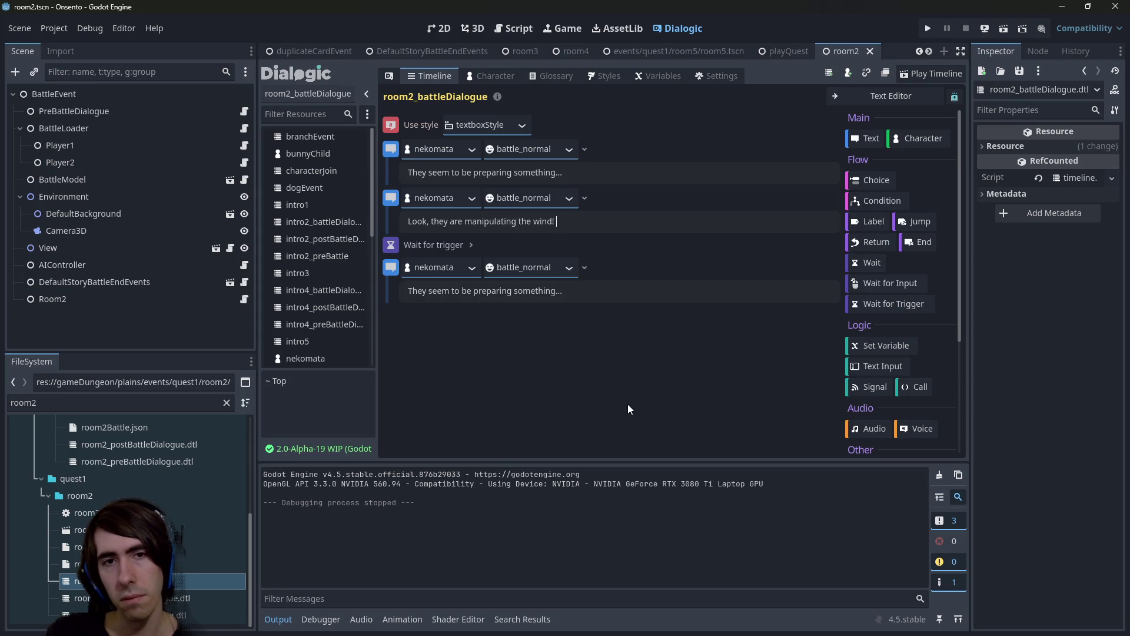
{"action": "type", "text": "Who"}
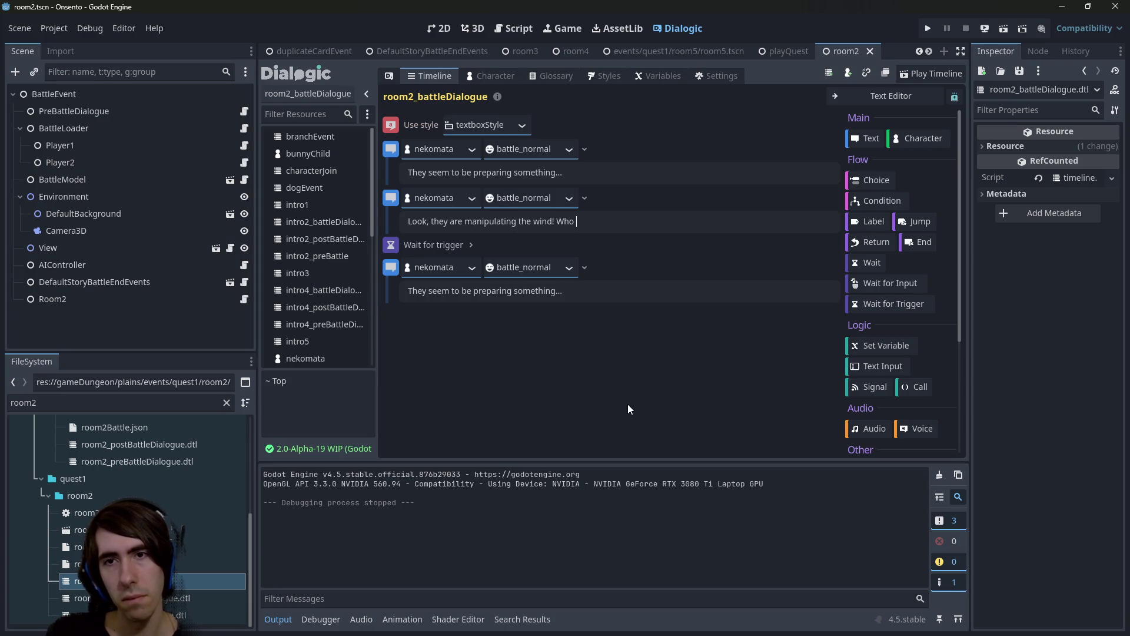
{"action": "key", "text": "BackSpace"}
{"action": "key", "text": "BackSpace"}
{"action": "key", "text": "BackSpace"}
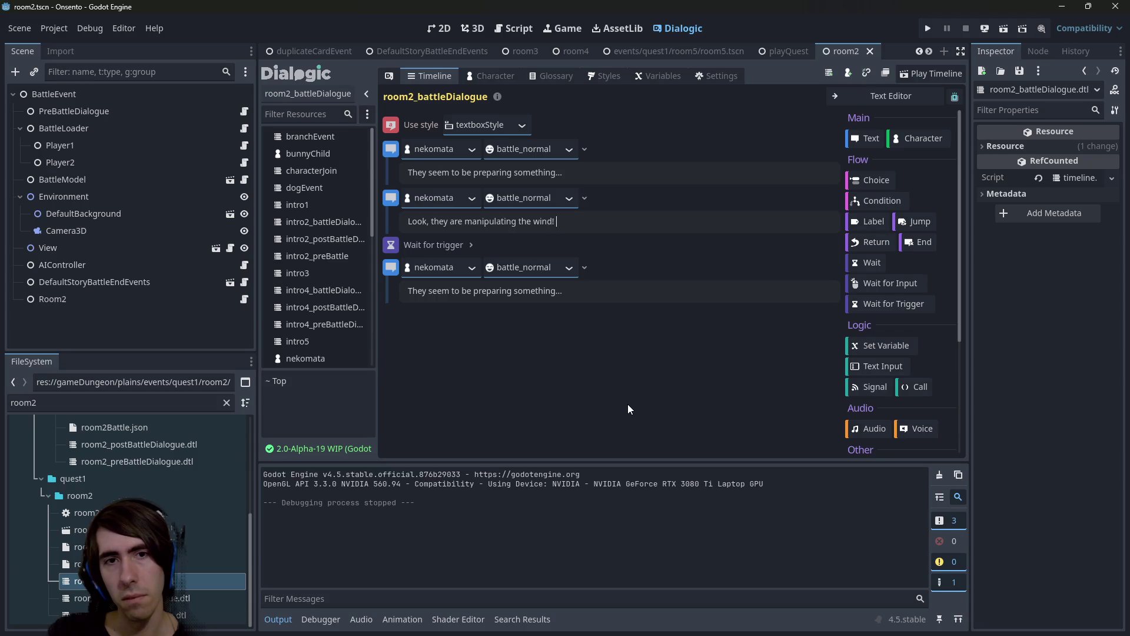
{"action": "type", "text": "Becareful."}
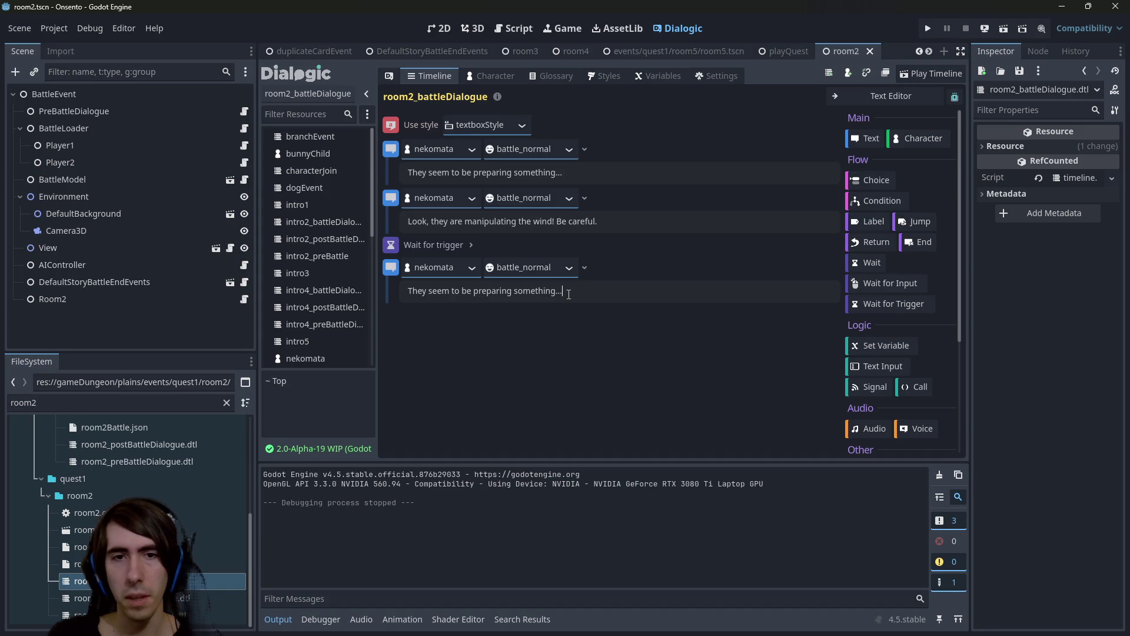
{"action": "right_click", "coordinate": [391, 245]}
Duplicate the Wait for trigger event above the second line, then search for the WaitForTrigger script.
{"action": "left_click", "coordinate": [412, 250]}
{"action": "left_click_drag", "start_coordinate": [392, 247], "coordinate": [400, 197]}
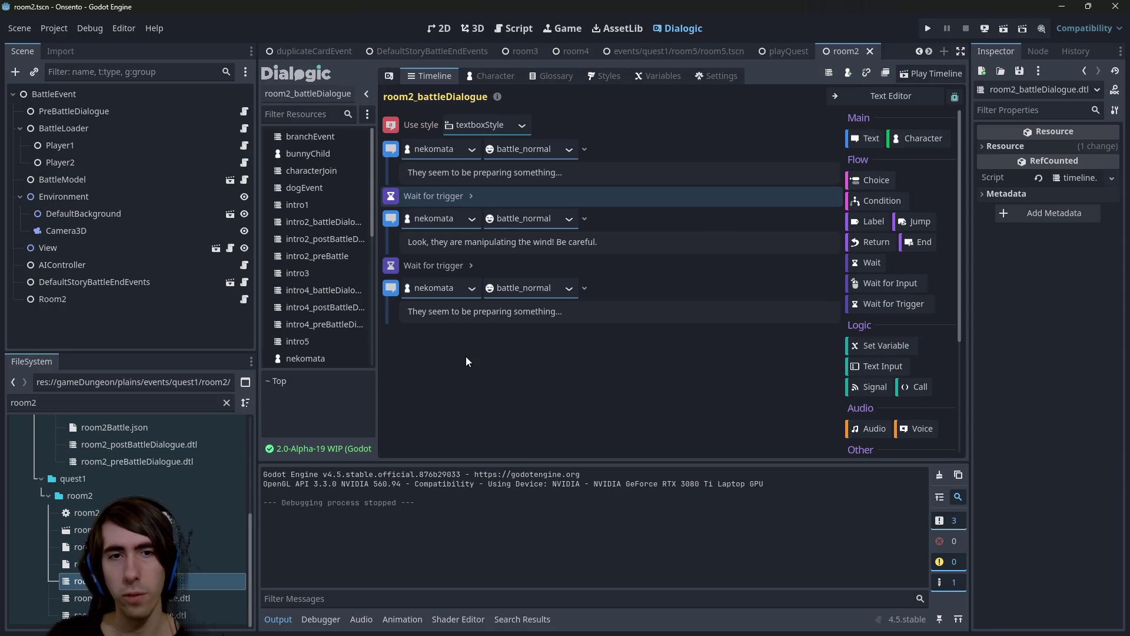
{"action": "key", "text": "ctrl+shift+f"}
{"action": "type", "text": "Wait"}
{"action": "key", "text": "shift+alt+o"}
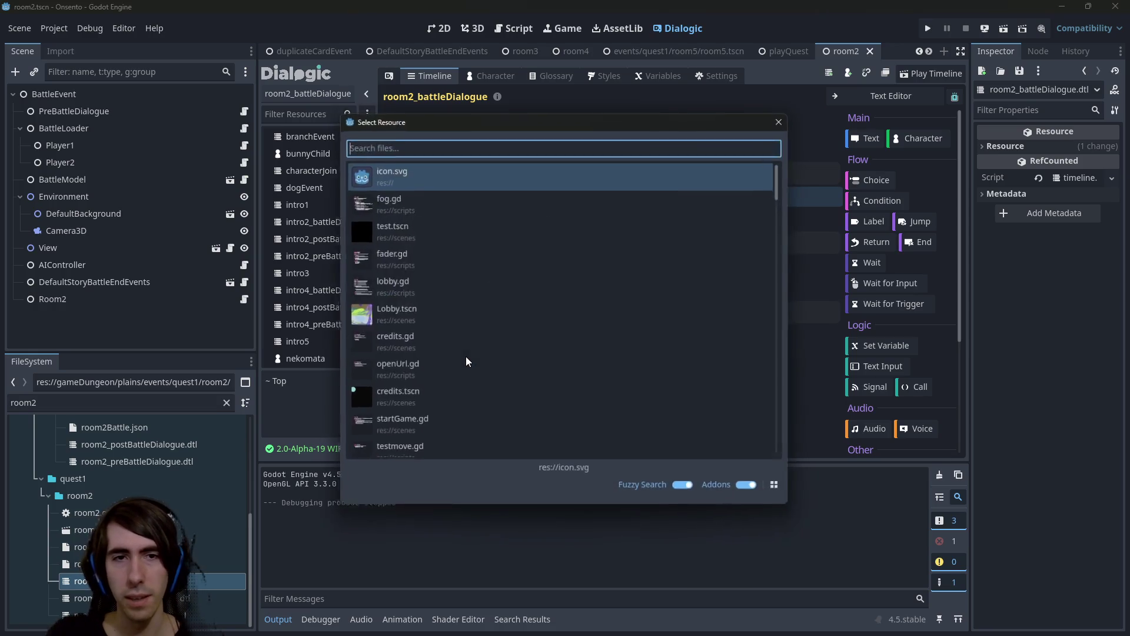
{"action": "type", "text": "WaitForTrigger"}
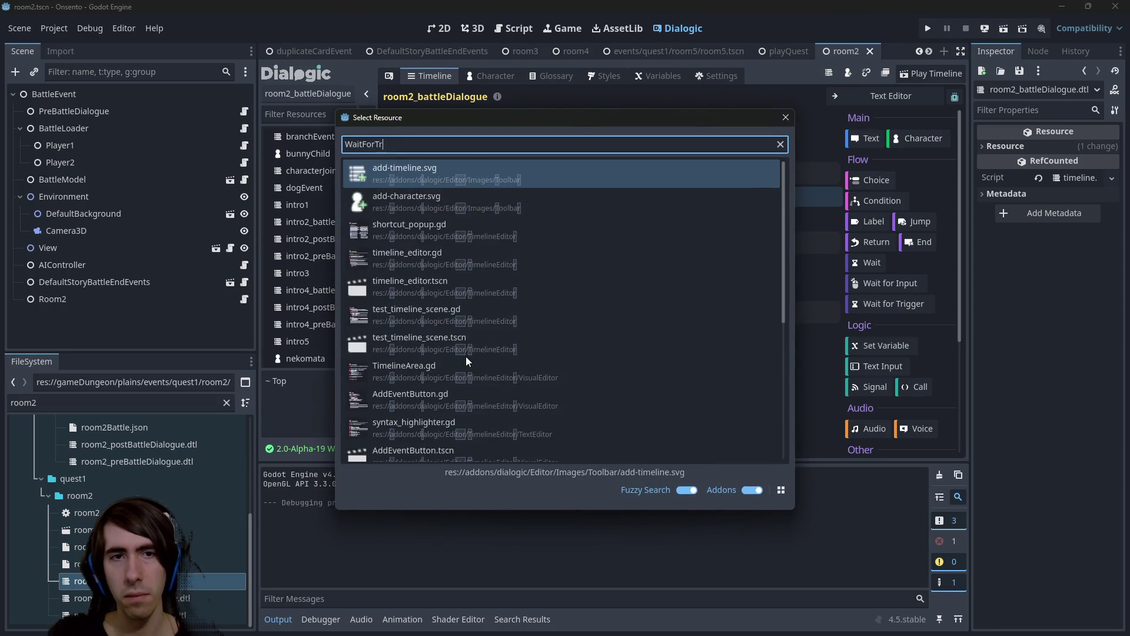
{"action": "key", "text": "Escape"}
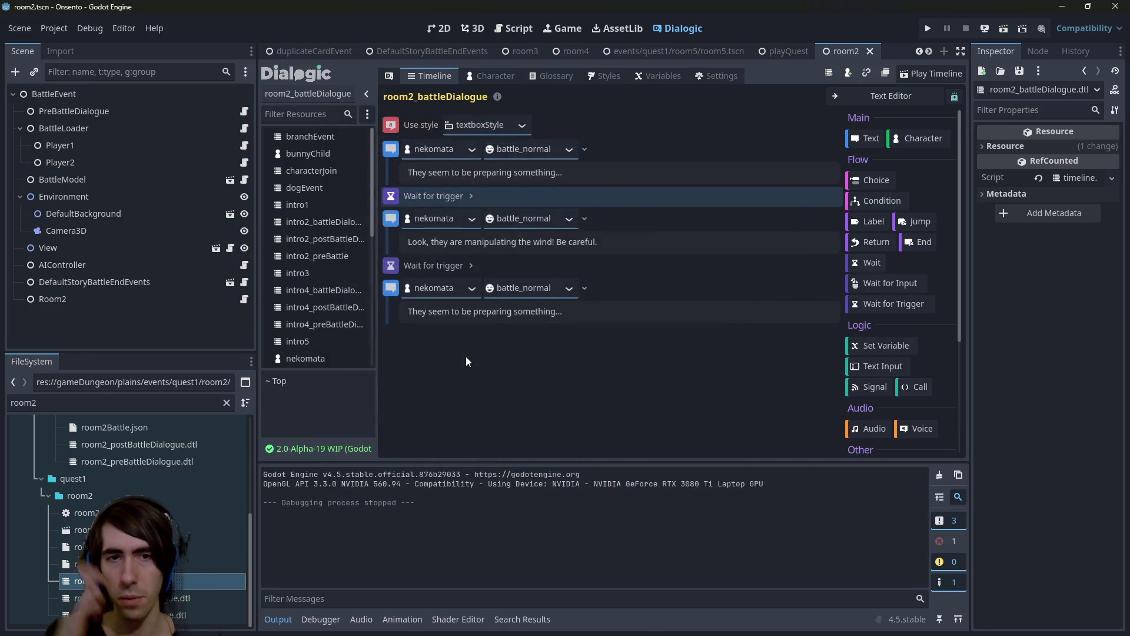
{"action": "double_click", "coordinate": [18, 402]}
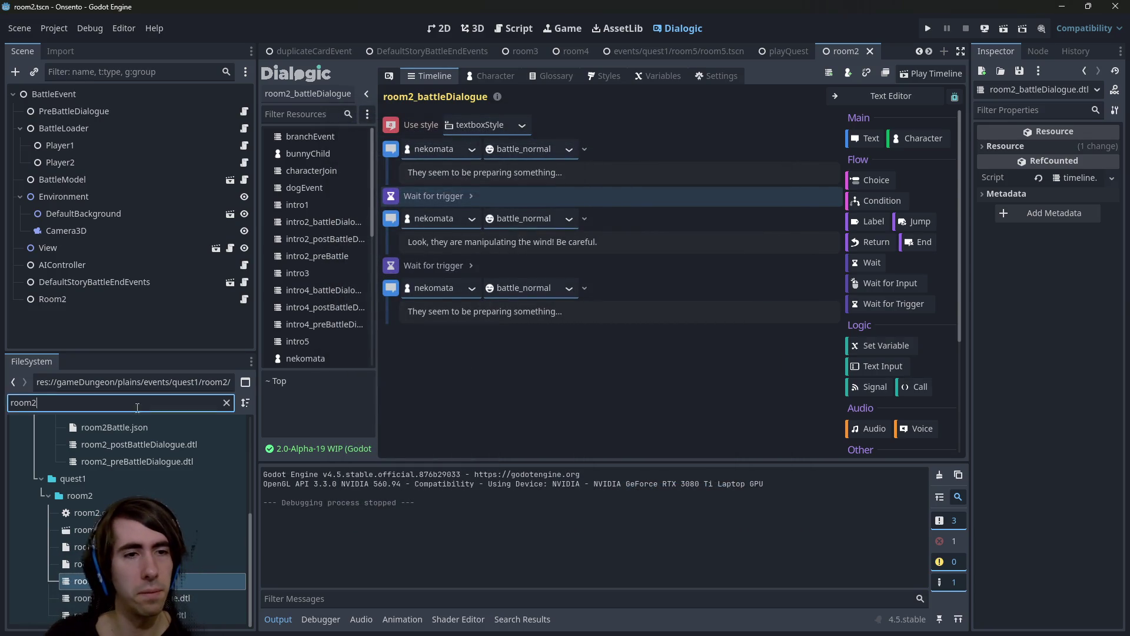
Filter FileSystem for 'wait' and inspect the param comments in event_wait_trigger.gd.
{"action": "type", "text": "waitfo"}
{"action": "key", "text": "BackSpace"}
{"action": "key", "text": "BackSpace"}
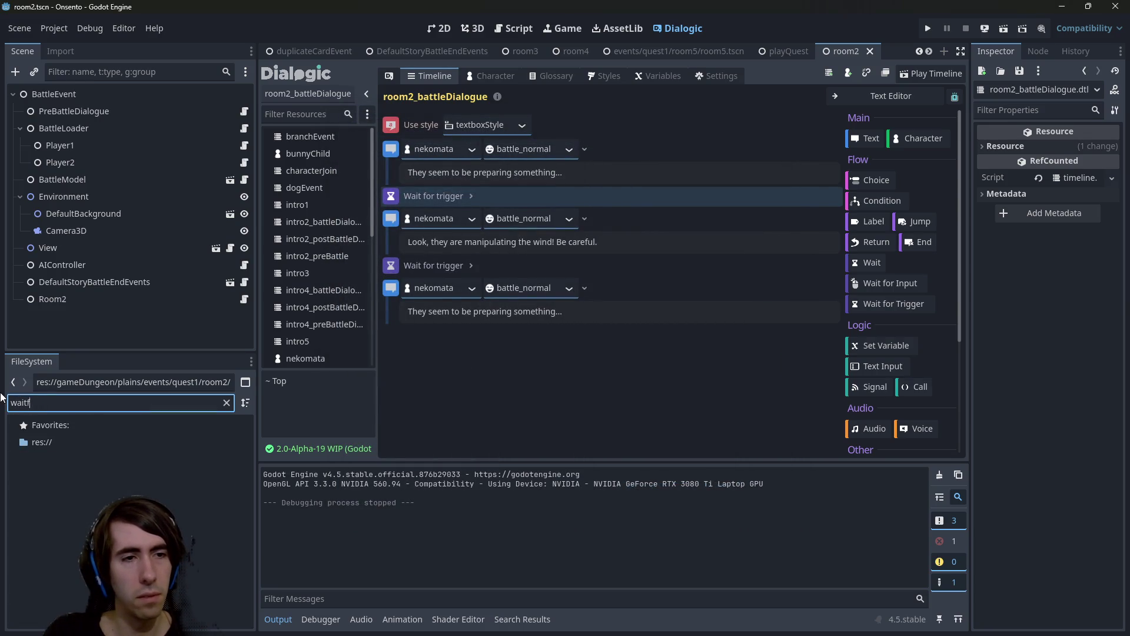
{"action": "double_click", "coordinate": [83, 595]}
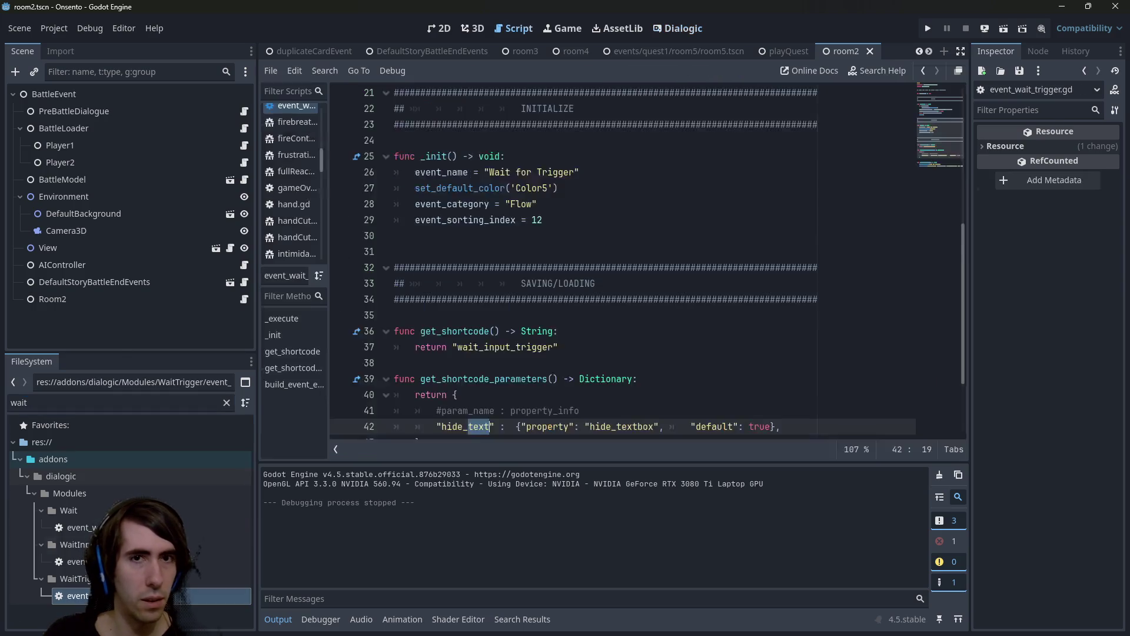
{"action": "scroll", "coordinate": [511, 279], "scroll_direction": "up", "scroll_amount": 6}
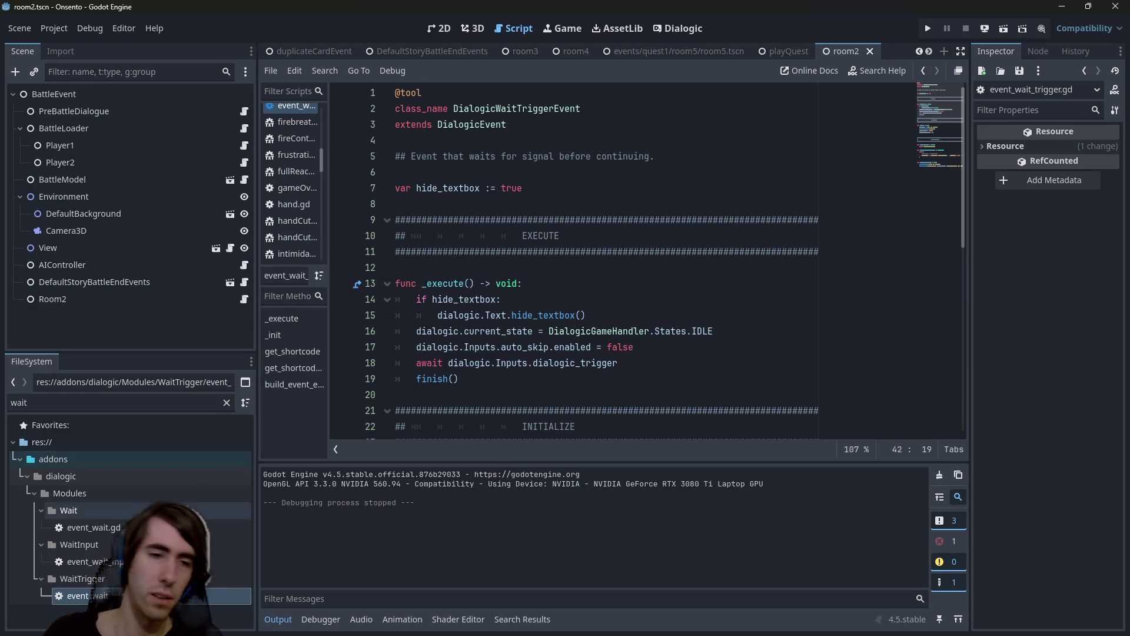
{"action": "left_click", "coordinate": [559, 269]}
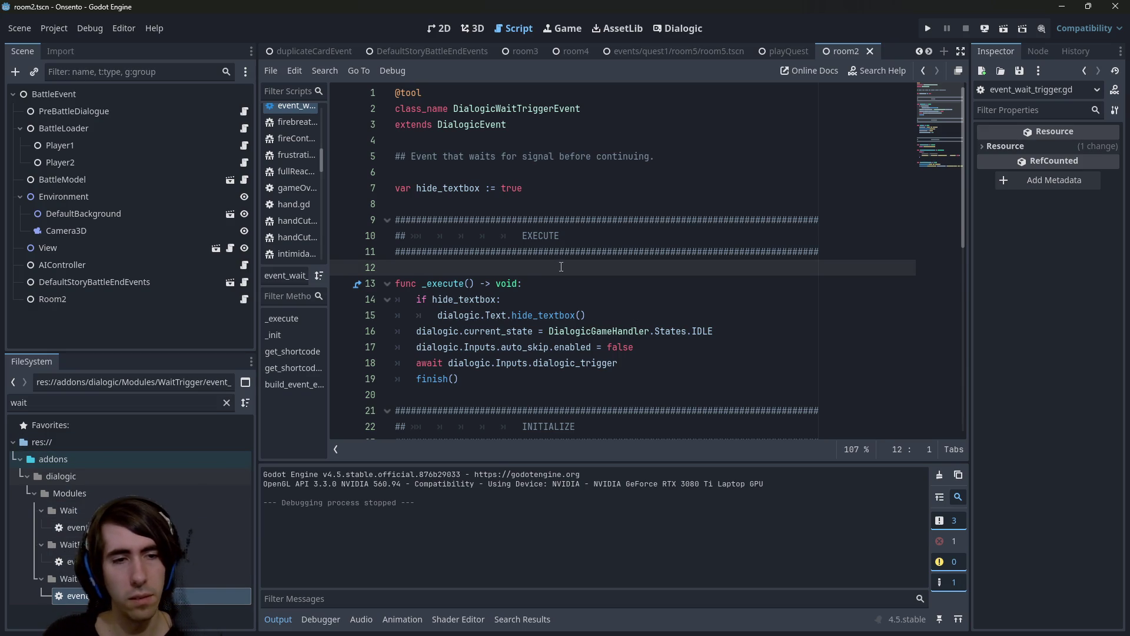
{"action": "scroll", "coordinate": [530, 274], "scroll_direction": "down", "scroll_amount": 9}
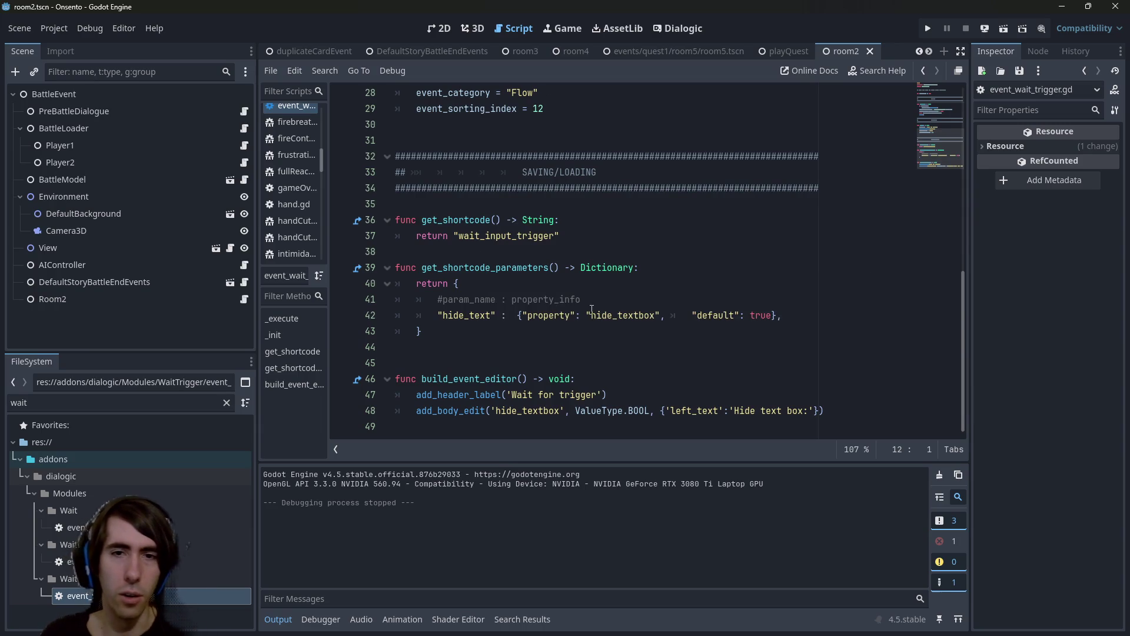
{"action": "left_click_drag", "start_coordinate": [581, 299], "coordinate": [395, 300]}
Compare event_wait_input.gd with event_wait_trigger.gd, then close both scripts.
{"action": "double_click", "coordinate": [73, 562]}
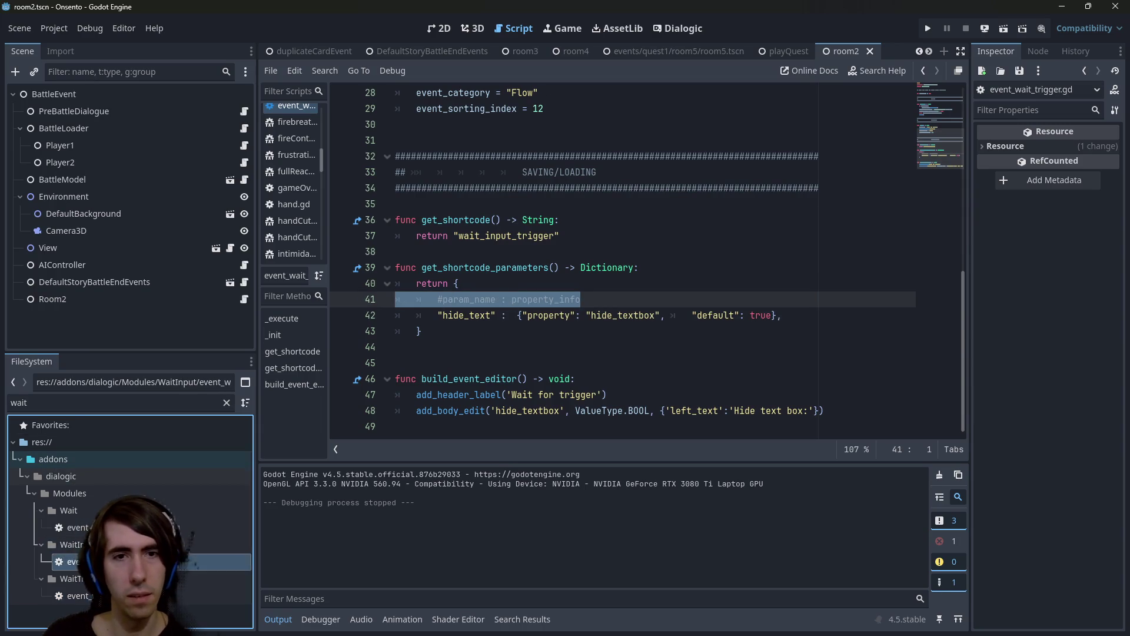
{"action": "left_click", "coordinate": [578, 299]}
{"action": "double_click", "coordinate": [74, 595]}
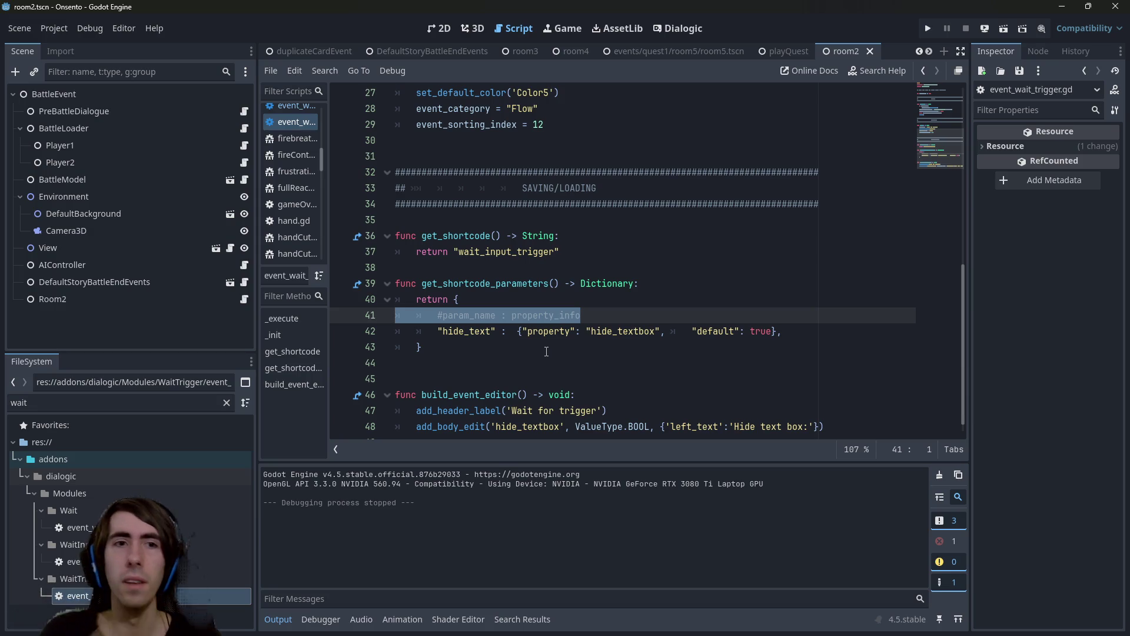
{"action": "scroll", "coordinate": [288, 142], "scroll_direction": "up", "scroll_amount": 2}
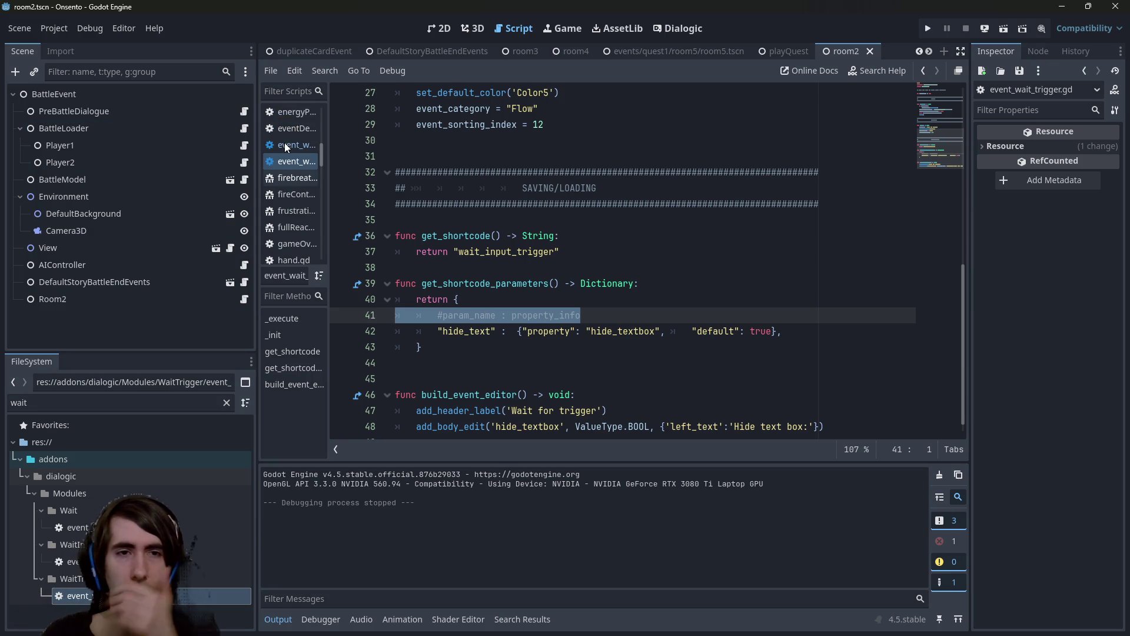
{"action": "middle_click", "coordinate": [285, 142]}
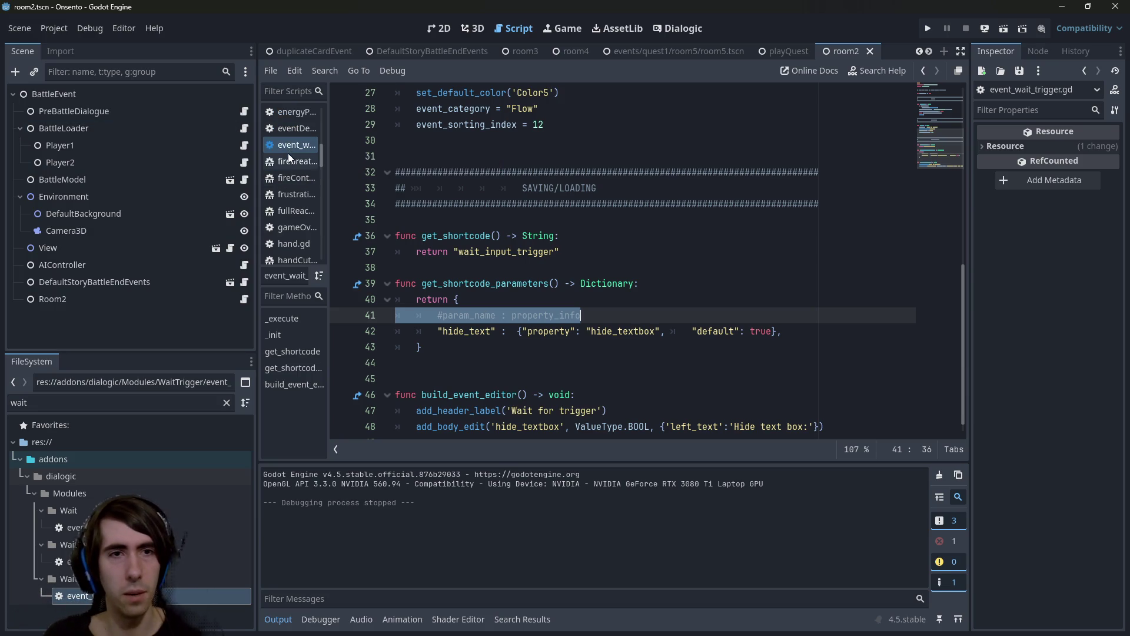
{"action": "middle_click", "coordinate": [288, 149]}
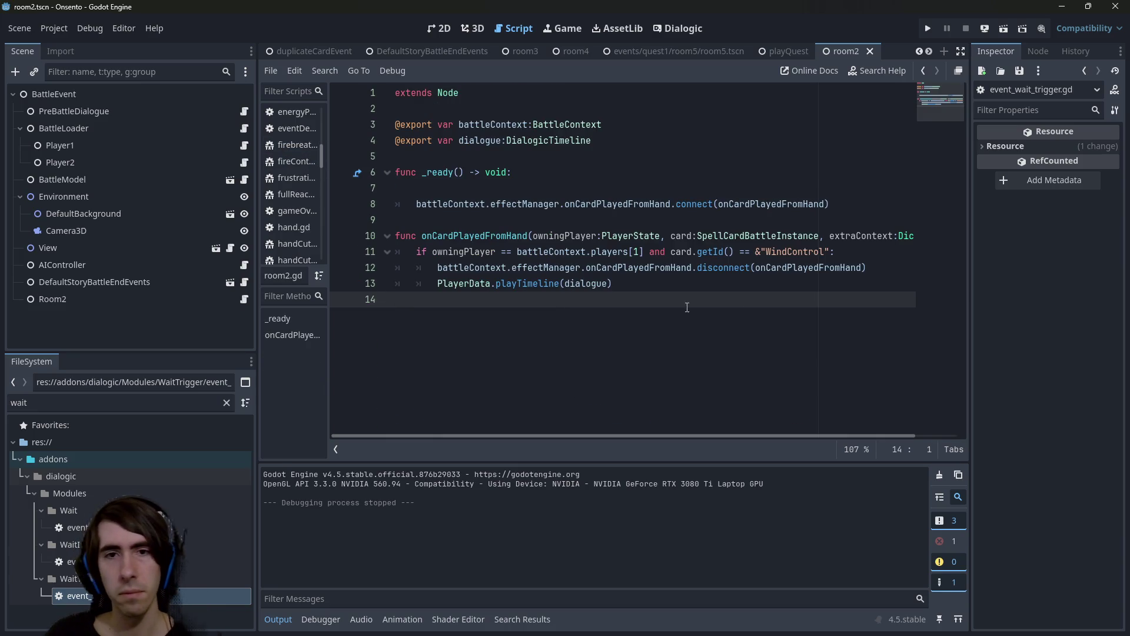
Clear the 'wait' FileSystem filter and open room2.gd from the Room2 node.
{"action": "mouse_move", "coordinate": [571, 285]}
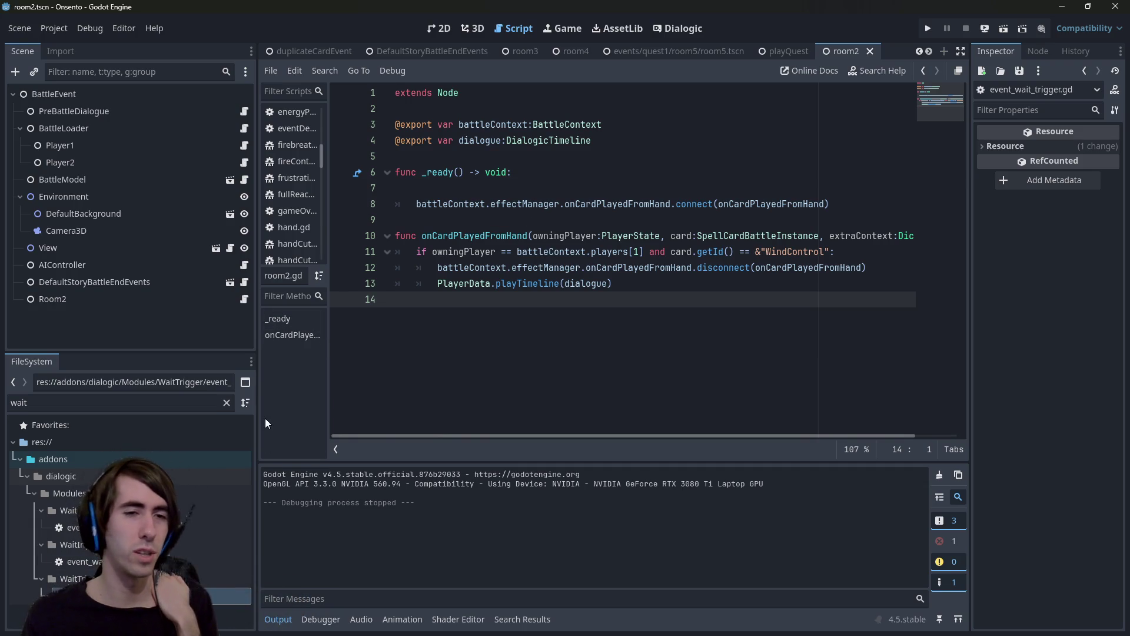
{"action": "left_click", "coordinate": [226, 402]}
{"action": "scroll", "coordinate": [224, 494], "scroll_direction": "down", "scroll_amount": 2}
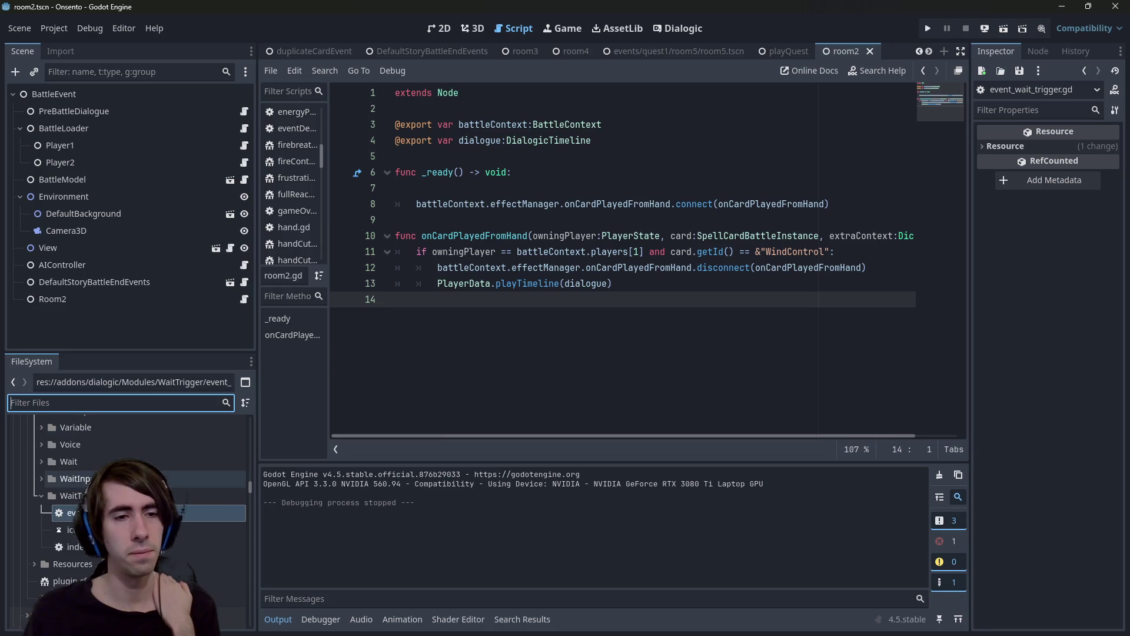
{"action": "left_click", "coordinate": [207, 496]}
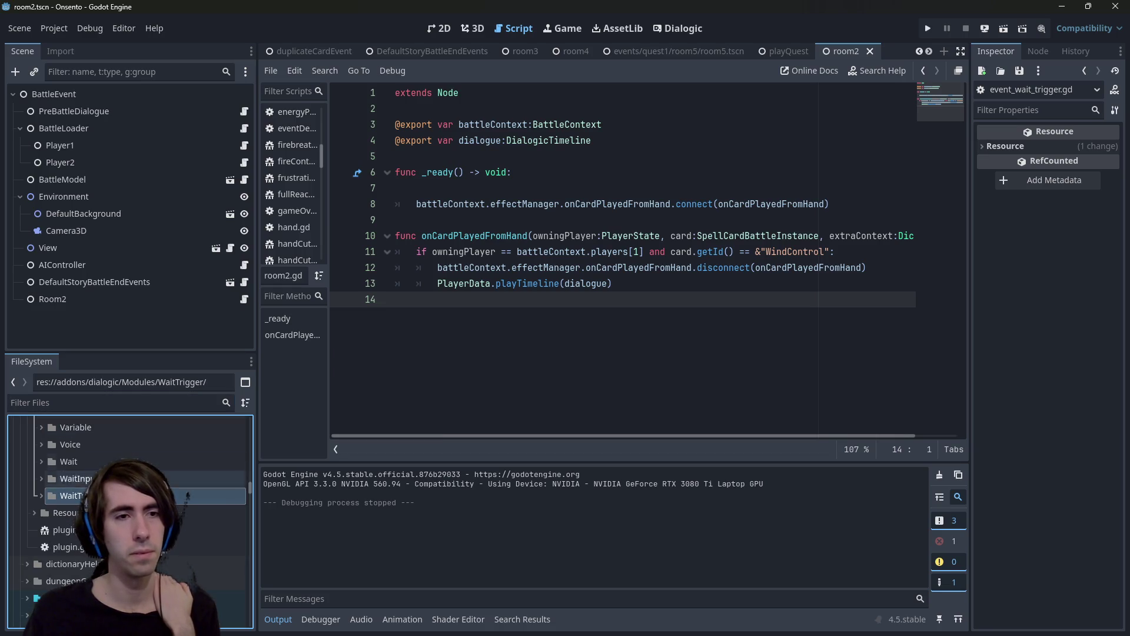
{"action": "left_click", "coordinate": [243, 300]}
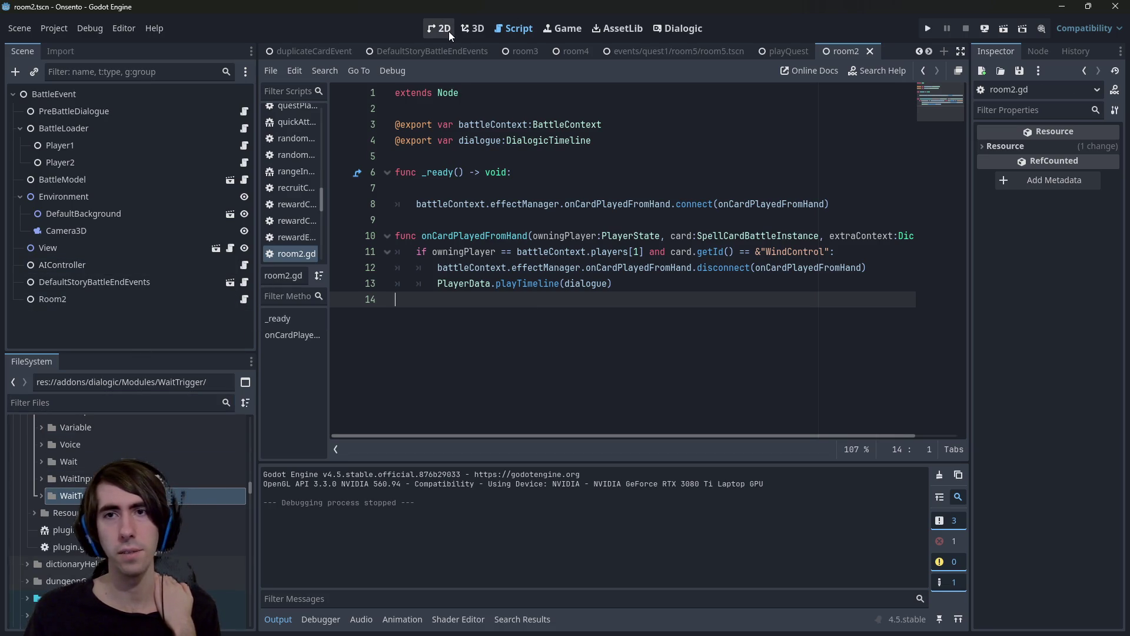
{"action": "left_click", "coordinate": [235, 300]}
{"action": "left_click", "coordinate": [244, 300]}
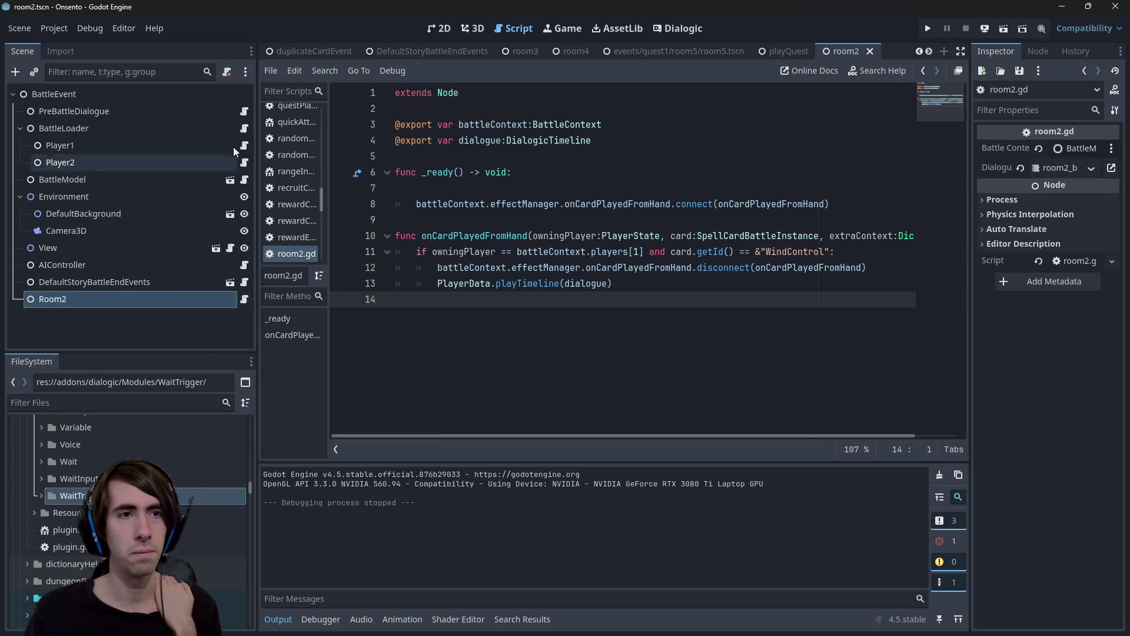
{"action": "scroll", "coordinate": [168, 455], "scroll_direction": "up", "scroll_amount": 5}
{"action": "scroll", "coordinate": [164, 488], "scroll_direction": "up", "scroll_amount": 1}
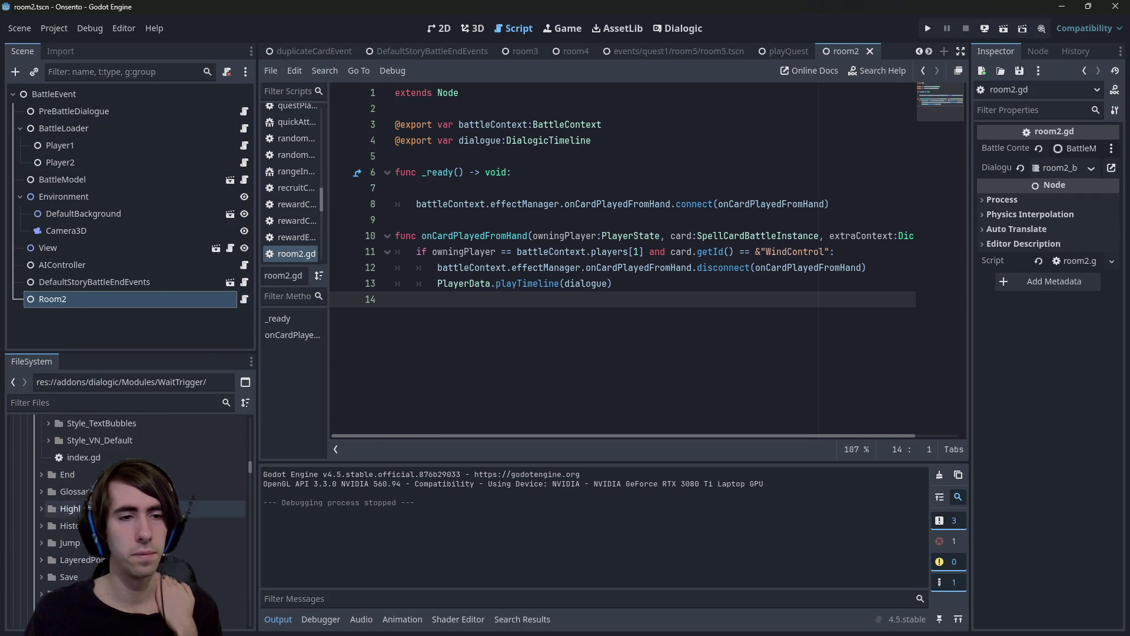
Browse the StyleEditor and dialogic addon folders in the FileSystem dock.
{"action": "left_click", "coordinate": [165, 514]}
{"action": "scroll", "coordinate": [85, 490], "scroll_direction": "down", "scroll_amount": 5}
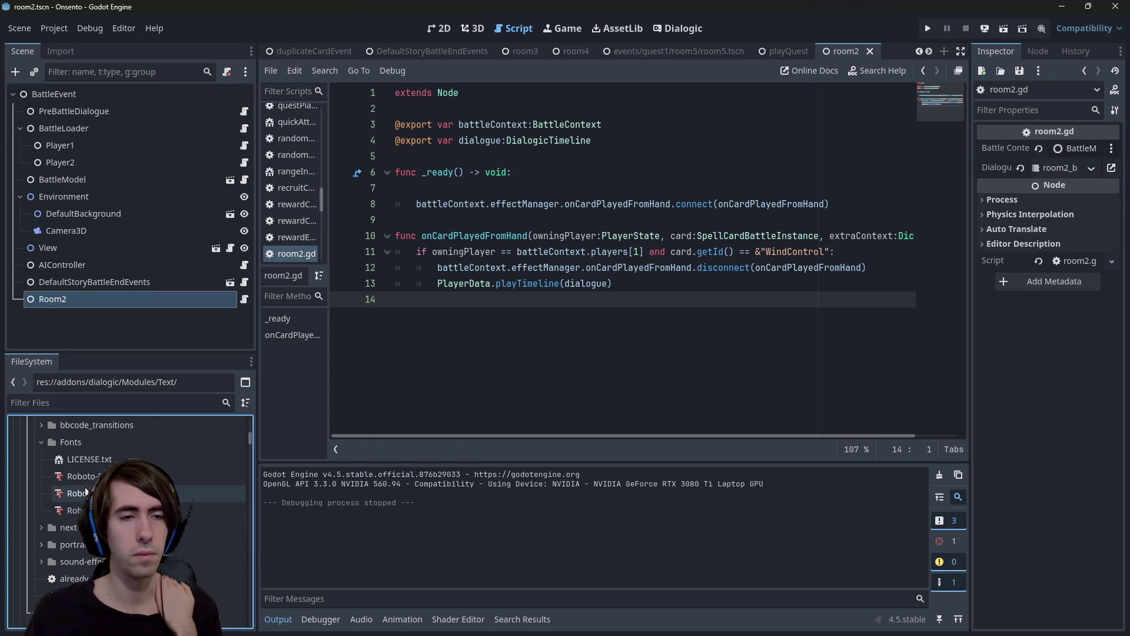
{"action": "scroll", "coordinate": [85, 490], "scroll_direction": "up", "scroll_amount": 10}
{"action": "left_click", "coordinate": [68, 528]}
{"action": "scroll", "coordinate": [67, 528], "scroll_direction": "down", "scroll_amount": 15}
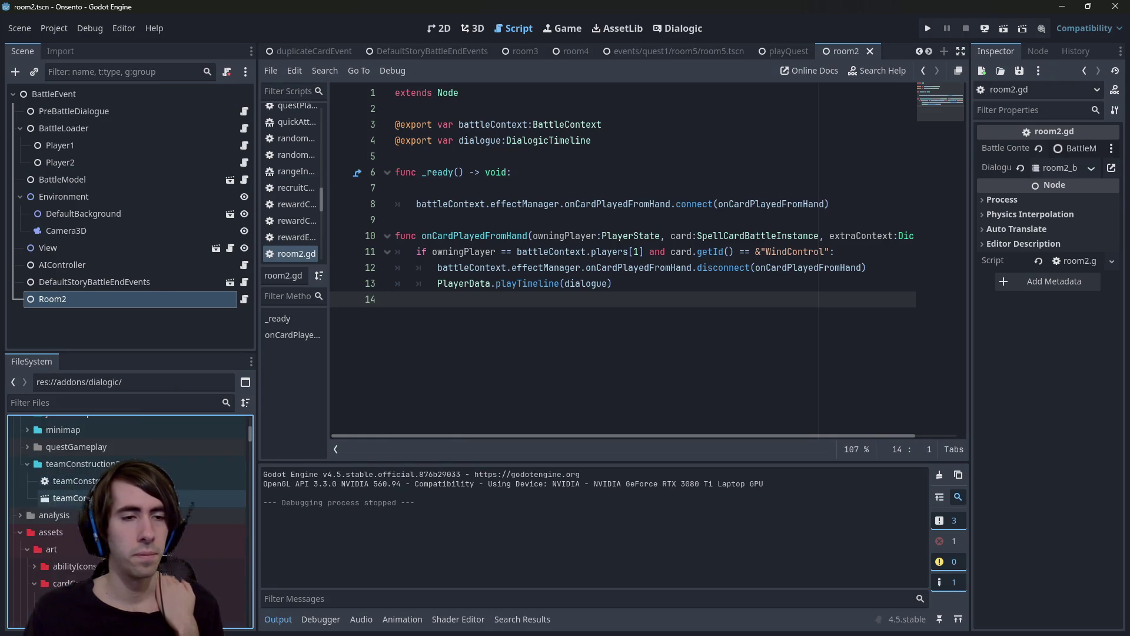
{"action": "scroll", "coordinate": [67, 528], "scroll_direction": "down", "scroll_amount": 15}
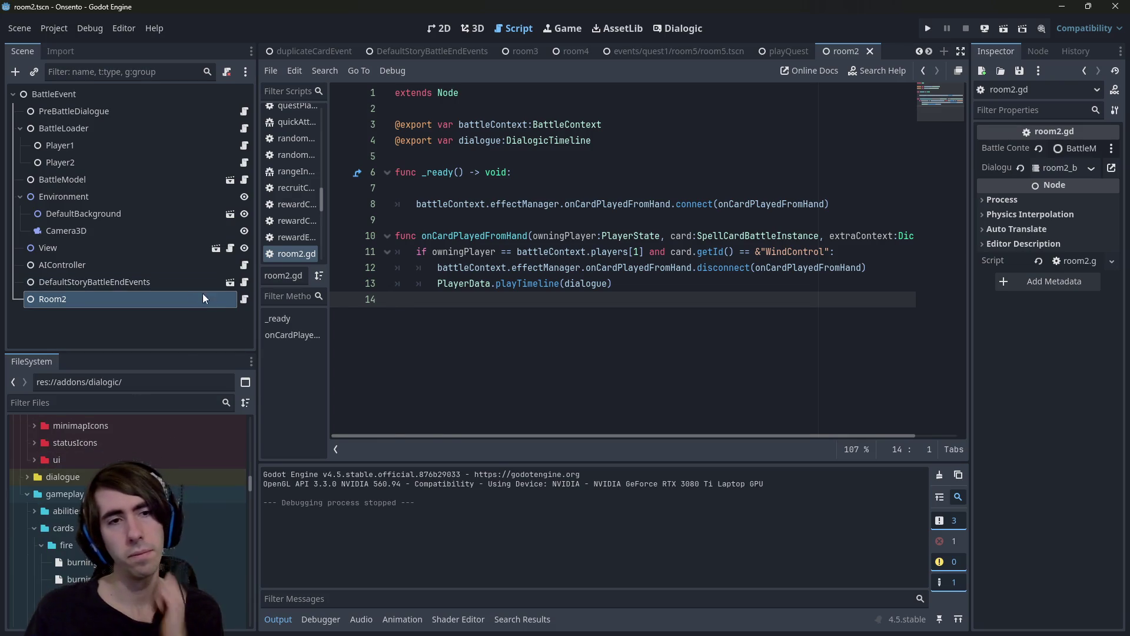
{"action": "key", "text": "shift+alt+o"}
Quick-open room2Battle.json, then search 'room2' again and open room2_battleDialogue.dtl.
{"action": "type", "text": "room2"}
{"action": "key", "text": "Down"}
{"action": "key", "text": "Down"}
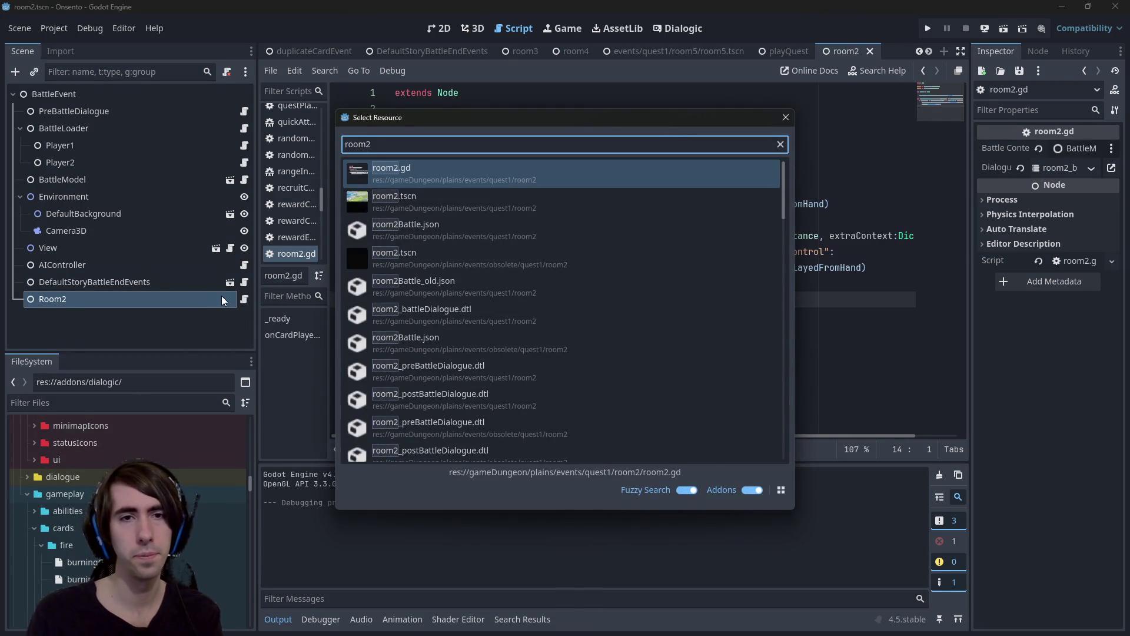
{"action": "key", "text": "Return"}
{"action": "key", "text": "shift+alt+o"}
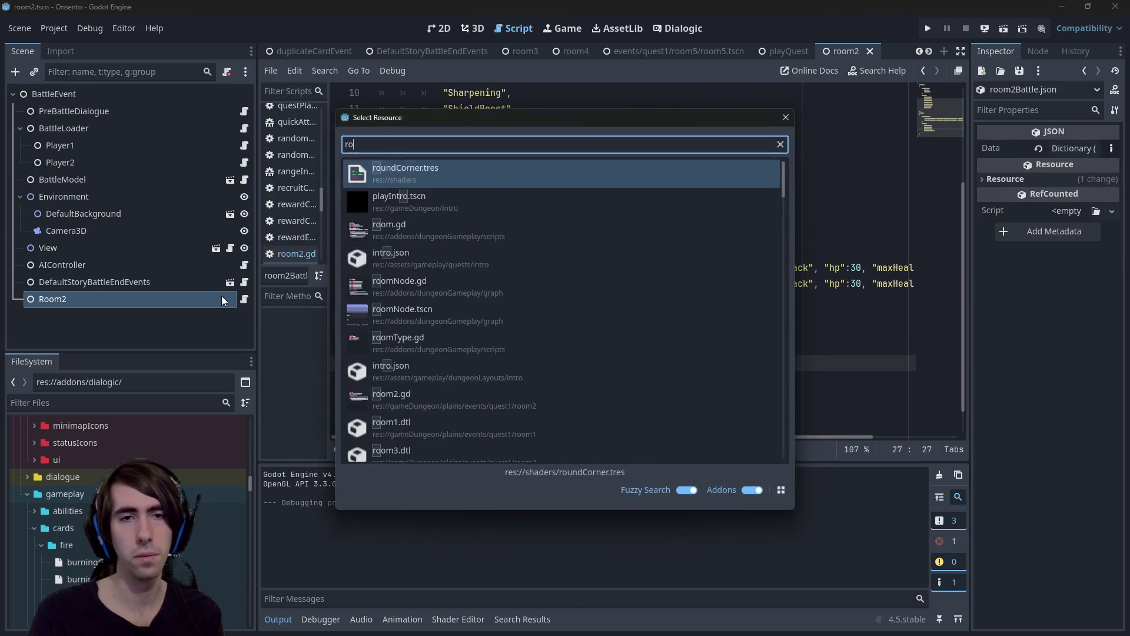
{"action": "type", "text": "room2"}
{"action": "key", "text": "Down"}
{"action": "key", "text": "Down"}
{"action": "key", "text": "Down"}
{"action": "key", "text": "Down"}
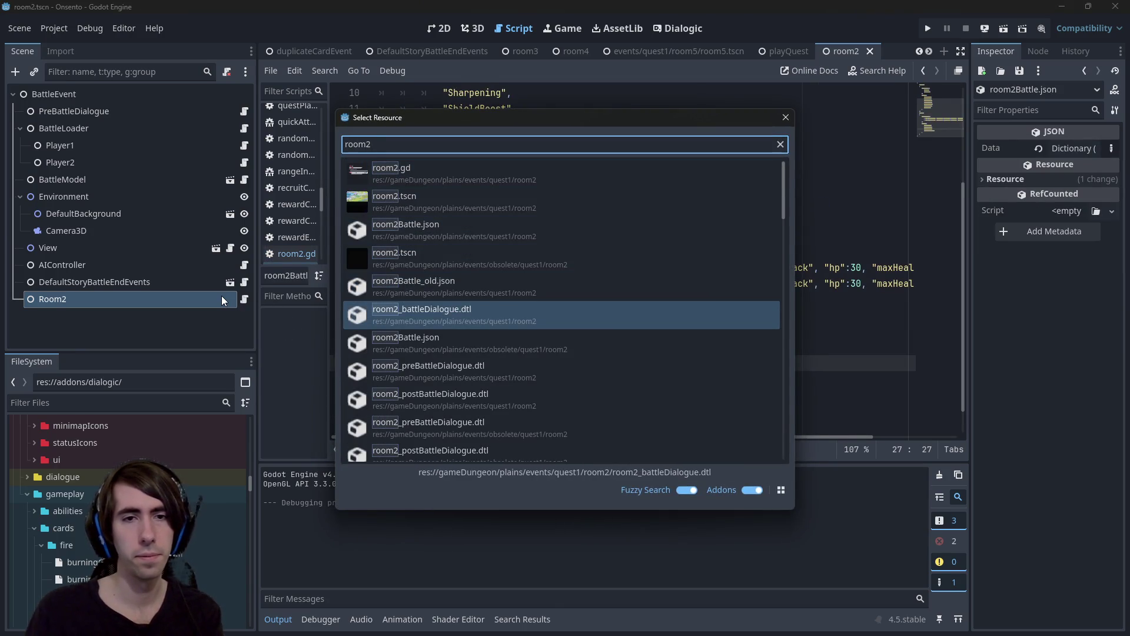
{"action": "key", "text": "Return"}
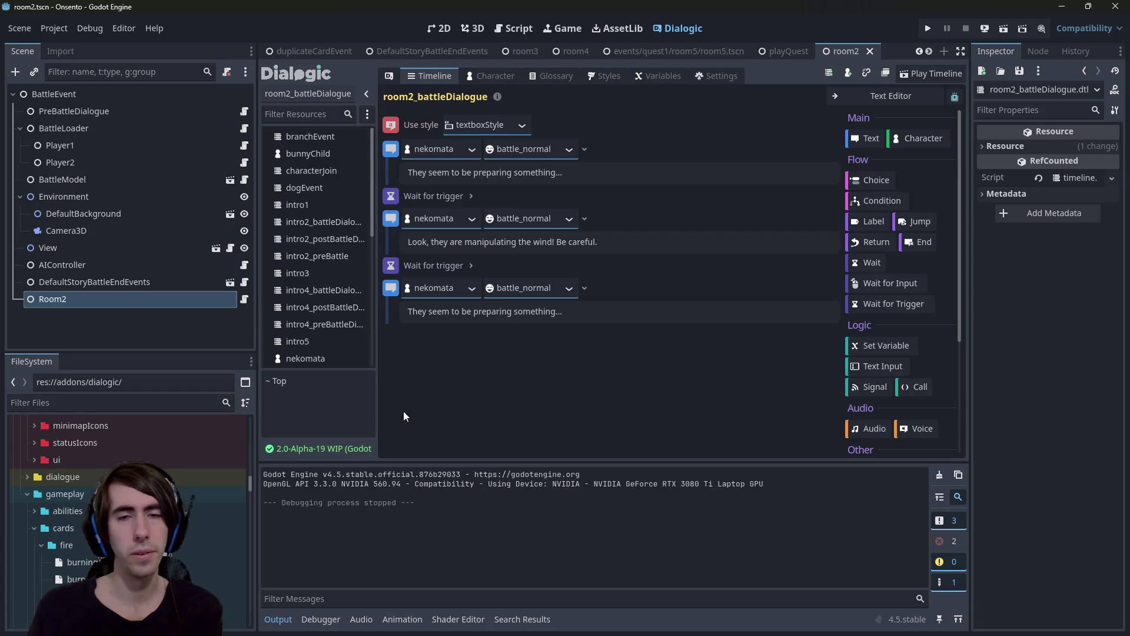
Replace the last nekomata line with the start 'They consumed'.
{"action": "triple_click", "coordinate": [553, 320]}
{"action": "type", "text": "Tjeu"}
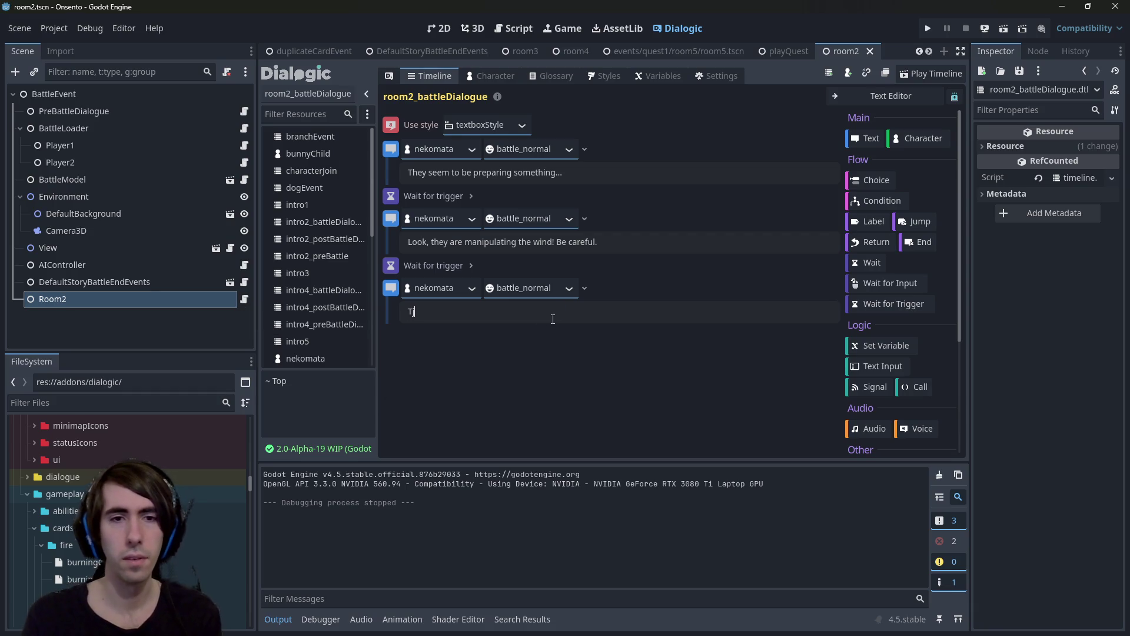
{"action": "key", "text": "BackSpace"}
{"action": "key", "text": "BackSpace"}
{"action": "key", "text": "BackSpace"}
{"action": "type", "text": "They consumed"}
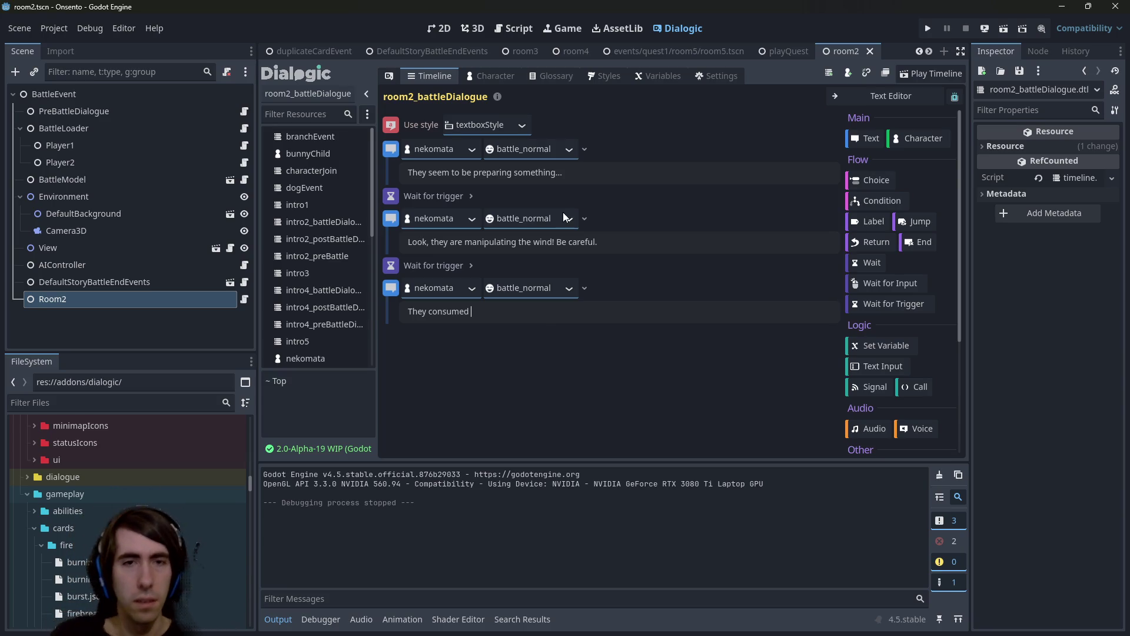
Try swapping 'manipulating' for 'gathering' in the second line, then undo to keep 'manipulating'.
{"action": "double_click", "coordinate": [501, 242]}
{"action": "type", "text": "gathering"}
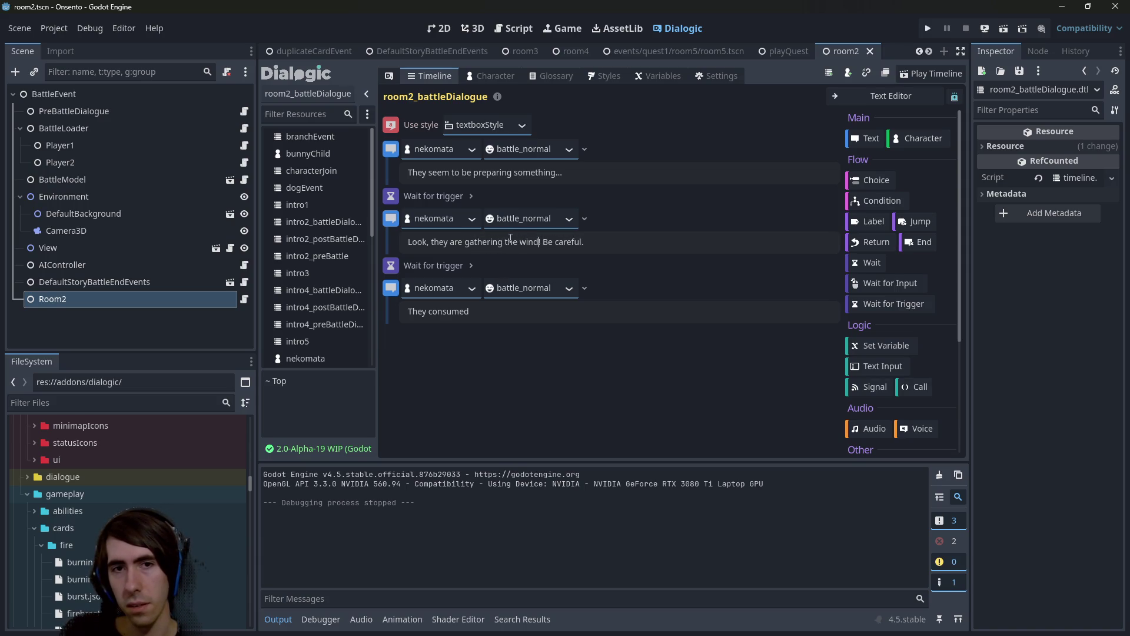
{"action": "key", "text": "ctrl+z"}
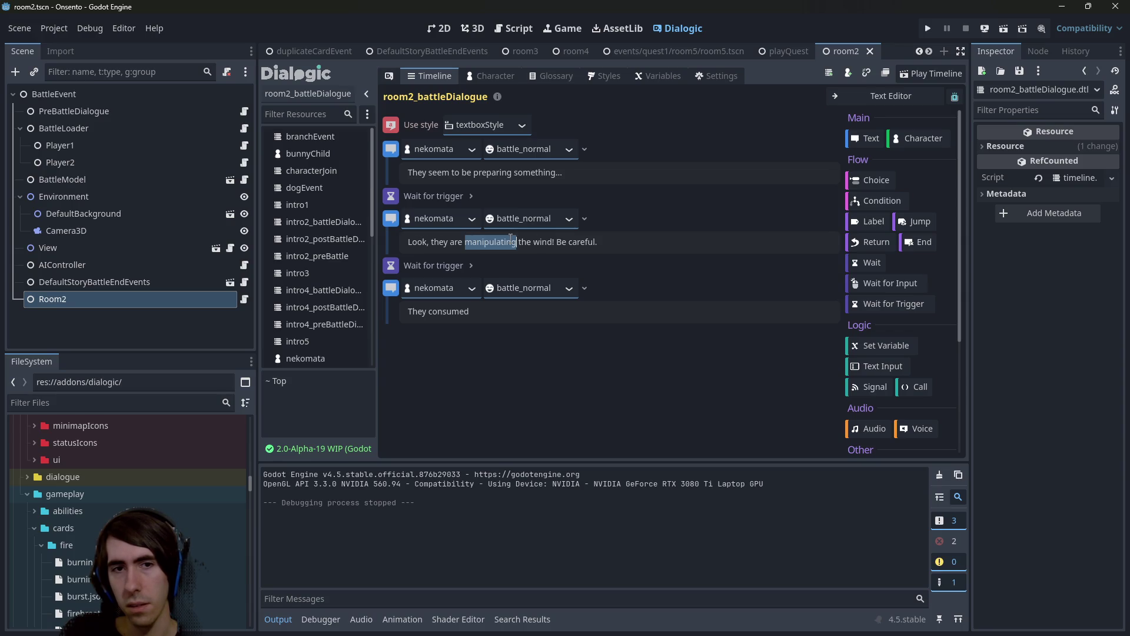
{"action": "key", "text": "ctrl+y"}
{"action": "key", "text": "ctrl+z"}
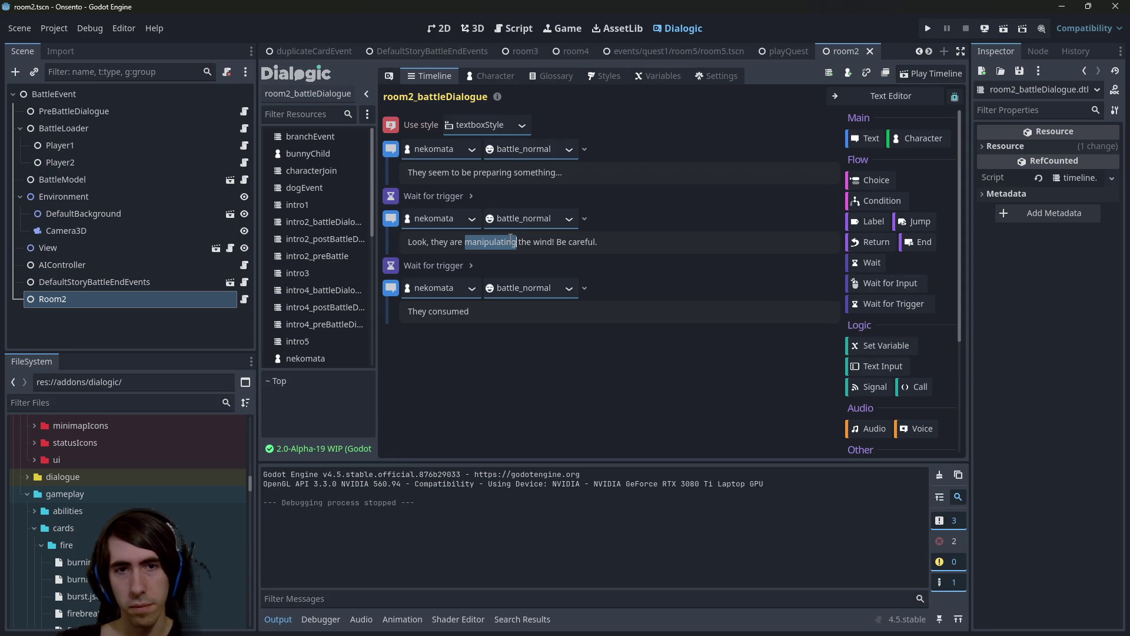
Reword the last line to 'They used the wind to get a'.
{"action": "left_click", "coordinate": [490, 311]}
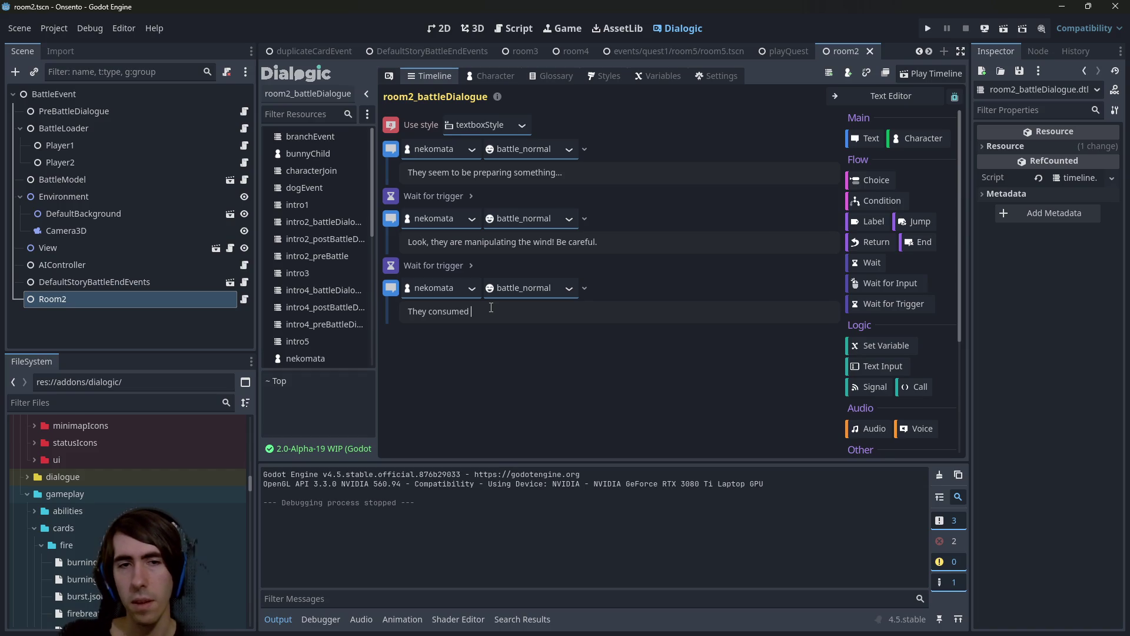
{"action": "key", "text": "ctrl+BackSpace"}
{"action": "type", "text": "used the wind"}
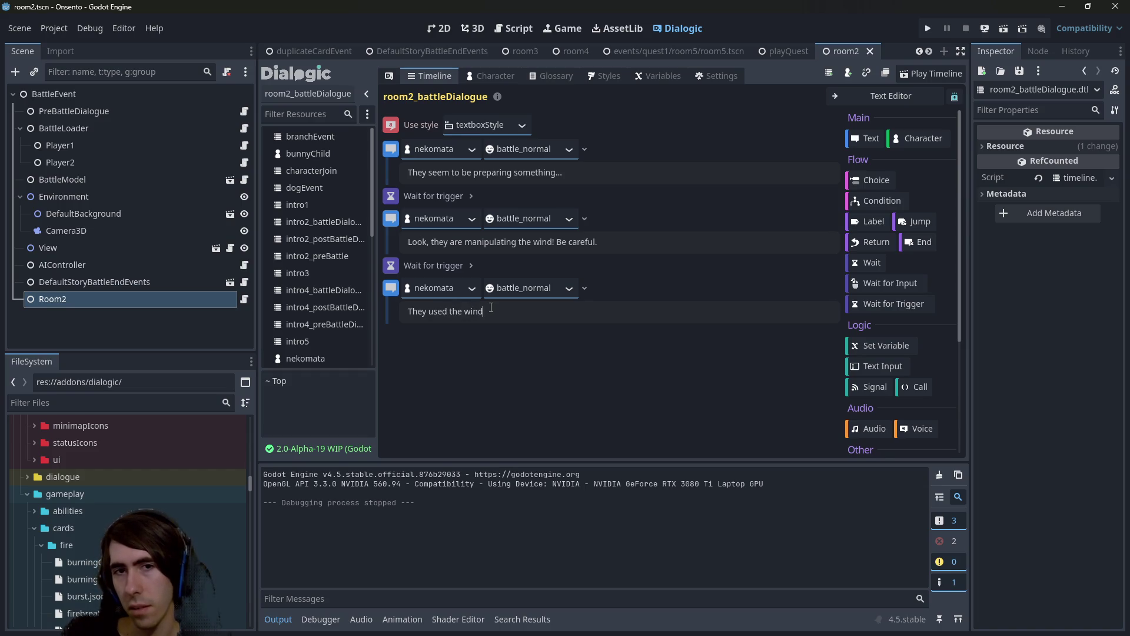
{"action": "key", "text": "ctrl+a"}
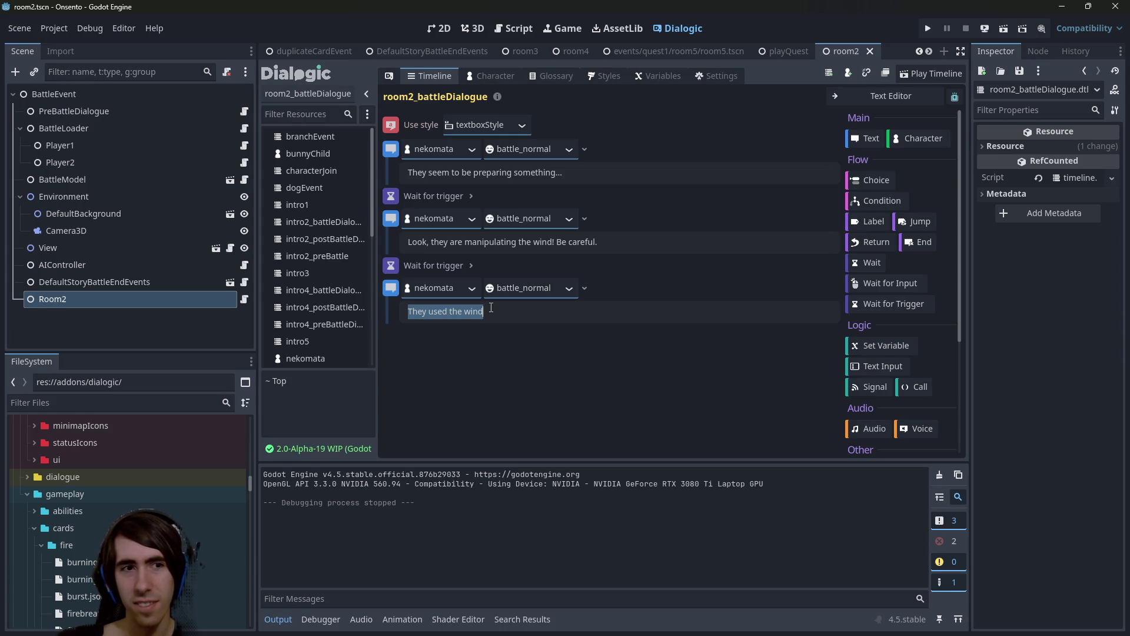
{"action": "type", "text": "Oh"}
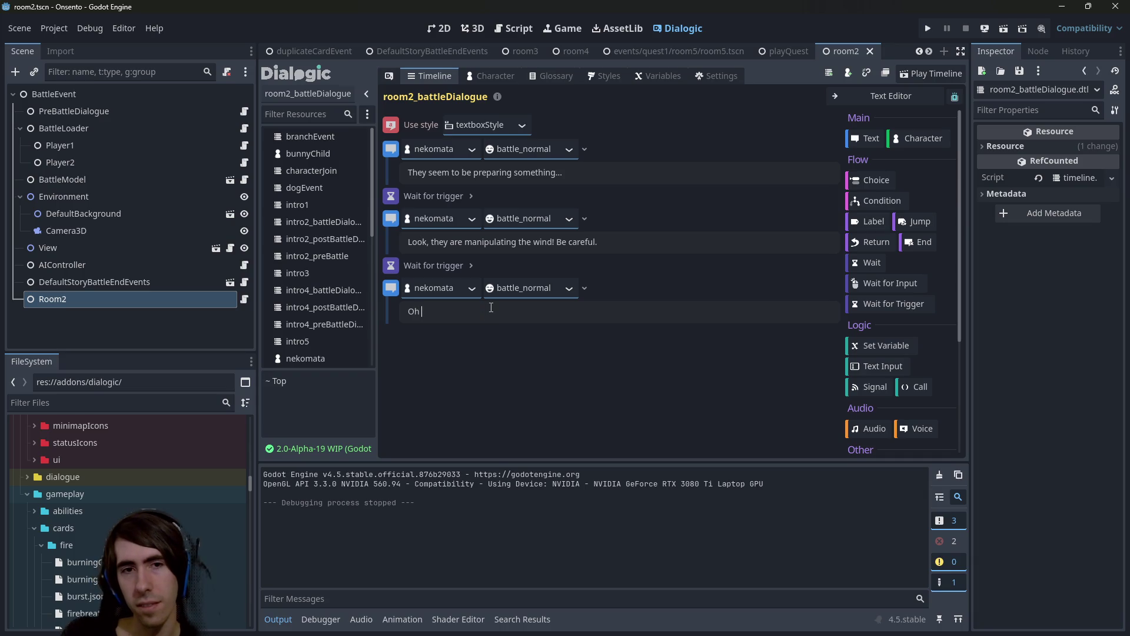
{"action": "key", "text": "ctrl+z"}
{"action": "left_click", "coordinate": [491, 308]}
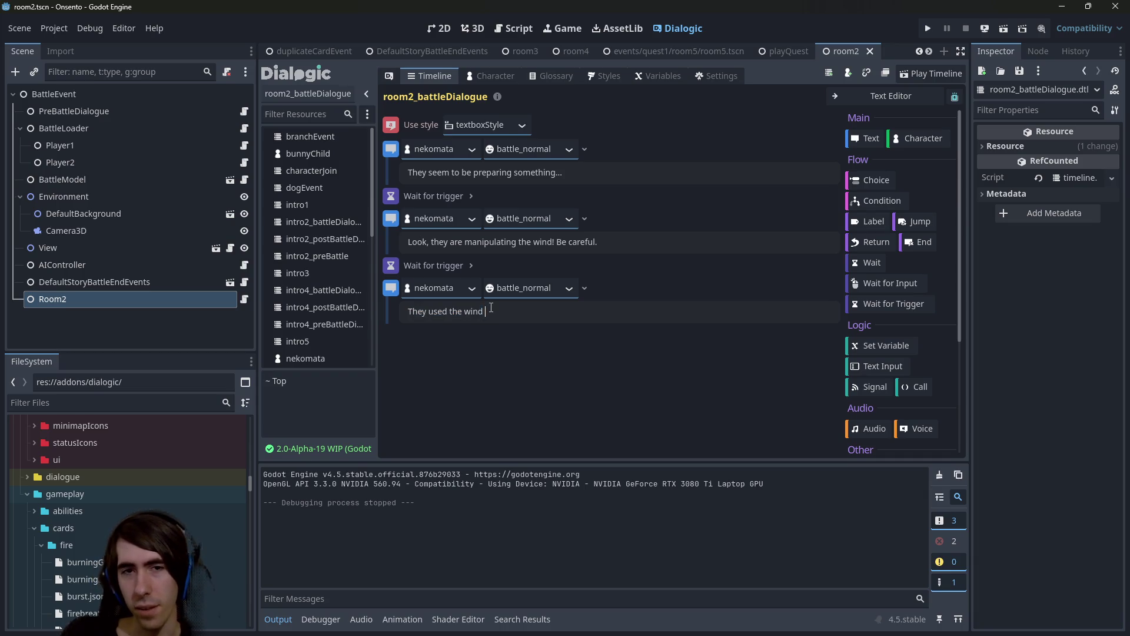
{"action": "type", "text": "to"}
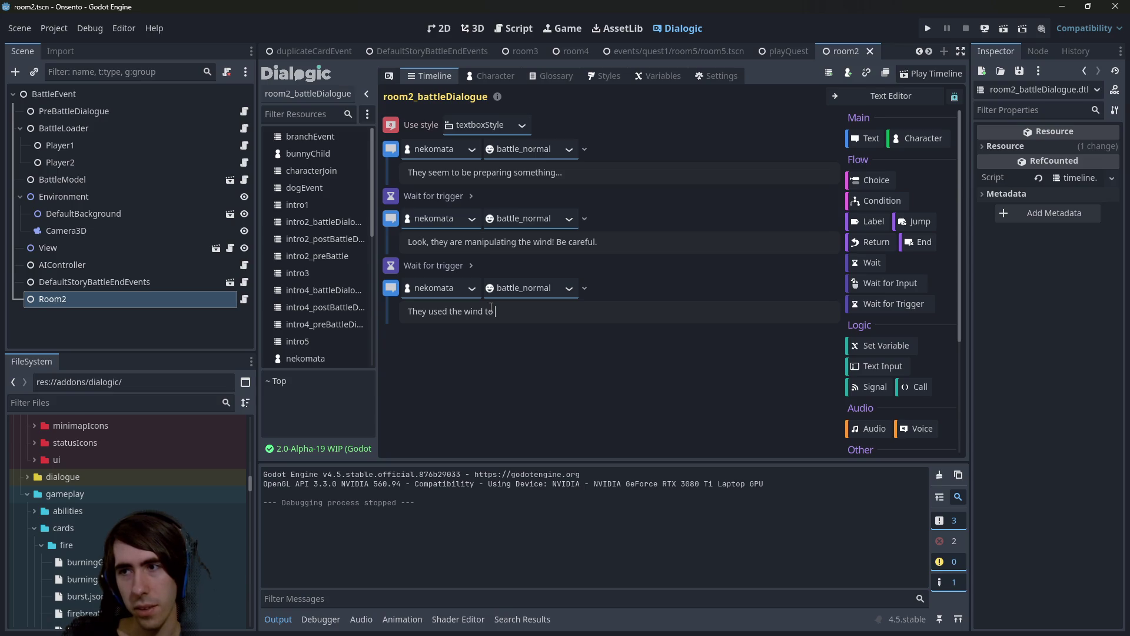
{"action": "type", "text": " get r"}
{"action": "key", "text": "BackSpace"}
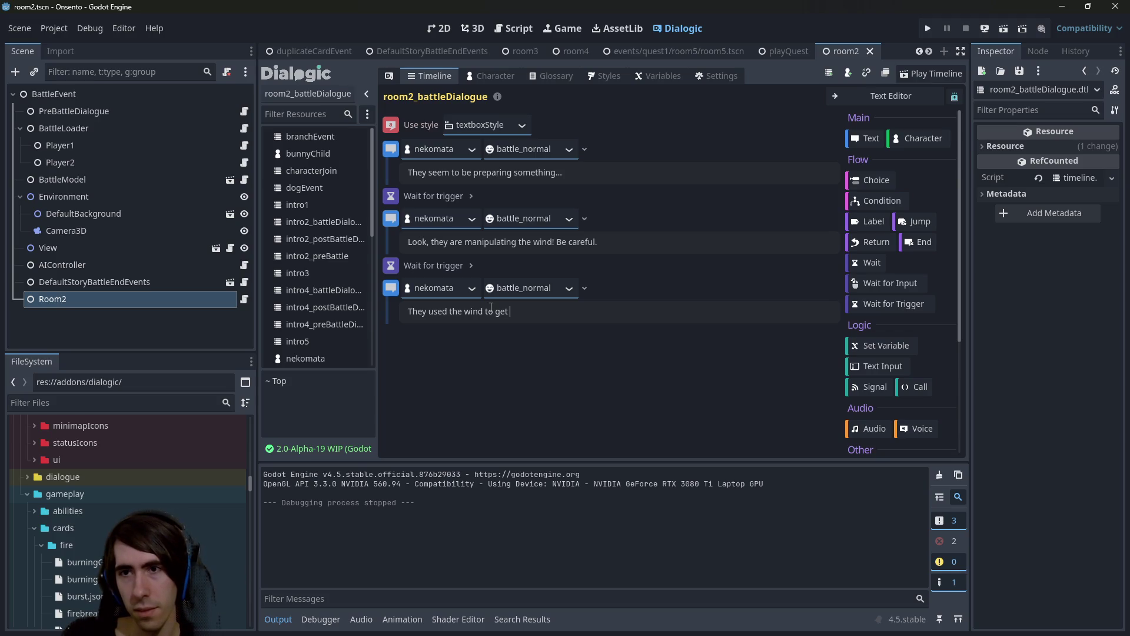
{"action": "type", "text": "a really st"}
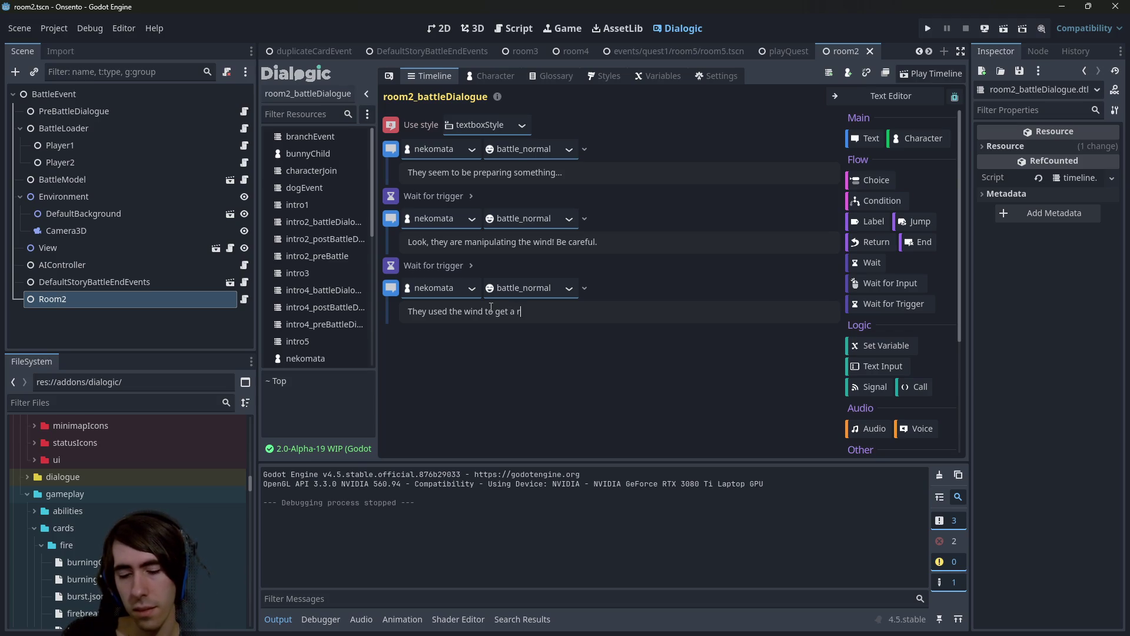
{"action": "key", "text": "ctrl+BackSpace"}
{"action": "key", "text": "ctrl+BackSpace"}
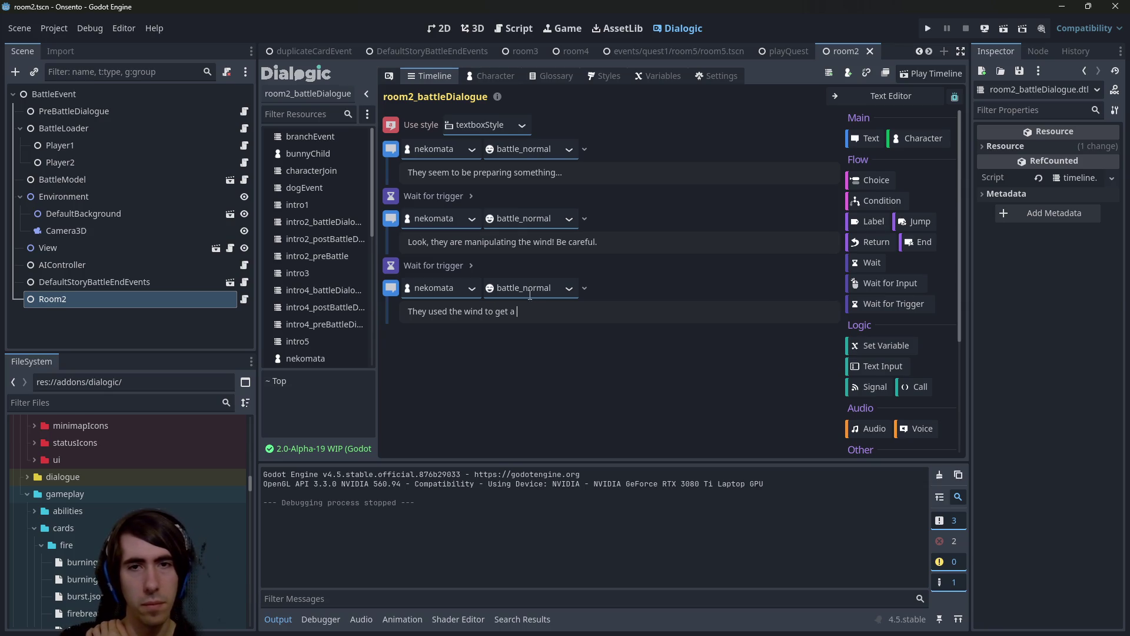
{"action": "left_click_drag", "start_coordinate": [650, 247], "coordinate": [557, 242]}
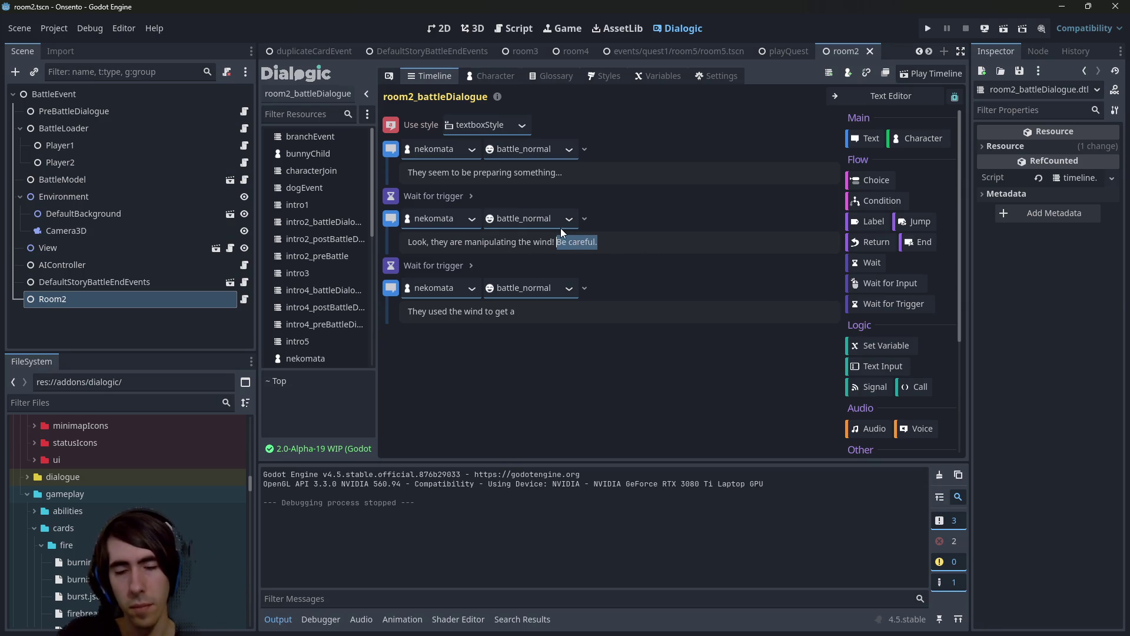
After trying 'They are probably up to something else.', end the second line with 'But what are they going to do with it?'.
{"action": "type", "text": "They are probably u"}
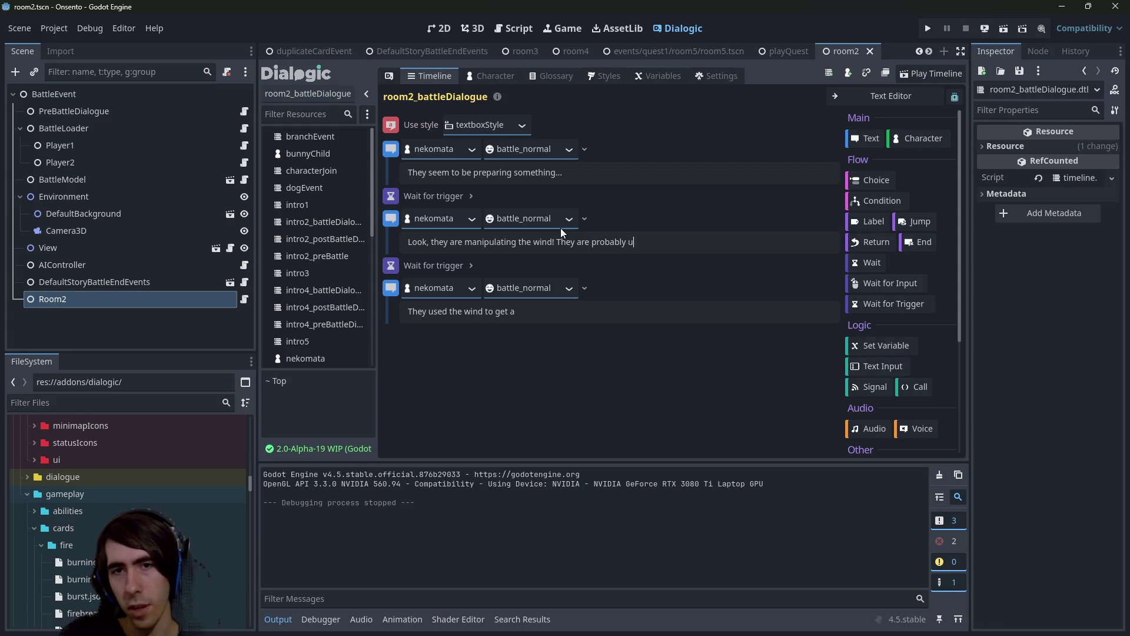
{"action": "type", "text": "p to something else."}
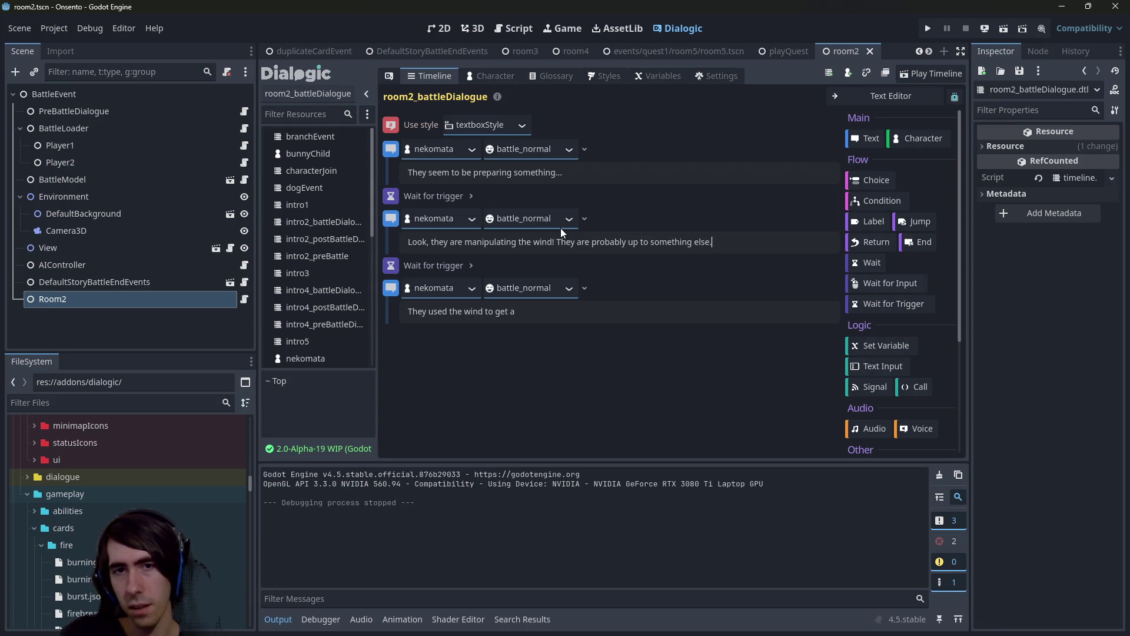
{"action": "key", "text": "ctrl+shift+Left"}
{"action": "key", "text": "ctrl+shift+Left"}
{"action": "key", "text": "ctrl+shift+Left"}
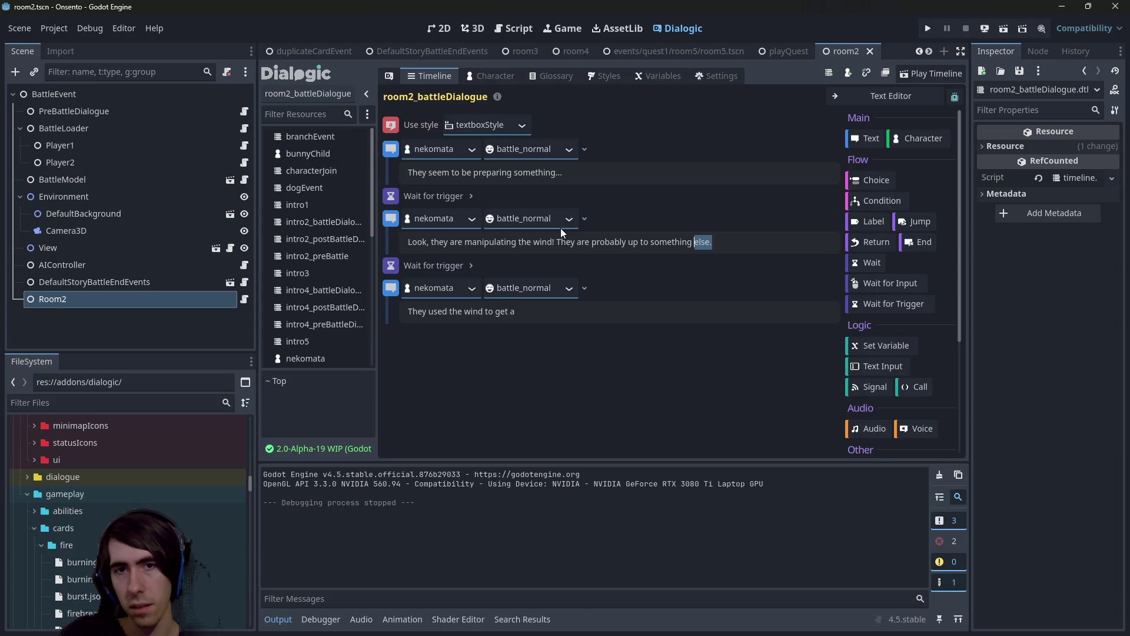
{"action": "type", "text": "Wh"}
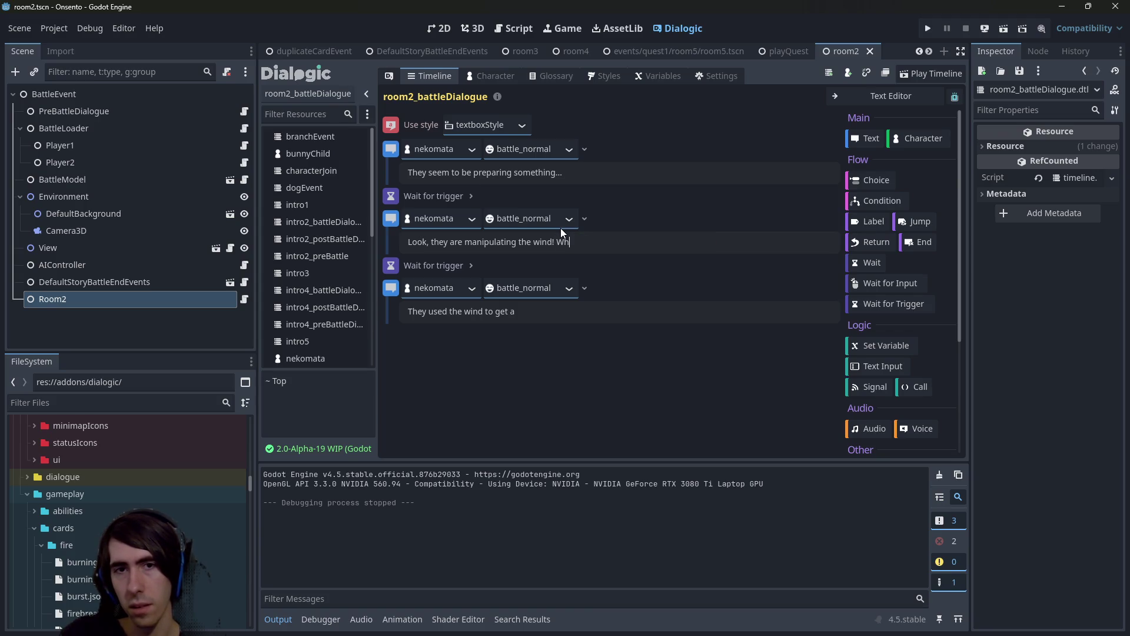
{"action": "type", "text": "at are they going to do with"}
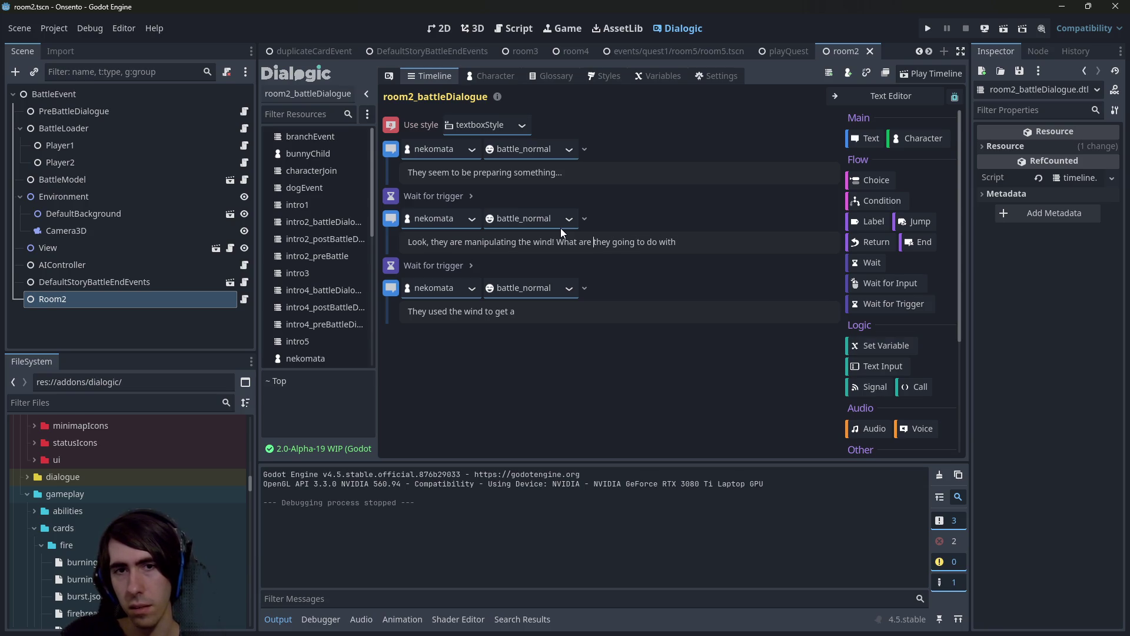
{"action": "key", "text": "Delete"}
{"action": "type", "text": "But w"}
{"action": "key", "text": "End"}
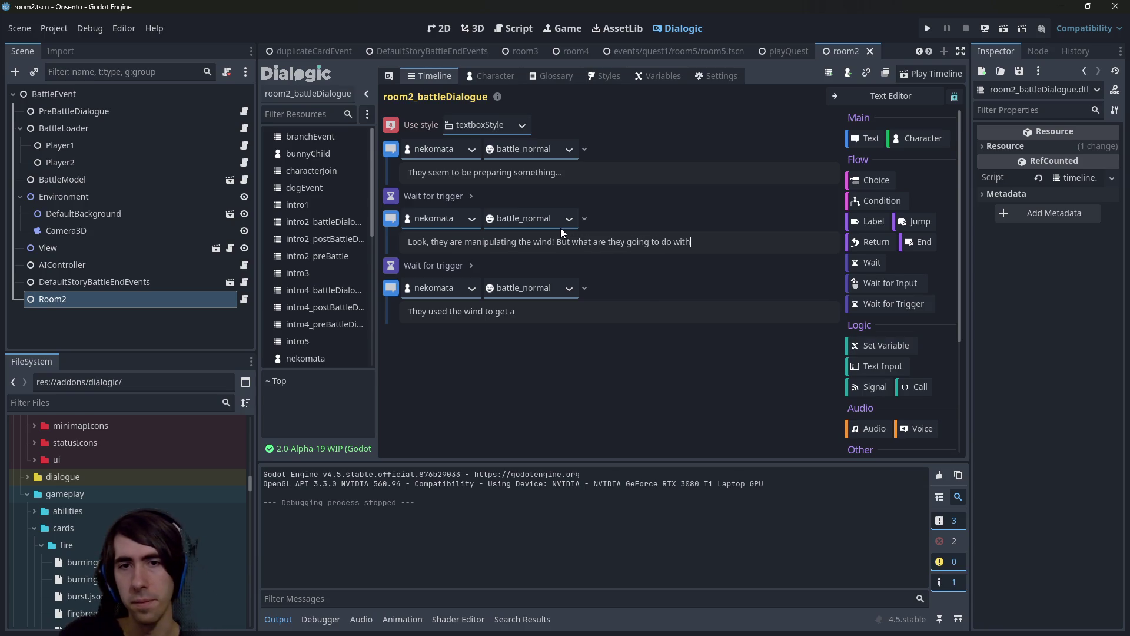
{"action": "type", "text": "it?"}
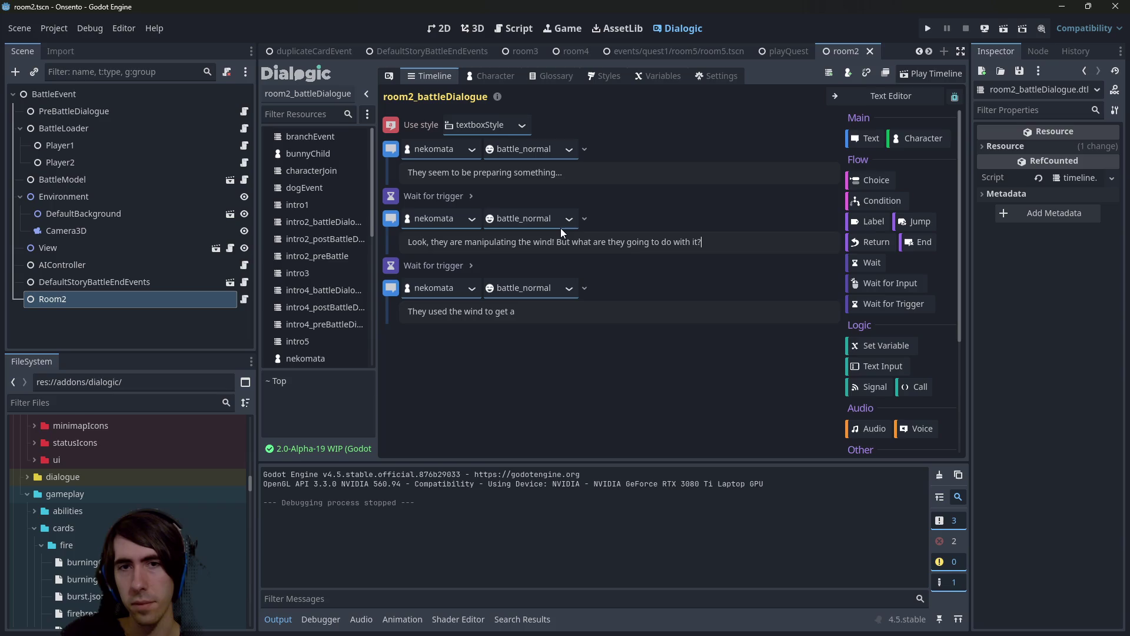
{"action": "key", "text": "Return"}
{"action": "key", "text": "BackSpace"}
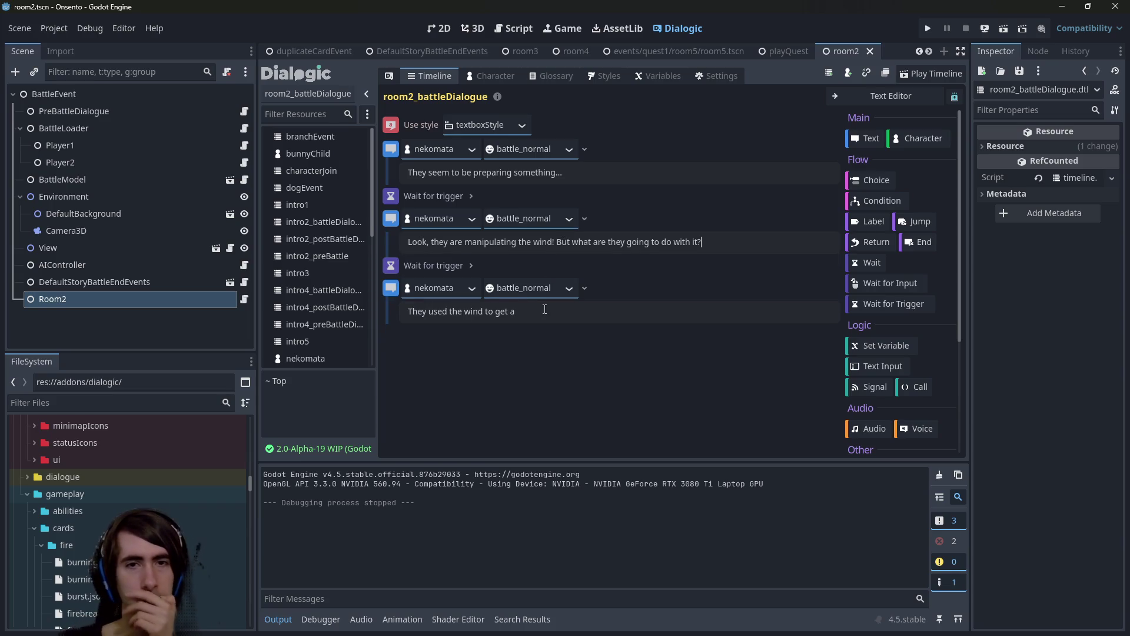
{"action": "left_click", "coordinate": [542, 313]}
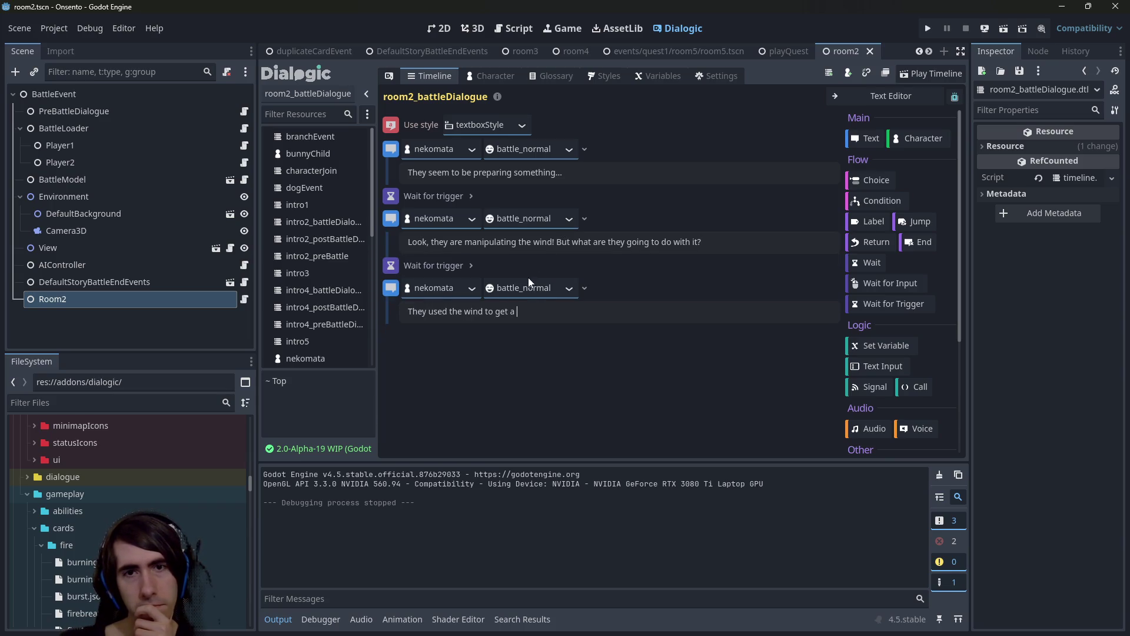
{"action": "left_click", "coordinate": [558, 239]}
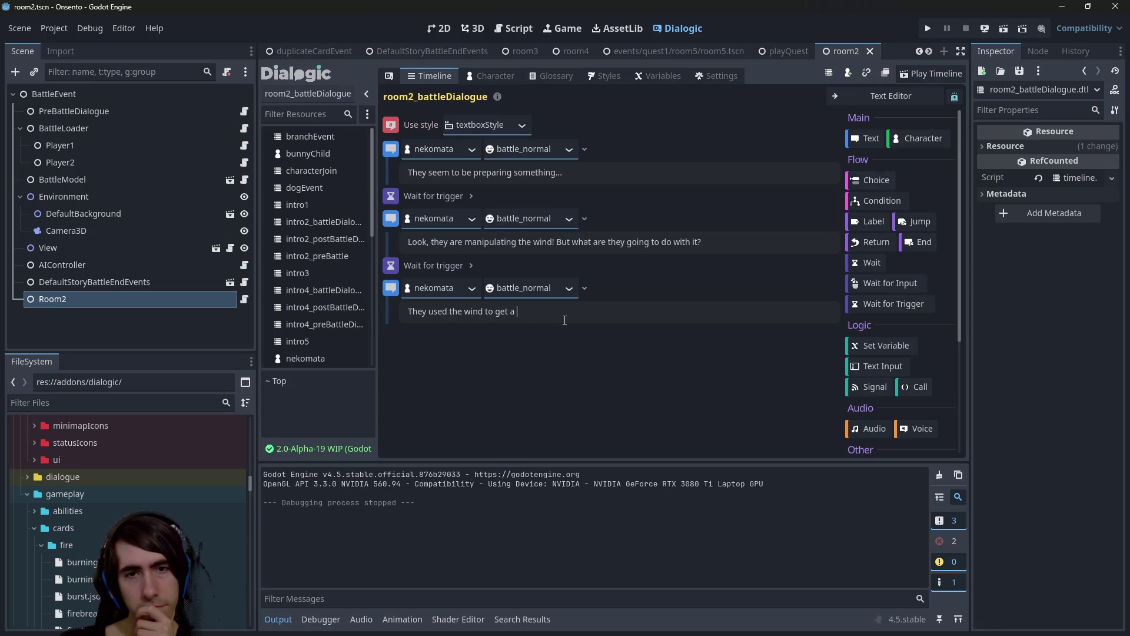
{"action": "left_click_drag", "start_coordinate": [519, 319], "coordinate": [497, 316]}
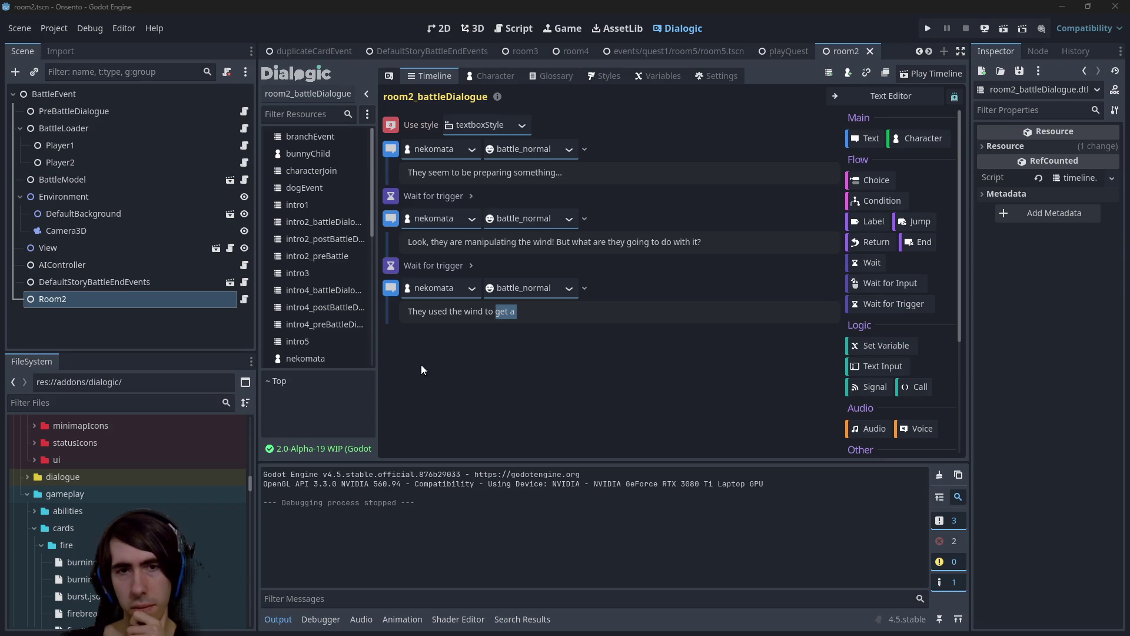
{"action": "left_click", "coordinate": [553, 315]}
{"action": "mouse_move", "coordinate": [519, 313]}
{"action": "left_mouse_down"}
{"action": "mouse_move", "coordinate": [450, 313]}
{"action": "mouse_move", "coordinate": [519, 313]}
{"action": "left_mouse_up"}
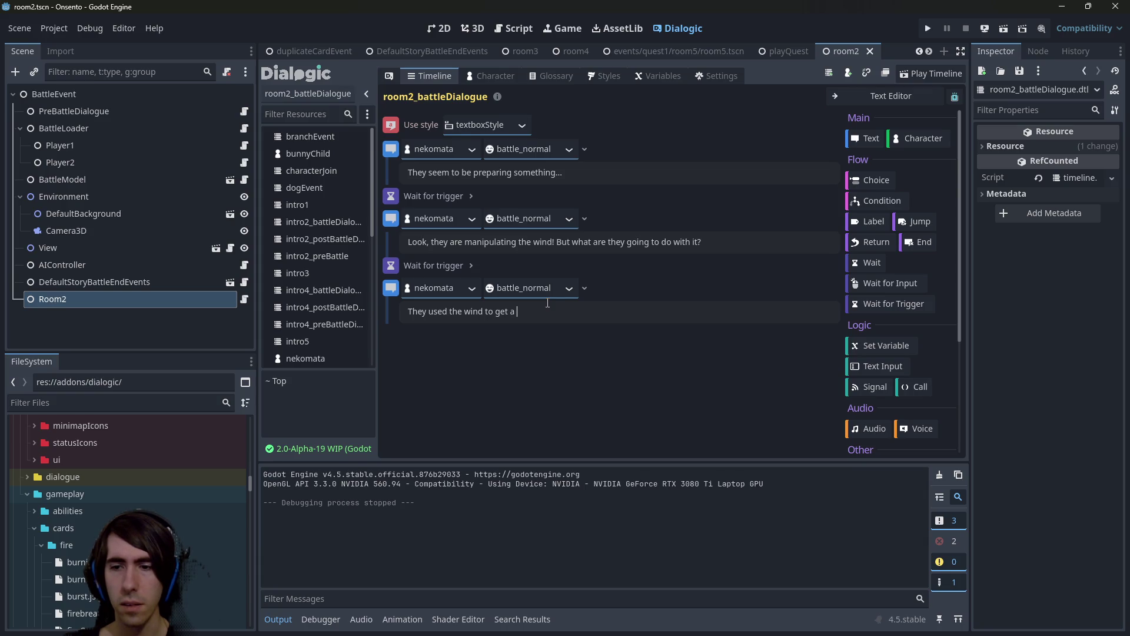
{"action": "key", "text": "ctrl+a"}
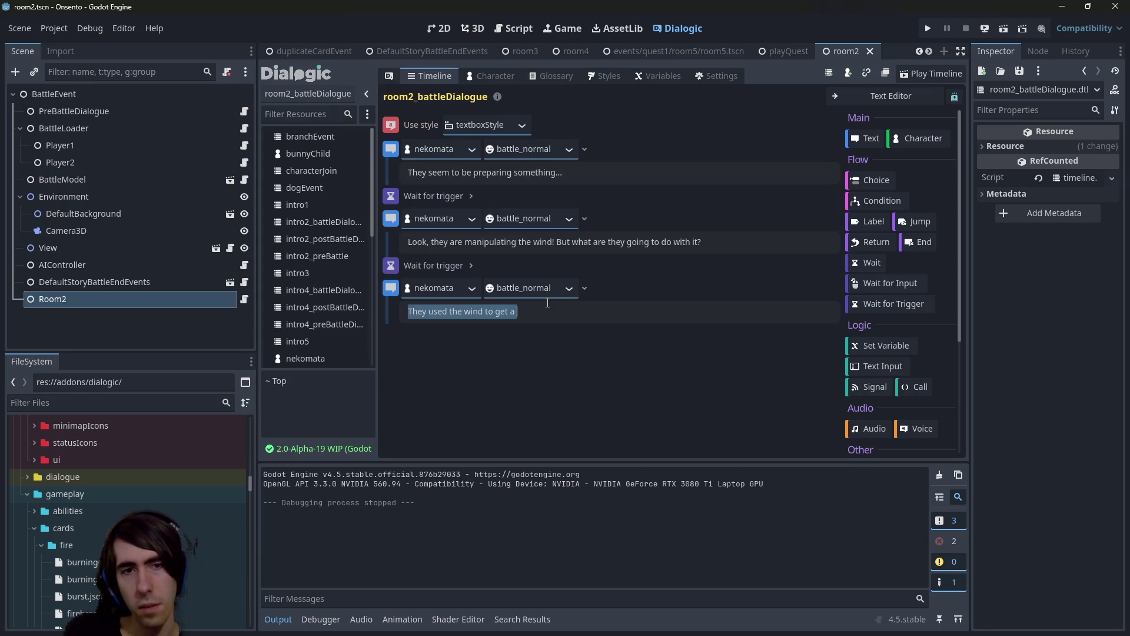
Start the third nekomata line with 'What was that?!?!??! They'.
{"action": "type", "text": "QW"}
{"action": "key", "text": "BackSpace"}
{"action": "key", "text": "BackSpace"}
{"action": "type", "text": "What was th"}
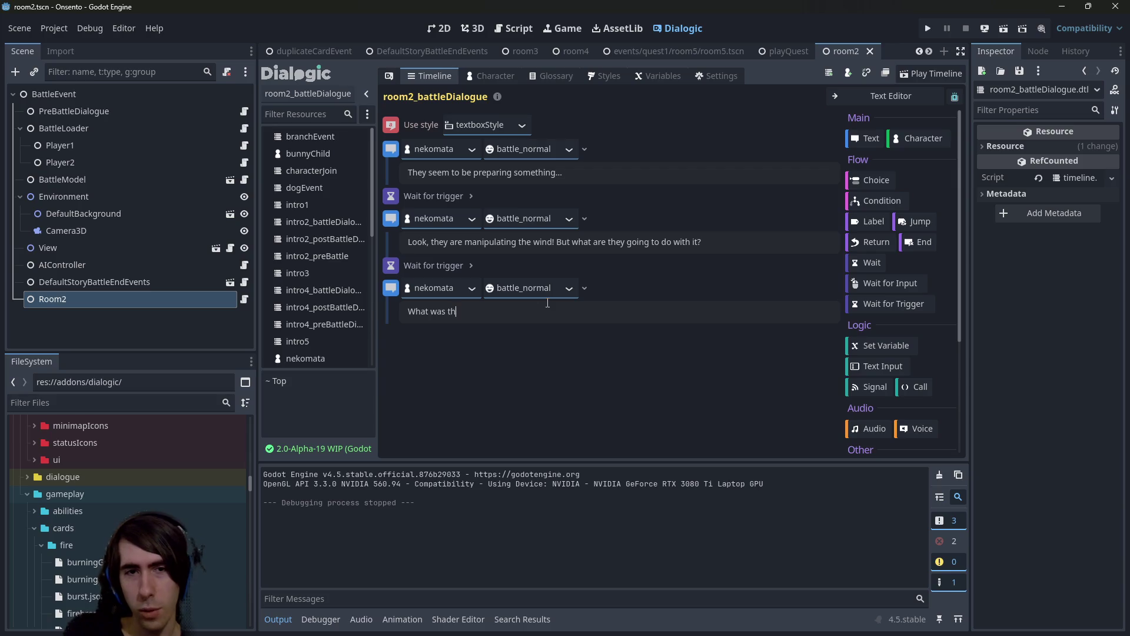
{"action": "type", "text": "at?!?!??! "}
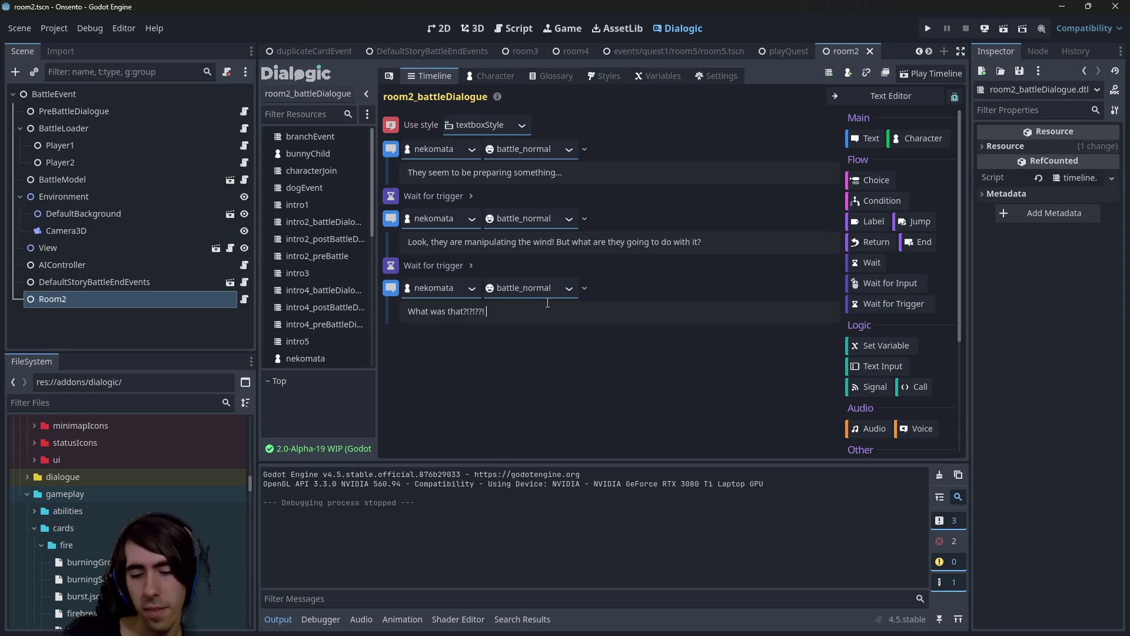
{"action": "type", "text": "They"}
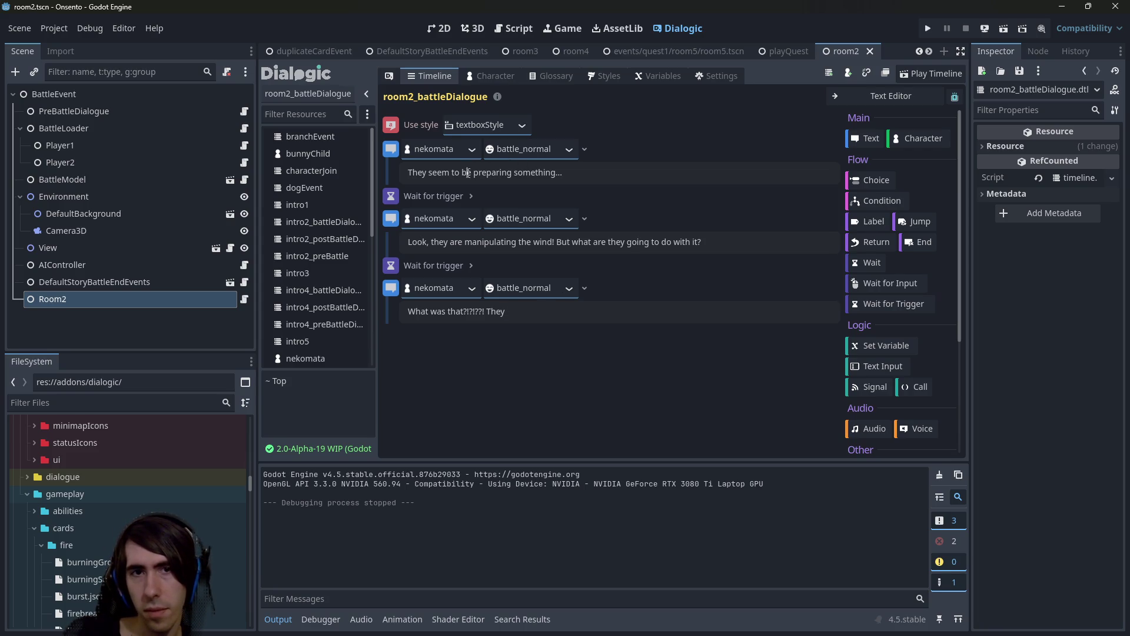
Swap 'seem to be' for 'are', then shape the first line into 'They're up to something...'.
{"action": "key", "text": "ctrl+shift+Left"}
{"action": "key", "text": "ctrl+shift+Left"}
{"action": "key", "text": "ctrl+shift+Left"}
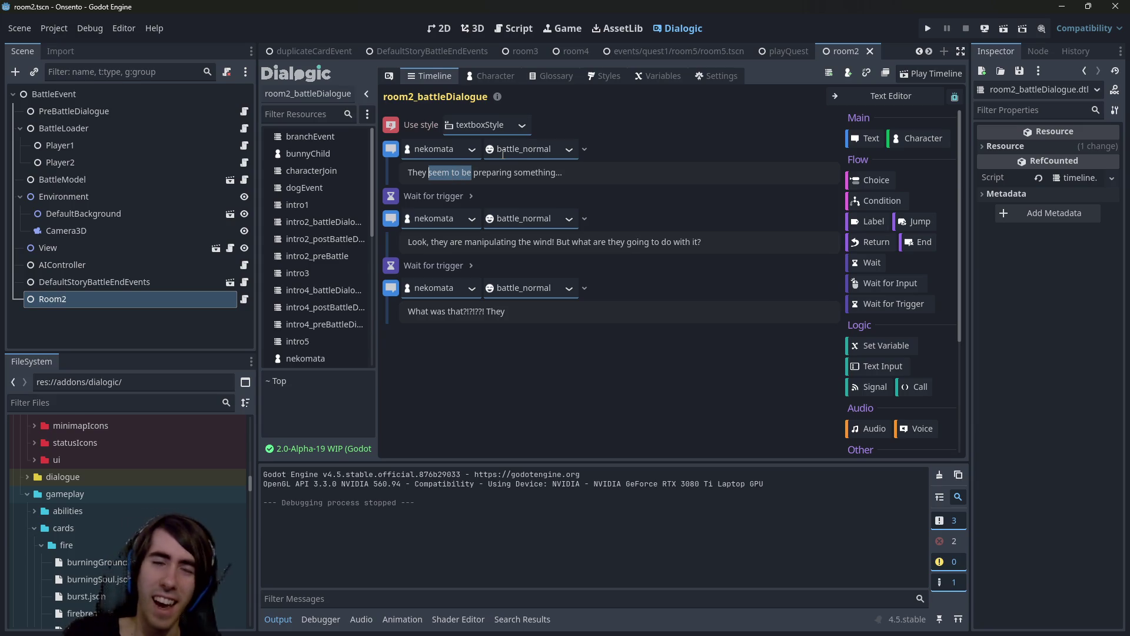
{"action": "type", "text": "are"}
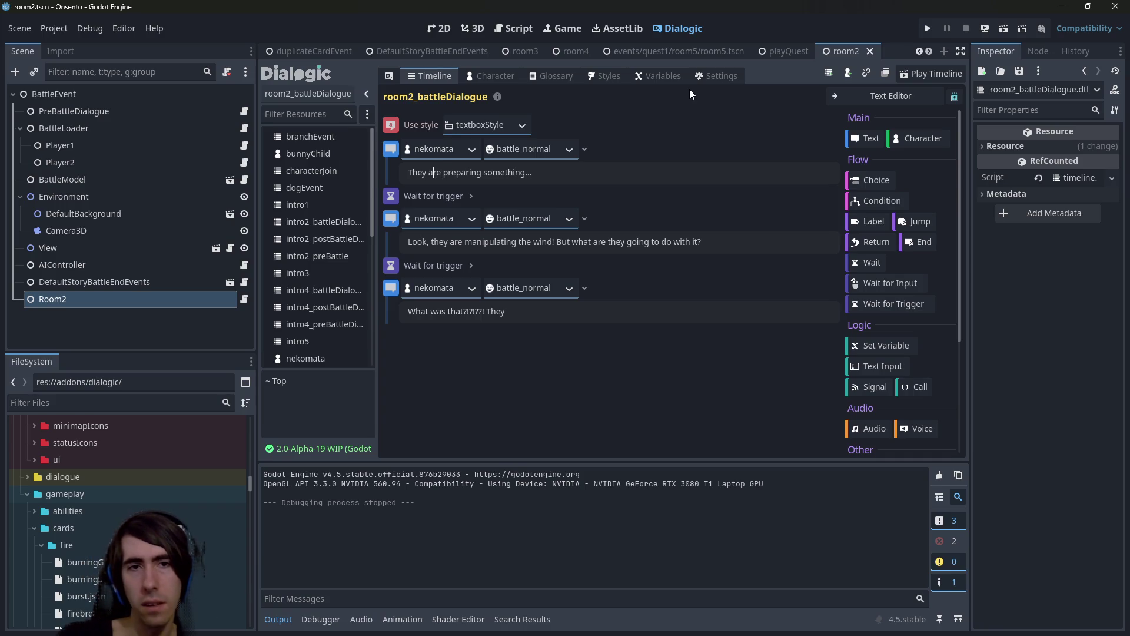
{"action": "key", "text": "Left"}
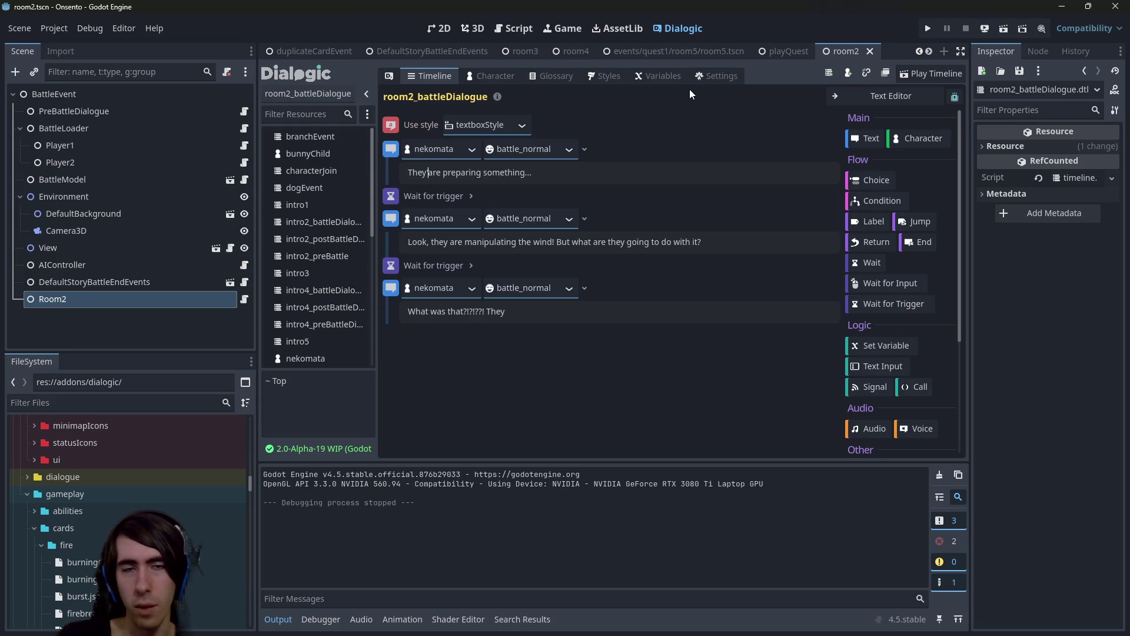
{"action": "key", "text": "Delete"}
{"action": "key", "text": "Delete"}
{"action": "type", "text": "'re"}
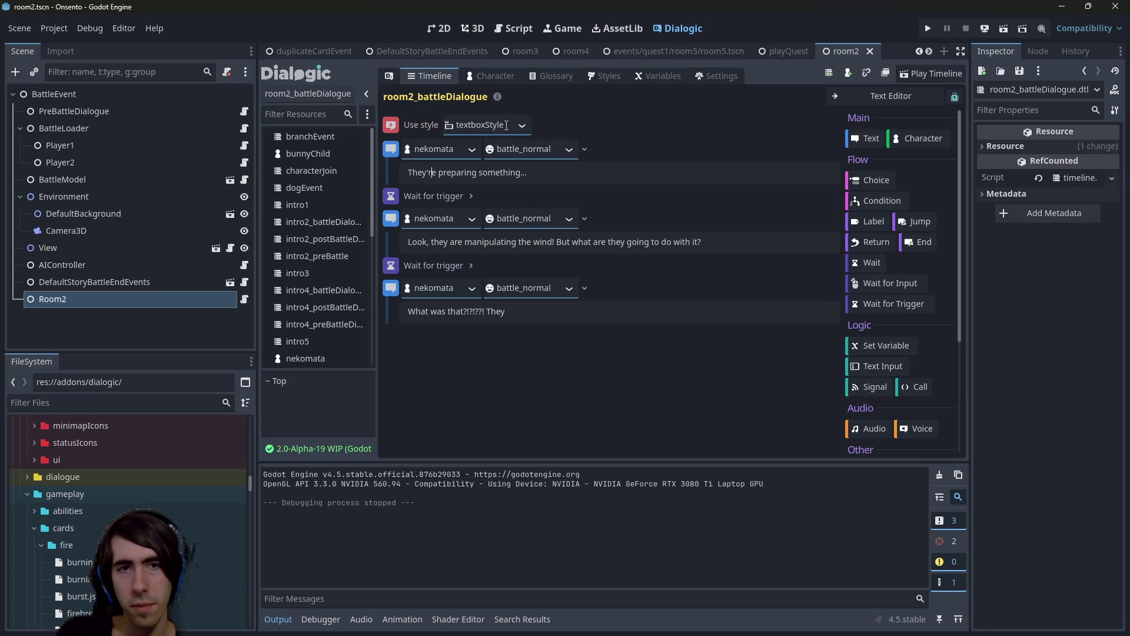
{"action": "type", "text": " up to"}
{"action": "key", "text": "ctrl+shift+Right"}
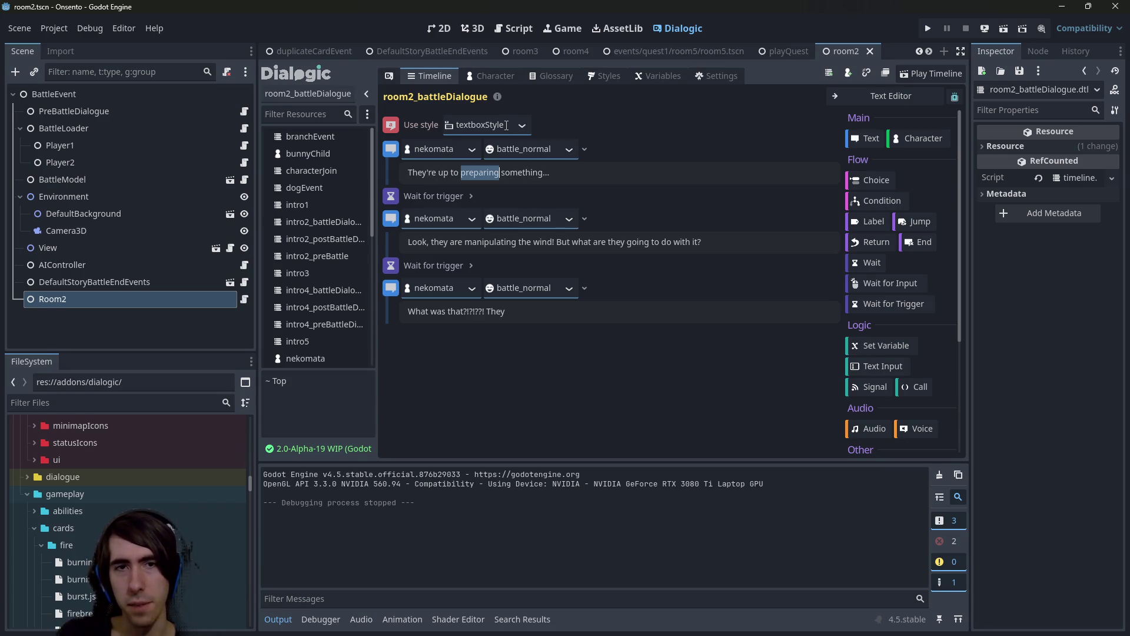
{"action": "key", "text": "BackSpace"}
{"action": "key", "text": "Delete"}
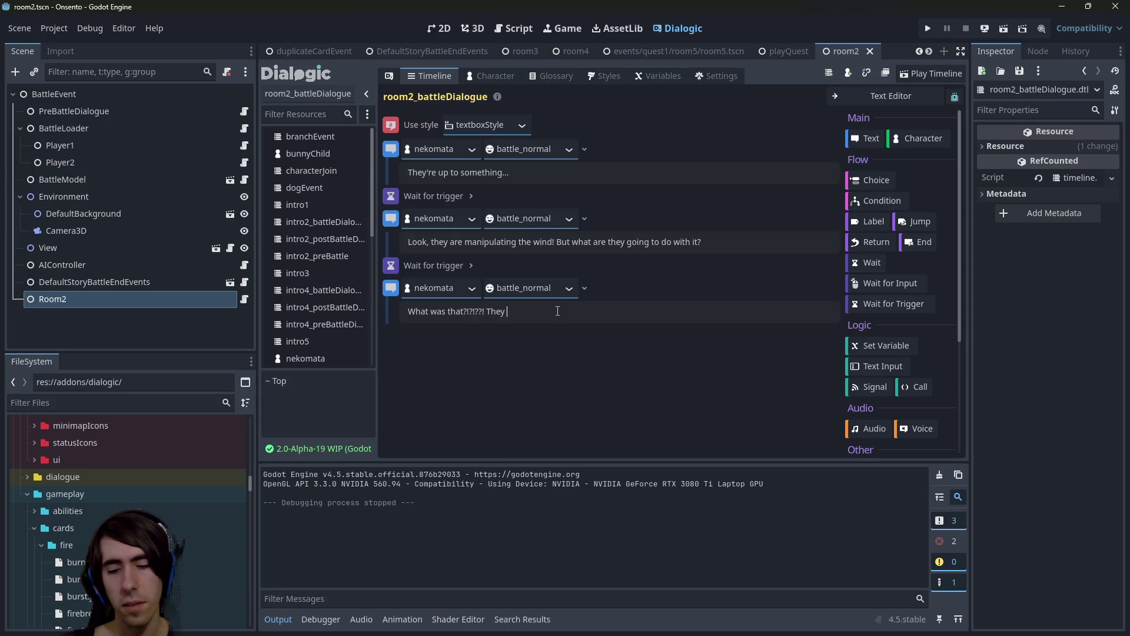
Drop the 'used the wind to get' draft and end the third line with 'I didn't know wind could do that!'.
{"action": "type", "text": "used the wi"}
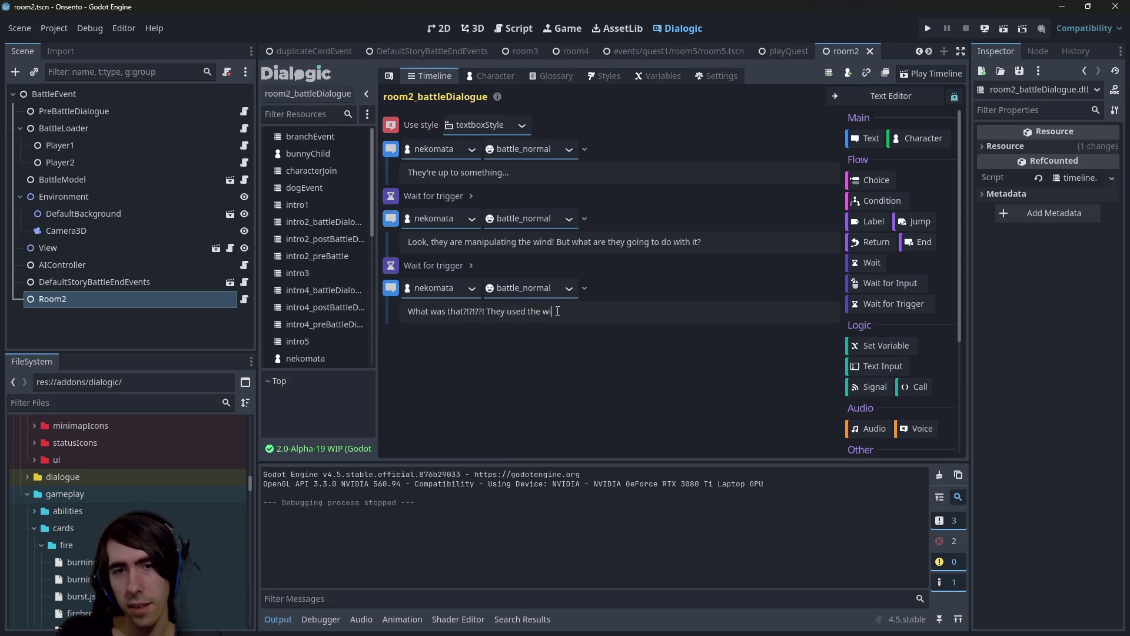
{"action": "type", "text": "nd to get"}
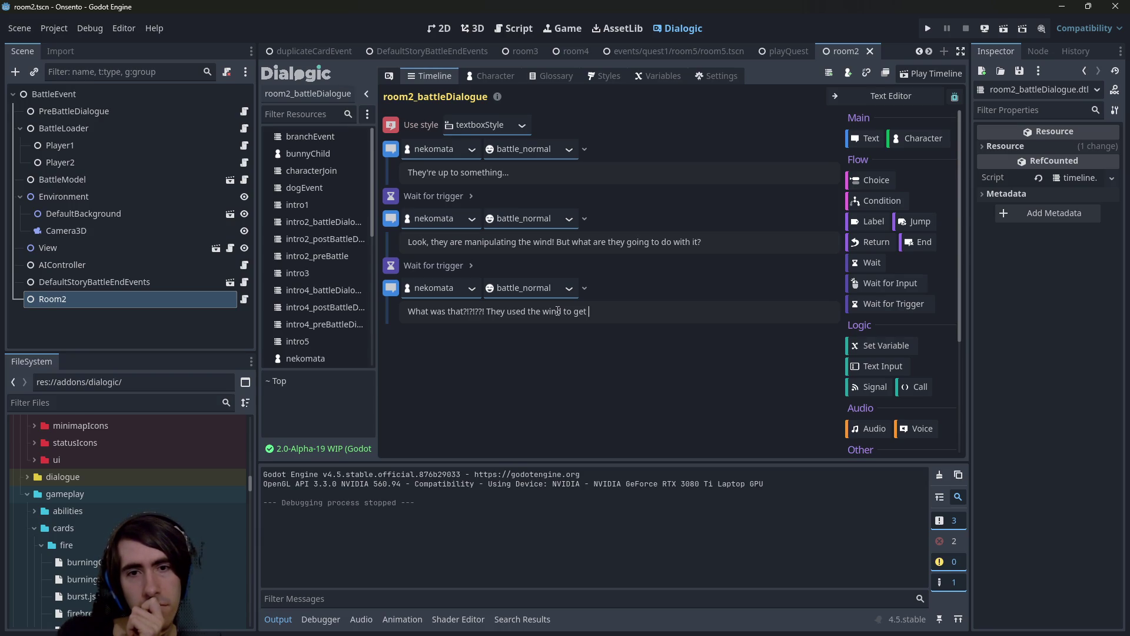
{"action": "key", "text": "BackSpace"}
{"action": "key", "text": "BackSpace"}
{"action": "key", "text": "BackSpace"}
{"action": "key", "text": "ctrl+BackSpace"}
{"action": "key", "text": "ctrl+BackSpace"}
{"action": "key", "text": "ctrl+BackSpace"}
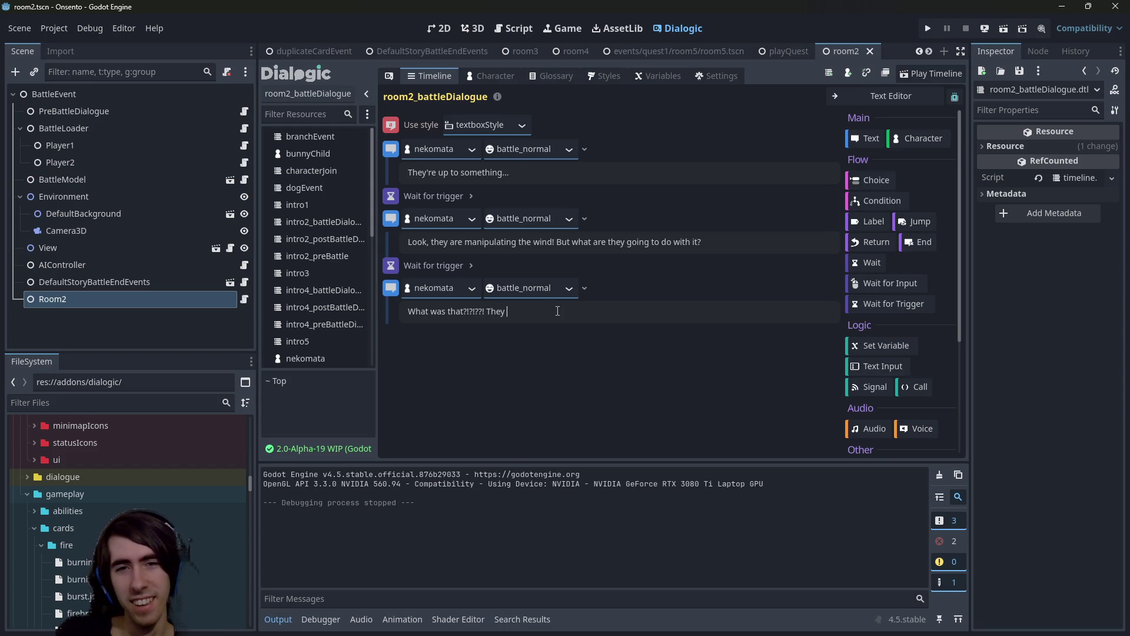
{"action": "type", "text": "I didn't know th"}
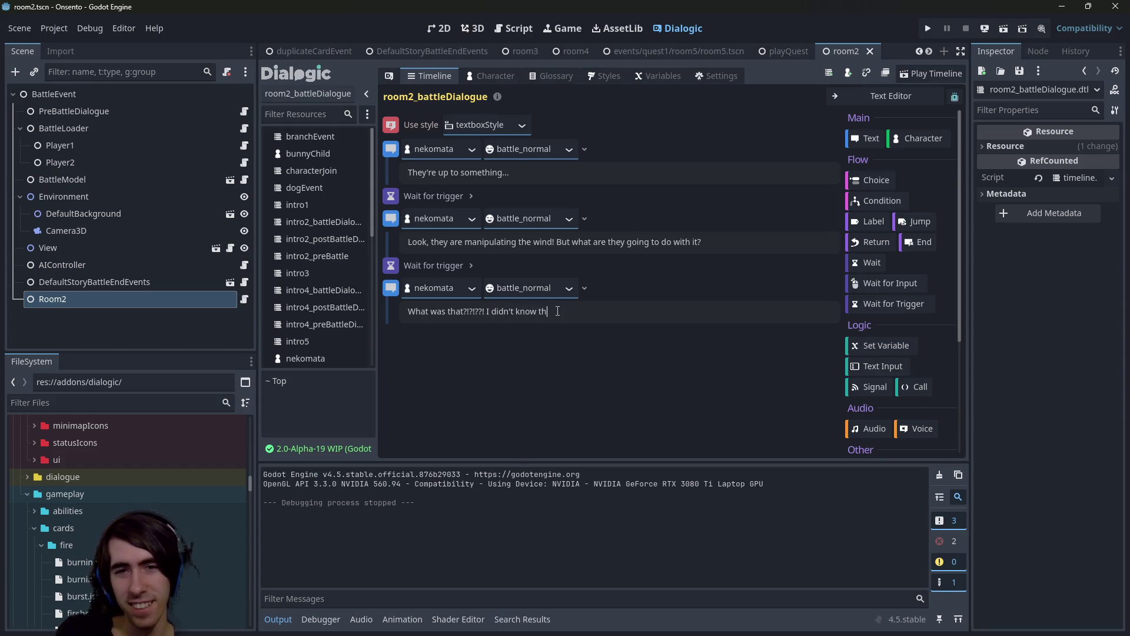
{"action": "key", "text": "BackSpace"}
{"action": "key", "text": "BackSpace"}
{"action": "type", "text": "wi"}
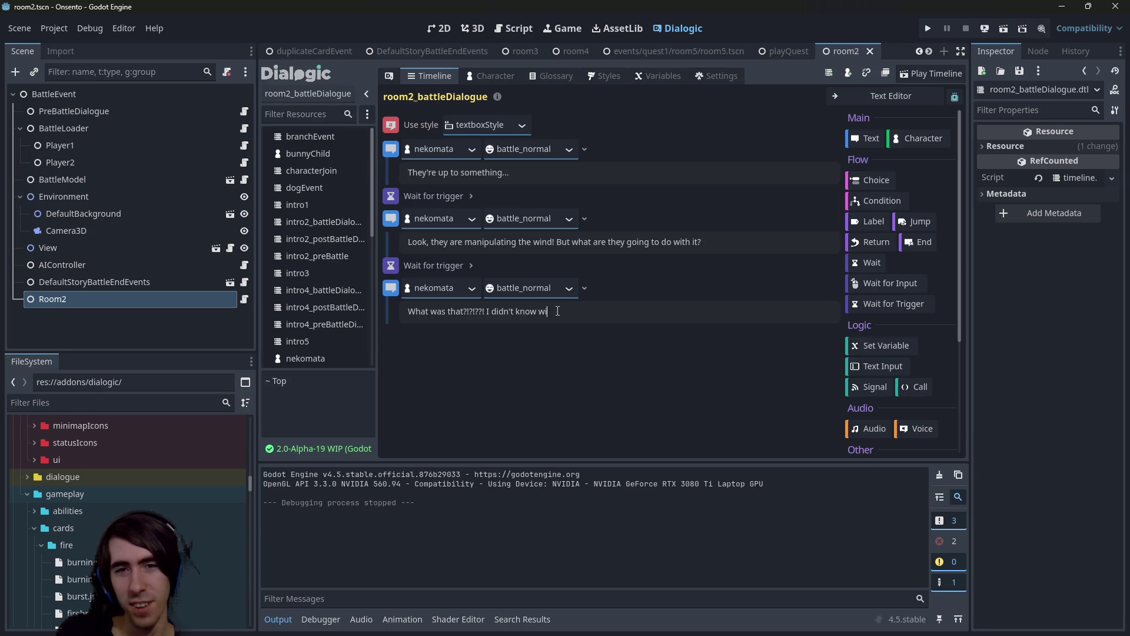
{"action": "type", "text": "nd could do that!"}
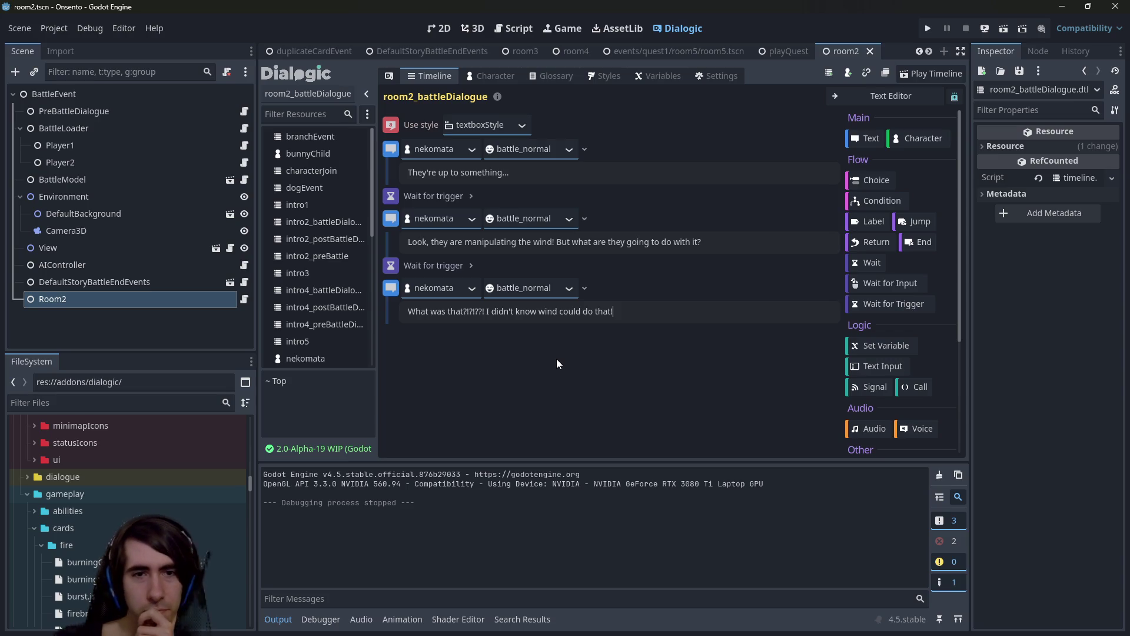
{"action": "right_click", "coordinate": [389, 292]}
Duplicate the third nekomata text event and add 'They used the wind to increase their amount of attacks.' to it.
{"action": "left_click", "coordinate": [412, 302]}
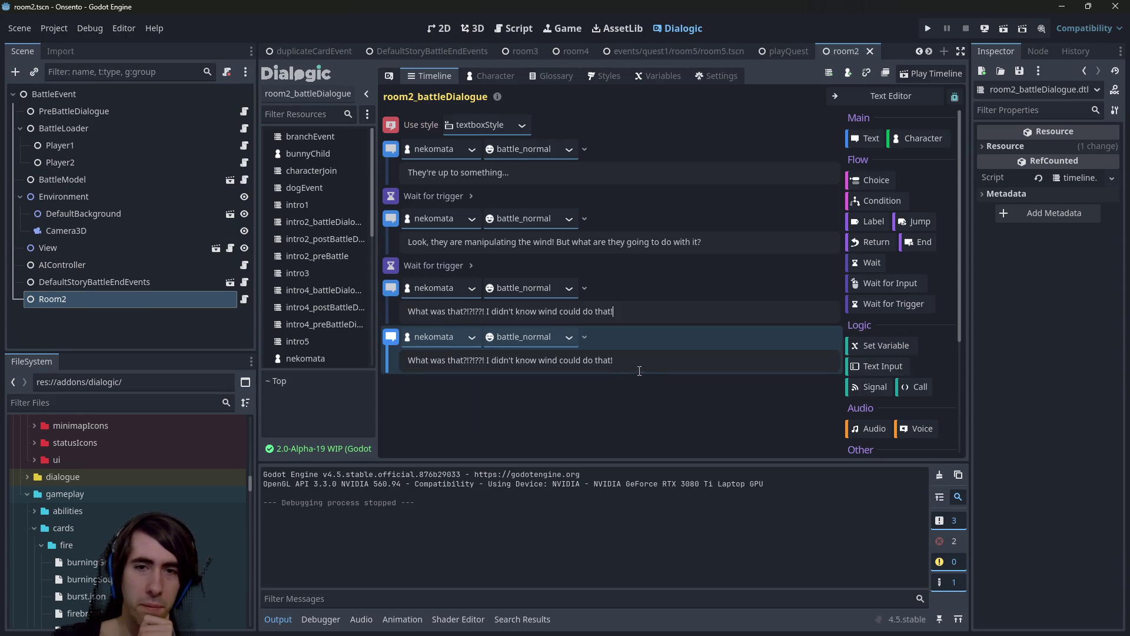
{"action": "left_click_drag", "start_coordinate": [626, 363], "coordinate": [364, 352]}
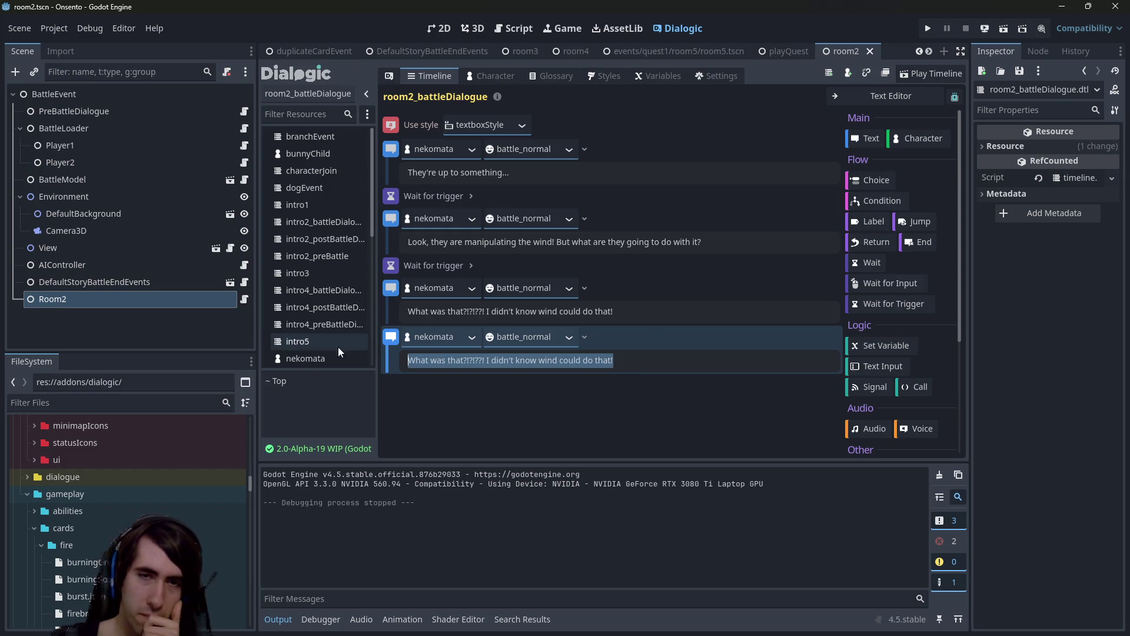
{"action": "left_click", "coordinate": [648, 318]}
{"action": "left_click_drag", "start_coordinate": [641, 318], "coordinate": [487, 316]}
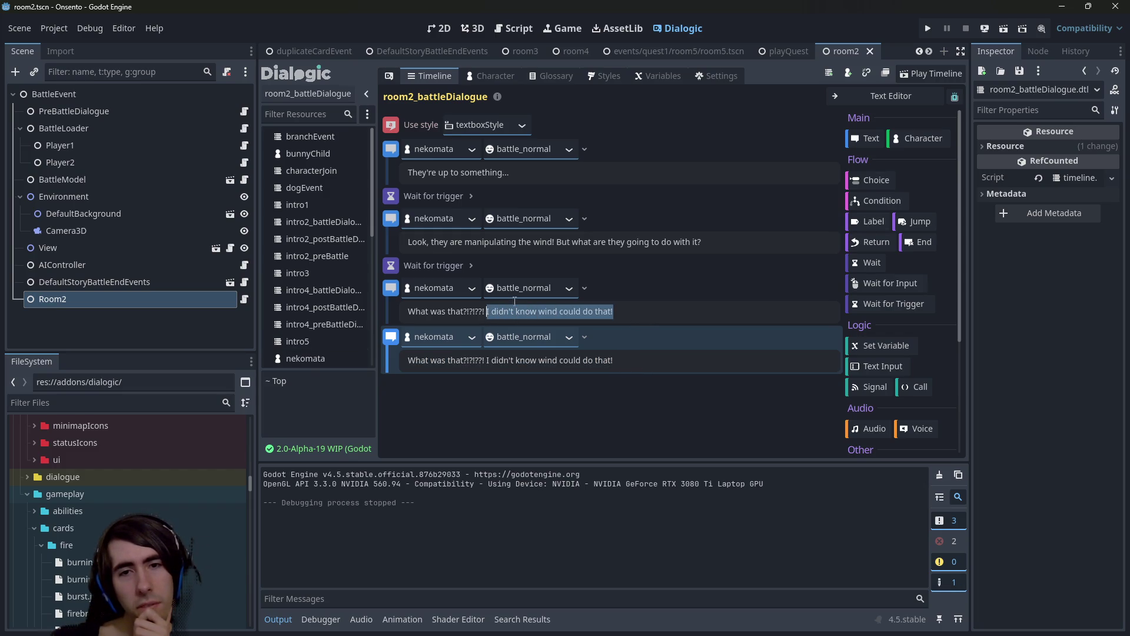
{"action": "key", "text": "Left"}
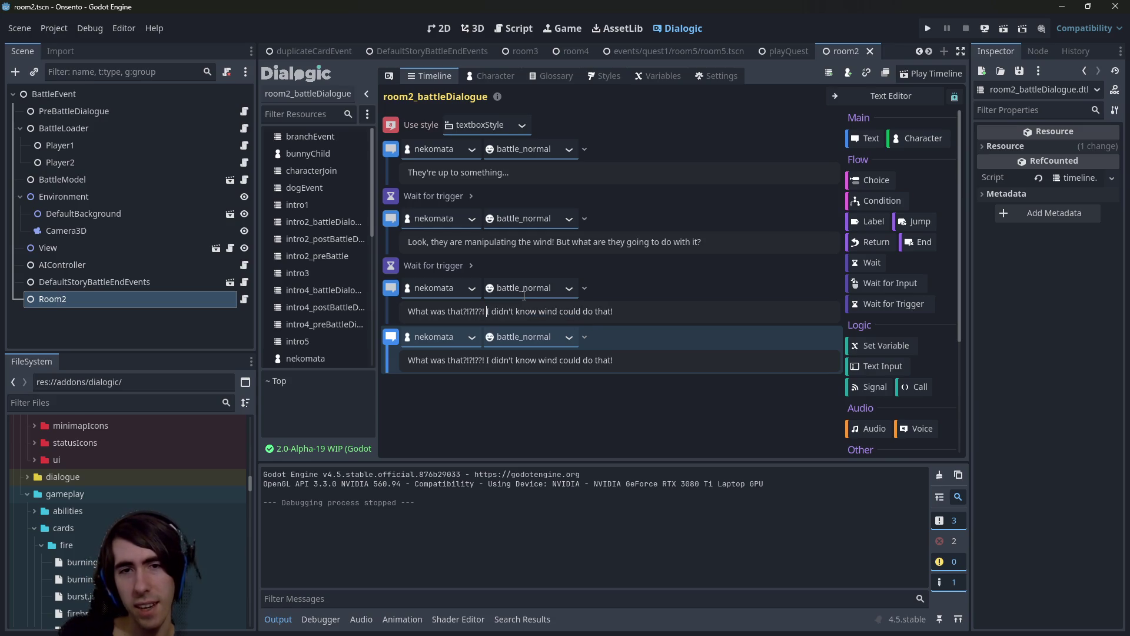
{"action": "type", "text": "They used th"}
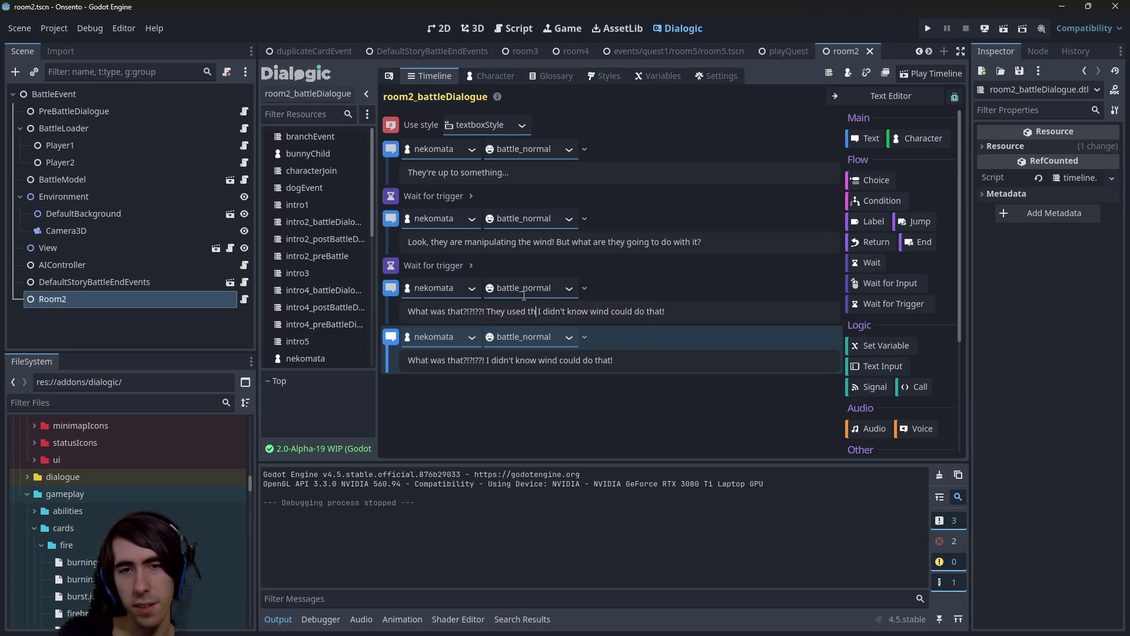
{"action": "type", "text": "e wind to "}
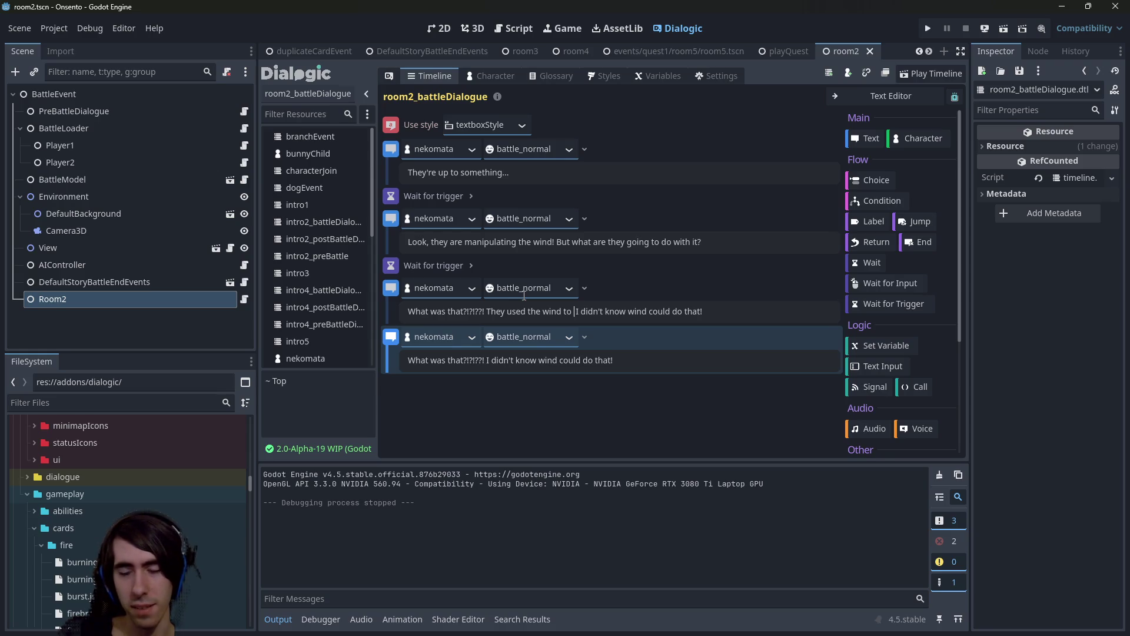
{"action": "type", "text": "increase thei"}
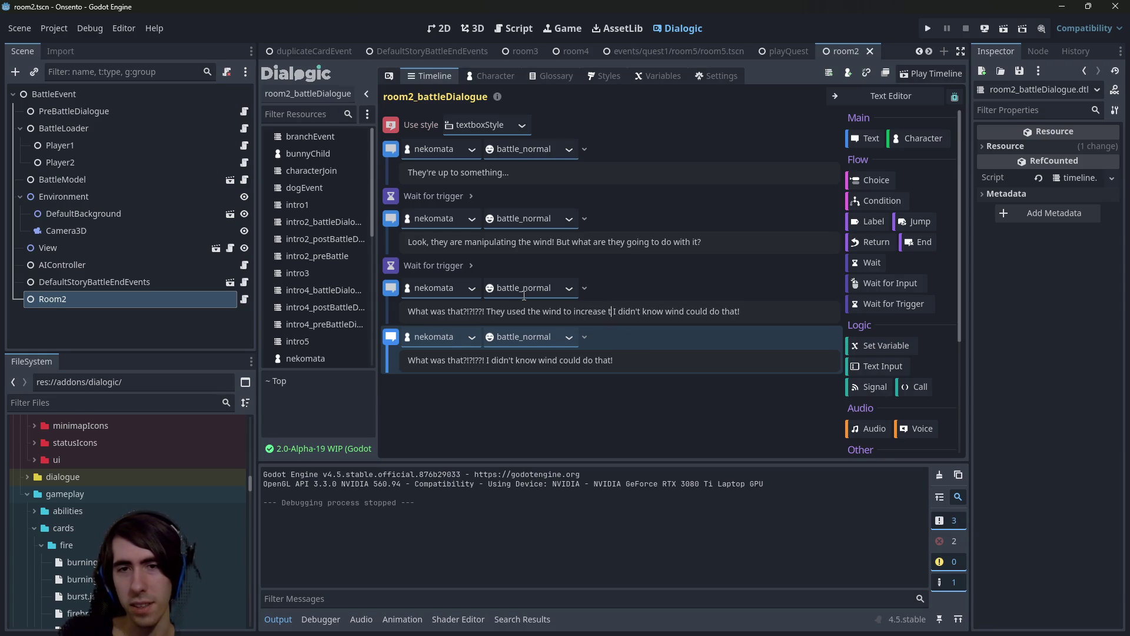
{"action": "type", "text": "r att"}
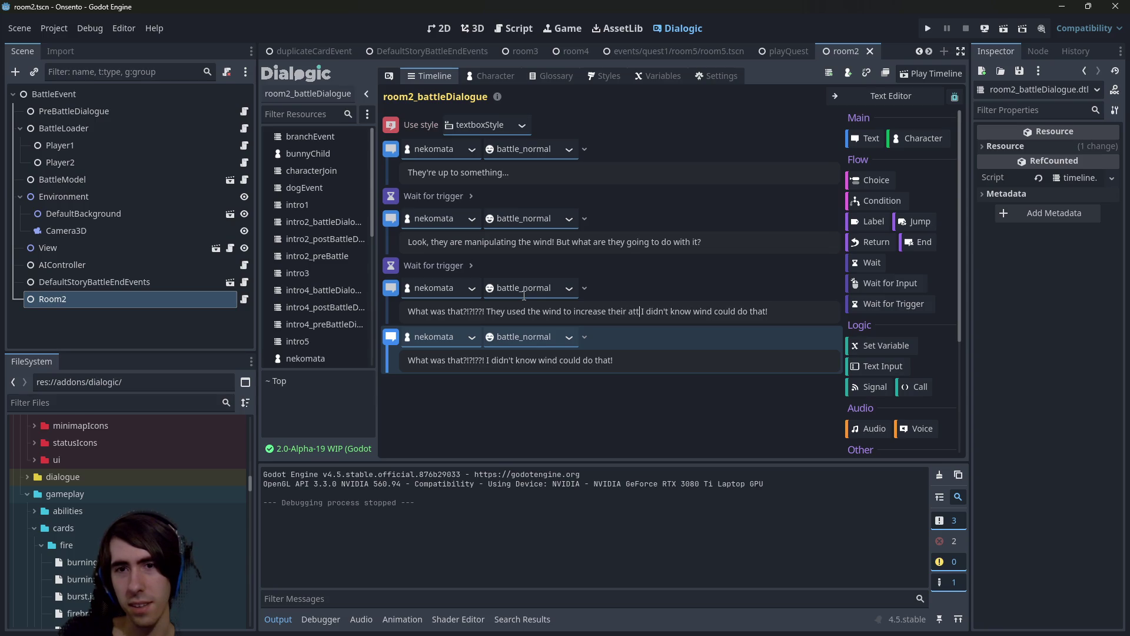
{"action": "key", "text": "BackSpace"}
{"action": "key", "text": "BackSpace"}
{"action": "key", "text": "BackSpace"}
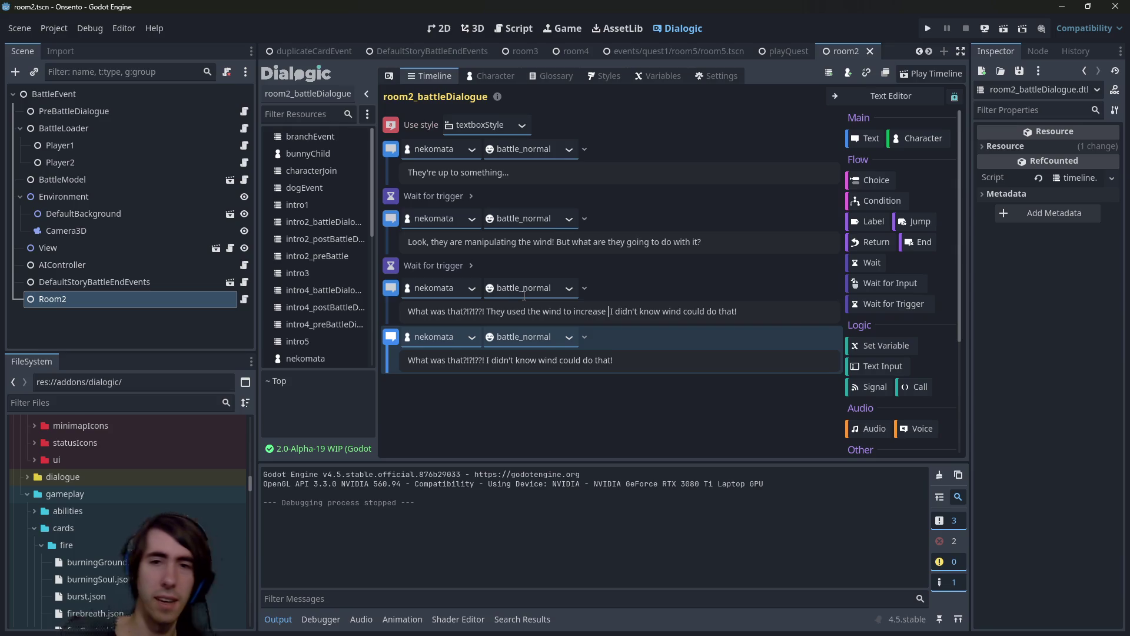
{"action": "type", "text": "their amount"}
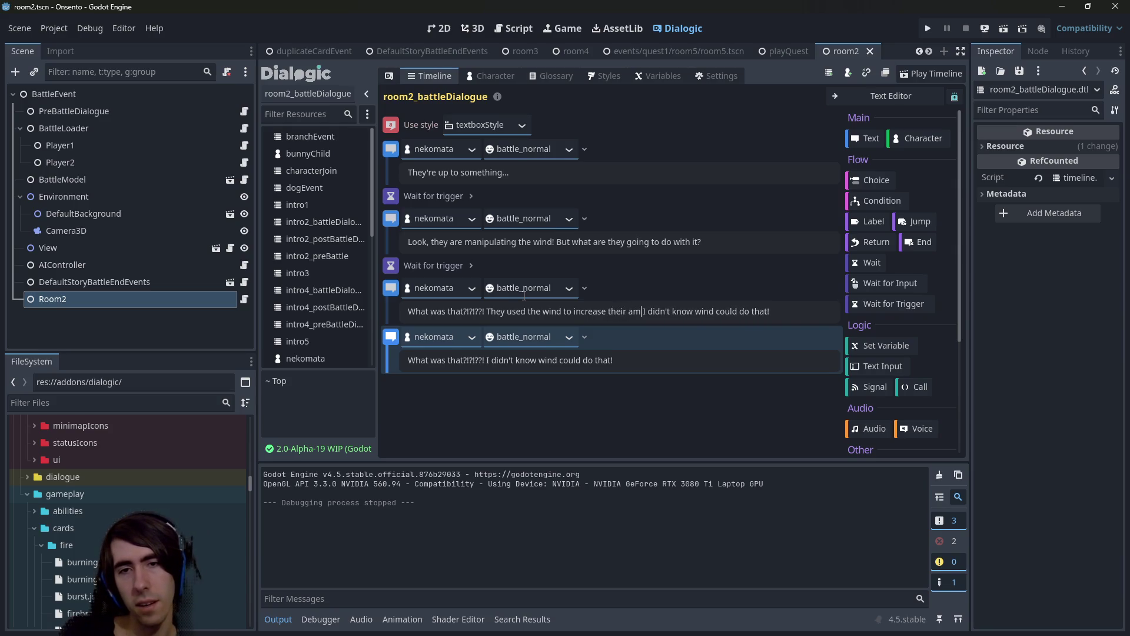
{"action": "type", "text": " of attacks. "}
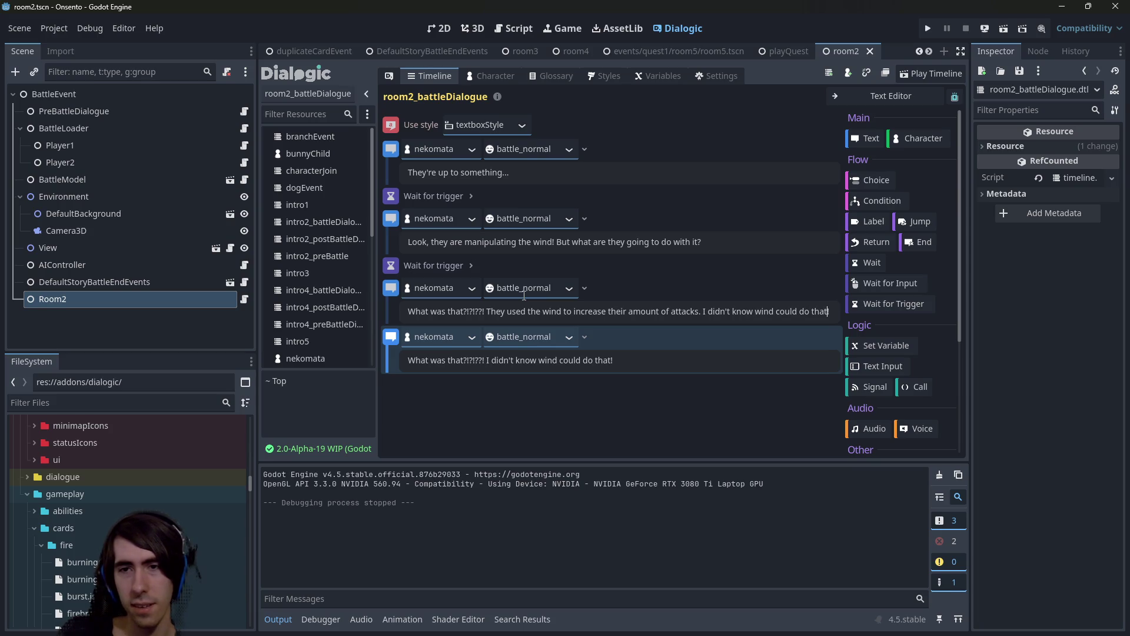
{"action": "type", "text": "!"}
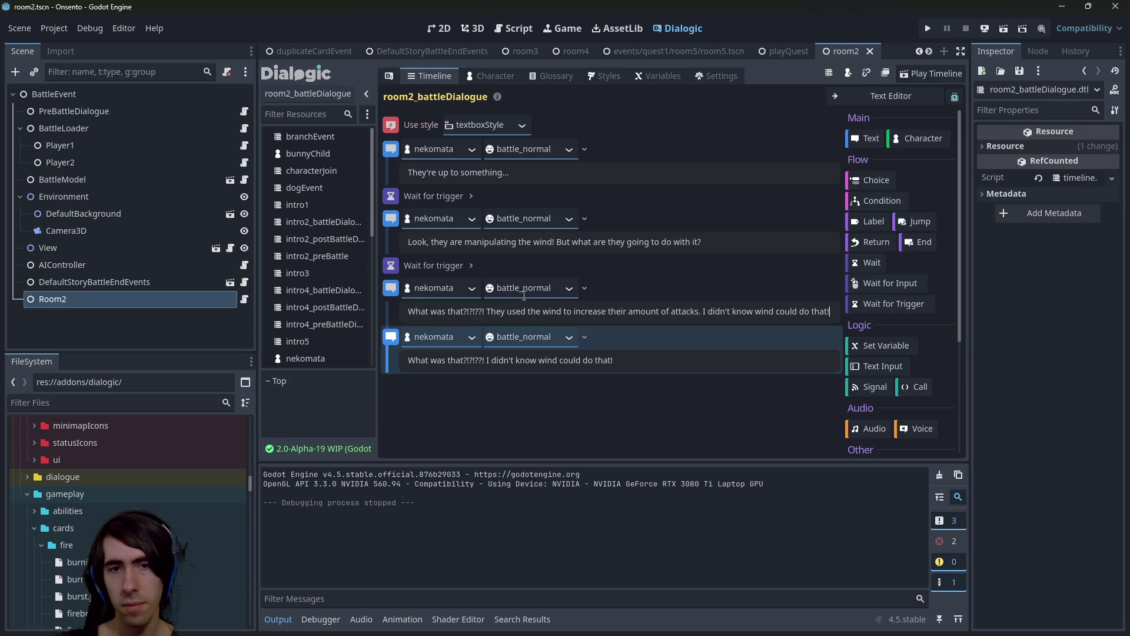
Replace the duplicate's text with 'We need a plan for the next time.' and add the 10-wind attack sentence.
{"action": "triple_click", "coordinate": [566, 360]}
{"action": "type", "text": "We need apl"}
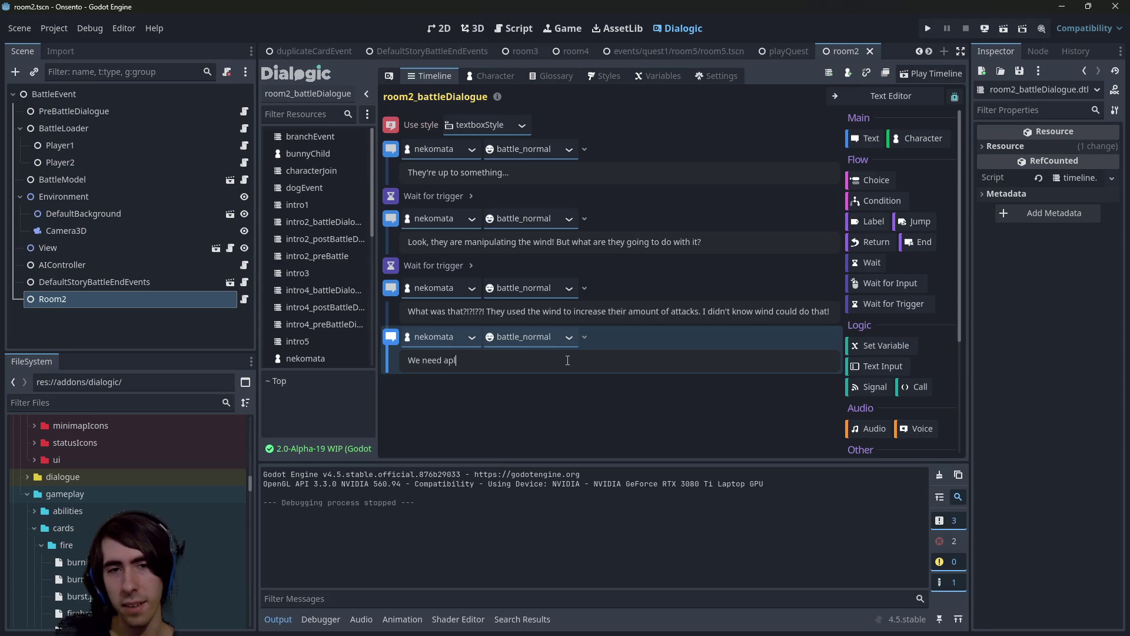
{"action": "key", "text": "BackSpace"}
{"action": "key", "text": "BackSpace"}
{"action": "type", "text": " plan for the "}
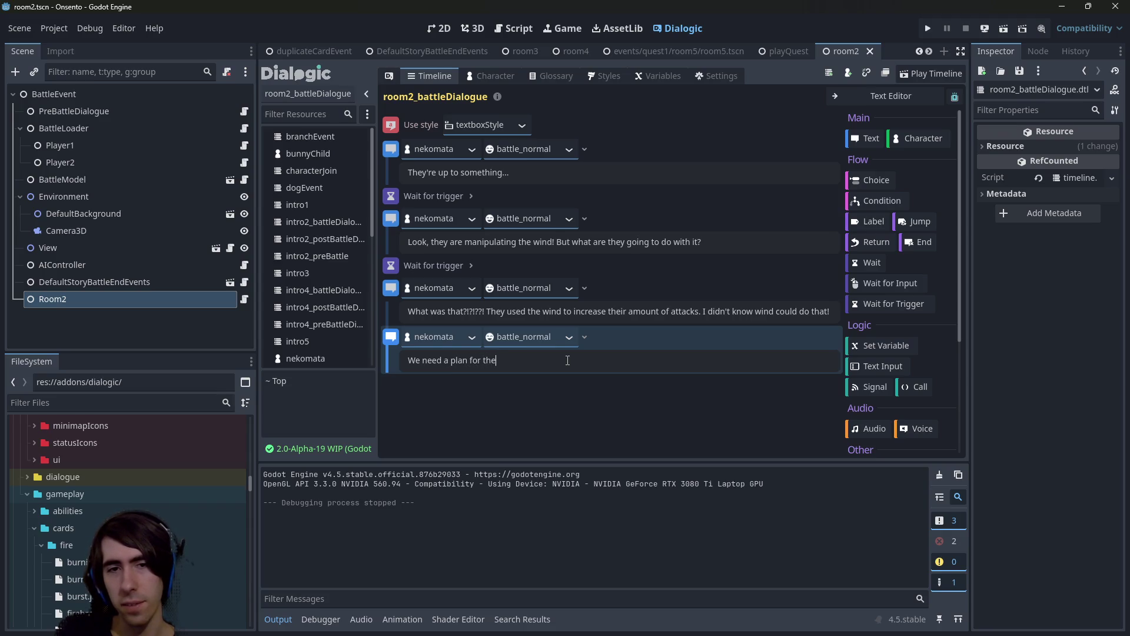
{"action": "type", "text": "next time"}
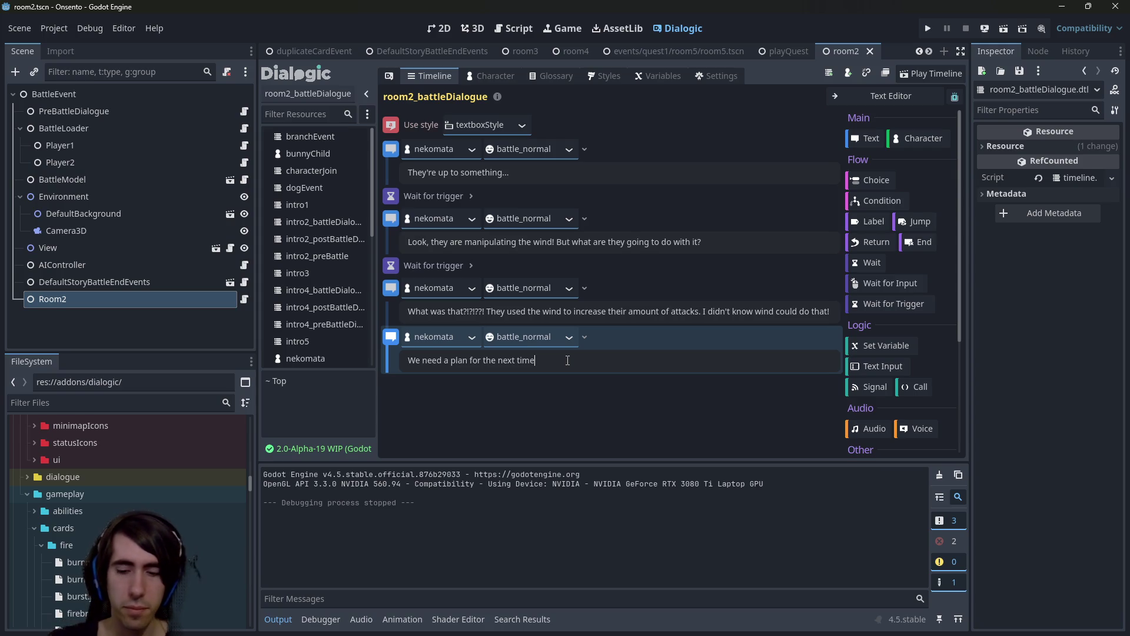
{"action": "type", "text": "."}
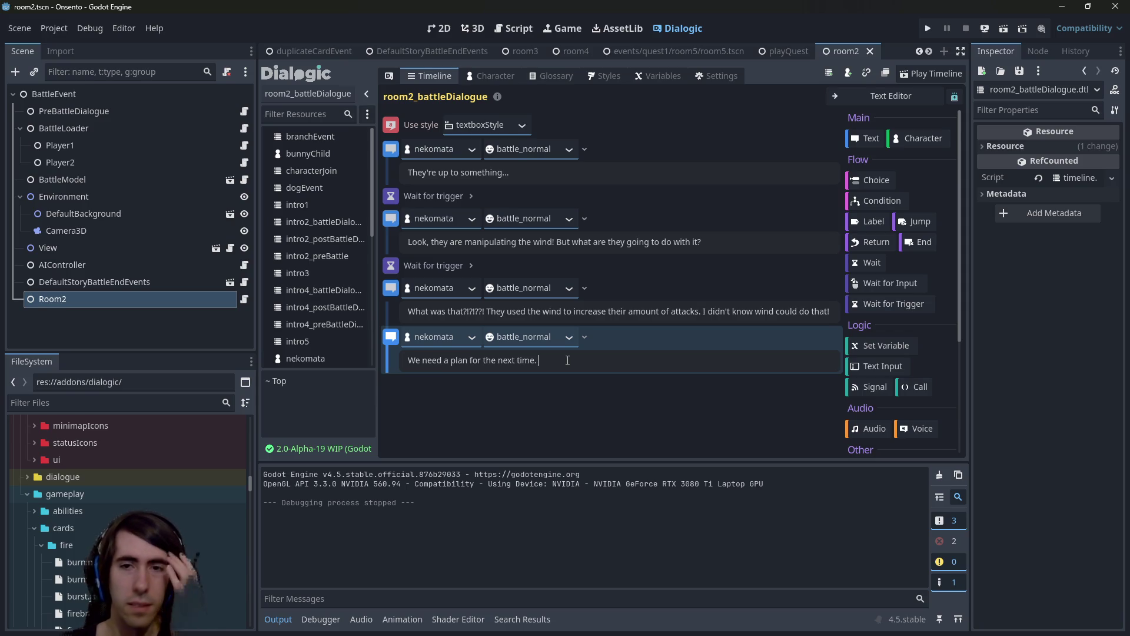
{"action": "type", "text": "Their at"}
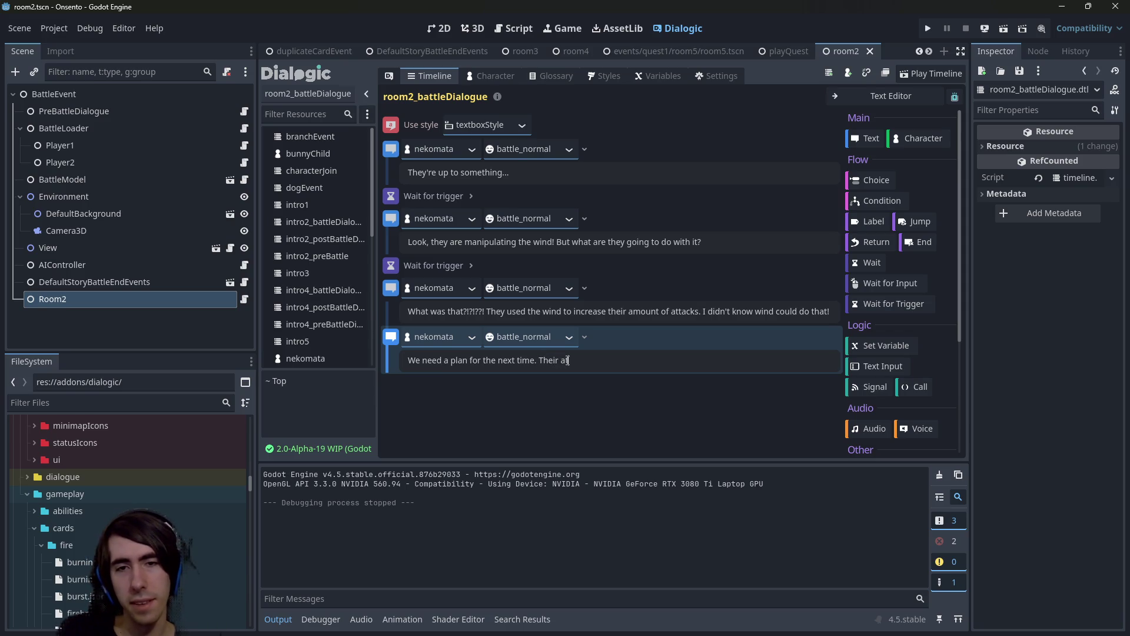
{"action": "type", "text": "tack seems to be"}
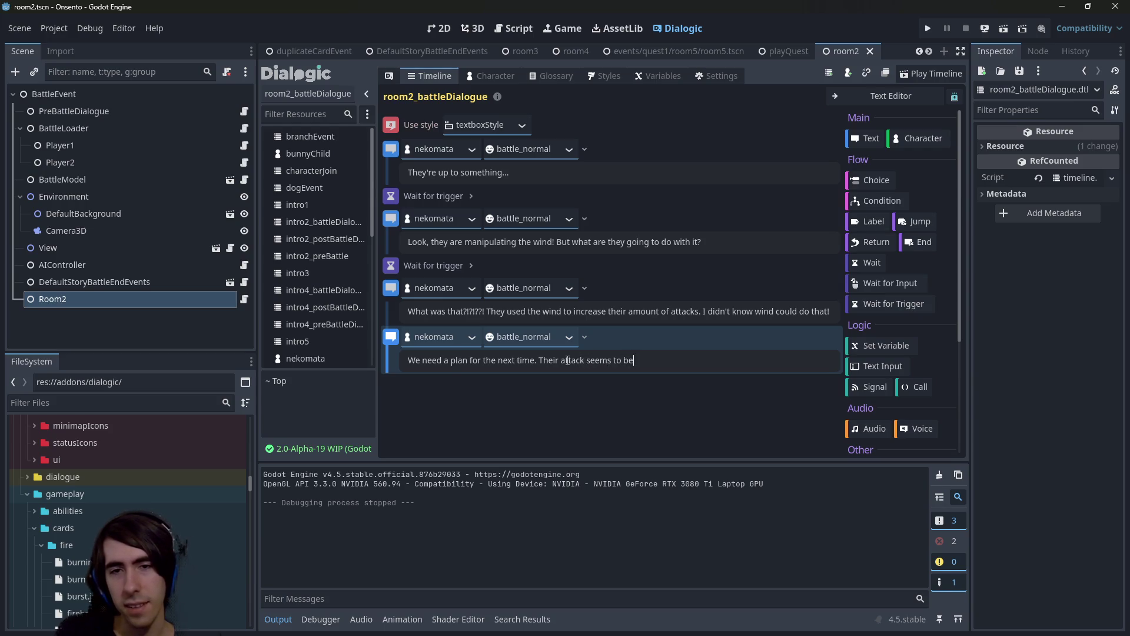
{"action": "type", "text": " ready when "}
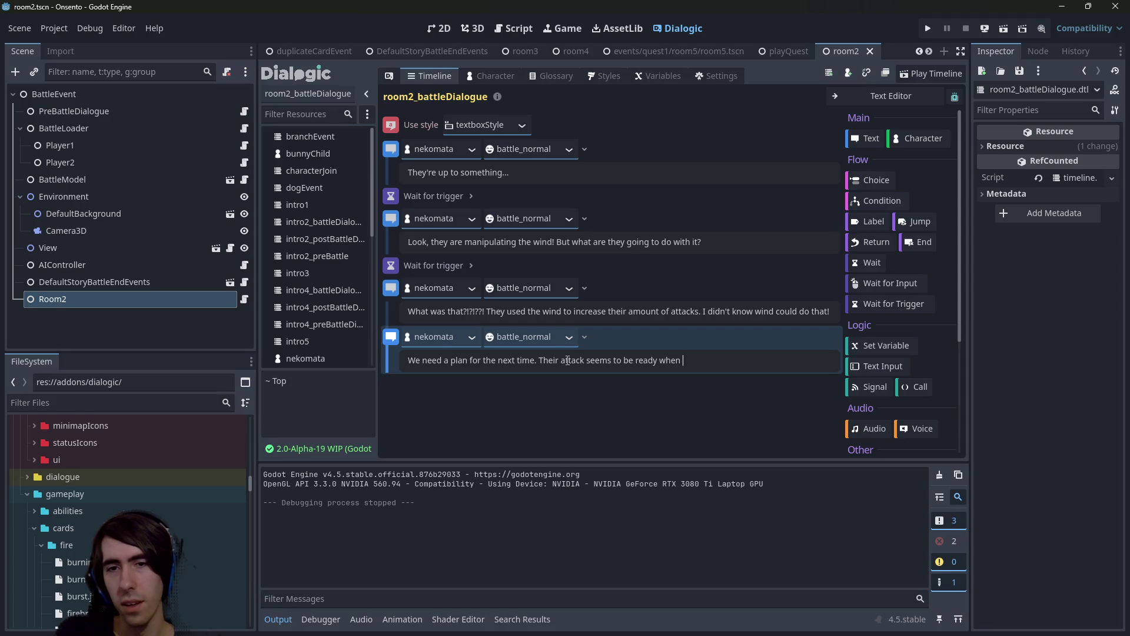
{"action": "type", "text": "wind reaches 10,"}
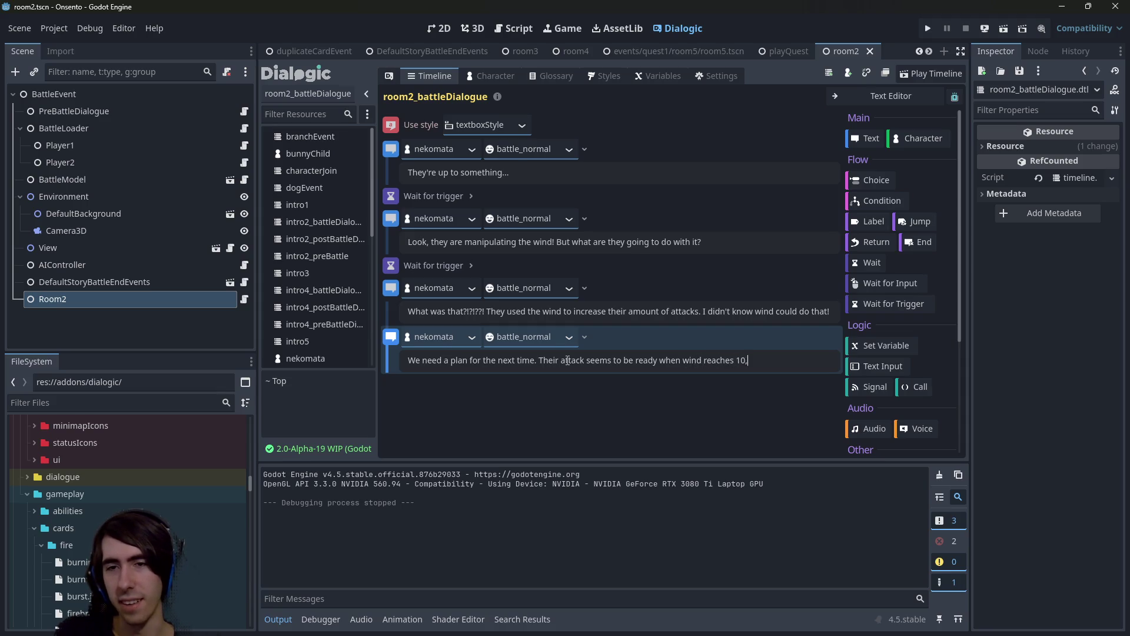
{"action": "type", "text": " so b"}
{"action": "key", "text": "BackSpace"}
{"action": "key", "text": "BackSpace"}
{"action": "key", "text": "BackSpace"}
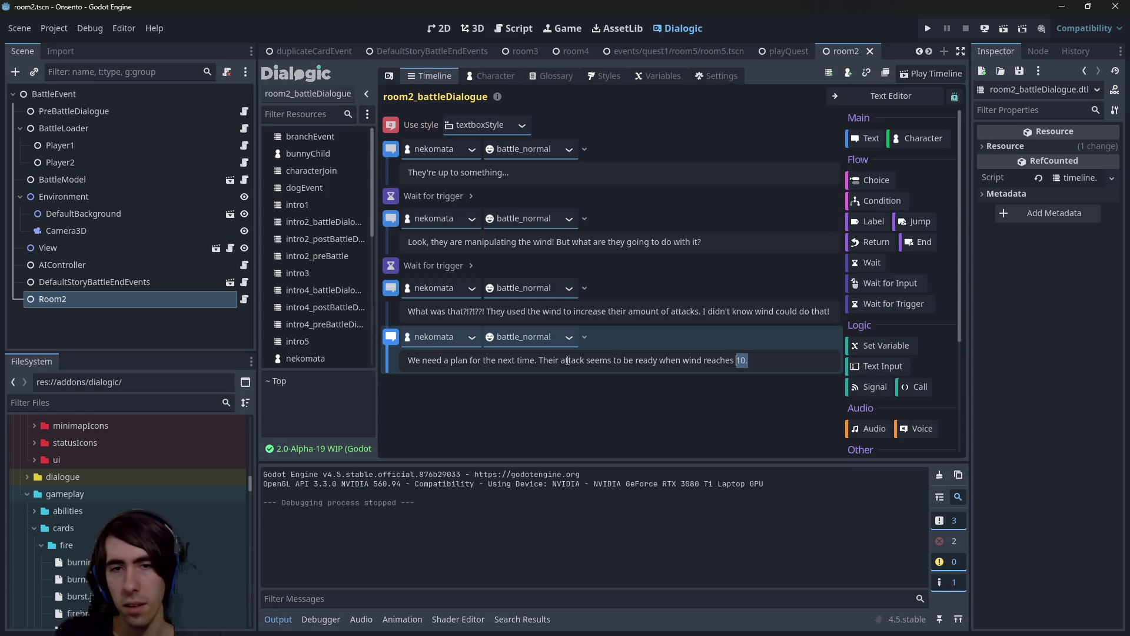
{"action": "key", "text": "ctrl+shift+Left"}
{"action": "key", "text": "ctrl+shift+Left"}
{"action": "key", "text": "ctrl+shift+Left"}
{"action": "key", "text": "ctrl+c"}
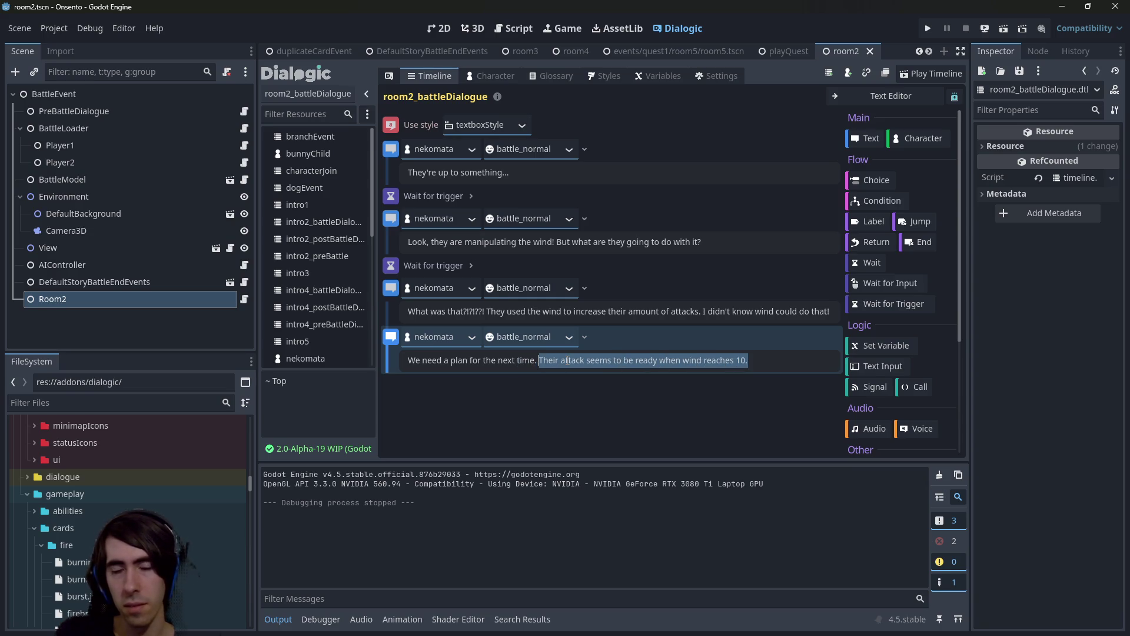
Move the wind-attack sentence to the first line of the last nekomata dialogue.
{"action": "key", "text": "BackSpace"}
{"action": "key", "text": "Home"}
{"action": "key", "text": "Return"}
{"action": "key", "text": "Up"}
{"action": "key", "text": "ctrl+v"}
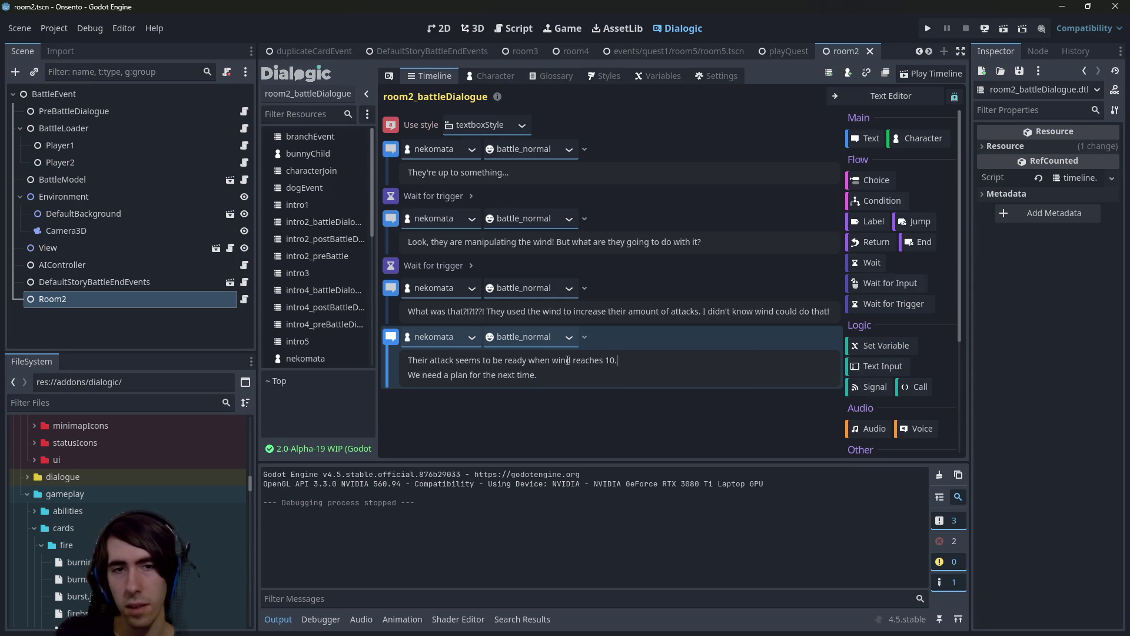
Reword the lines to end with 'they reach 10 Wind' and plan 'to counter it'.
{"action": "double_click", "coordinate": [471, 361]}
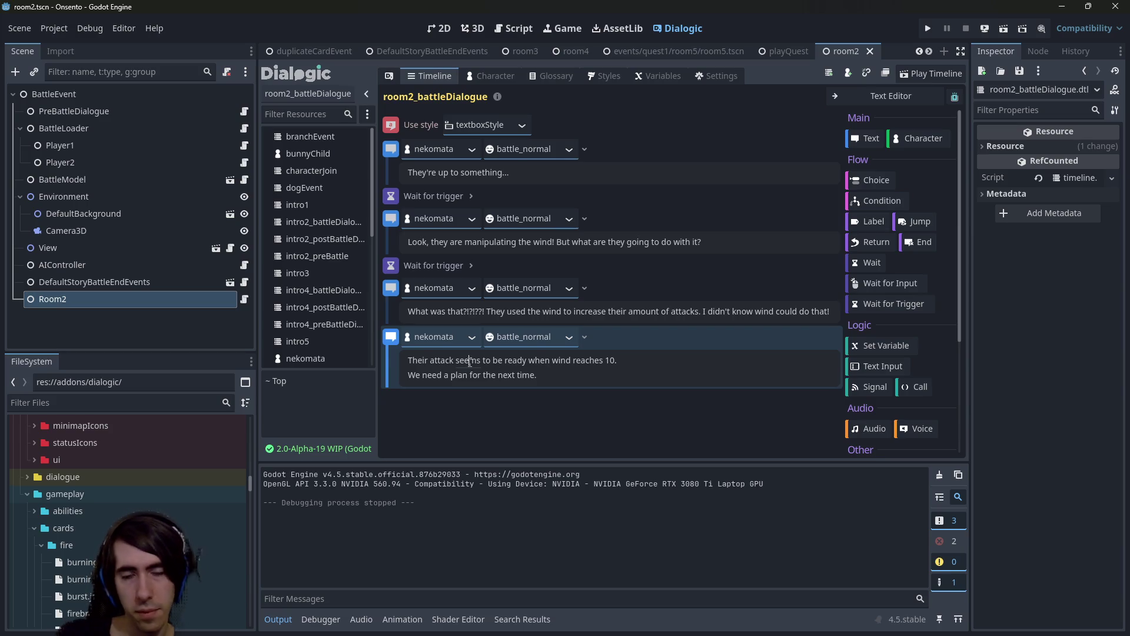
{"action": "left_click", "coordinate": [482, 361]}
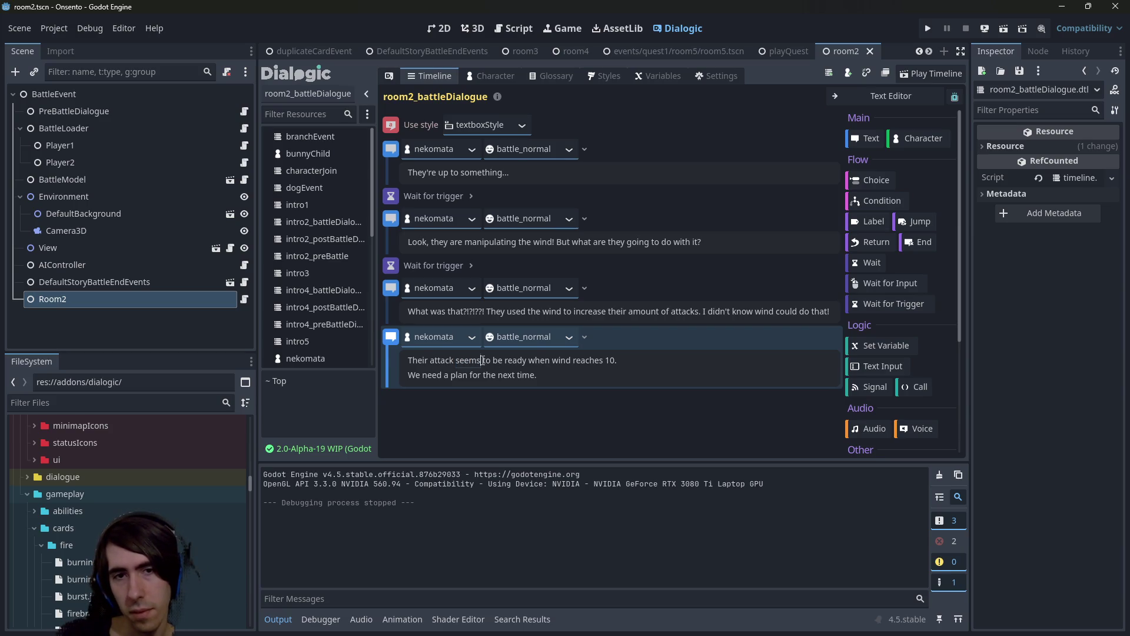
{"action": "double_click", "coordinate": [482, 360]}
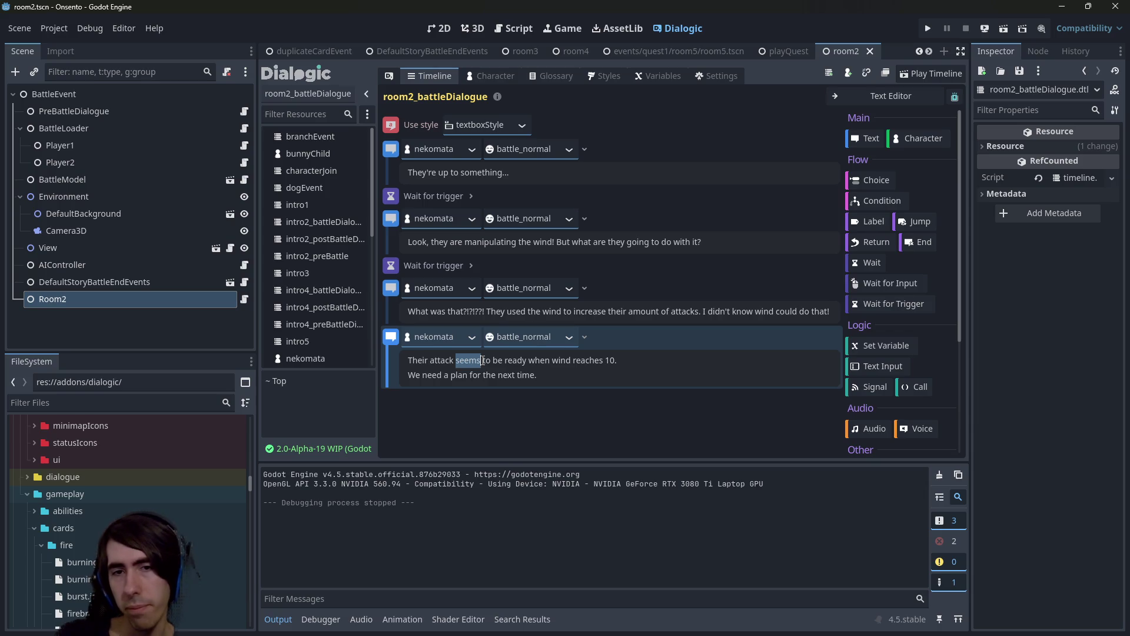
{"action": "key", "text": "ctrl+Right"}
{"action": "key", "text": "ctrl+Right"}
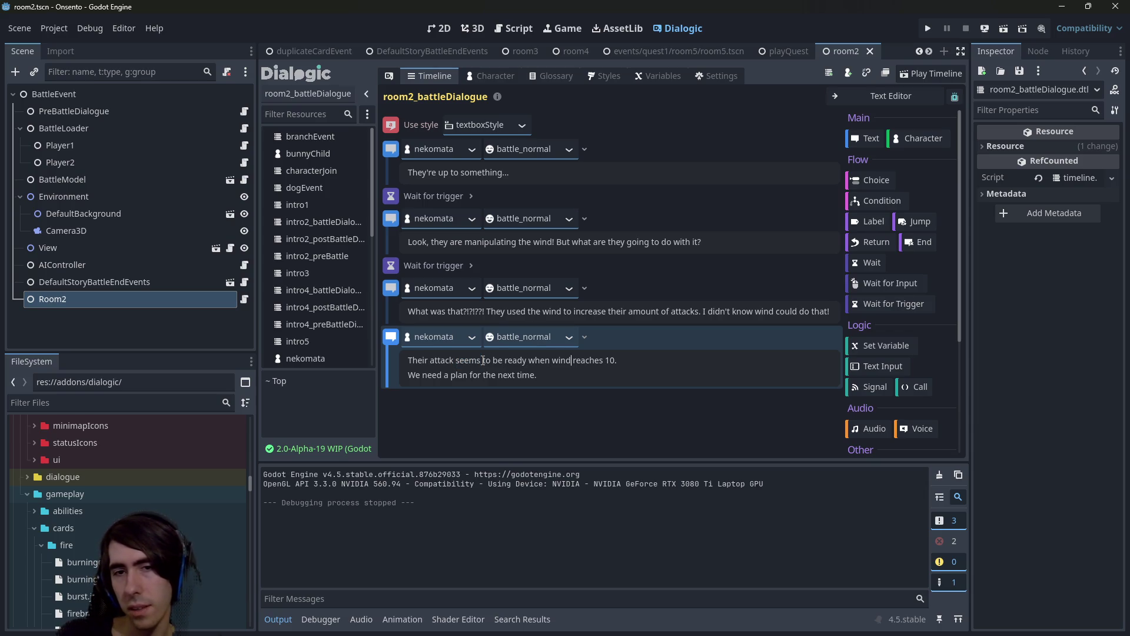
{"action": "key", "text": "Delete"}
{"action": "type", "text": "W"}
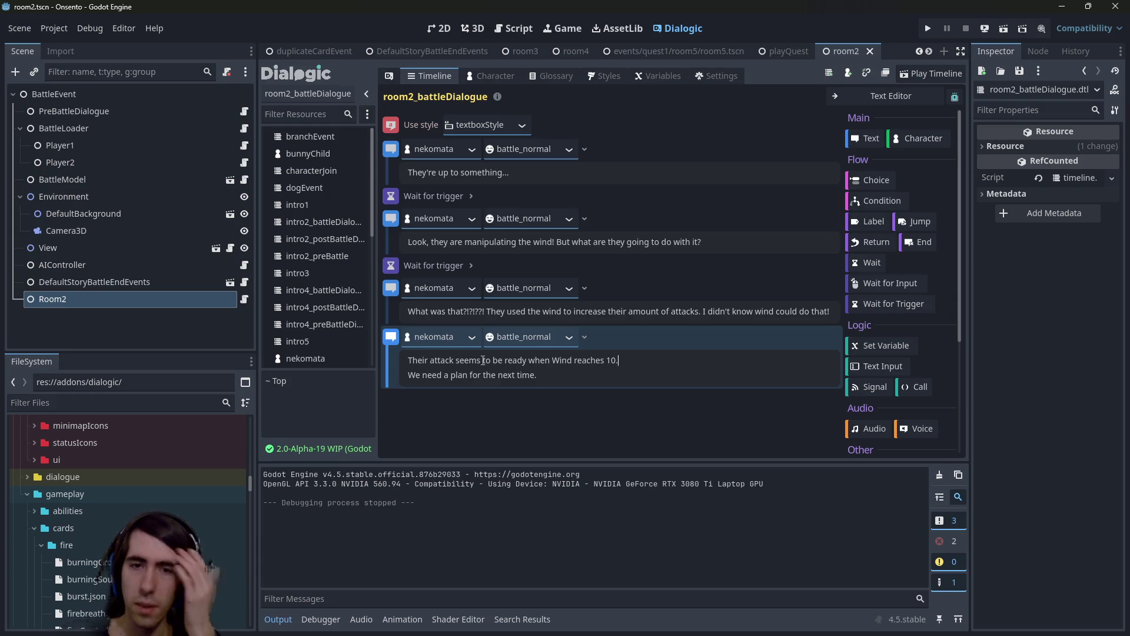
{"action": "key", "text": "BackSpace"}
{"action": "key", "text": "BackSpace"}
{"action": "key", "text": "BackSpace"}
{"action": "type", "text": "they"}
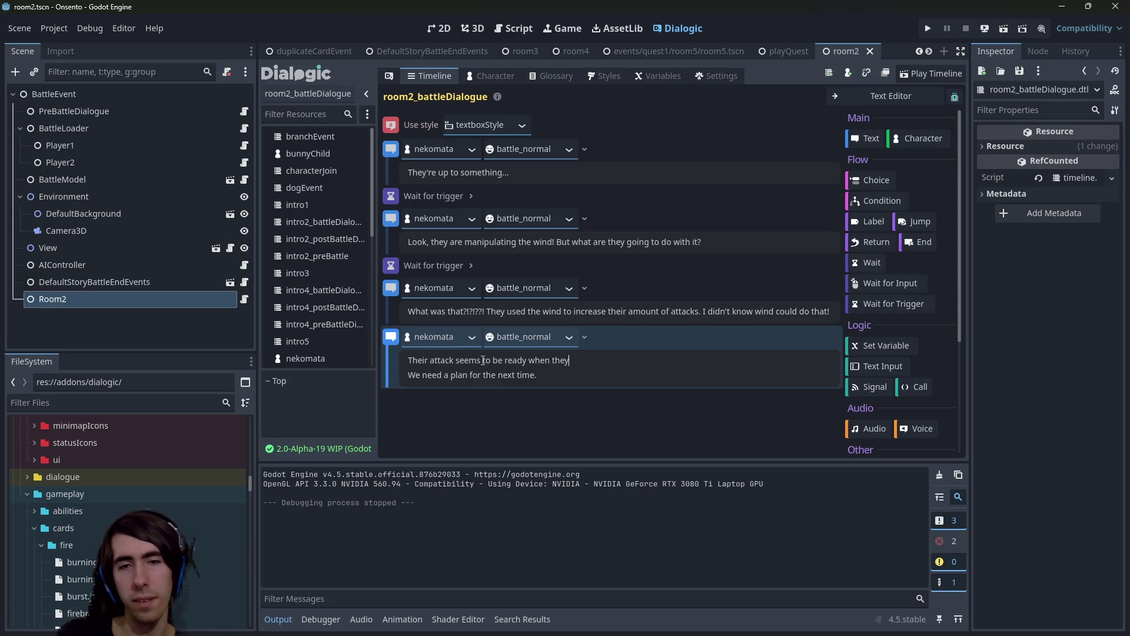
{"action": "type", "text": " reach 10 Wind."}
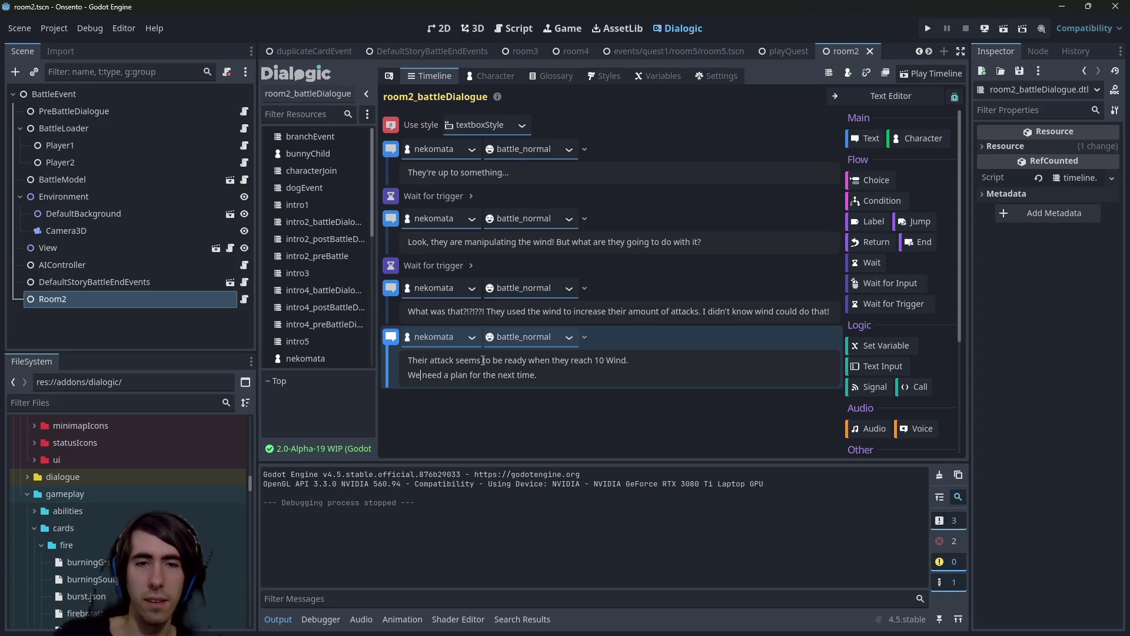
{"action": "type", "text": "to counter it"}
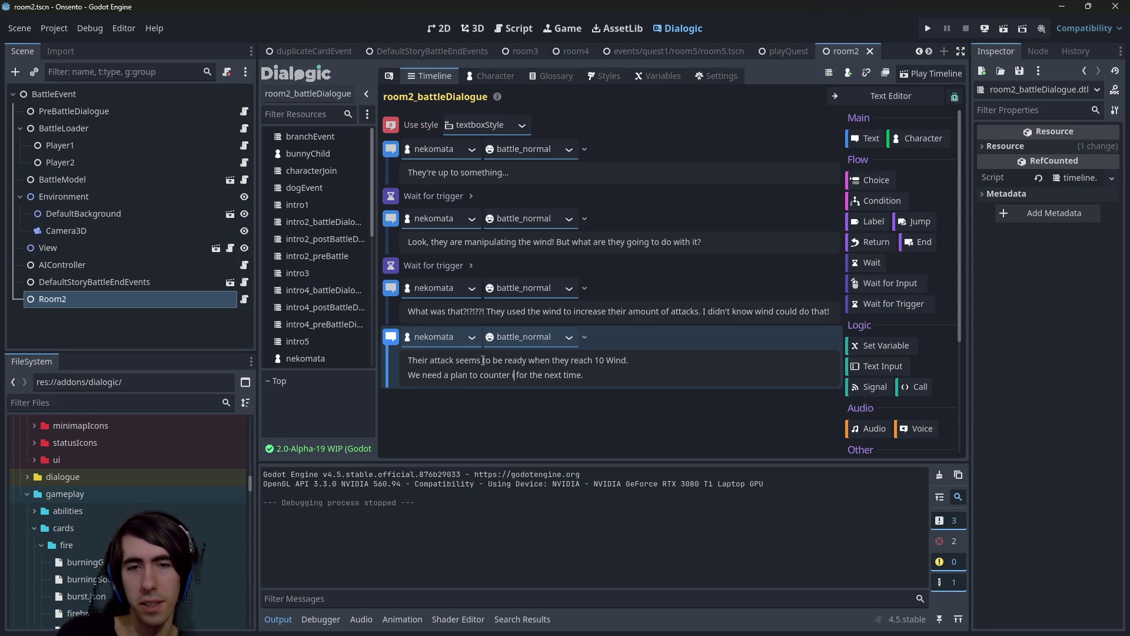
{"action": "key", "text": "Delete"}
{"action": "key", "text": "Delete"}
{"action": "key", "text": "Delete"}
{"action": "key", "text": "Delete"}
{"action": "key", "text": "Delete"}
{"action": "key", "text": "Delete"}
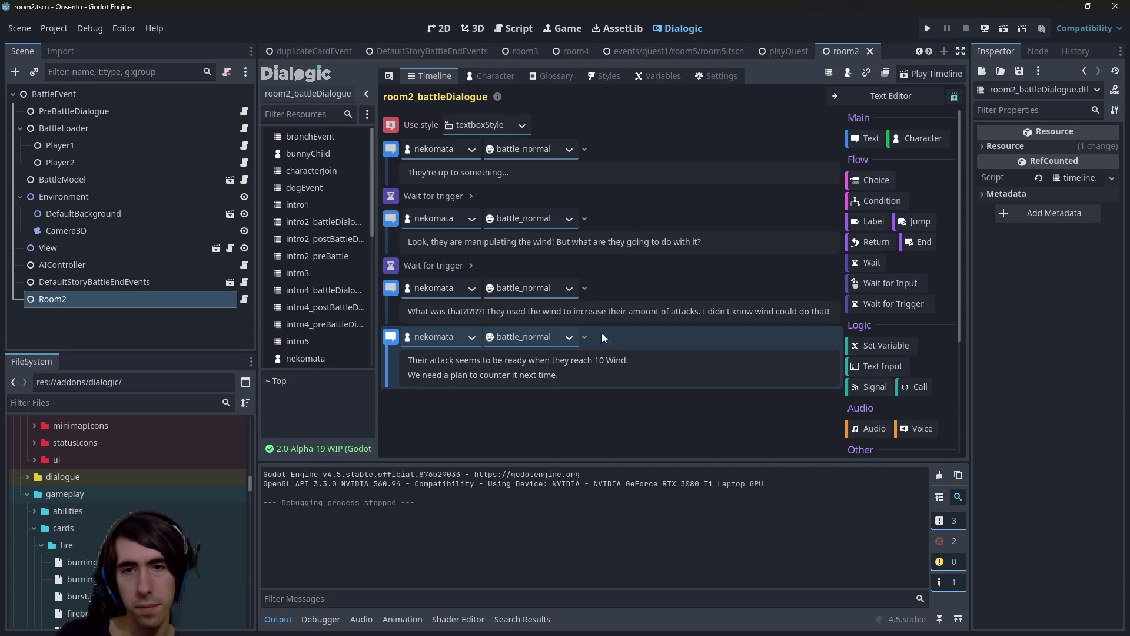
Break the third nekomata text into separate lines, with 'They used the wind…' and 'I didn't know…' each on their own.
{"action": "left_click", "coordinate": [700, 310]}
{"action": "key", "text": "Return"}
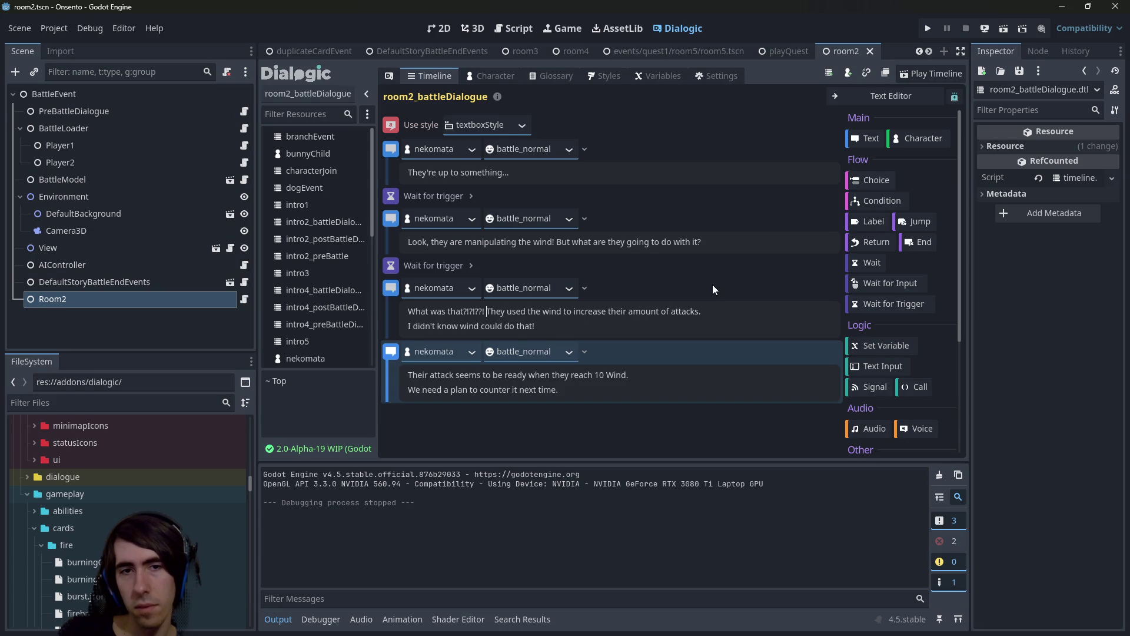
{"action": "key", "text": "ctrl+Left"}
{"action": "key", "text": "BackSpace"}
{"action": "key", "text": "Return"}
{"action": "key", "text": "BackSpace"}
{"action": "key", "text": "Return"}
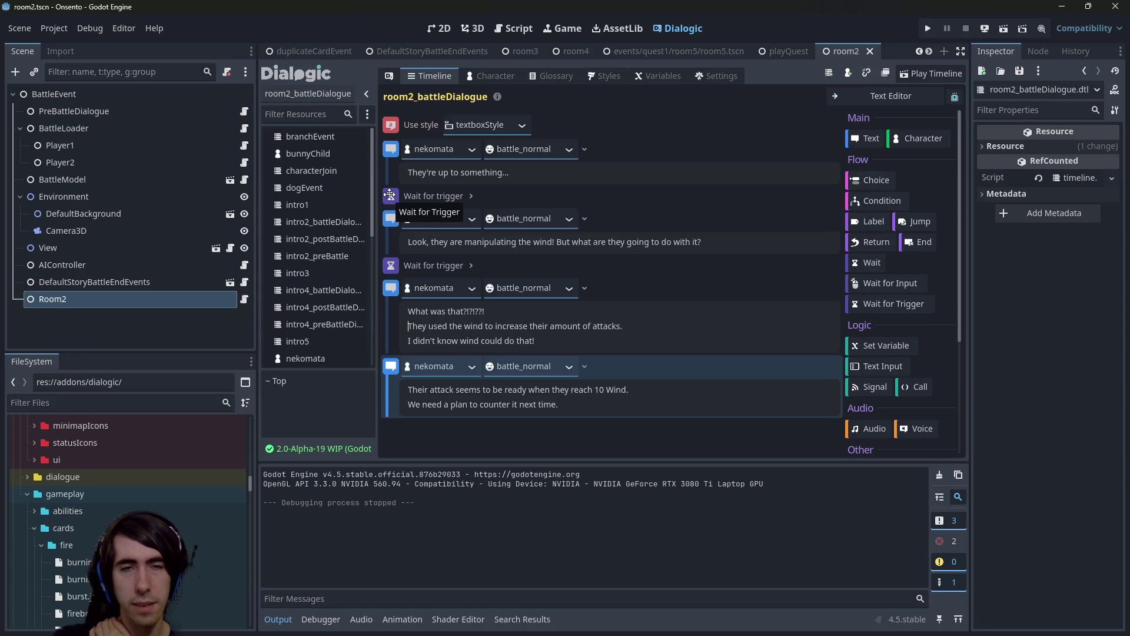
{"action": "left_click", "coordinate": [240, 300]}
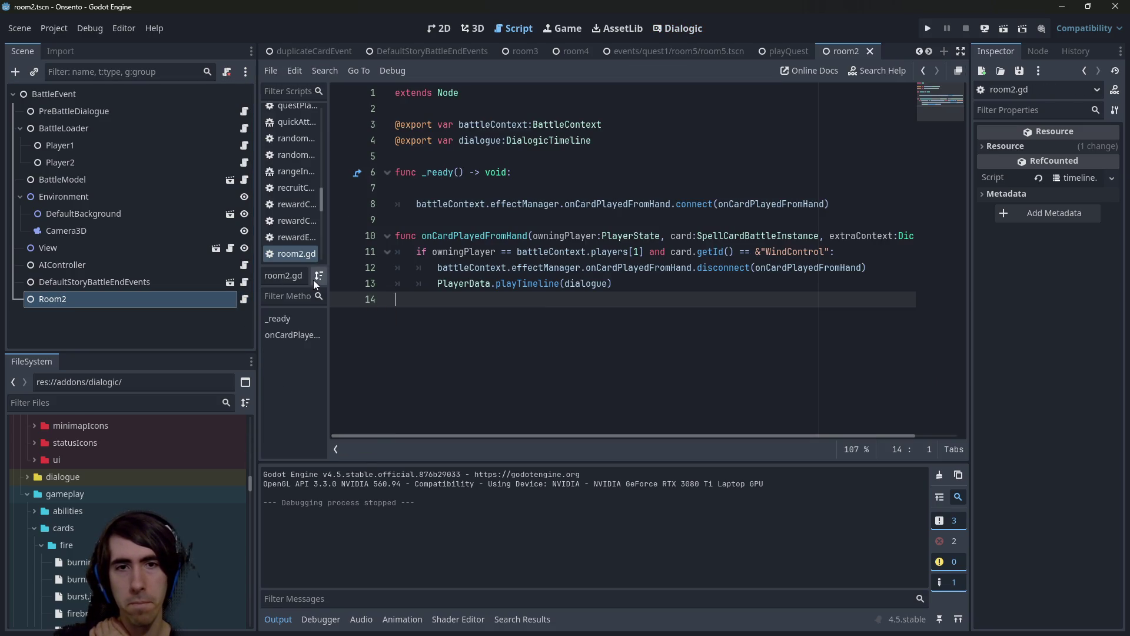
Delete the blank line inside _ready in room2.gd and save.
{"action": "left_click", "coordinate": [530, 180]}
{"action": "key", "text": "Delete"}
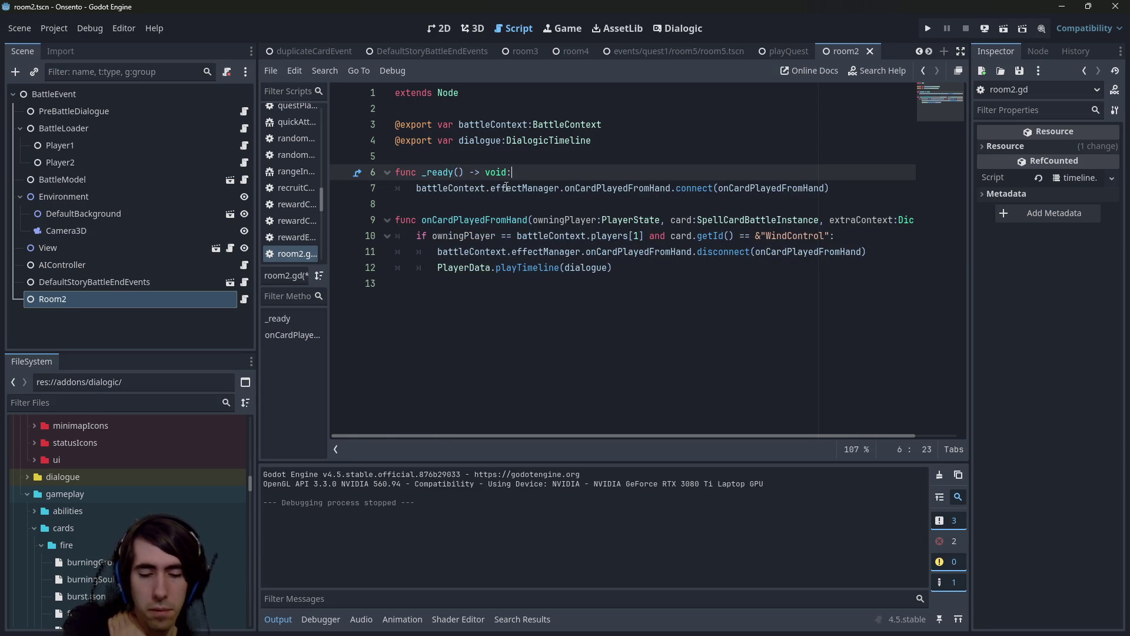
{"action": "key", "text": "ctrl+s"}
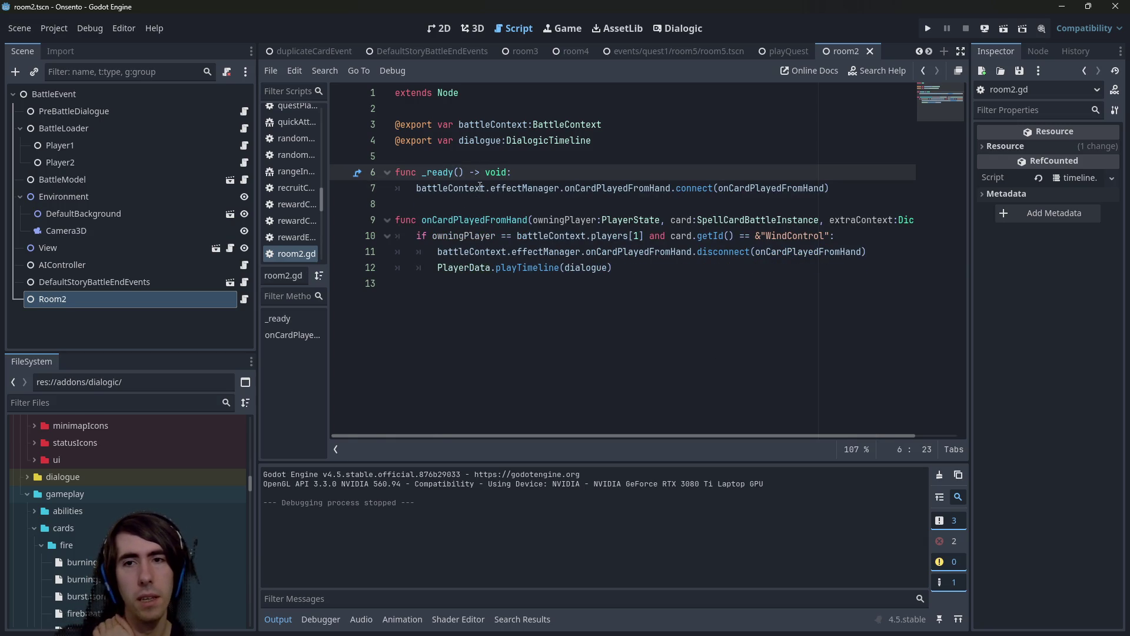
Filter the FileSystem for 'room2bat' and open the room2_battleDialogue.dtl timeline.
{"action": "left_click", "coordinate": [246, 298]}
{"action": "scroll", "coordinate": [177, 516], "scroll_direction": "down", "scroll_amount": 4}
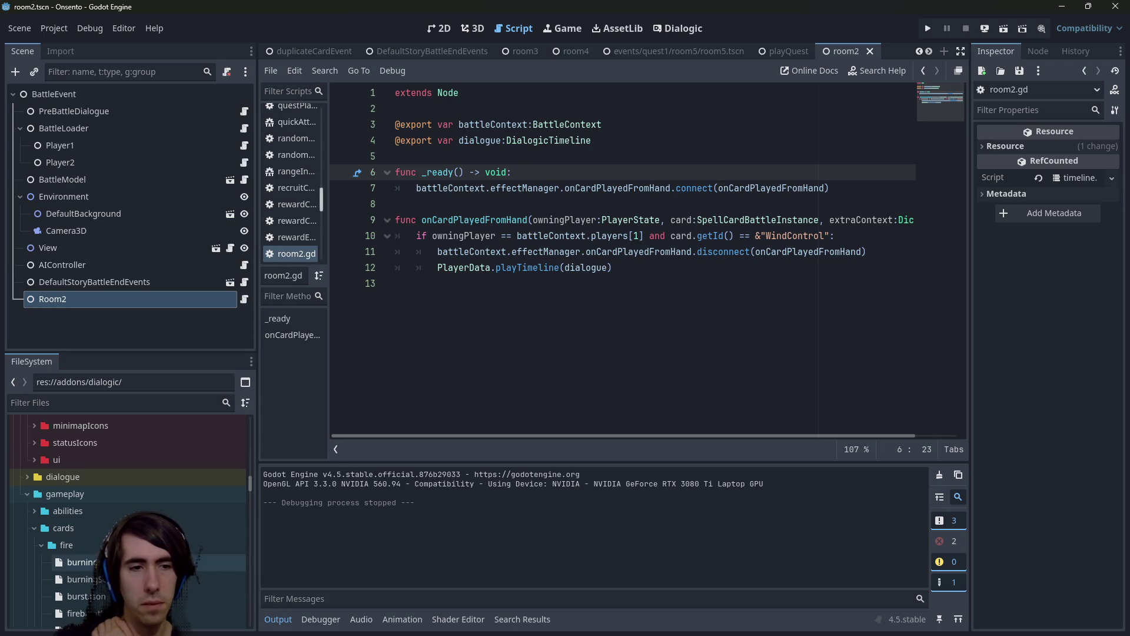
{"action": "key", "text": "ctrl+End"}
{"action": "scroll", "coordinate": [179, 444], "scroll_direction": "down", "scroll_amount": 3}
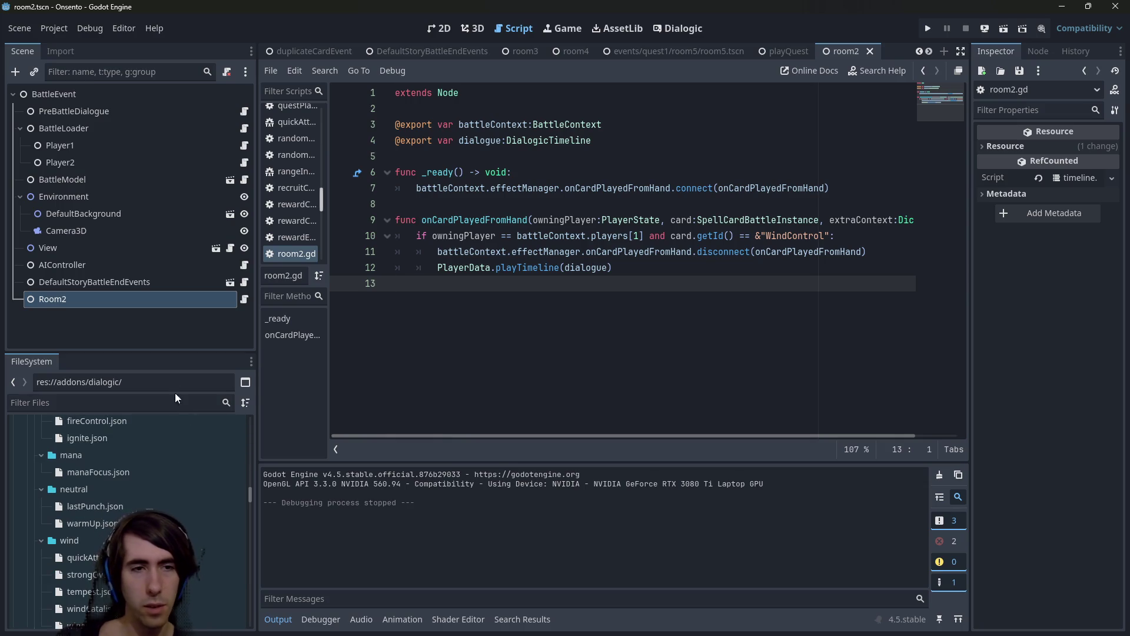
{"action": "left_click", "coordinate": [176, 403]}
{"action": "type", "text": "room2bat"}
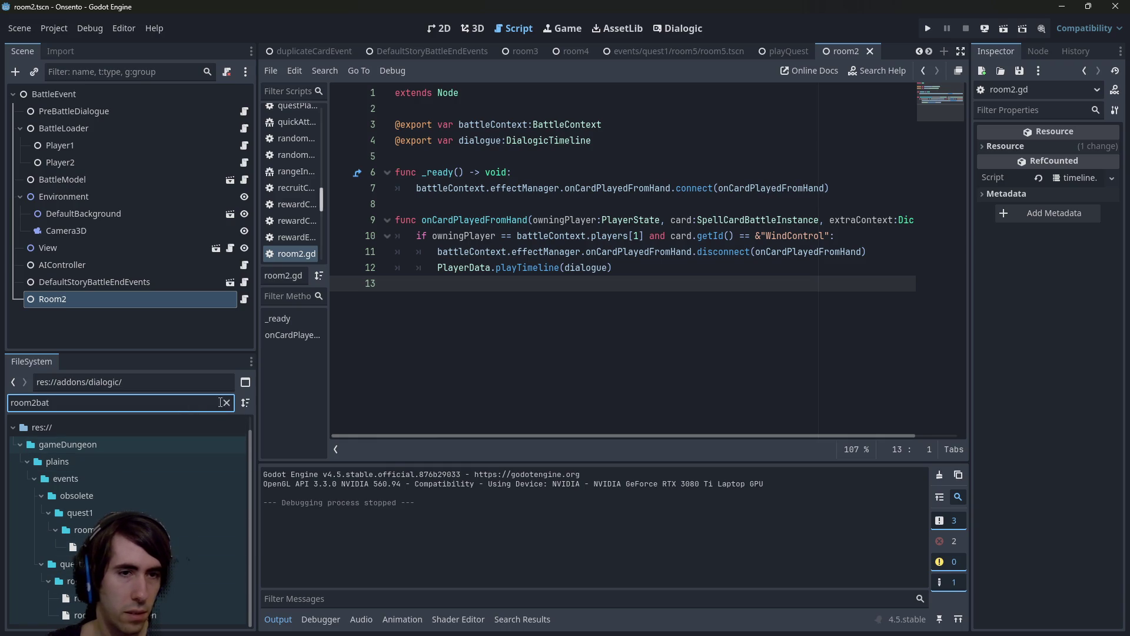
{"action": "left_click", "coordinate": [194, 615]}
{"action": "left_click", "coordinate": [226, 403]}
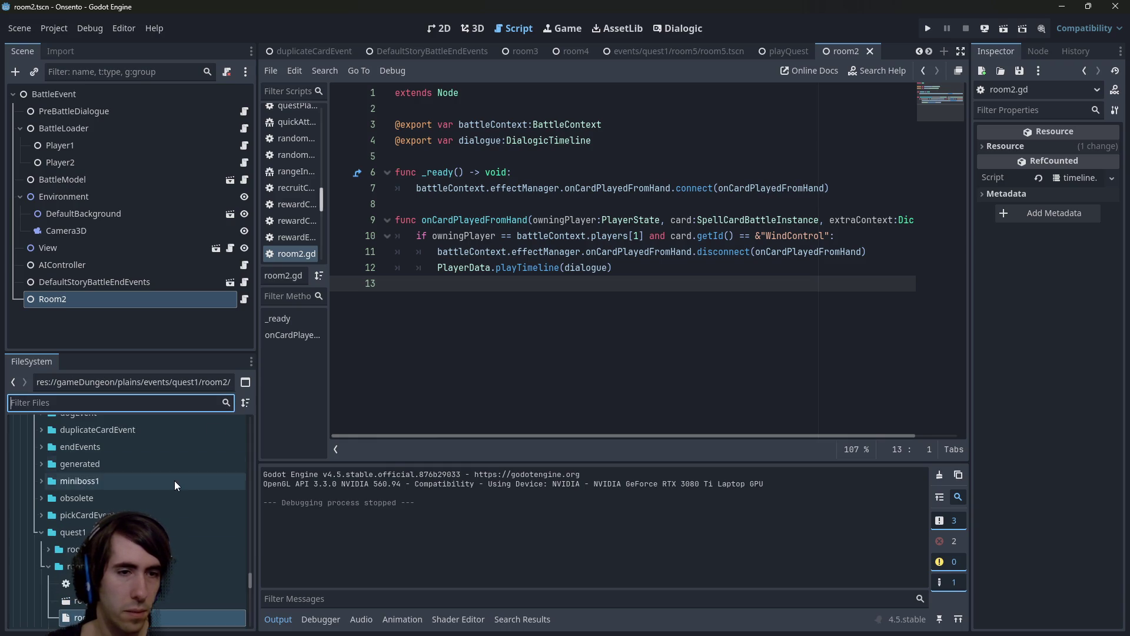
{"action": "double_click", "coordinate": [178, 541]}
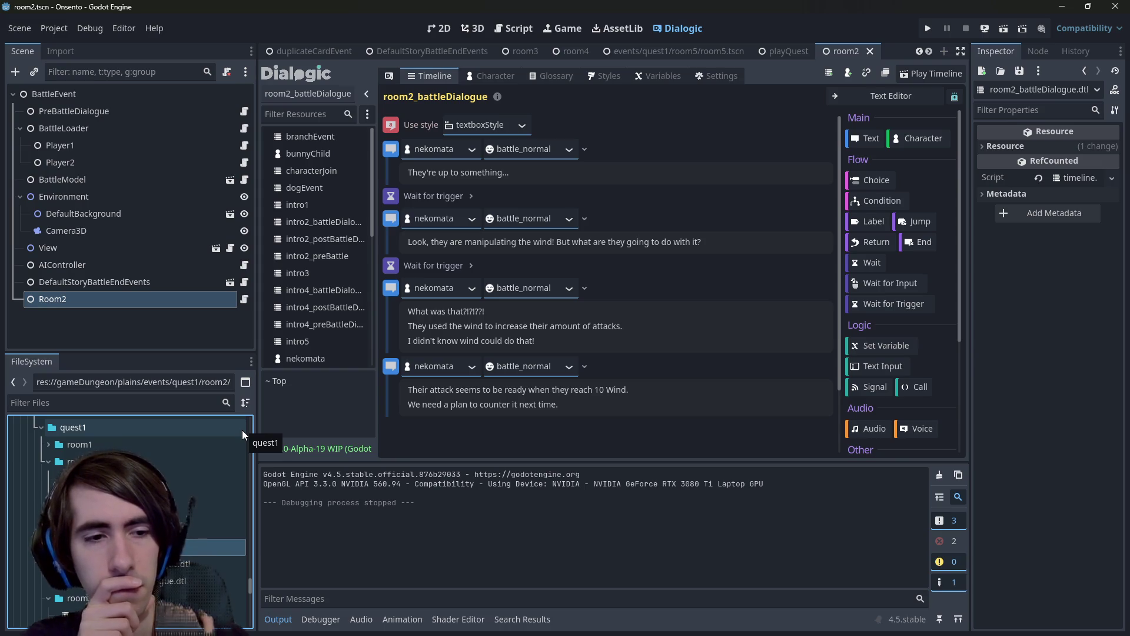
{"action": "left_click", "coordinate": [585, 345]}
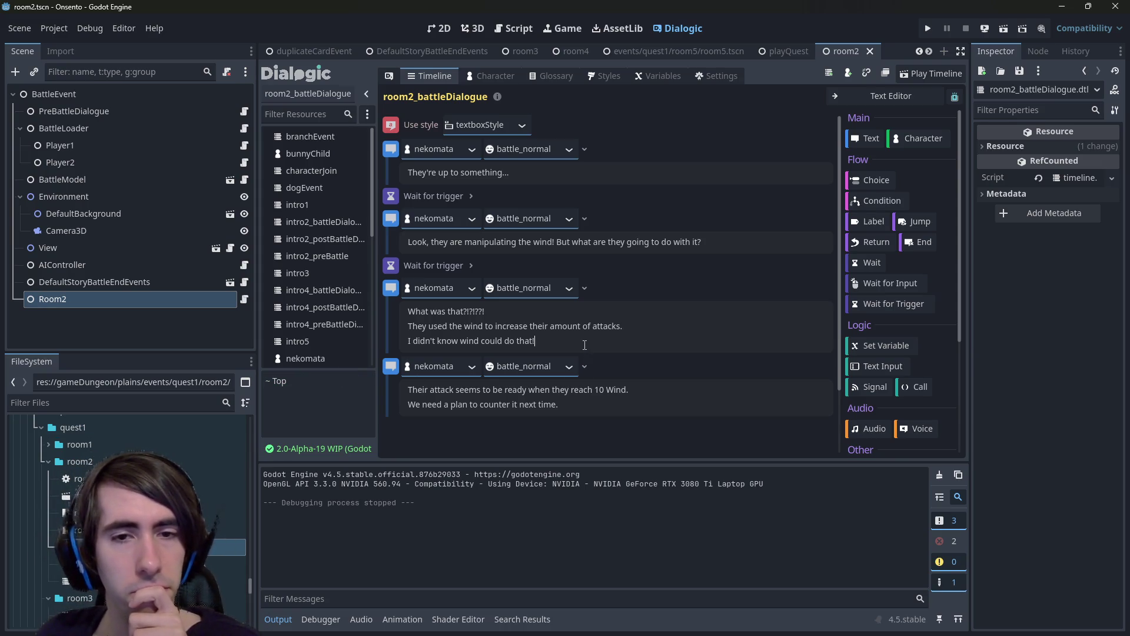
{"action": "double_click", "coordinate": [540, 326]}
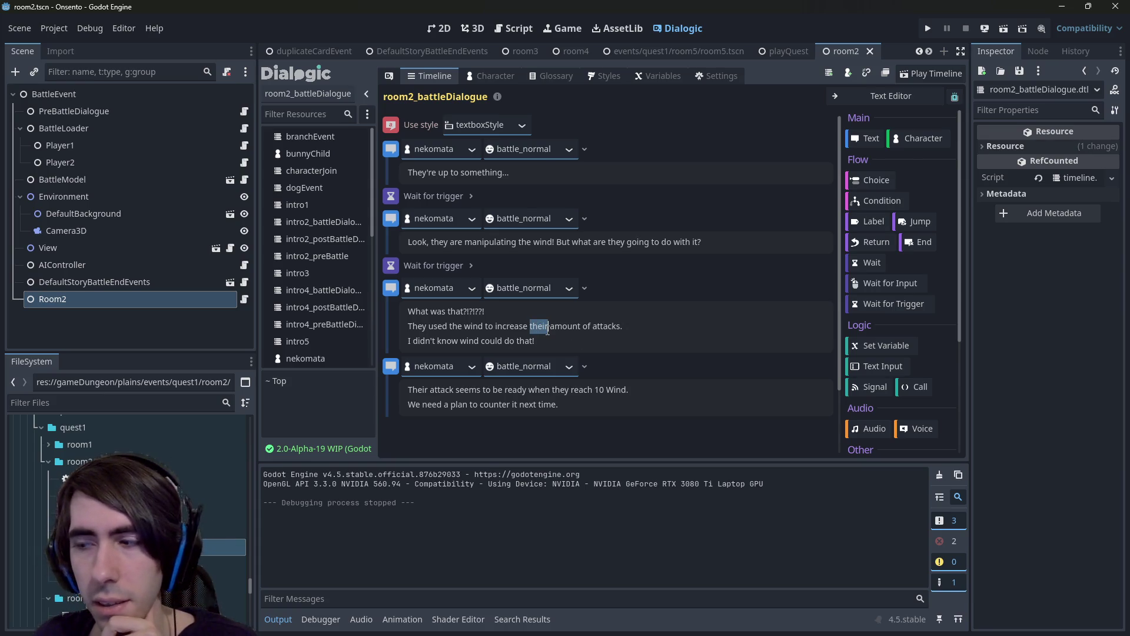
{"action": "left_click", "coordinate": [584, 326]}
{"action": "left_click_drag", "start_coordinate": [585, 328], "coordinate": [519, 326]}
{"action": "left_click", "coordinate": [521, 327]}
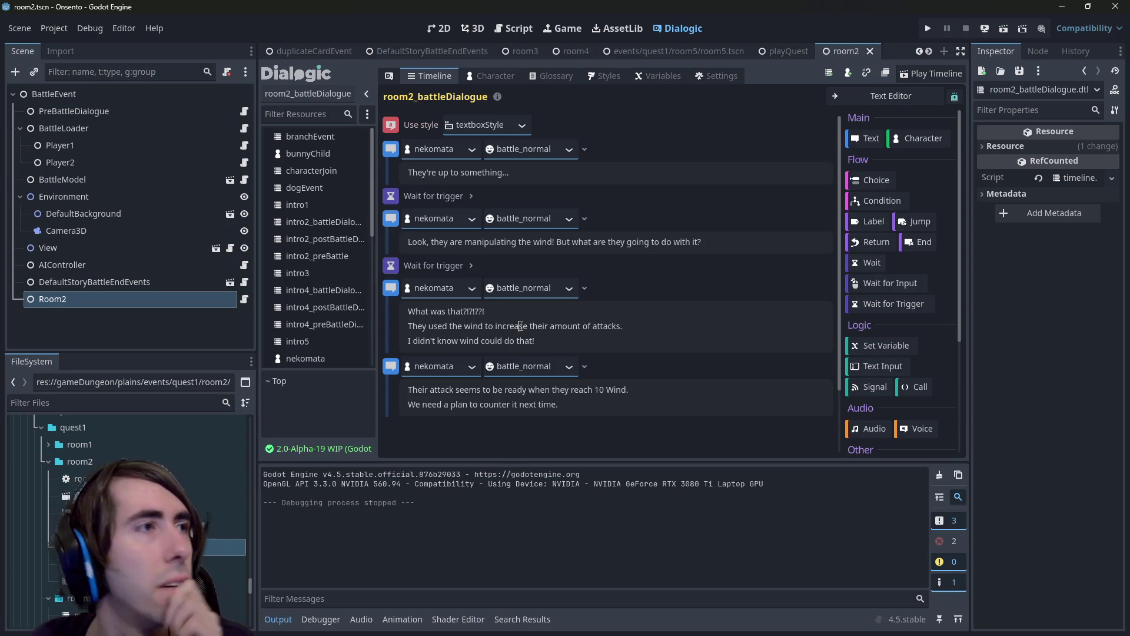
{"action": "left_click", "coordinate": [549, 340]}
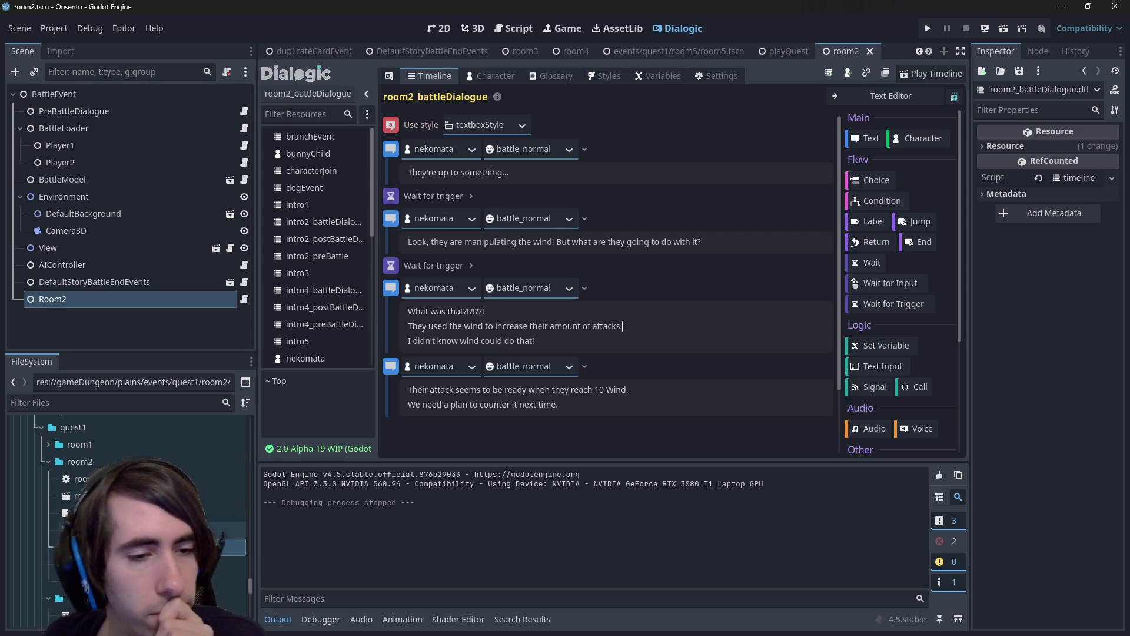
{"action": "left_click", "coordinate": [230, 547]}
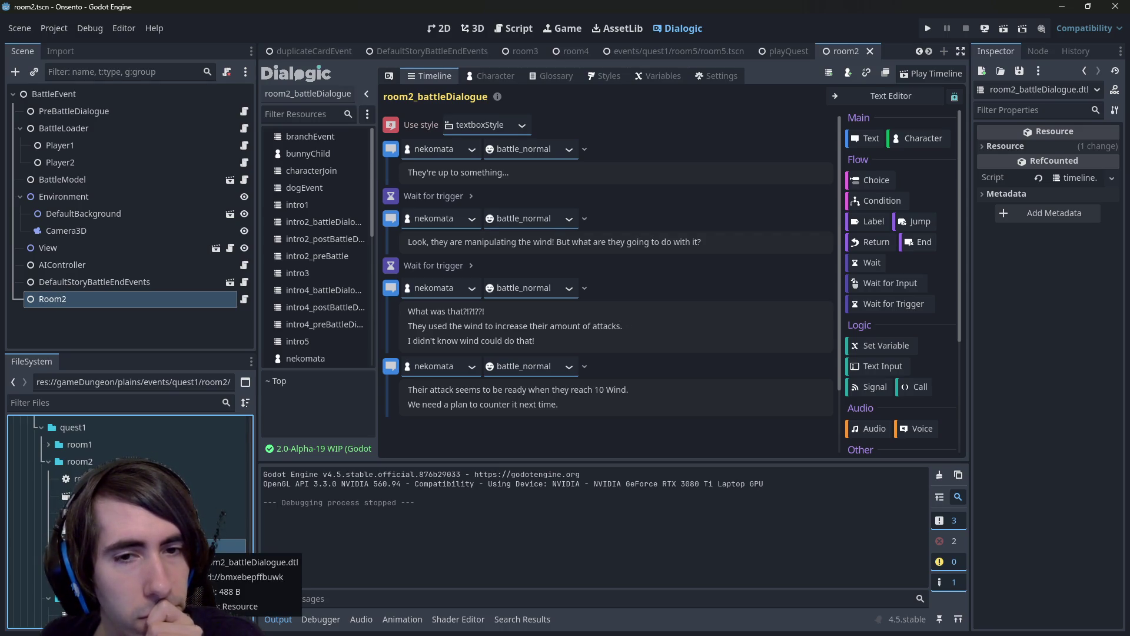
{"action": "left_click", "coordinate": [546, 346]}
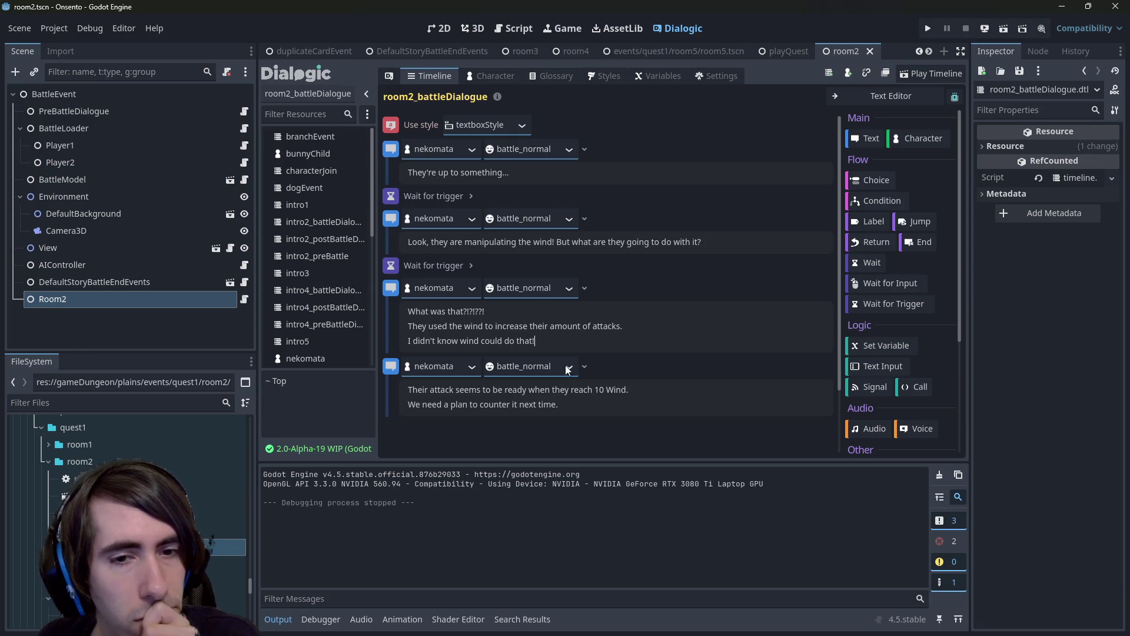
{"action": "key", "text": "ctrl+a"}
{"action": "left_click", "coordinate": [520, 404]}
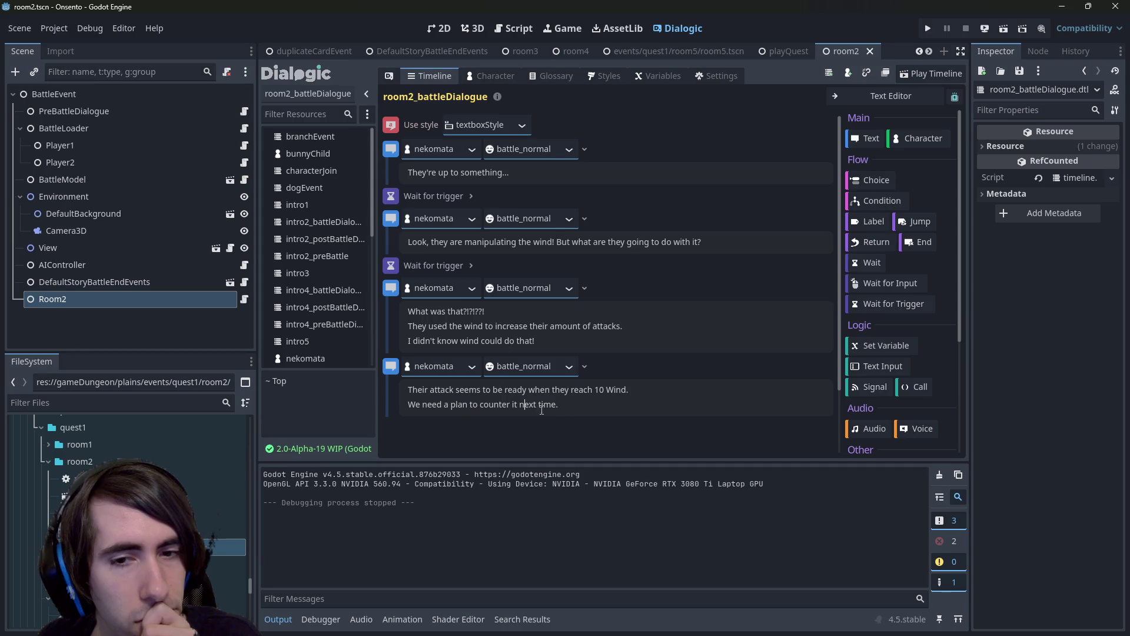
Duplicate the third nekomata text event, then delete the duplicate, leaving the timeline as it was.
{"action": "left_click", "coordinate": [478, 366]}
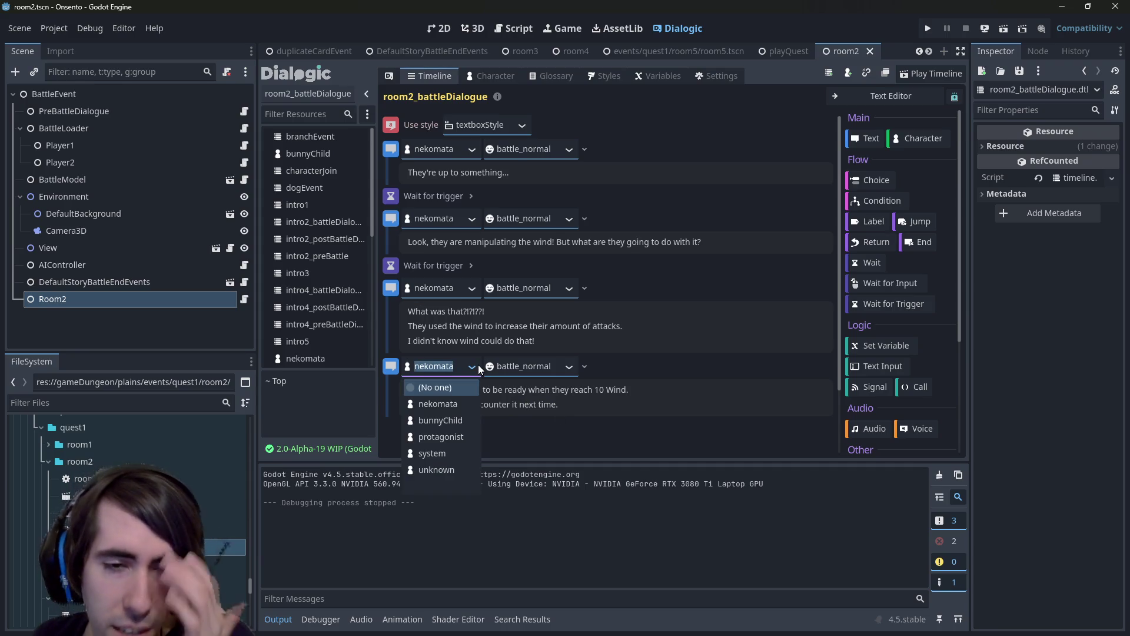
{"action": "left_click", "coordinate": [528, 440]}
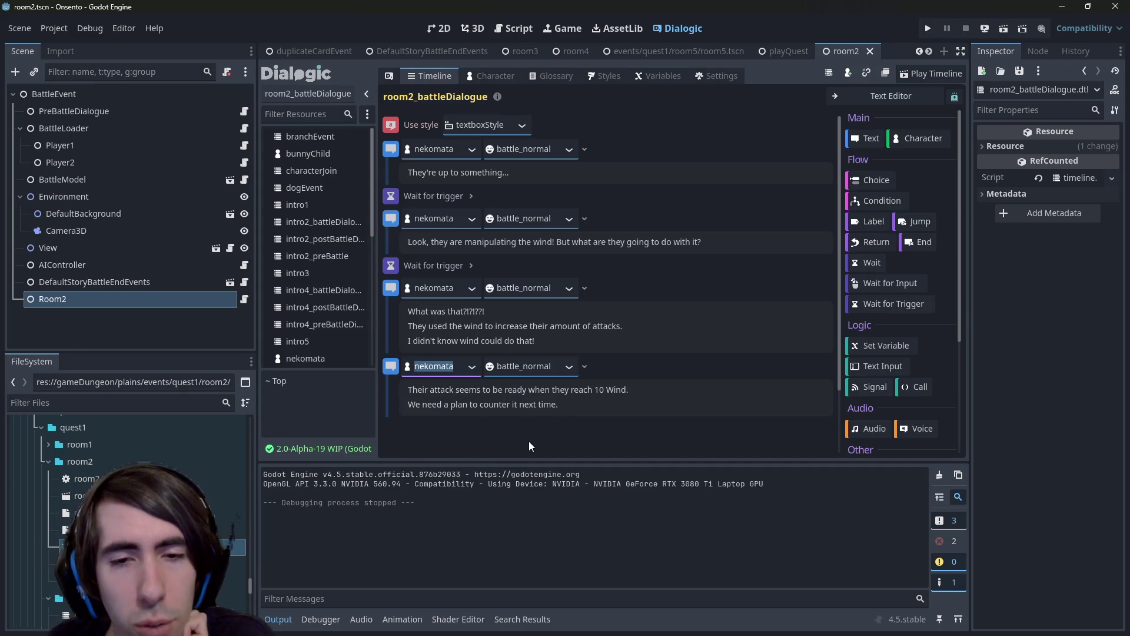
{"action": "left_click", "coordinate": [500, 311]}
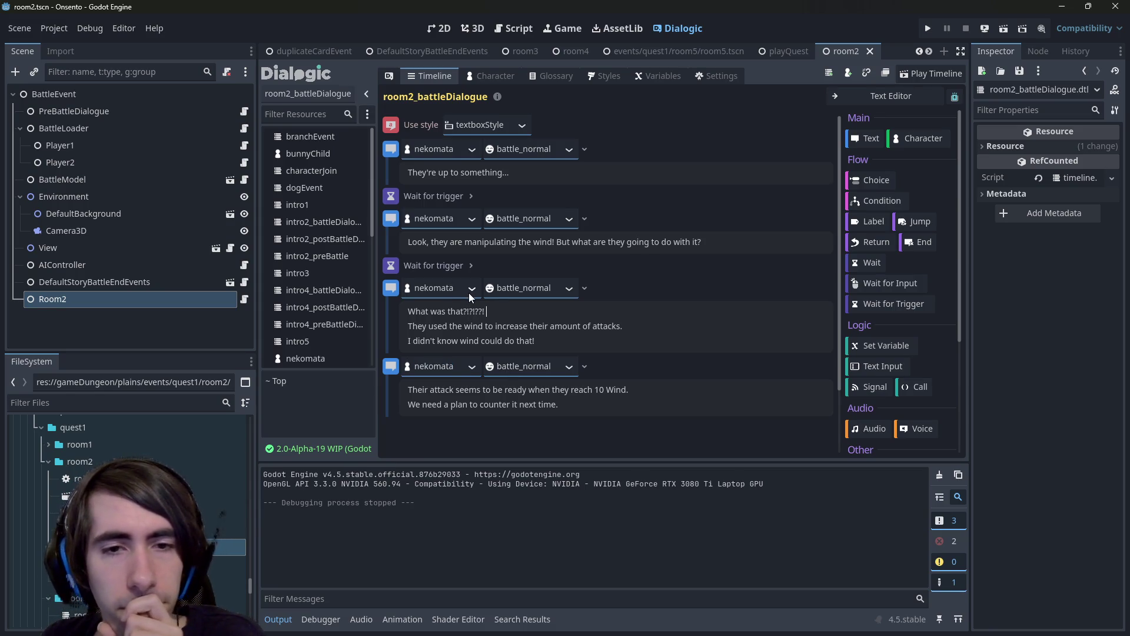
{"action": "right_click", "coordinate": [391, 288]}
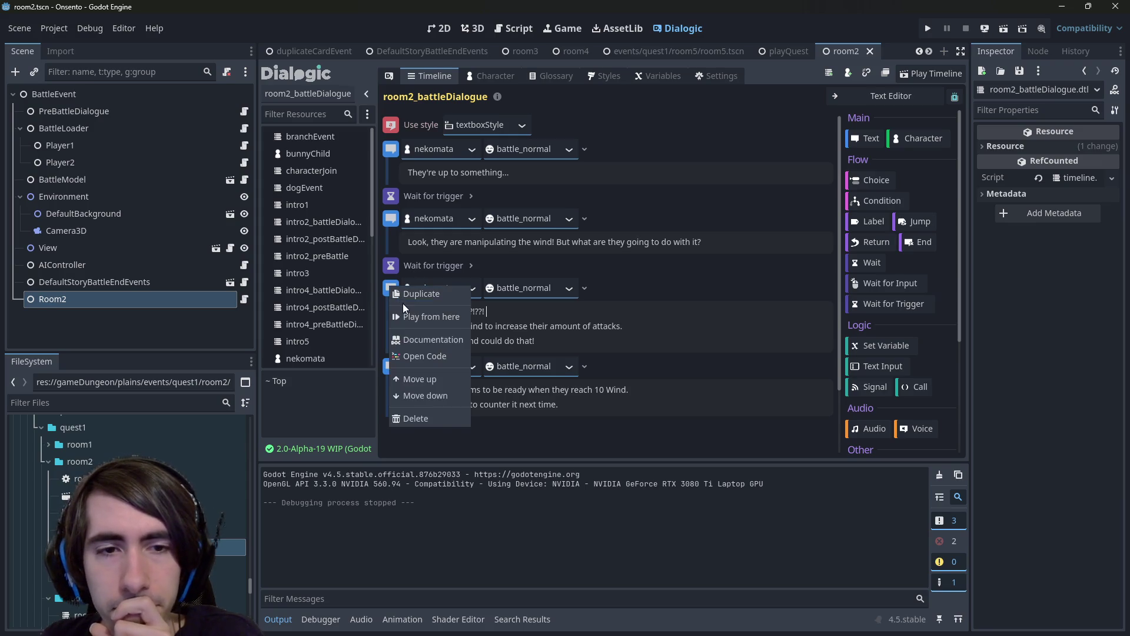
{"action": "left_click", "coordinate": [401, 295]}
{"action": "mouse_move", "coordinate": [554, 336]}
{"action": "left_mouse_down"}
{"action": "mouse_move", "coordinate": [413, 311]}
{"action": "mouse_move", "coordinate": [396, 330]}
{"action": "left_mouse_up"}
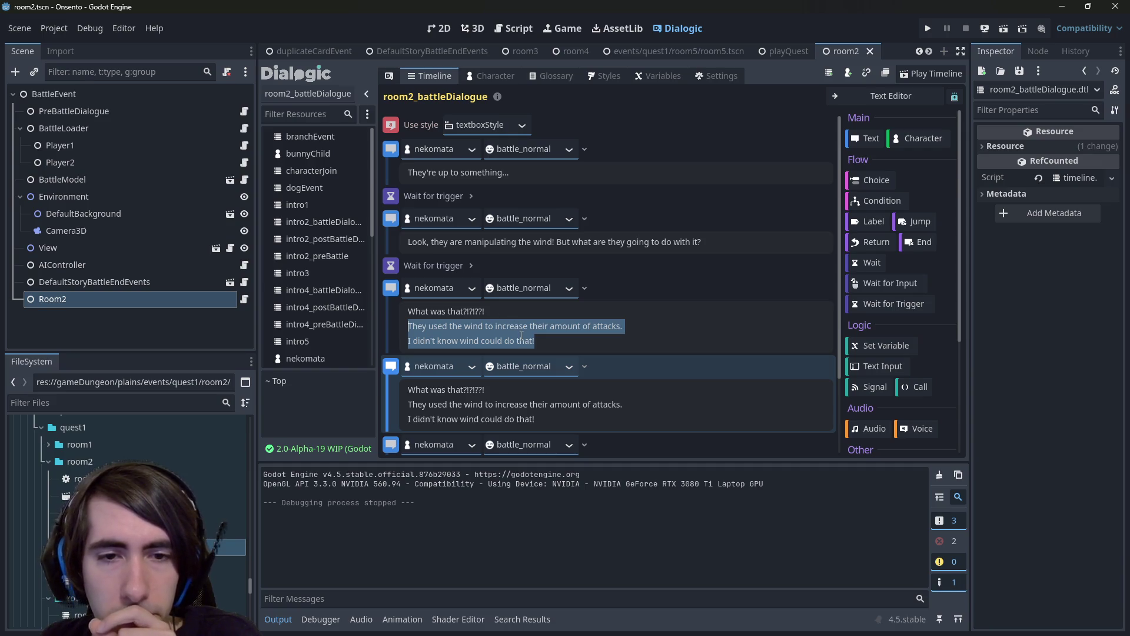
{"action": "left_click_drag", "start_coordinate": [535, 341], "coordinate": [408, 341]}
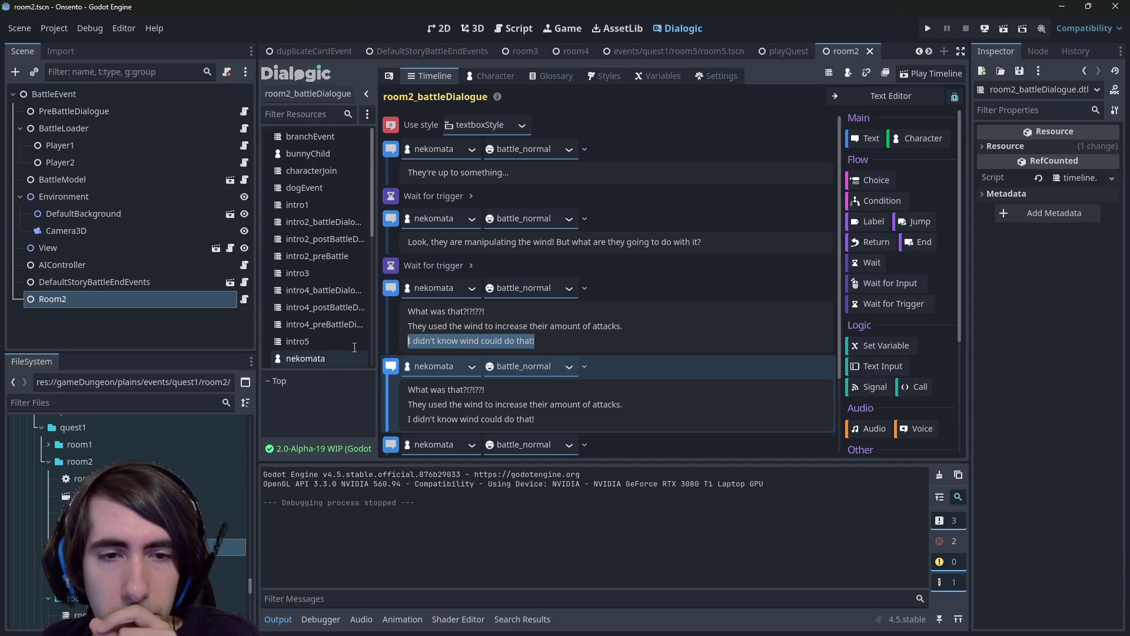
{"action": "right_click", "coordinate": [384, 373]}
{"action": "left_click", "coordinate": [406, 497]}
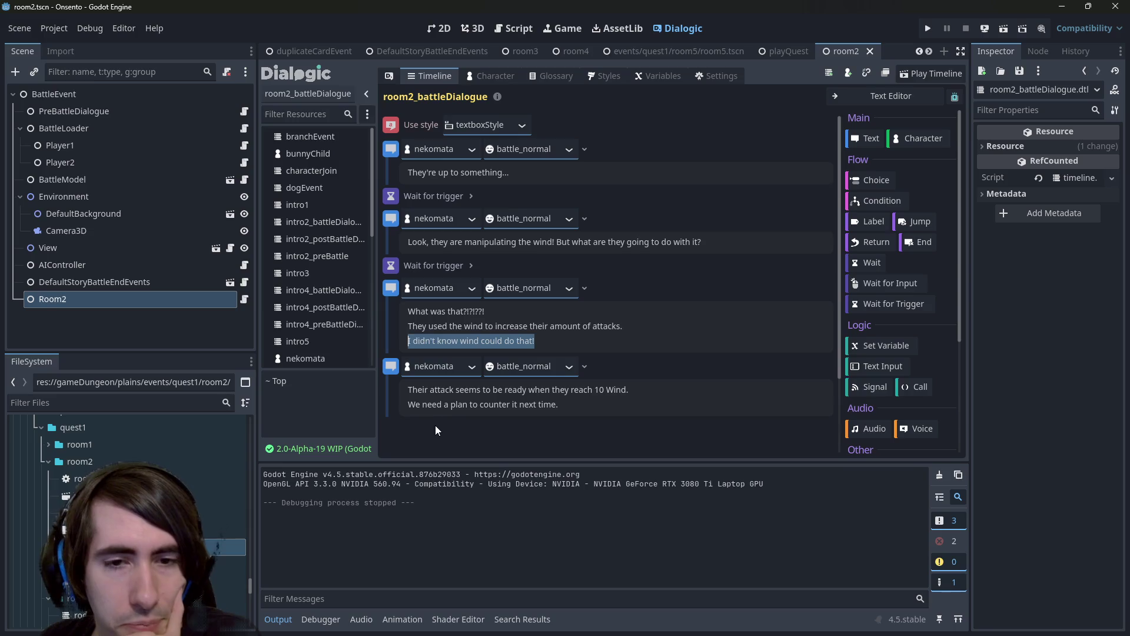
{"action": "left_click", "coordinate": [438, 406]}
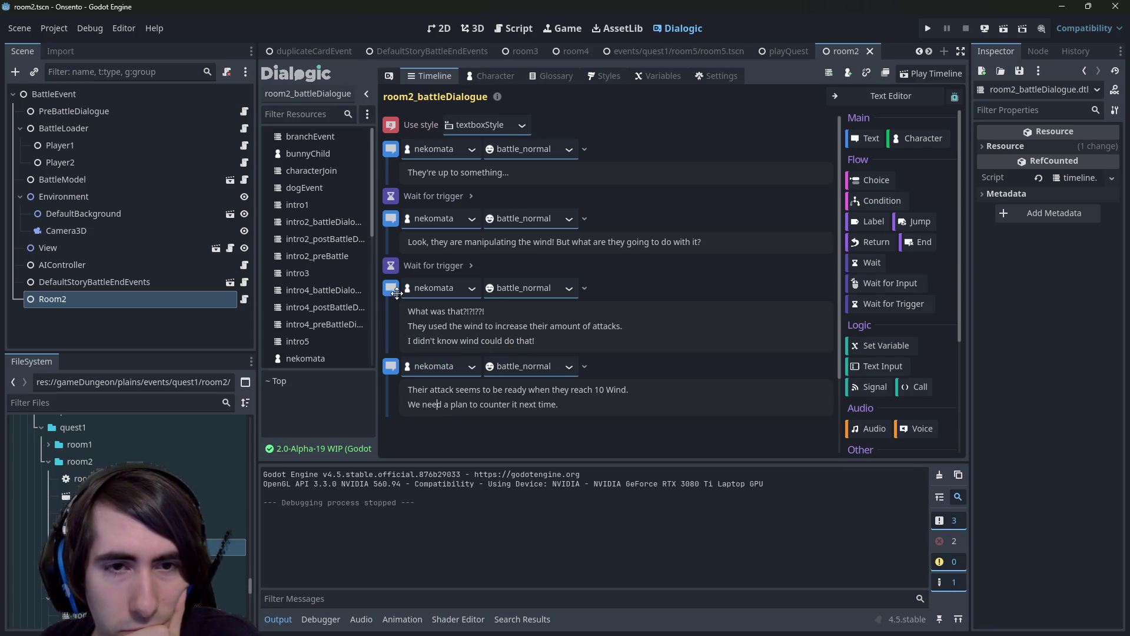
Set the last text event's speaker to protagonist and save the scene.
{"action": "left_click", "coordinate": [466, 366]}
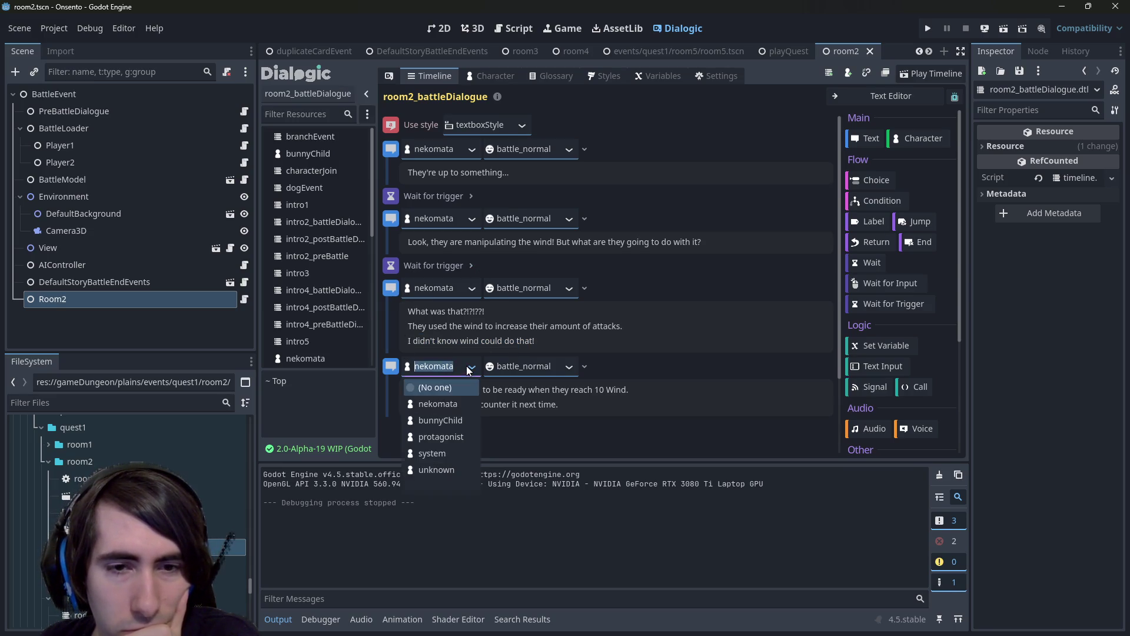
{"action": "left_click", "coordinate": [447, 435]}
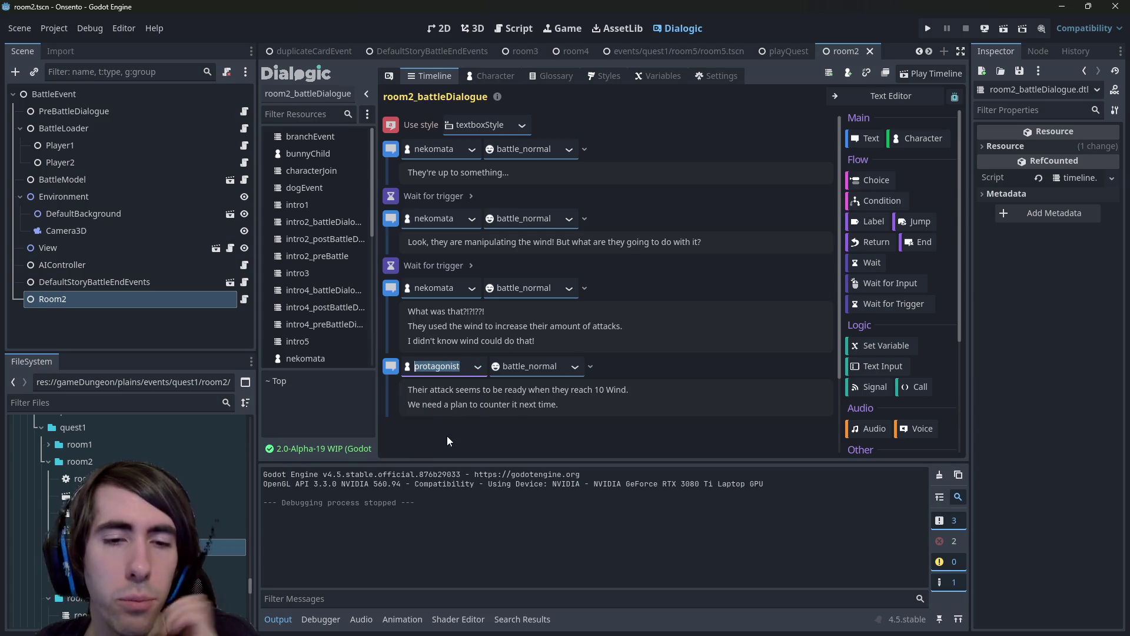
{"action": "key", "text": "ctrl+s"}
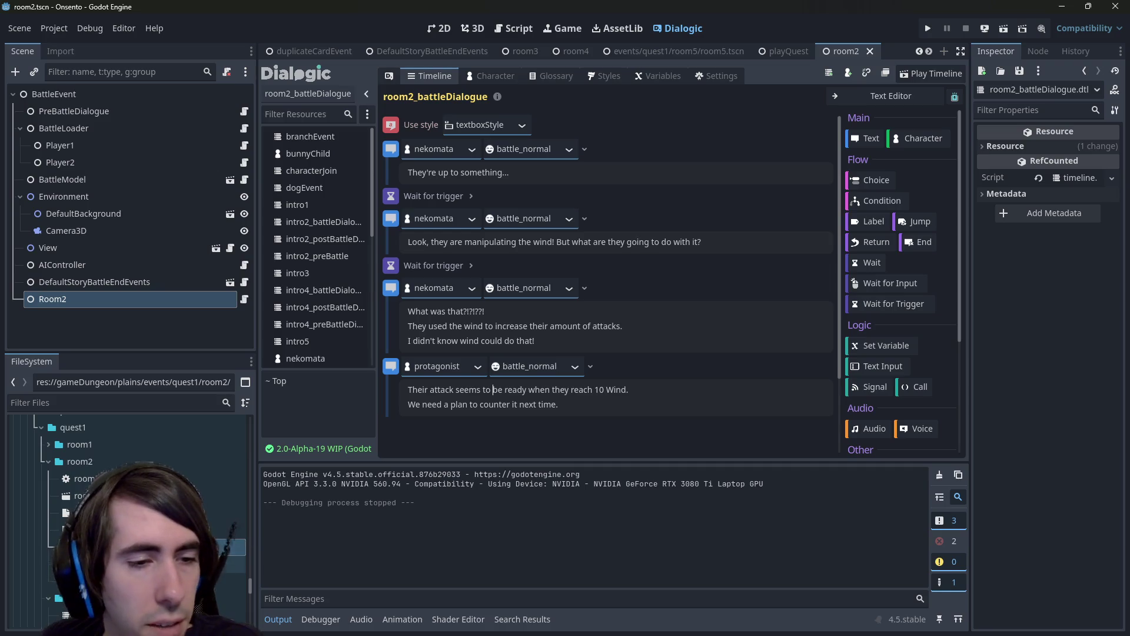
{"action": "left_click", "coordinate": [235, 548]}
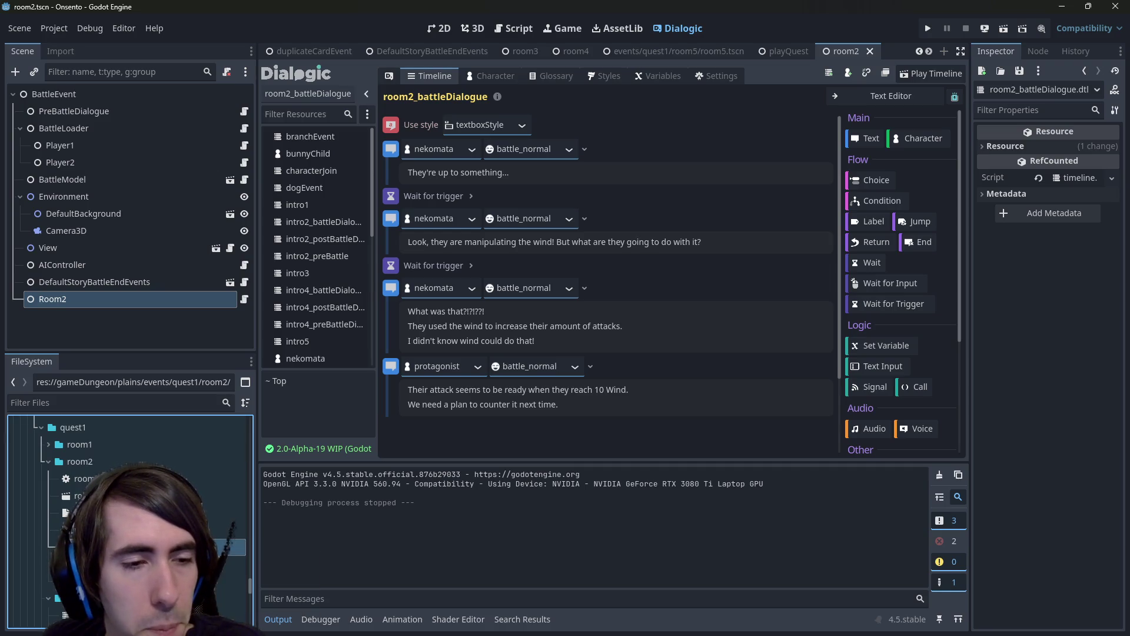
{"action": "left_click", "coordinate": [243, 299]}
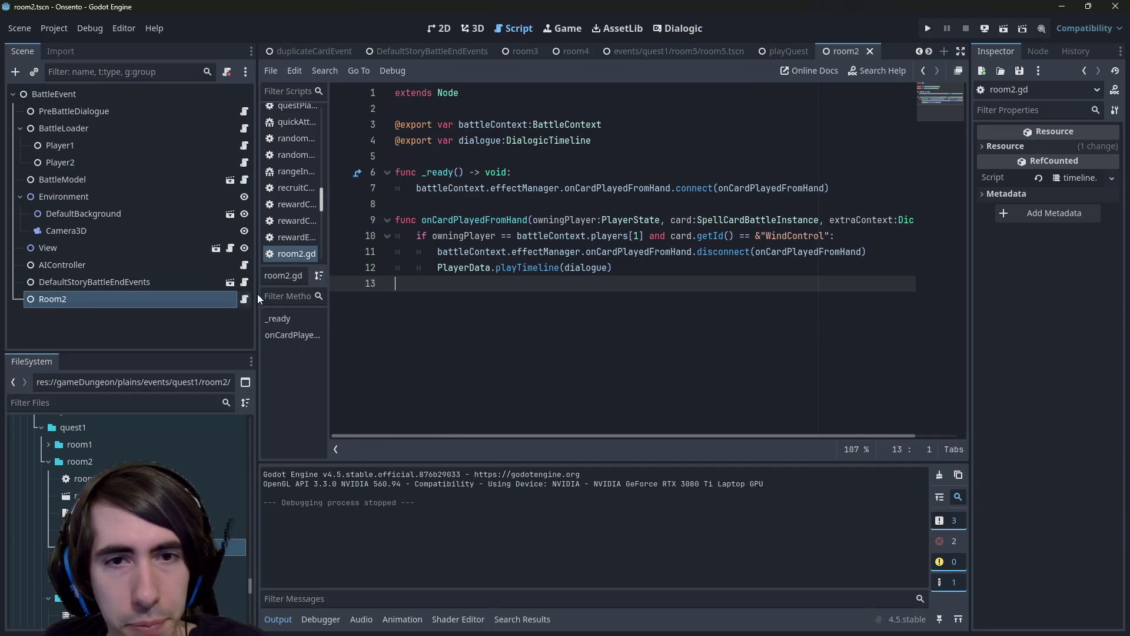
Declare 'var dialogueIndex:int = 0' below the exported variables and save.
{"action": "left_click", "coordinate": [515, 154]}
{"action": "key", "text": "Return"}
{"action": "key", "text": "Return"}
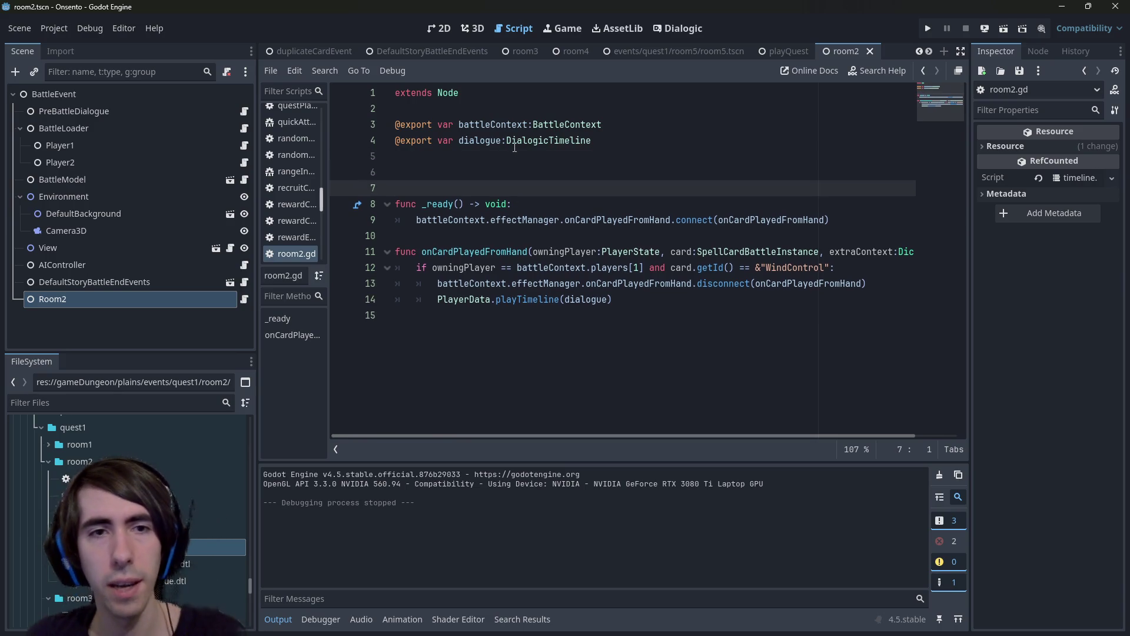
{"action": "key", "text": "Up"}
{"action": "type", "text": "var di"}
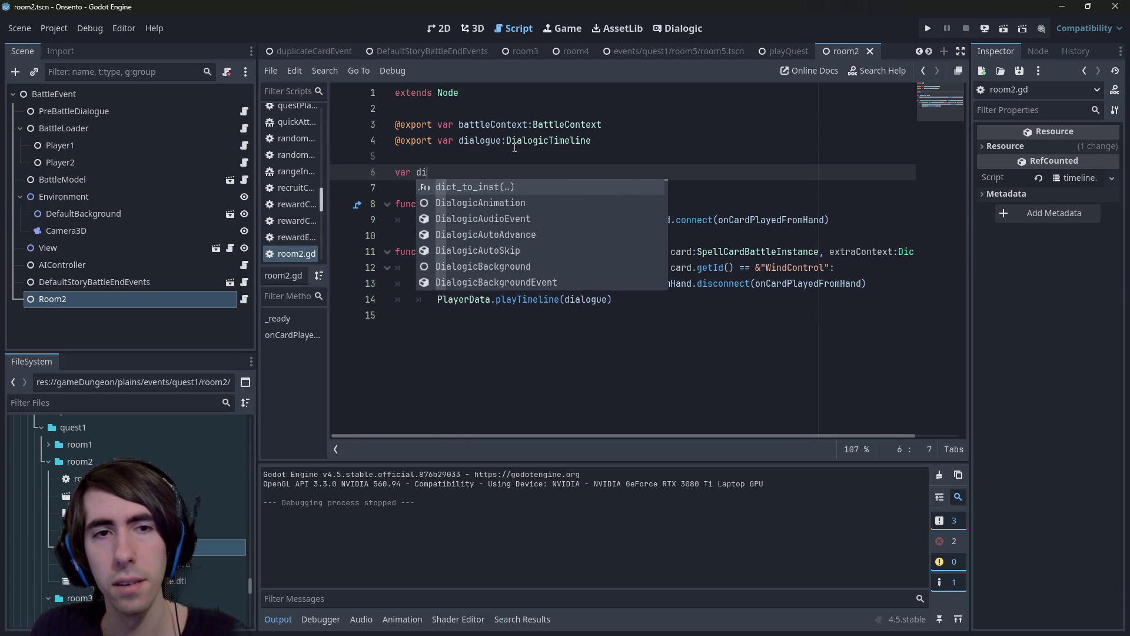
{"action": "type", "text": "alogueIndex:int = 0"}
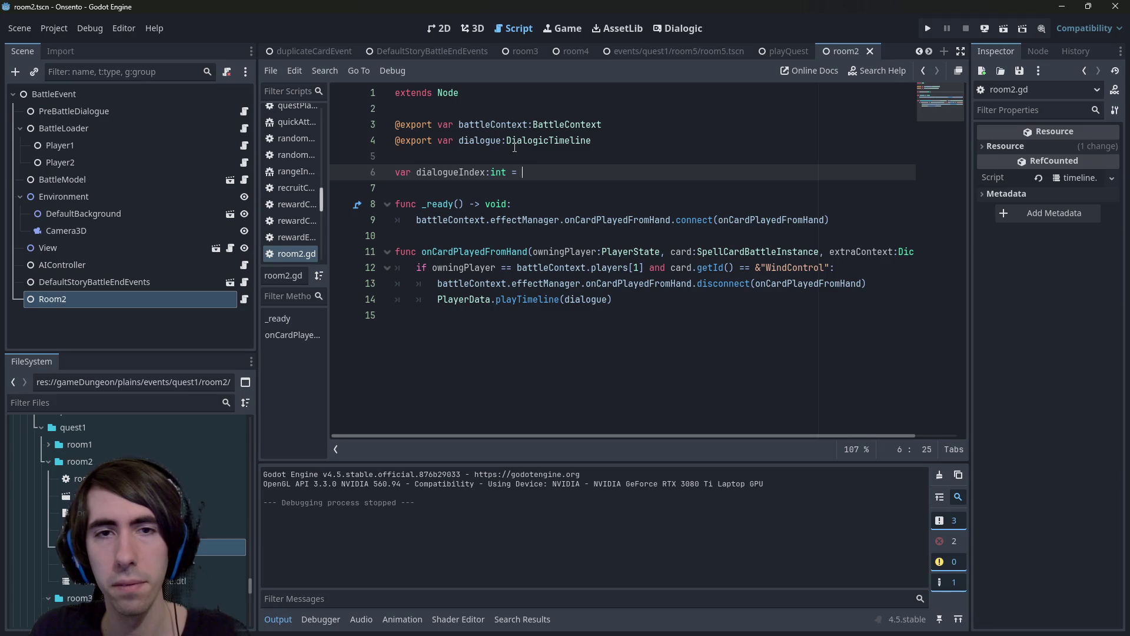
{"action": "key", "text": "Left"}
{"action": "key", "text": "Left"}
{"action": "key", "text": "ctrl+Left"}
{"action": "key", "text": "ctrl+Left"}
{"action": "key", "text": "ctrl+shift+Left"}
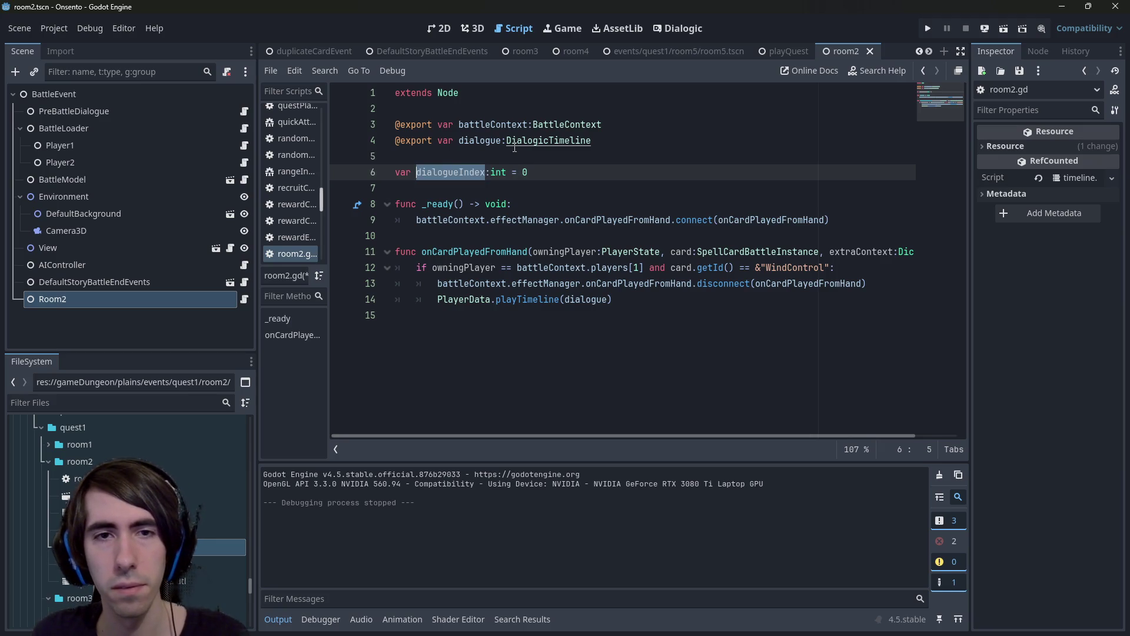
{"action": "key", "text": "ctrl+s"}
{"action": "double_click", "coordinate": [450, 171]}
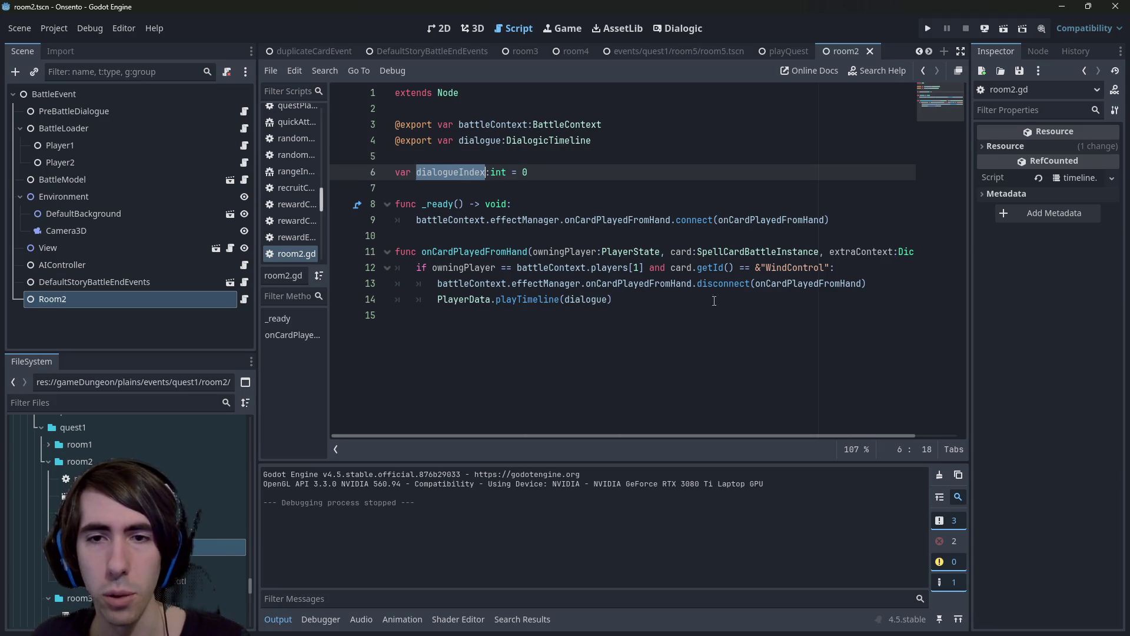
Nest PlayerData.playTimeline(dialogue) under 'if dialogueIndex == 0:' and save the script.
{"action": "left_click", "coordinate": [872, 282]}
{"action": "key", "text": "Return"}
{"action": "type", "text": "if dialogueIndex"}
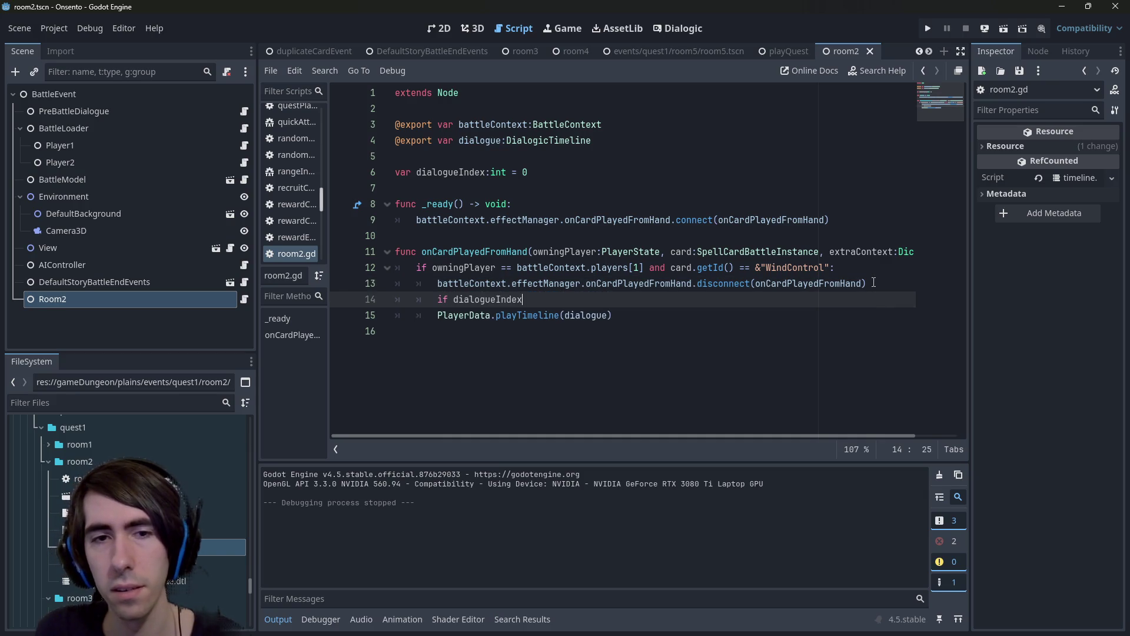
{"action": "type", "text": " == 0:"}
{"action": "key", "text": "Down"}
{"action": "key", "text": "Home"}
{"action": "key", "text": "Tab"}
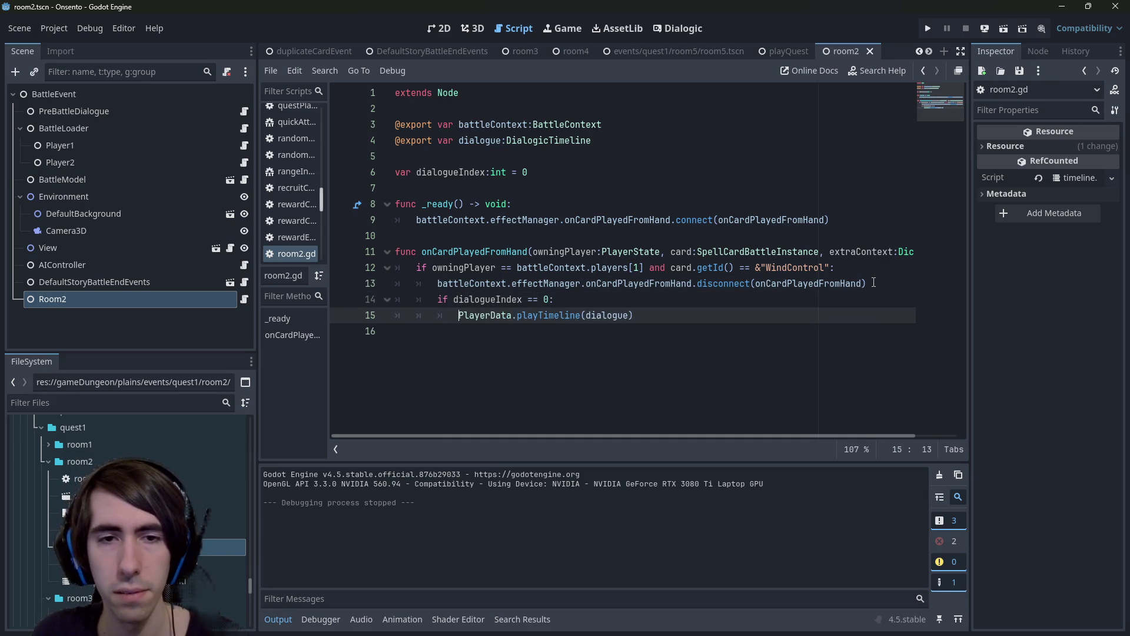
{"action": "key", "text": "ctrl+s"}
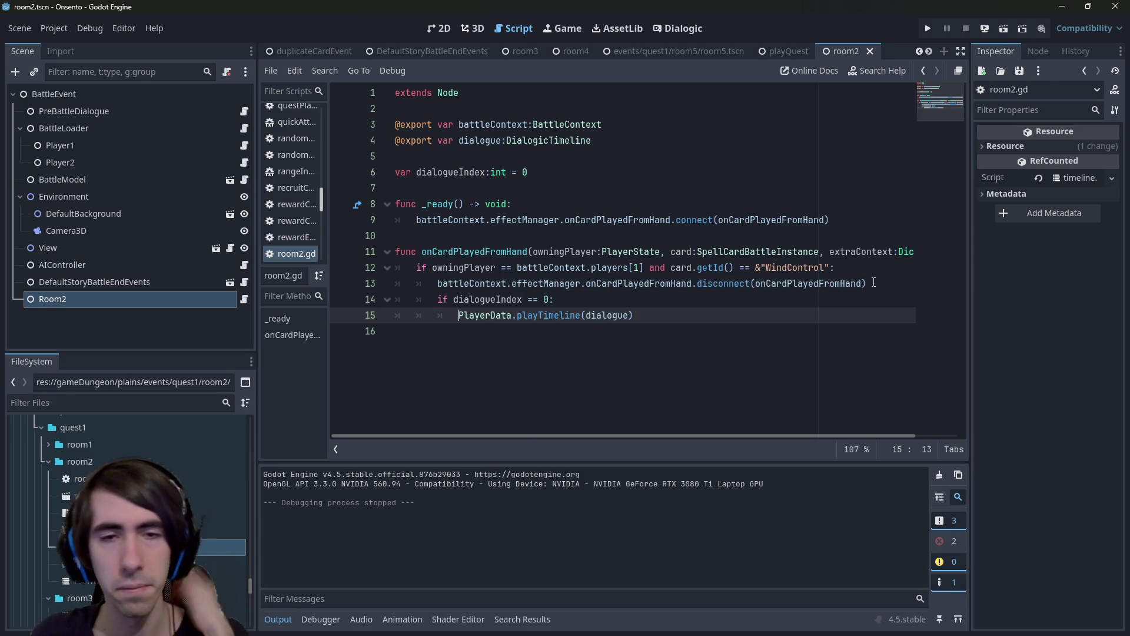
{"action": "key", "text": "Up"}
{"action": "key", "text": "Up"}
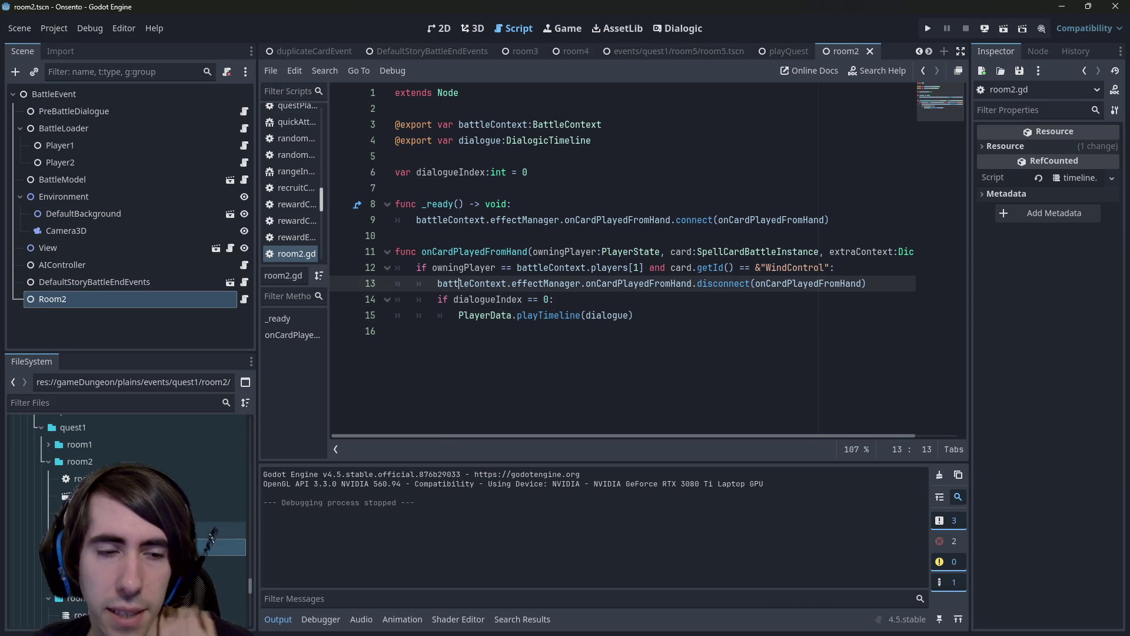
{"action": "mouse_move", "coordinate": [620, 261]}
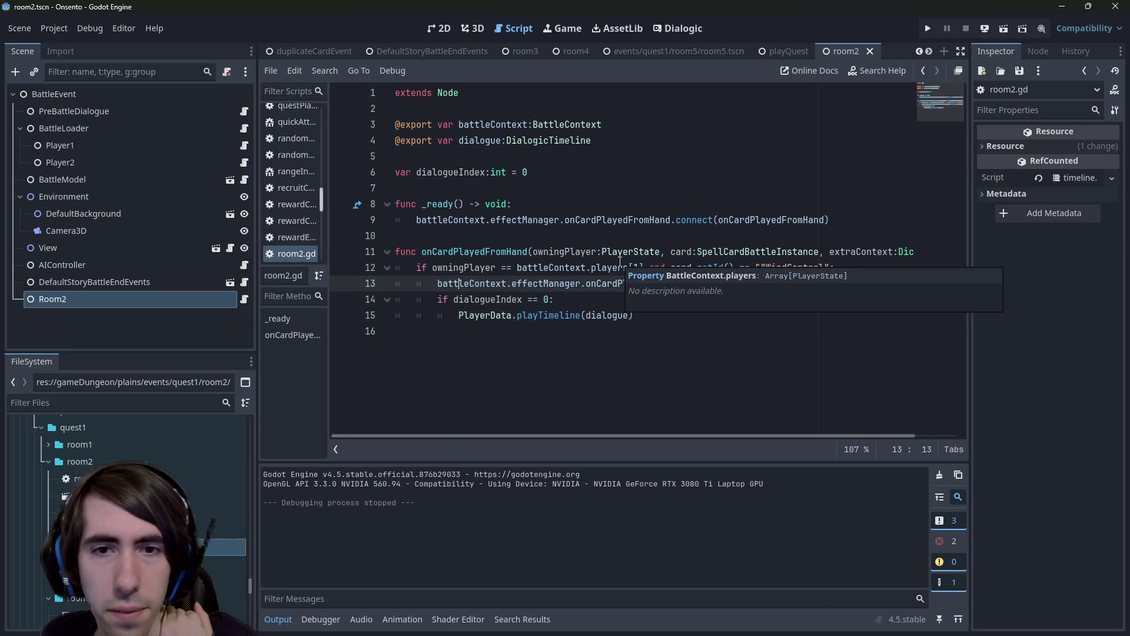
{"action": "triple_click", "coordinate": [857, 221]}
{"action": "left_click", "coordinate": [694, 332]}
{"action": "left_click_drag", "start_coordinate": [694, 340], "coordinate": [337, 271]}
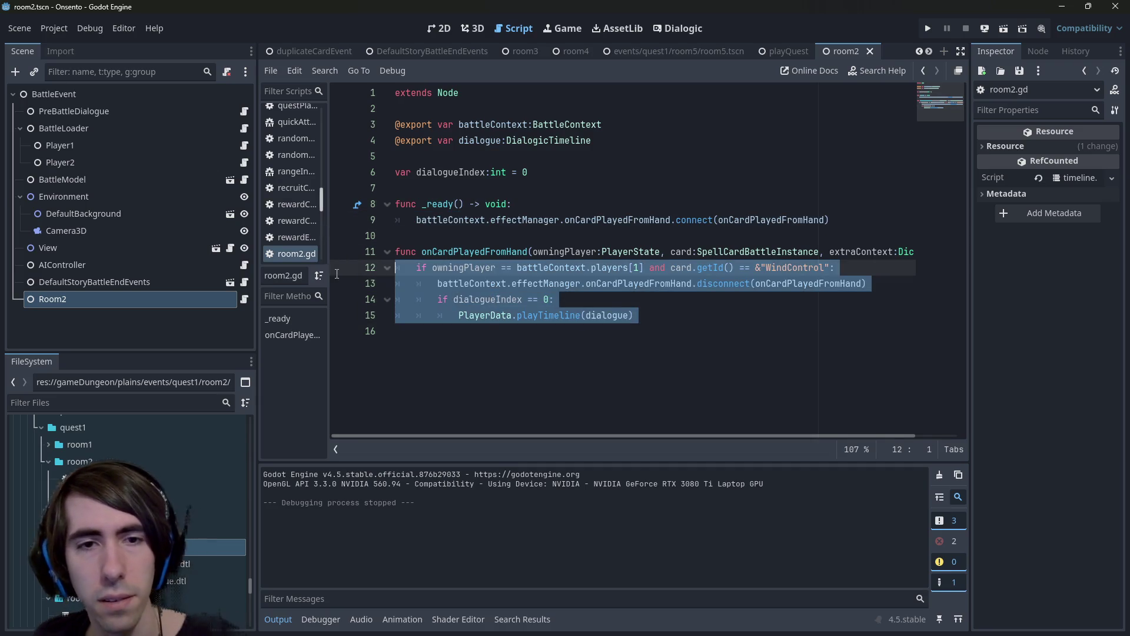
Split the players[1] check and the card id check into nested if statements, indenting the body.
{"action": "left_click", "coordinate": [644, 252]}
{"action": "left_click", "coordinate": [644, 268]}
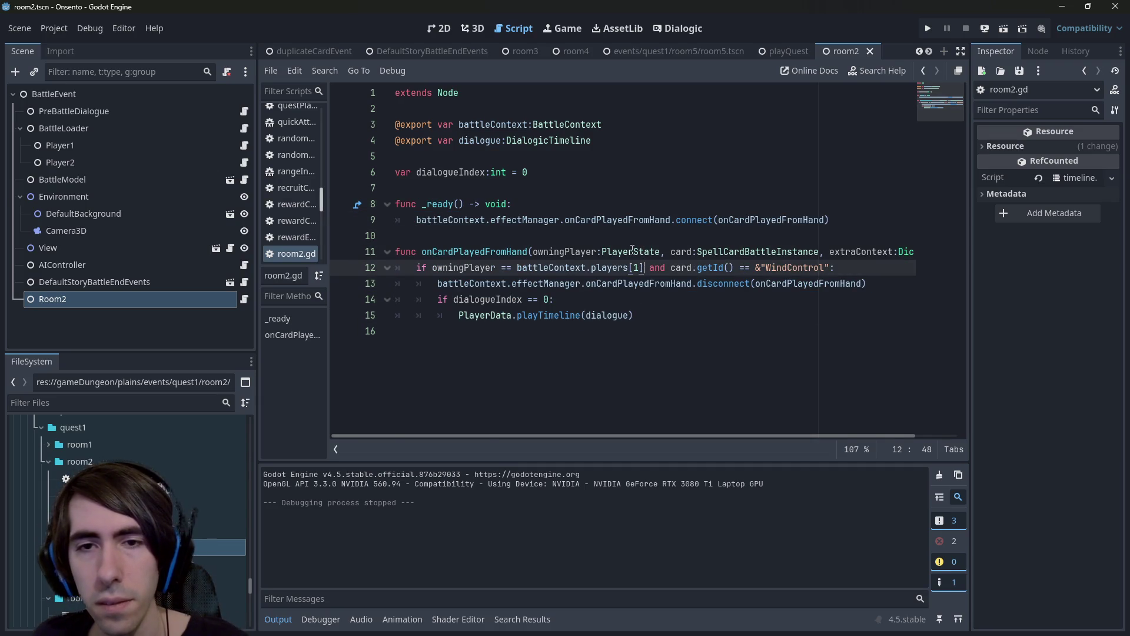
{"action": "key", "text": "Delete"}
{"action": "key", "text": "Delete"}
{"action": "key", "text": "Delete"}
{"action": "type", "text": ":"}
{"action": "key", "text": "Return"}
{"action": "type", "text": "if"}
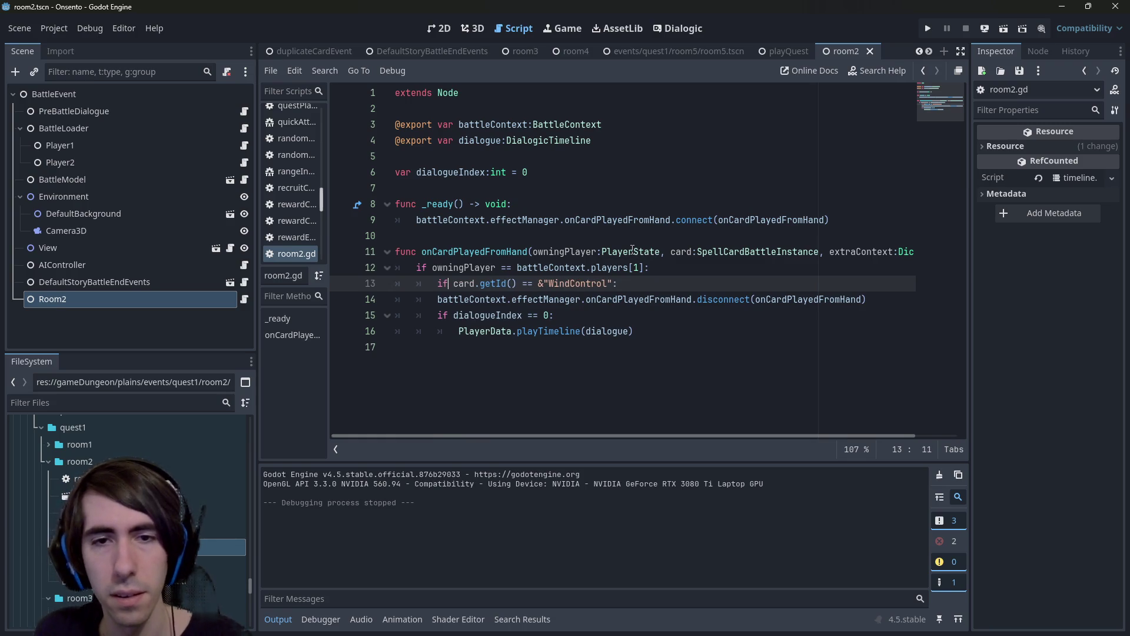
{"action": "left_click_drag", "start_coordinate": [740, 358], "coordinate": [300, 302]}
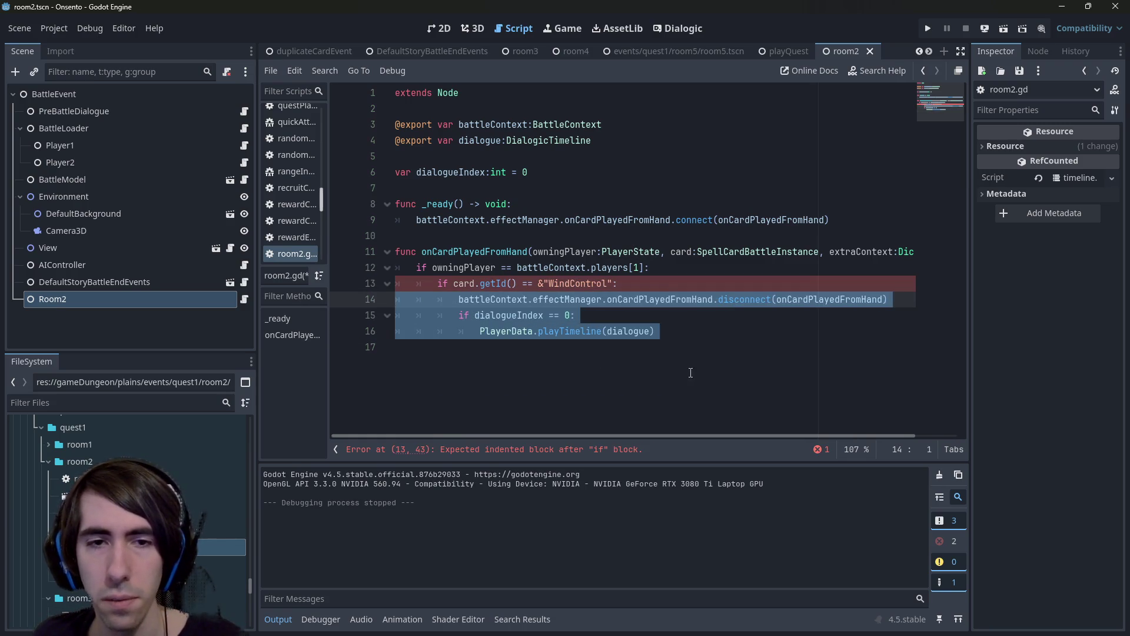
{"action": "key", "text": "Tab"}
Store card.getId() in 'var id' and change the condition to 'if id == &"WindControl":'.
{"action": "left_click", "coordinate": [681, 267]}
{"action": "key", "text": "Return"}
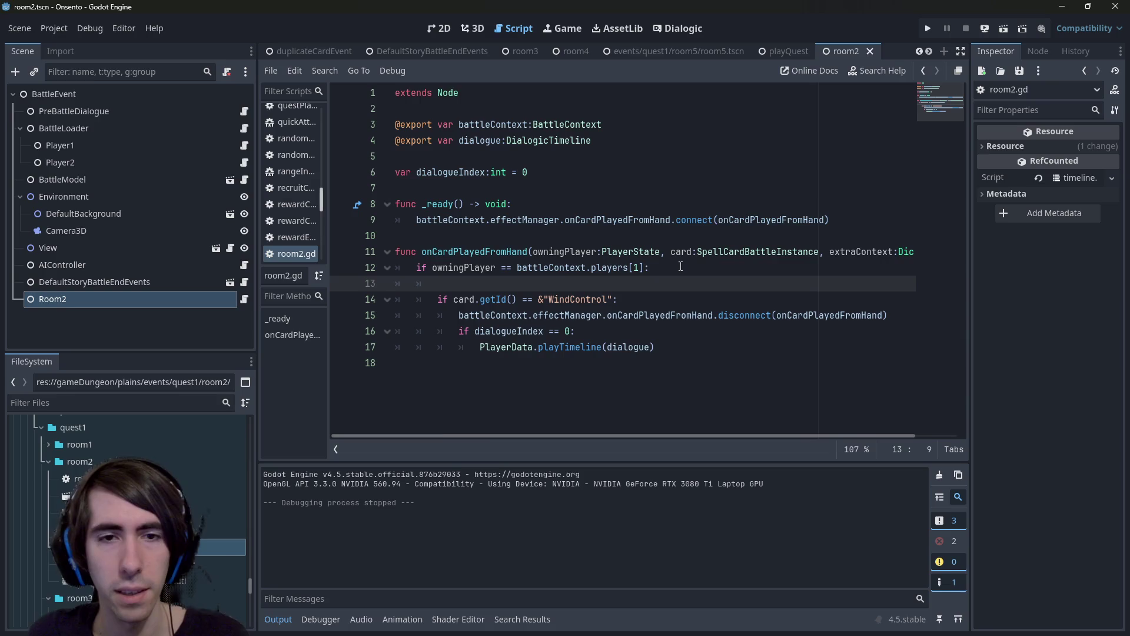
{"action": "type", "text": "var id ="}
{"action": "key", "text": "Down"}
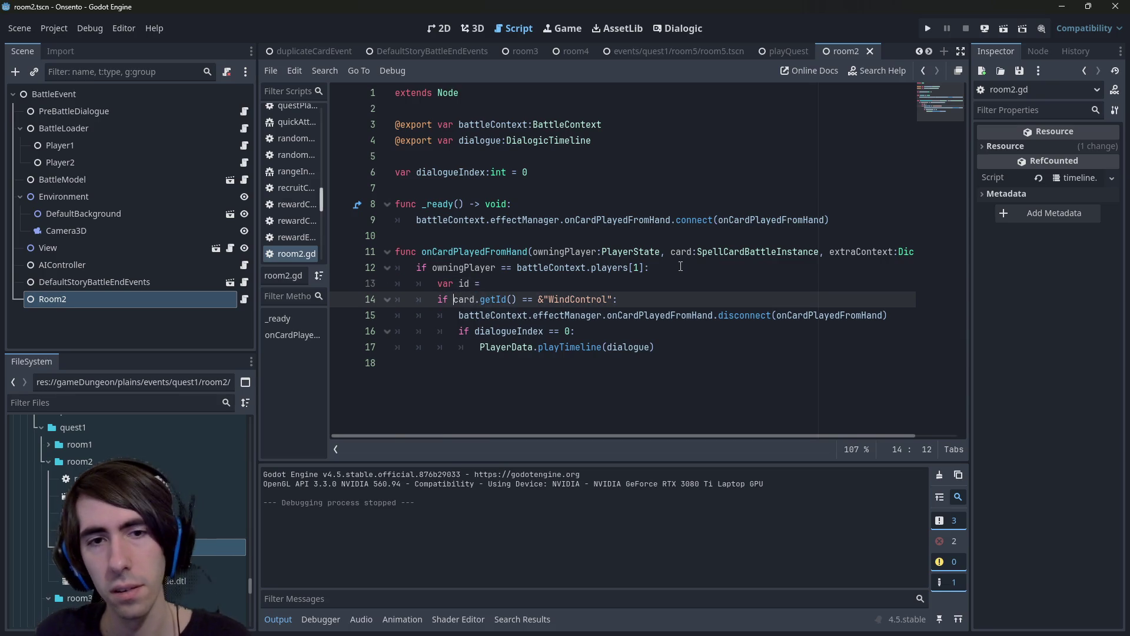
{"action": "key", "text": "ctrl+shift+Right"}
{"action": "key", "text": "ctrl+shift+Right"}
{"action": "key", "text": "ctrl+shift+Right"}
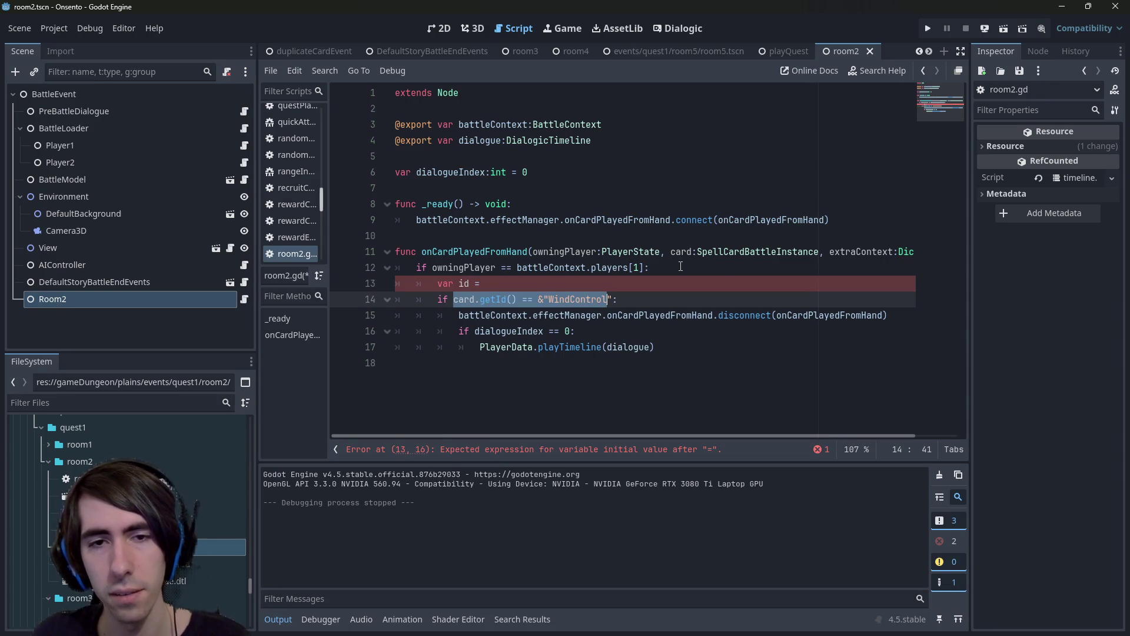
{"action": "key", "text": "Left"}
{"action": "key", "text": "ctrl+Right"}
{"action": "key", "text": "ctrl+Right"}
{"action": "key", "text": "ctrl+shift+Left"}
{"action": "key", "text": "ctrl+shift+Left"}
{"action": "key", "text": "ctrl+shift+Left"}
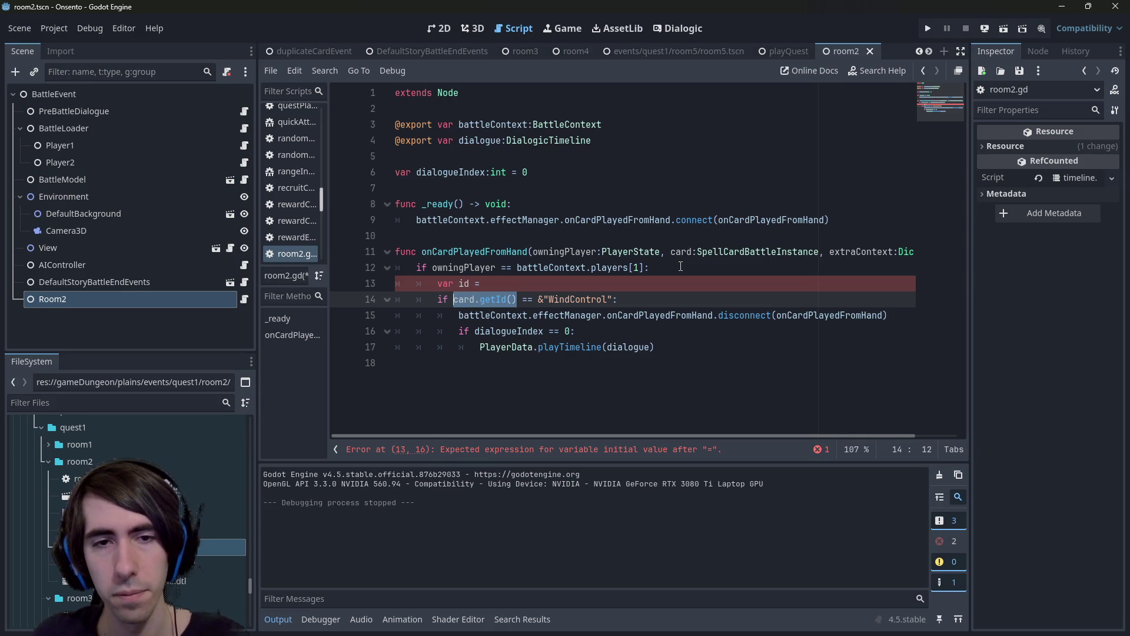
{"action": "key", "text": "ctrl+x"}
{"action": "key", "text": "Up"}
{"action": "key", "text": "End"}
{"action": "key", "text": "ctrl+v"}
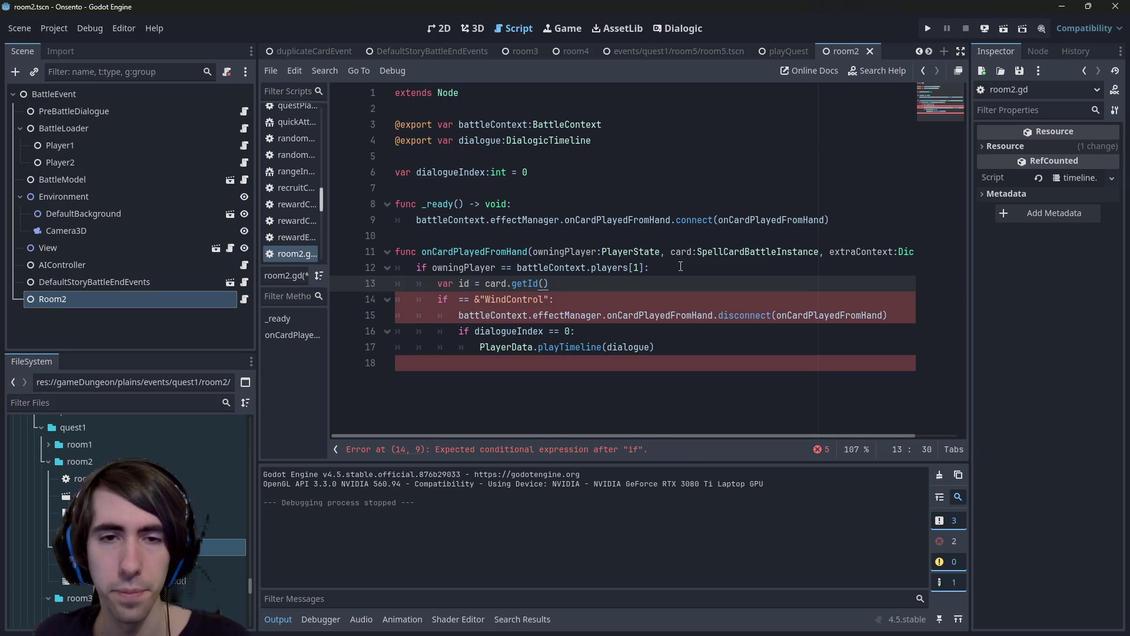
{"action": "left_click", "coordinate": [456, 299]}
{"action": "type", "text": "id"}
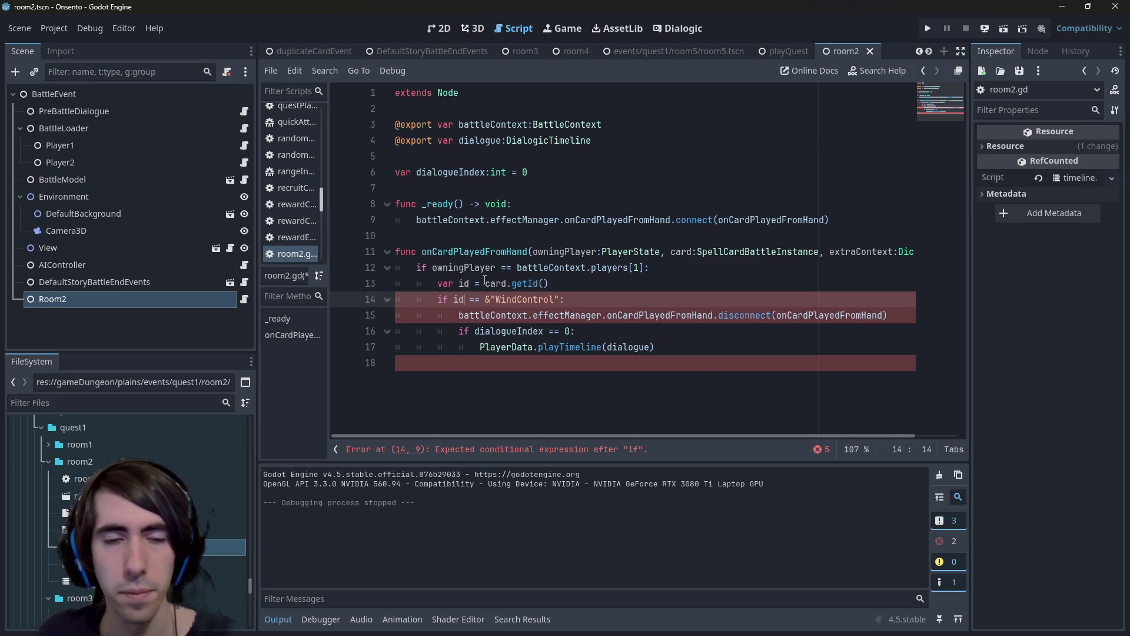
Begin an 'elif id == &""' branch at the end of the function.
{"action": "left_click", "coordinate": [465, 363]}
{"action": "type", "text": "if id"}
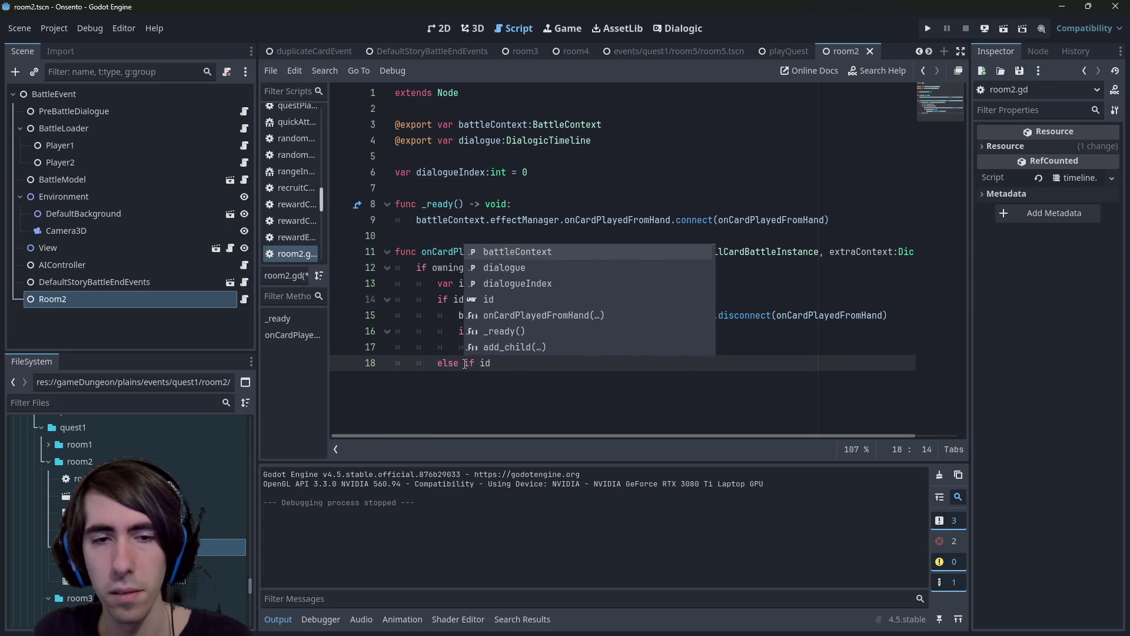
{"action": "type", "text": "=="}
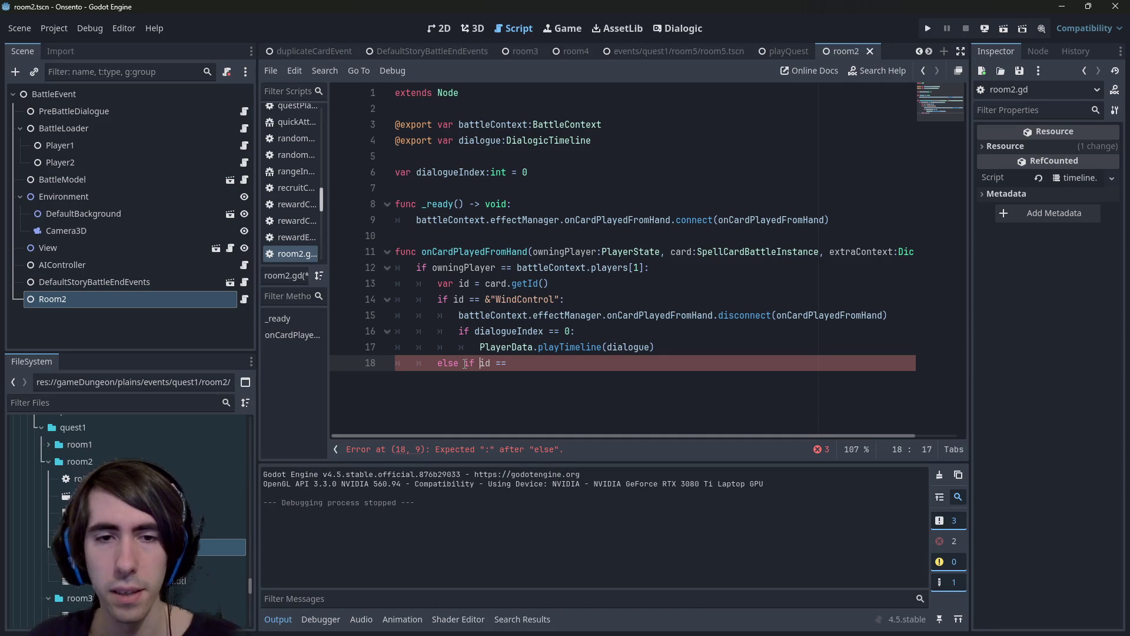
{"action": "left_click", "coordinate": [465, 363]}
{"action": "key", "text": "BackSpace"}
{"action": "key", "text": "BackSpace"}
{"action": "key", "text": "BackSpace"}
{"action": "key", "text": "Right"}
{"action": "key", "text": "Right"}
{"action": "key", "text": "End"}
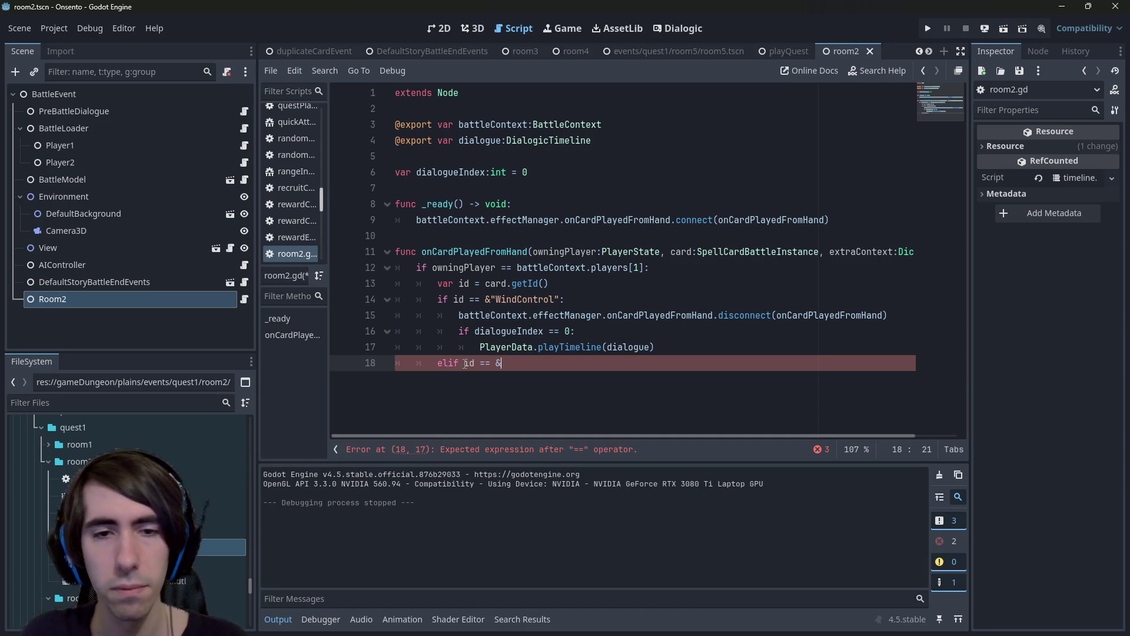
{"action": "type", "text": "&\""}
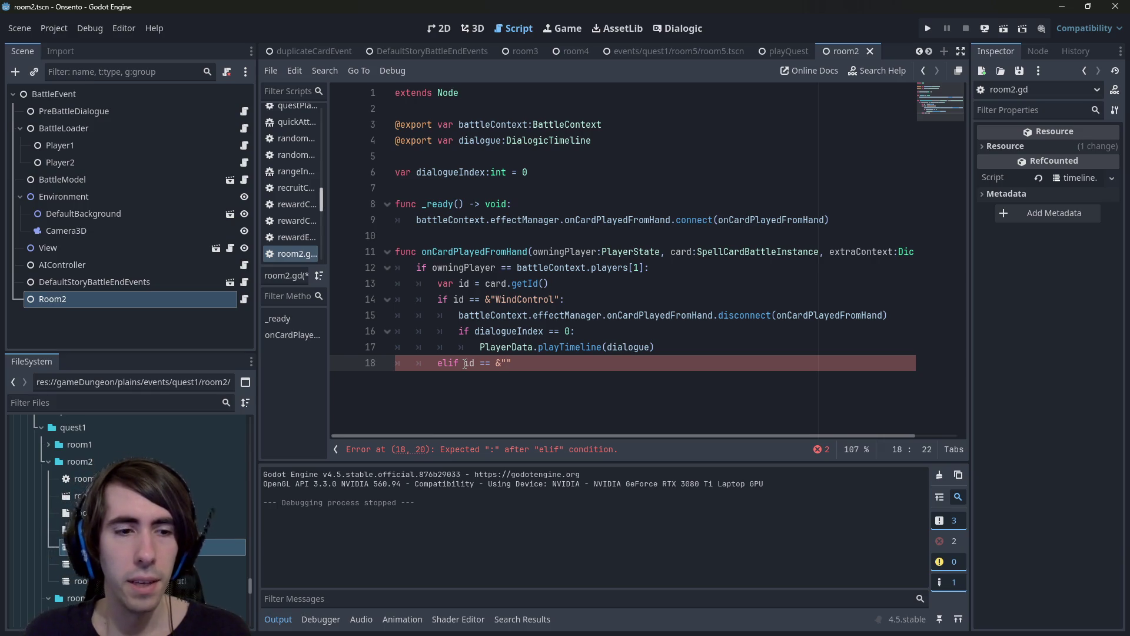
{"action": "scroll", "coordinate": [117, 506], "scroll_direction": "up", "scroll_amount": 3}
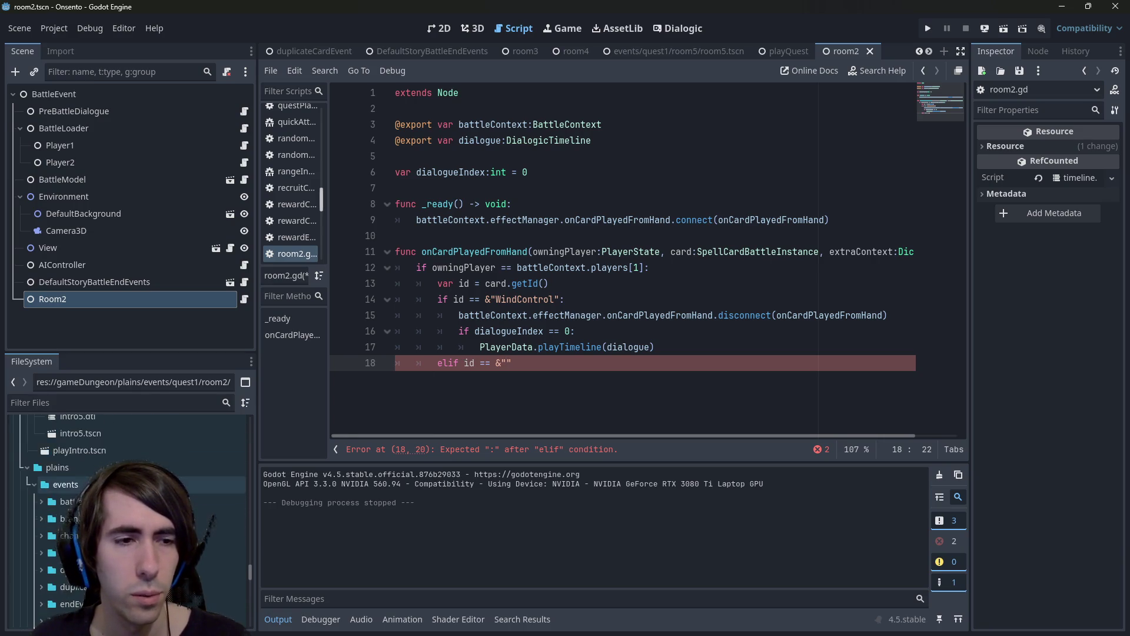
Open cards/wind/strongOverclock.json and select its id value 'StrongOverclock'.
{"action": "left_click_drag", "start_coordinate": [245, 564], "coordinate": [246, 490]}
{"action": "scroll", "coordinate": [241, 464], "scroll_direction": "up", "scroll_amount": 3}
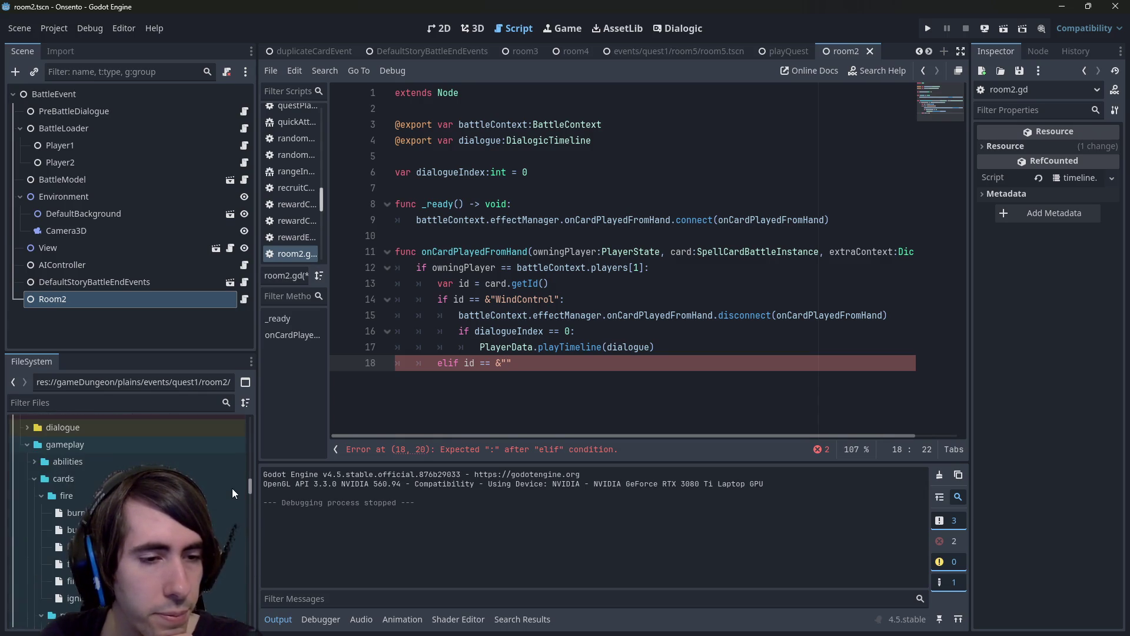
{"action": "scroll", "coordinate": [230, 492], "scroll_direction": "down", "scroll_amount": 10}
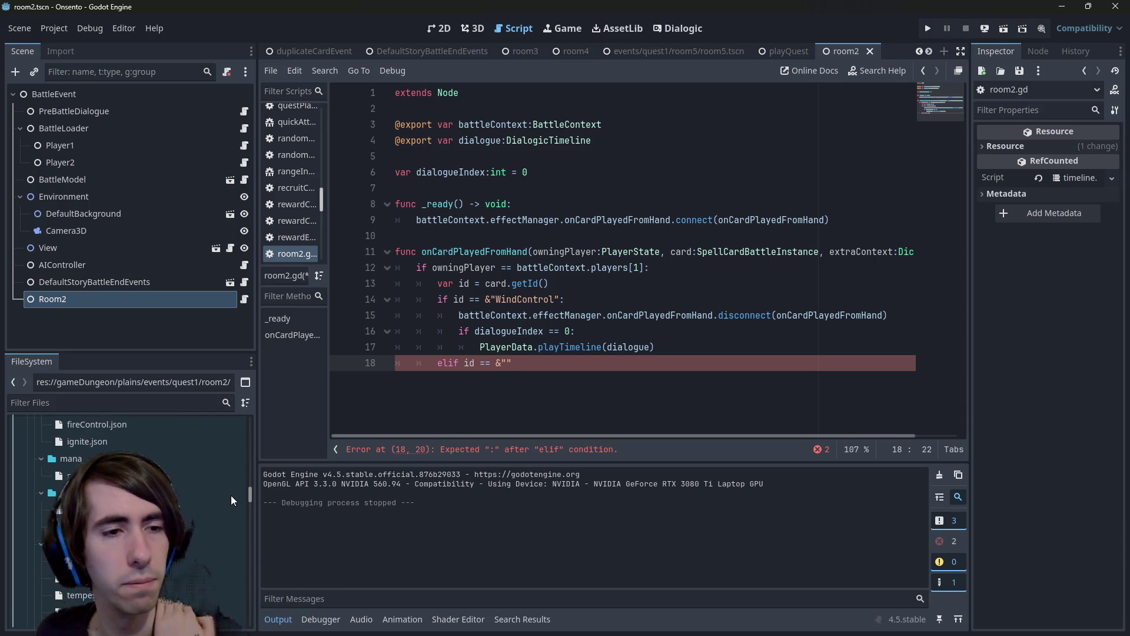
{"action": "scroll", "coordinate": [233, 489], "scroll_direction": "up", "scroll_amount": 3}
{"action": "scroll", "coordinate": [237, 507], "scroll_direction": "down", "scroll_amount": 5}
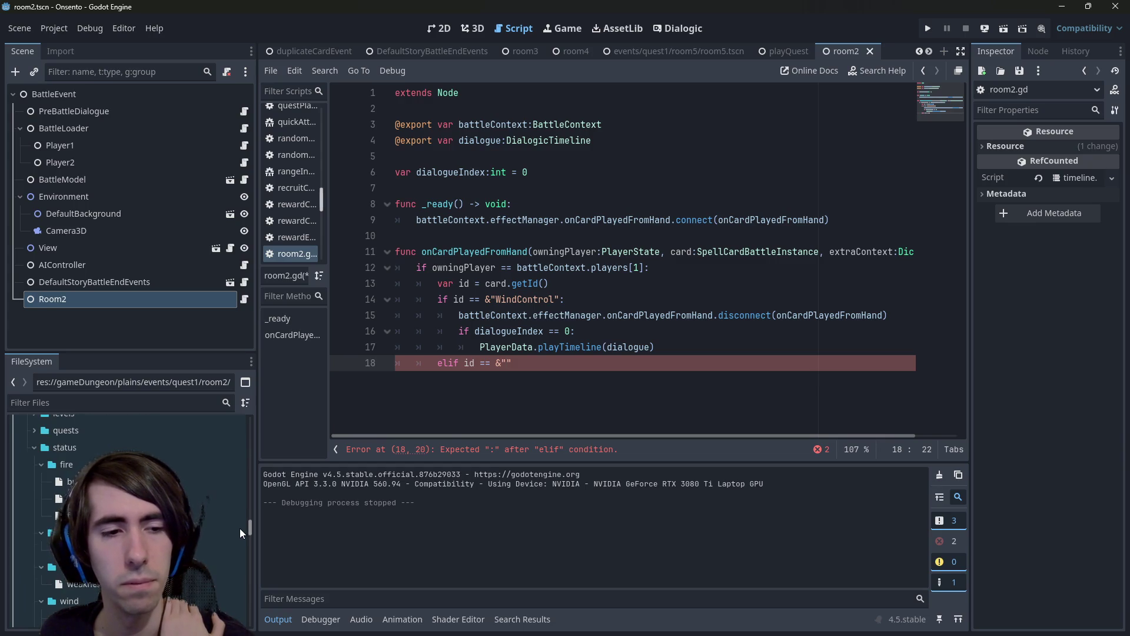
{"action": "scroll", "coordinate": [238, 524], "scroll_direction": "up", "scroll_amount": 4}
{"action": "scroll", "coordinate": [233, 522], "scroll_direction": "up", "scroll_amount": 3}
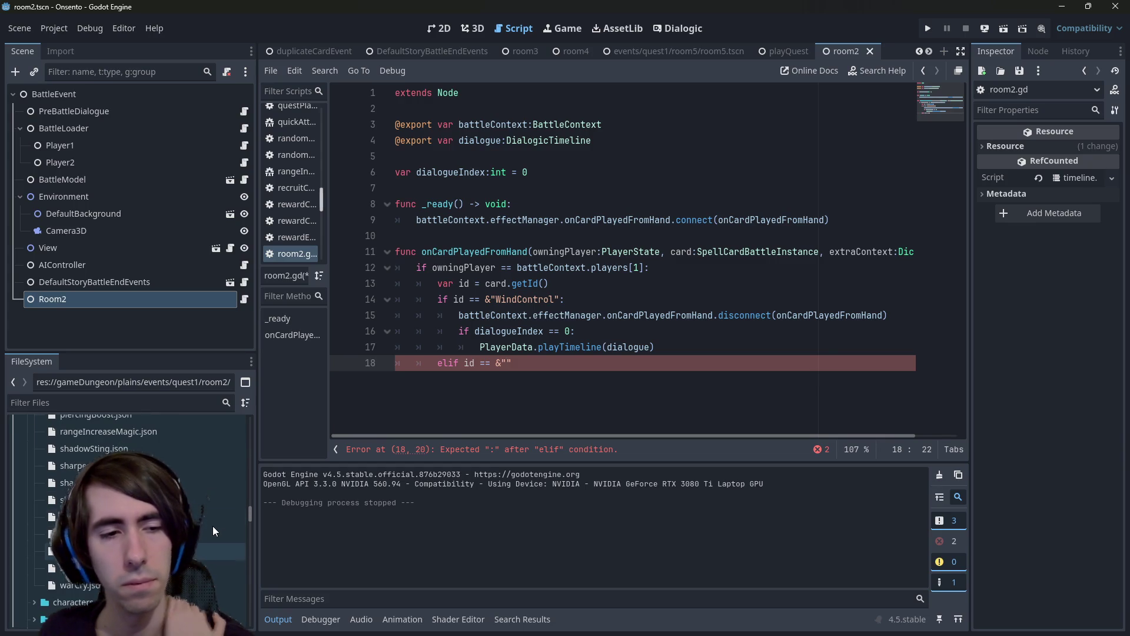
{"action": "scroll", "coordinate": [235, 518], "scroll_direction": "up", "scroll_amount": 3}
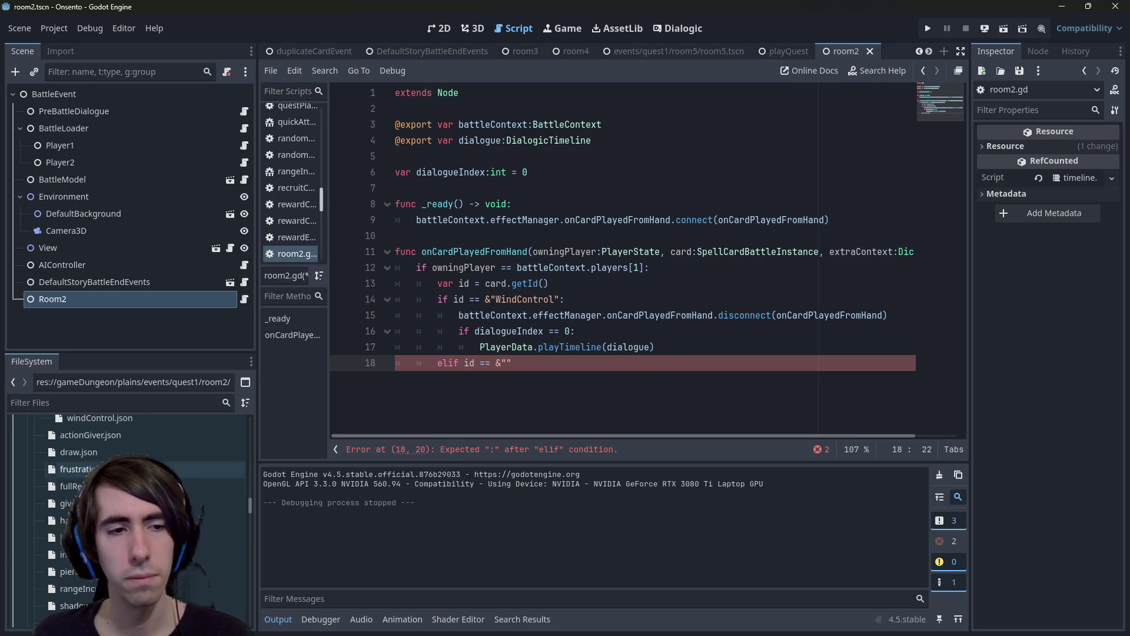
{"action": "scroll", "coordinate": [172, 457], "scroll_direction": "up", "scroll_amount": 2}
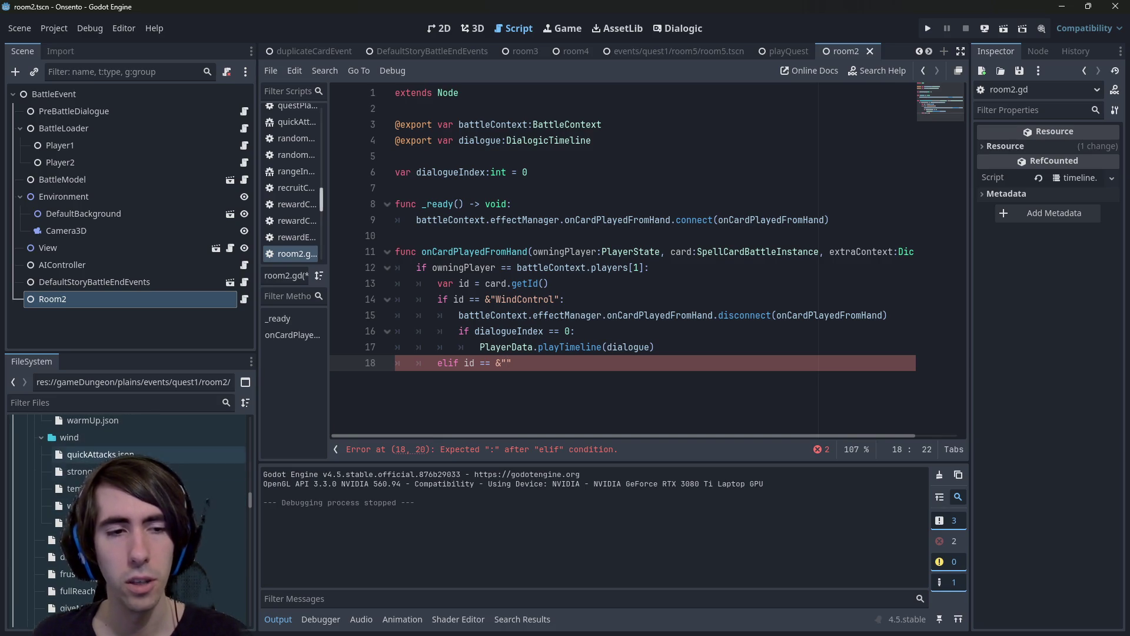
{"action": "double_click", "coordinate": [82, 471]}
{"action": "double_click", "coordinate": [463, 109]}
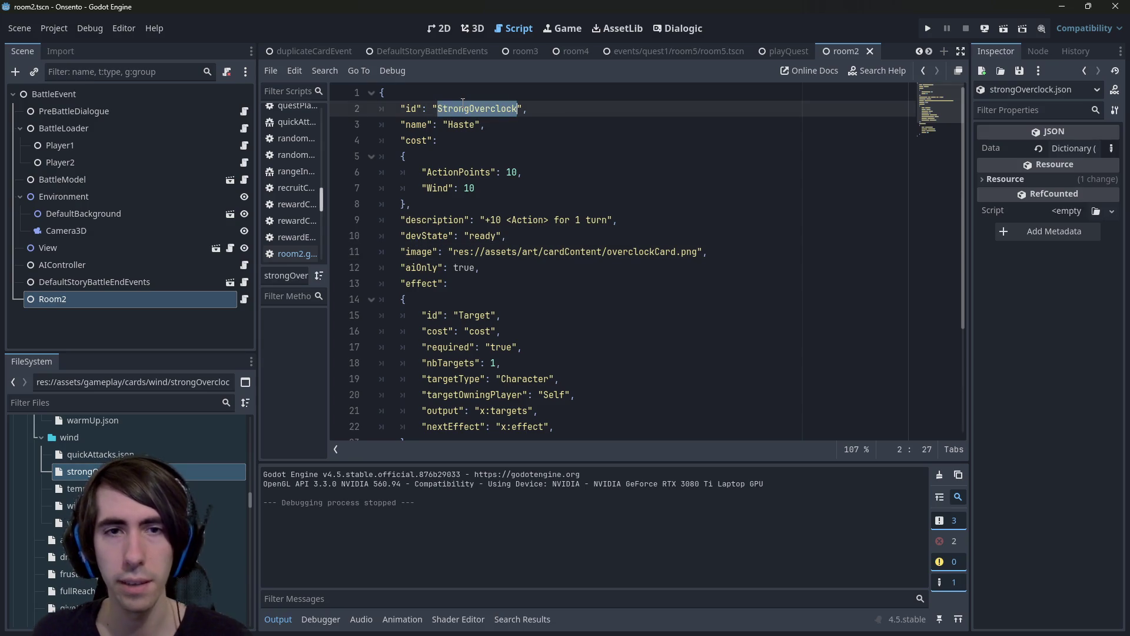
Put the StrongOverclock id into the elif comparison and end the line with a colon.
{"action": "key", "text": "ctrl+c"}
{"action": "key", "text": "alt+Left"}
{"action": "key", "text": "ctrl+v"}
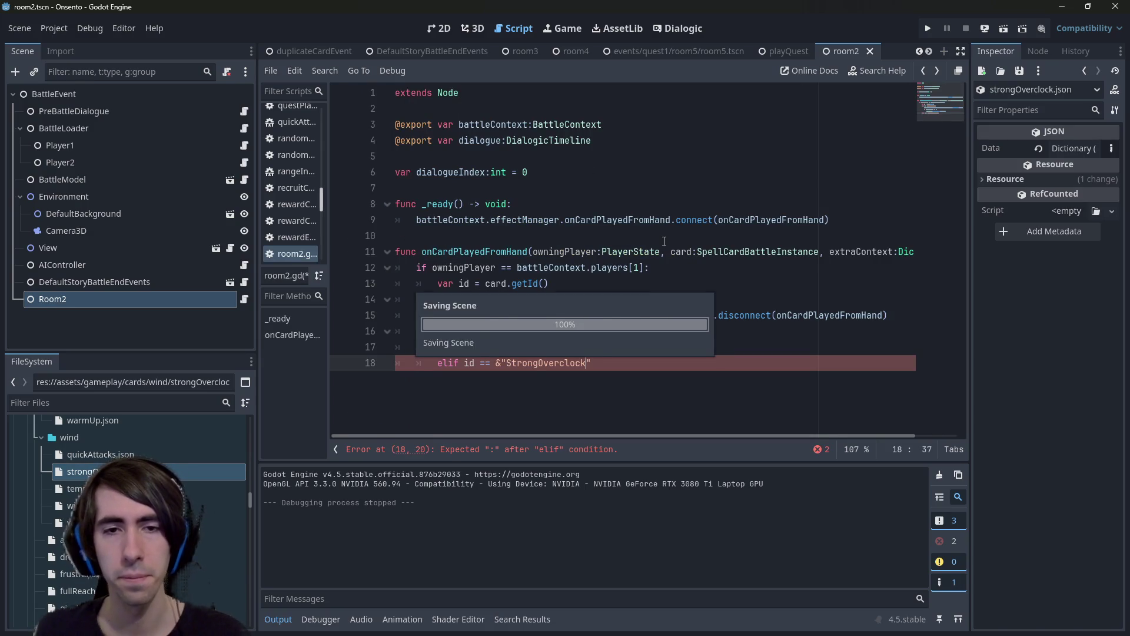
{"action": "key", "text": "End"}
{"action": "type", "text": ":"}
{"action": "key", "text": "Return"}
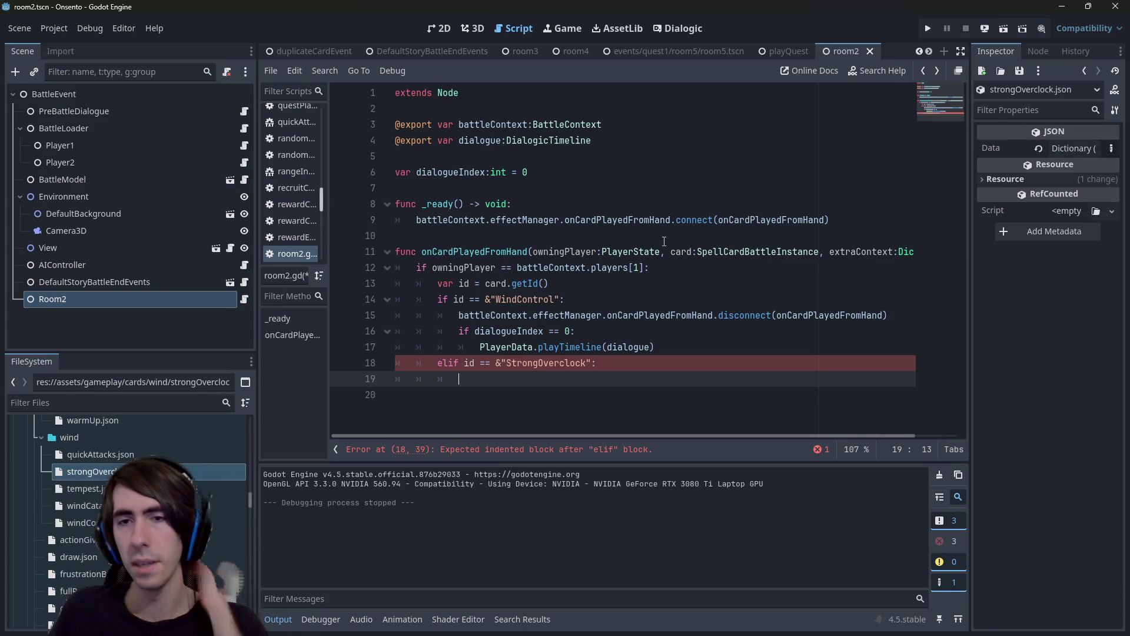
Duplicate the WindControl branch body (lines 15–17) under the StrongOverclock elif.
{"action": "mouse_move", "coordinate": [655, 347]}
{"action": "left_mouse_down"}
{"action": "mouse_move", "coordinate": [397, 331]}
{"action": "mouse_move", "coordinate": [395, 315]}
{"action": "left_mouse_up"}
{"action": "key", "text": "ctrl+c"}
{"action": "left_click", "coordinate": [448, 379]}
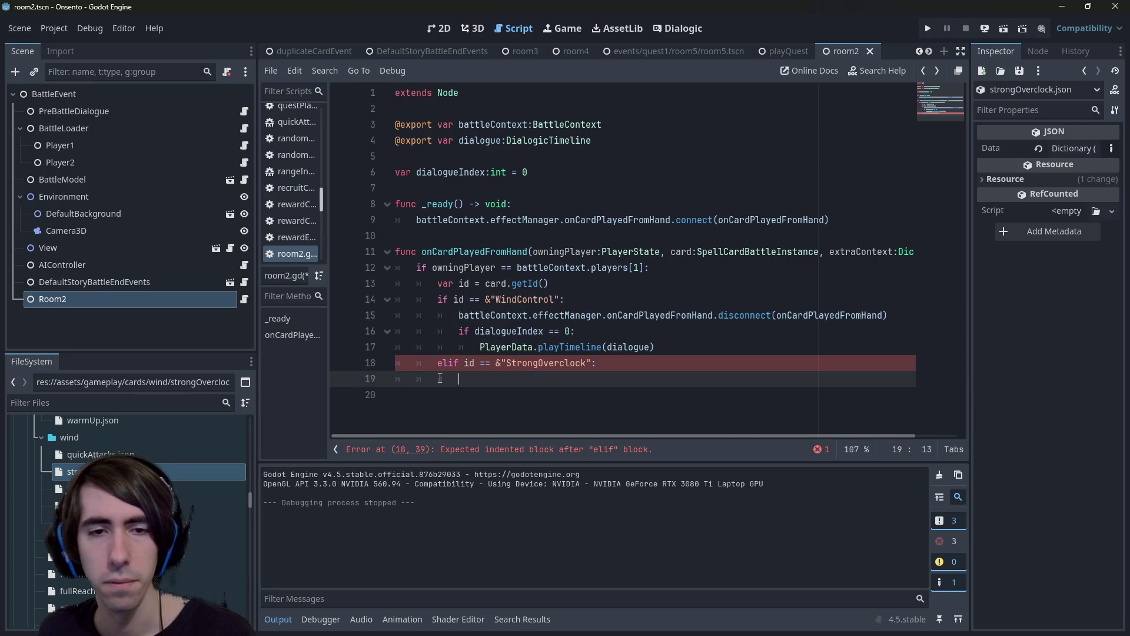
{"action": "key", "text": "ctrl+v"}
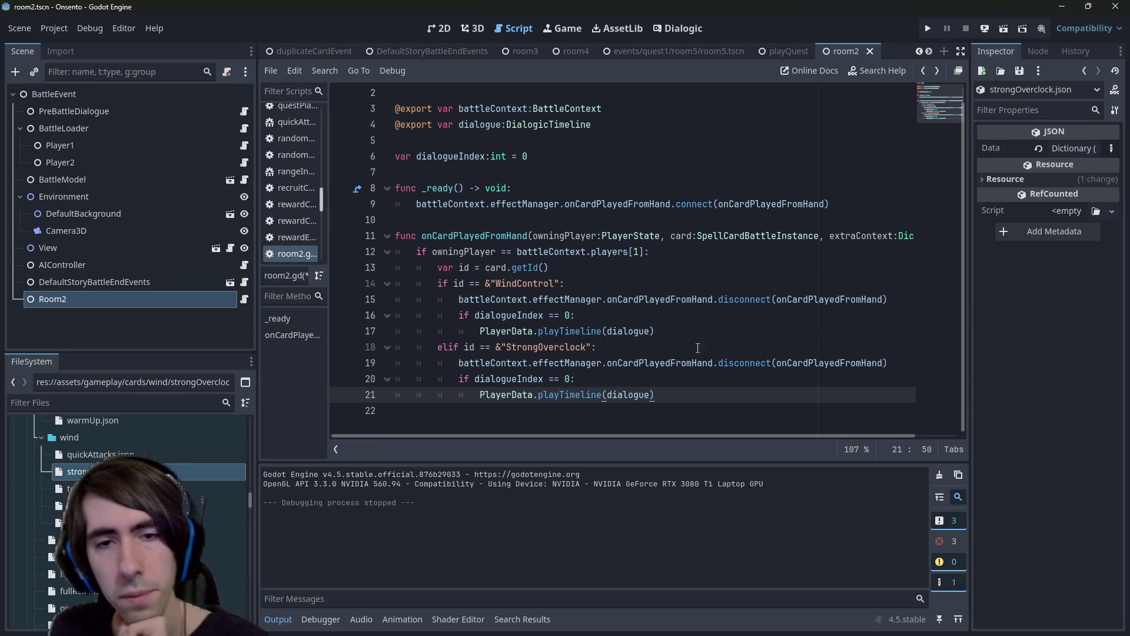
Comment out both disconnect calls and change the new branch's dialogueIndex check from 0 to 1.
{"action": "left_click_drag", "start_coordinate": [889, 363], "coordinate": [347, 362]}
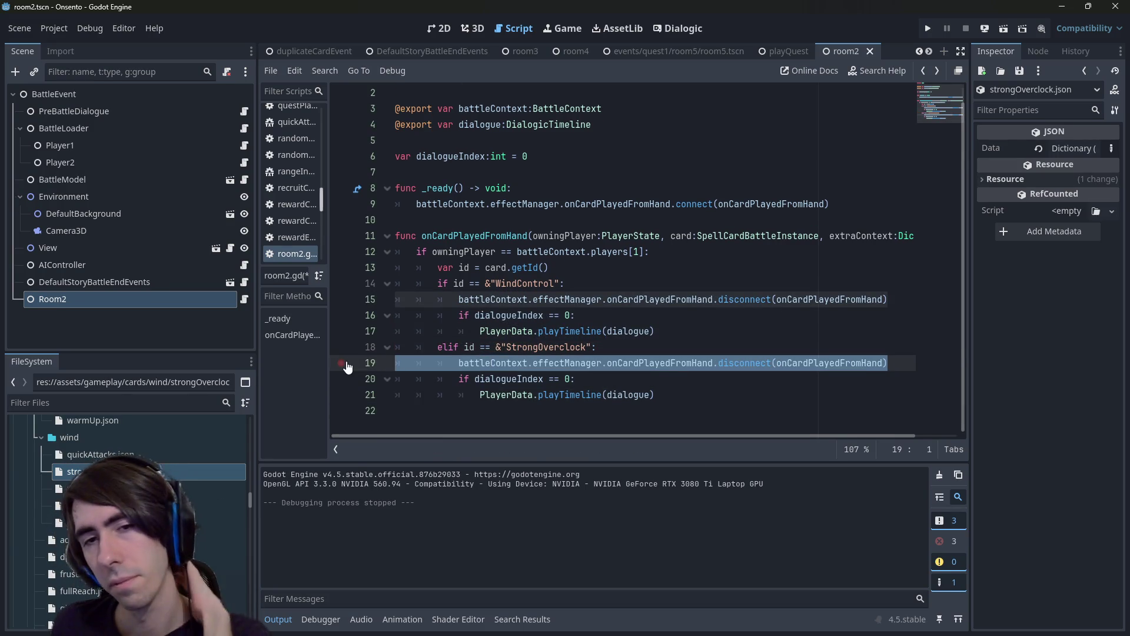
{"action": "key", "text": "ctrl+k"}
{"action": "key", "text": "Up"}
{"action": "key", "text": "Up"}
{"action": "key", "text": "Up"}
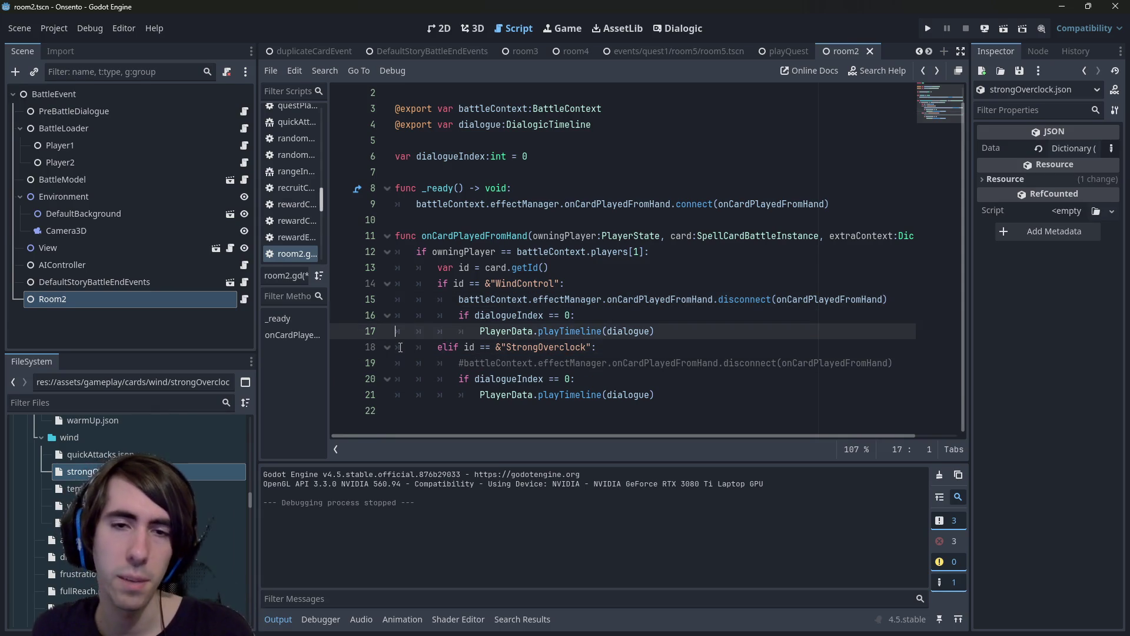
{"action": "key", "text": "ctrl+k"}
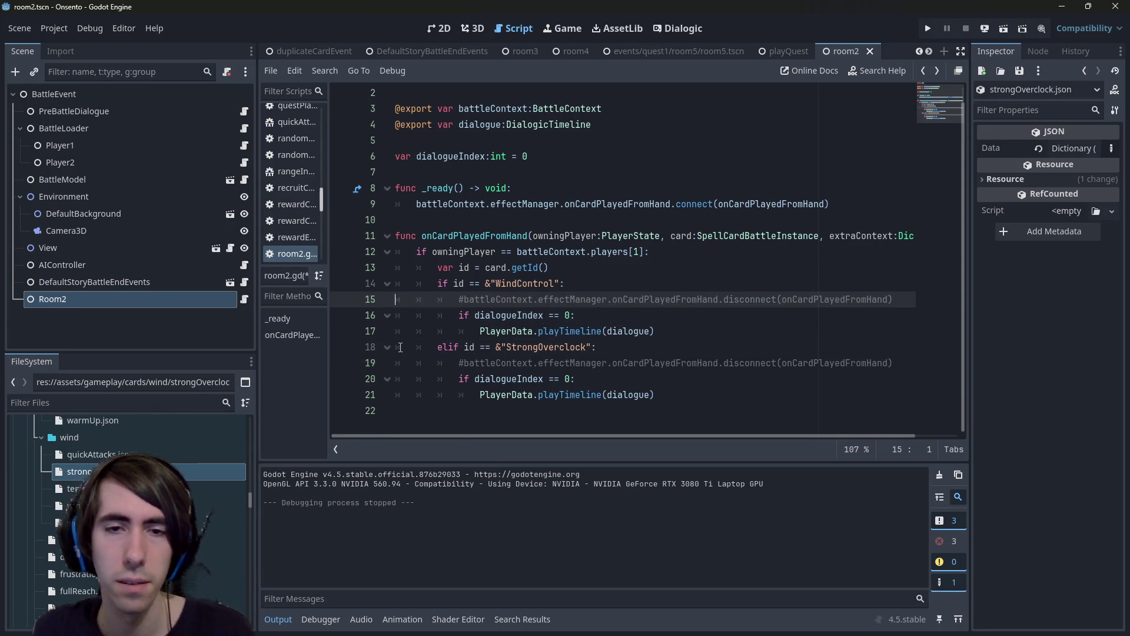
{"action": "left_click", "coordinate": [569, 378]}
{"action": "key", "text": "BackSpace"}
{"action": "type", "text": "1"}
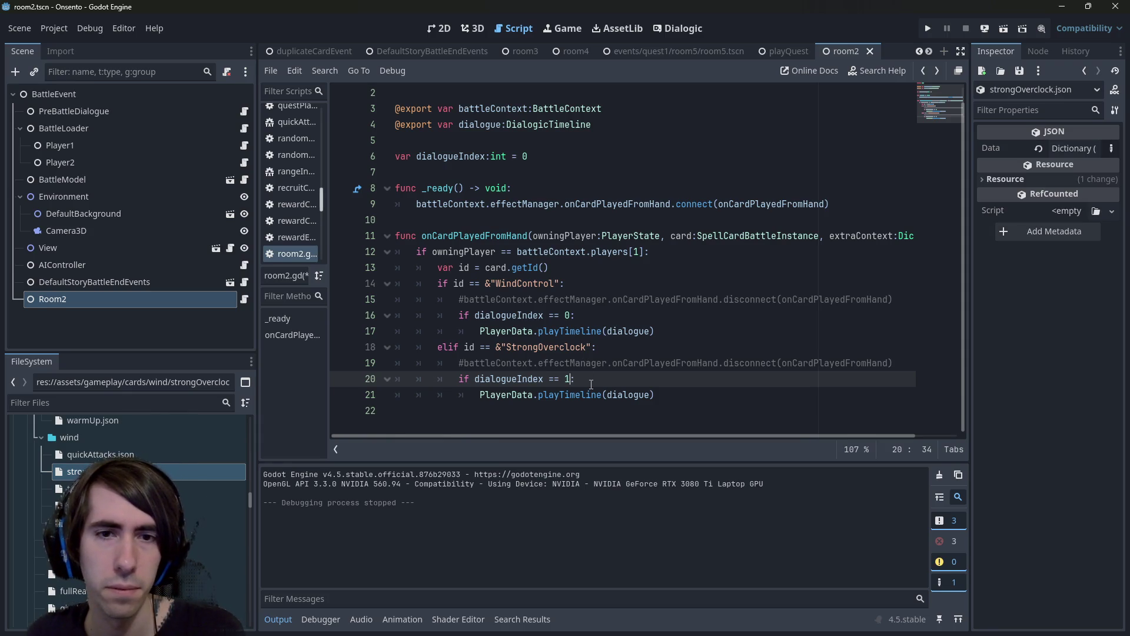
Filter the project files by 'battle'.
{"action": "left_click", "coordinate": [242, 299]}
{"action": "left_click", "coordinate": [176, 405]}
{"action": "type", "text": "battle"}
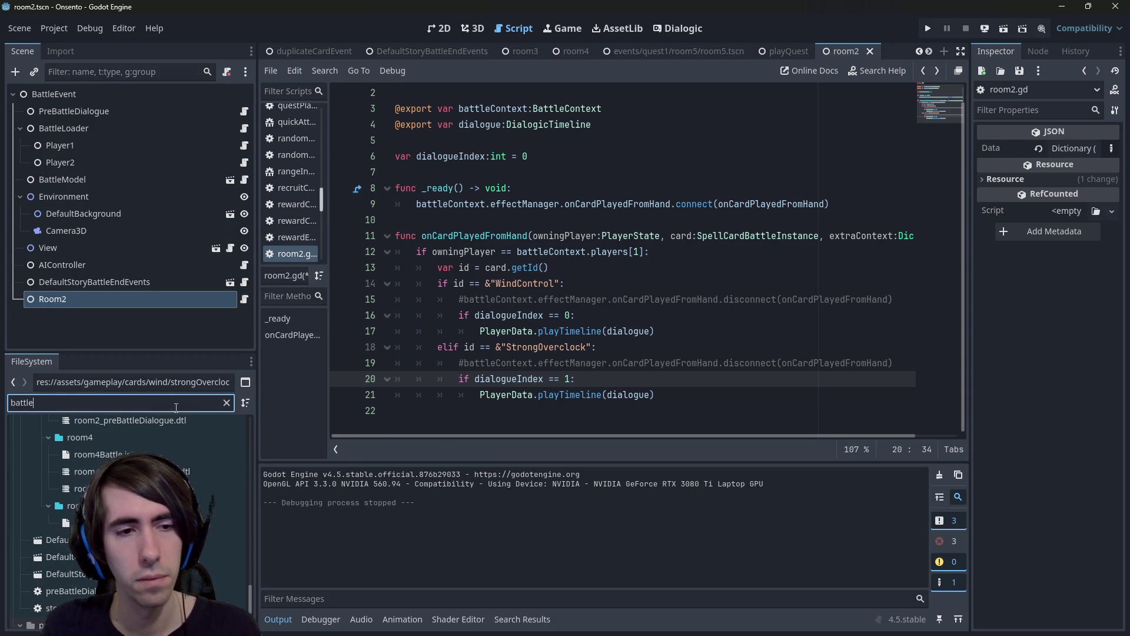
{"action": "scroll", "coordinate": [135, 438], "scroll_direction": "up", "scroll_amount": 3}
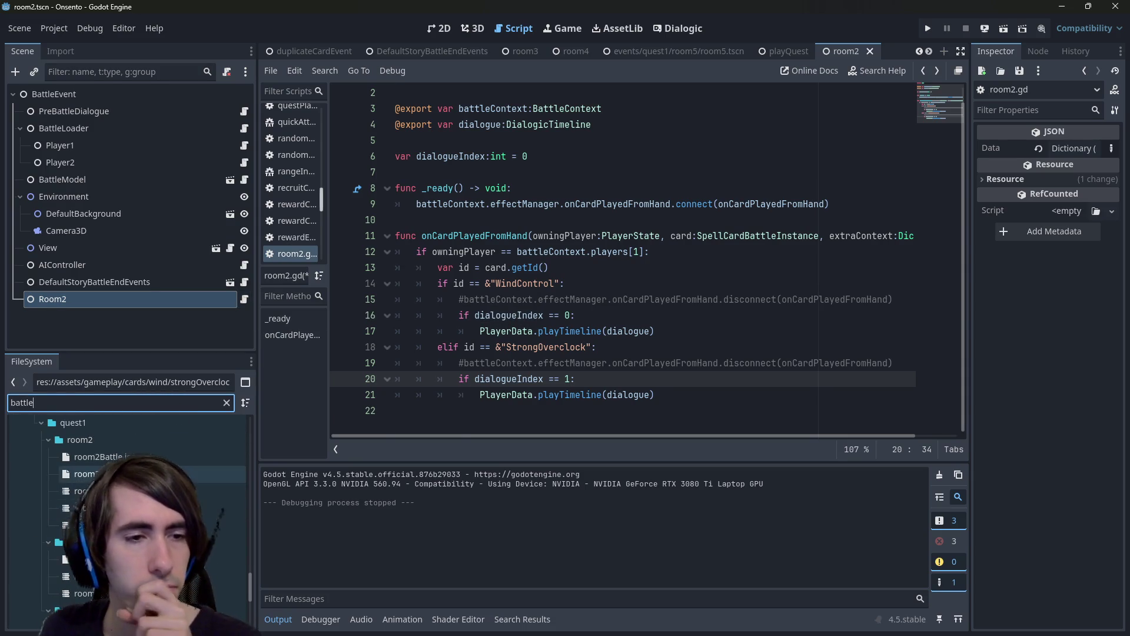
{"action": "double_click", "coordinate": [88, 464]}
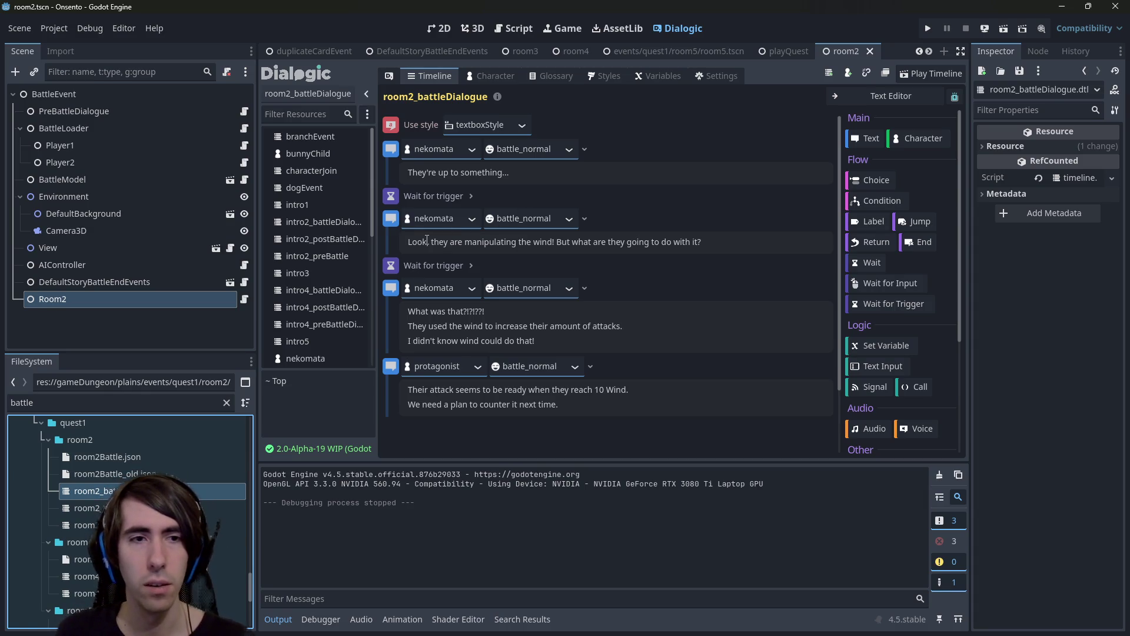
{"action": "left_click", "coordinate": [243, 299]}
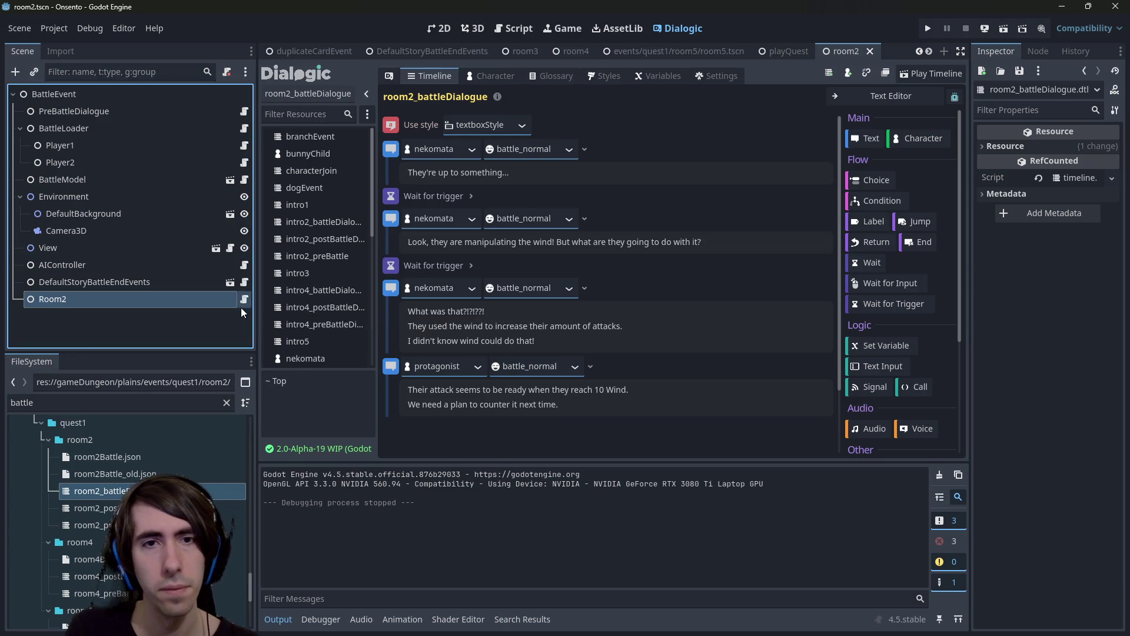
{"action": "left_click", "coordinate": [629, 315]}
{"action": "mouse_move", "coordinate": [688, 345]}
{"action": "left_mouse_down"}
{"action": "mouse_move", "coordinate": [327, 316]}
{"action": "mouse_move", "coordinate": [323, 302]}
{"action": "left_mouse_up"}
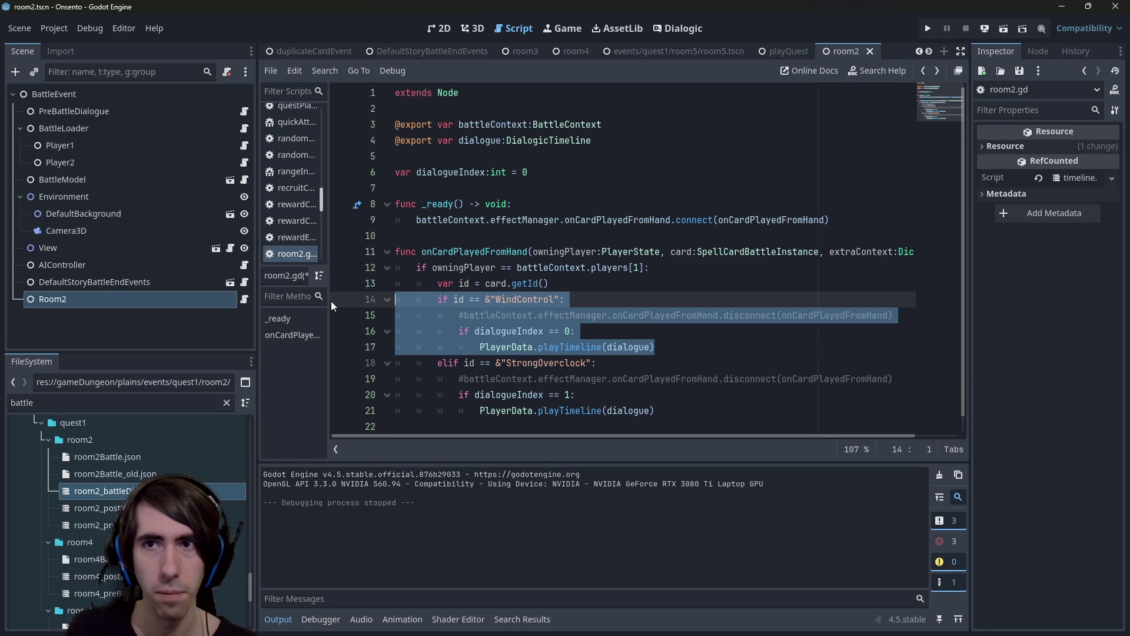
{"action": "mouse_move", "coordinate": [488, 277]}
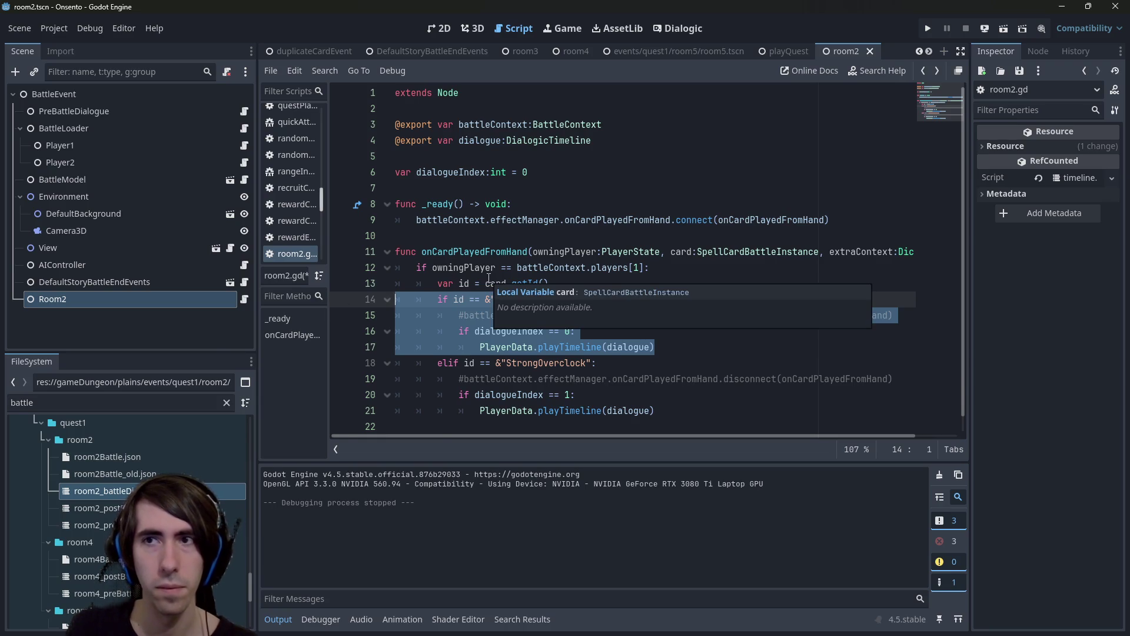
{"action": "left_click", "coordinate": [526, 270]}
{"action": "left_click", "coordinate": [604, 288]}
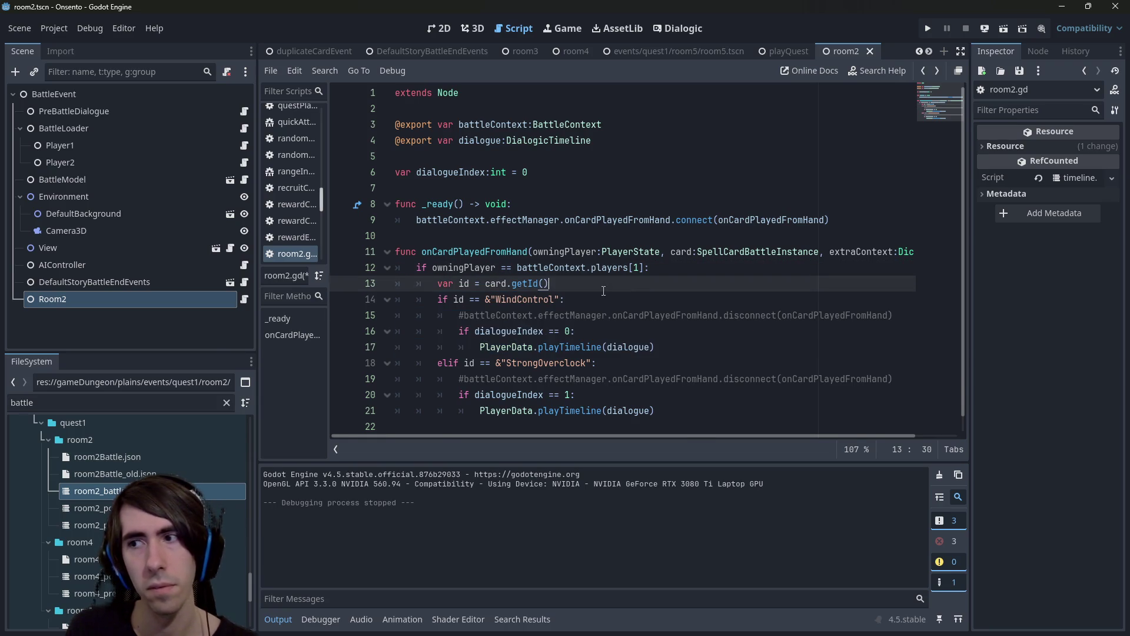
Reopen the room2_battleDialogue timeline and delete its first Wait for trigger event.
{"action": "scroll", "coordinate": [568, 315], "scroll_direction": "down", "scroll_amount": 1}
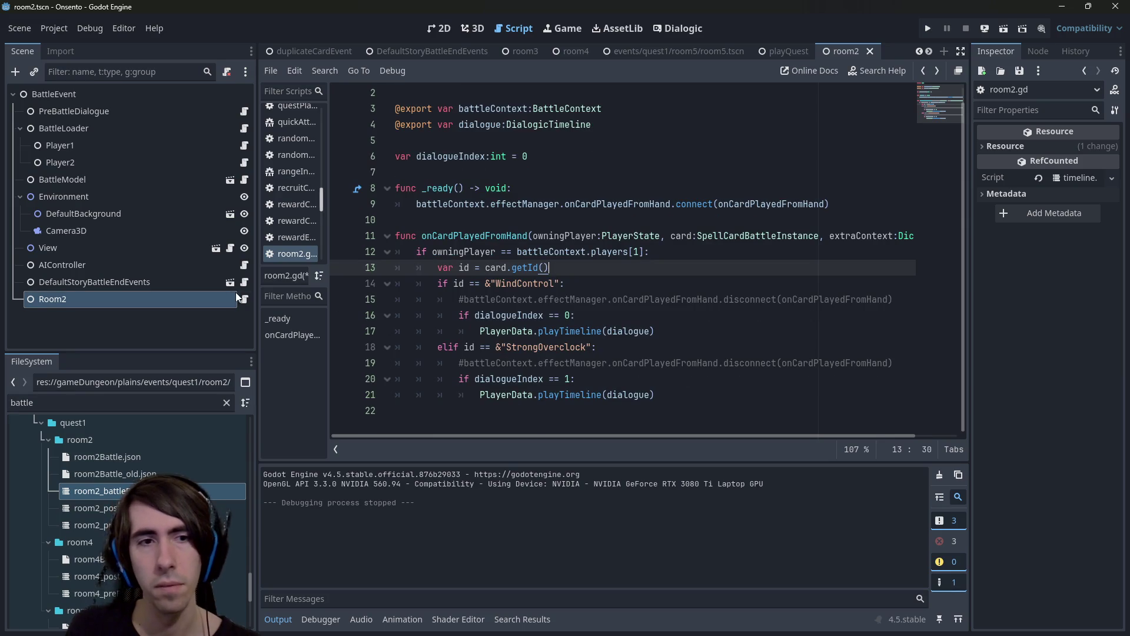
{"action": "double_click", "coordinate": [200, 491]}
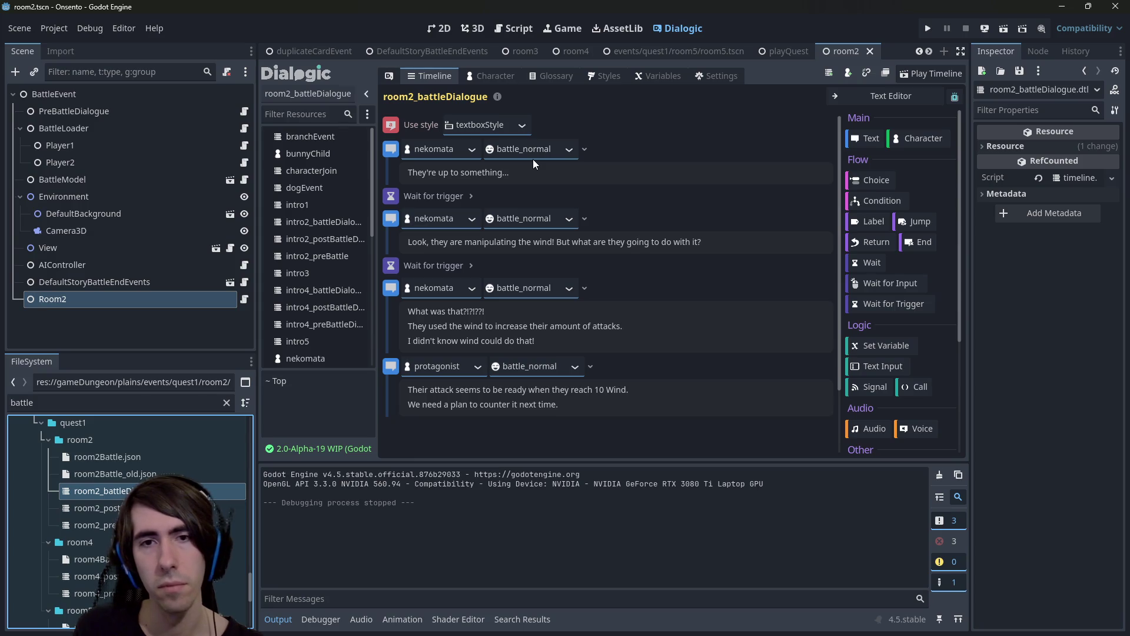
{"action": "right_click", "coordinate": [397, 199]}
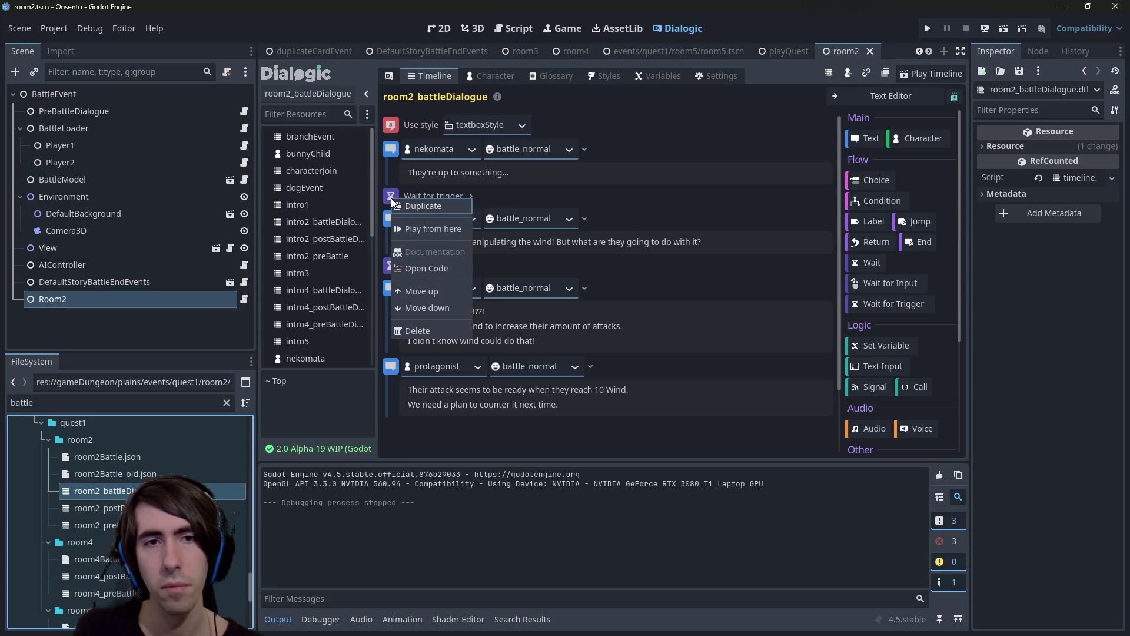
{"action": "left_click", "coordinate": [412, 330]}
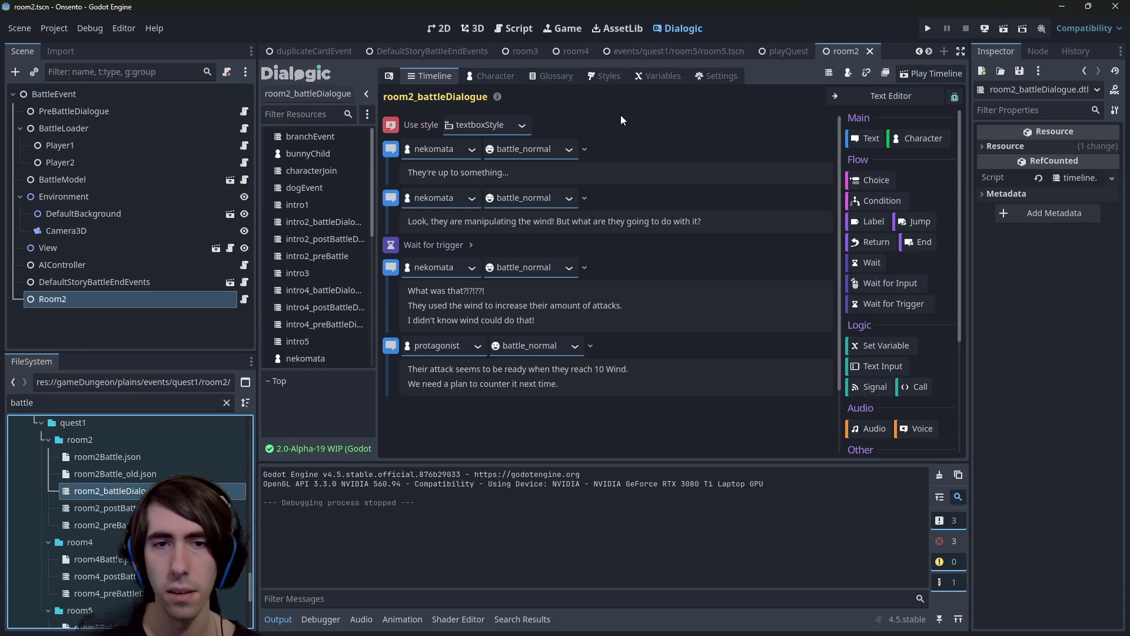
Change 'they are' to 'they're' and move 'But what are they going to do with it?' to its own line.
{"action": "left_click", "coordinate": [435, 170]}
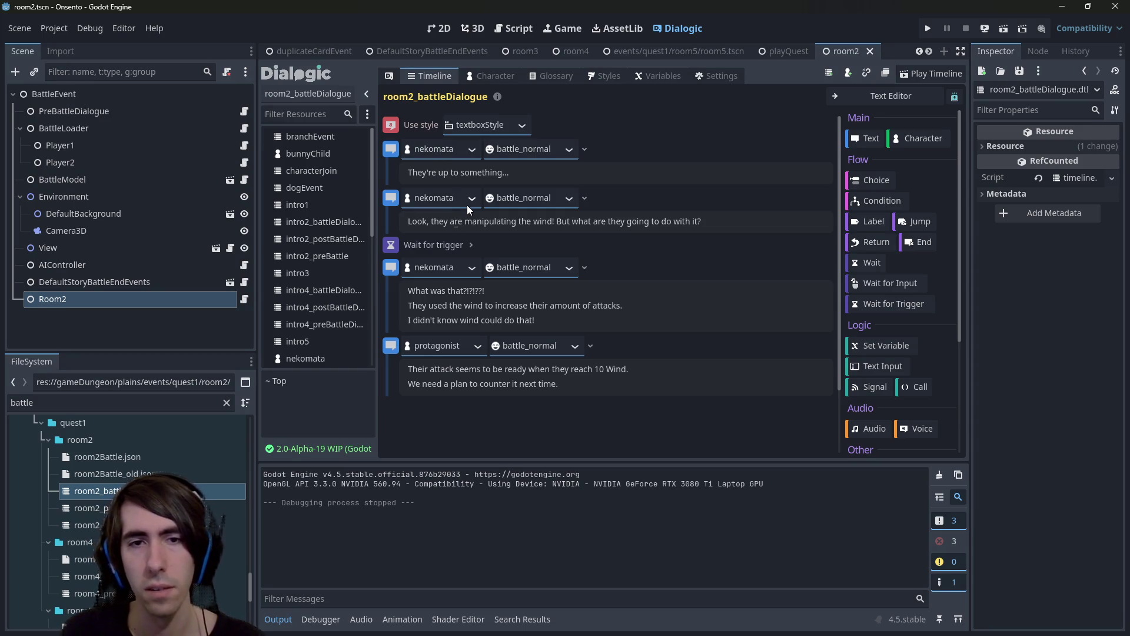
{"action": "key", "text": "BackSpace"}
{"action": "key", "text": "BackSpace"}
{"action": "type", "text": "'"}
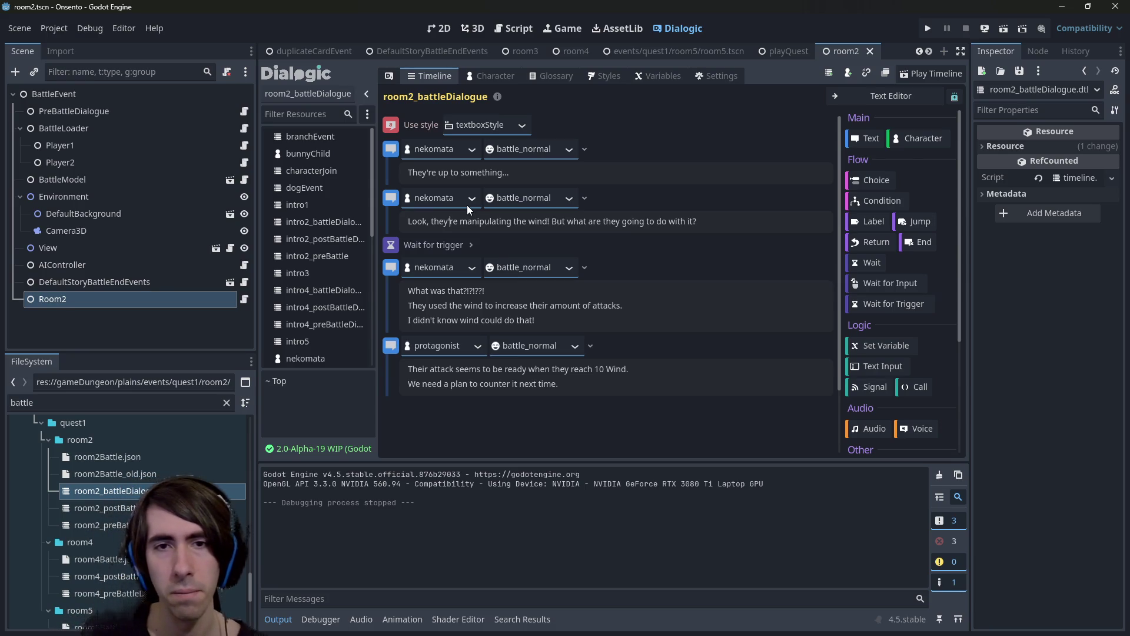
{"action": "key", "text": "Delete"}
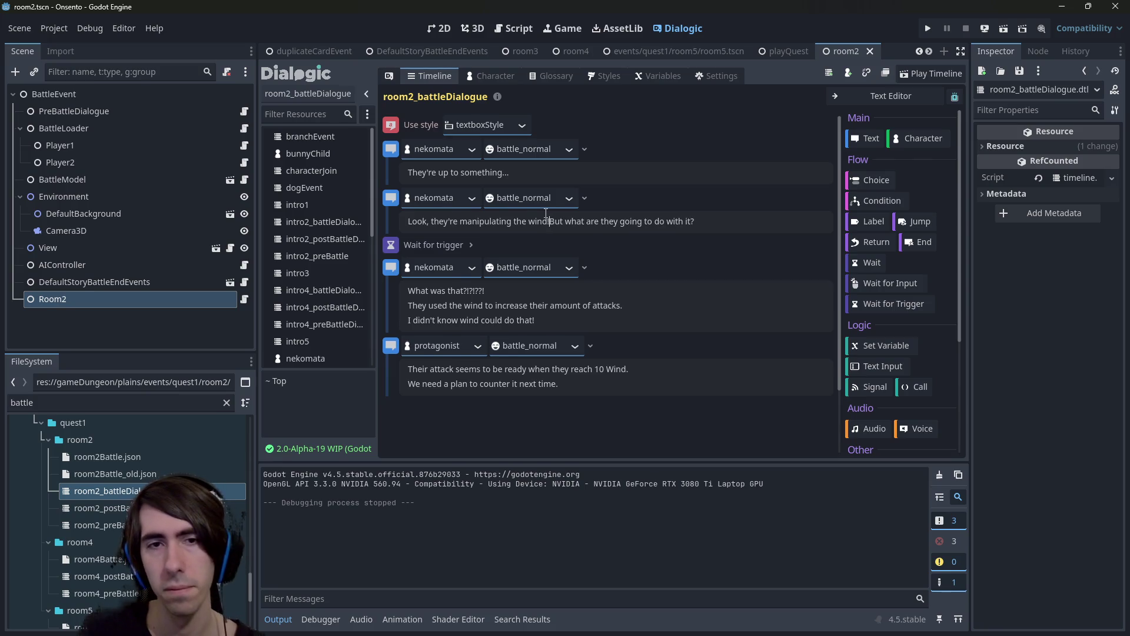
{"action": "key", "text": "Return"}
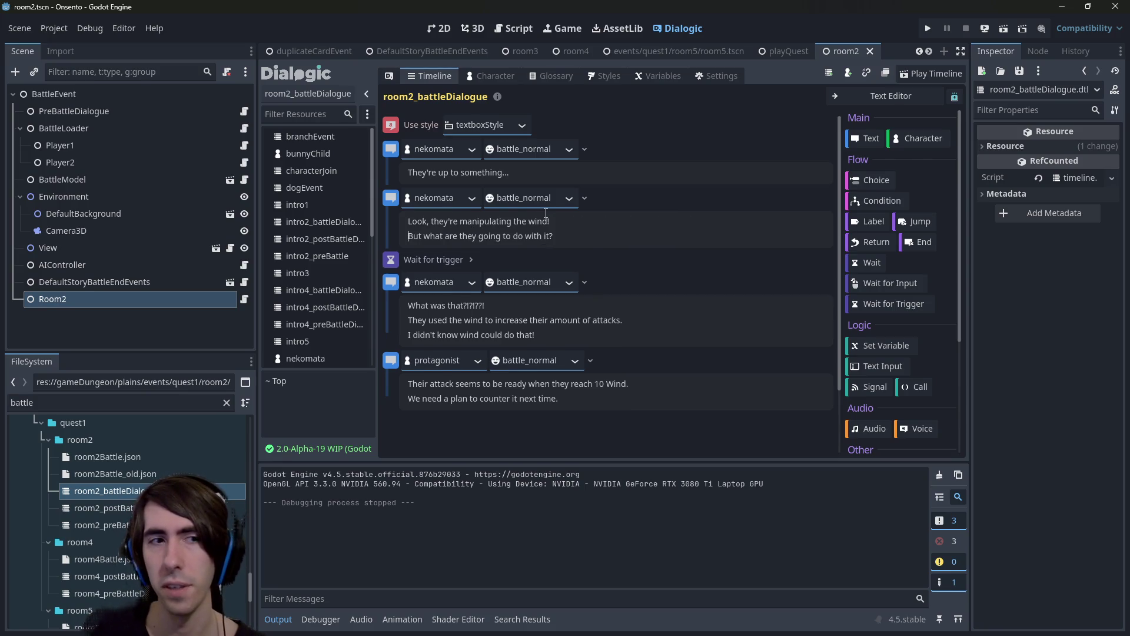
{"action": "left_click", "coordinate": [244, 299]}
Add 'dialogueIndex += 1' below playTimeline in the WindControl branch and save room2.gd.
{"action": "scroll", "coordinate": [566, 225], "scroll_direction": "down", "scroll_amount": 1}
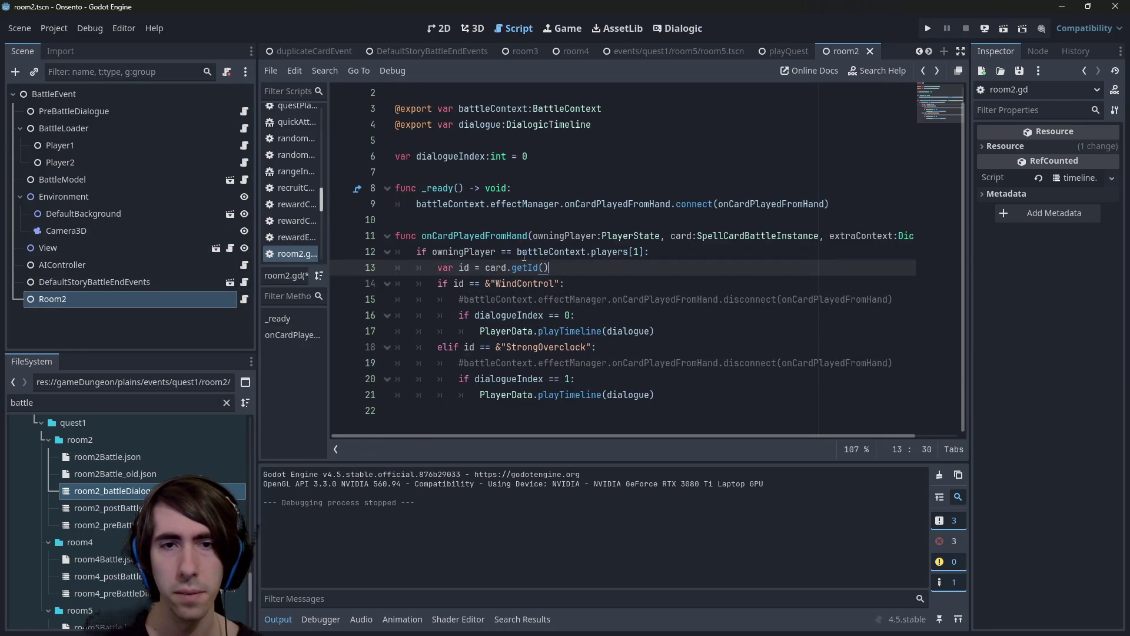
{"action": "double_click", "coordinate": [537, 315]}
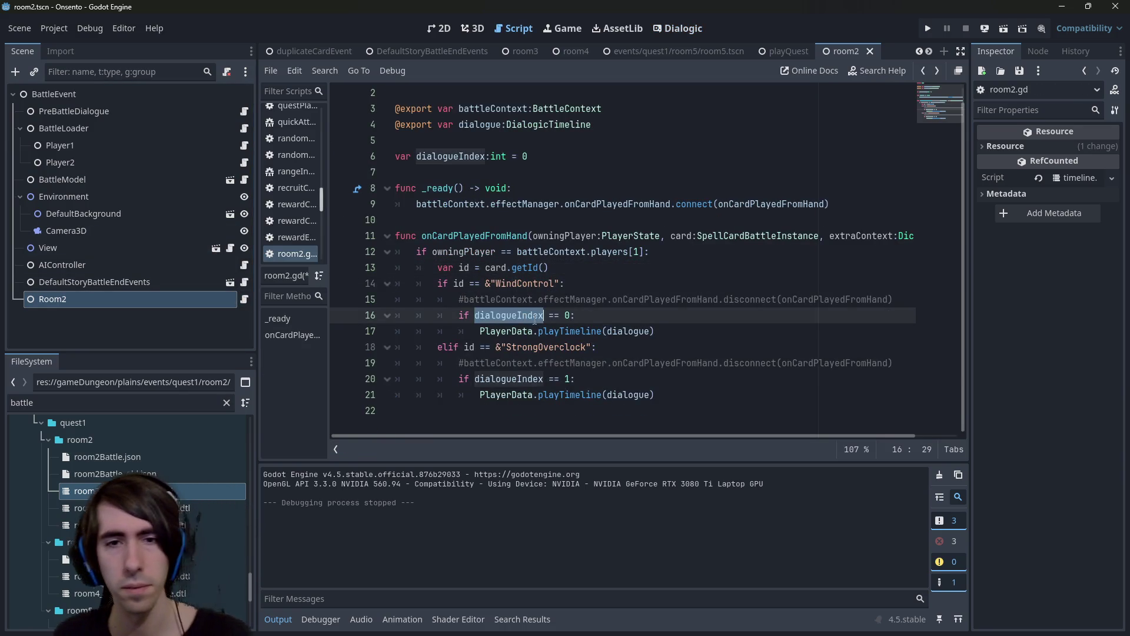
{"action": "left_click", "coordinate": [683, 337]}
{"action": "key", "text": "Return"}
{"action": "type", "text": "dialogueIndex += 1"}
{"action": "key", "text": "ctrl+s"}
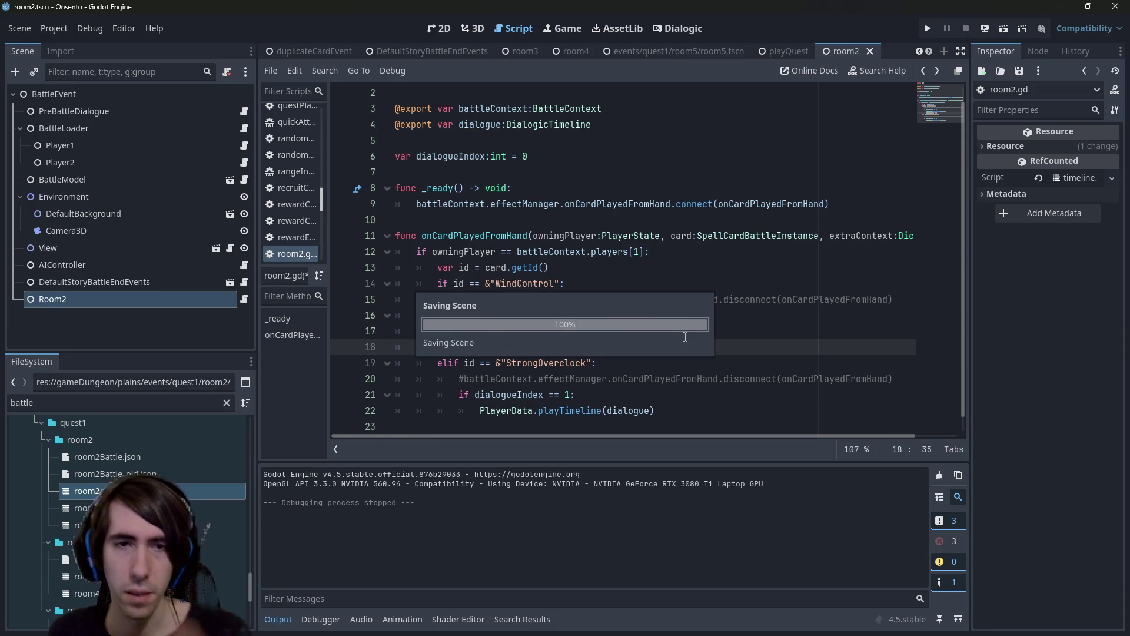
Draft a battleContext.players line in _ready, discard it, and select battleContext.effectManager. on line 9.
{"action": "left_click", "coordinate": [503, 235]}
{"action": "left_click", "coordinate": [435, 204]}
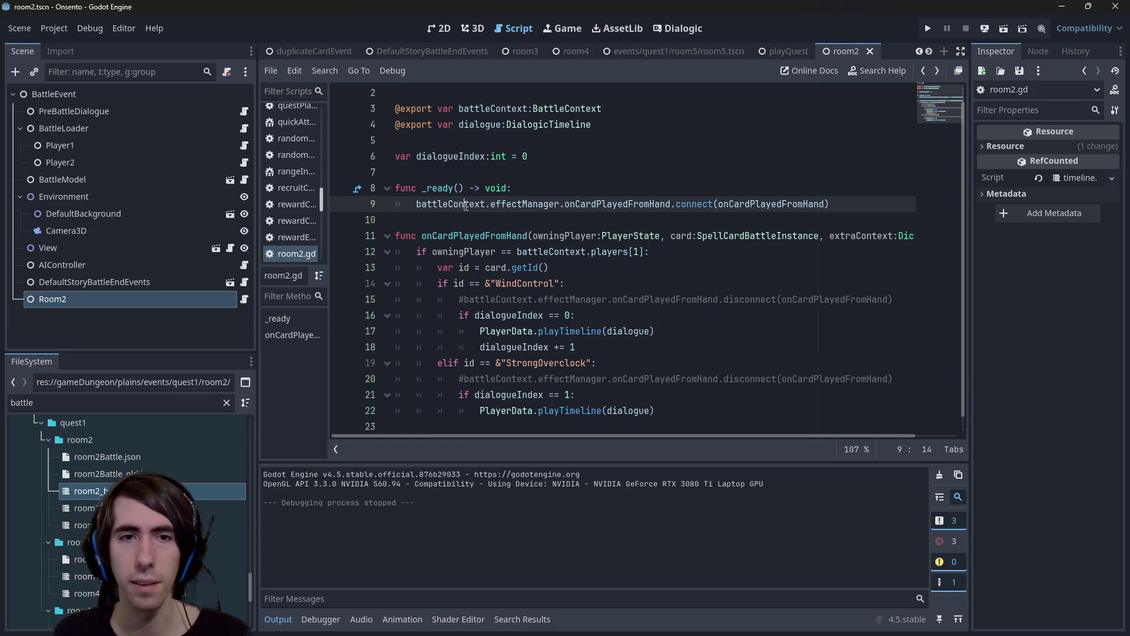
{"action": "double_click", "coordinate": [435, 204]}
{"action": "key", "text": "Down"}
{"action": "key", "text": "Return"}
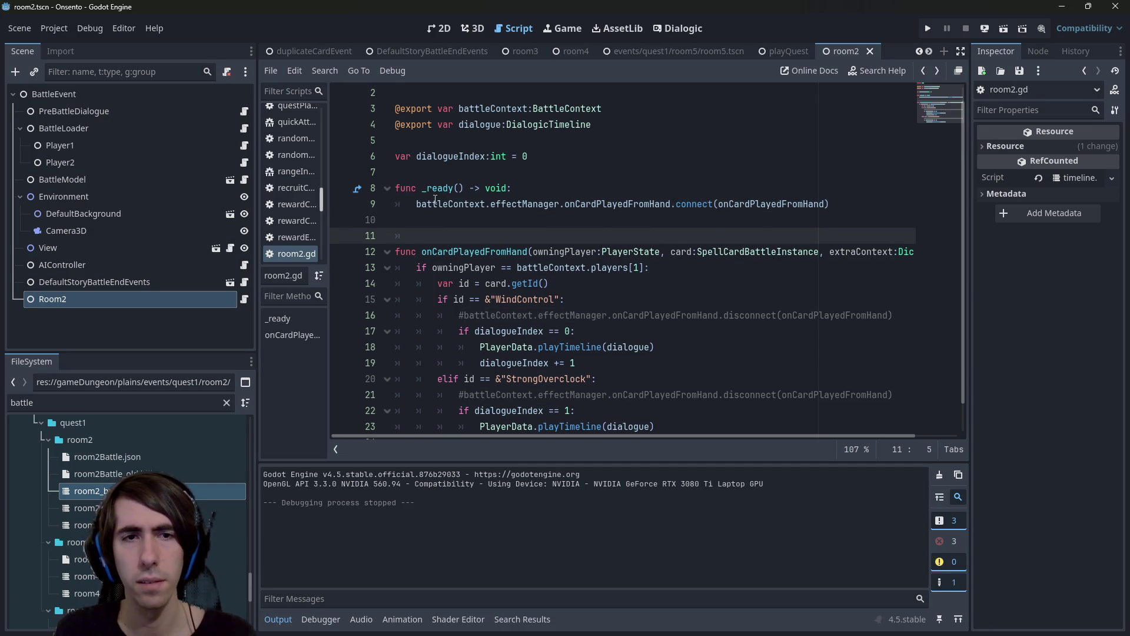
{"action": "key", "text": "Up"}
{"action": "type", "text": "battleContext.status"}
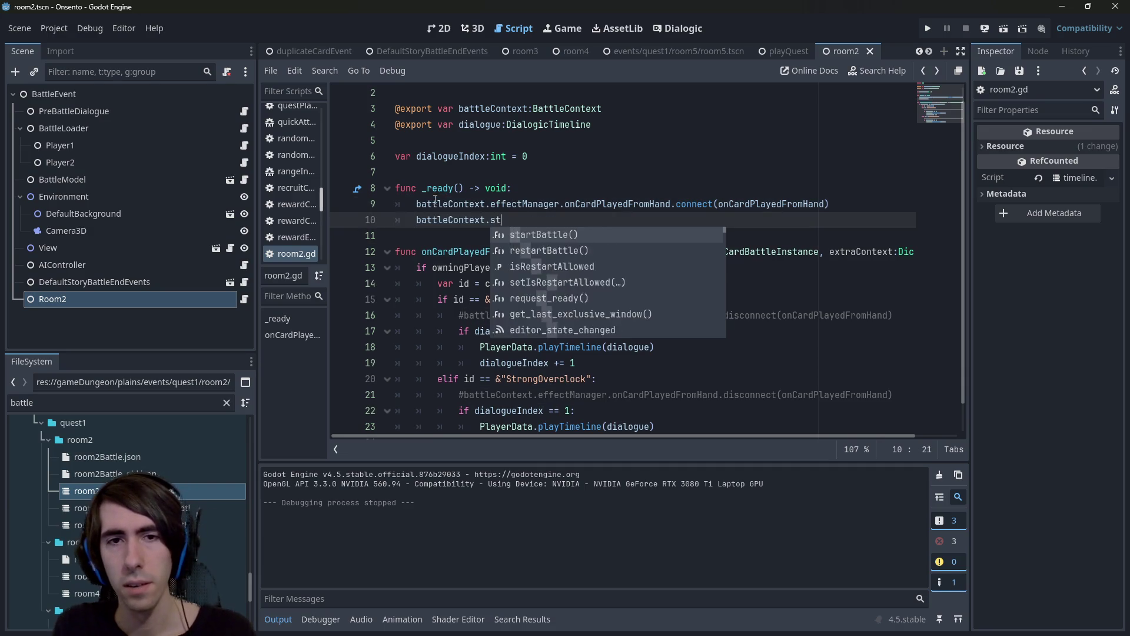
{"action": "key", "text": "BackSpace"}
{"action": "key", "text": "BackSpace"}
{"action": "key", "text": "BackSpace"}
{"action": "type", "text": ".sta"}
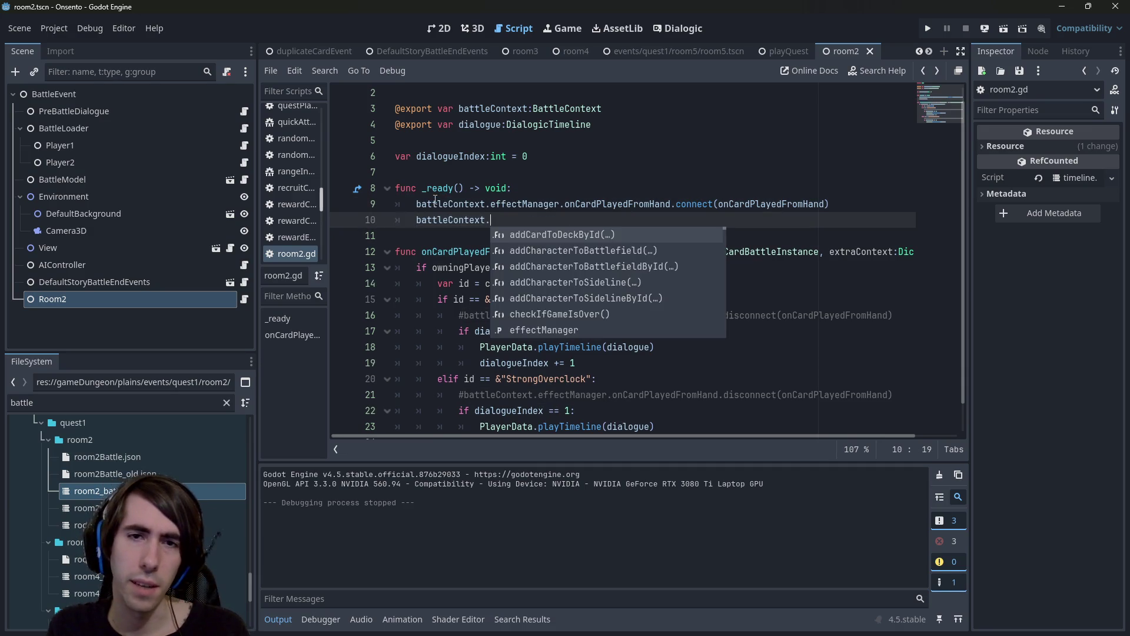
{"action": "key", "text": "BackSpace"}
{"action": "key", "text": "BackSpace"}
{"action": "key", "text": "BackSpace"}
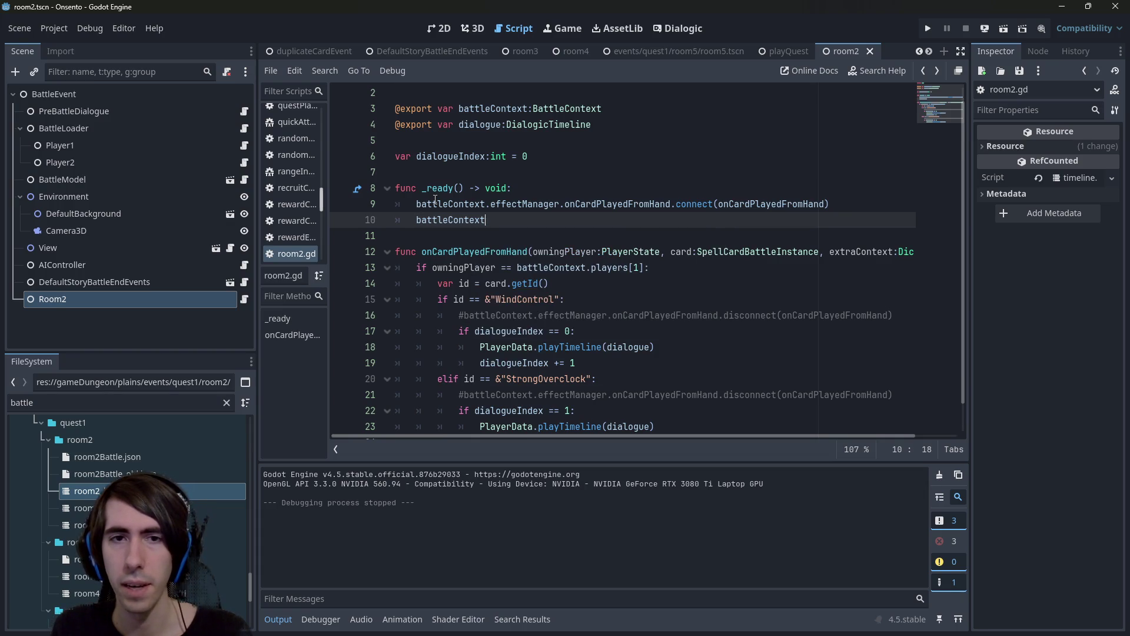
{"action": "type", "text": ".players[0].st"}
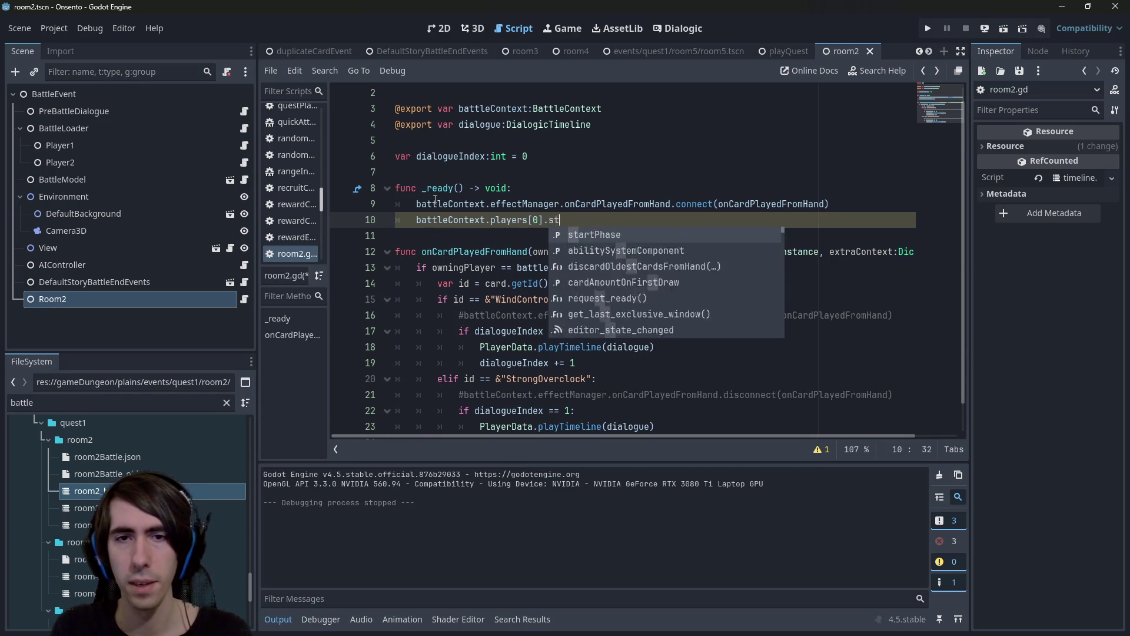
{"action": "key", "text": "Escape"}
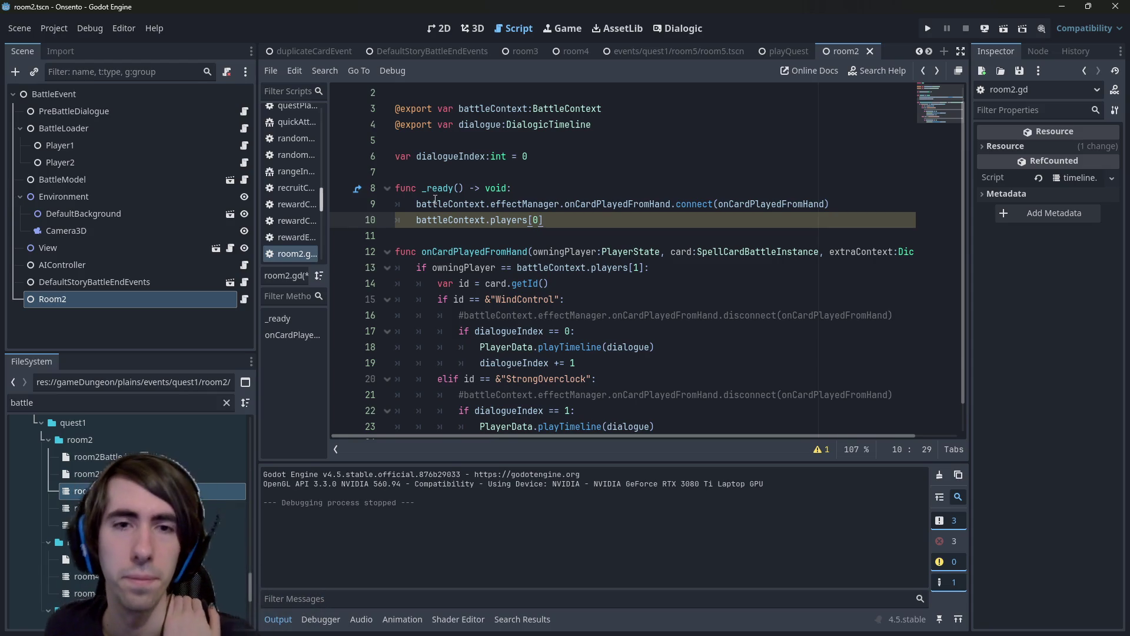
{"action": "left_click_drag", "start_coordinate": [593, 215], "coordinate": [327, 215]}
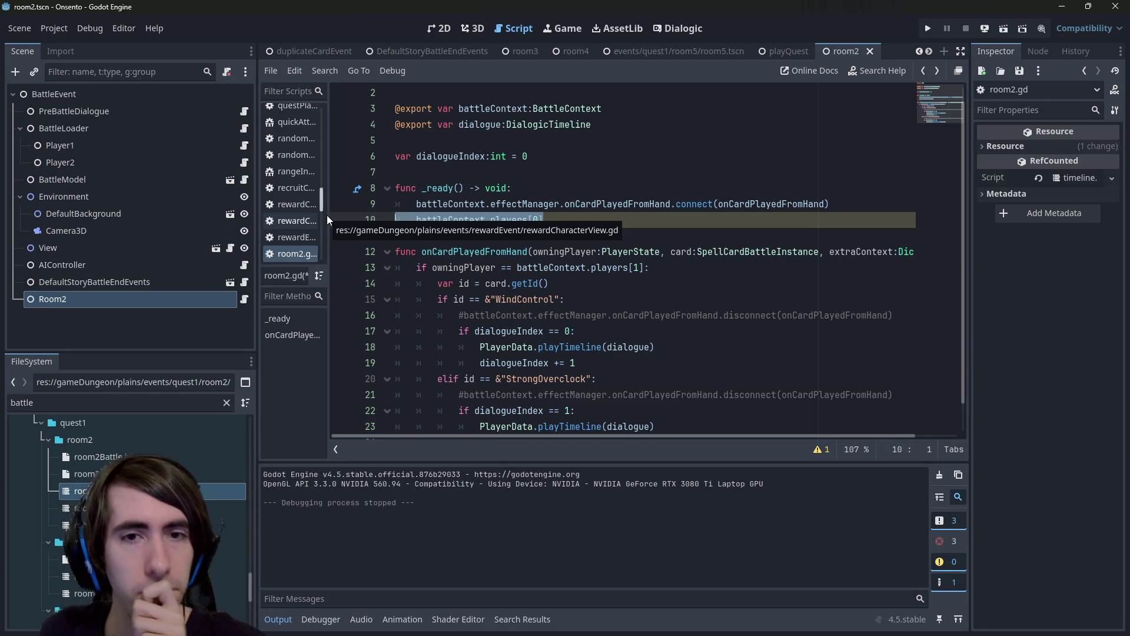
{"action": "key", "text": "BackSpace"}
{"action": "key", "text": "BackSpace"}
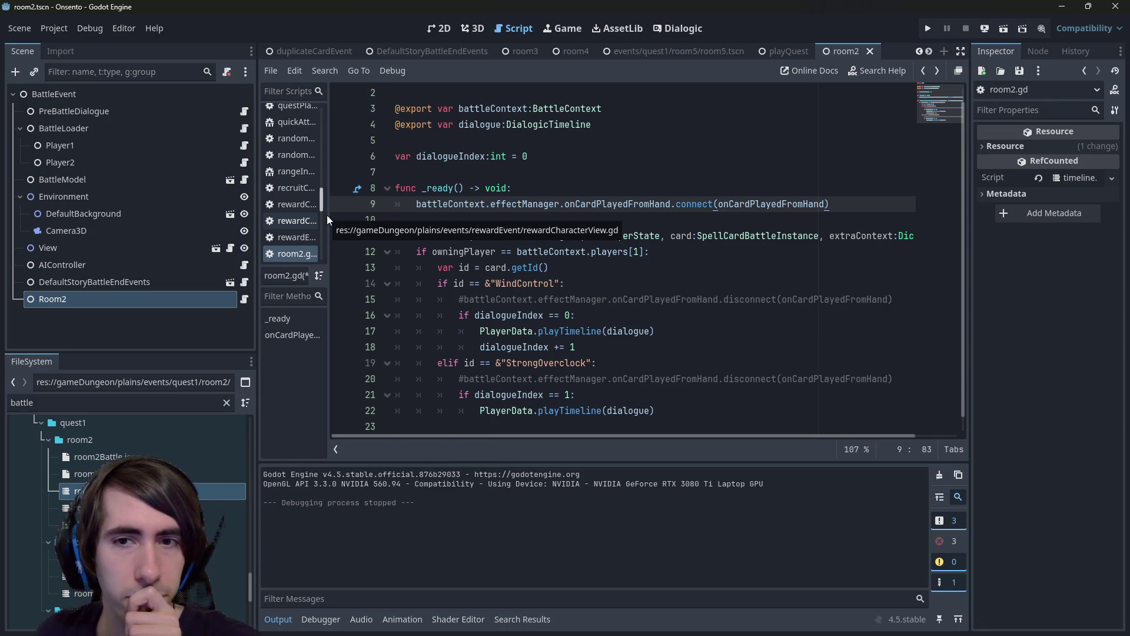
{"action": "left_click_drag", "start_coordinate": [417, 204], "coordinate": [564, 206]}
{"action": "key", "text": "ctrl+c"}
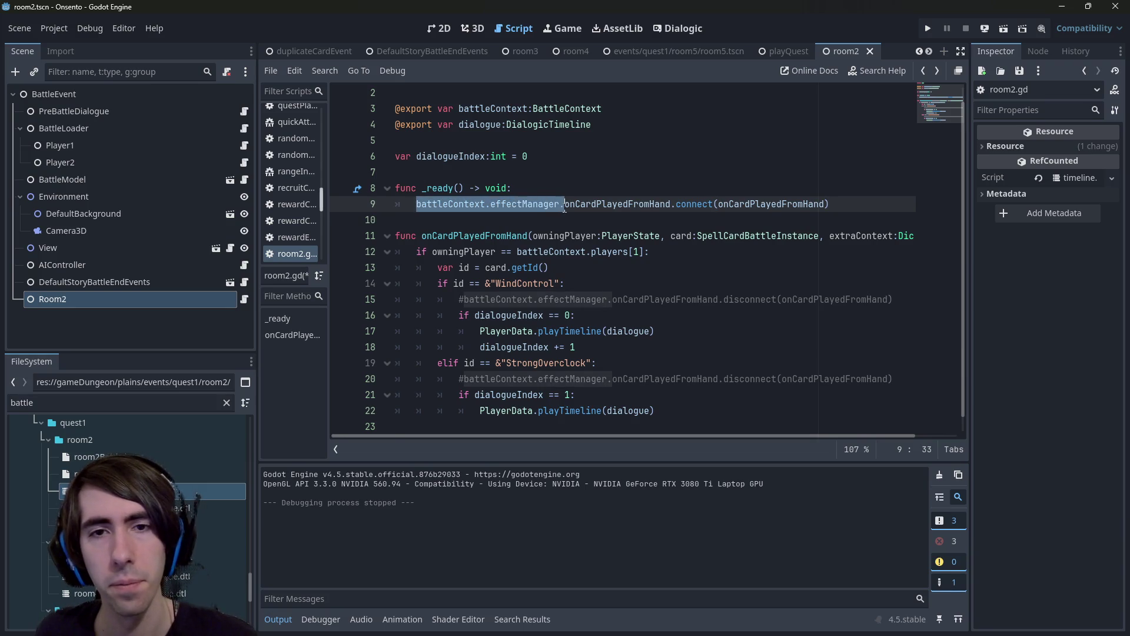
On a new _ready line, write battleContext.players[1].getAliveCharacters() using autocomplete.
{"action": "left_click", "coordinate": [861, 218]}
{"action": "key", "text": "Return"}
{"action": "key", "text": "Return"}
{"action": "key", "text": "Up"}
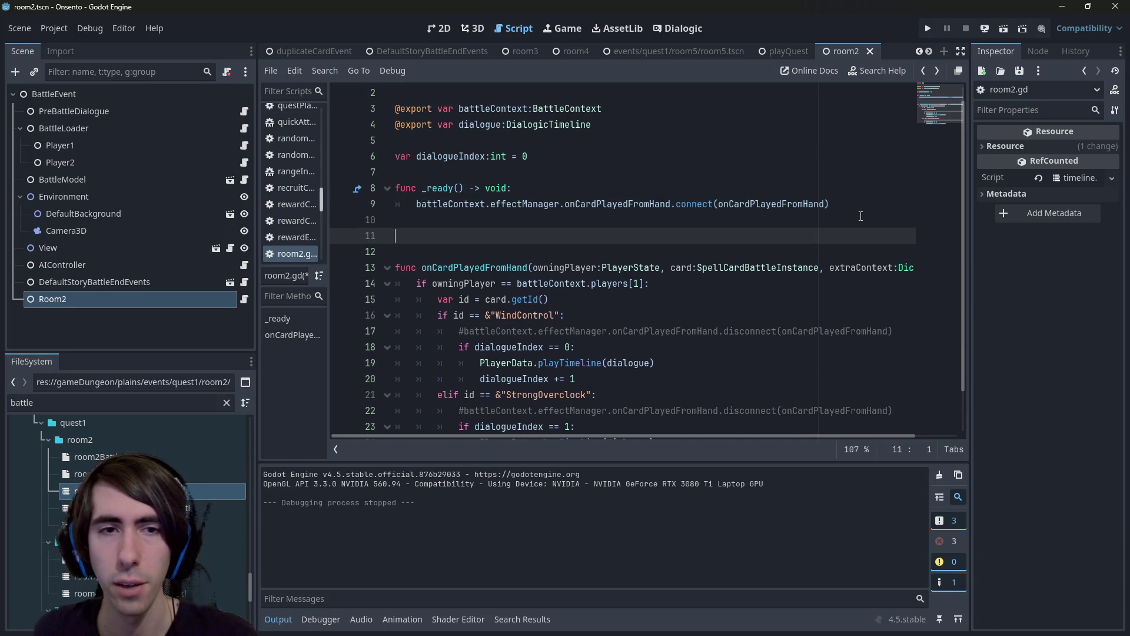
{"action": "key", "text": "ctrl+v"}
{"action": "type", "text": "con"}
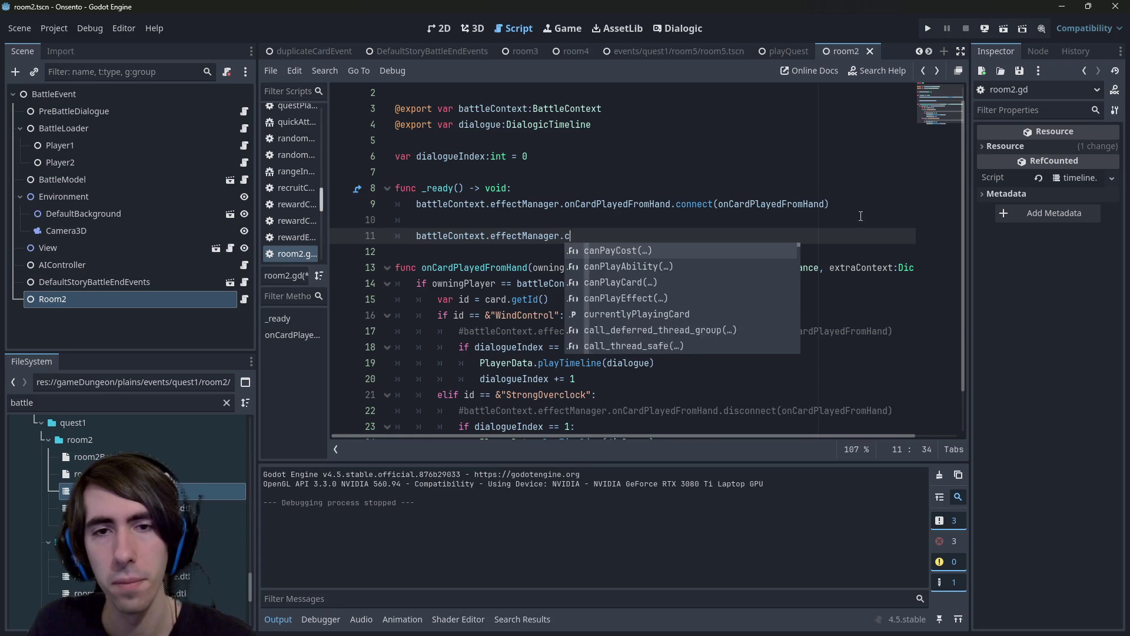
{"action": "key", "text": "BackSpace"}
{"action": "key", "text": "BackSpace"}
{"action": "key", "text": "BackSpace"}
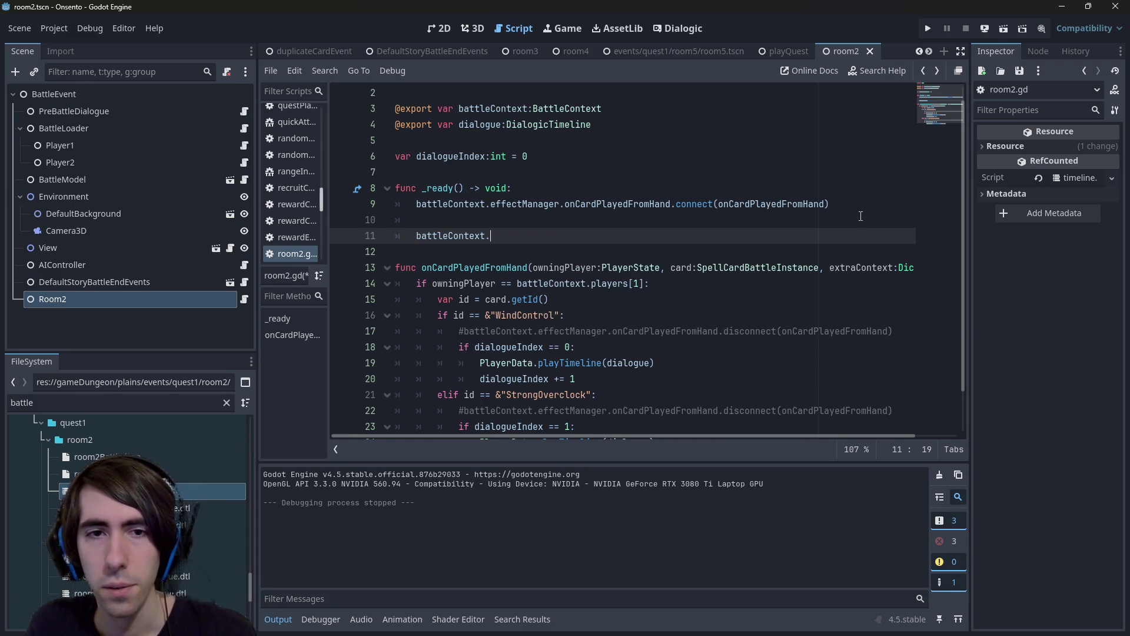
{"action": "type", "text": "players[1].b"}
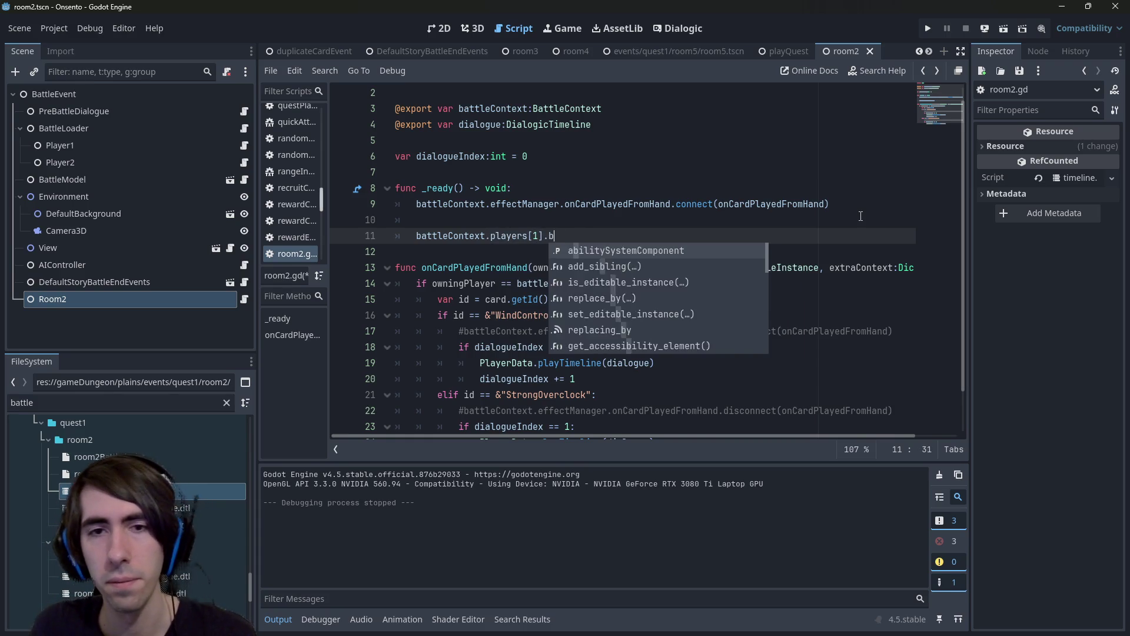
{"action": "key", "text": "BackSpace"}
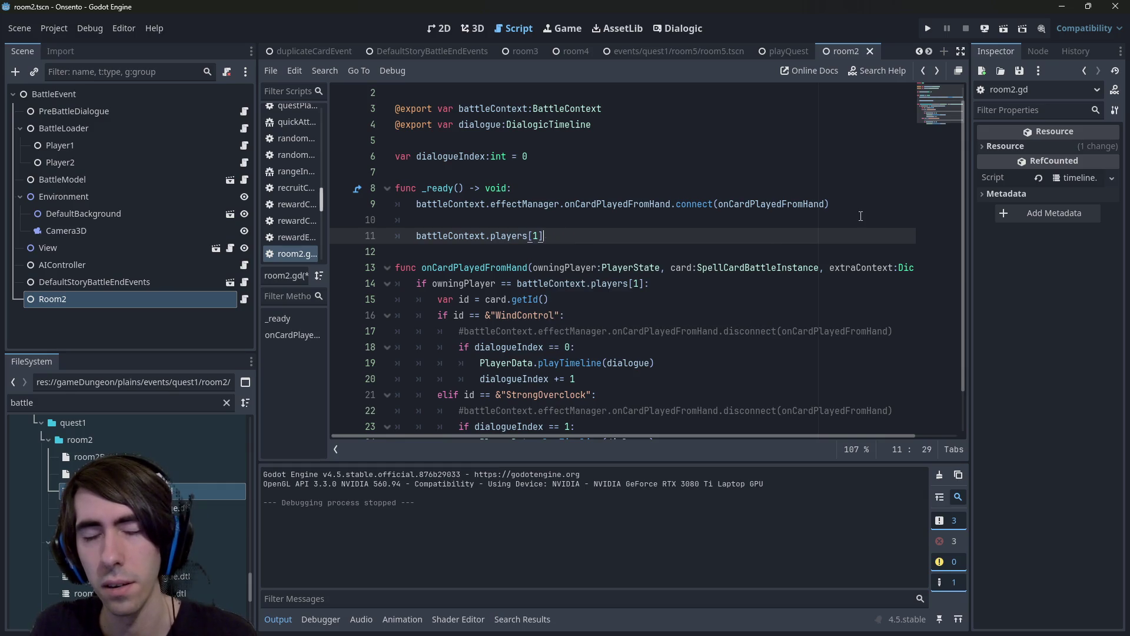
{"action": "type", "text": ".chara"}
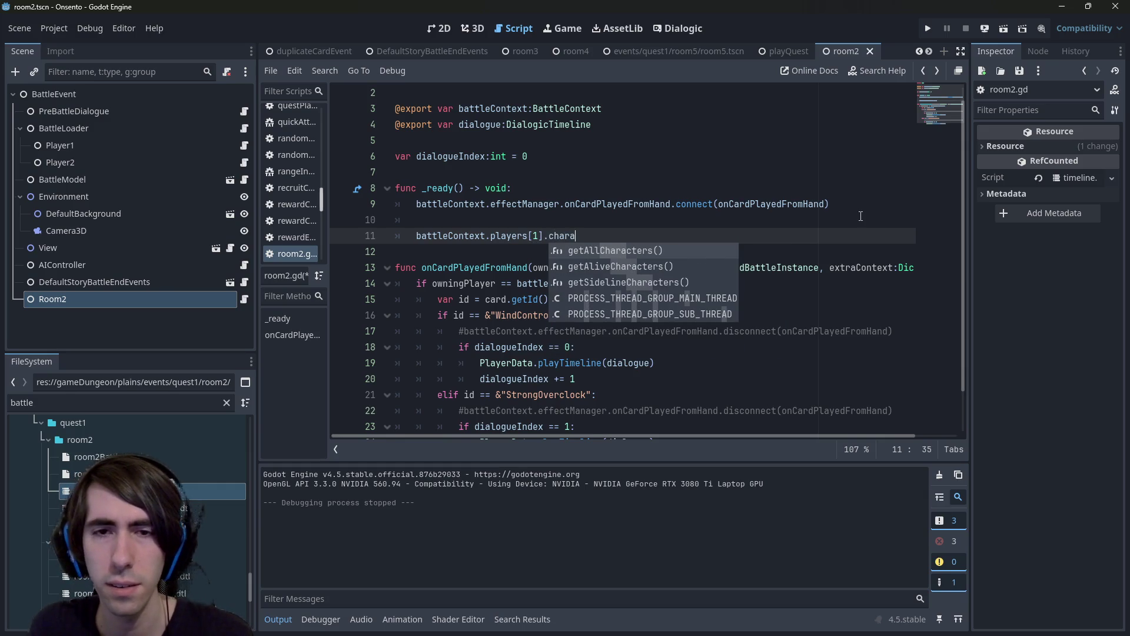
{"action": "key", "text": "Down"}
{"action": "key", "text": "Up"}
{"action": "key", "text": "Down"}
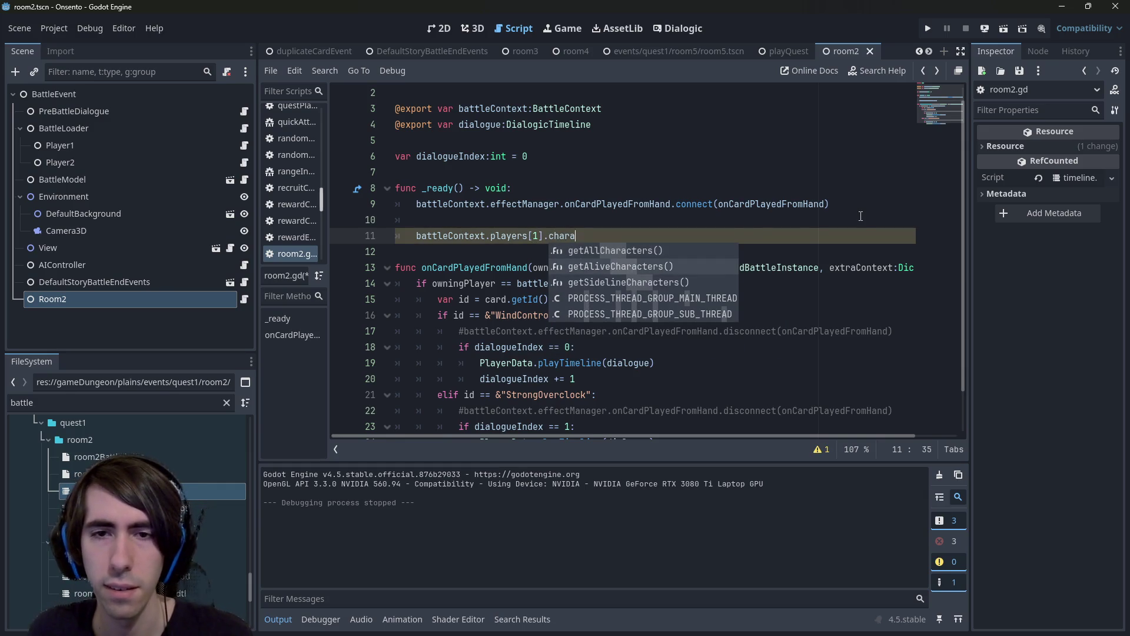
{"action": "key", "text": "Return"}
Turn that line into 'for character in battleContext.players[1].getAliveCharacters():'.
{"action": "key", "text": "Home"}
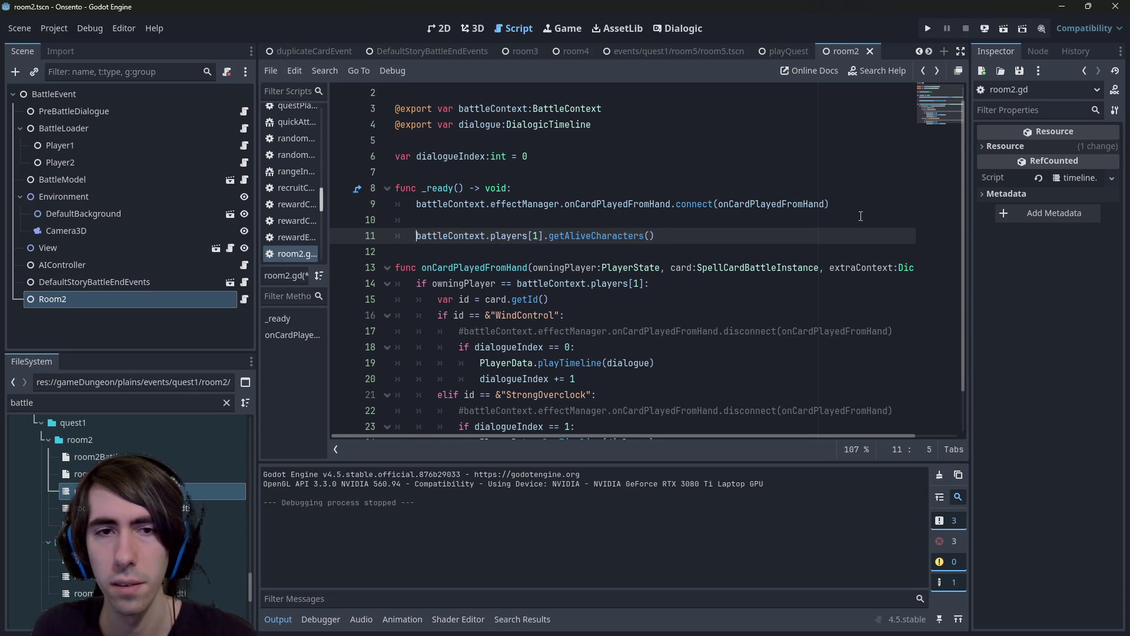
{"action": "type", "text": "forch"}
{"action": "key", "text": "BackSpace"}
{"action": "key", "text": "BackSpace"}
{"action": "type", "text": "chra"}
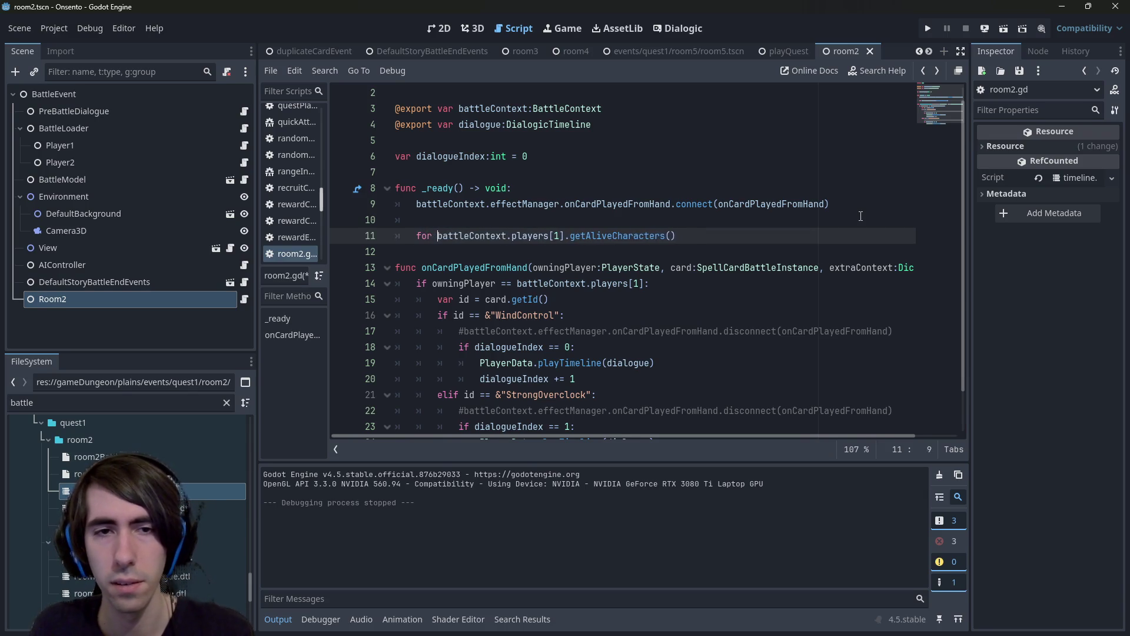
{"action": "type", "text": "ter in"}
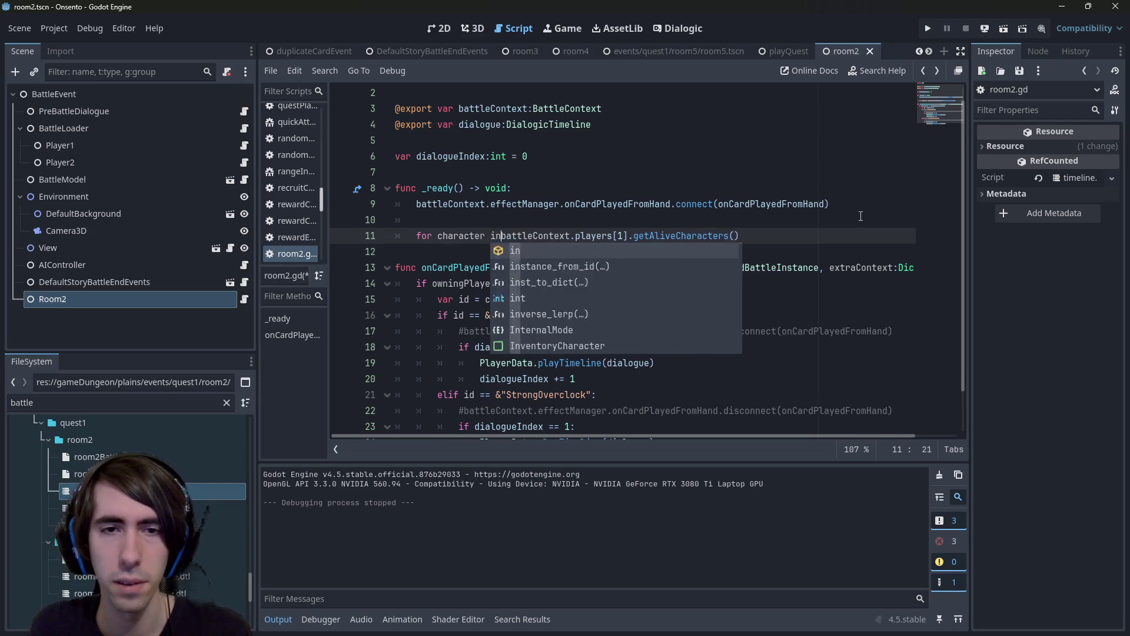
{"action": "key", "text": "ctrl+Right"}
{"action": "key", "text": "ctrl+Right"}
{"action": "key", "text": "ctrl+Right"}
{"action": "type", "text": ":"}
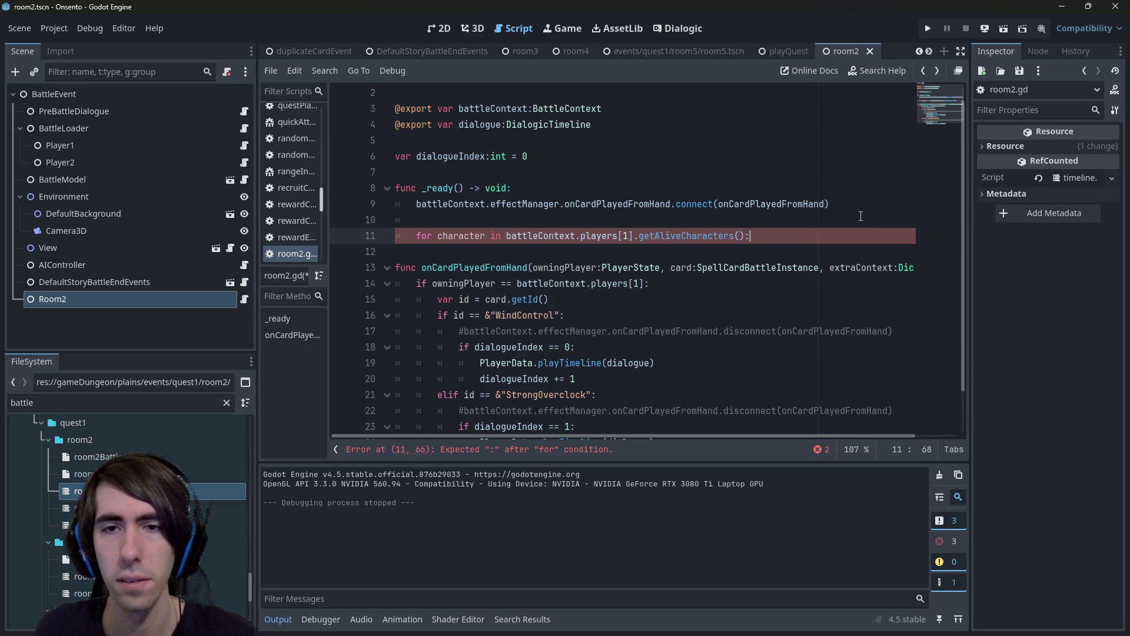
Check the getAliveCharacters definition to confirm it returns BattleCharacter objects.
{"action": "left_click", "coordinate": [678, 240], "text": "ctrl"}
{"action": "double_click", "coordinate": [656, 251]}
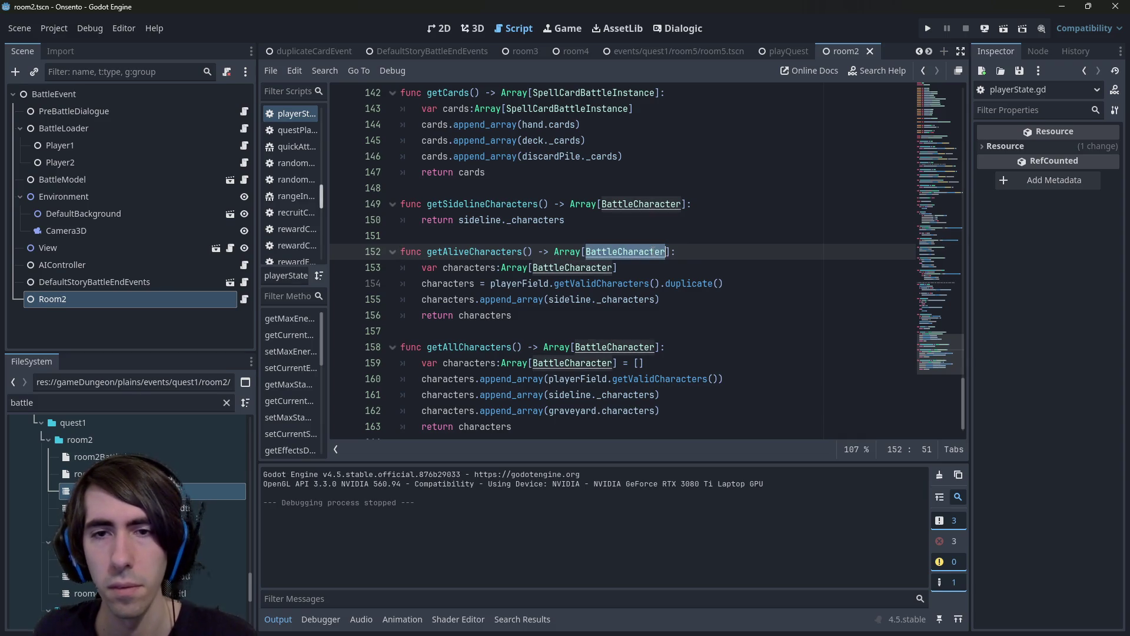
{"action": "key", "text": "alt+Left"}
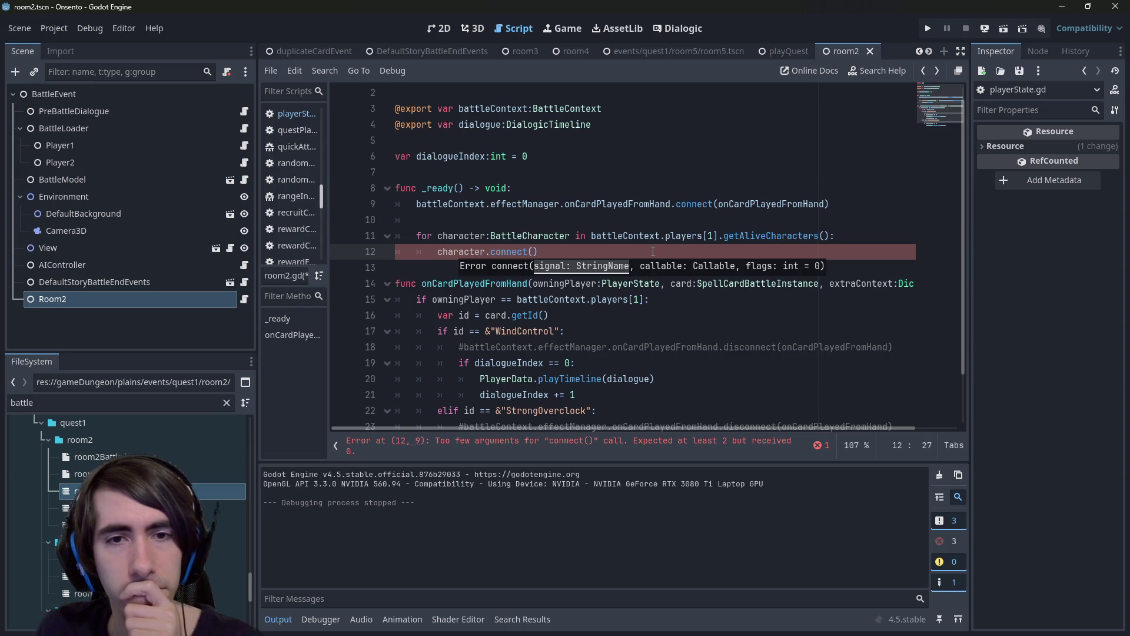
Replace line 12's connect call with statusSystemComponent.onStatusAdded.connect inside the loop.
{"action": "key", "text": "BackSpace"}
{"action": "key", "text": "BackSpace"}
{"action": "key", "text": "BackSpace"}
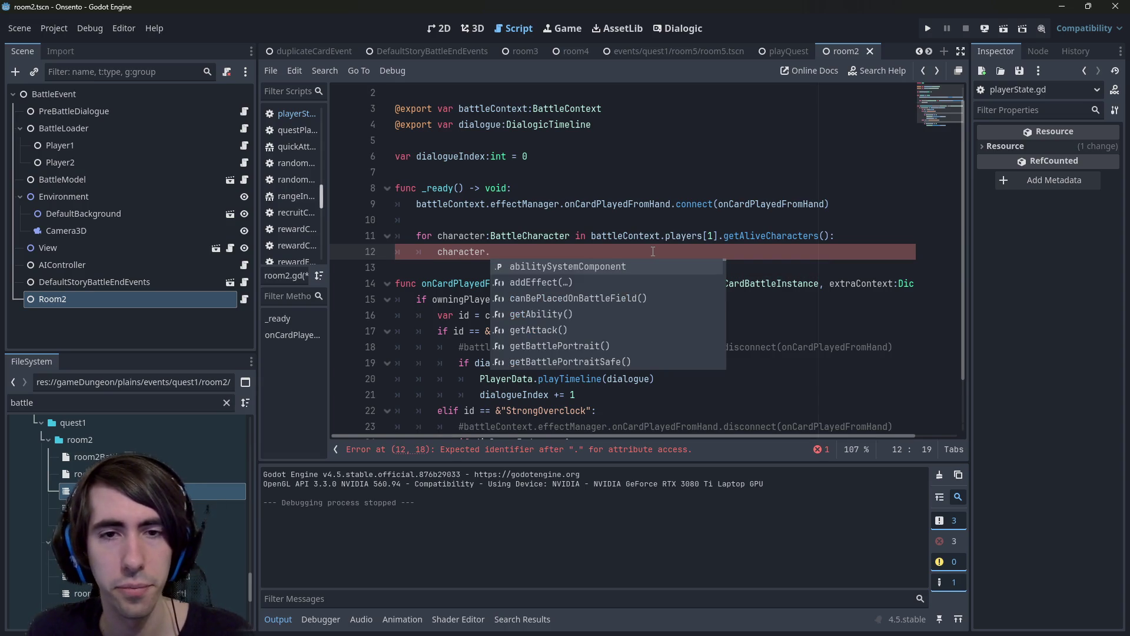
{"action": "type", "text": "status"}
{"action": "key", "text": "Return"}
{"action": "type", "text": "."}
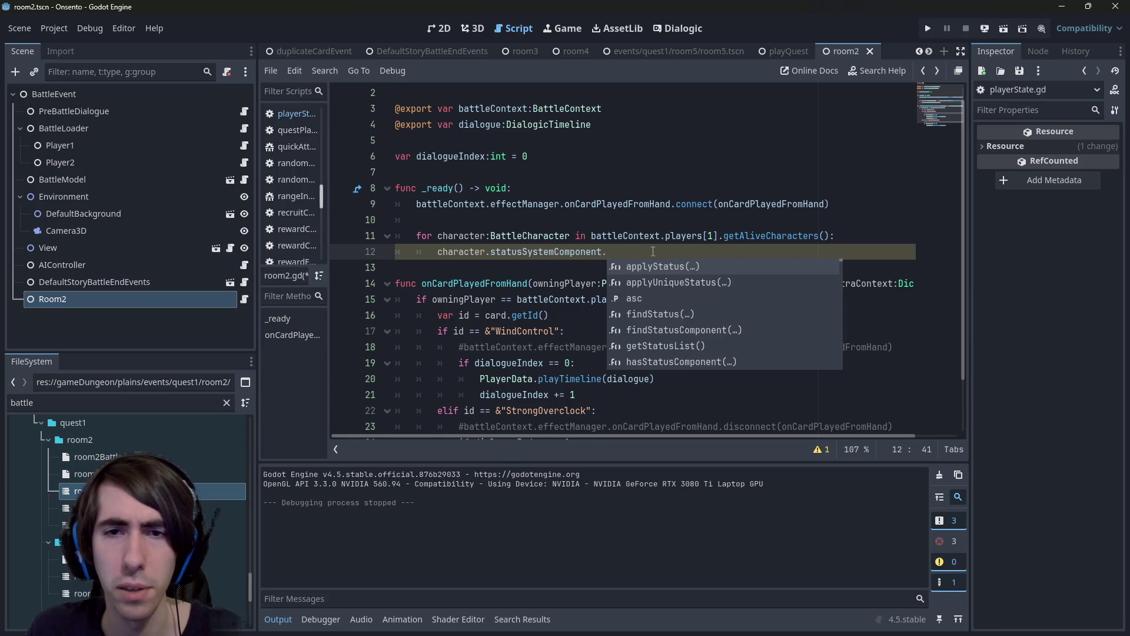
{"action": "type", "text": "on"}
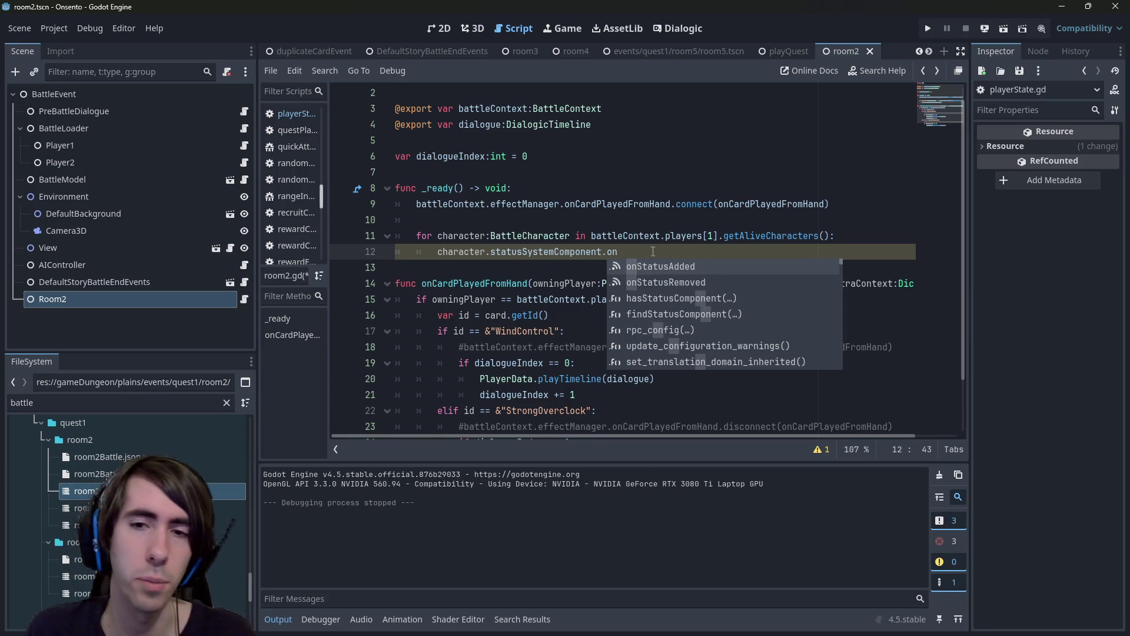
{"action": "key", "text": "Return"}
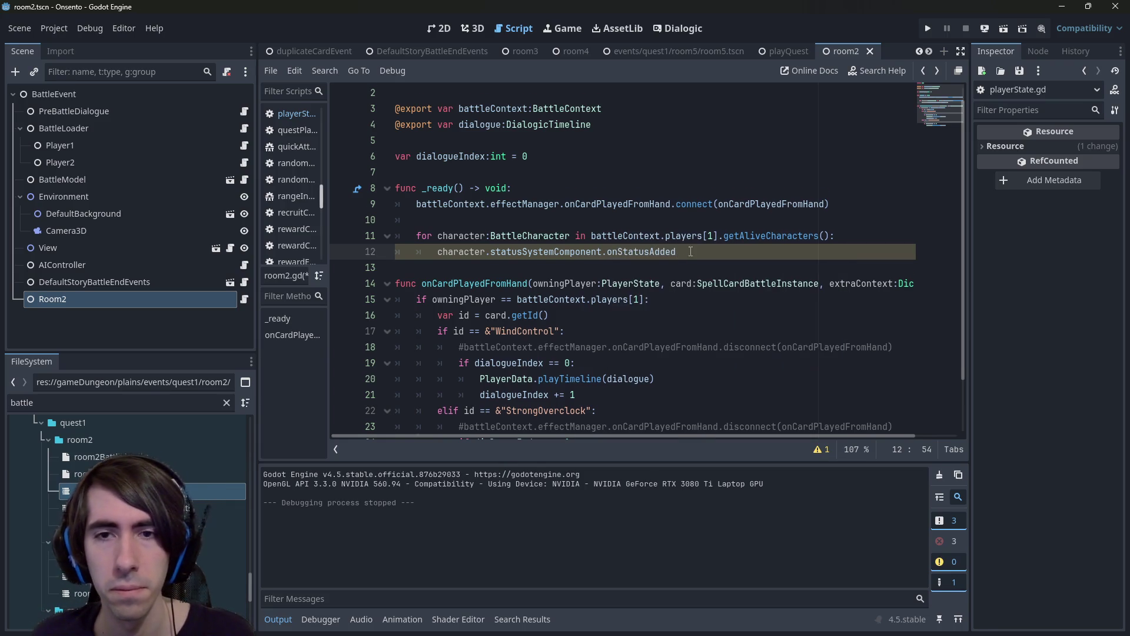
{"action": "scroll", "coordinate": [691, 252], "scroll_direction": "down", "scroll_amount": 2}
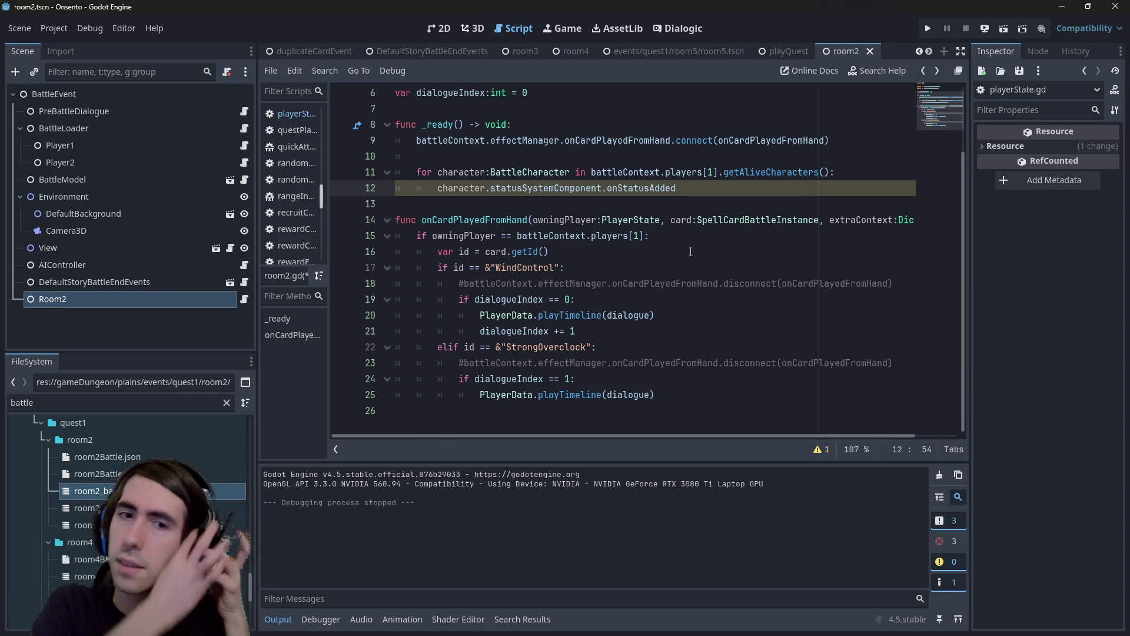
{"action": "type", "text": ".con"}
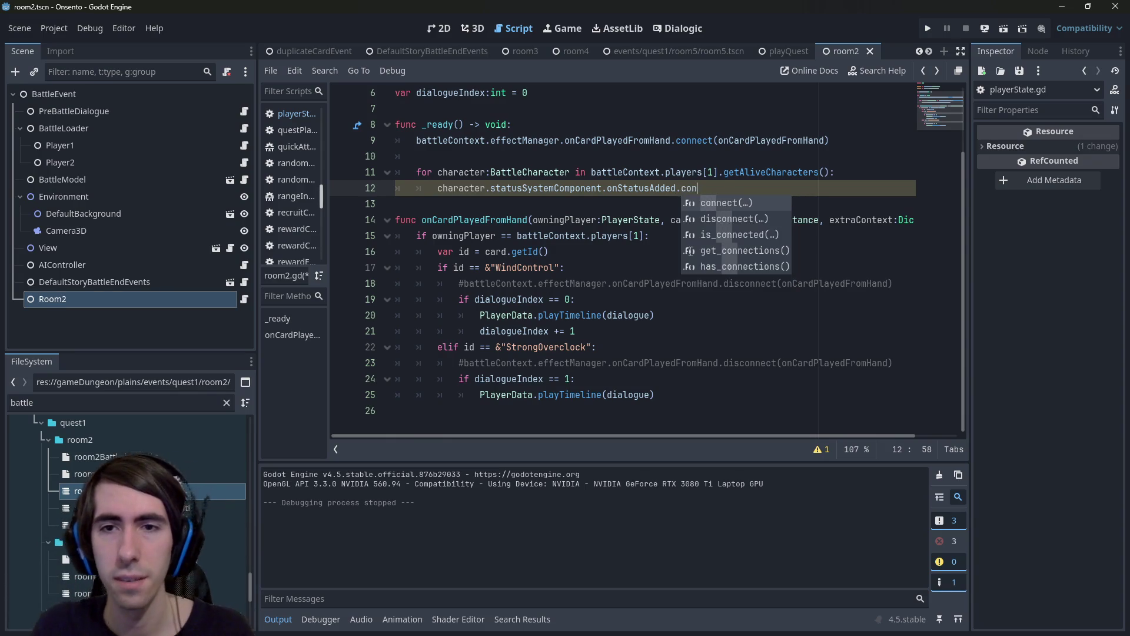
{"action": "key", "text": "Return"}
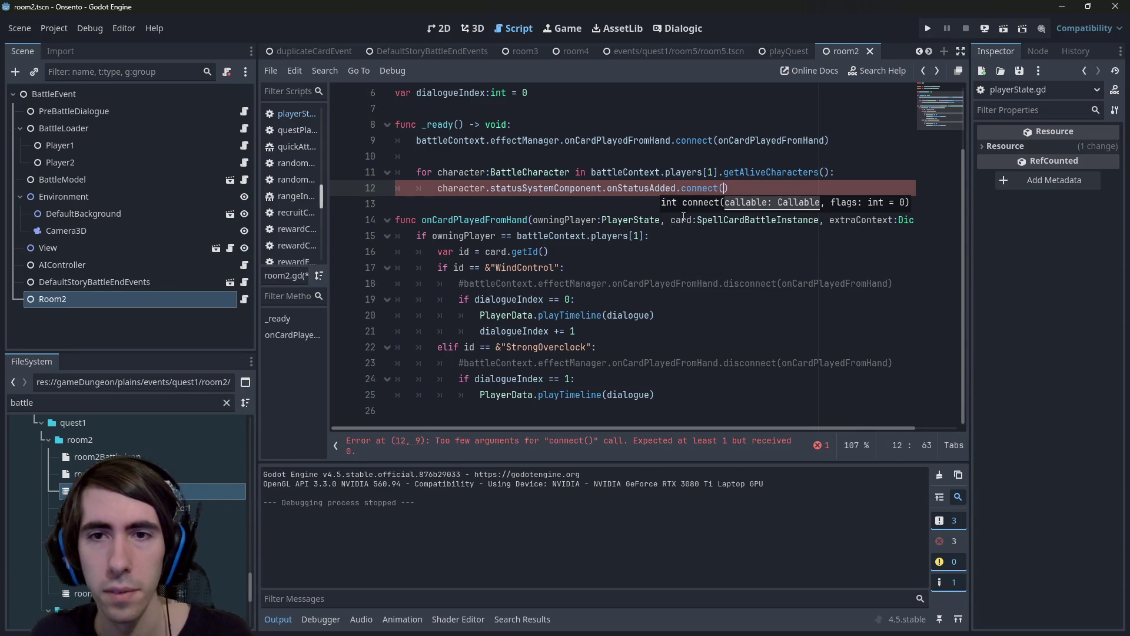
Declare a new 'func onStatusAdded():' below the loop.
{"action": "mouse_move", "coordinate": [713, 194]}
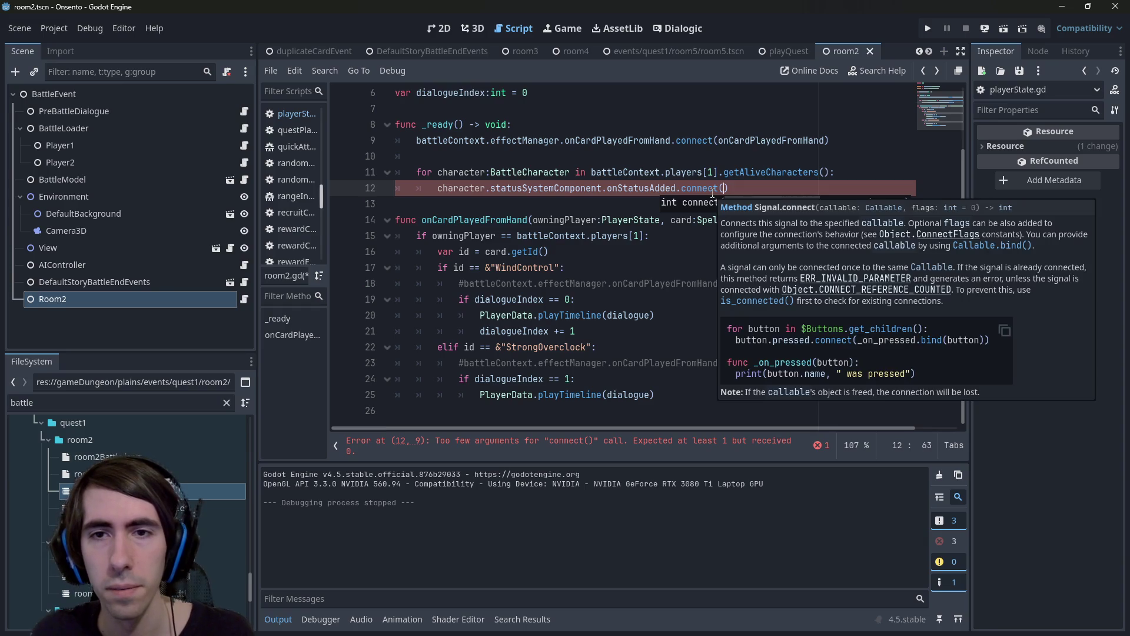
{"action": "left_click", "coordinate": [496, 204]}
{"action": "key", "text": "Return"}
{"action": "key", "text": "Return"}
{"action": "key", "text": "Up"}
{"action": "type", "text": "func onStatusAd"}
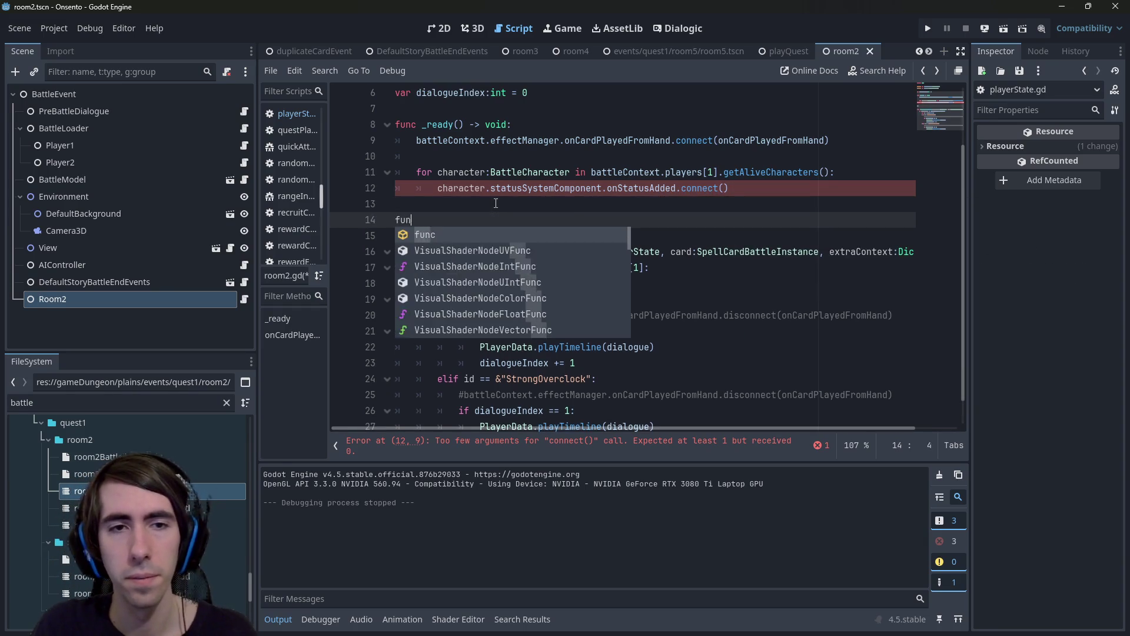
{"action": "type", "text": "ded():"}
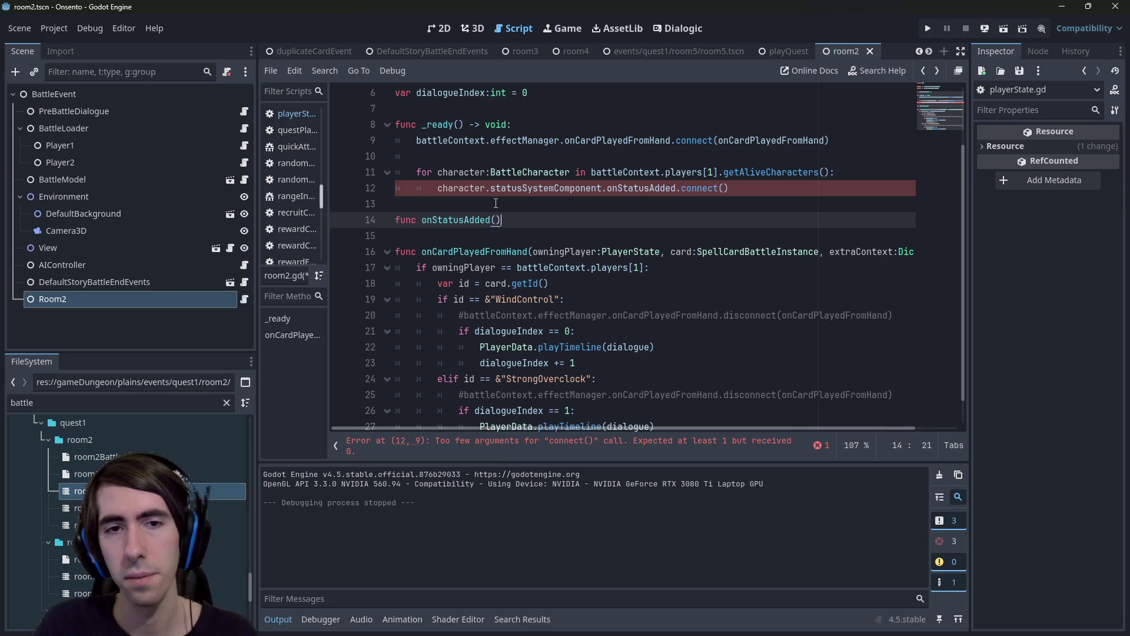
{"action": "key", "text": "Return"}
Rename the handler to onEnemyStatusAdded and pass it into the connect call.
{"action": "scroll", "coordinate": [665, 194], "scroll_direction": "up", "scroll_amount": 1}
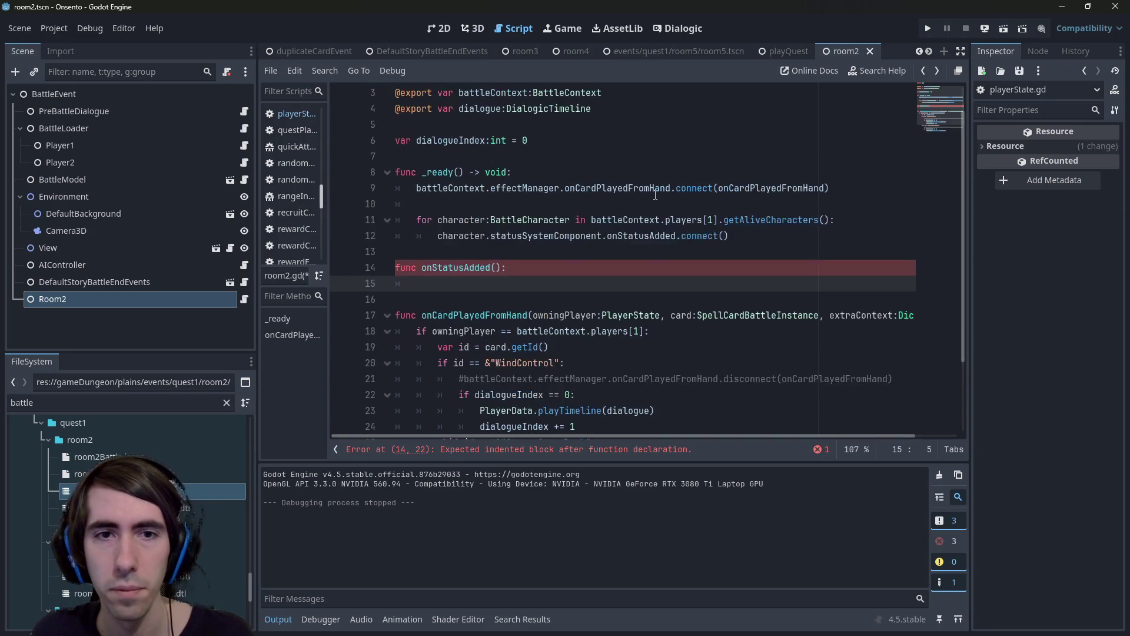
{"action": "left_click", "coordinate": [591, 220]}
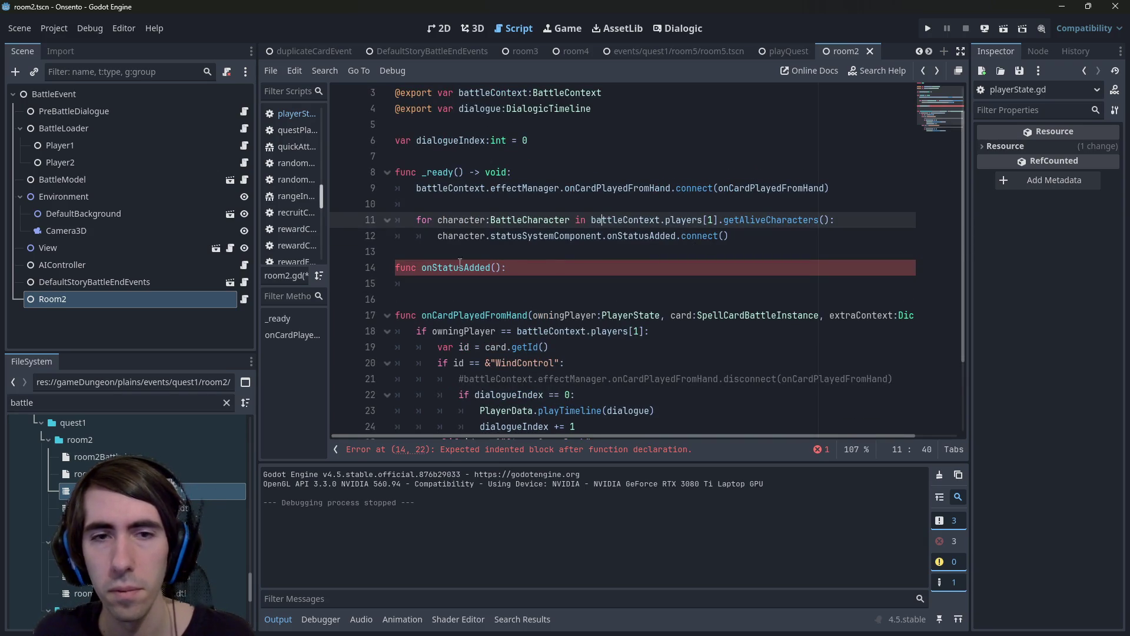
{"action": "left_click", "coordinate": [434, 268]}
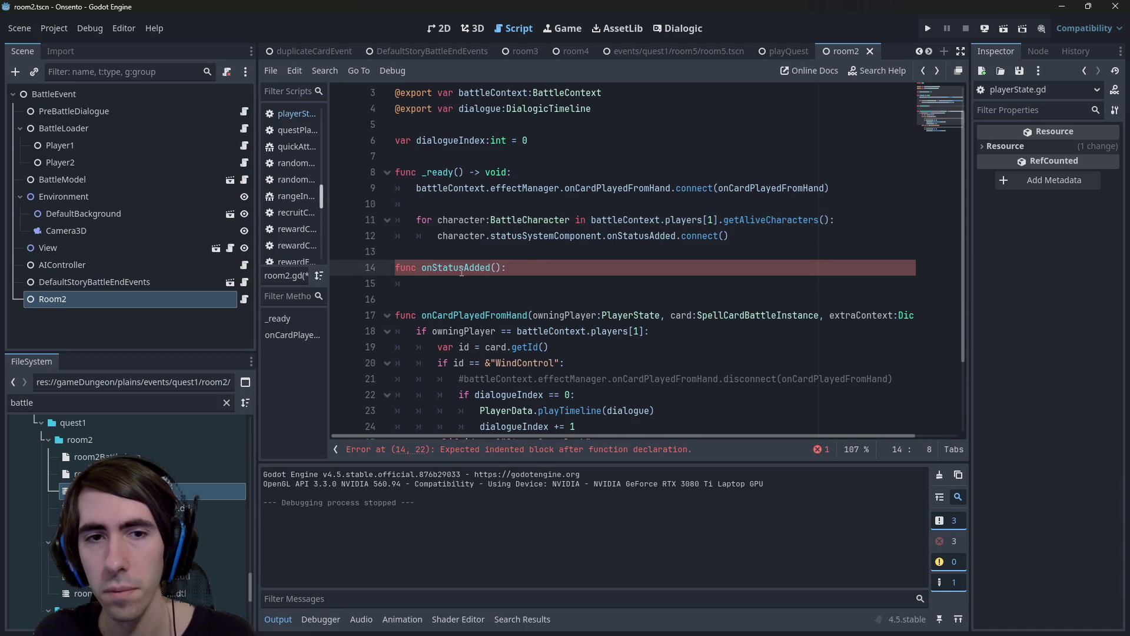
{"action": "left_click", "coordinate": [434, 267]}
{"action": "type", "text": "Enemy"}
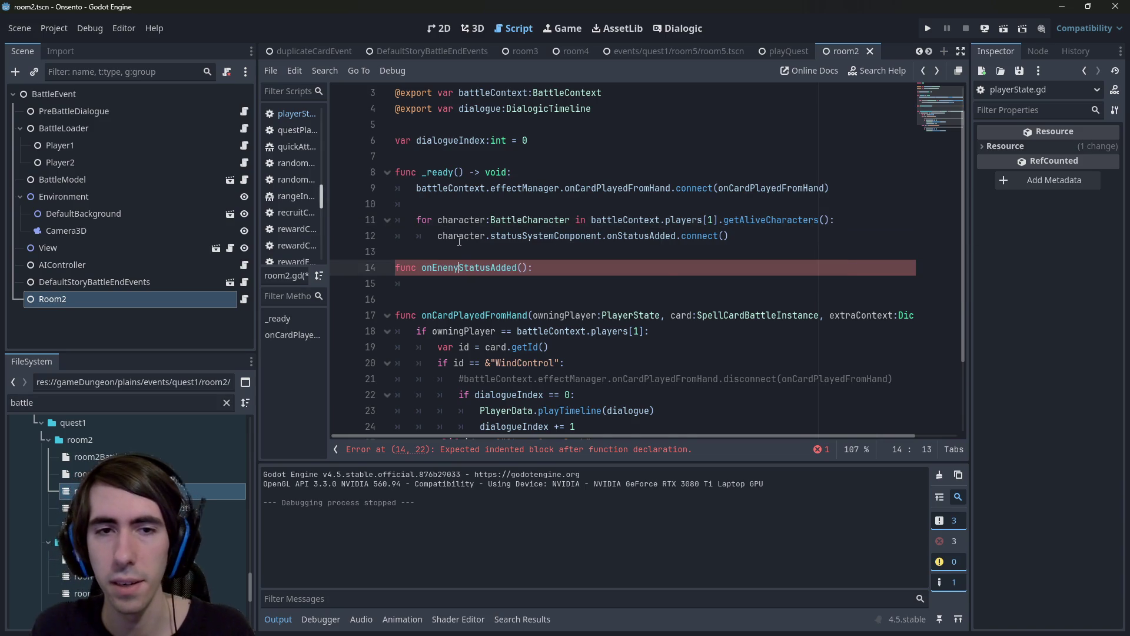
{"action": "double_click", "coordinate": [459, 268]}
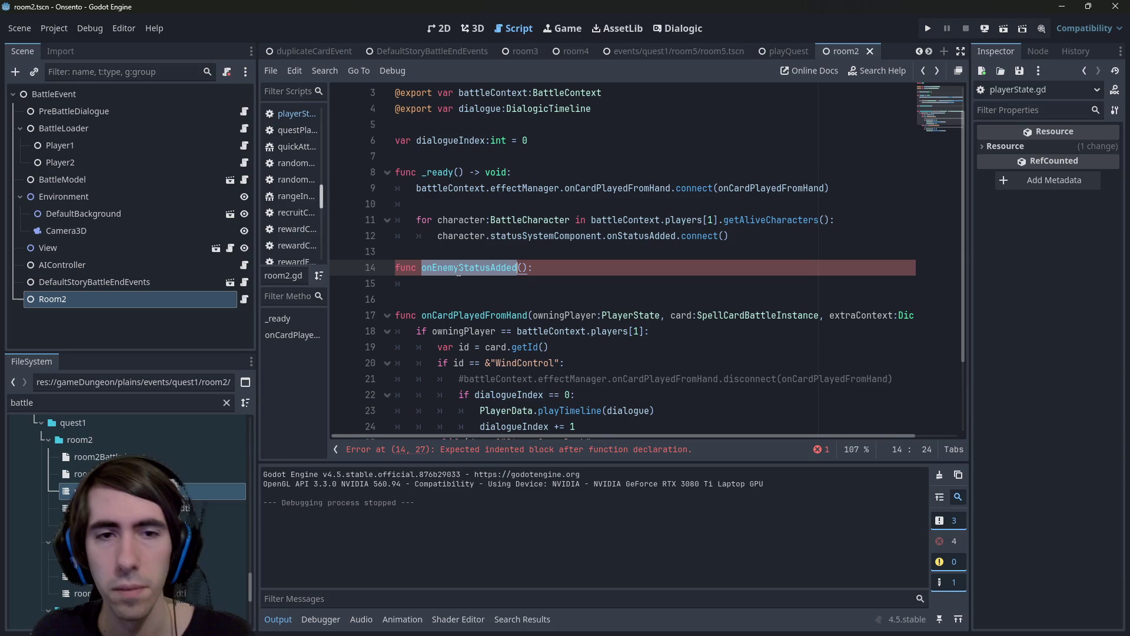
{"action": "left_click", "coordinate": [710, 236]}
Copy the signal's status and statusContext parameters into the handler's signature and save.
{"action": "left_click", "coordinate": [669, 235], "text": "ctrl"}
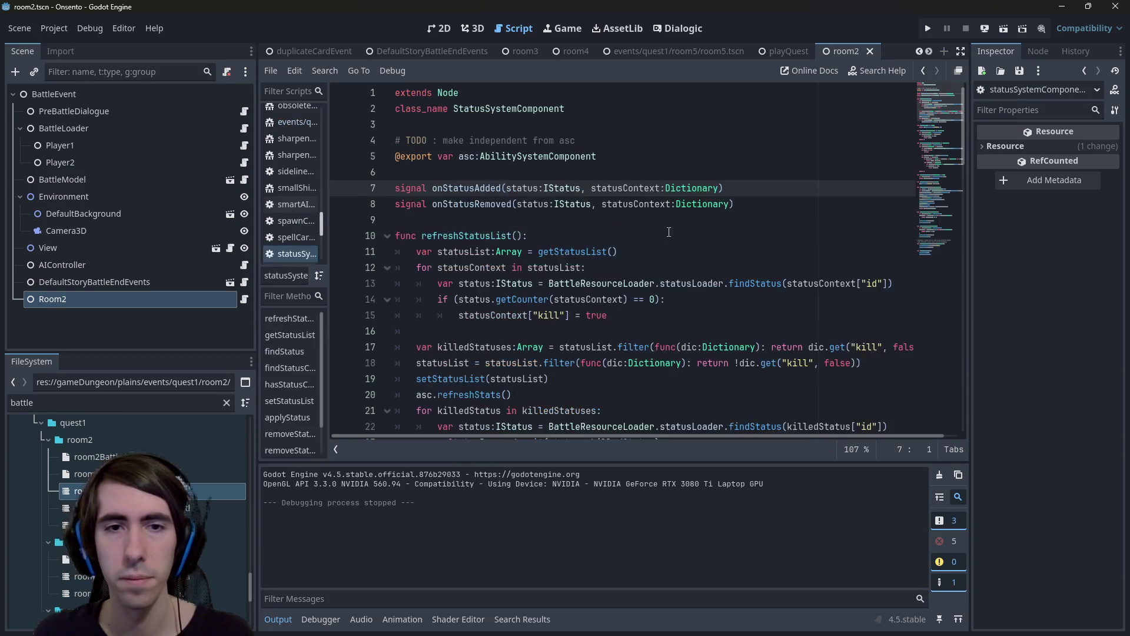
{"action": "left_click_drag", "start_coordinate": [506, 187], "coordinate": [720, 188]}
{"action": "key", "text": "ctrl+c"}
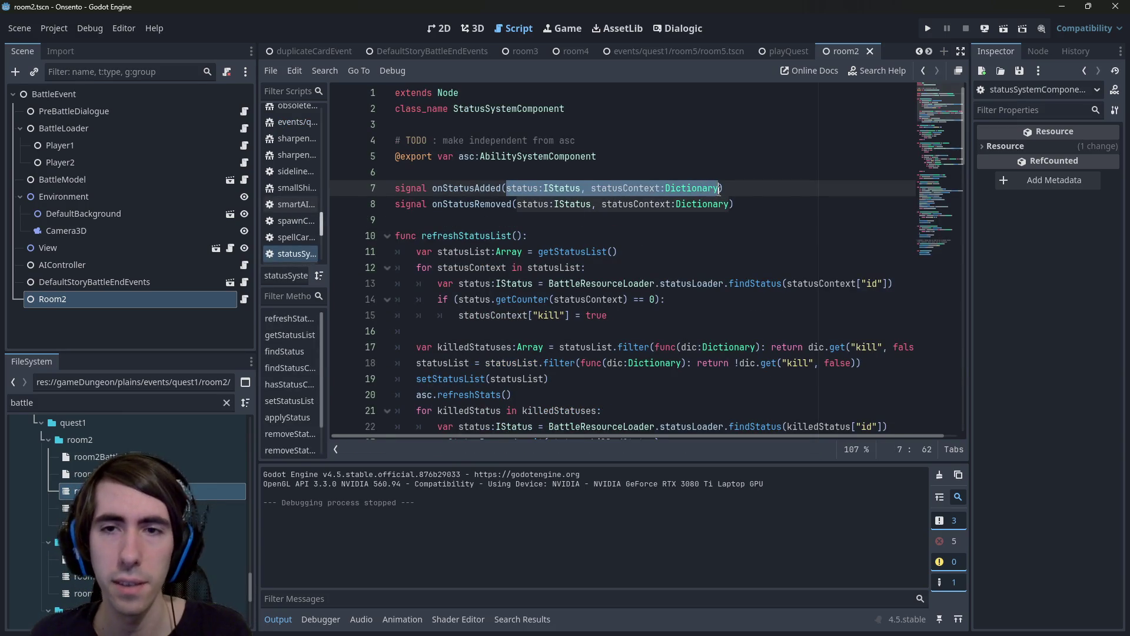
{"action": "key", "text": "alt+Left"}
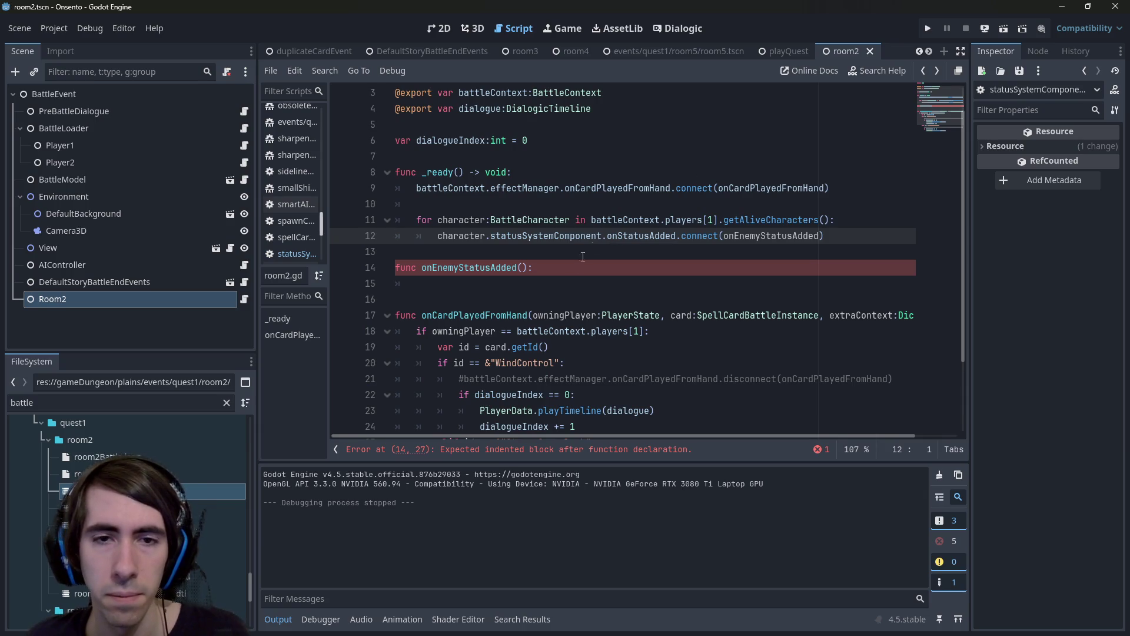
{"action": "left_click", "coordinate": [518, 269]}
{"action": "key", "text": "ctrl+v"}
{"action": "key", "text": "ctrl+s"}
Start 'if status.getId()' in the handler body and open getId's definition in status.gd.
{"action": "left_click", "coordinate": [545, 288]}
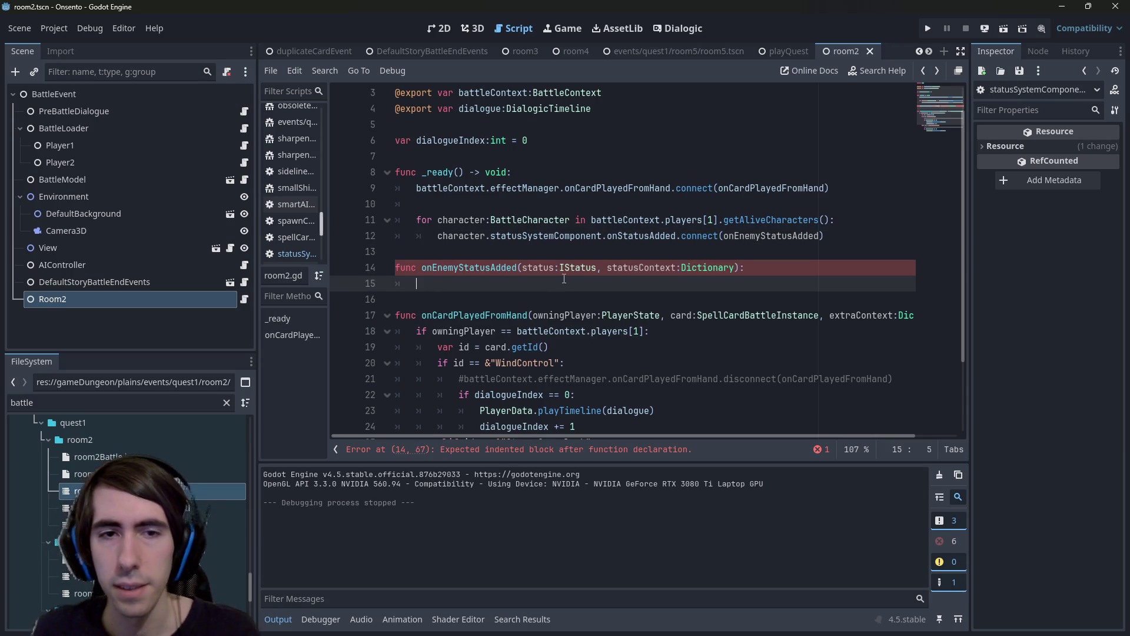
{"action": "type", "text": "if status."}
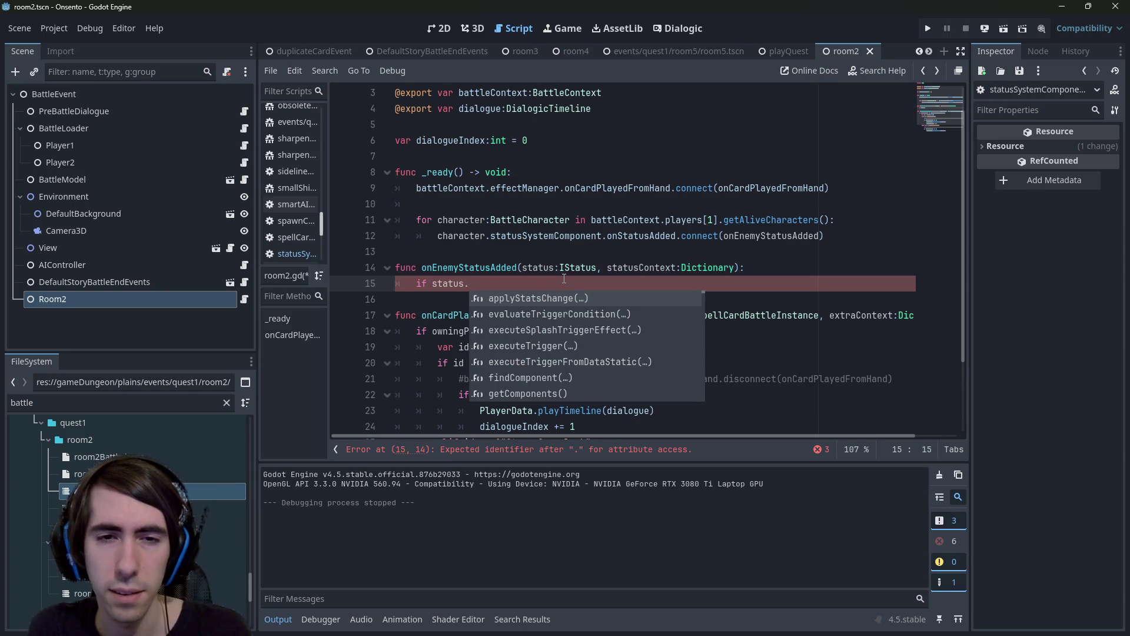
{"action": "type", "text": "getid"}
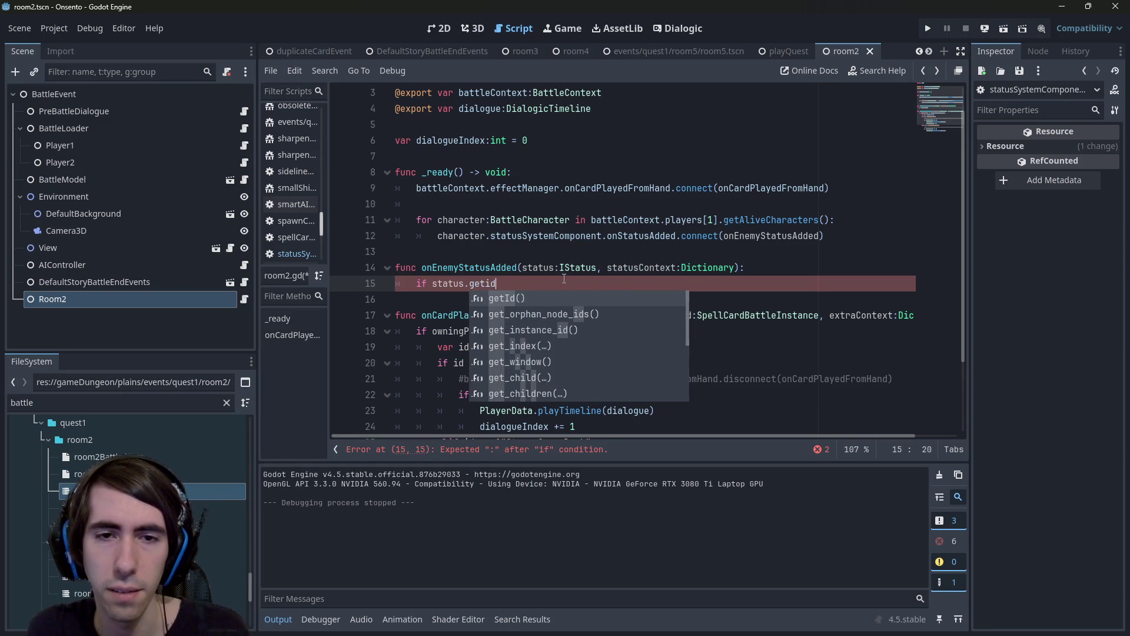
{"action": "key", "text": "Return"}
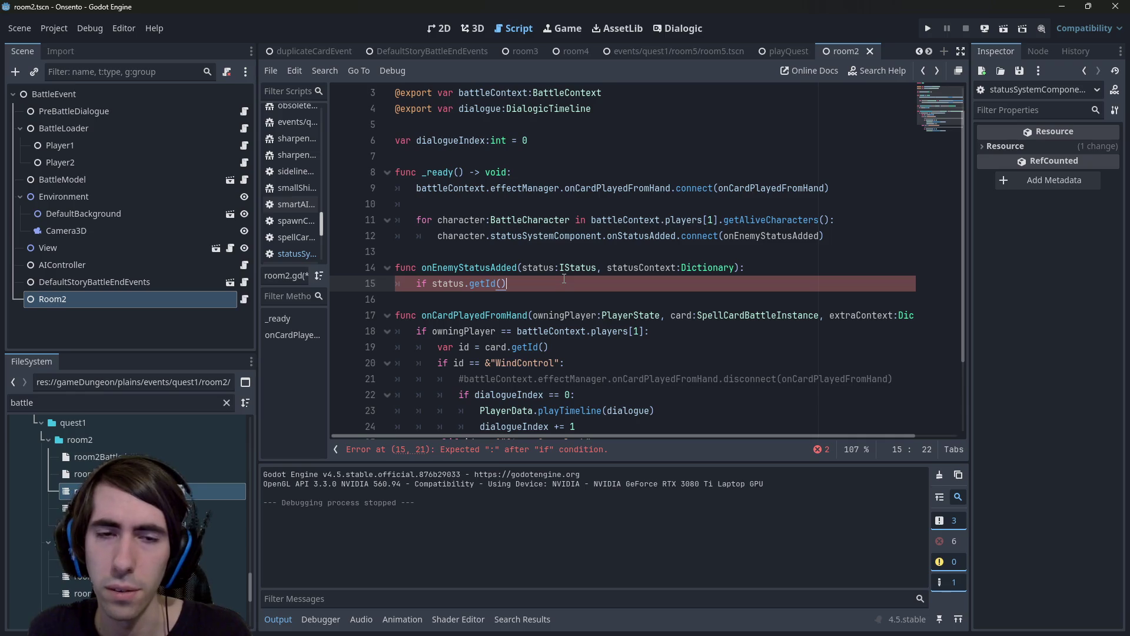
{"action": "left_click", "coordinate": [481, 284], "text": "ctrl"}
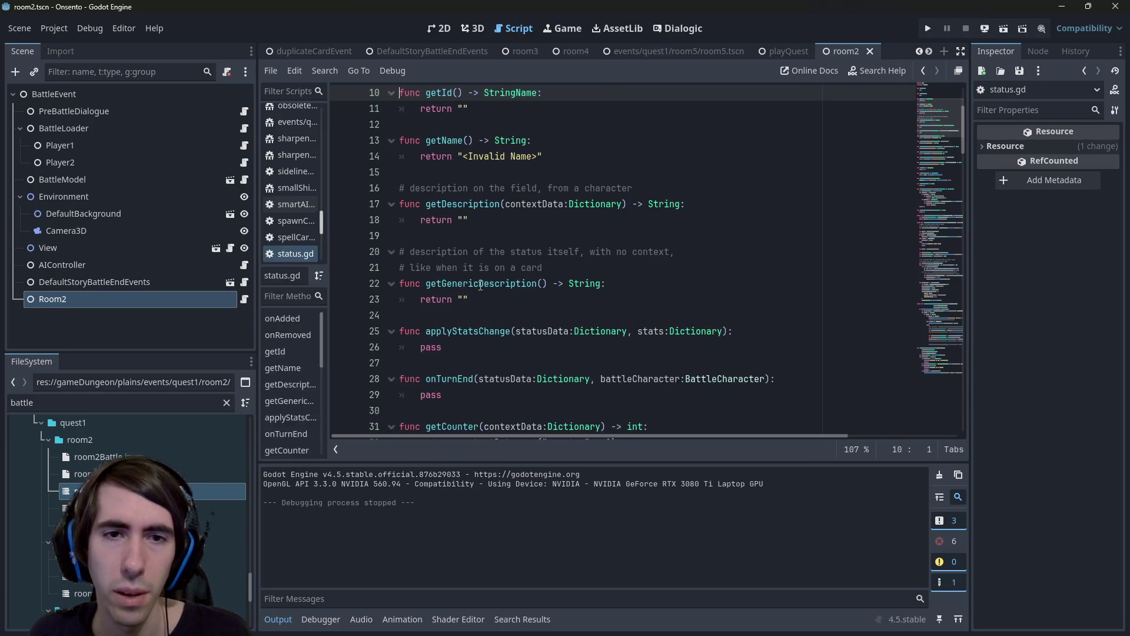
Add the WindControl status id, copied from the card handler, to onEnemyStatusAdded's if condition.
{"action": "scroll", "coordinate": [509, 256], "scroll_direction": "up", "scroll_amount": 3}
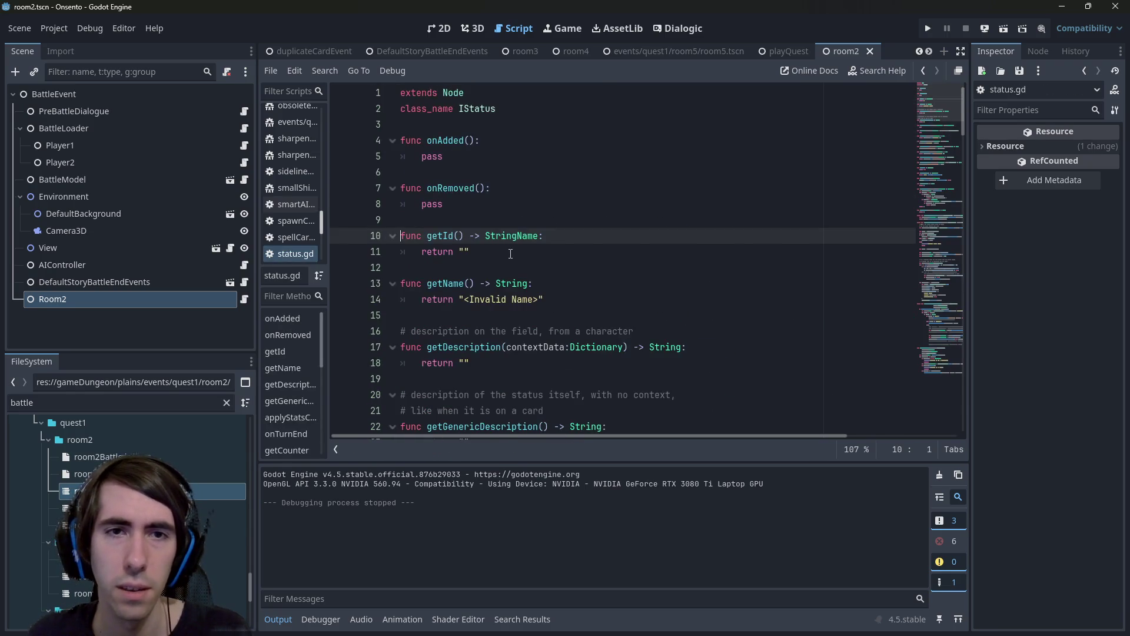
{"action": "key", "text": "alt+Left"}
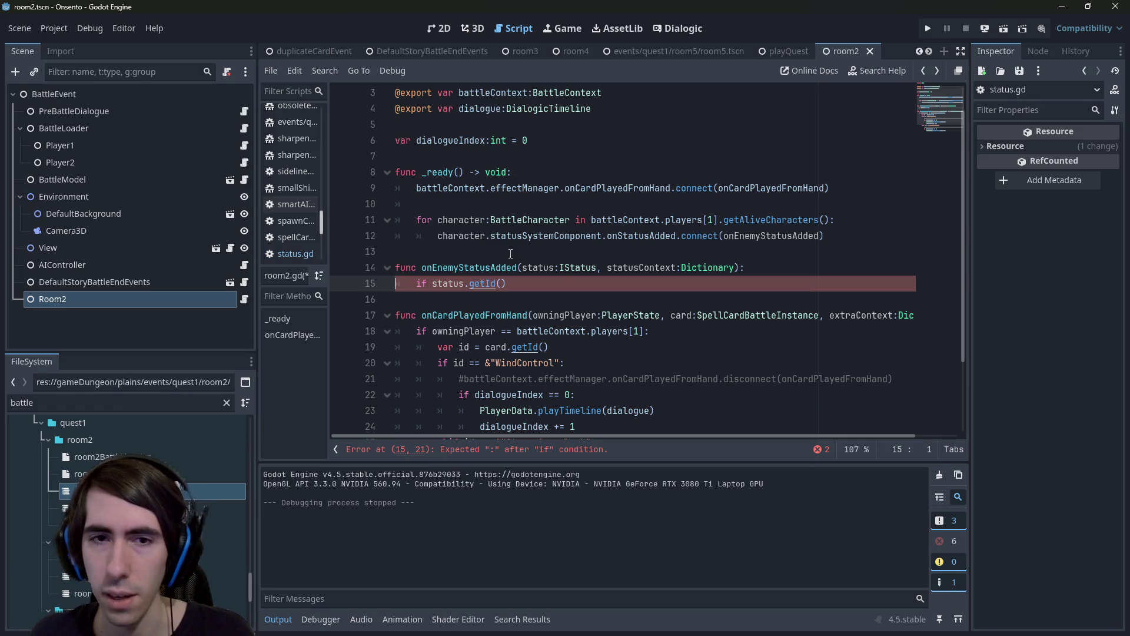
{"action": "left_click", "coordinate": [616, 284]}
{"action": "type", "text": "=="}
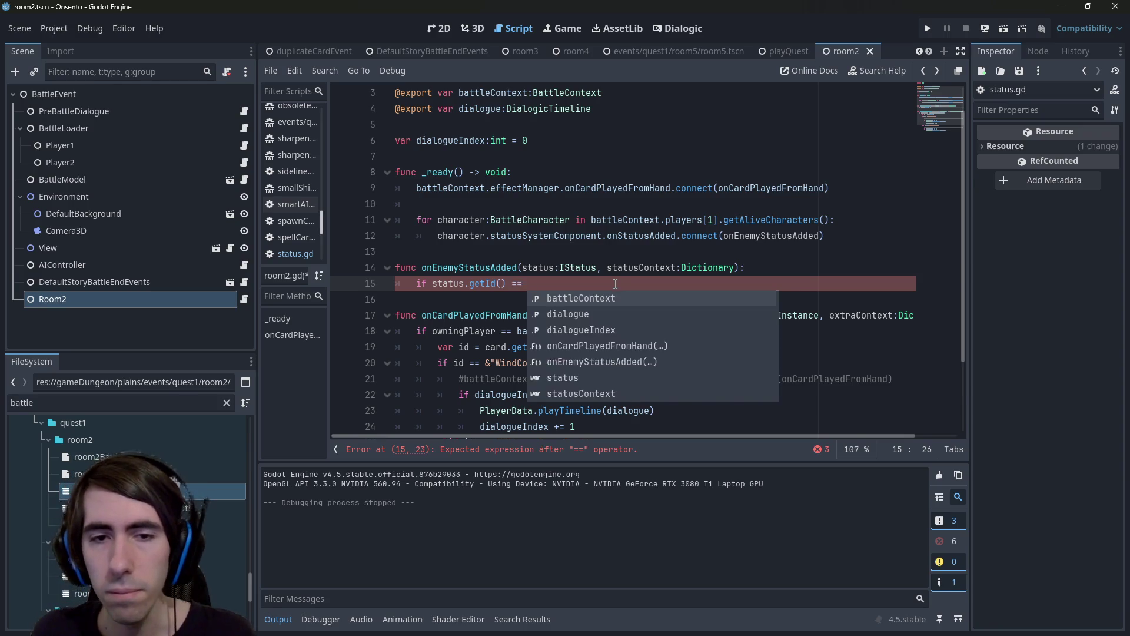
{"action": "scroll", "coordinate": [479, 312], "scroll_direction": "down", "scroll_amount": 1}
{"action": "left_click_drag", "start_coordinate": [486, 318], "coordinate": [564, 316]}
{"action": "key", "text": "ctrl+c"}
{"action": "left_click", "coordinate": [555, 241]}
{"action": "key", "text": "ctrl+v"}
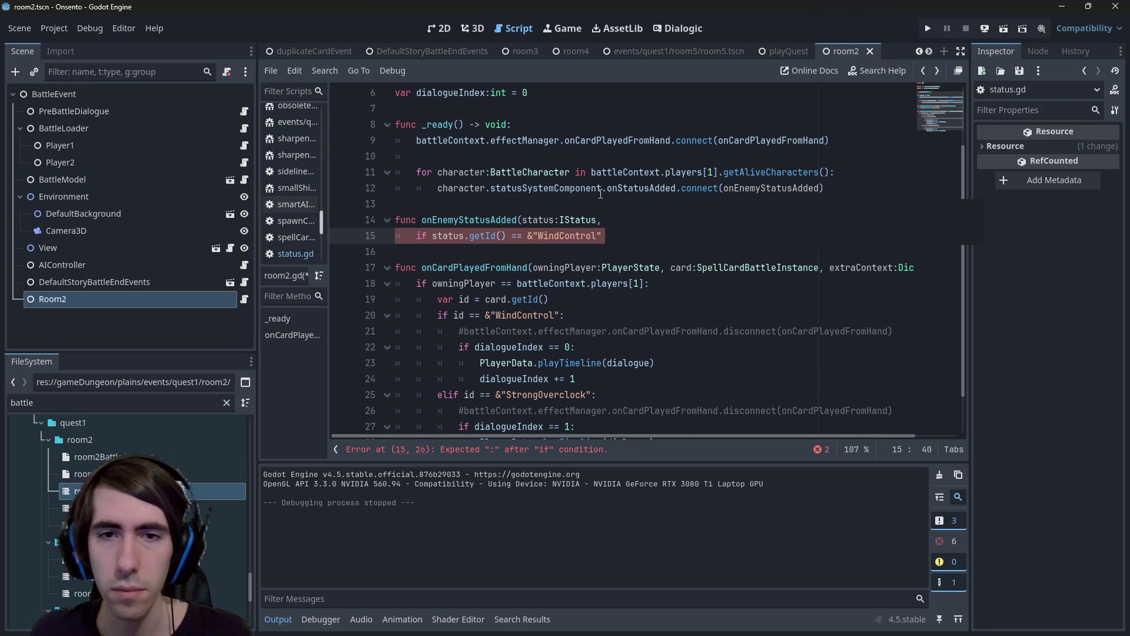
{"action": "type", "text": ":"}
{"action": "key", "text": "BackSpace"}
Extend the condition with 'and dialogueIndex == 1' and start the if block body.
{"action": "type", "text": "and"}
{"action": "scroll", "coordinate": [644, 169], "scroll_direction": "down", "scroll_amount": 1}
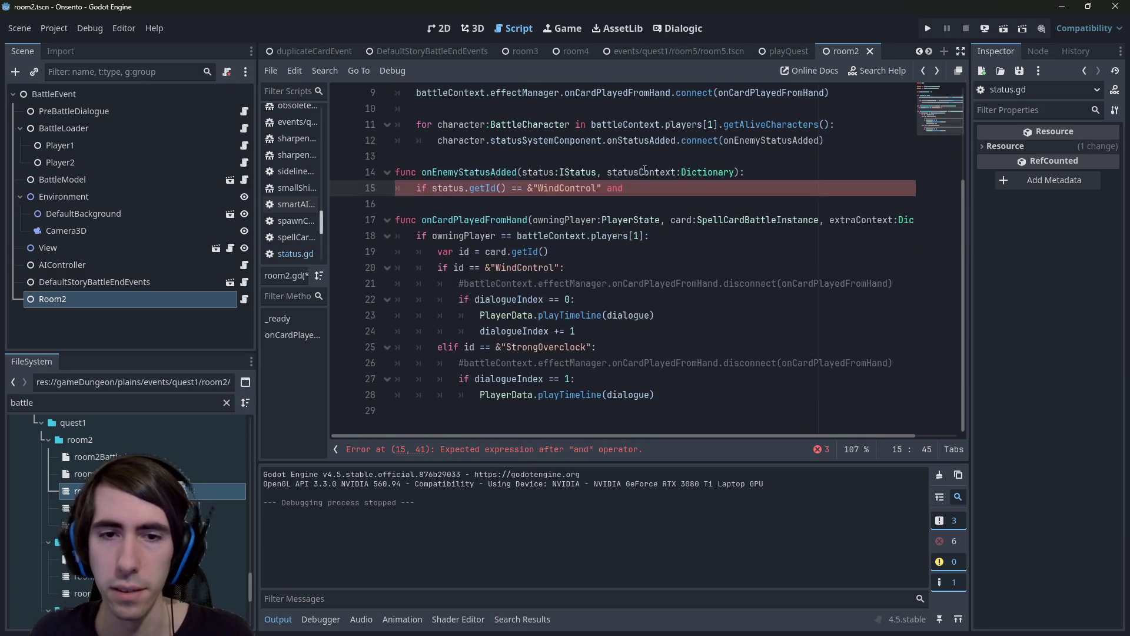
{"action": "left_click_drag", "start_coordinate": [476, 380], "coordinate": [569, 379]}
{"action": "key", "text": "ctrl+c"}
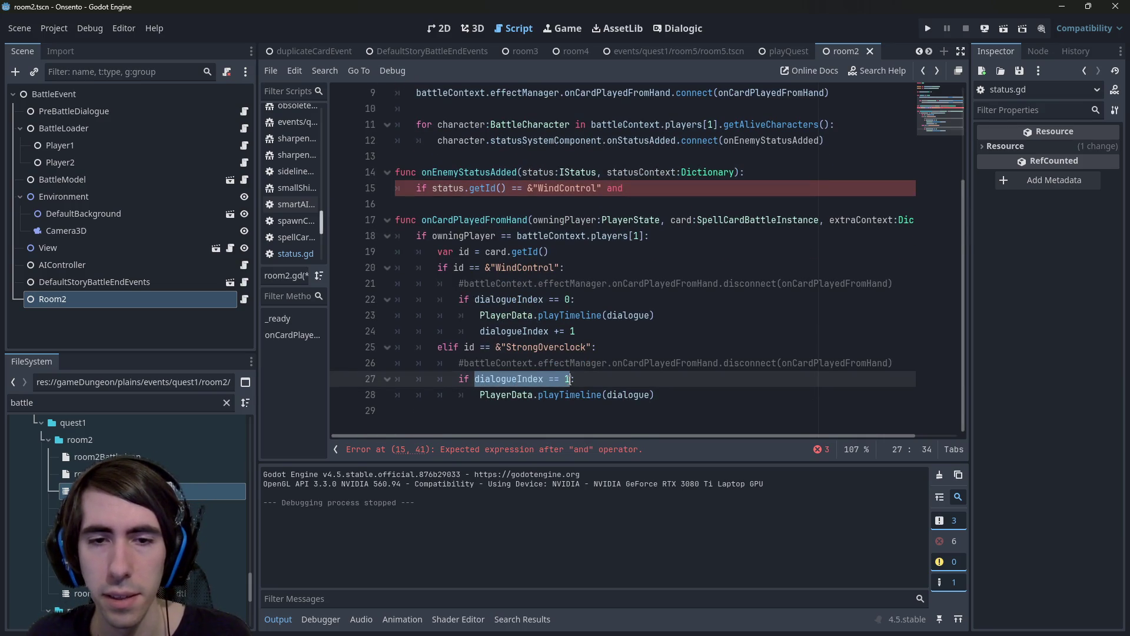
{"action": "scroll", "coordinate": [624, 248], "scroll_direction": "up", "scroll_amount": 1}
{"action": "left_click", "coordinate": [656, 234]}
{"action": "key", "text": "ctrl+v"}
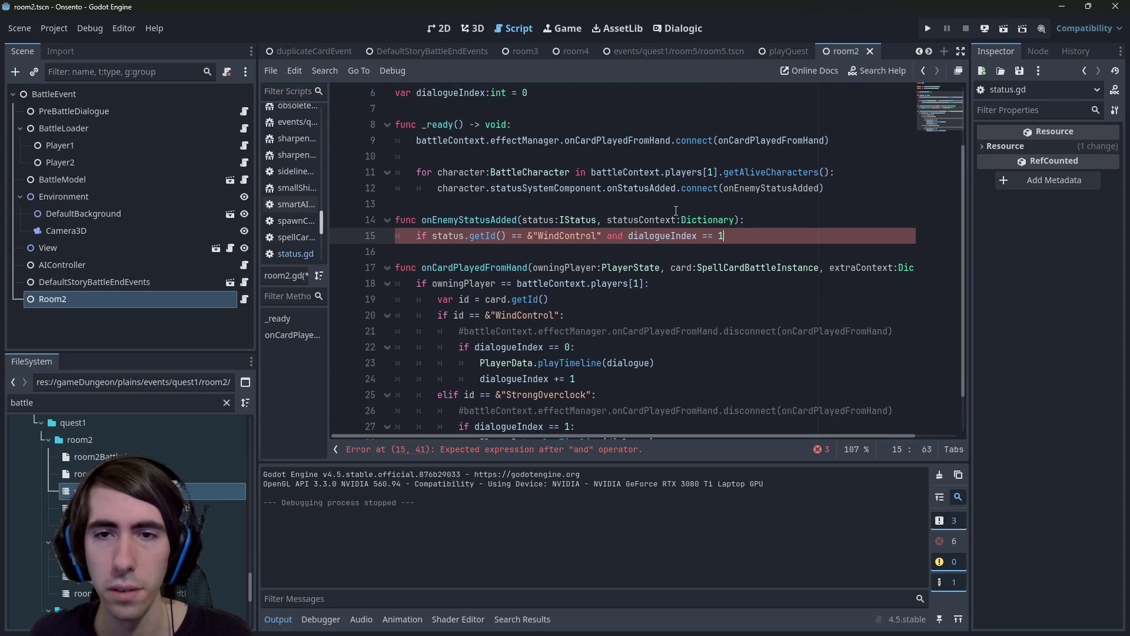
{"action": "type", "text": ":"}
{"action": "key", "text": "Return"}
Fill the if body with 'dialogueIndex += 1' followed by the copied PlayerData.playTimeline(dialogue) call.
{"action": "type", "text": "dialogueIndex +"}
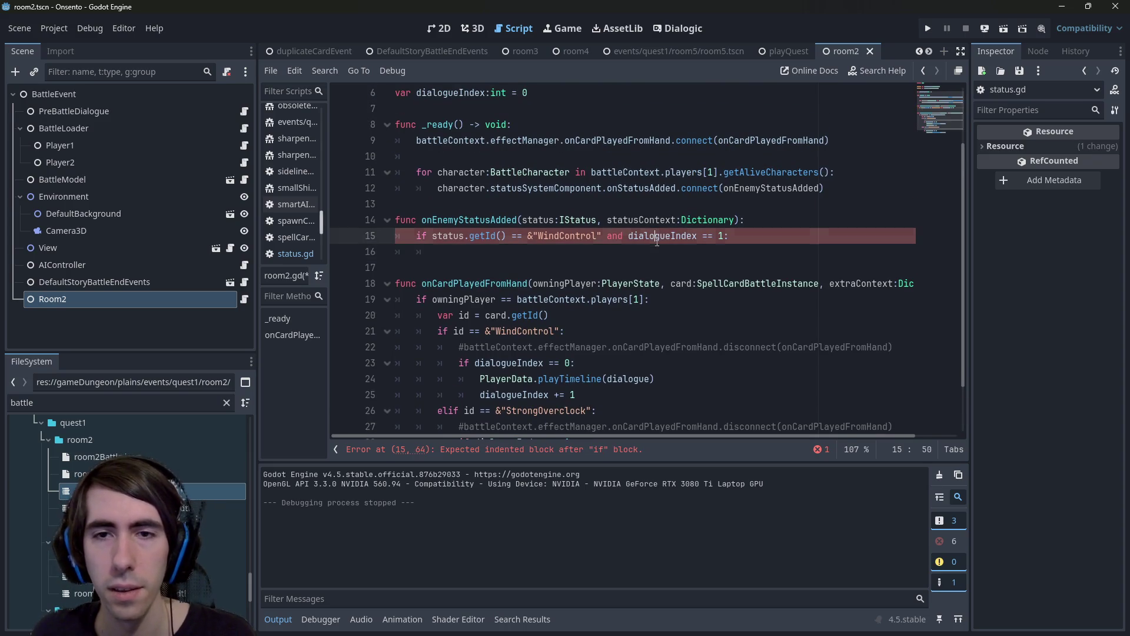
{"action": "type", "text": "= 1"}
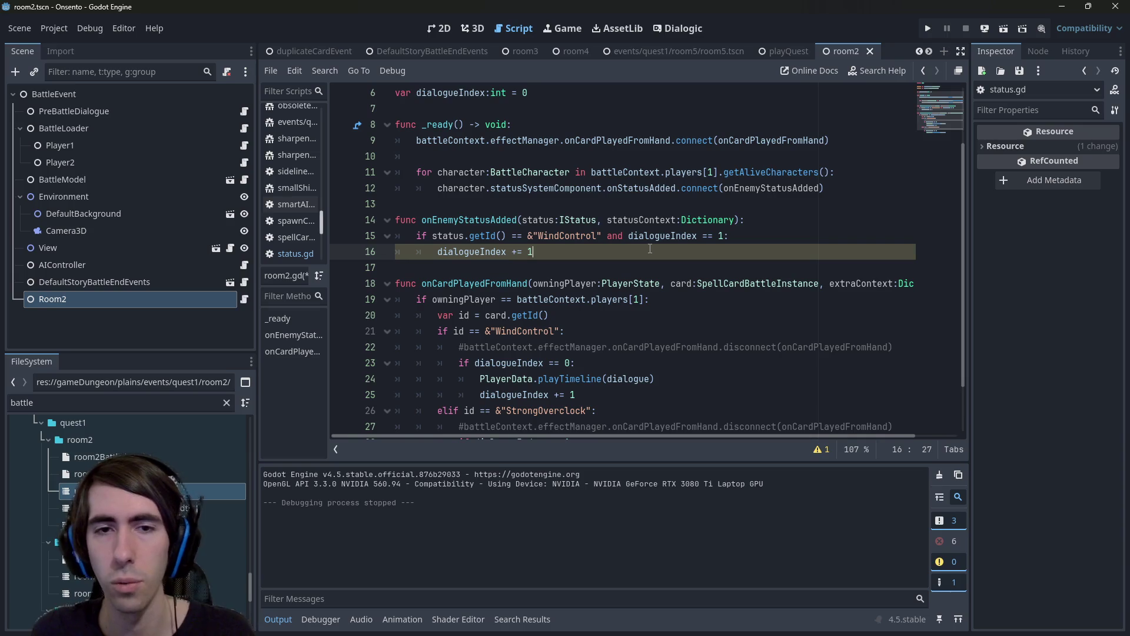
{"action": "scroll", "coordinate": [634, 264], "scroll_direction": "down", "scroll_amount": 1}
{"action": "left_click_drag", "start_coordinate": [681, 318], "coordinate": [480, 316]}
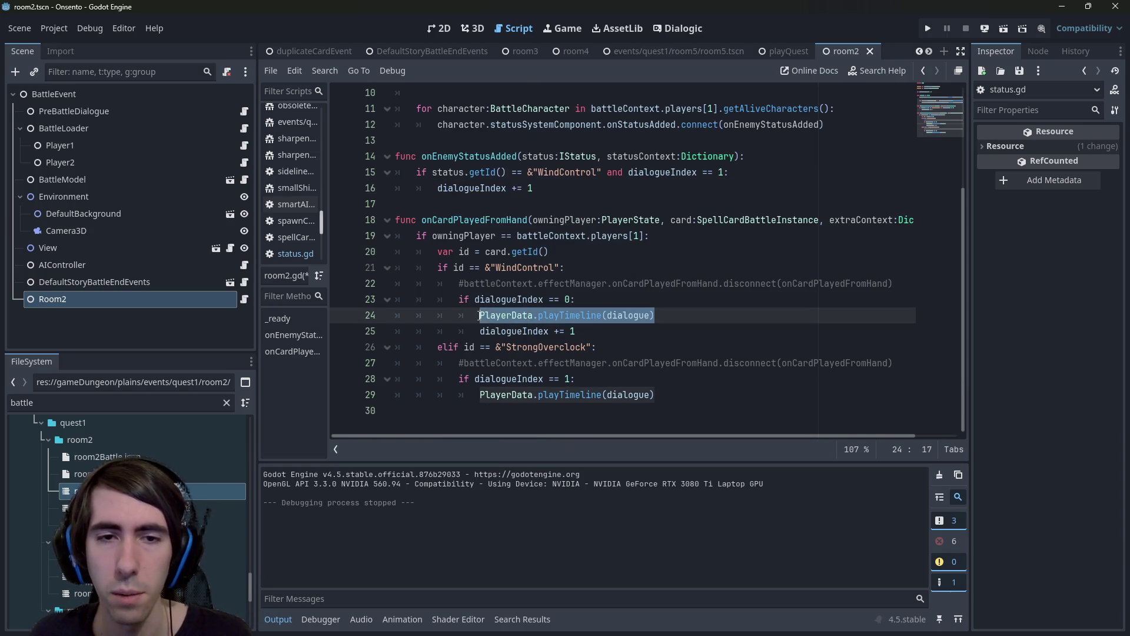
{"action": "key", "text": "ctrl+c"}
{"action": "left_click", "coordinate": [583, 188]}
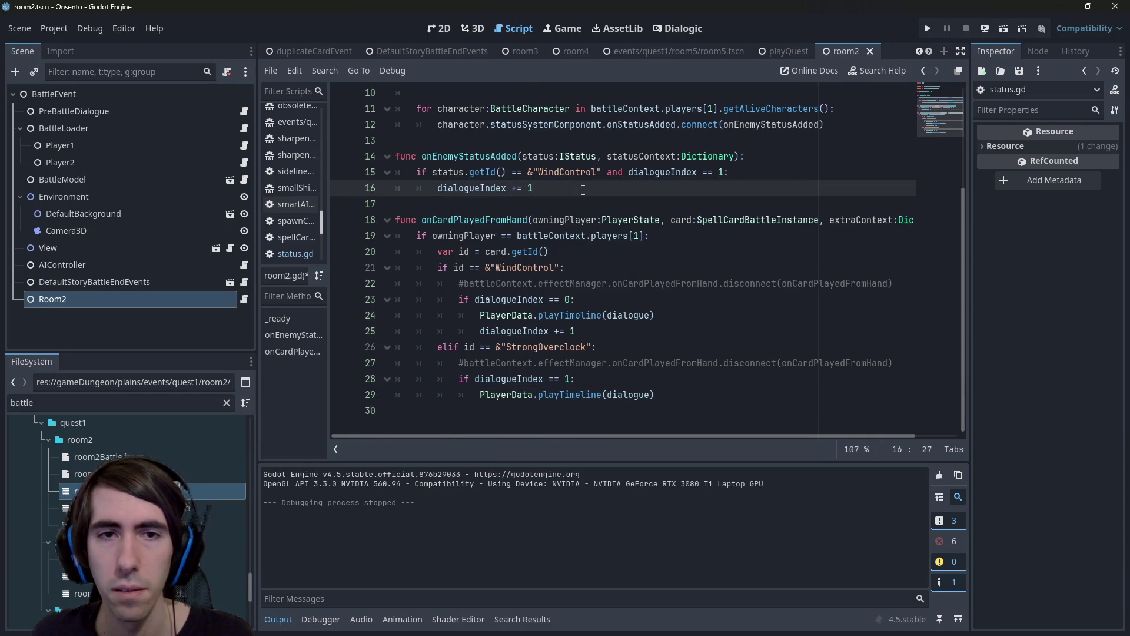
{"action": "key", "text": "Return"}
{"action": "key", "text": "ctrl+v"}
Move the increment above the timeline call in onCardPlayedFromHand's WindControl branch and save room2.gd.
{"action": "scroll", "coordinate": [583, 190], "scroll_direction": "up", "scroll_amount": 1}
{"action": "scroll", "coordinate": [583, 189], "scroll_direction": "down", "scroll_amount": 1}
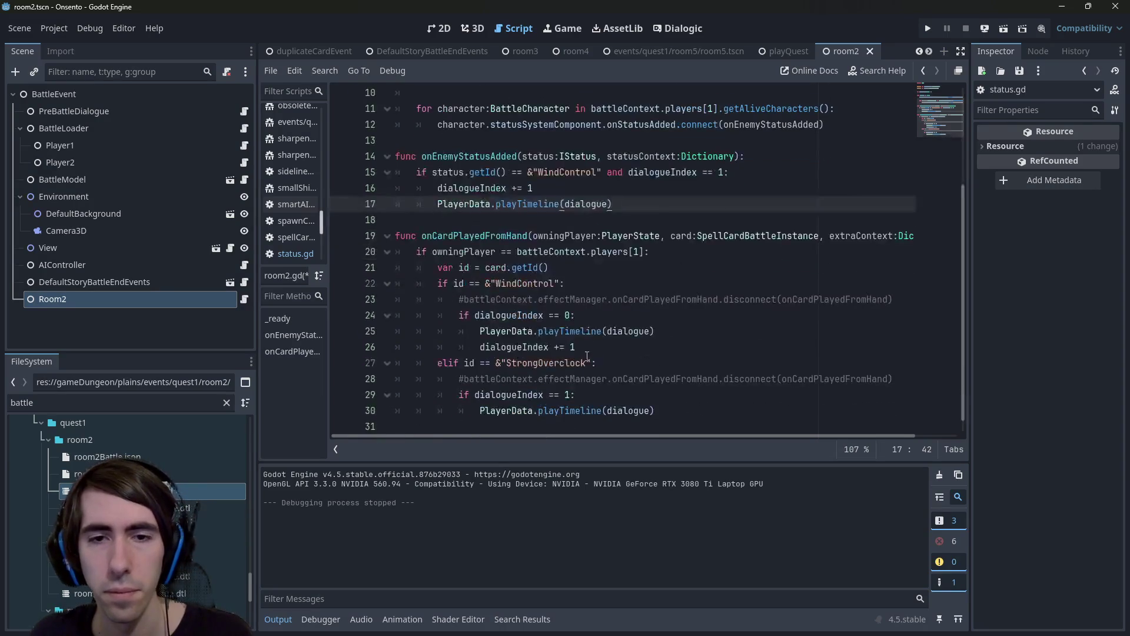
{"action": "left_click", "coordinate": [594, 348]}
{"action": "key", "text": "alt+Up"}
{"action": "key", "text": "ctrl+s"}
Review the dialogue argument of the new playTimeline call on line 17.
{"action": "scroll", "coordinate": [592, 227], "scroll_direction": "up", "scroll_amount": 2}
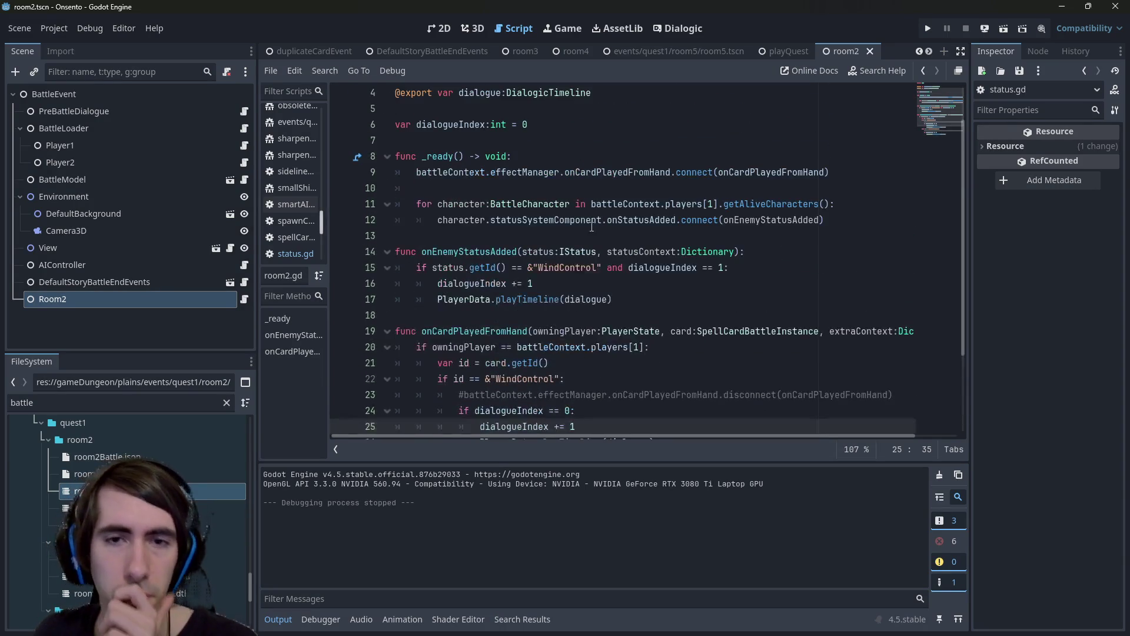
{"action": "double_click", "coordinate": [583, 299]}
{"action": "scroll", "coordinate": [583, 299], "scroll_direction": "up", "scroll_amount": 1}
{"action": "scroll", "coordinate": [471, 318], "scroll_direction": "down", "scroll_amount": 3}
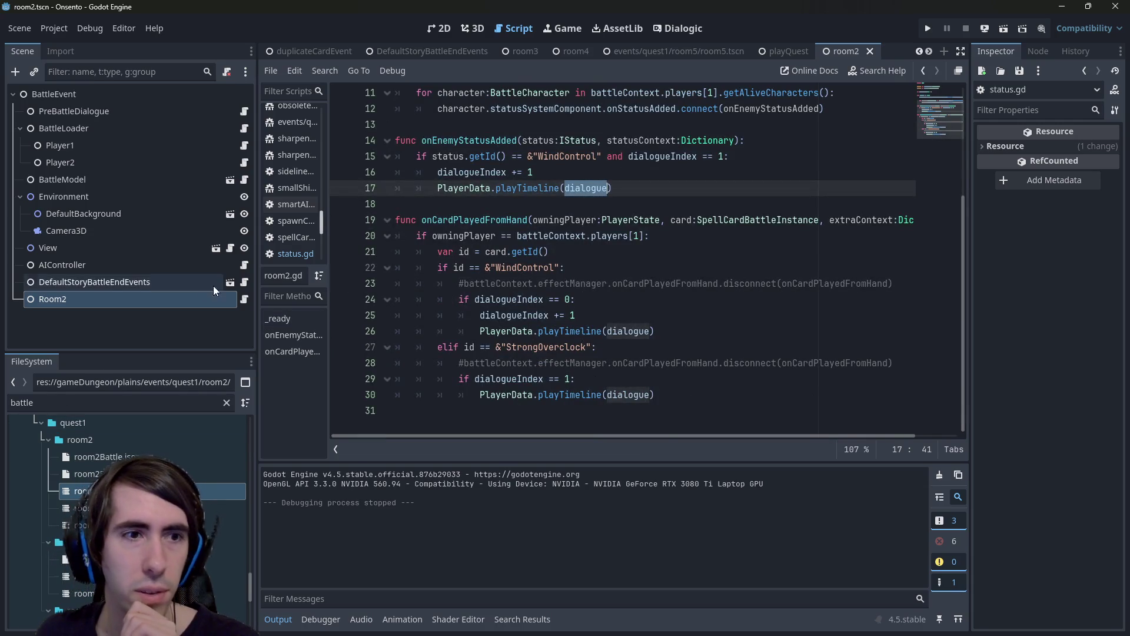
{"action": "left_click", "coordinate": [601, 273]}
{"action": "left_click", "coordinate": [623, 252]}
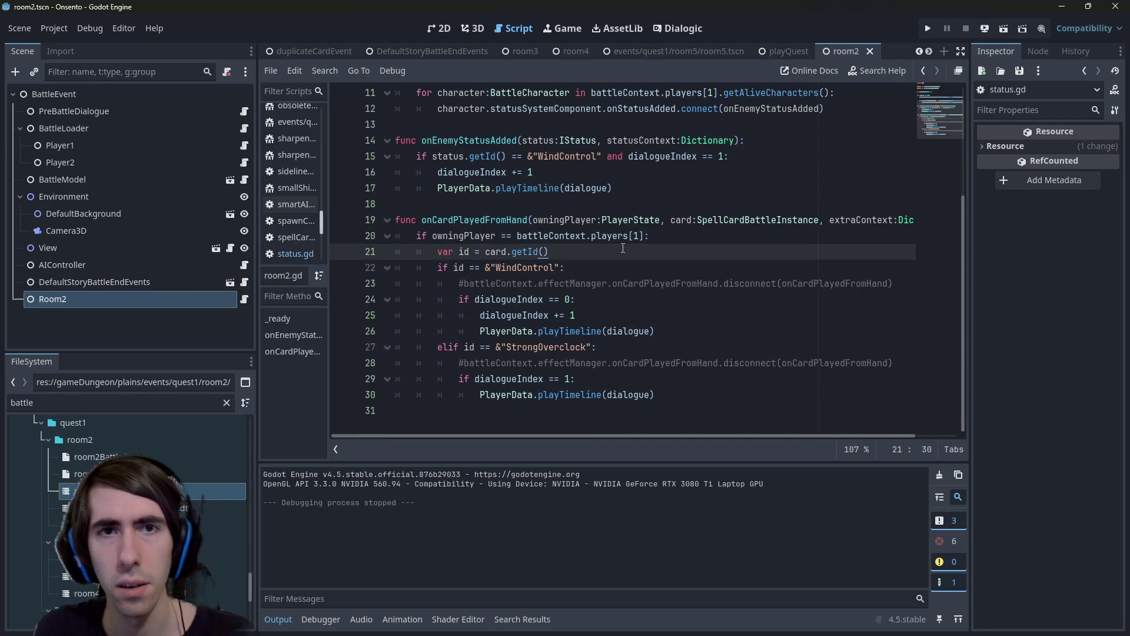
{"action": "key", "text": "shift+alt+o"}
Quick-open intro2.gd and copy its resume() function.
{"action": "type", "text": "intro2"}
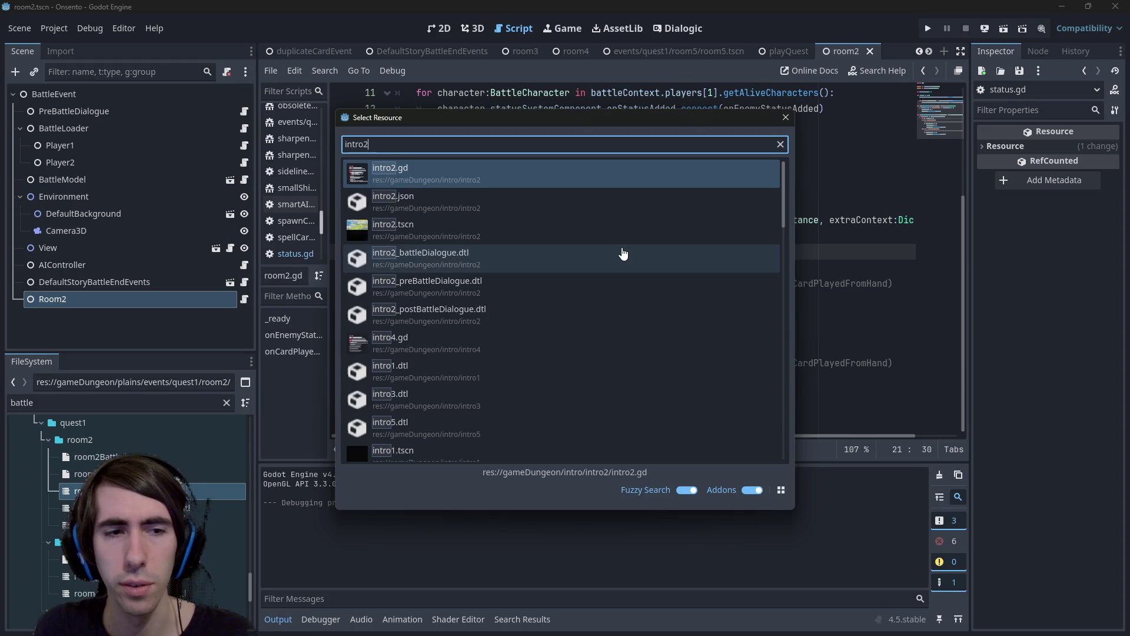
{"action": "key", "text": "Return"}
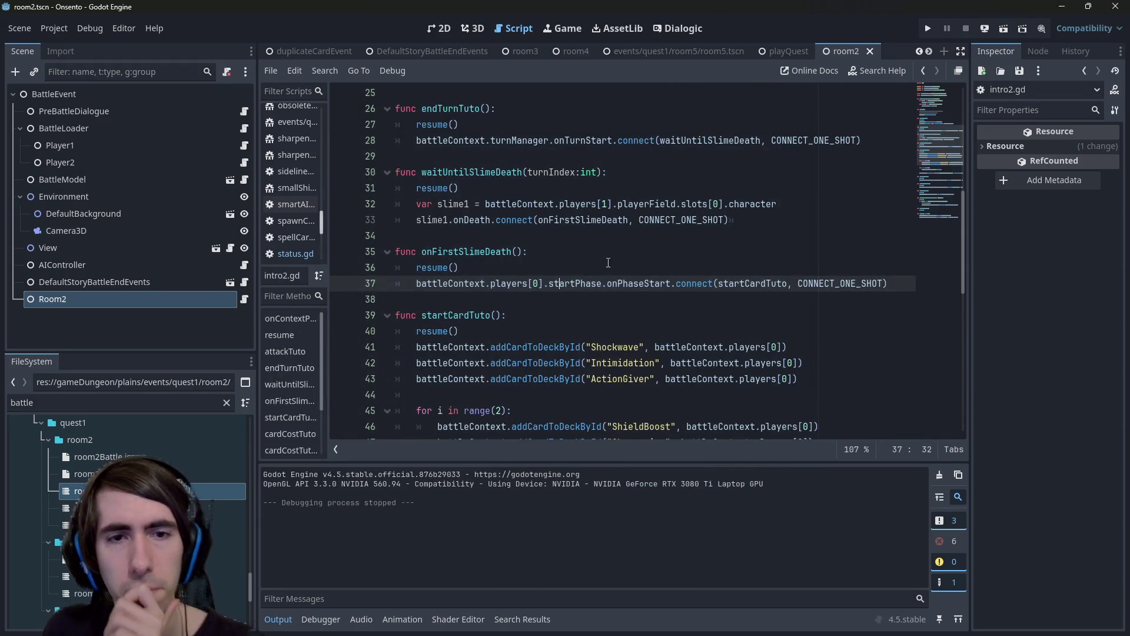
{"action": "scroll", "coordinate": [609, 262], "scroll_direction": "down", "scroll_amount": 7}
{"action": "scroll", "coordinate": [605, 268], "scroll_direction": "down", "scroll_amount": 4}
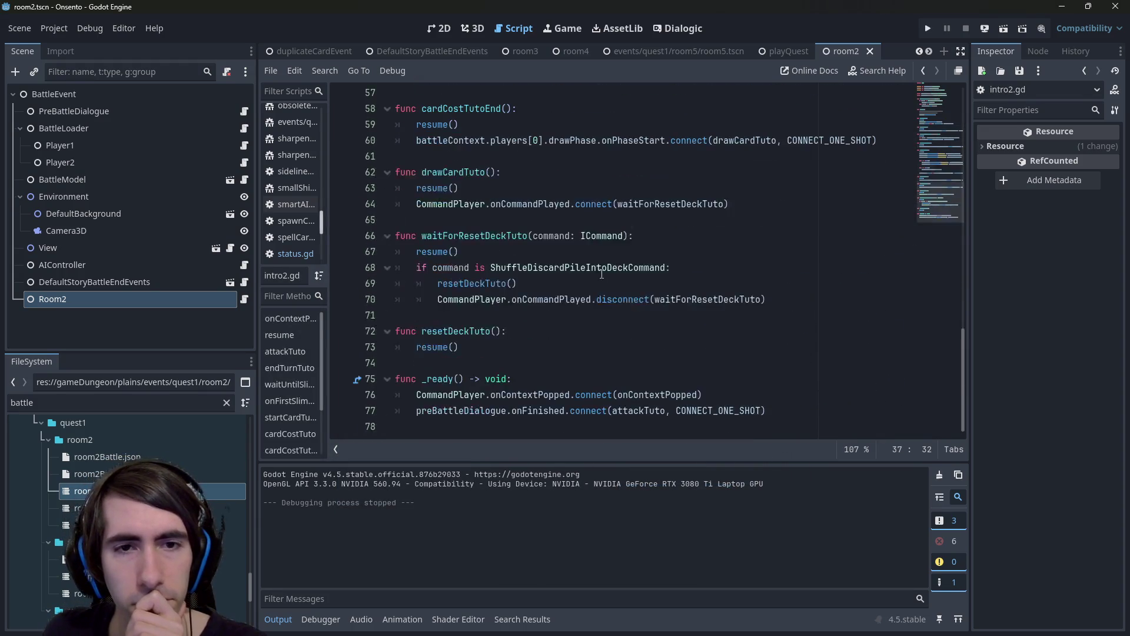
{"action": "left_click_drag", "start_coordinate": [930, 284], "coordinate": [928, 108]}
{"action": "scroll", "coordinate": [413, 238], "scroll_direction": "down", "scroll_amount": 3}
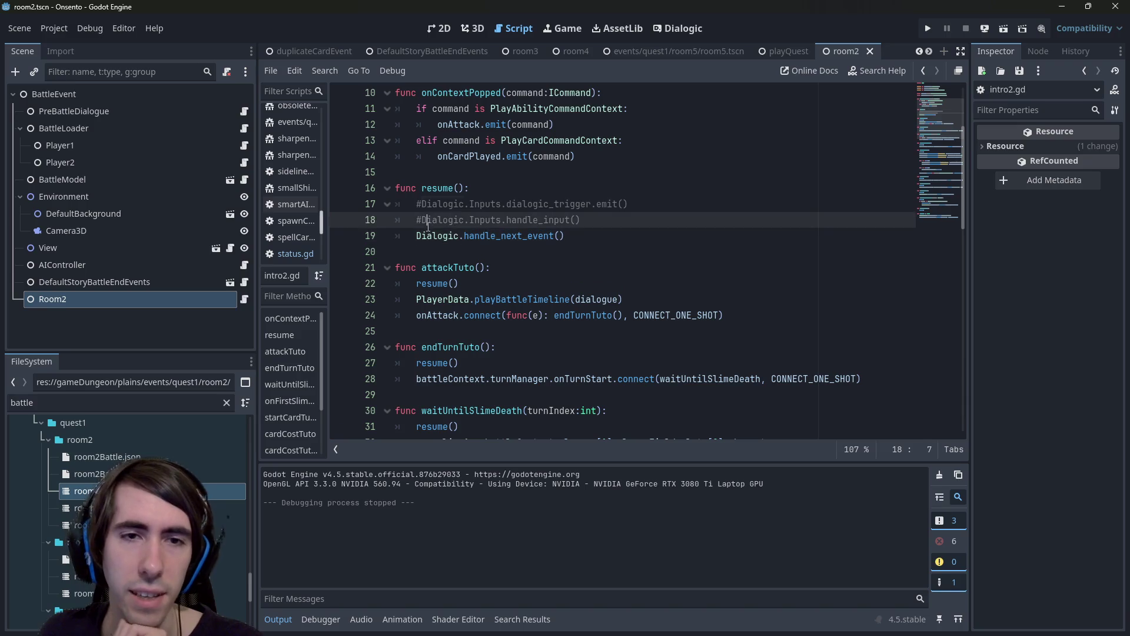
{"action": "double_click", "coordinate": [438, 236]}
{"action": "left_click_drag", "start_coordinate": [639, 237], "coordinate": [325, 192]}
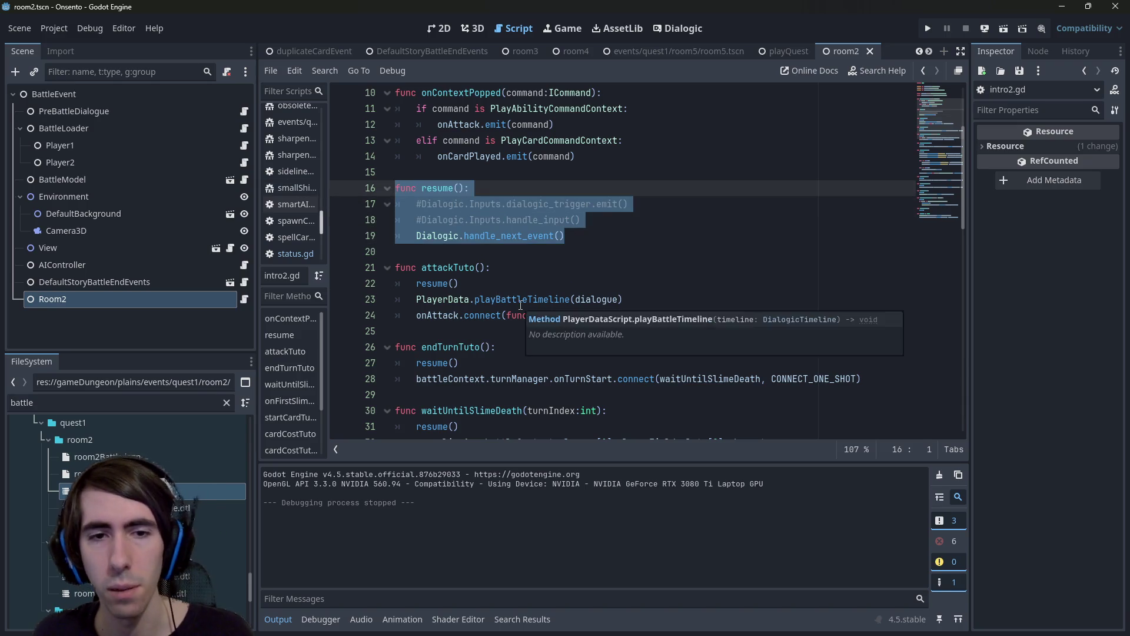
{"action": "scroll", "coordinate": [471, 295], "scroll_direction": "down", "scroll_amount": 2}
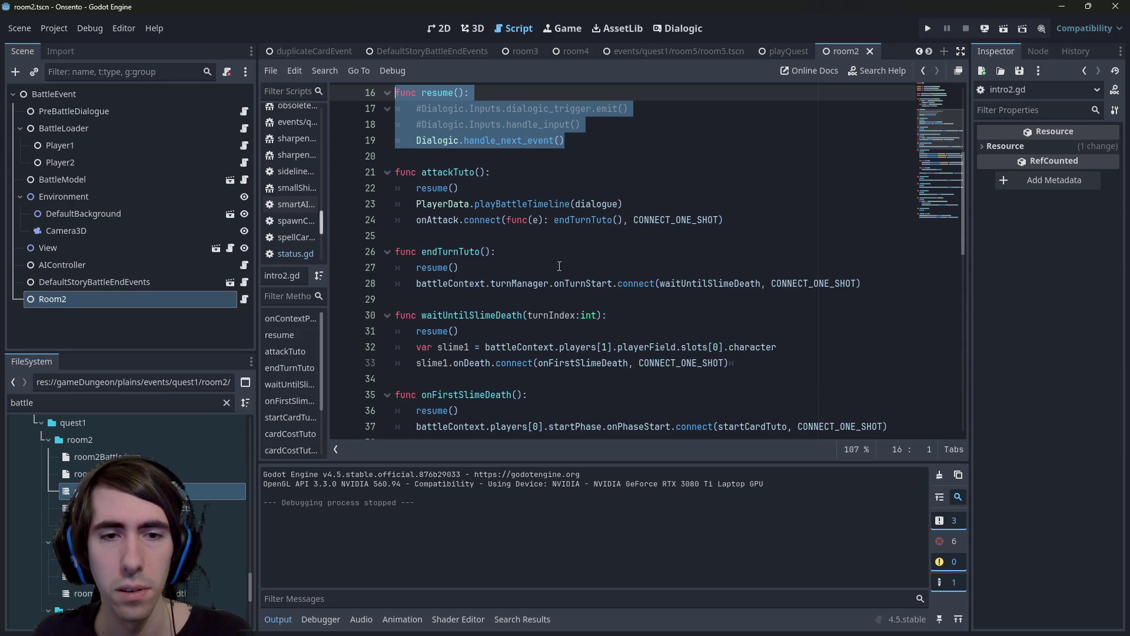
{"action": "scroll", "coordinate": [560, 266], "scroll_direction": "down", "scroll_amount": 2}
{"action": "left_click", "coordinate": [560, 268]}
{"action": "scroll", "coordinate": [559, 267], "scroll_direction": "up", "scroll_amount": 6}
{"action": "left_click", "coordinate": [560, 267]}
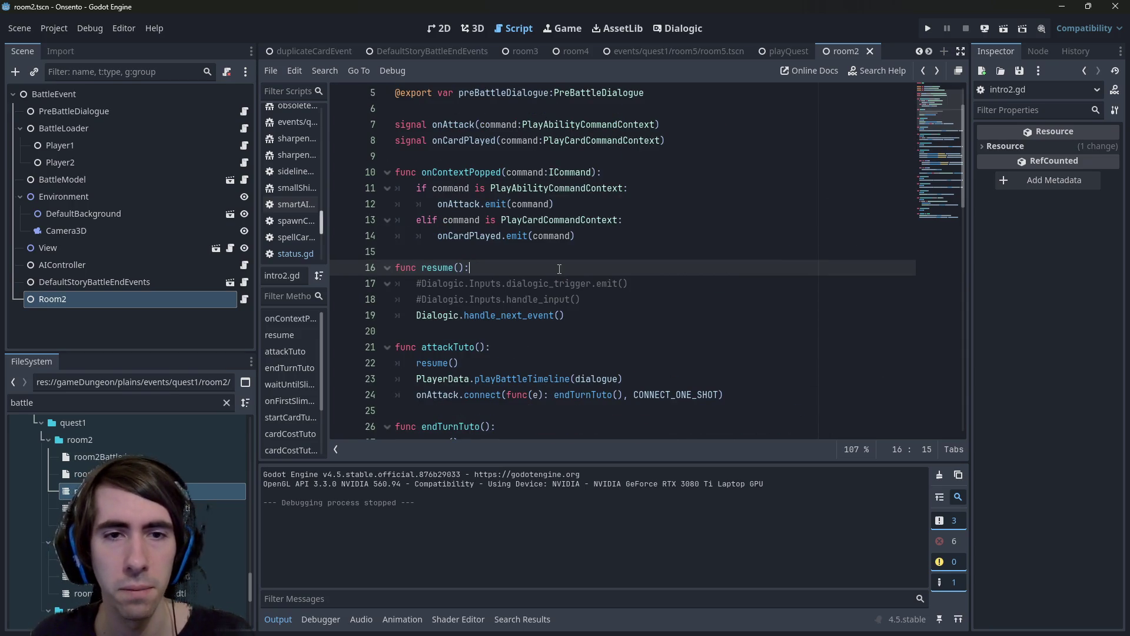
{"action": "scroll", "coordinate": [559, 268], "scroll_direction": "down", "scroll_amount": 5}
Paste resume() into room2.gd, drop its commented Dialogic lines, rename it resumeDialogue, and save.
{"action": "key", "text": "alt+Left"}
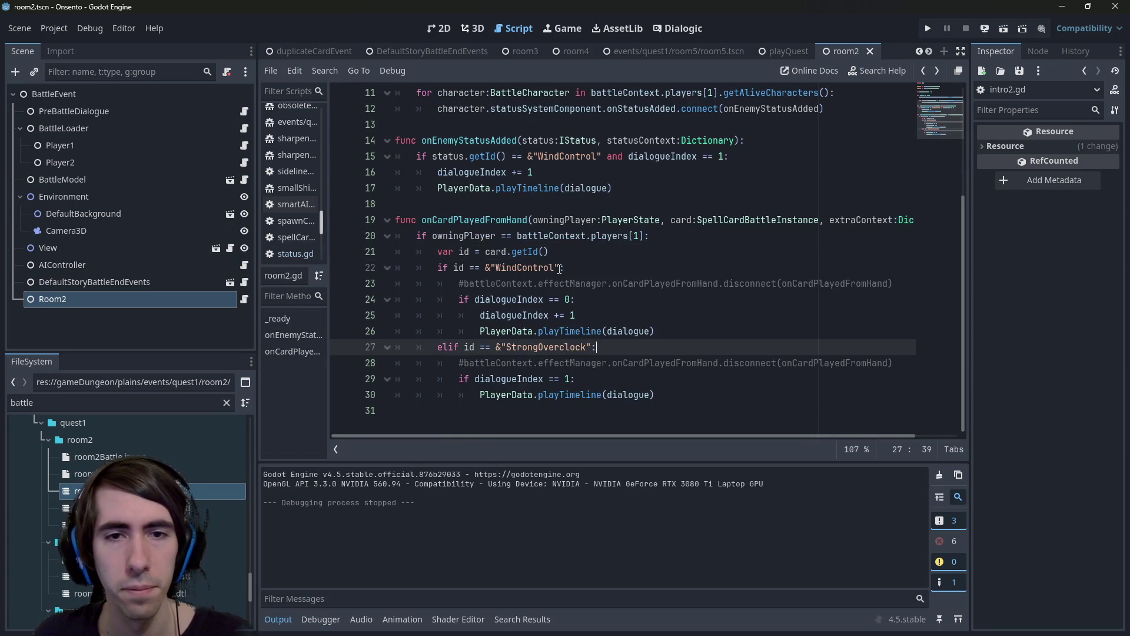
{"action": "scroll", "coordinate": [559, 269], "scroll_direction": "up", "scroll_amount": 2}
{"action": "left_click", "coordinate": [488, 283]}
{"action": "key", "text": "Down"}
{"action": "key", "text": "Return"}
{"action": "key", "text": "Return"}
{"action": "key", "text": "Up"}
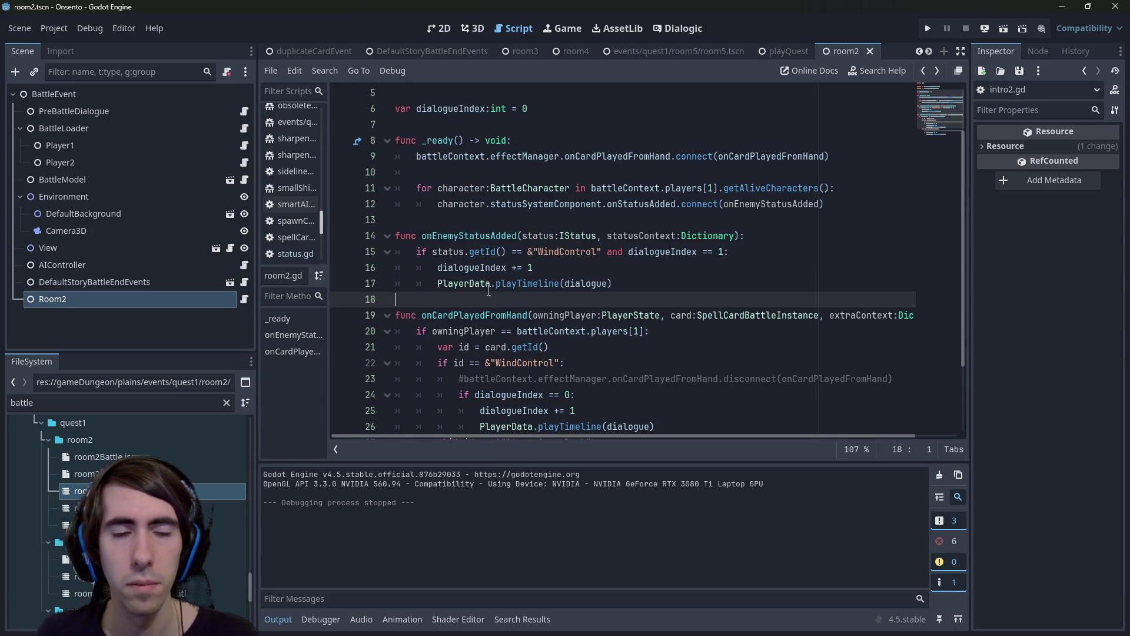
{"action": "key", "text": "ctrl+v"}
{"action": "left_click_drag", "start_coordinate": [581, 347], "coordinate": [394, 331]}
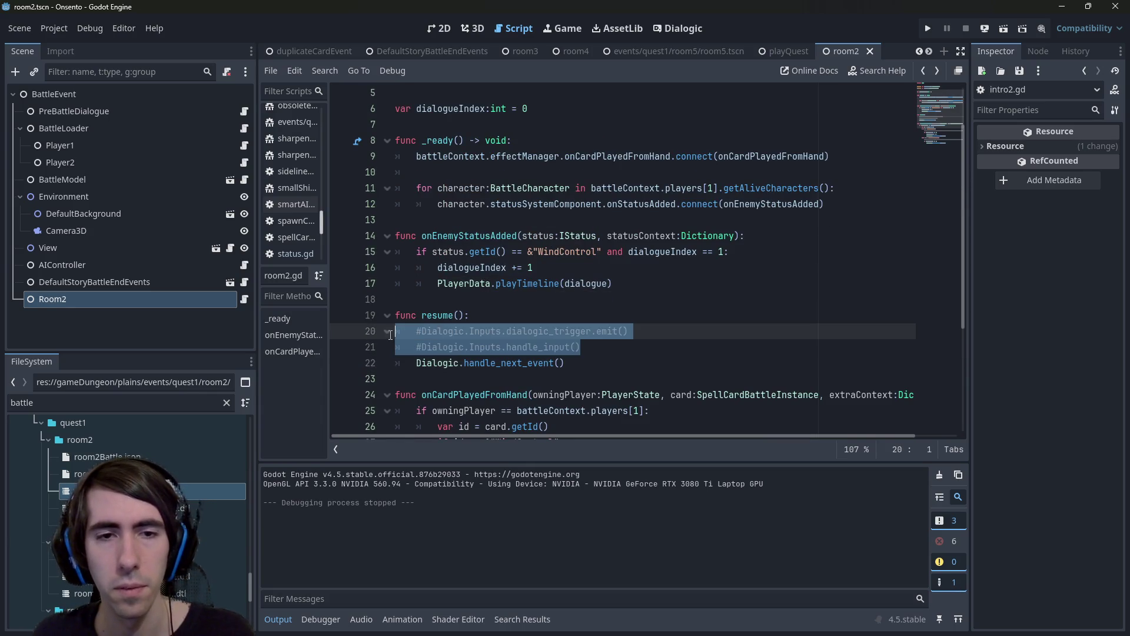
{"action": "key", "text": "BackSpace"}
{"action": "key", "text": "BackSpace"}
{"action": "key", "text": "Left"}
{"action": "key", "text": "Left"}
{"action": "key", "text": "Left"}
{"action": "type", "text": "Dialogue"}
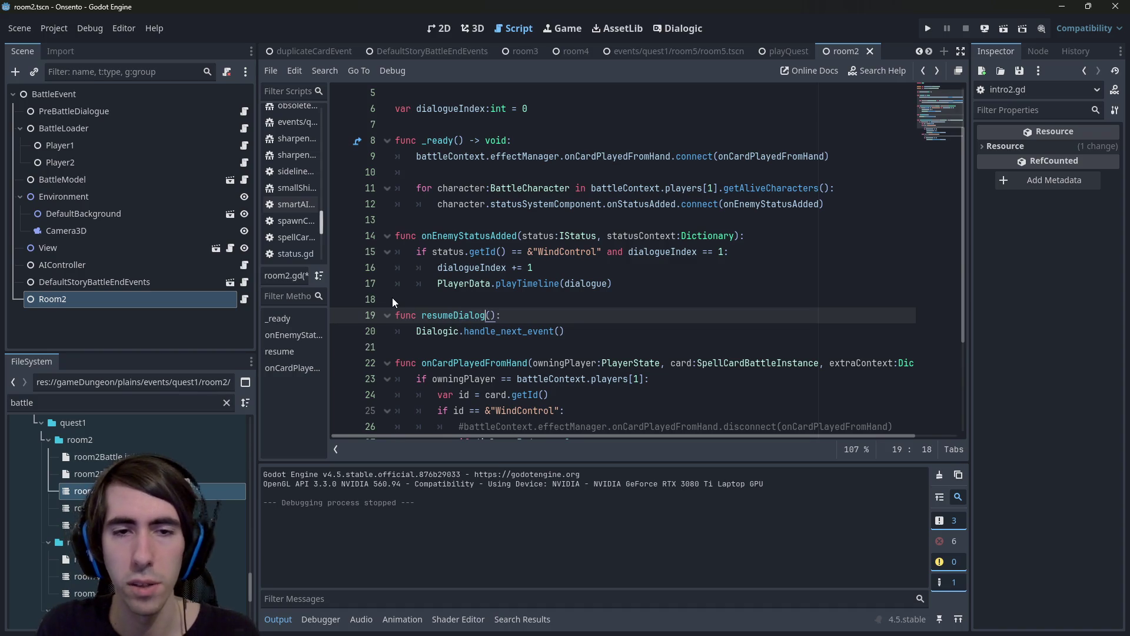
{"action": "key", "text": "ctrl+shift+Left"}
{"action": "key", "text": "ctrl+s"}
Replace the playTimeline call on line 17 with resumeDialogue() and save.
{"action": "scroll", "coordinate": [537, 255], "scroll_direction": "down", "scroll_amount": 3}
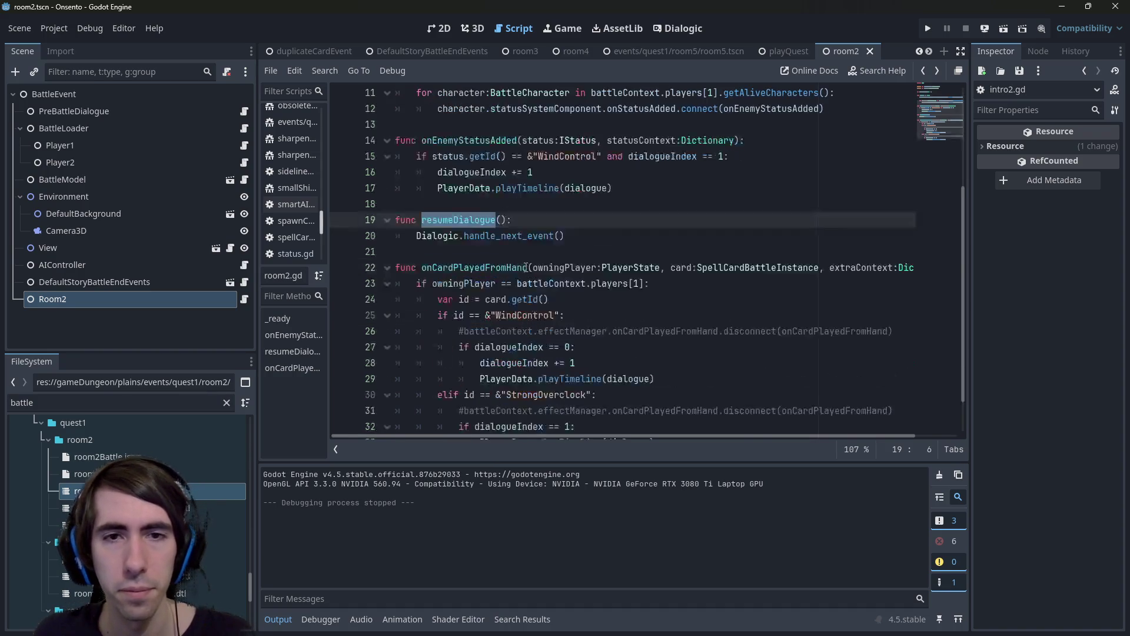
{"action": "scroll", "coordinate": [525, 267], "scroll_direction": "up", "scroll_amount": 3}
{"action": "scroll", "coordinate": [669, 261], "scroll_direction": "down", "scroll_amount": 3}
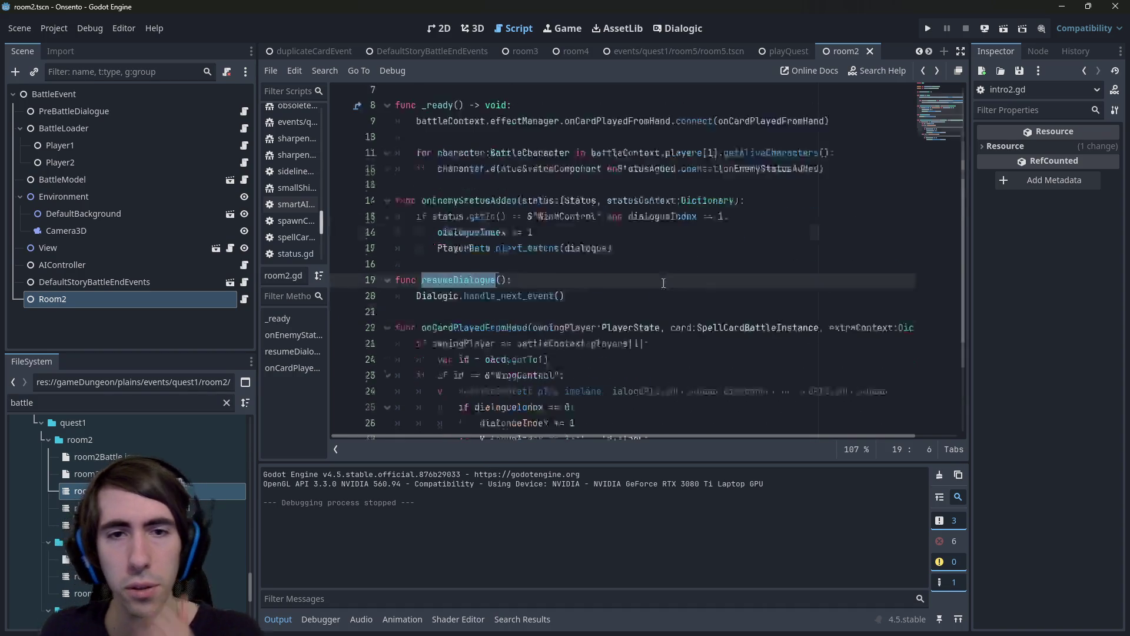
{"action": "left_click_drag", "start_coordinate": [655, 331], "coordinate": [480, 331]}
{"action": "scroll", "coordinate": [589, 265], "scroll_direction": "up", "scroll_amount": 2}
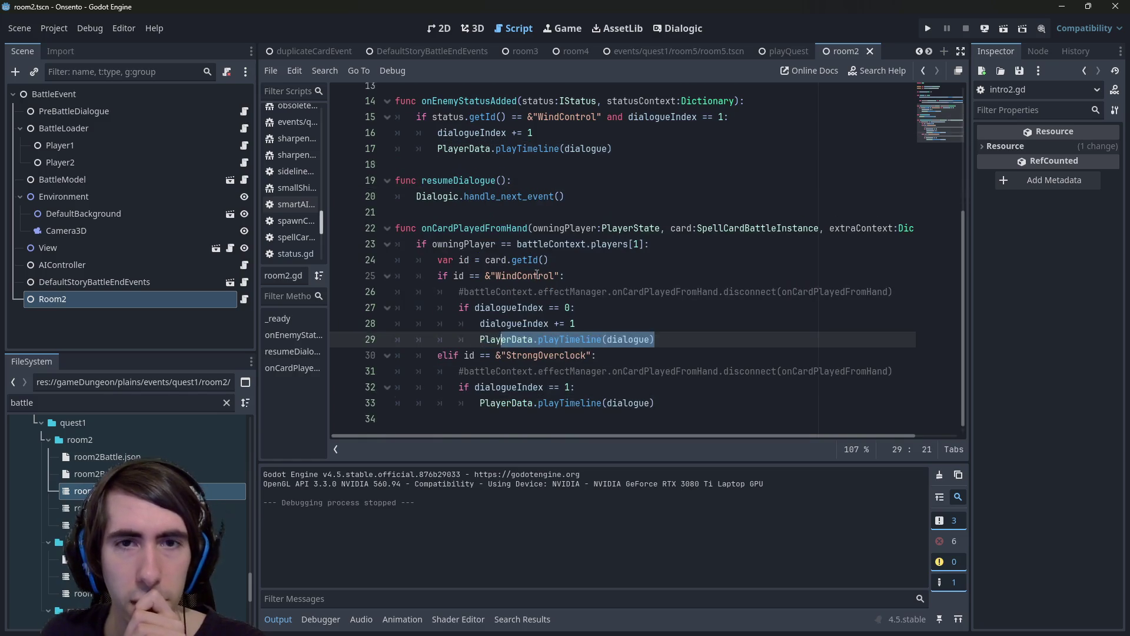
{"action": "left_click_drag", "start_coordinate": [612, 236], "coordinate": [437, 235]}
{"action": "type", "text": "resumeDialogue()"}
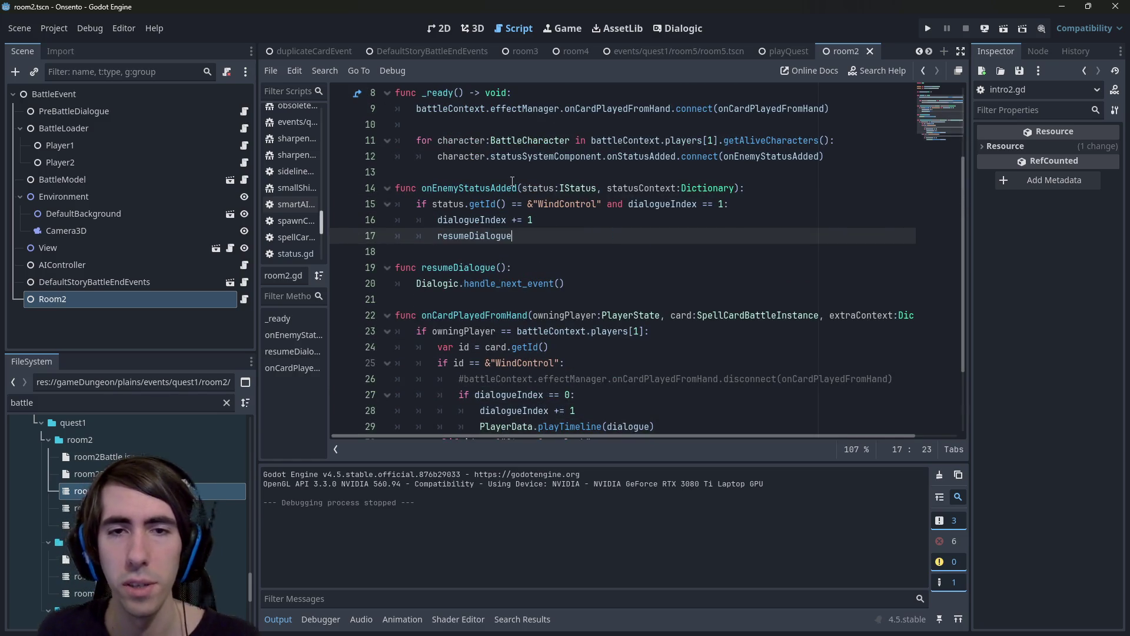
{"action": "key", "text": "ctrl+s"}
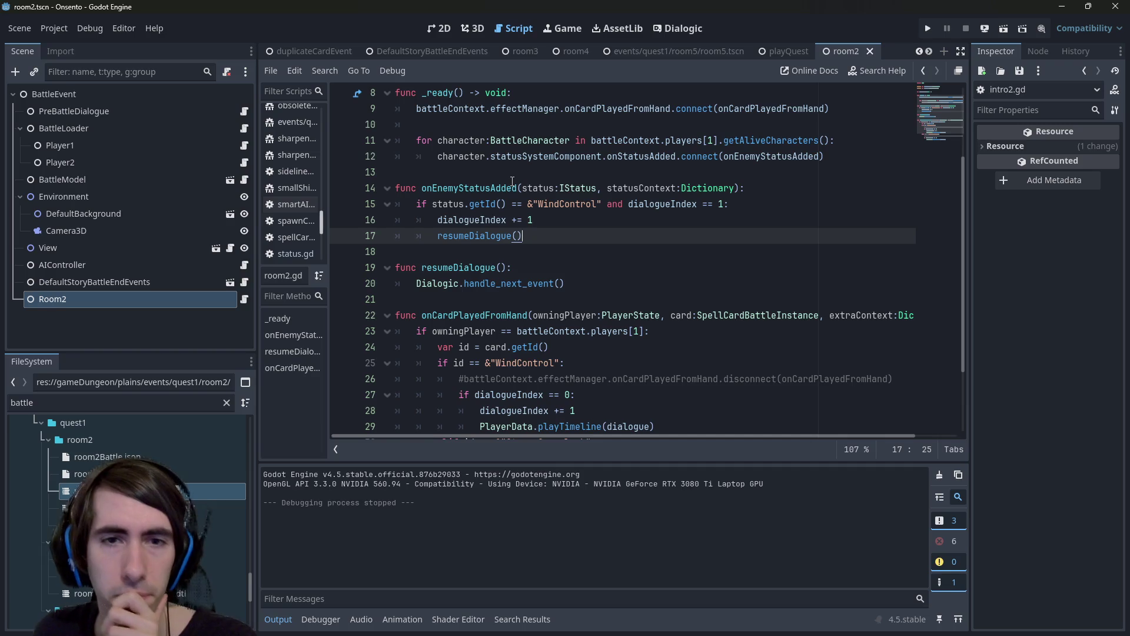
{"action": "scroll", "coordinate": [513, 180], "scroll_direction": "up", "scroll_amount": 2}
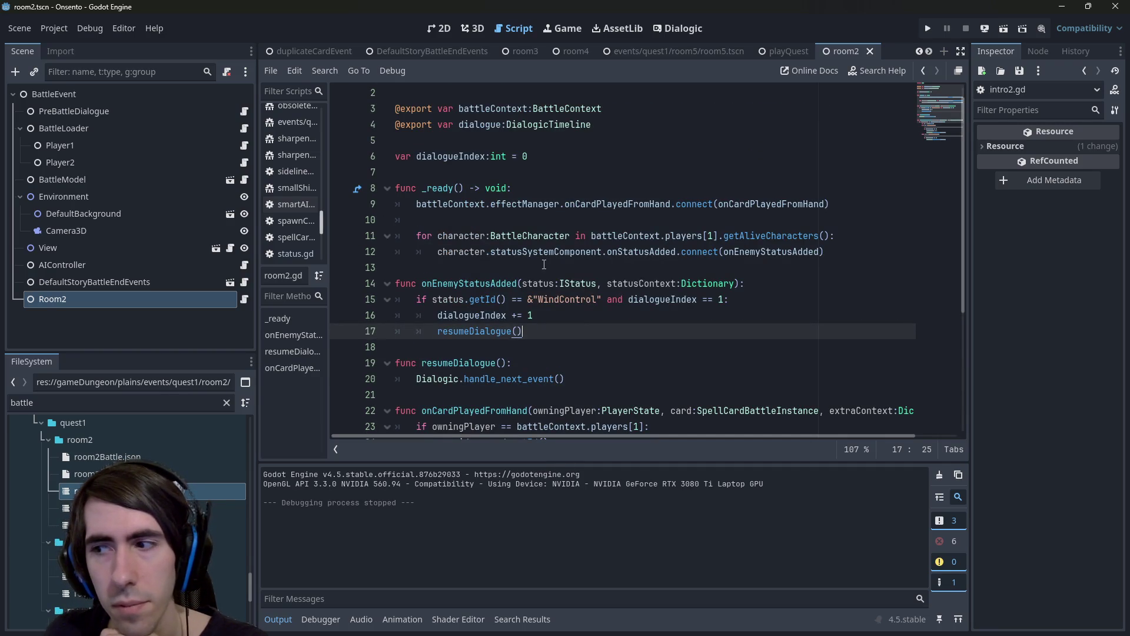
{"action": "left_click", "coordinate": [441, 29]}
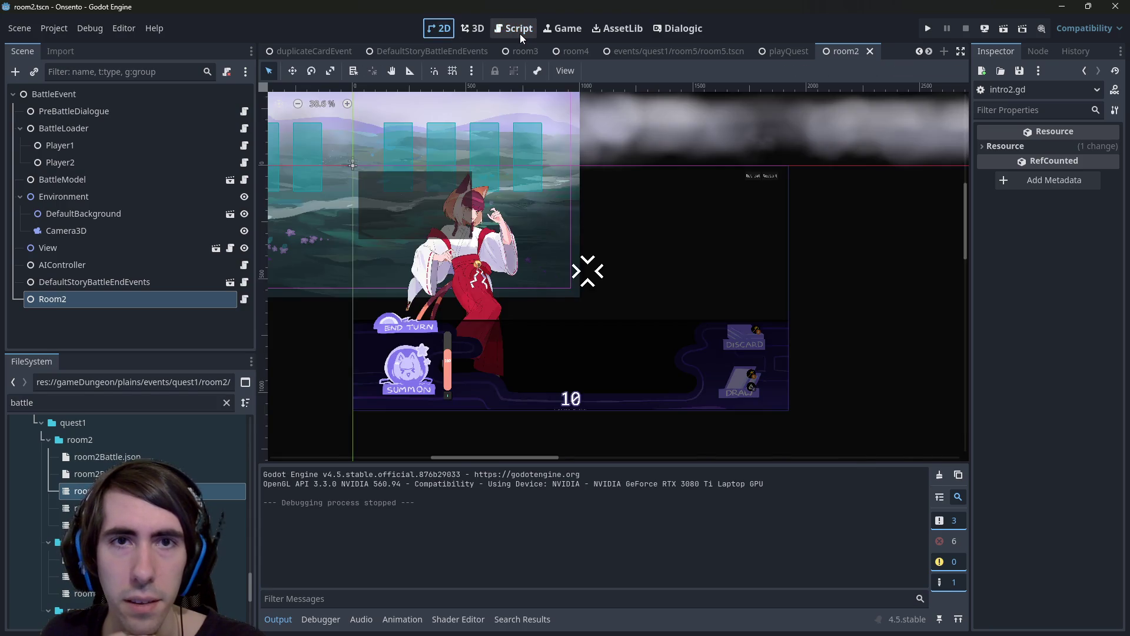
Open room2_battleDialogue.dtl from the FileSystem dock and select the second nekomata message's two lines.
{"action": "left_click", "coordinate": [520, 31]}
{"action": "scroll", "coordinate": [549, 272], "scroll_direction": "down", "scroll_amount": 1}
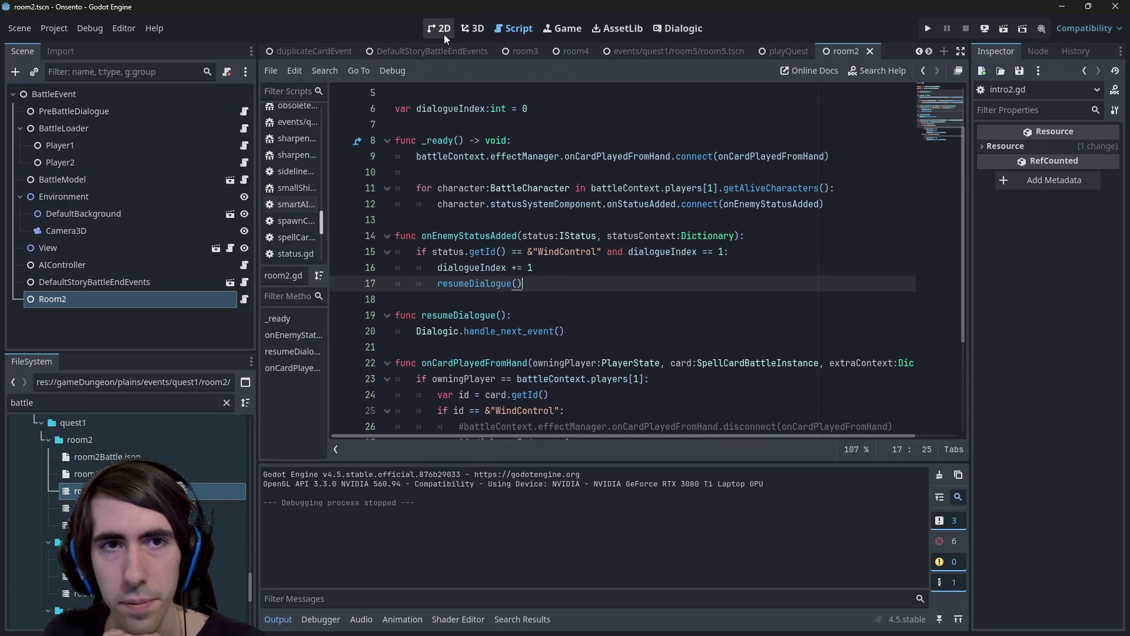
{"action": "double_click", "coordinate": [94, 490]}
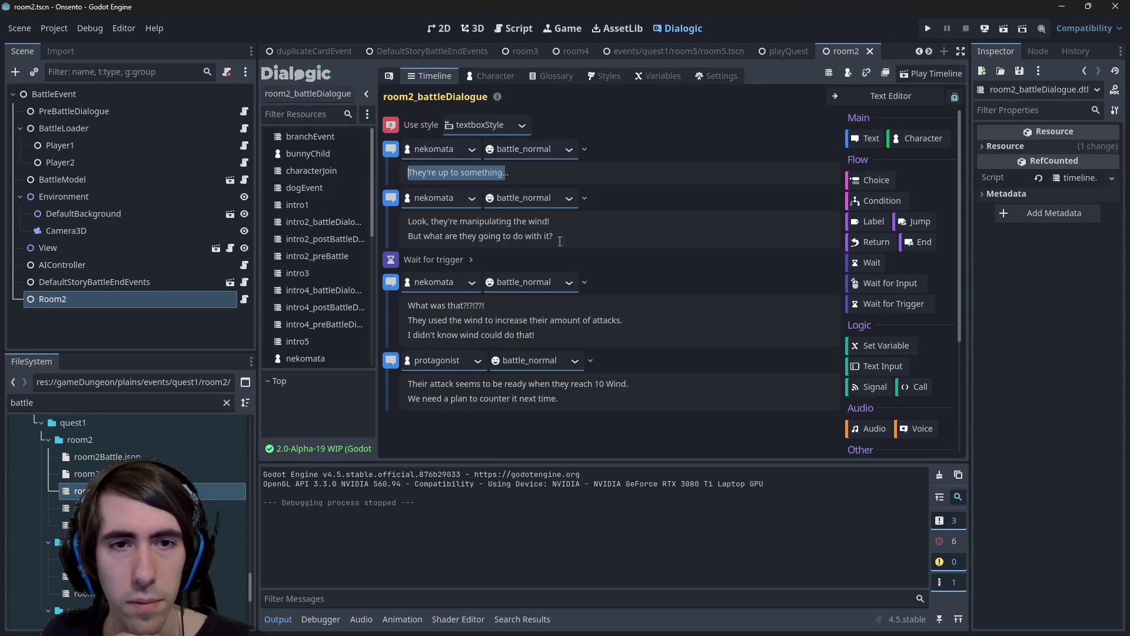
{"action": "left_click_drag", "start_coordinate": [553, 236], "coordinate": [407, 219]}
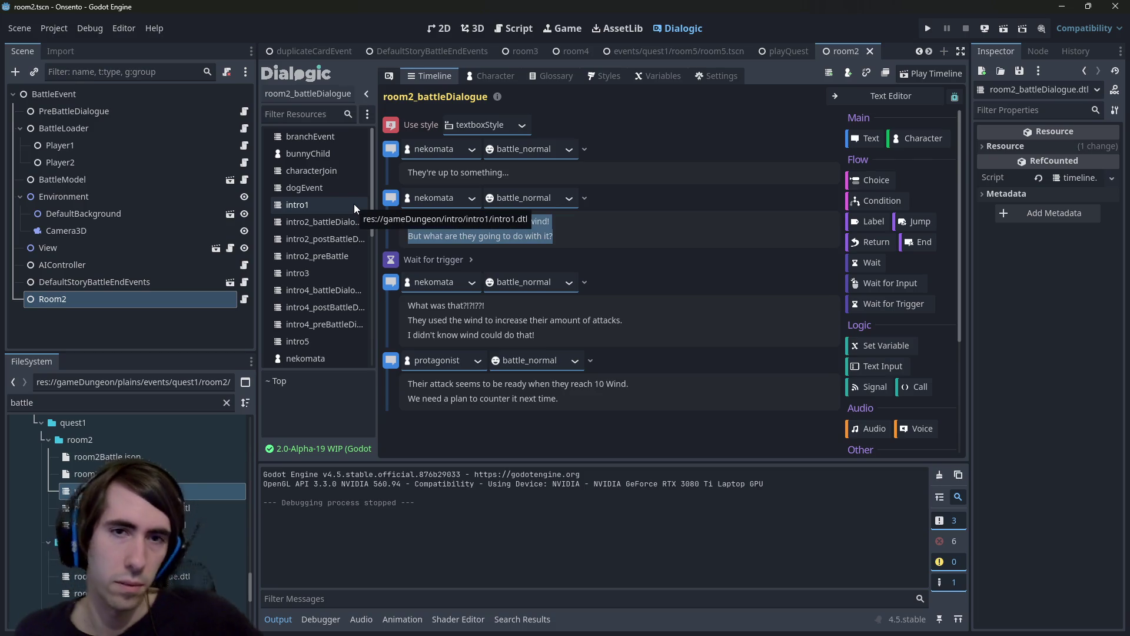
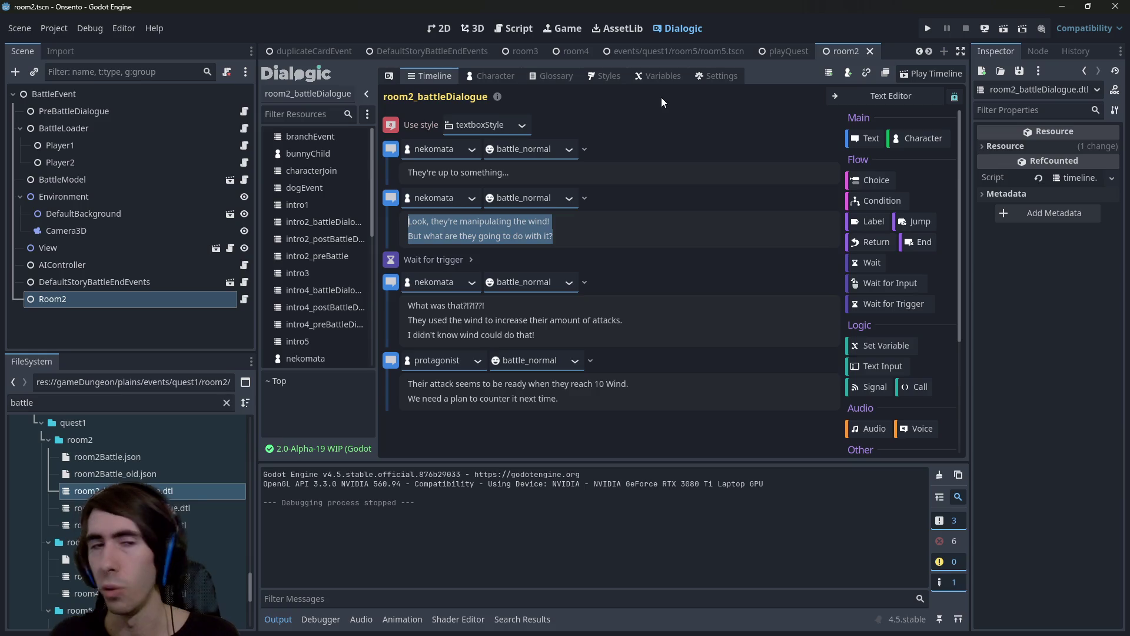
Show the room2.gd code and open a new indented line inside _ready.
{"action": "left_click", "coordinate": [519, 28]}
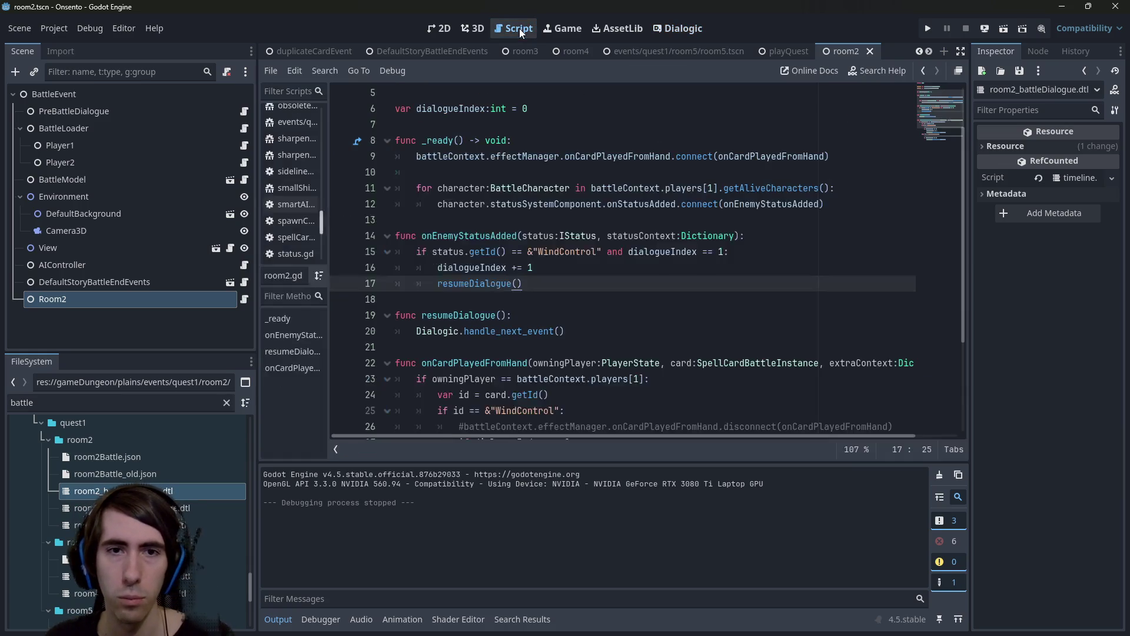
{"action": "scroll", "coordinate": [541, 262], "scroll_direction": "down", "scroll_amount": 1}
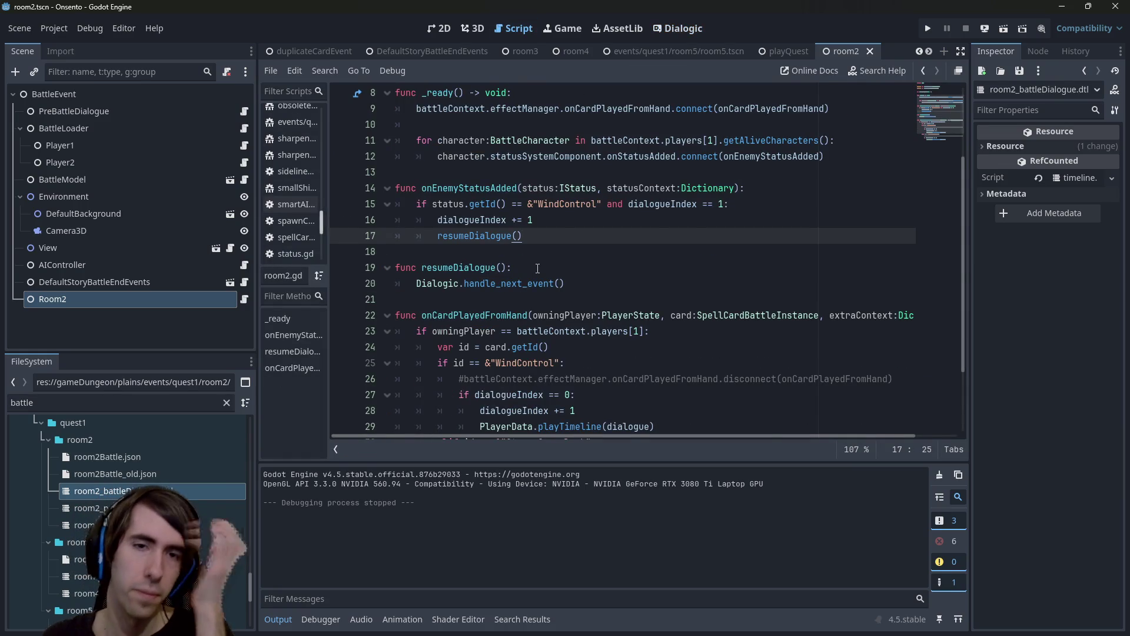
{"action": "scroll", "coordinate": [537, 269], "scroll_direction": "up", "scroll_amount": 3}
{"action": "double_click", "coordinate": [442, 219]}
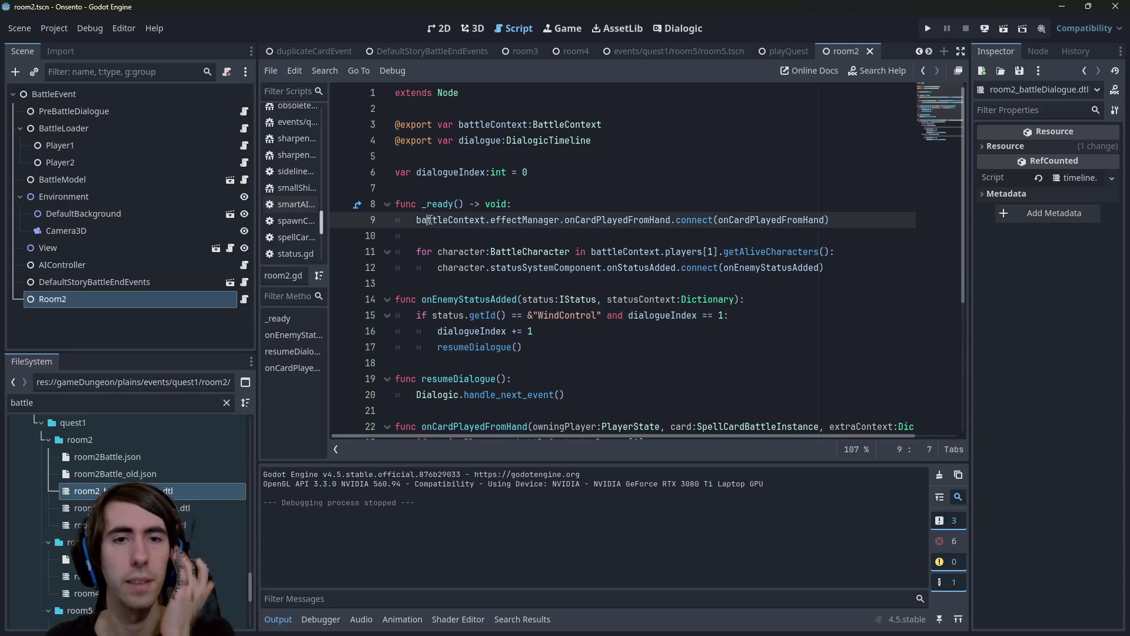
{"action": "left_click", "coordinate": [715, 282]}
{"action": "key", "text": "Return"}
{"action": "key", "text": "Tab"}
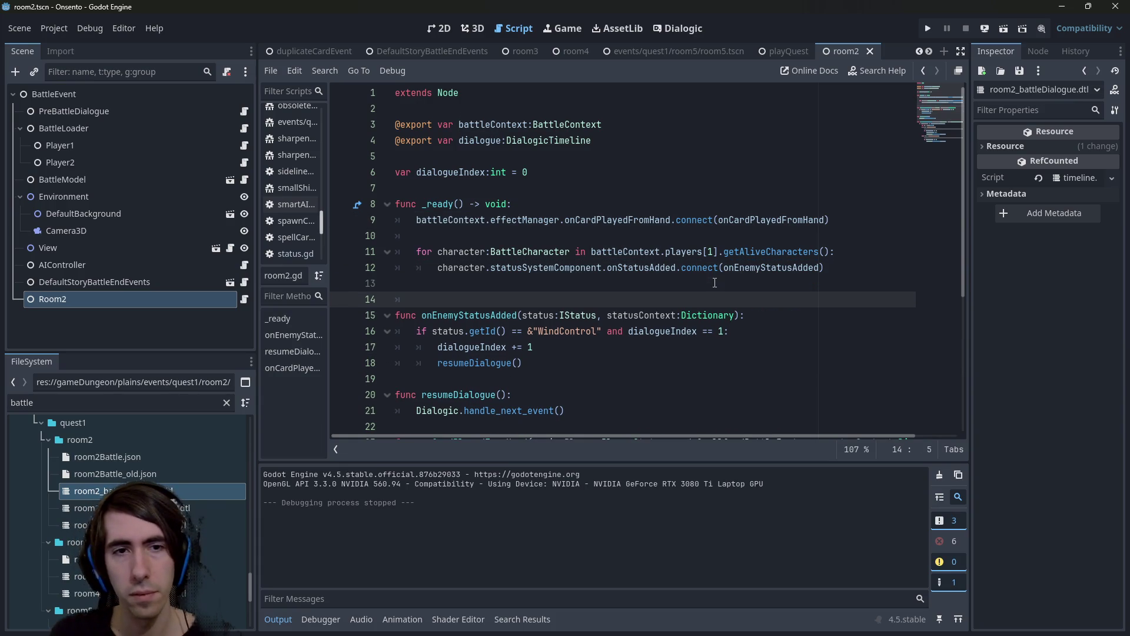
{"action": "key", "text": "Up"}
{"action": "key", "text": "Tab"}
{"action": "key", "text": "Return"}
Write the partial statement battleContext.players[0].en, then bring up the quick file search.
{"action": "type", "text": "battleContext."}
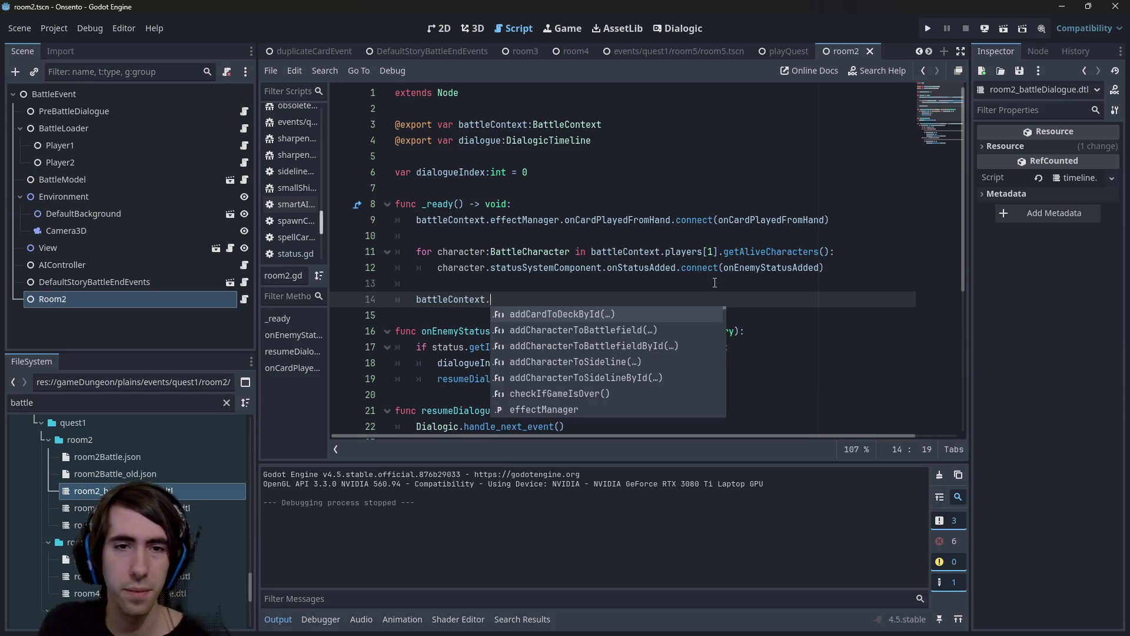
{"action": "type", "text": "players[0"}
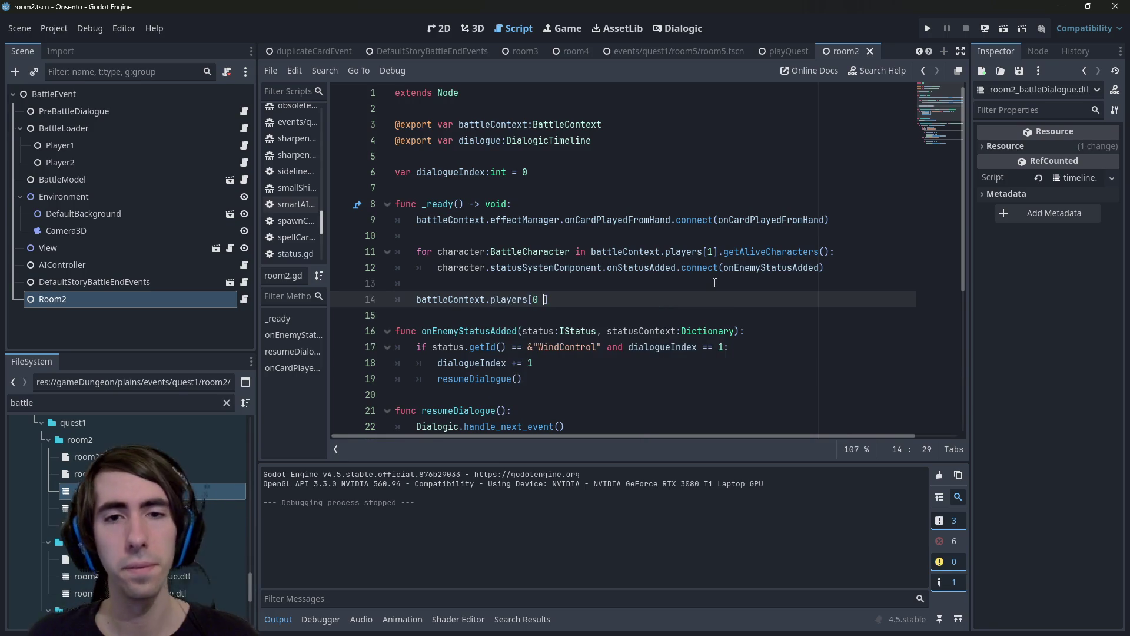
{"action": "key", "text": "BackSpace"}
{"action": "type", "text": "],."}
{"action": "key", "text": "BackSpace"}
{"action": "key", "text": "BackSpace"}
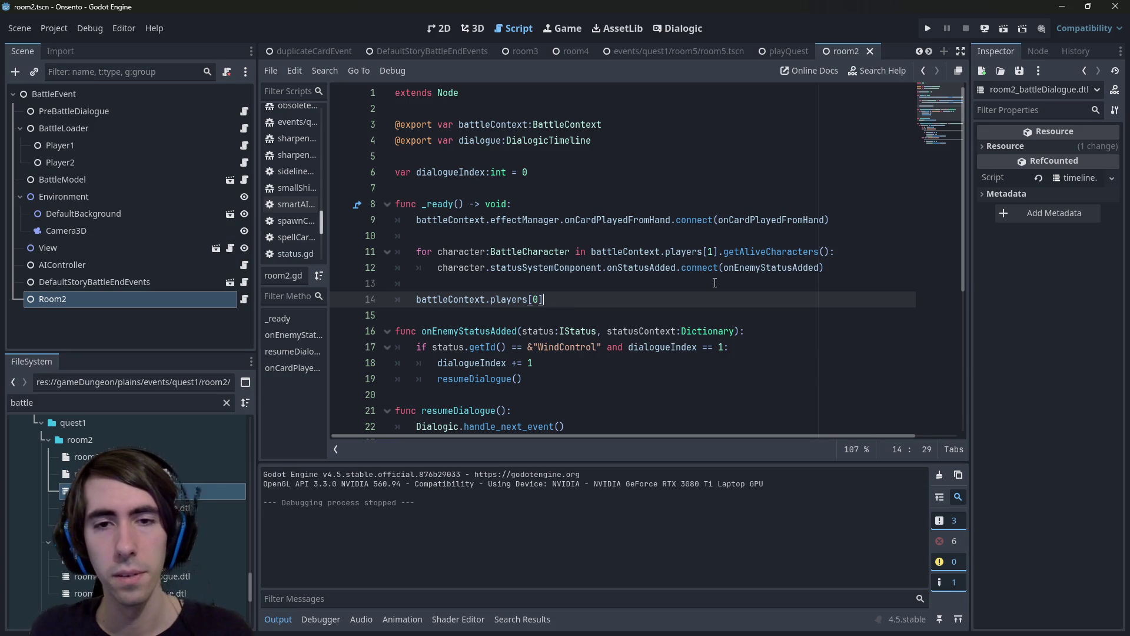
{"action": "type", "text": ".endt"}
{"action": "key", "text": "BackSpace"}
{"action": "key", "text": "BackSpace"}
{"action": "key", "text": "BackSpace"}
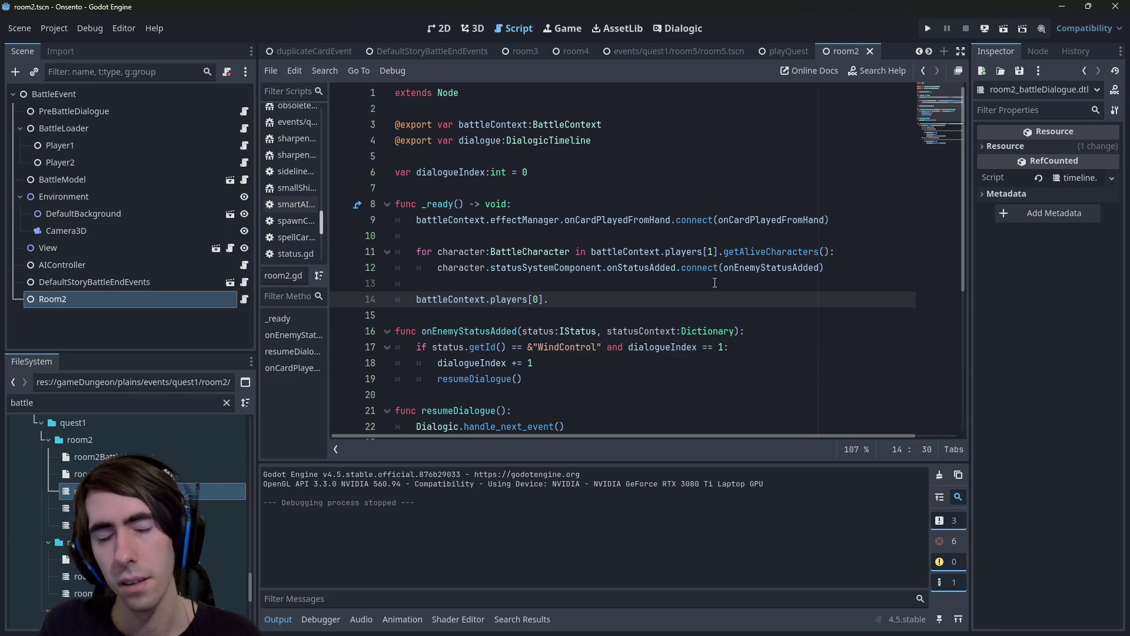
{"action": "type", "text": "en"}
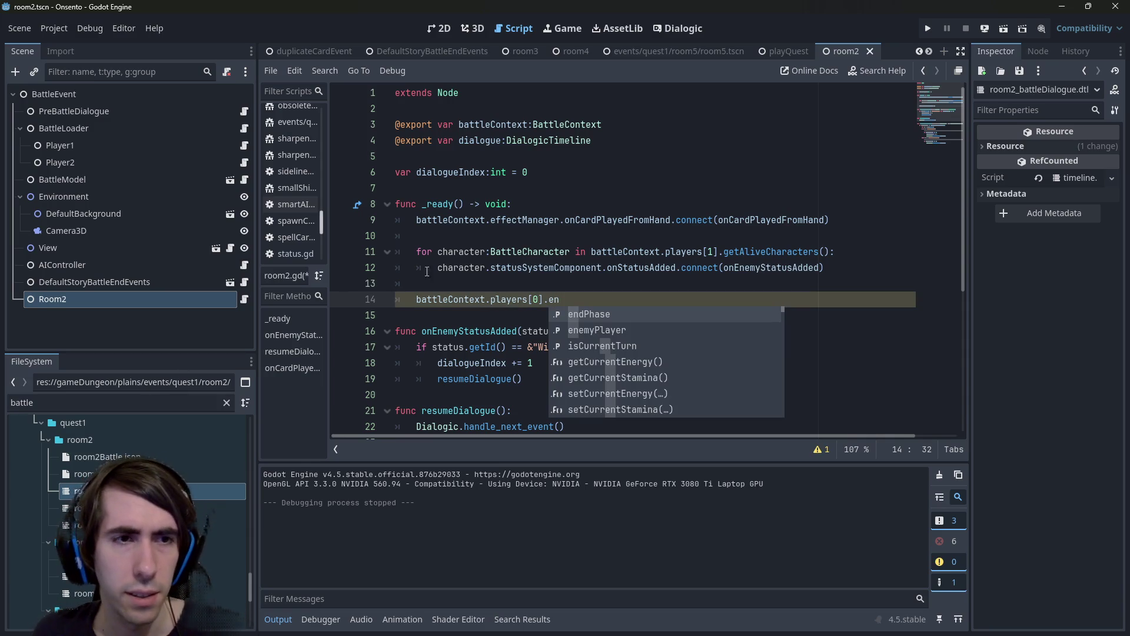
{"action": "left_click", "coordinate": [520, 267]}
{"action": "key", "text": "shift+alt+o"}
Open room2.gd, then intro2.gd, and select its whole line-37 onPhaseStart.connect statement.
{"action": "type", "text": "room2"}
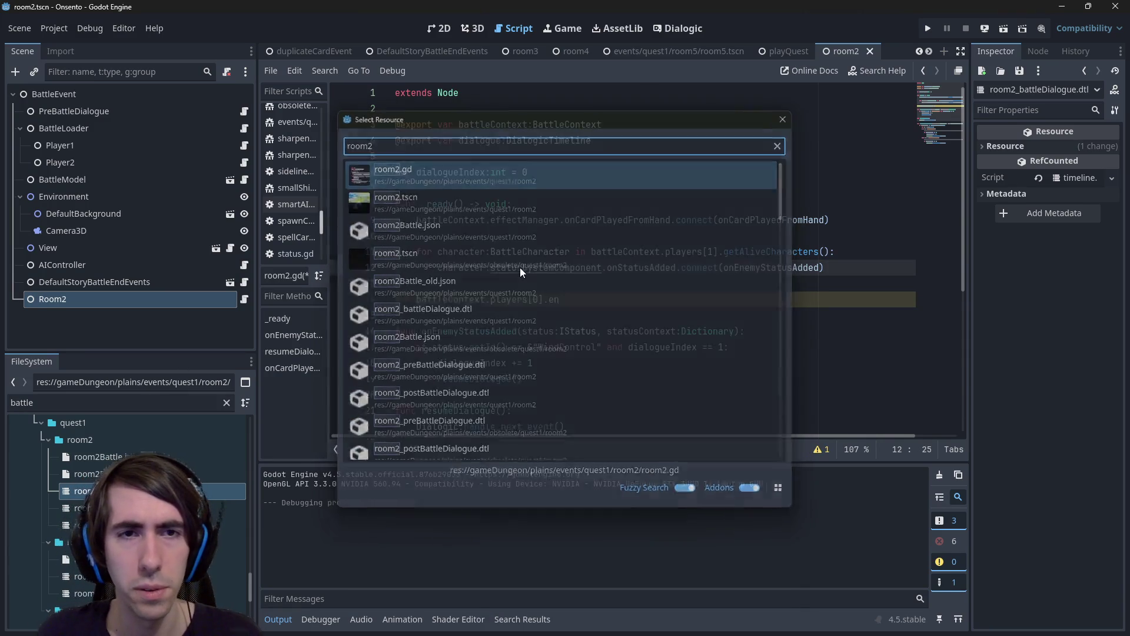
{"action": "key", "text": "Return"}
{"action": "key", "text": "shift+alt+o"}
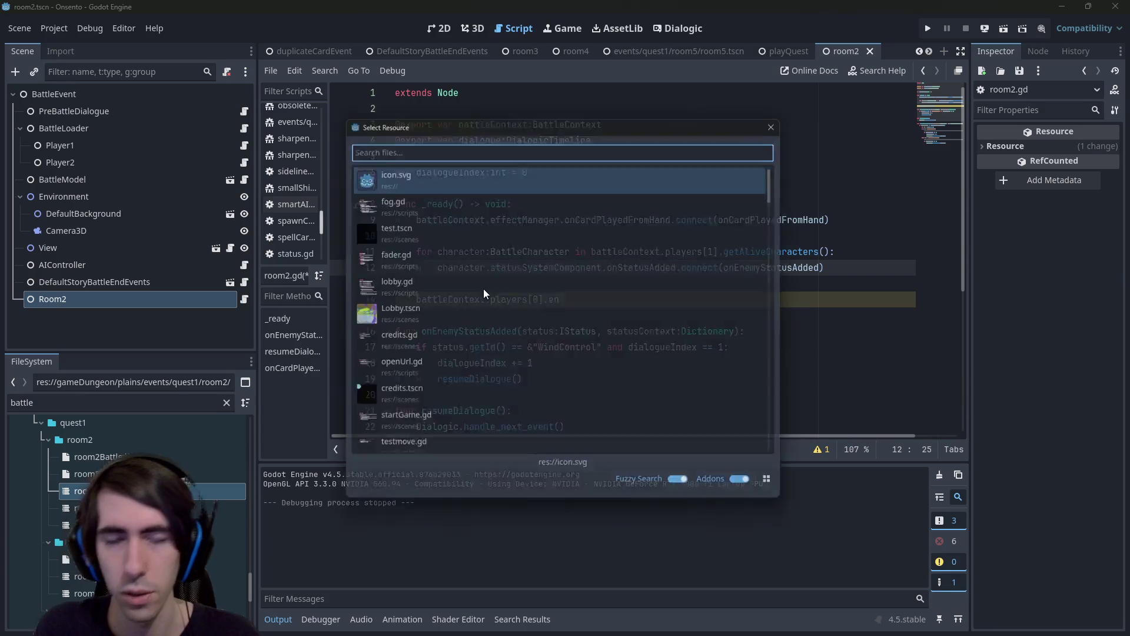
{"action": "type", "text": "intro2"}
{"action": "key", "text": "Return"}
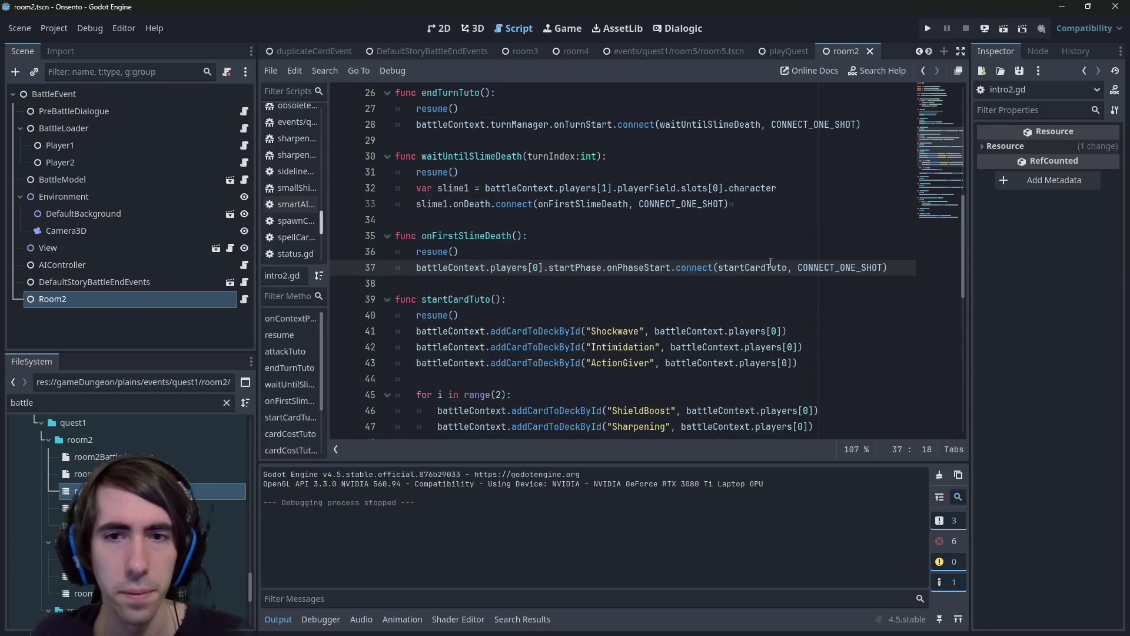
{"action": "scroll", "coordinate": [742, 284], "scroll_direction": "up", "scroll_amount": 1}
{"action": "double_click", "coordinate": [644, 316]}
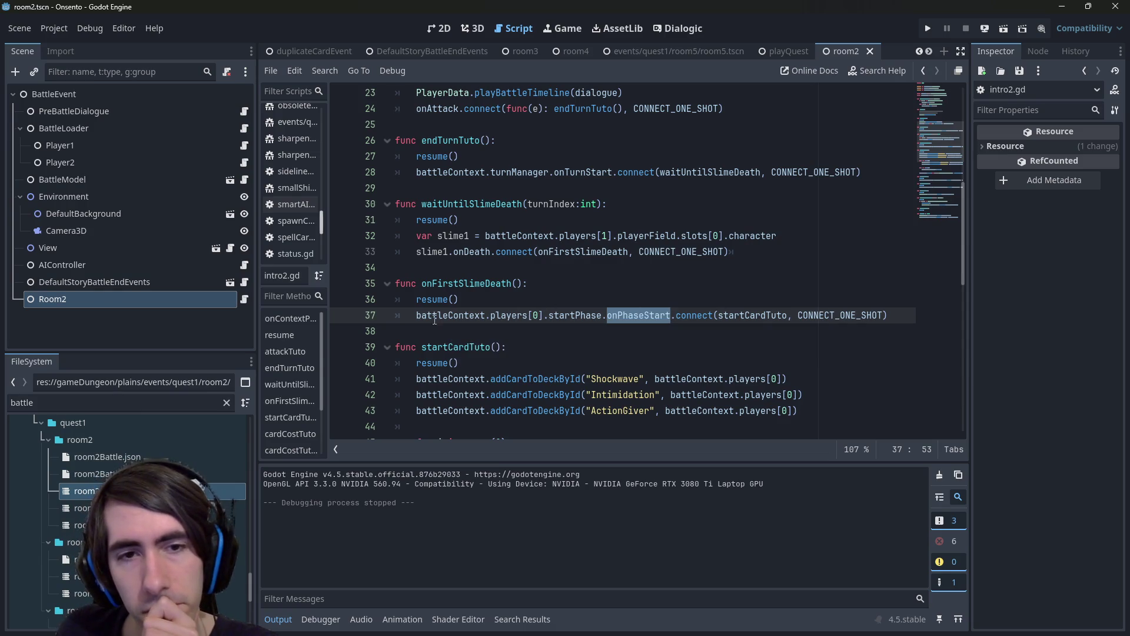
{"action": "left_click_drag", "start_coordinate": [419, 319], "coordinate": [923, 315]}
{"action": "key", "text": "ctrl+c"}
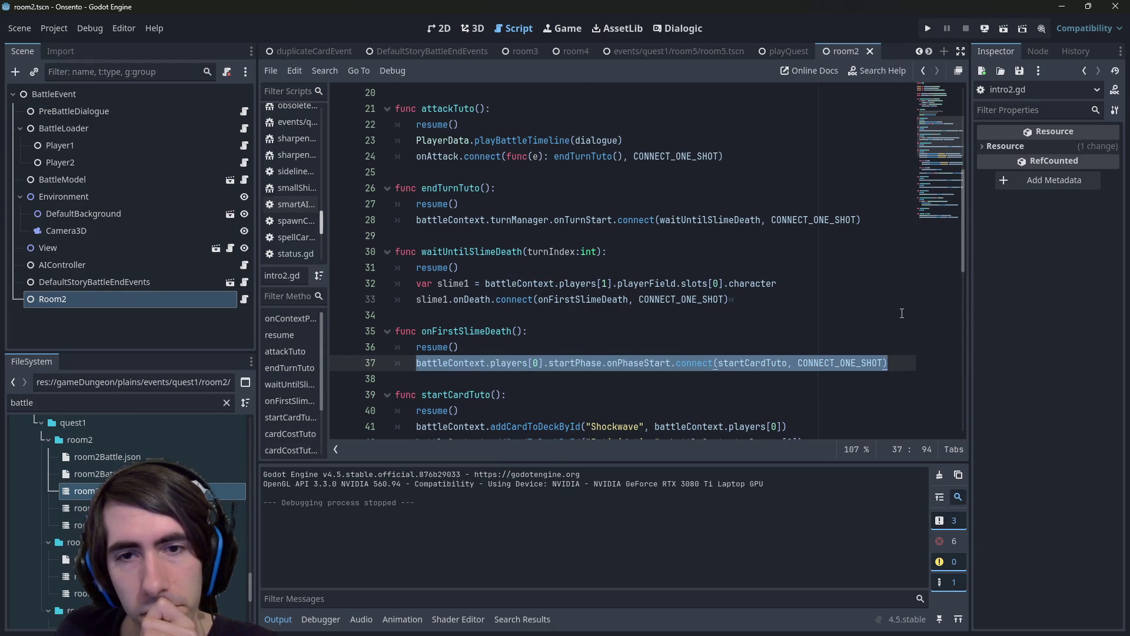
Review the surrounding intro2.gd code, then return to room2.gd.
{"action": "scroll", "coordinate": [889, 318], "scroll_direction": "up", "scroll_amount": 1}
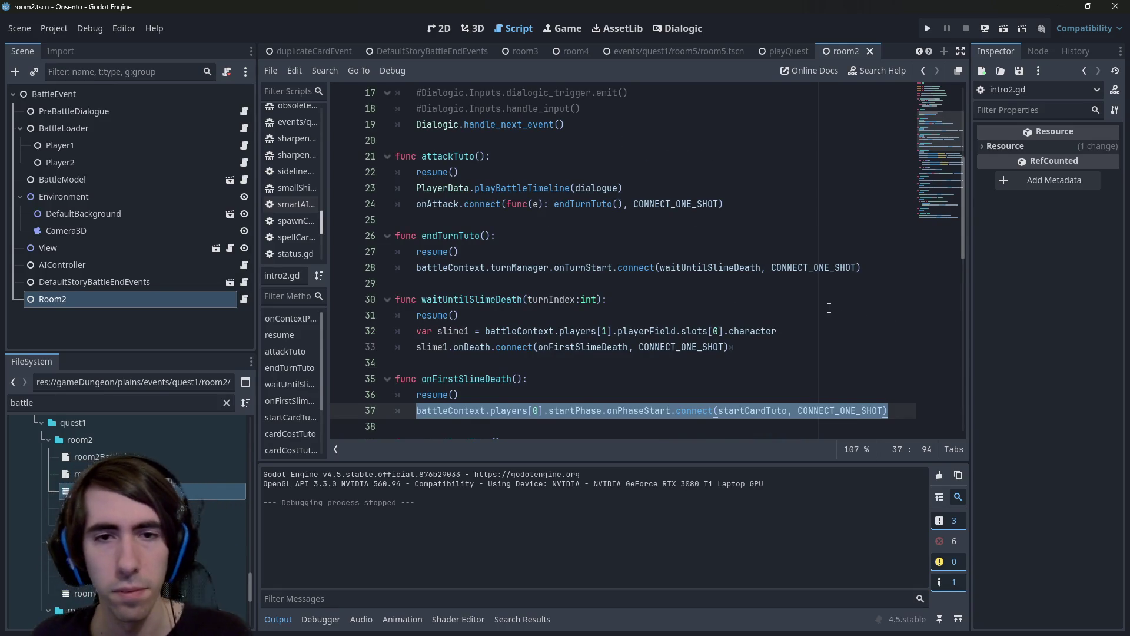
{"action": "scroll", "coordinate": [777, 313], "scroll_direction": "down", "scroll_amount": 4}
{"action": "scroll", "coordinate": [671, 345], "scroll_direction": "up", "scroll_amount": 2}
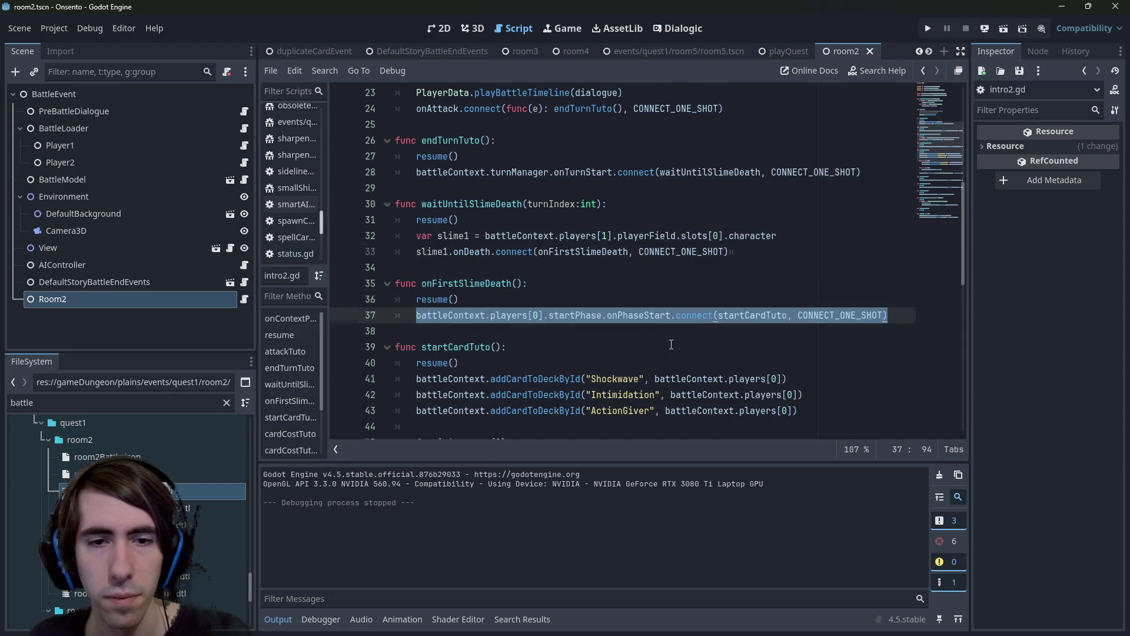
{"action": "scroll", "coordinate": [672, 345], "scroll_direction": "down", "scroll_amount": 4}
{"action": "key", "text": "alt+Left"}
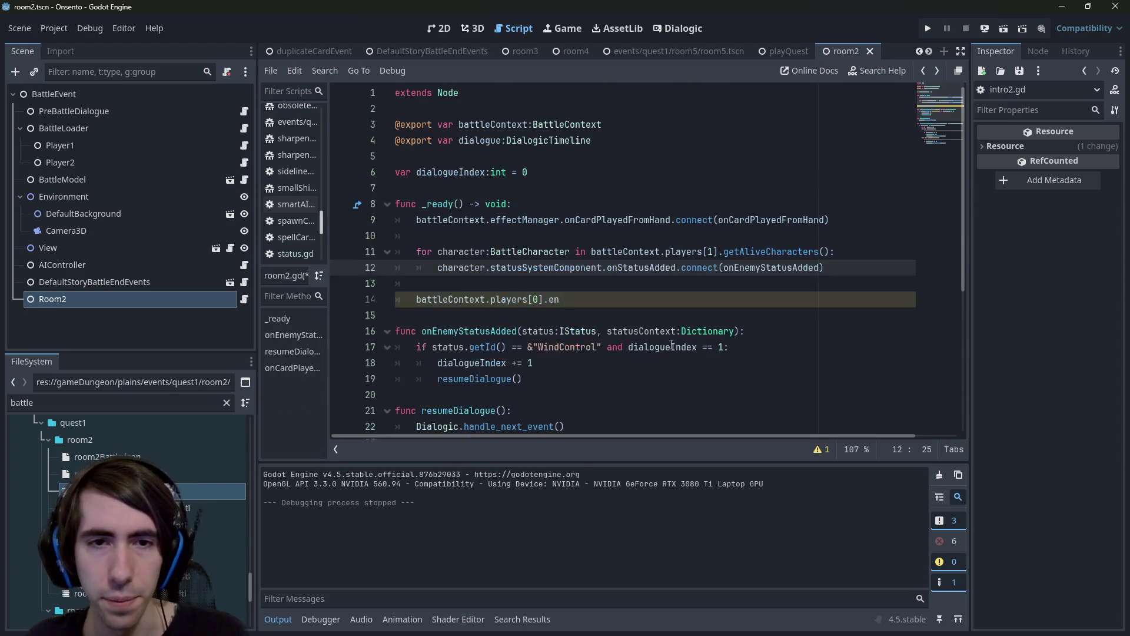
Paste the onPhaseStart connection into _ready without CONNECT_ONE_SHOT and delete the unfinished players[0].en line.
{"action": "scroll", "coordinate": [671, 345], "scroll_direction": "down", "scroll_amount": 5}
{"action": "scroll", "coordinate": [671, 344], "scroll_direction": "up", "scroll_amount": 5}
{"action": "left_click", "coordinate": [617, 283]}
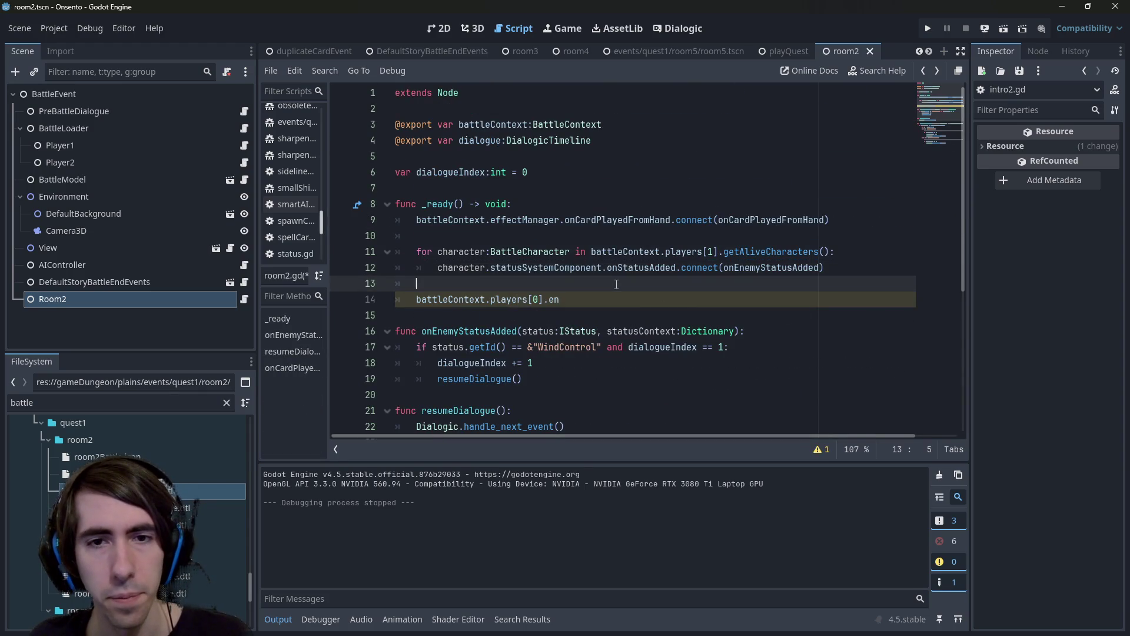
{"action": "scroll", "coordinate": [616, 284], "scroll_direction": "down", "scroll_amount": 1}
{"action": "key", "text": "Return"}
{"action": "key", "text": "ctrl+v"}
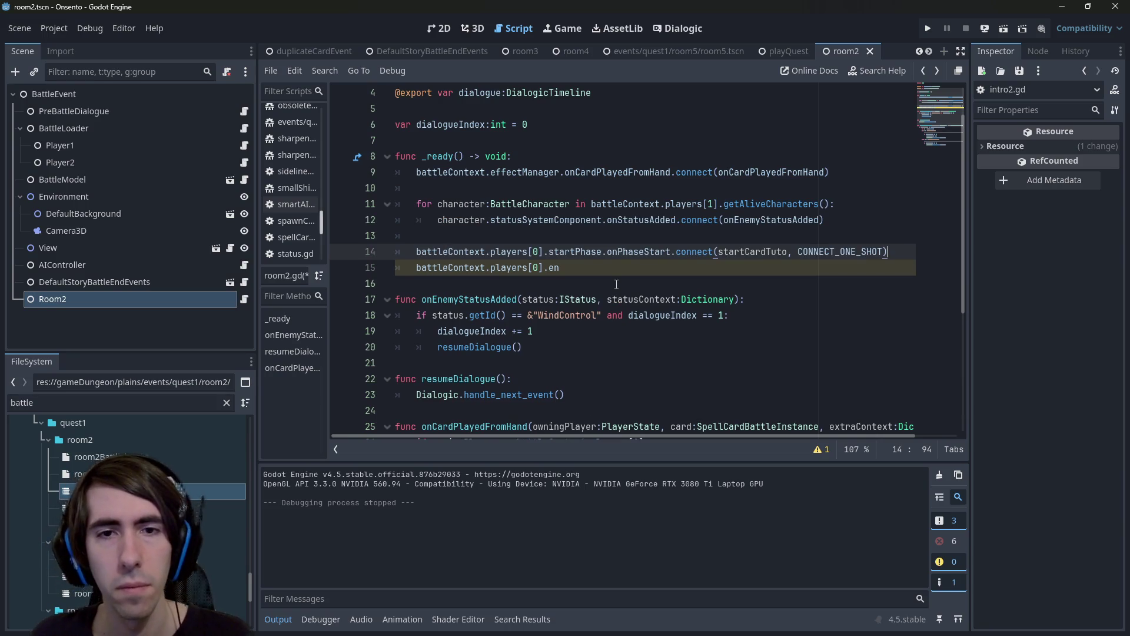
{"action": "triple_click", "coordinate": [566, 271]}
{"action": "key", "text": "BackSpace"}
{"action": "key", "text": "BackSpace"}
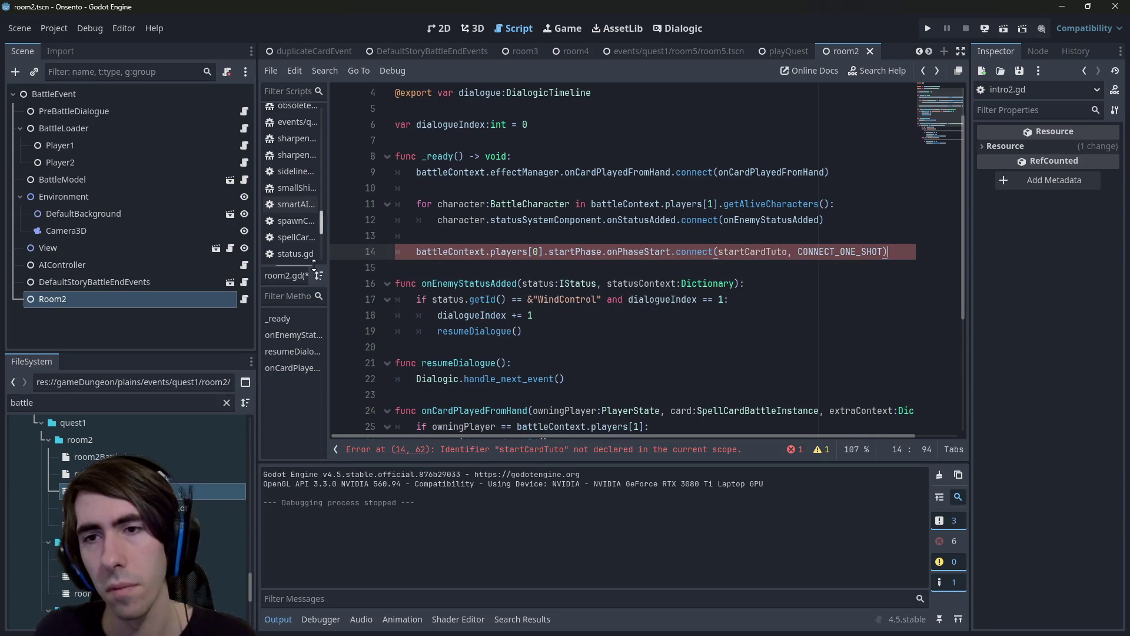
{"action": "key", "text": "Left"}
{"action": "key", "text": "ctrl+shift+Left"}
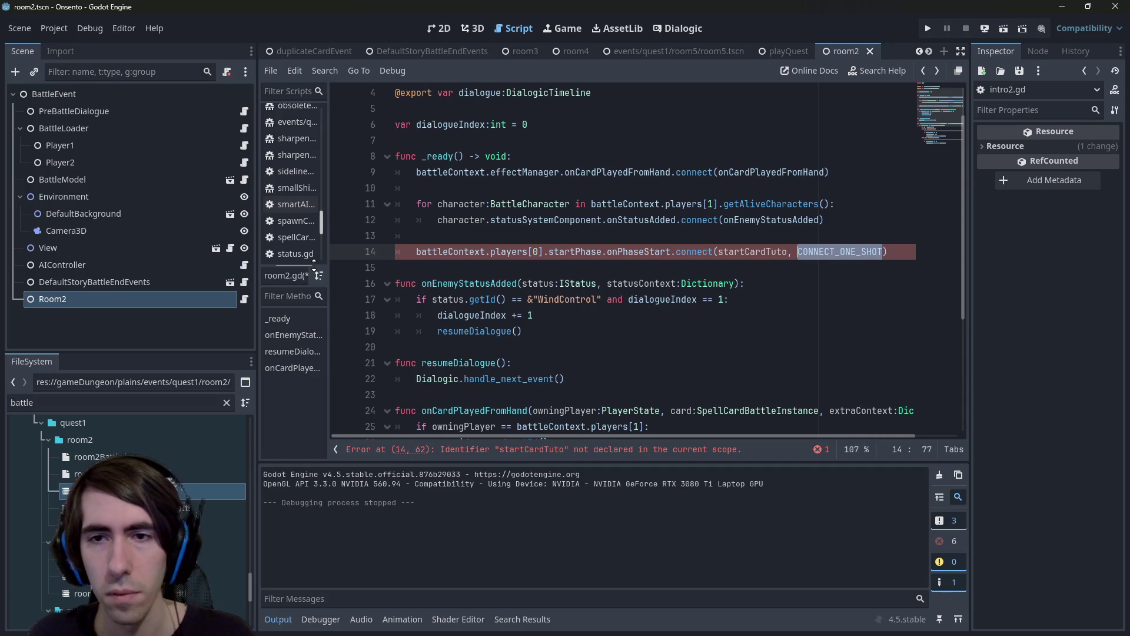
{"action": "key", "text": "BackSpace"}
{"action": "key", "text": "BackSpace"}
{"action": "key", "text": "BackSpace"}
Declare a new empty function onEnemyTurnStart() below _ready.
{"action": "key", "text": "Down"}
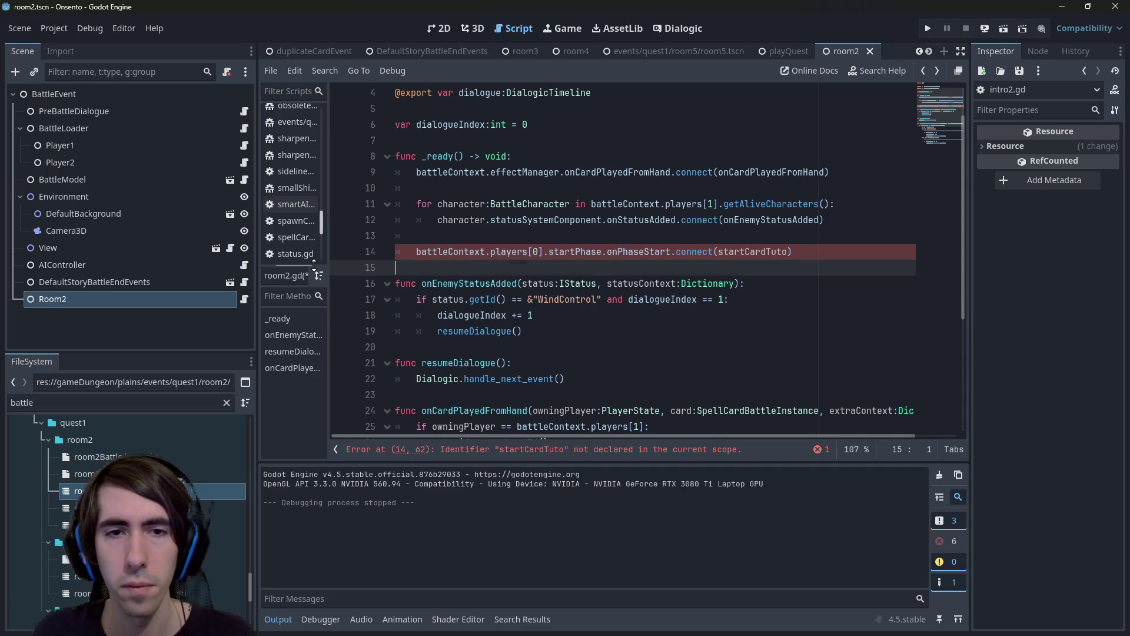
{"action": "key", "text": "Return"}
{"action": "key", "text": "Return"}
{"action": "key", "text": "Up"}
{"action": "type", "text": "func onEne"}
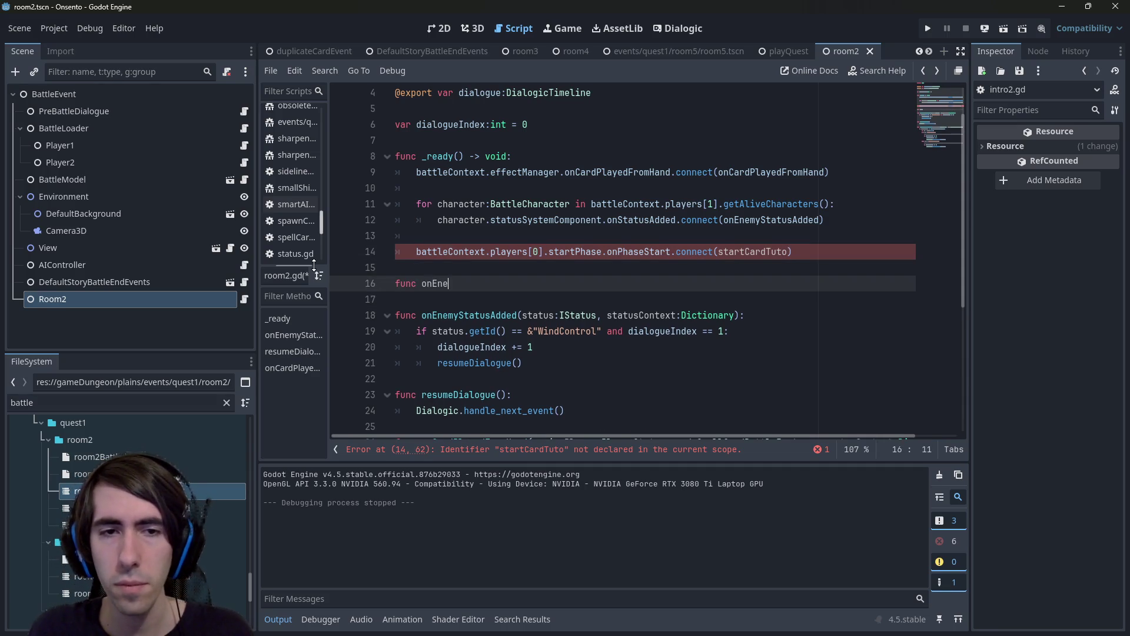
{"action": "type", "text": "myTurnStart():"}
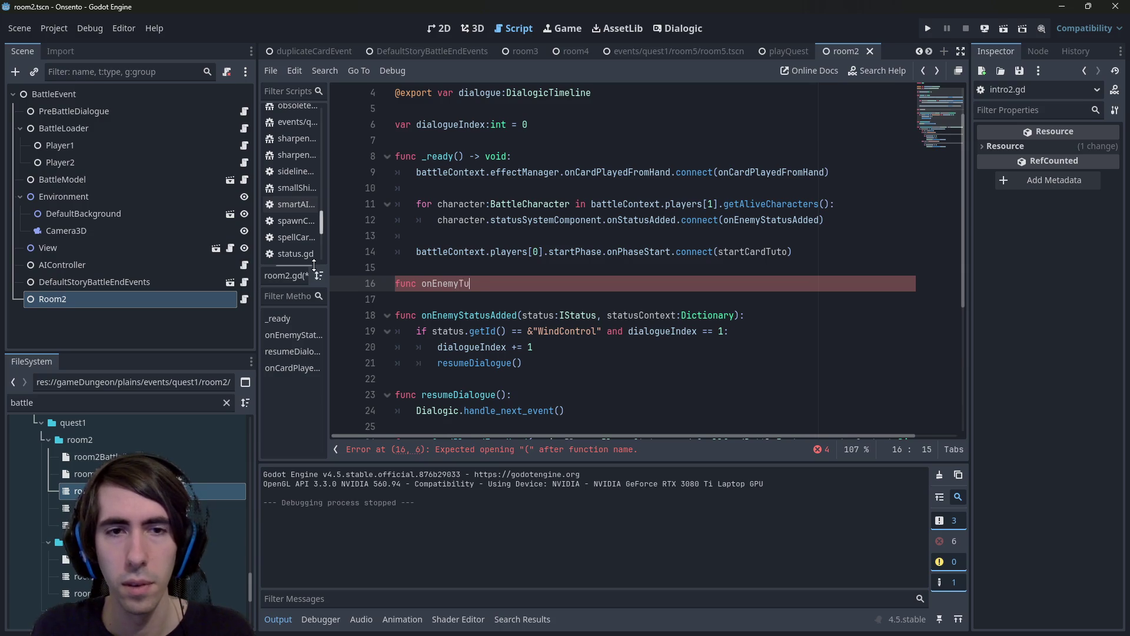
{"action": "key", "text": "Return"}
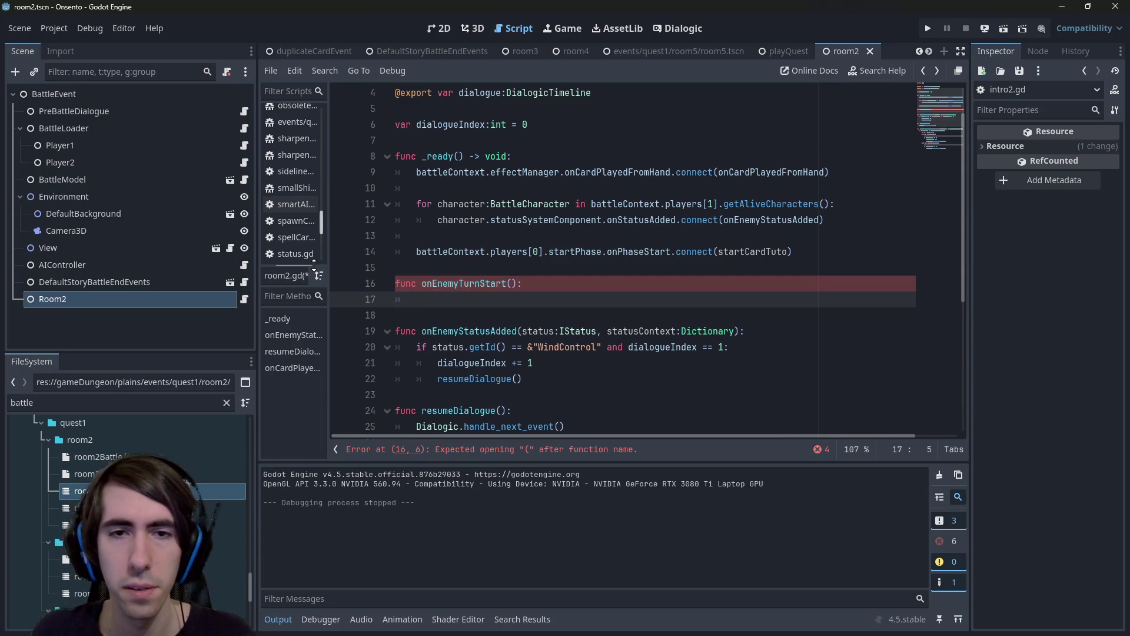
{"action": "key", "text": "Up"}
{"action": "key", "text": "Left"}
{"action": "key", "text": "Left"}
{"action": "key", "text": "Left"}
Point the connection at onEnemyTurnStart instead of startCardTuto, and use players[1].
{"action": "key", "text": "ctrl+c"}
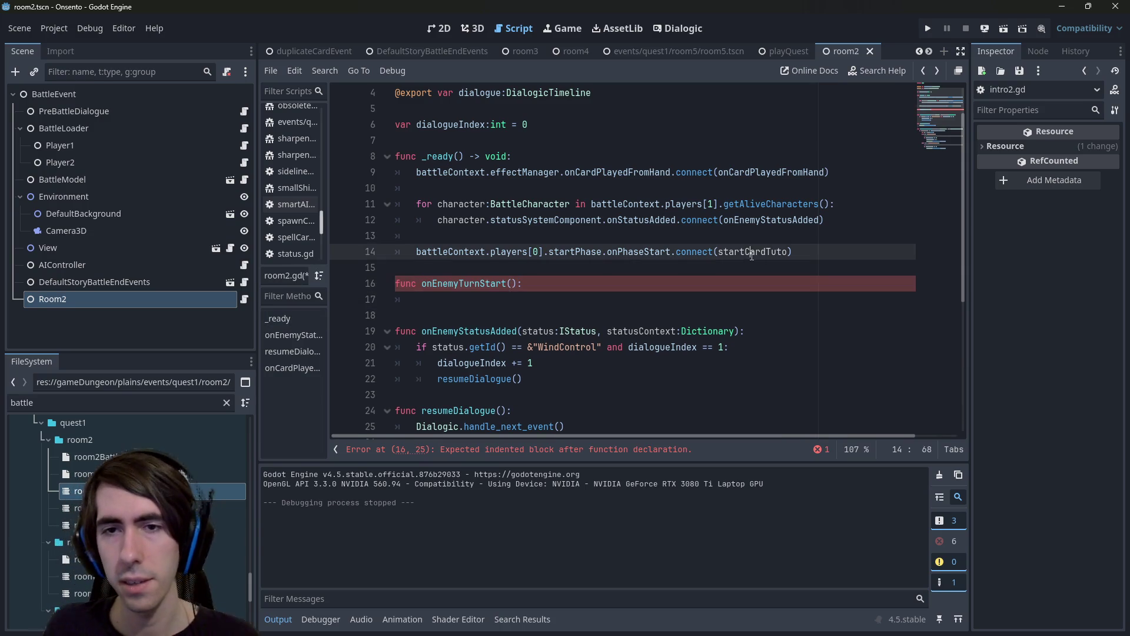
{"action": "double_click", "coordinate": [753, 251]}
{"action": "key", "text": "ctrl+v"}
{"action": "left_click", "coordinate": [545, 252]}
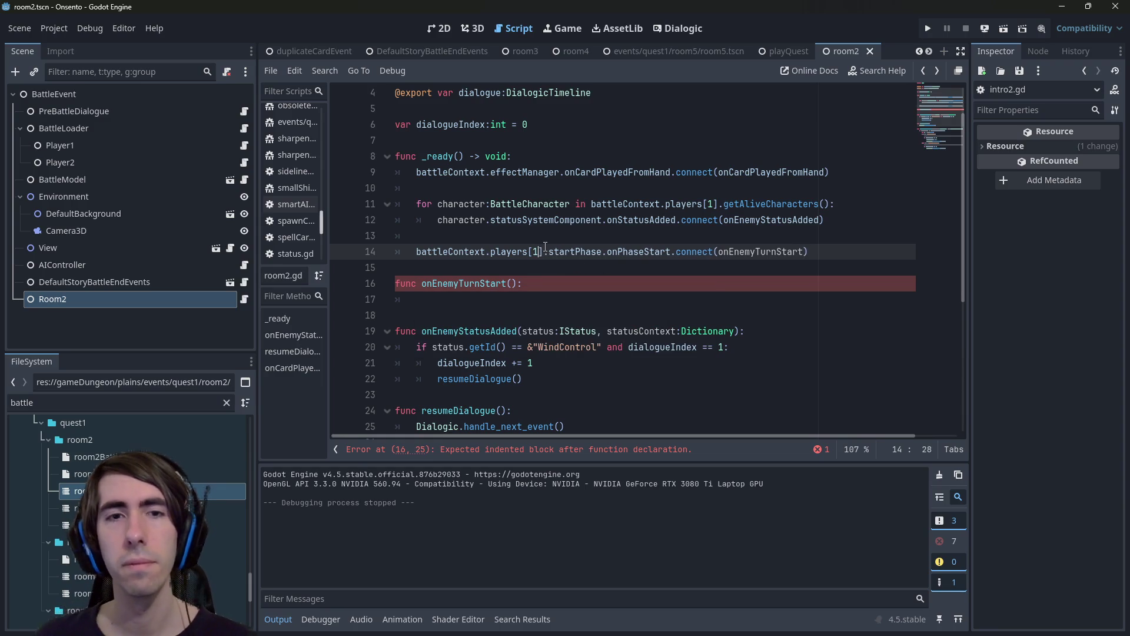
{"action": "key", "text": "BackSpace"}
{"action": "type", "text": "1"}
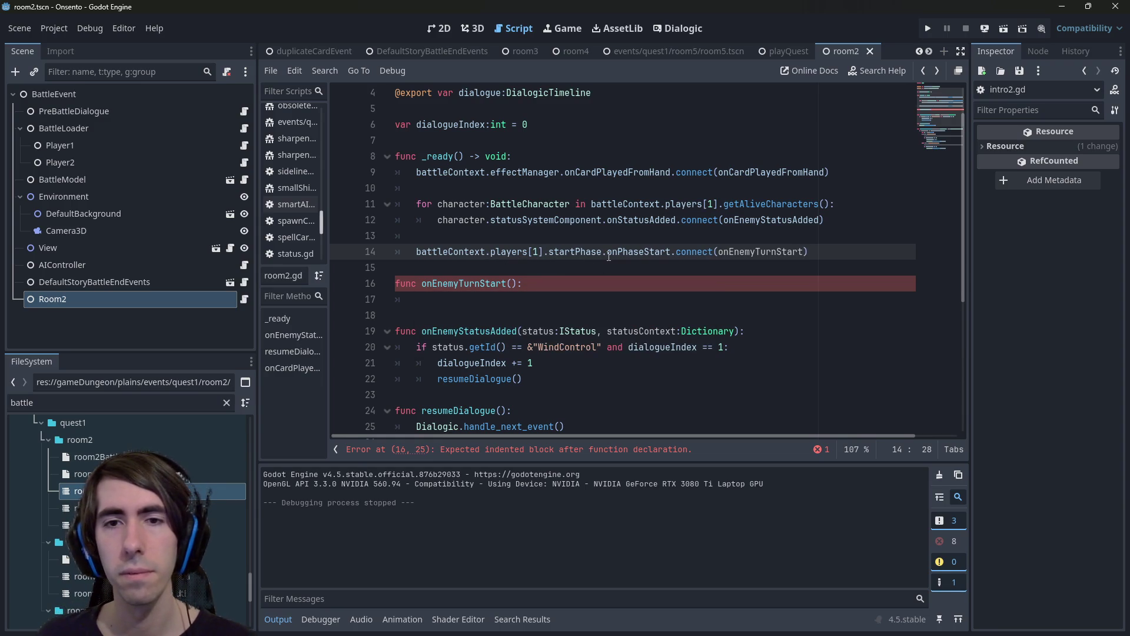
Check where onPhaseStart is defined in phase.gd, then return to onEnemyTurnStart's body.
{"action": "double_click", "coordinate": [583, 252]}
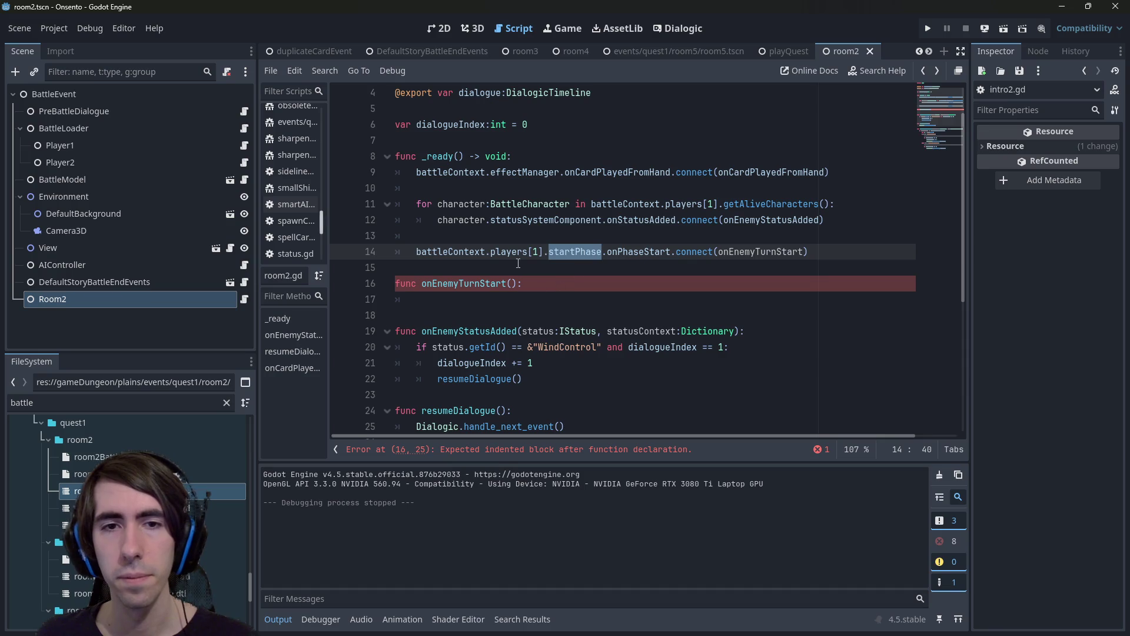
{"action": "left_click", "coordinate": [653, 254], "text": "ctrl"}
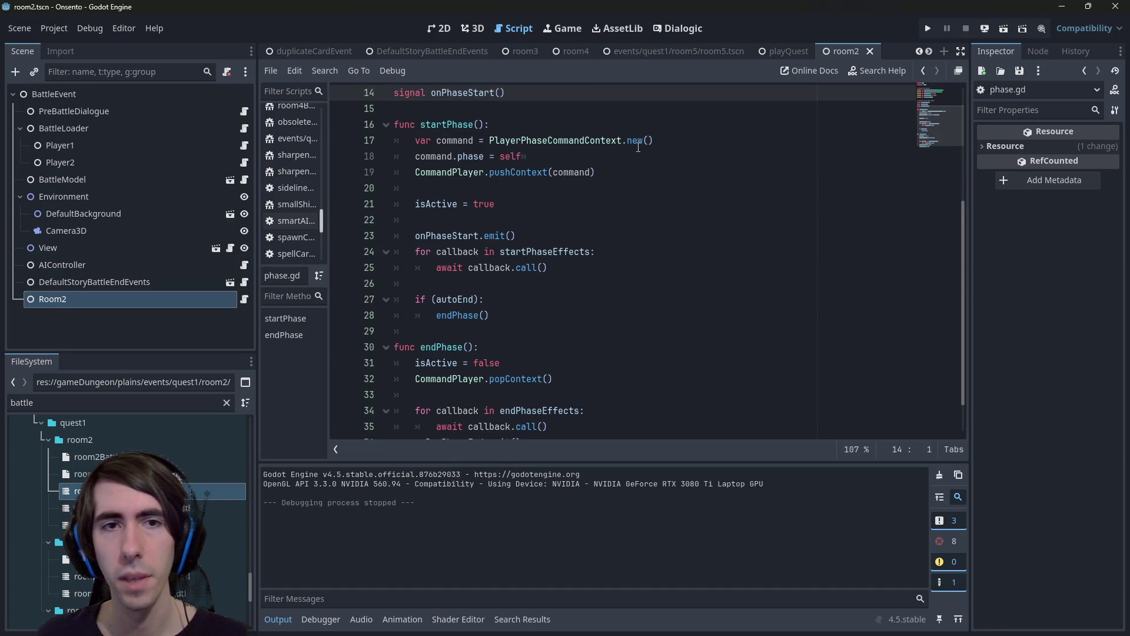
{"action": "key", "text": "alt+Left"}
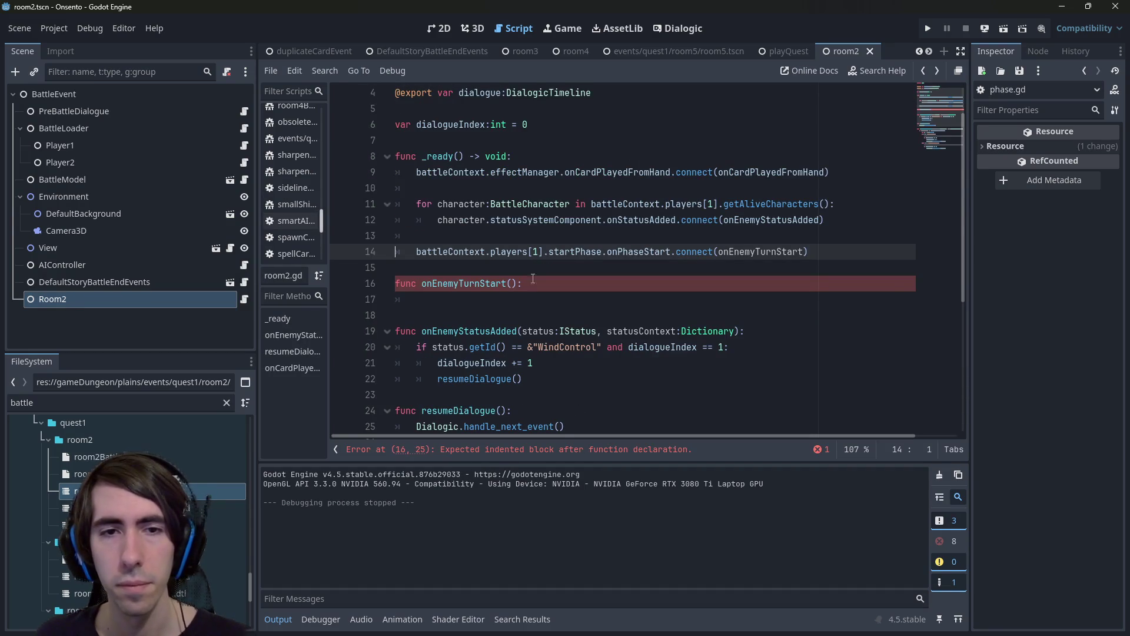
{"action": "left_click", "coordinate": [510, 299]}
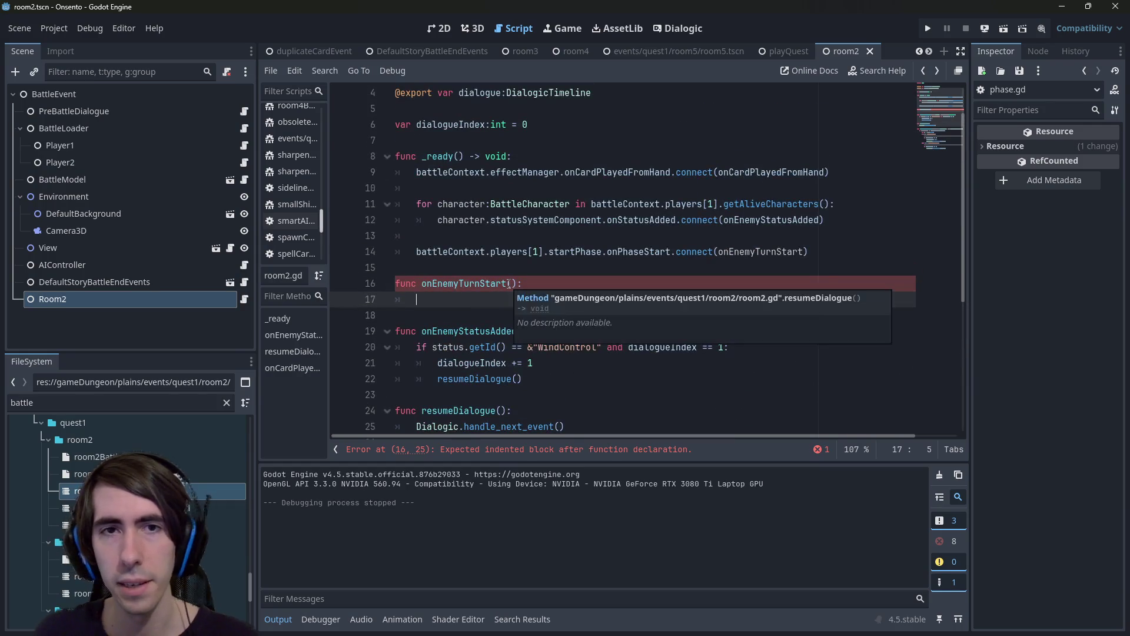
Begin onEnemyTurnStart with the condition 'if dialogueIndex == 2:'.
{"action": "type", "text": "if"}
{"action": "double_click", "coordinate": [451, 125]}
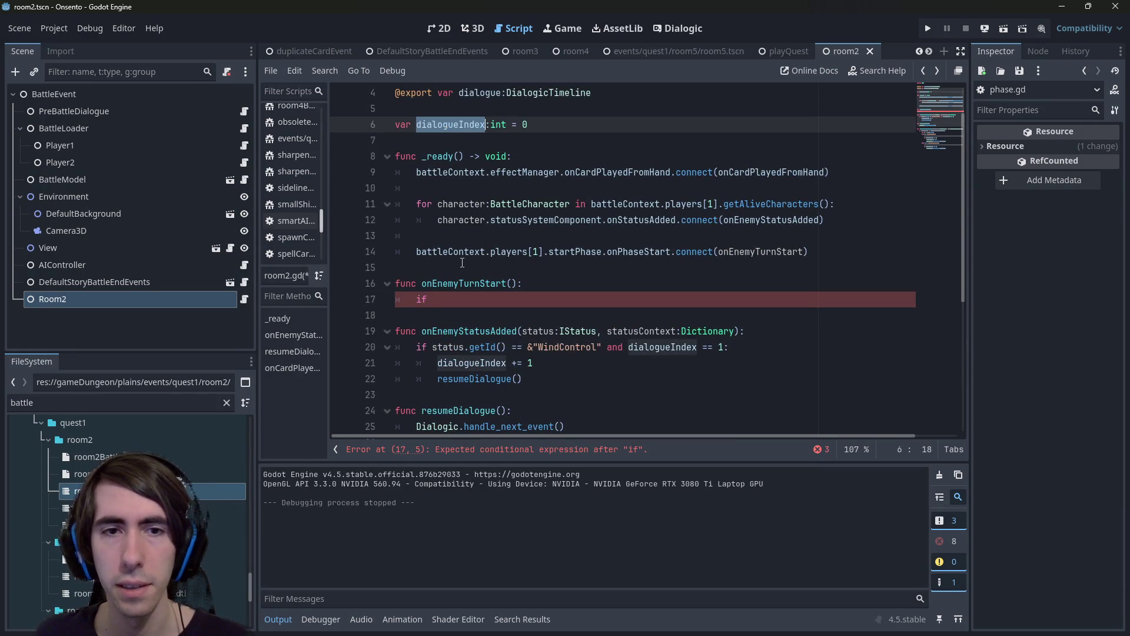
{"action": "key", "text": "ctrl+c"}
{"action": "left_click", "coordinate": [463, 299]}
{"action": "key", "text": "ctrl+v"}
{"action": "type", "text": "== 2:"}
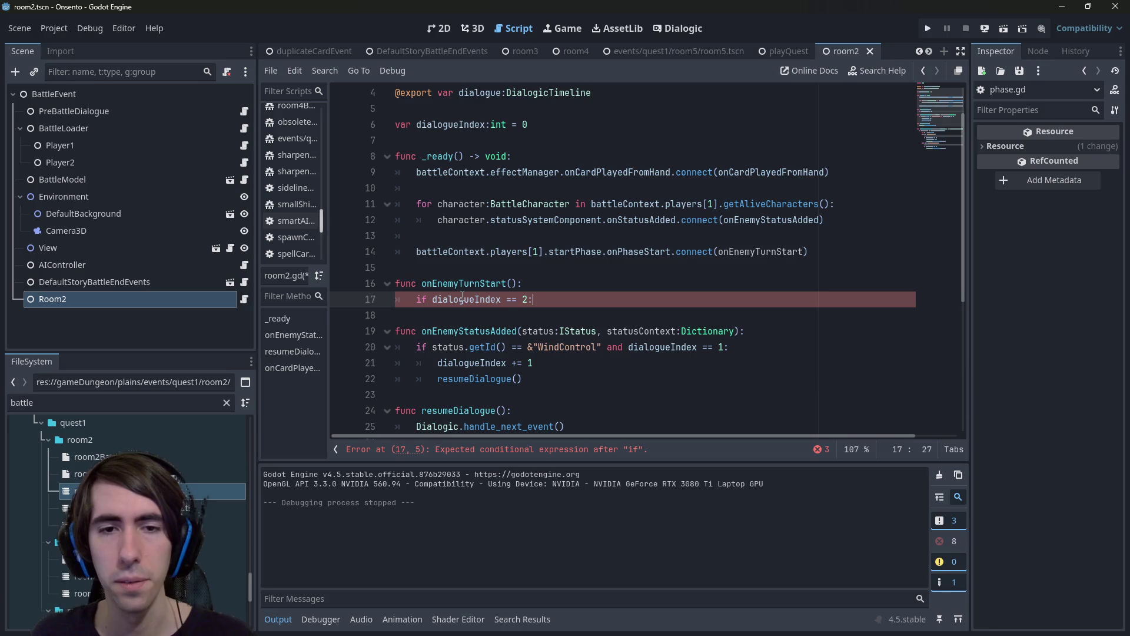
Make onEnemyStatusAdded set dialogueIndex = 2 instead of incrementing it, and save.
{"action": "scroll", "coordinate": [462, 298], "scroll_direction": "down", "scroll_amount": 2}
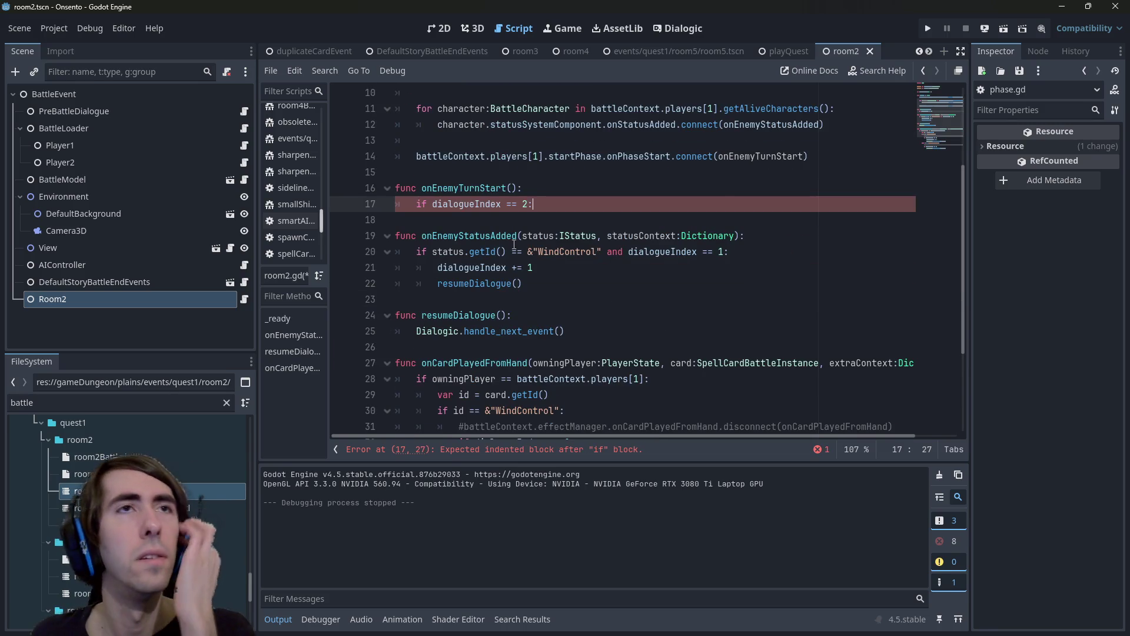
{"action": "scroll", "coordinate": [514, 243], "scroll_direction": "down", "scroll_amount": 3}
{"action": "scroll", "coordinate": [537, 200], "scroll_direction": "up", "scroll_amount": 1}
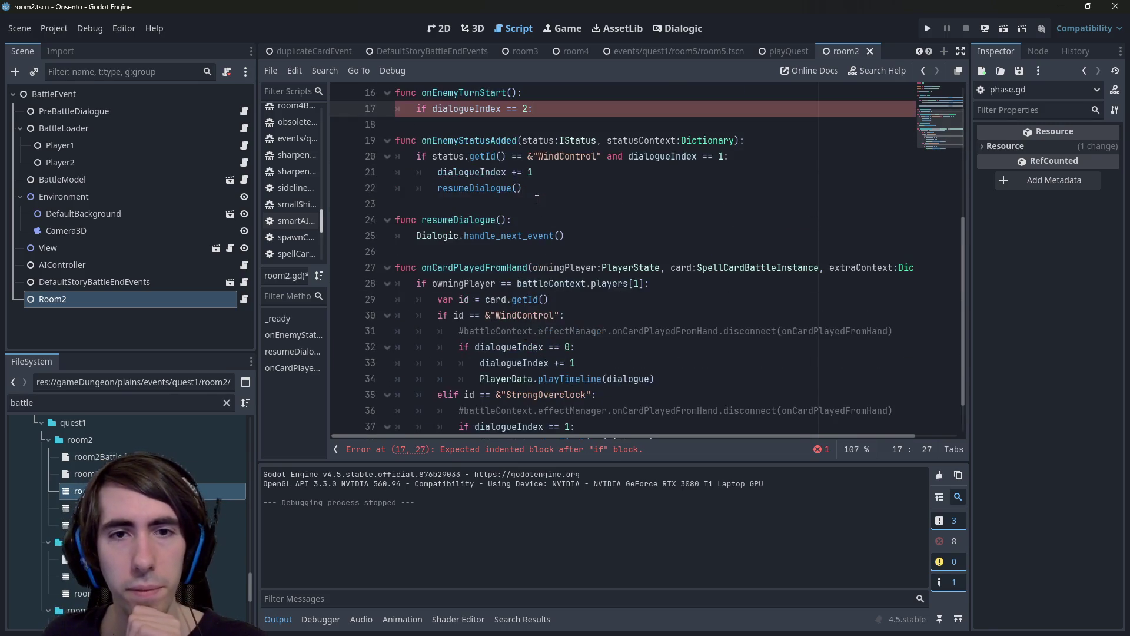
{"action": "left_click", "coordinate": [553, 176]}
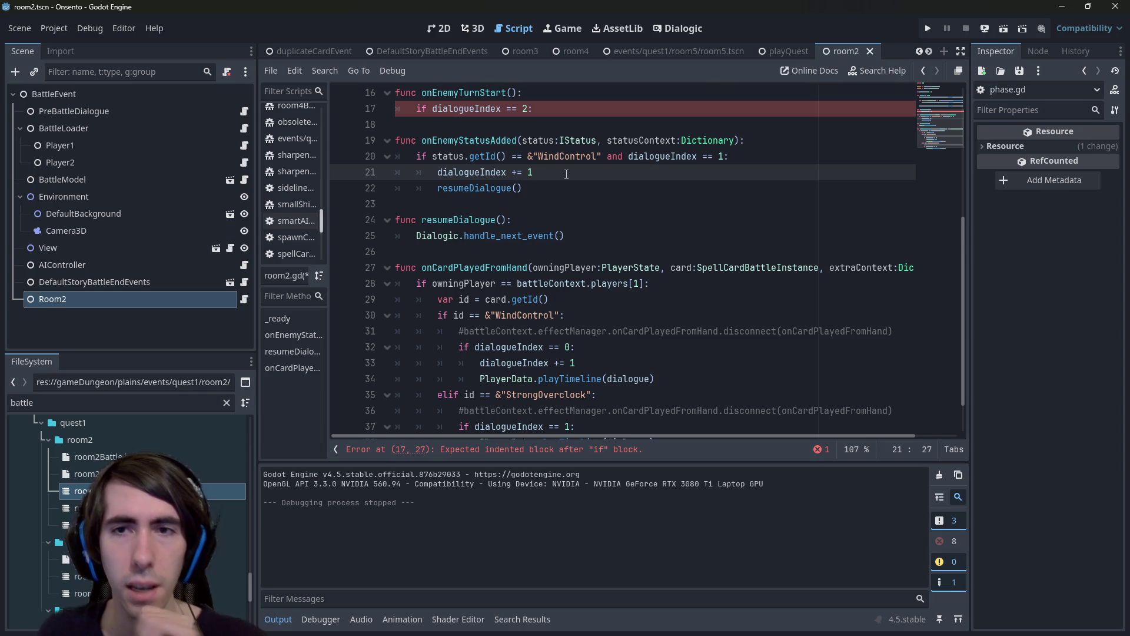
{"action": "key", "text": "BackSpace"}
{"action": "key", "text": "BackSpace"}
{"action": "key", "text": "BackSpace"}
{"action": "type", "text": "= 2"}
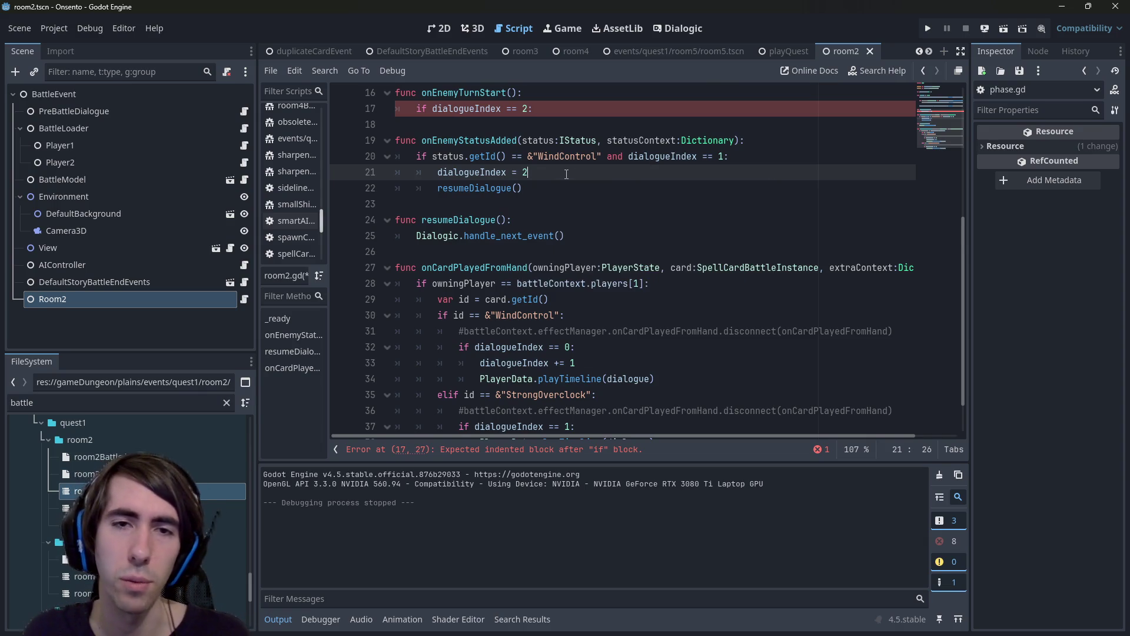
{"action": "key", "text": "ctrl+s"}
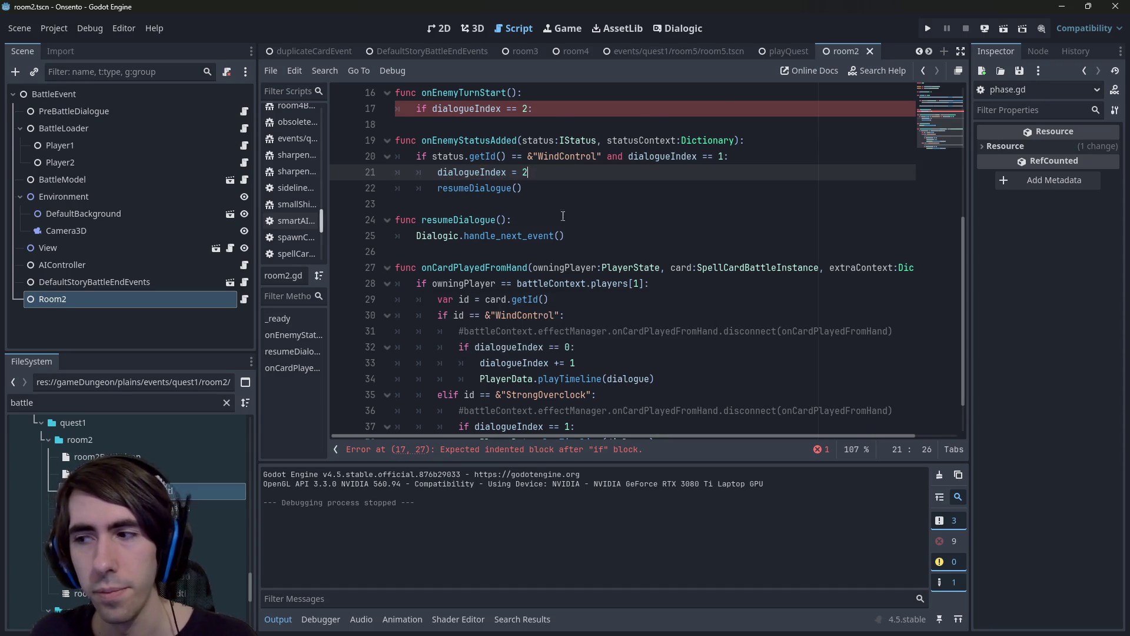
Make the WindControl branch set dialogueIndex = 1 instead of incrementing it, and save.
{"action": "scroll", "coordinate": [653, 329], "scroll_direction": "down", "scroll_amount": 2}
{"action": "left_click", "coordinate": [599, 320]}
{"action": "key", "text": "Left"}
{"action": "key", "text": "Left"}
{"action": "key", "text": "Left"}
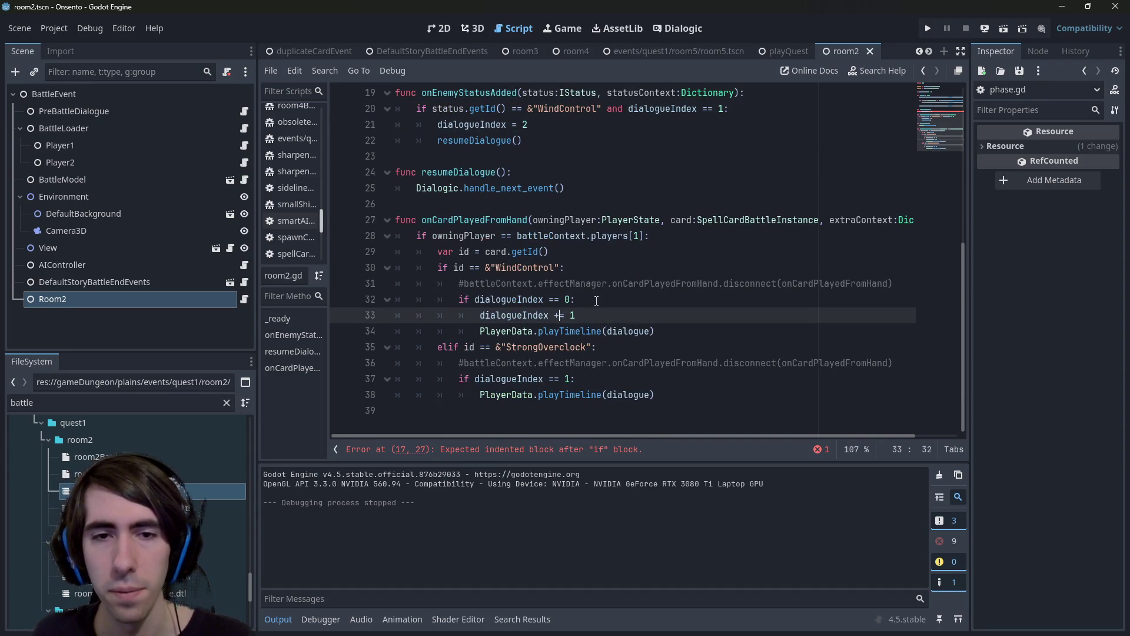
{"action": "key", "text": "BackSpace"}
{"action": "key", "text": "Down"}
{"action": "key", "text": "ctrl+s"}
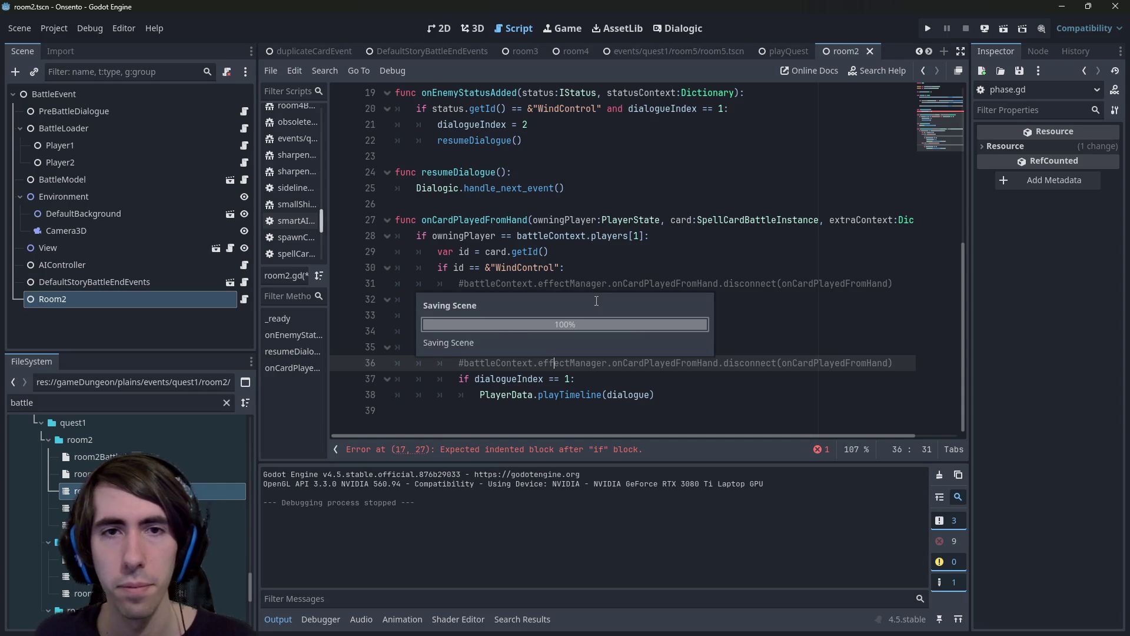
Change the index value in the line-17 check to 3.
{"action": "scroll", "coordinate": [530, 265], "scroll_direction": "up", "scroll_amount": 2}
{"action": "left_click_drag", "start_coordinate": [524, 235], "coordinate": [335, 203]}
{"action": "left_click", "coordinate": [543, 159]}
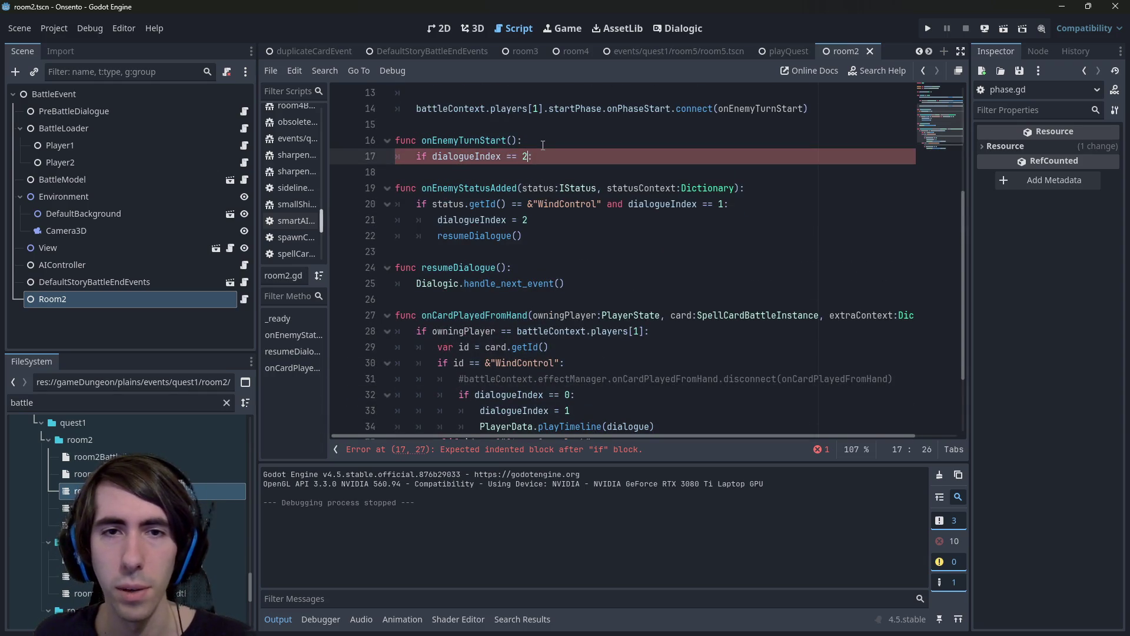
{"action": "key", "text": "Left"}
{"action": "key", "text": "BackSpace"}
{"action": "type", "text": "3"}
Cut the onEnemyTurnStart and onEnemyStatusAdded functions and paste them at the end of the file.
{"action": "left_click_drag", "start_coordinate": [549, 238], "coordinate": [352, 131]}
{"action": "key", "text": "BackSpace"}
{"action": "key", "text": "BackSpace"}
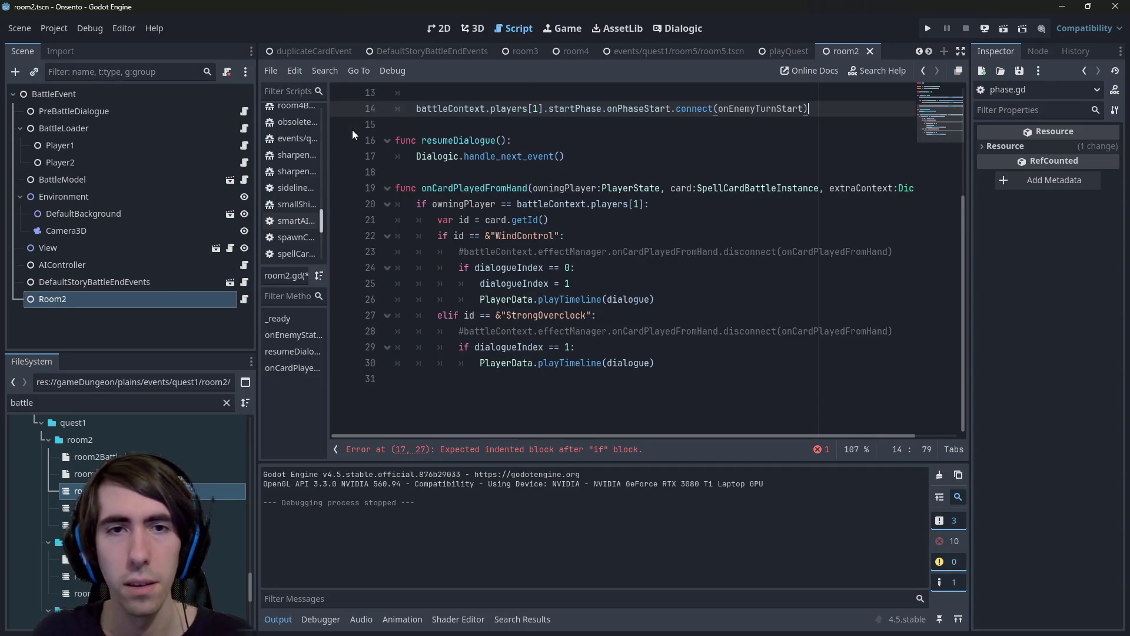
{"action": "left_click", "coordinate": [528, 377]}
{"action": "key", "text": "ctrl+v"}
{"action": "left_click_drag", "start_coordinate": [389, 363], "coordinate": [330, 331]}
Move onEnemyTurnStart to the very end of the file, after resumeDialogue().
{"action": "key", "text": "BackSpace"}
{"action": "key", "text": "BackSpace"}
{"action": "key", "text": "BackSpace"}
{"action": "key", "text": "Return"}
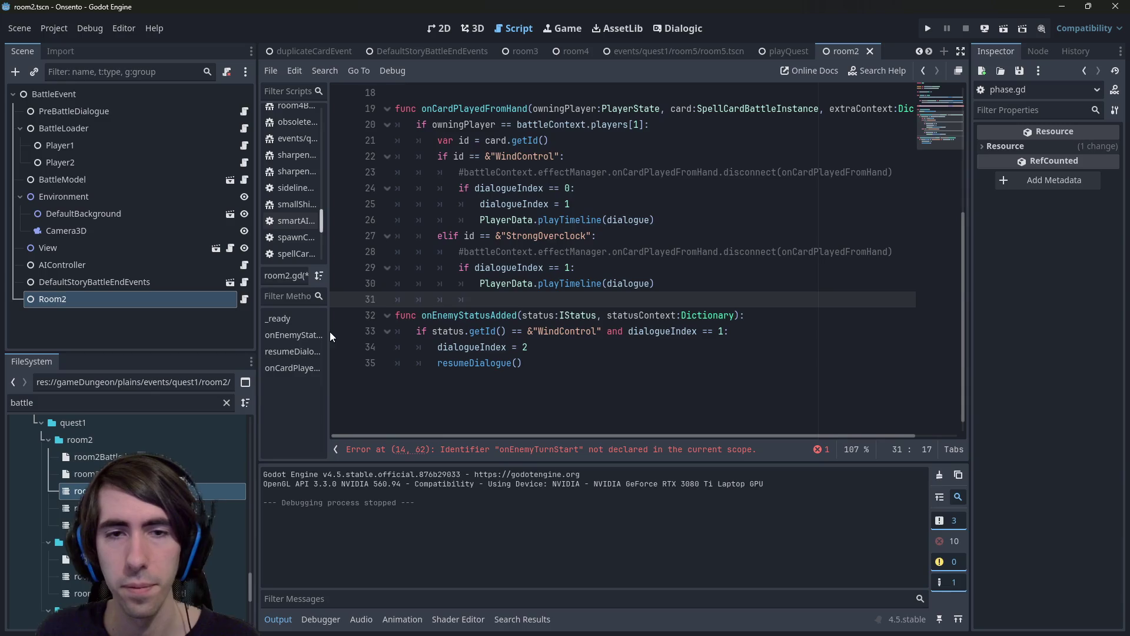
{"action": "key", "text": "BackSpace"}
{"action": "key", "text": "BackSpace"}
{"action": "key", "text": "BackSpace"}
{"action": "key", "text": "Down"}
{"action": "key", "text": "Down"}
{"action": "key", "text": "Down"}
{"action": "key", "text": "Down"}
{"action": "key", "text": "End"}
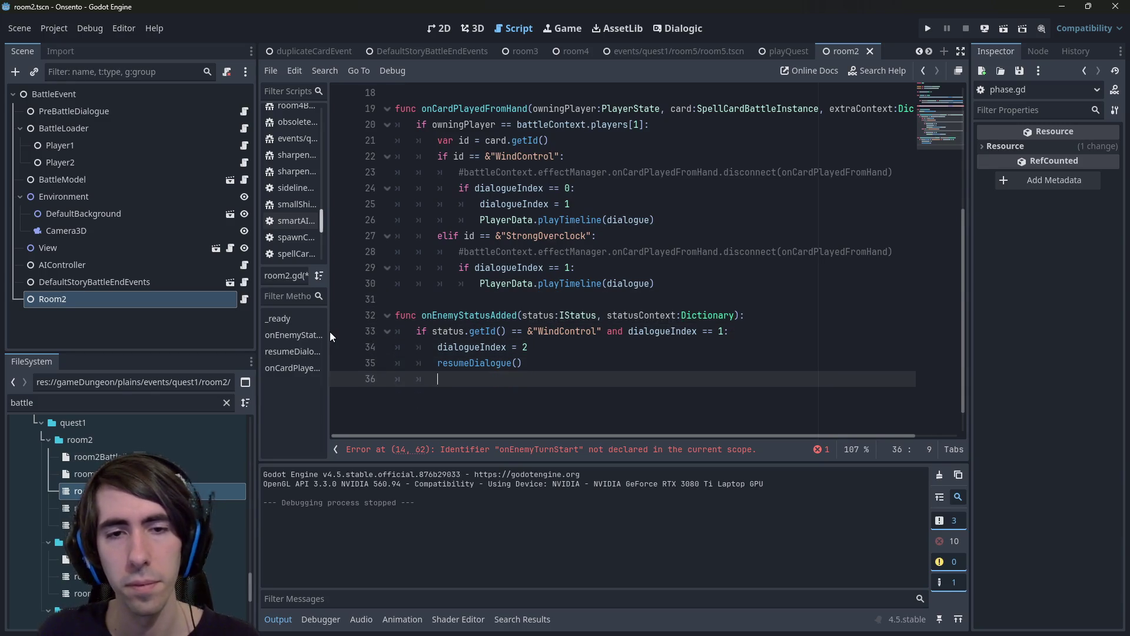
{"action": "key", "text": "Return"}
{"action": "key", "text": "Return"}
{"action": "key", "text": "BackSpace"}
{"action": "key", "text": "BackSpace"}
{"action": "key", "text": "Up"}
{"action": "key", "text": "BackSpace"}
{"action": "key", "text": "BackSpace"}
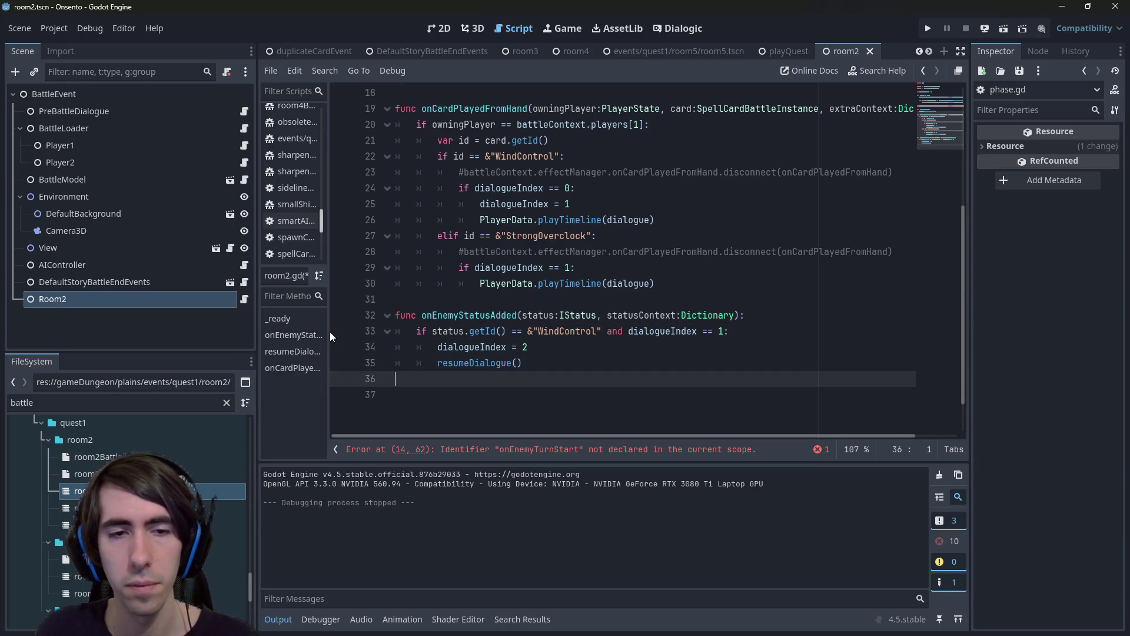
{"action": "key", "text": "ctrl+v"}
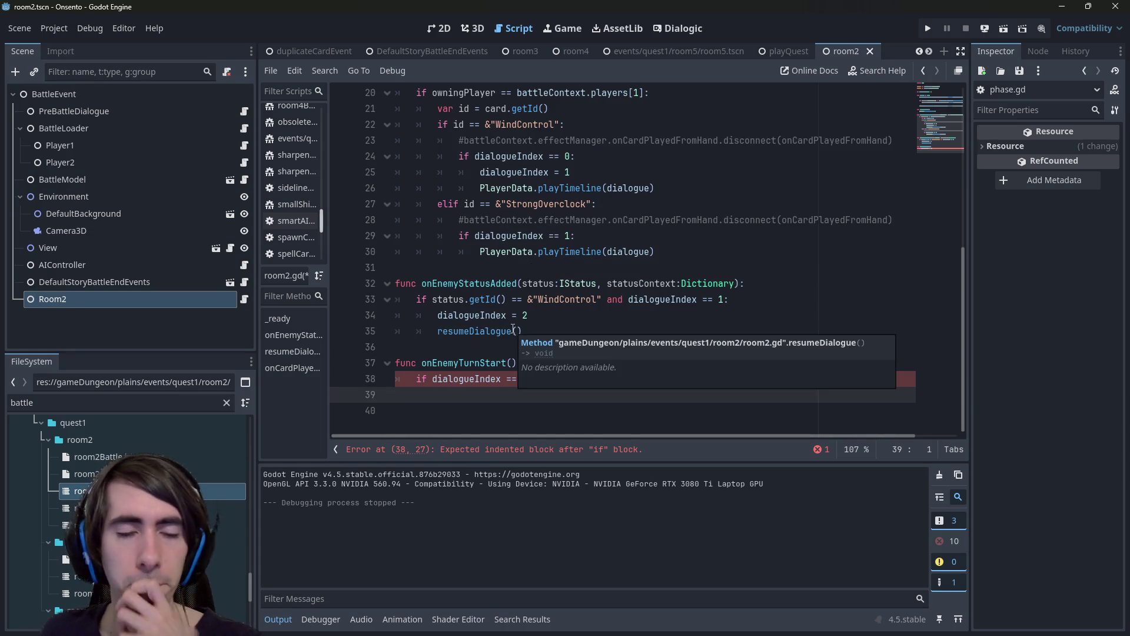
Fill the if block with dialogueIndex = 3 and resumeDialogue(), then save.
{"action": "scroll", "coordinate": [527, 412], "scroll_direction": "up", "scroll_amount": 1}
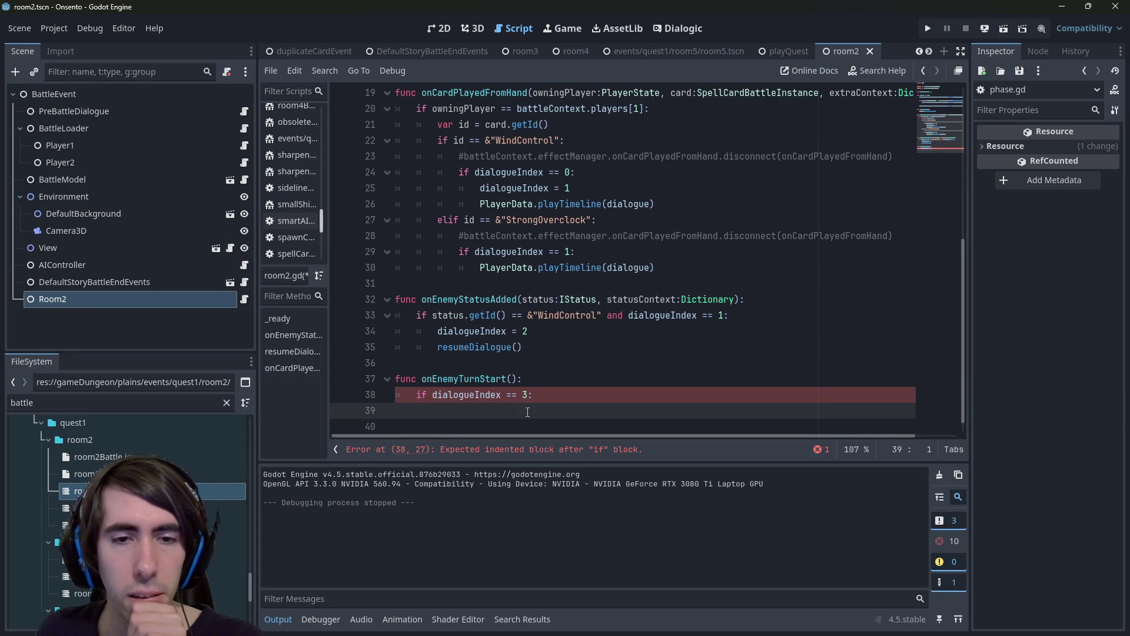
{"action": "left_click", "coordinate": [537, 344]}
{"action": "left_click", "coordinate": [543, 402]}
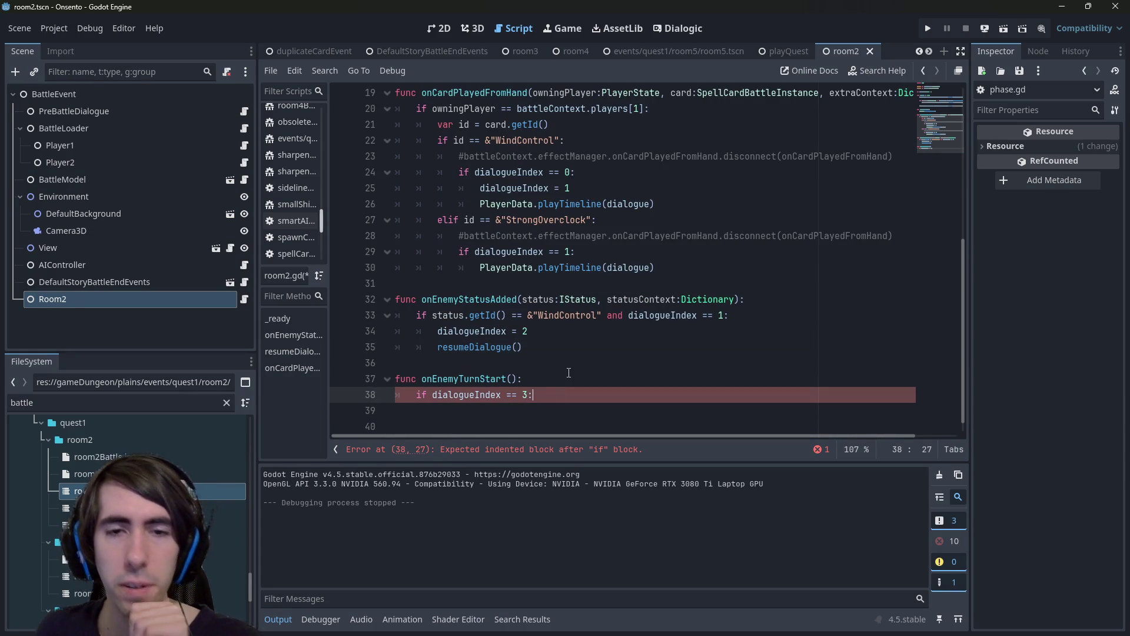
{"action": "type", "text": "2"}
{"action": "key", "text": "Return"}
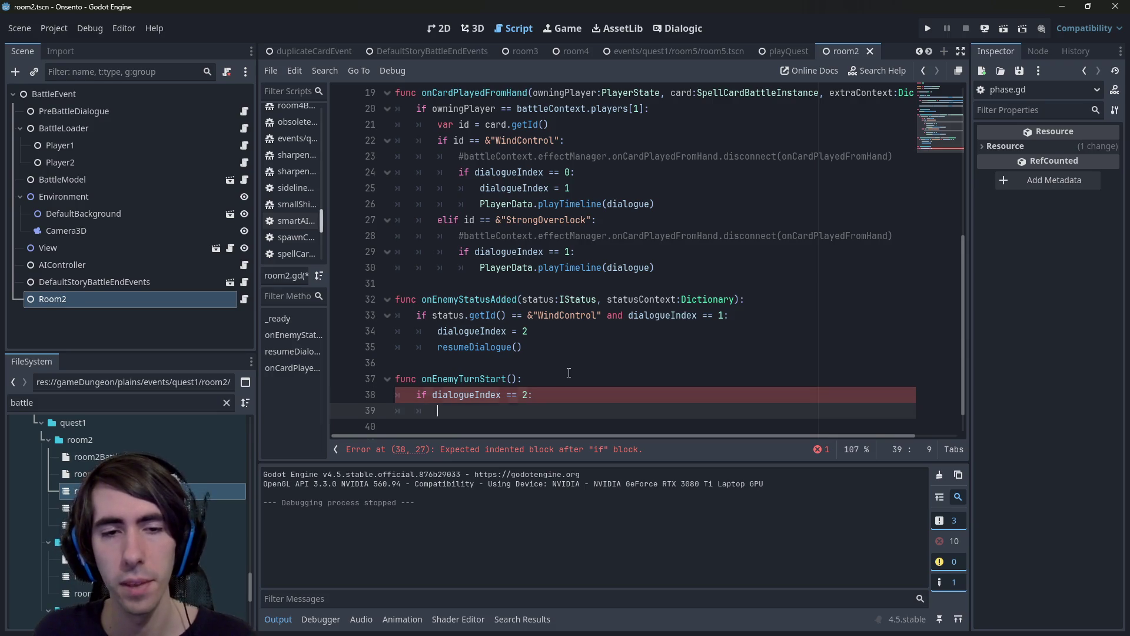
{"action": "type", "text": "dialogueIndex"}
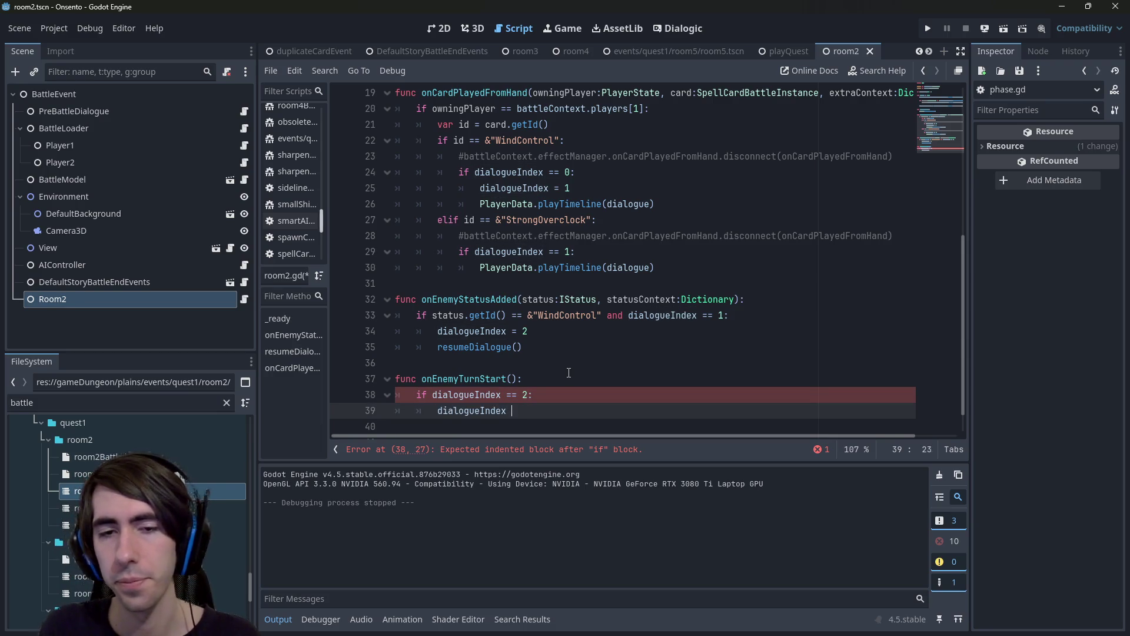
{"action": "type", "text": "== 3"}
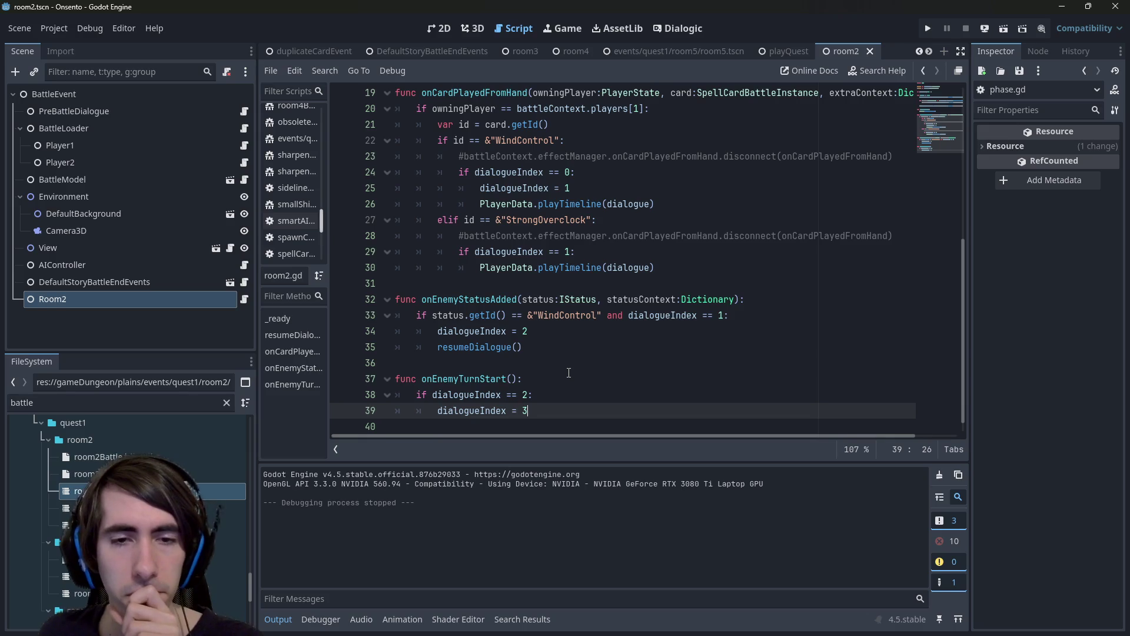
{"action": "double_click", "coordinate": [465, 379]}
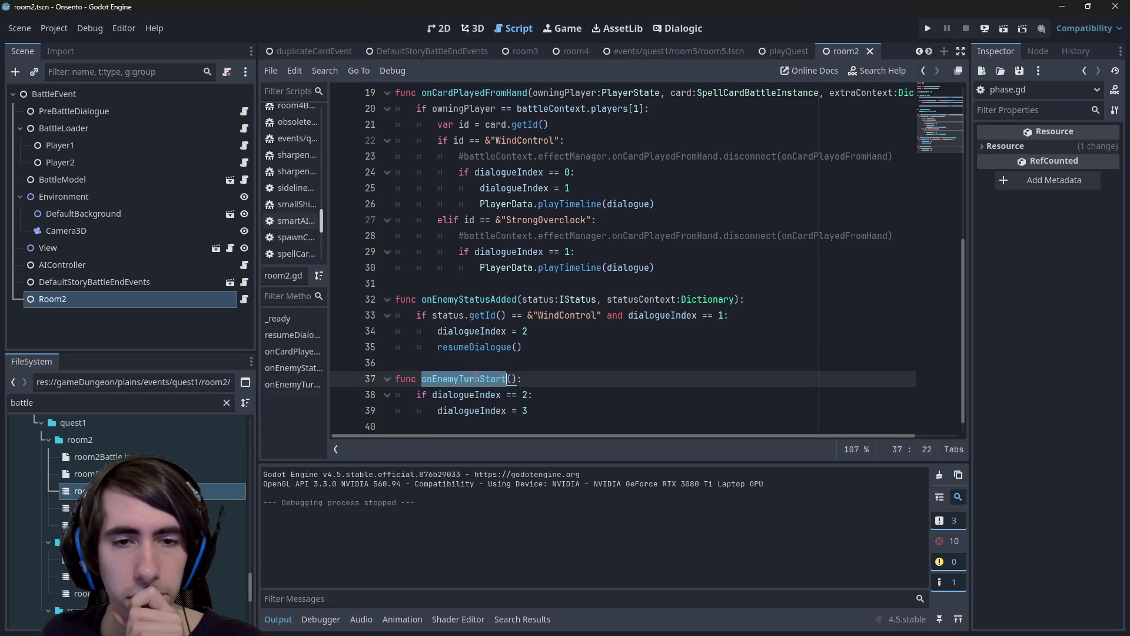
{"action": "left_click", "coordinate": [477, 347]}
{"action": "left_click", "coordinate": [553, 404]}
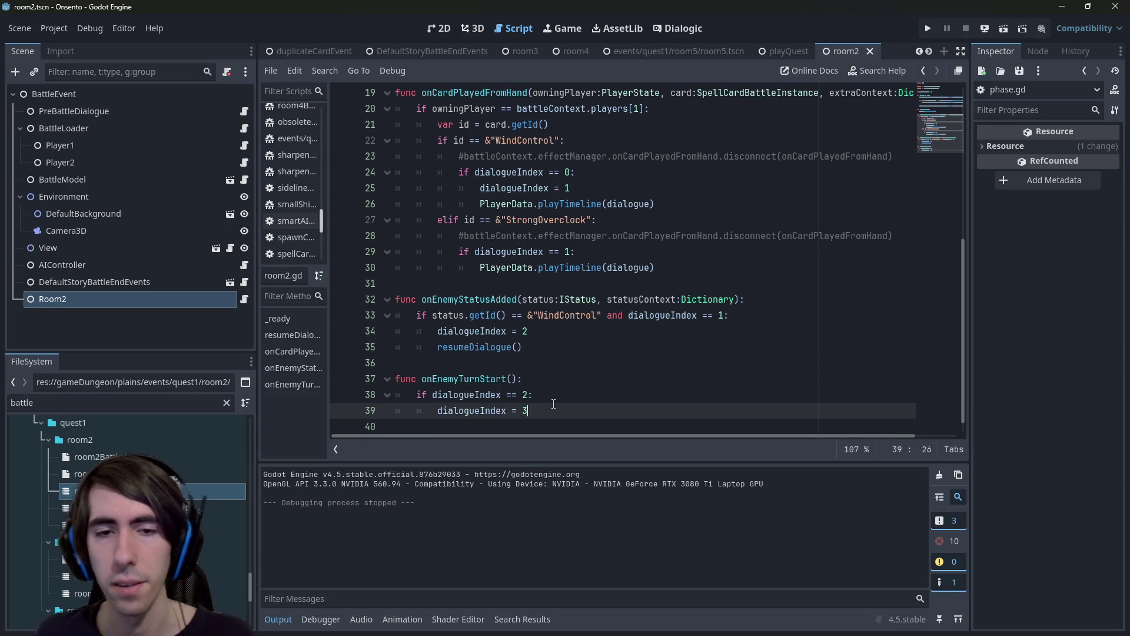
{"action": "key", "text": "Return"}
{"action": "type", "text": "resumeDialogue()"}
{"action": "key", "text": "ctrl+s"}
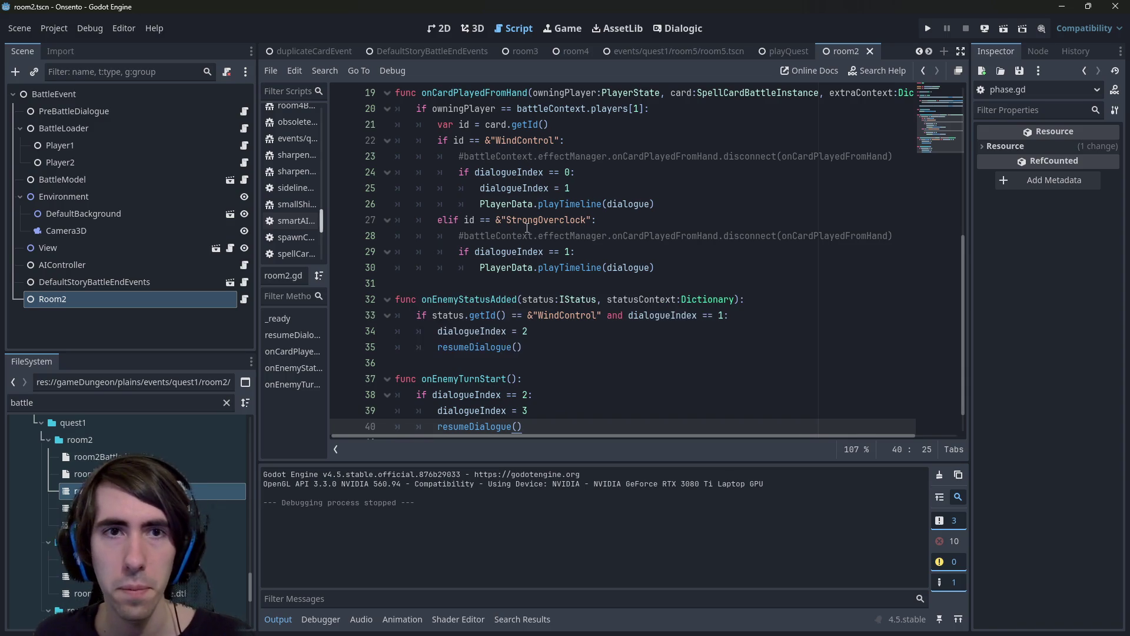
Glance at the 2D scene view, then return to room2.gd.
{"action": "left_click", "coordinate": [440, 30]}
{"action": "left_click", "coordinate": [511, 36]}
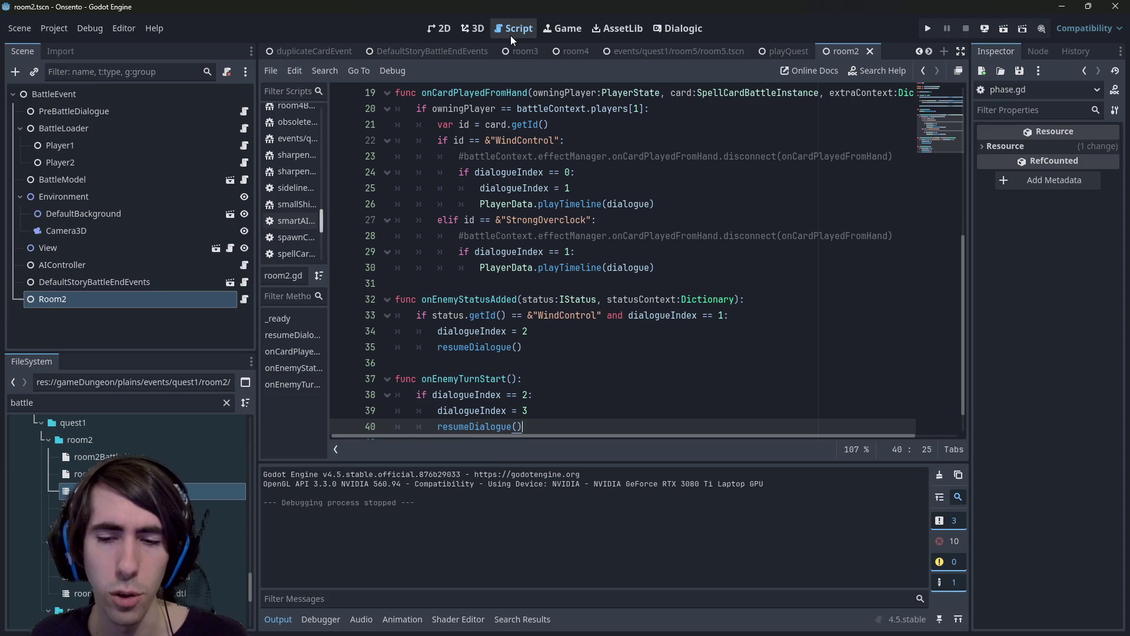
{"action": "scroll", "coordinate": [563, 369], "scroll_direction": "down", "scroll_amount": 1}
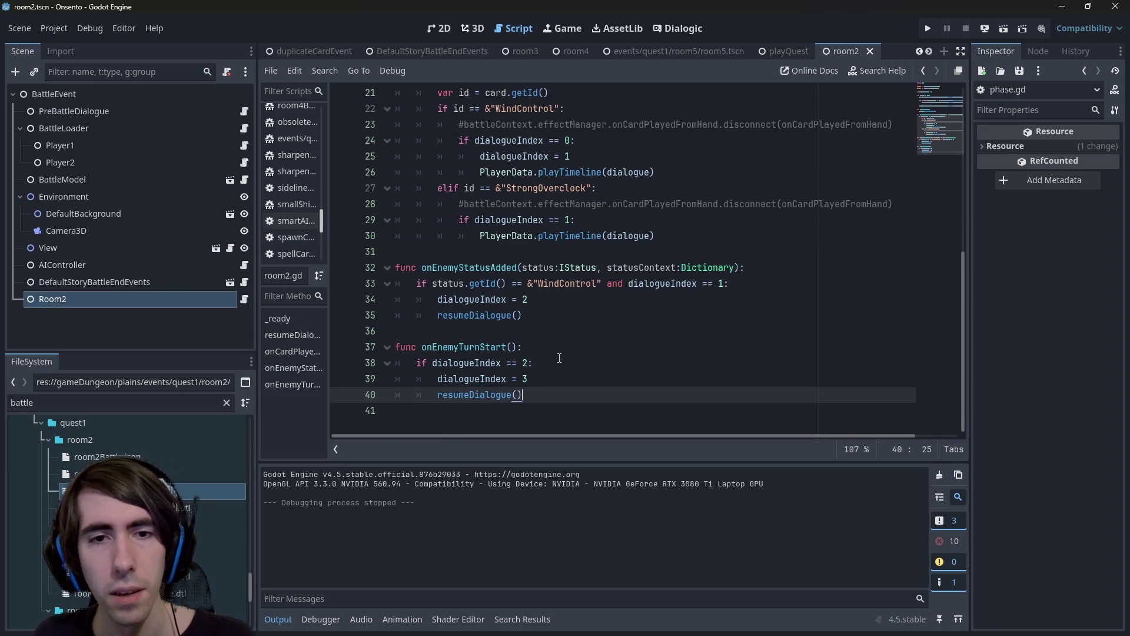
Change the StrongOverclock condition on line 29 to dialogueIndex == 3.
{"action": "scroll", "coordinate": [577, 294], "scroll_direction": "up", "scroll_amount": 1}
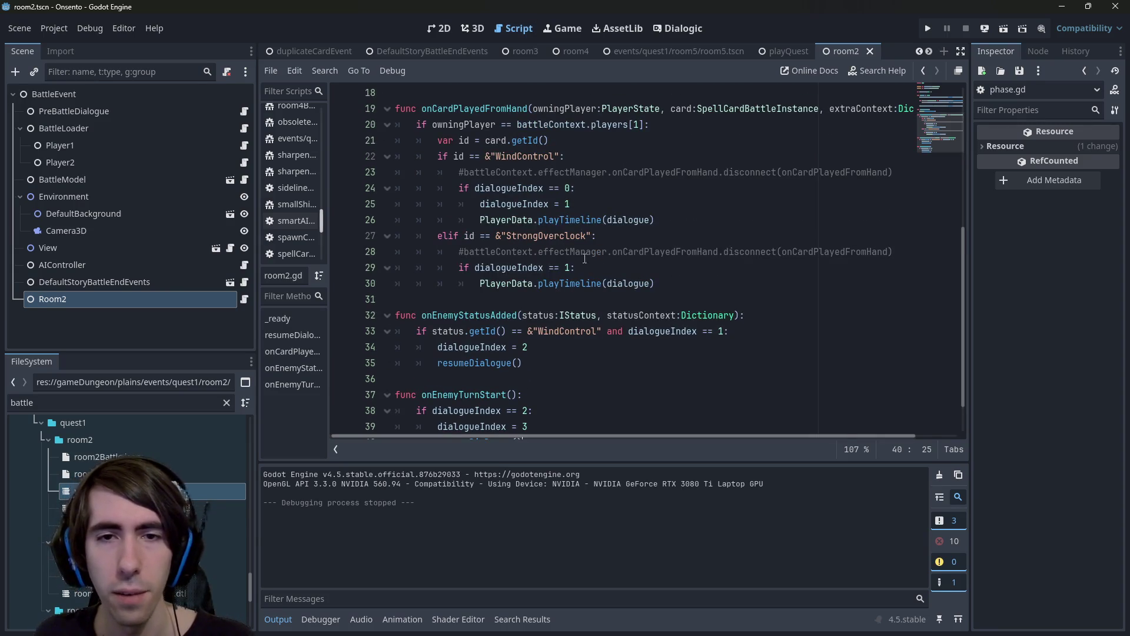
{"action": "left_click", "coordinate": [569, 267]}
{"action": "scroll", "coordinate": [579, 268], "scroll_direction": "down", "scroll_amount": 1}
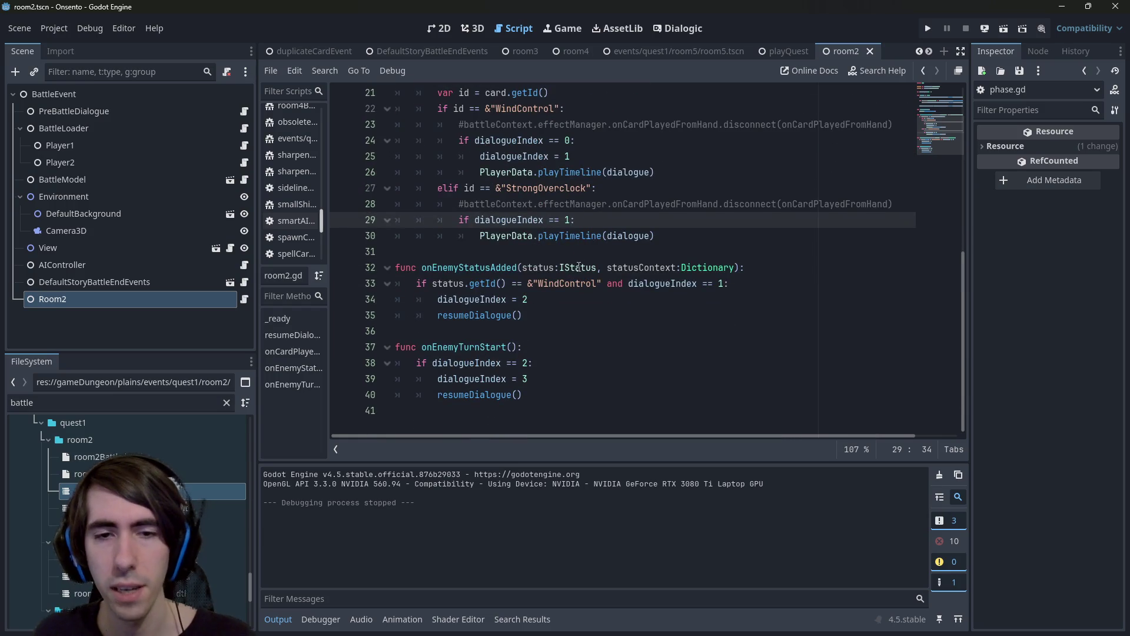
{"action": "key", "text": "BackSpace"}
{"action": "type", "text": "3"}
{"action": "key", "text": "Left"}
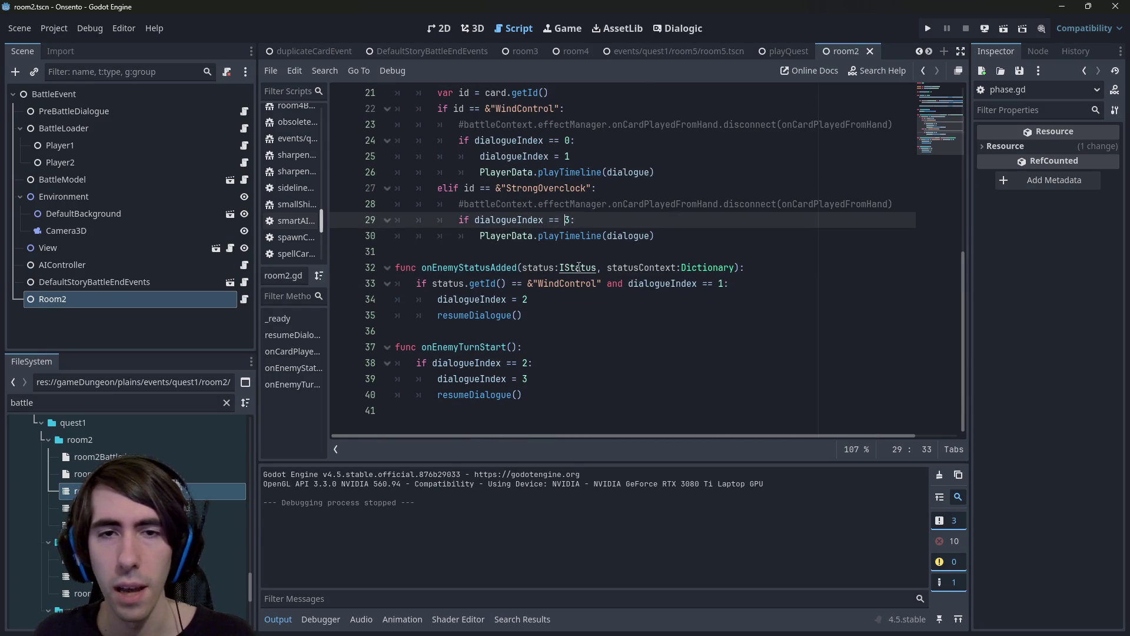
{"action": "key", "text": "Left"}
Add dialogueIndex = 4 under that condition, fix its indentation, and save.
{"action": "triple_click", "coordinate": [501, 379]}
{"action": "key", "text": "ctrl+c"}
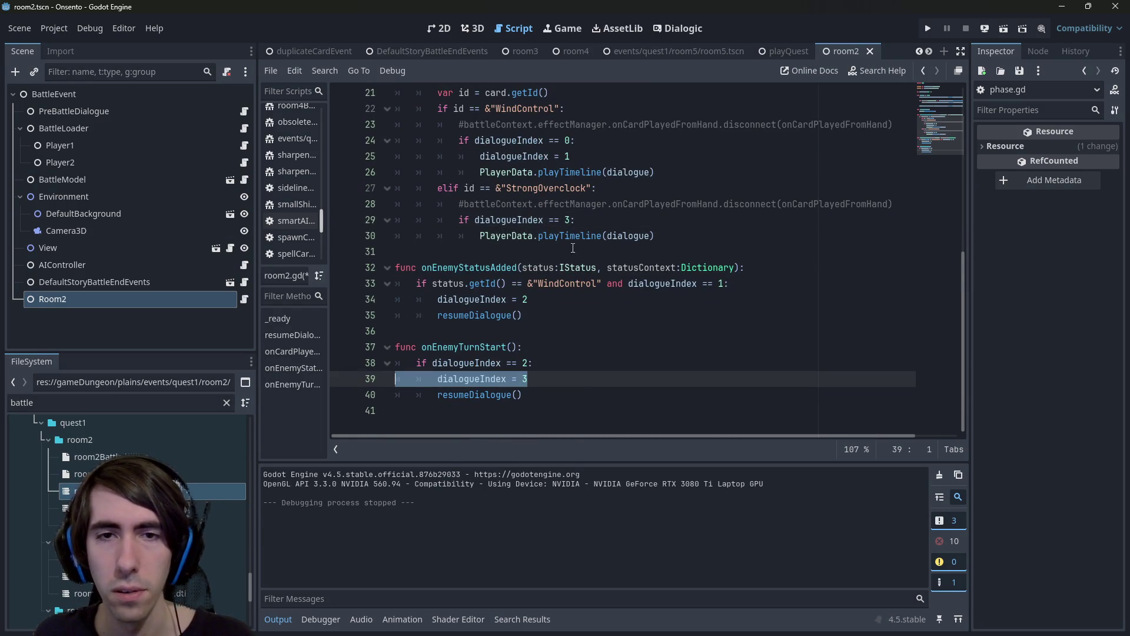
{"action": "left_click", "coordinate": [613, 220]}
{"action": "key", "text": "Return"}
{"action": "key", "text": "ctrl+v"}
{"action": "key", "text": "shift+Tab"}
{"action": "key", "text": "shift+Tab"}
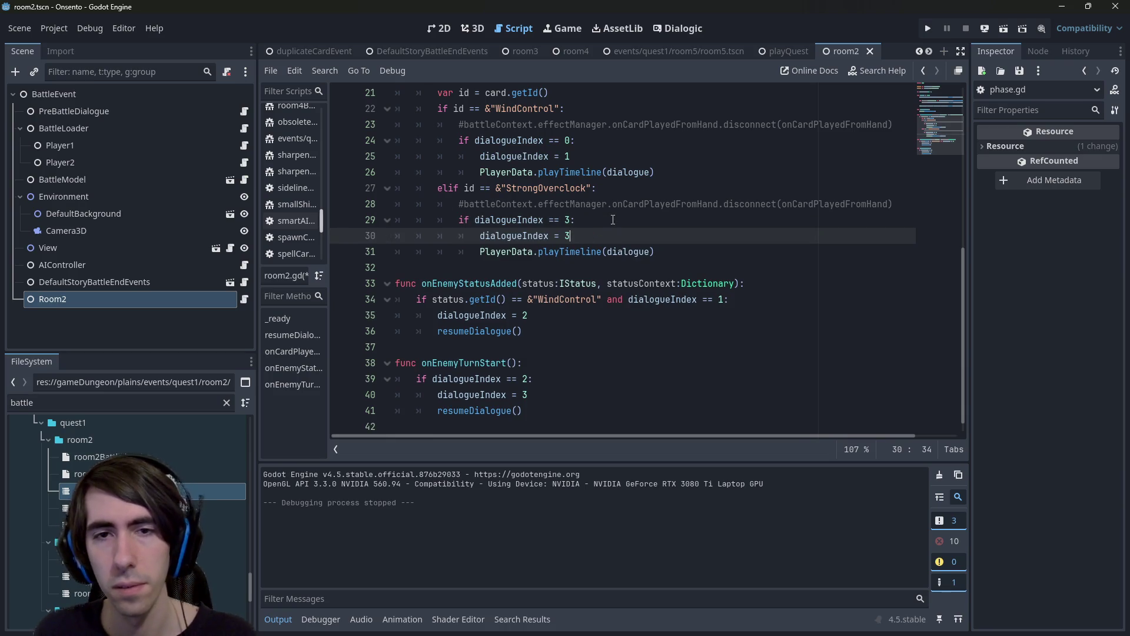
{"action": "type", "text": "4"}
{"action": "key", "text": "Left"}
{"action": "key", "text": "BackSpace"}
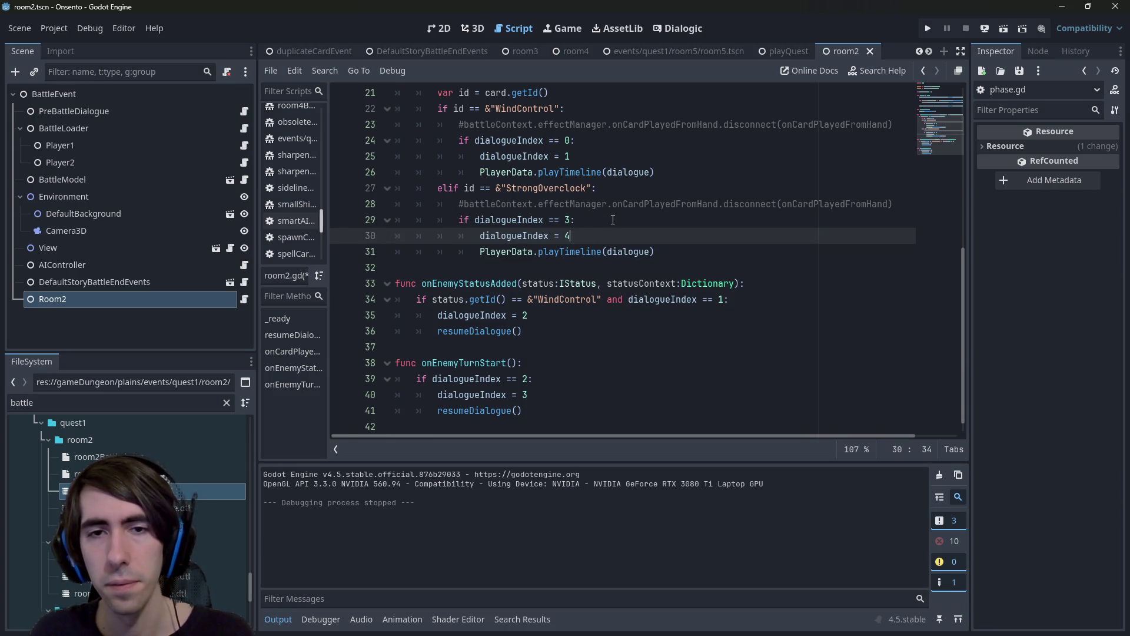
{"action": "key", "text": "ctrl+s"}
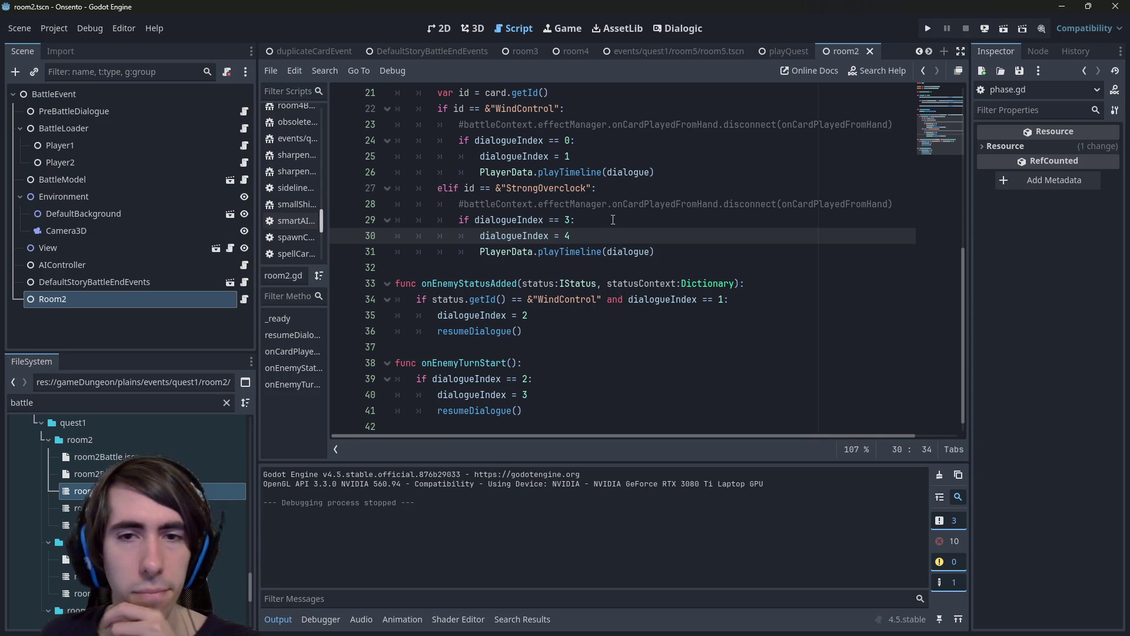
{"action": "double_click", "coordinate": [212, 490]}
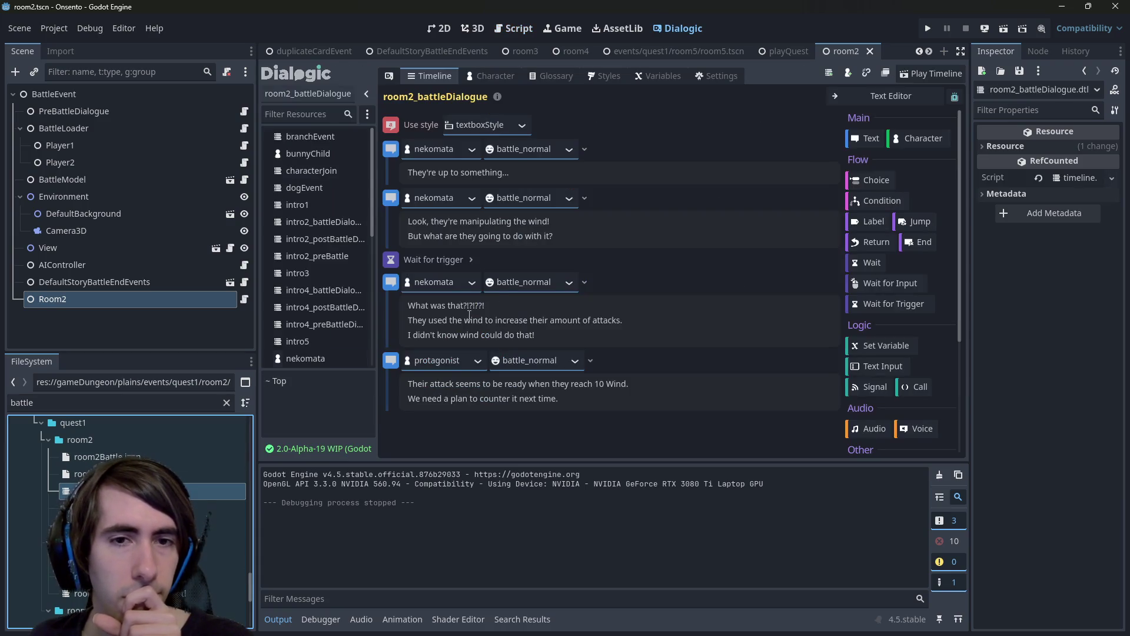
{"action": "left_click", "coordinate": [526, 336]}
{"action": "key", "text": "ctrl+a"}
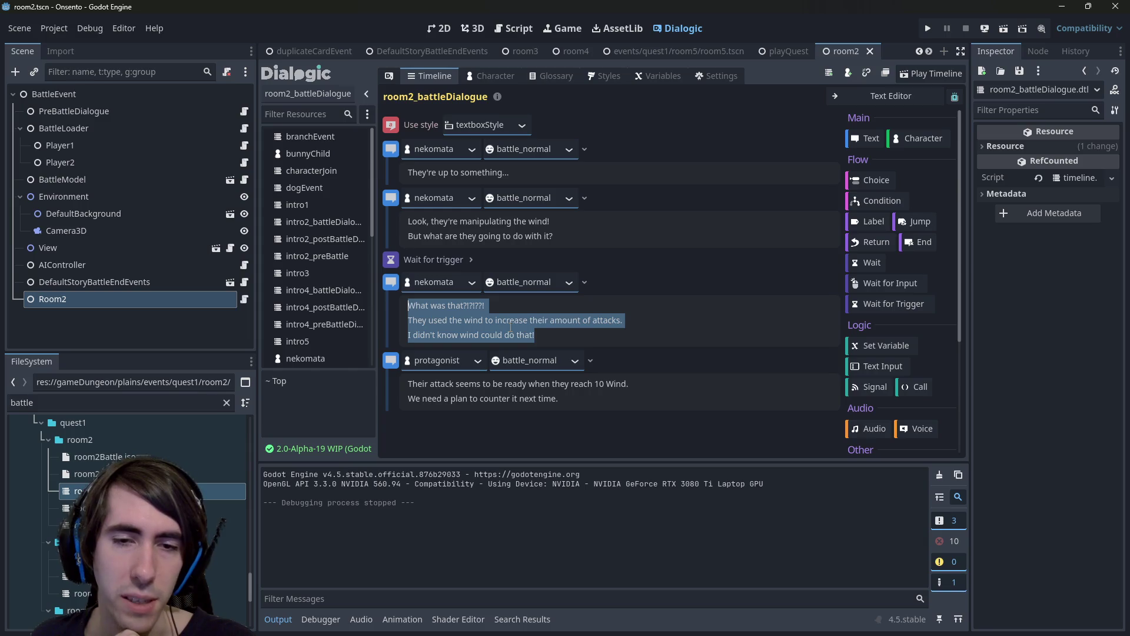
{"action": "left_click", "coordinate": [522, 30]}
{"action": "left_click", "coordinate": [692, 282]}
{"action": "left_click_drag", "start_coordinate": [692, 282], "coordinate": [362, 256]}
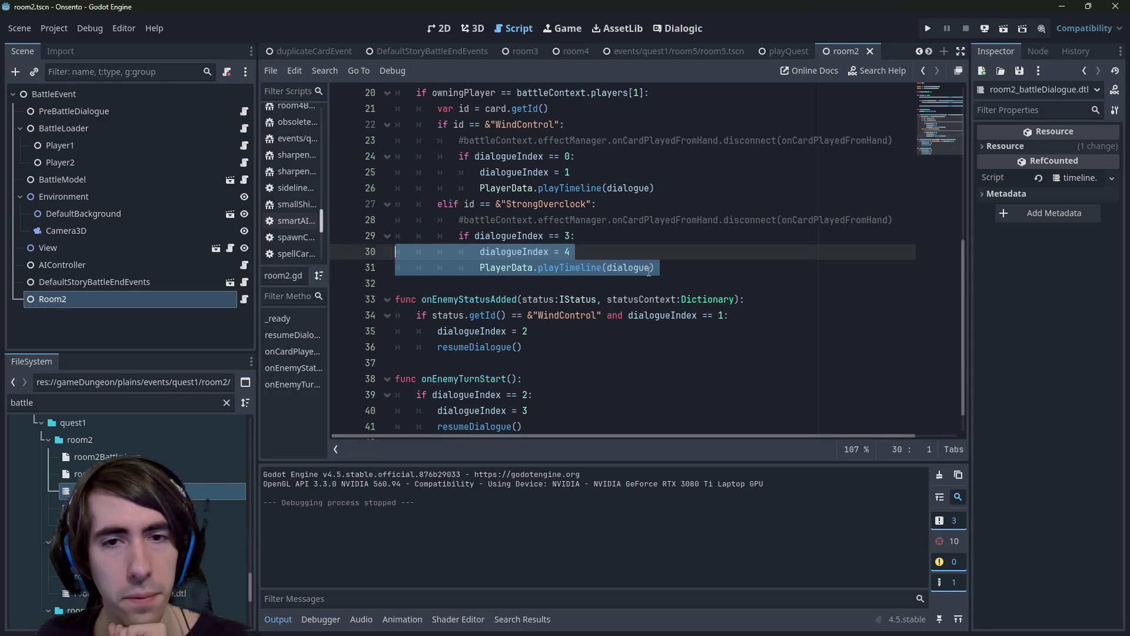
{"action": "left_click_drag", "start_coordinate": [665, 267], "coordinate": [361, 243]}
{"action": "mouse_move", "coordinate": [704, 272]}
{"action": "left_mouse_down"}
{"action": "mouse_move", "coordinate": [505, 268]}
{"action": "mouse_move", "coordinate": [331, 245]}
{"action": "mouse_move", "coordinate": [347, 235]}
{"action": "left_mouse_up"}
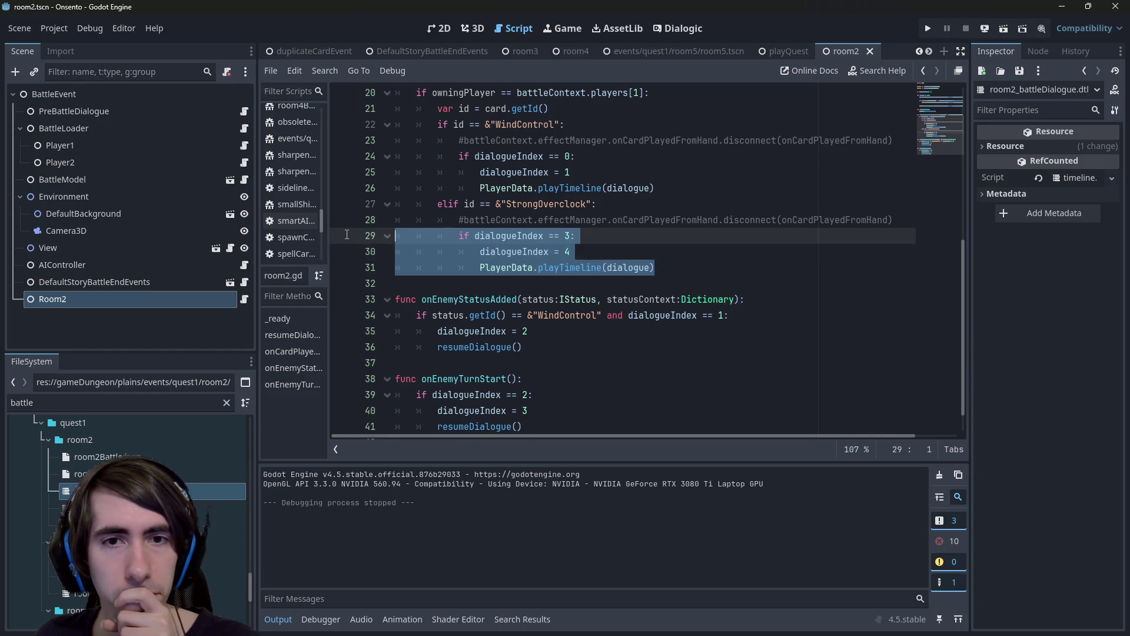
{"action": "left_click_drag", "start_coordinate": [642, 275], "coordinate": [366, 229]}
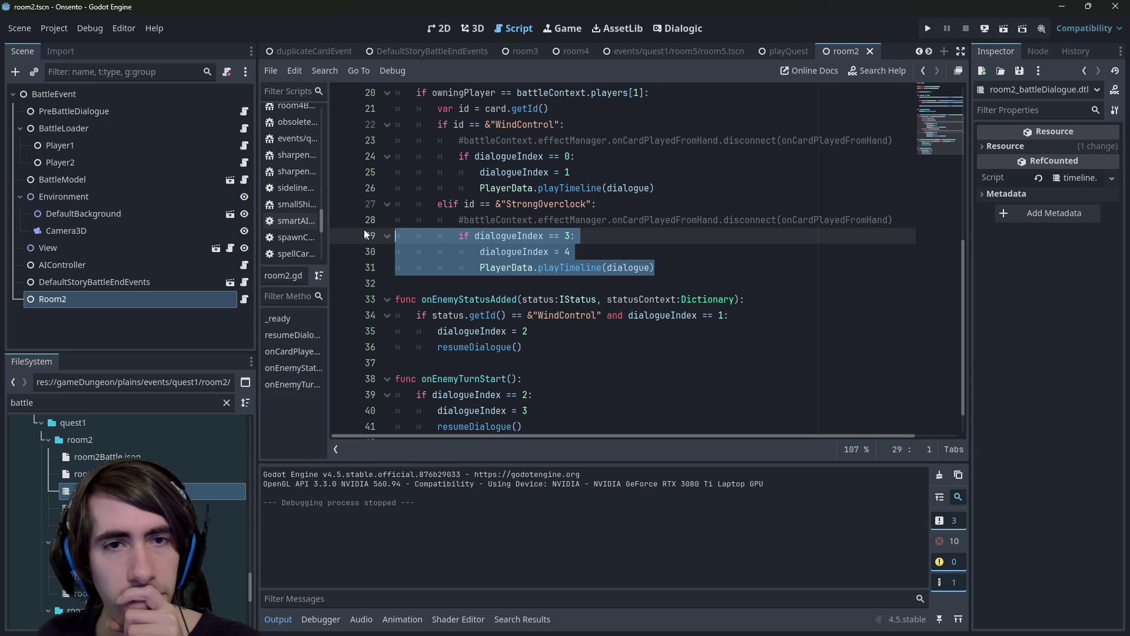
{"action": "double_click", "coordinate": [218, 491]}
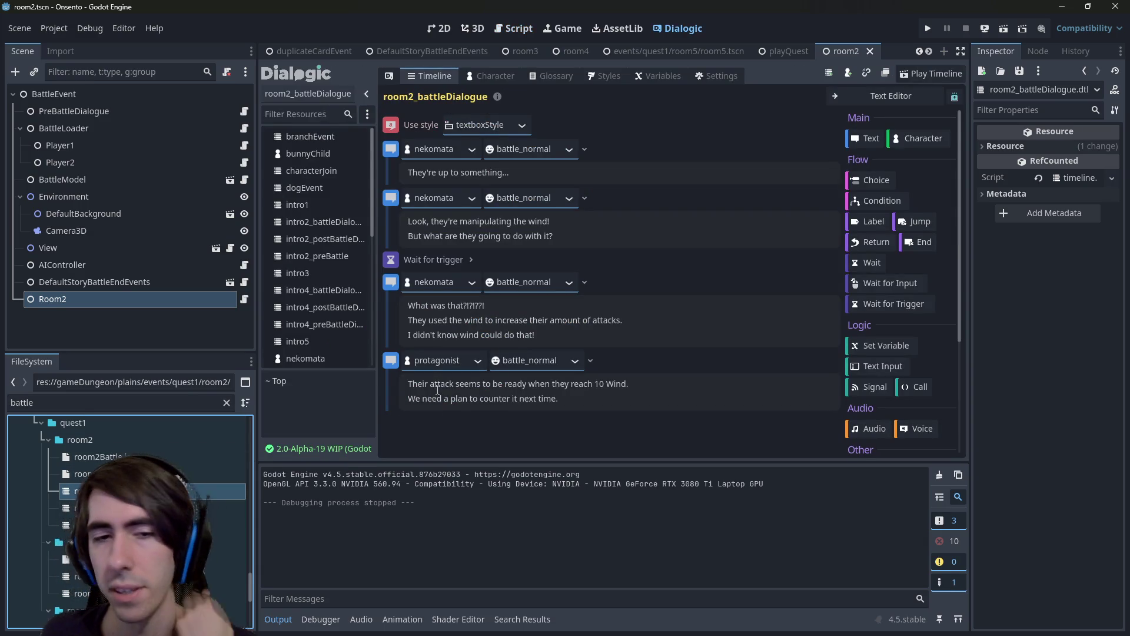
{"action": "double_click", "coordinate": [438, 385]}
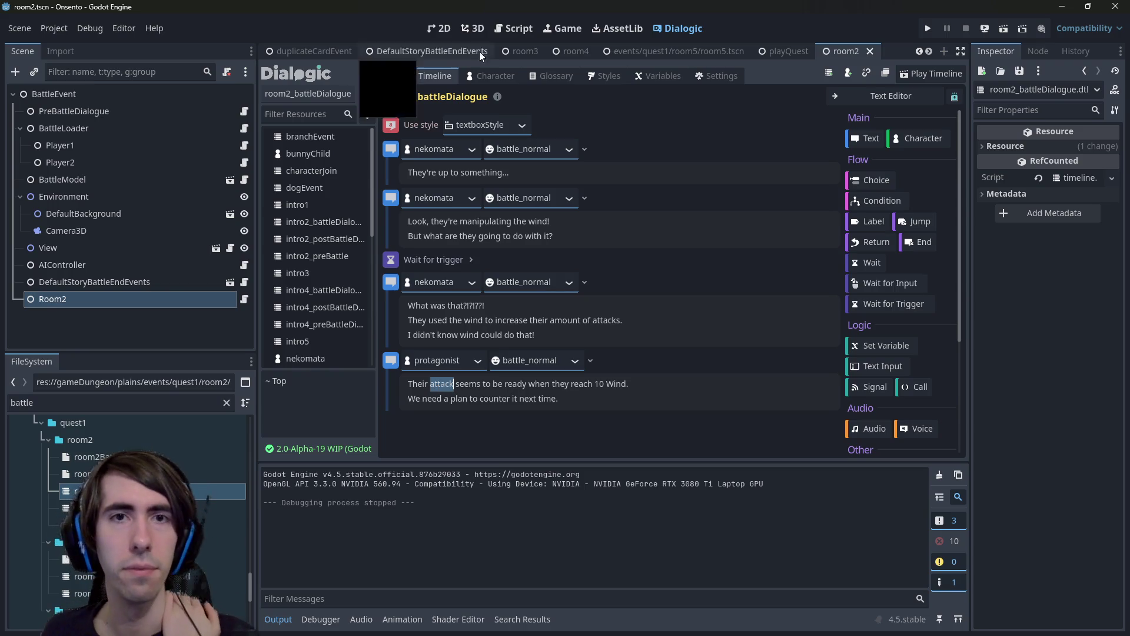
{"action": "left_click", "coordinate": [514, 28]}
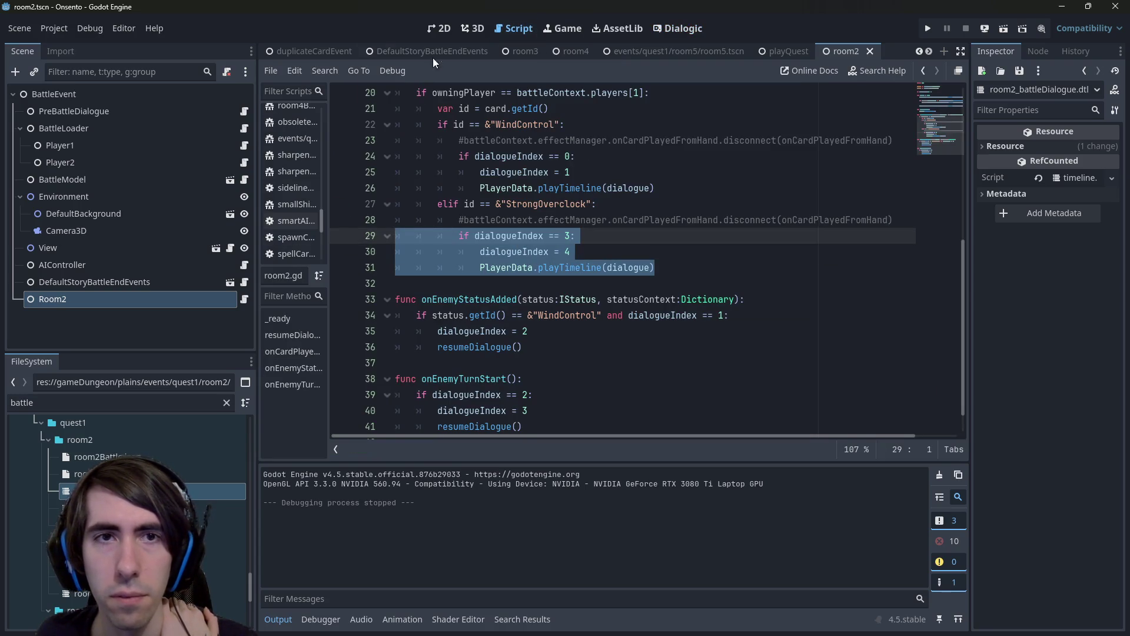
{"action": "left_click", "coordinate": [434, 28]}
{"action": "left_click", "coordinate": [511, 31]}
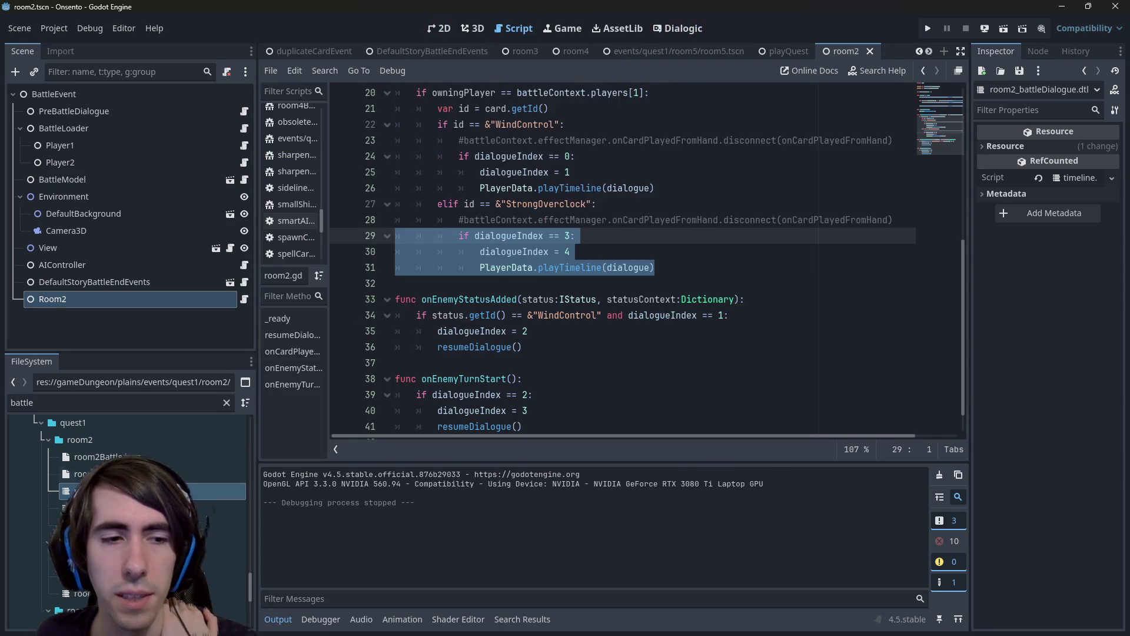
{"action": "left_click", "coordinate": [679, 28]}
Replace the line's opening words with 'They attacked when they reached', then return to room2.gd.
{"action": "double_click", "coordinate": [470, 384]}
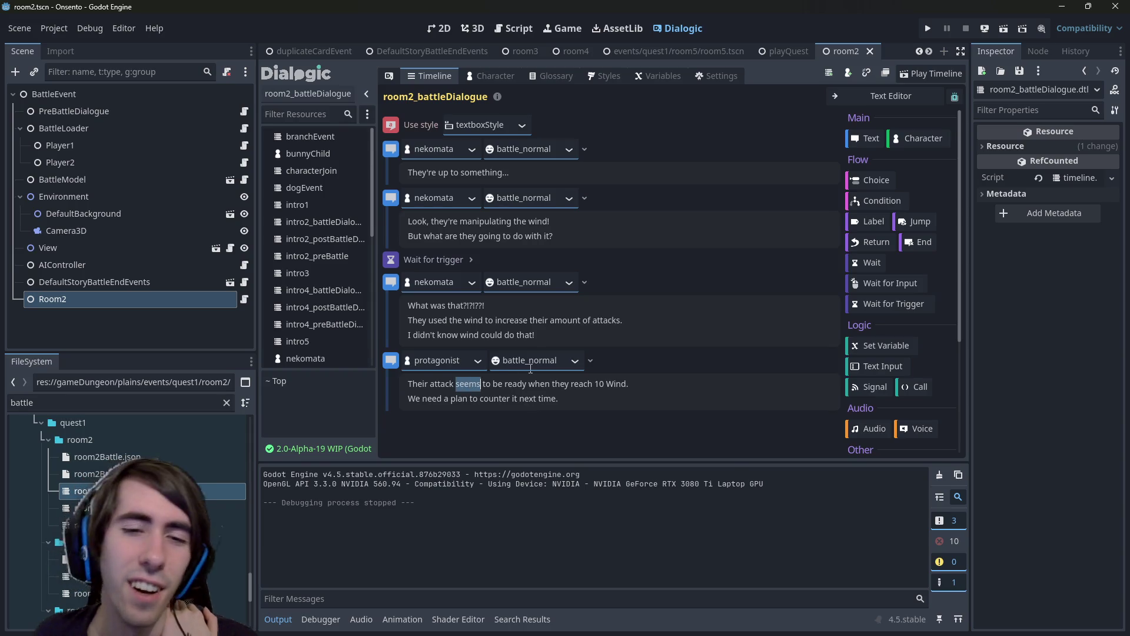
{"action": "key", "text": "Right"}
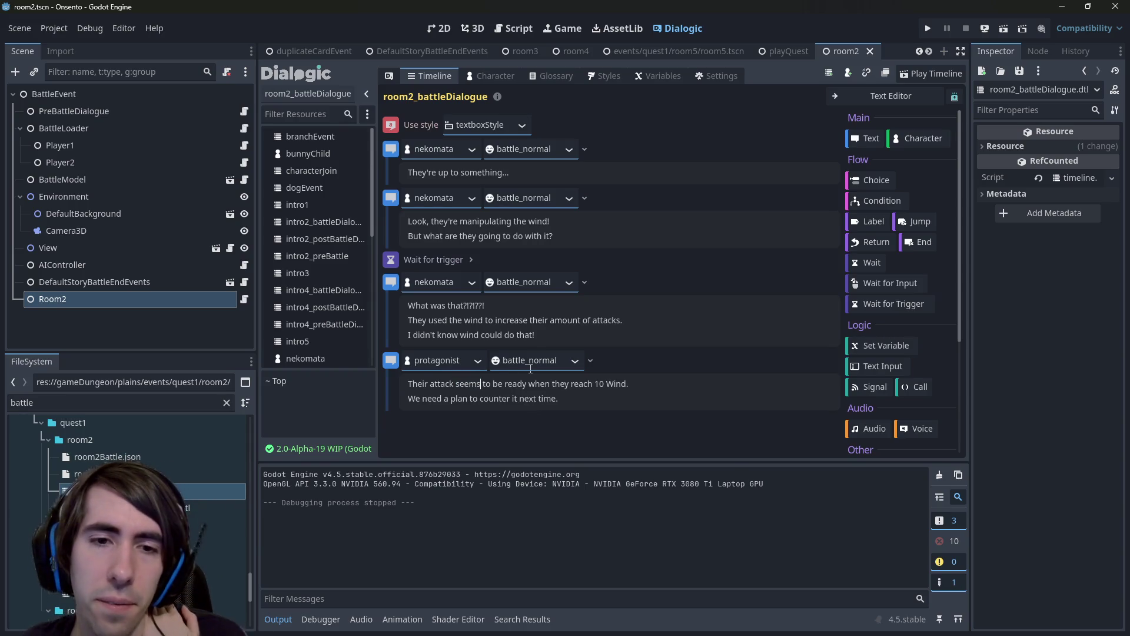
{"action": "key", "text": "ctrl+Right"}
{"action": "key", "text": "ctrl+Right"}
{"action": "key", "text": "ctrl+Right"}
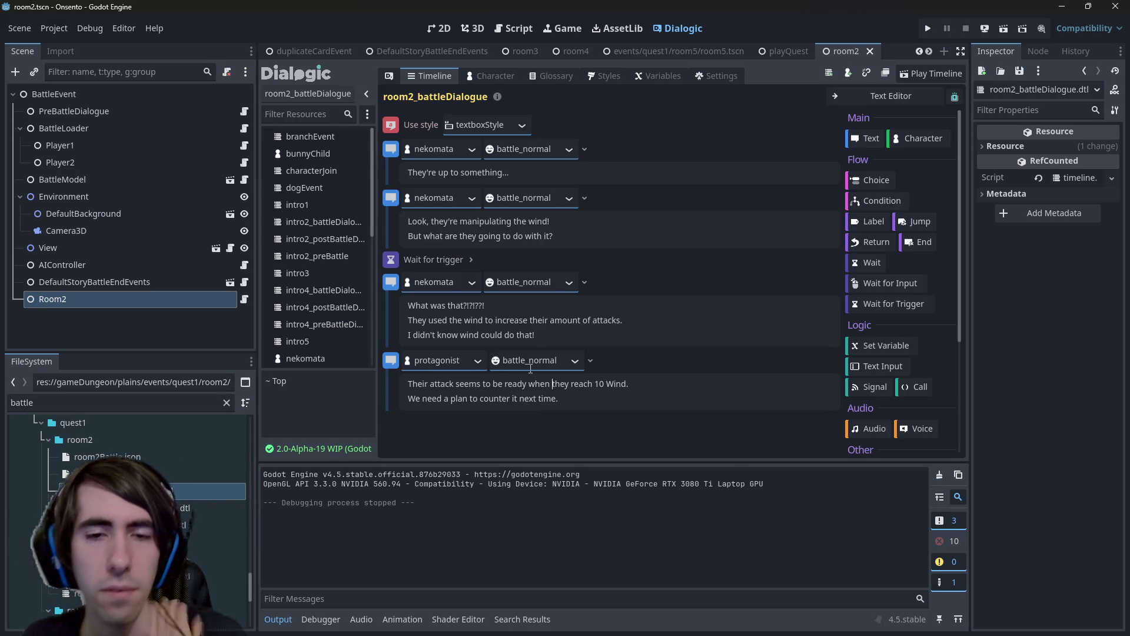
{"action": "key", "text": "ctrl+BackSpace"}
{"action": "key", "text": "ctrl+BackSpace"}
{"action": "key", "text": "ctrl+BackSpace"}
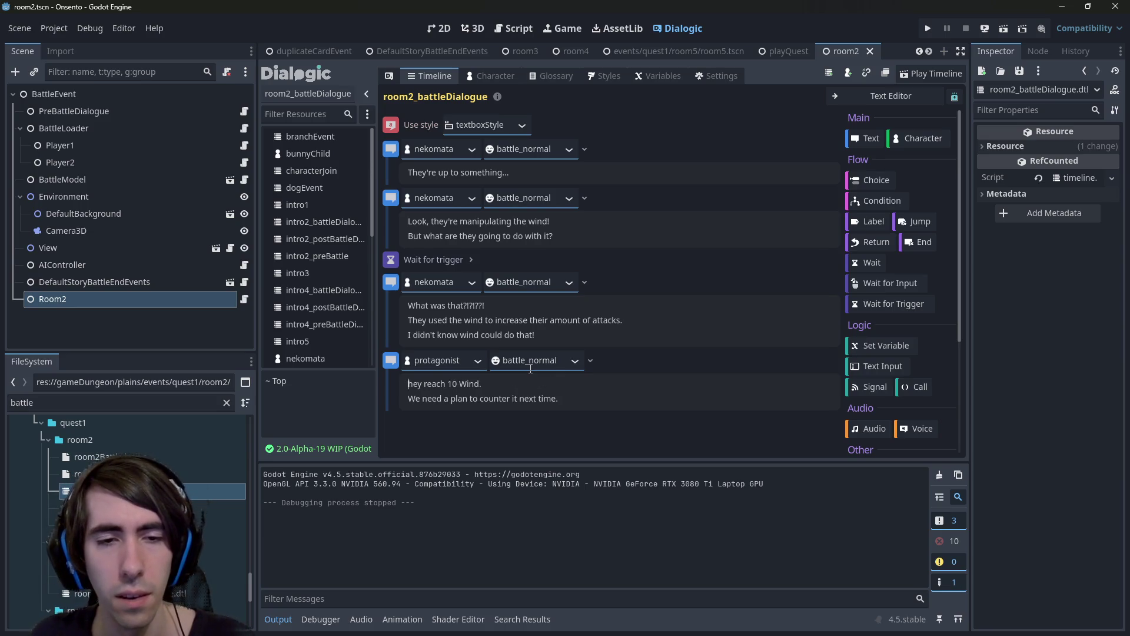
{"action": "type", "text": "They"}
{"action": "type", "text": " attacked when"}
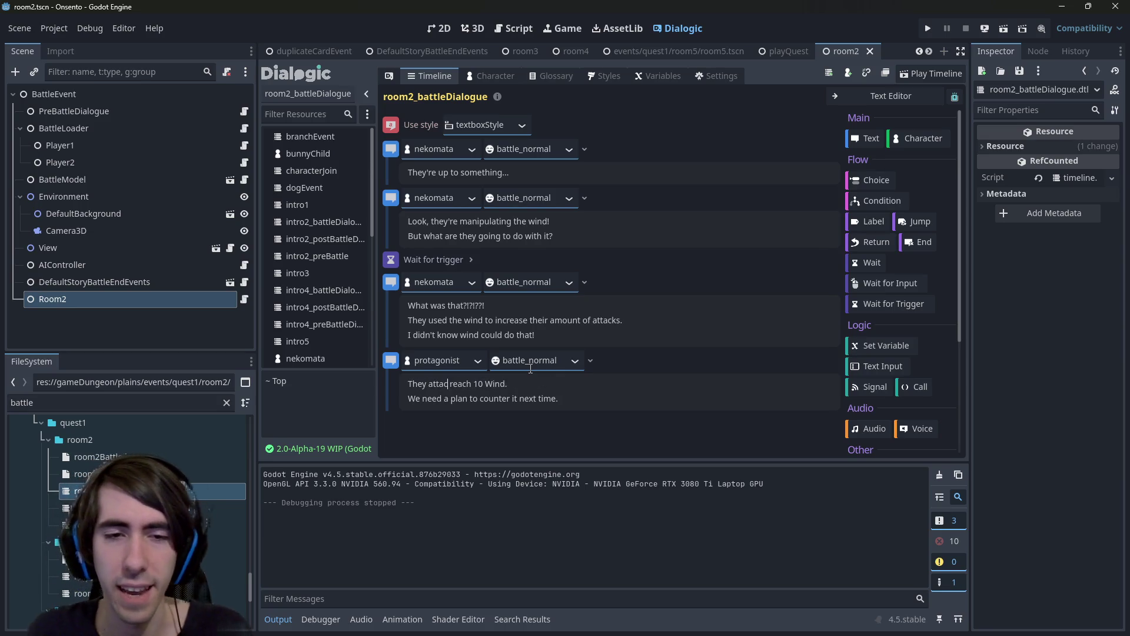
{"action": "type", "text": " they r"}
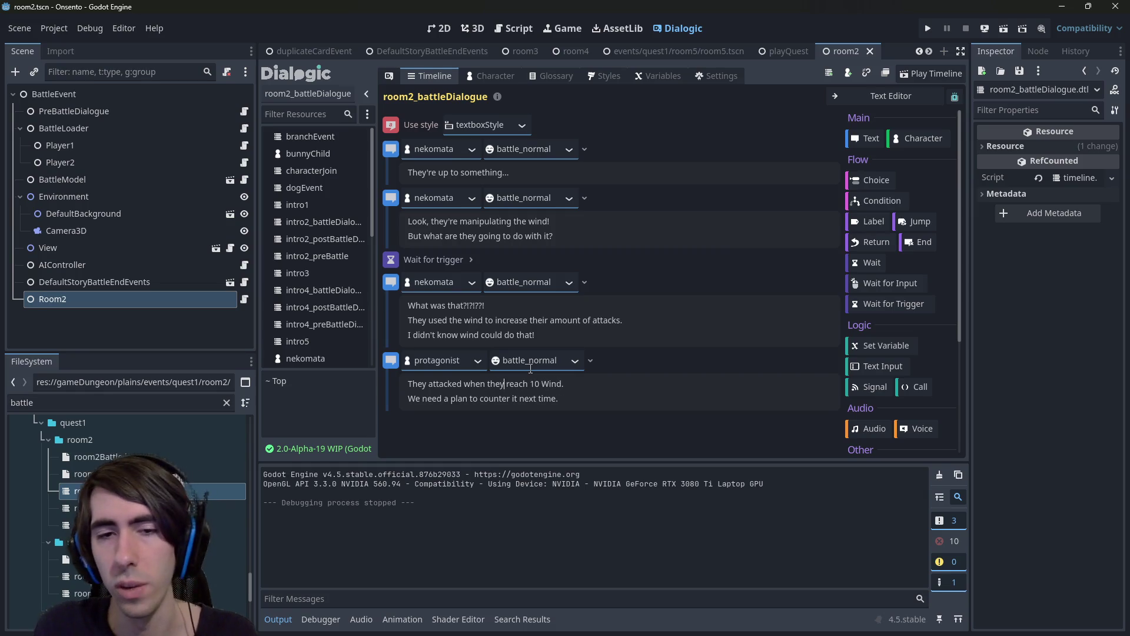
{"action": "type", "text": "eached"}
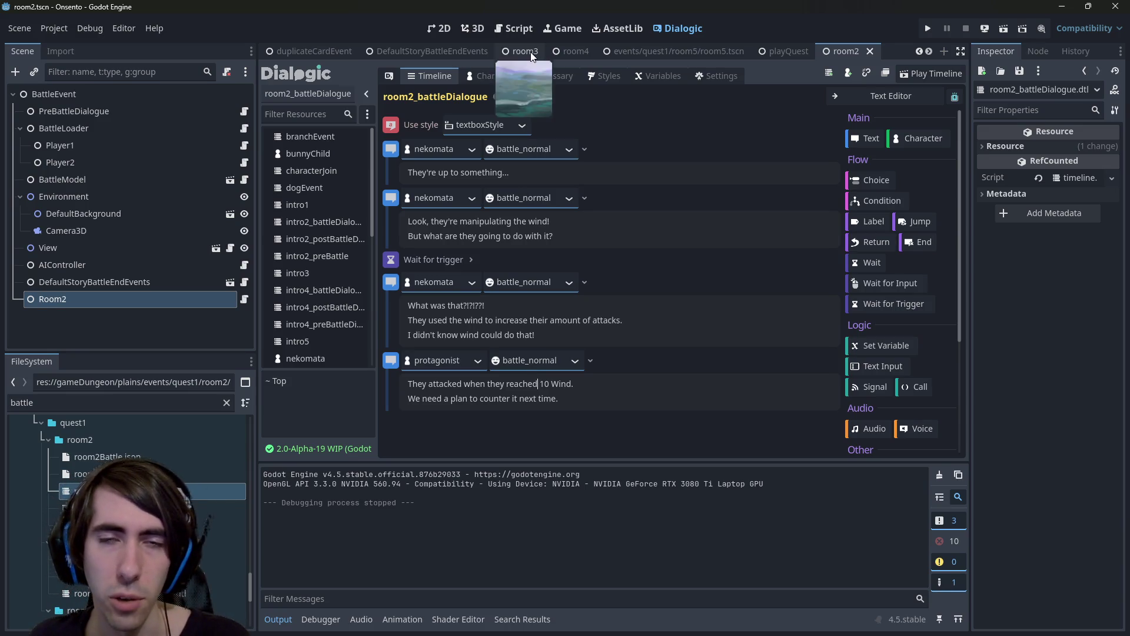
{"action": "left_click", "coordinate": [513, 28]}
{"action": "left_click", "coordinate": [665, 268]}
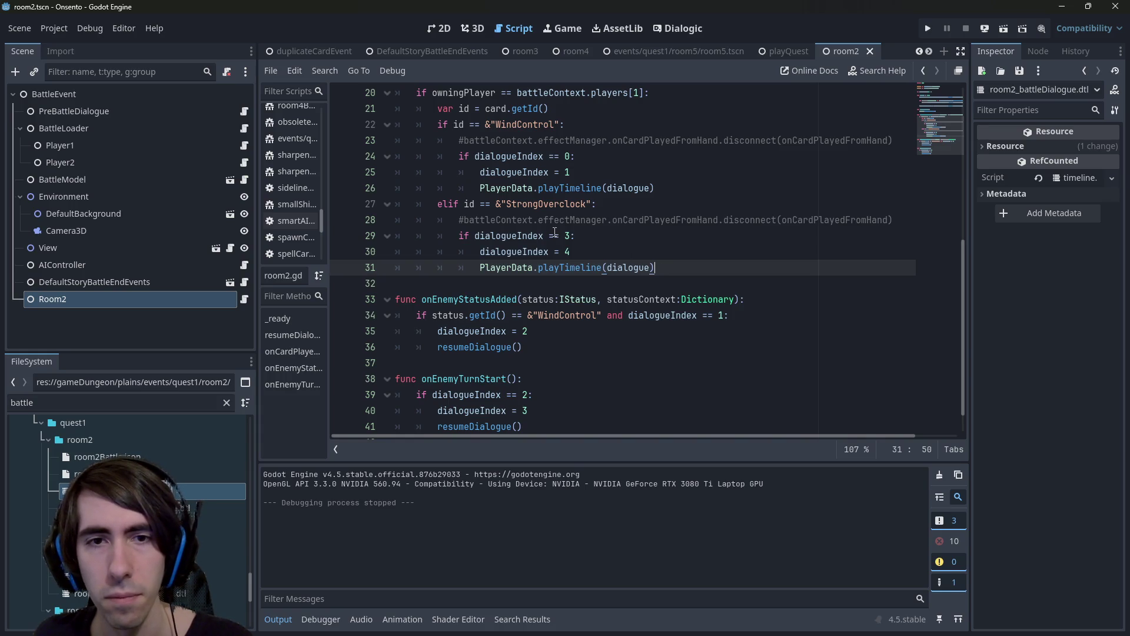
Review lines 30 and 41 of room2.gd and find where onEnemyTurnStart is connected.
{"action": "scroll", "coordinate": [555, 232], "scroll_direction": "up", "scroll_amount": 2}
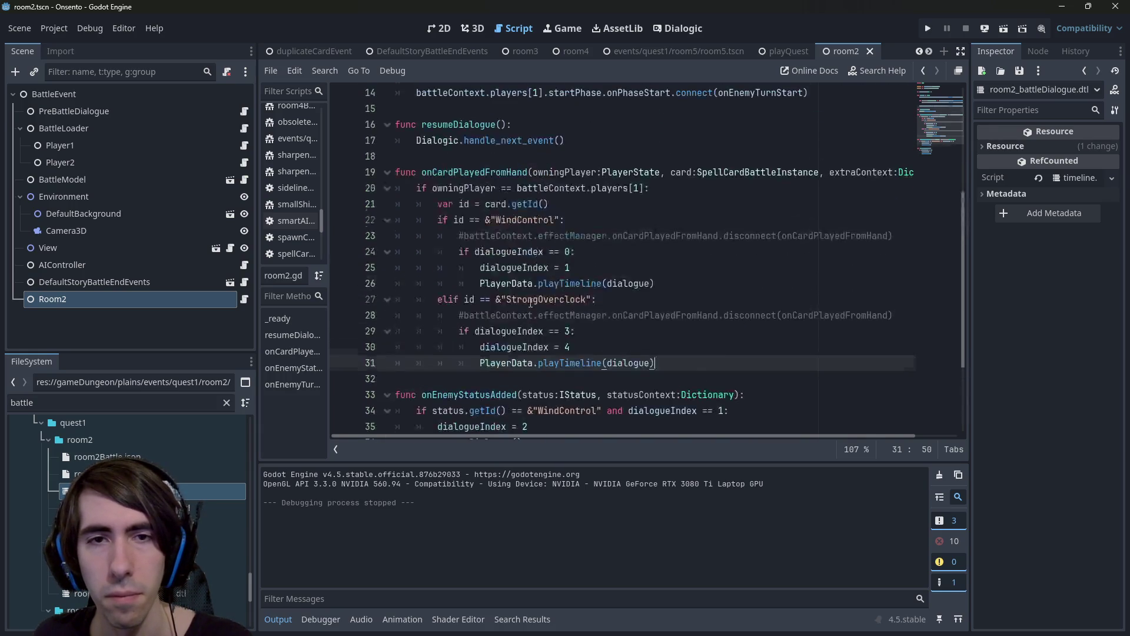
{"action": "scroll", "coordinate": [531, 303], "scroll_direction": "down", "scroll_amount": 1}
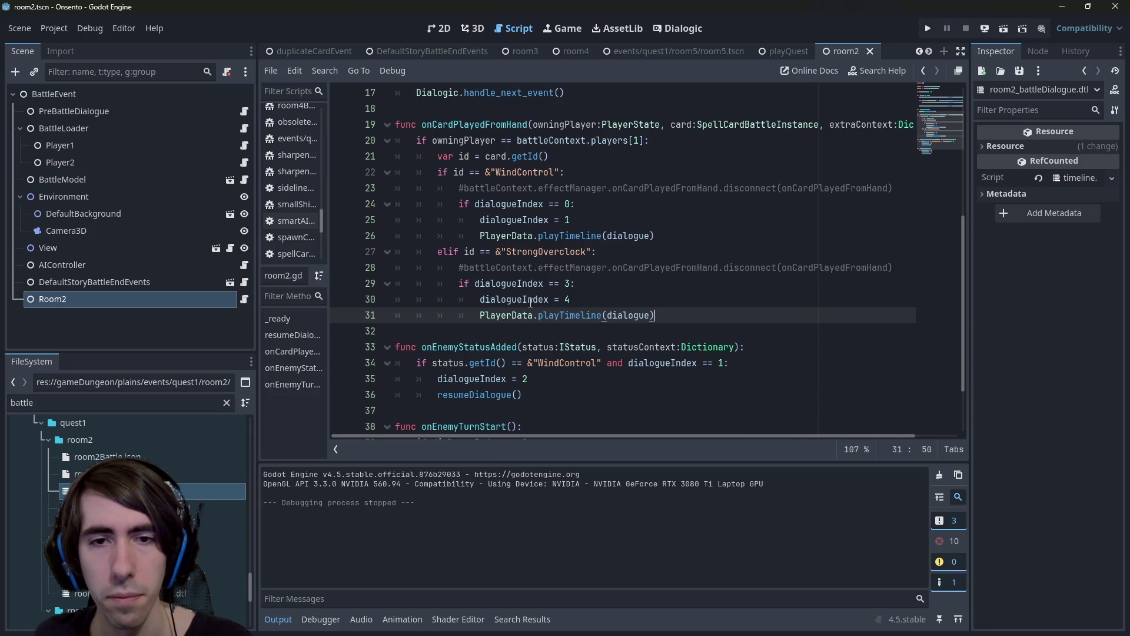
{"action": "left_click", "coordinate": [612, 297]}
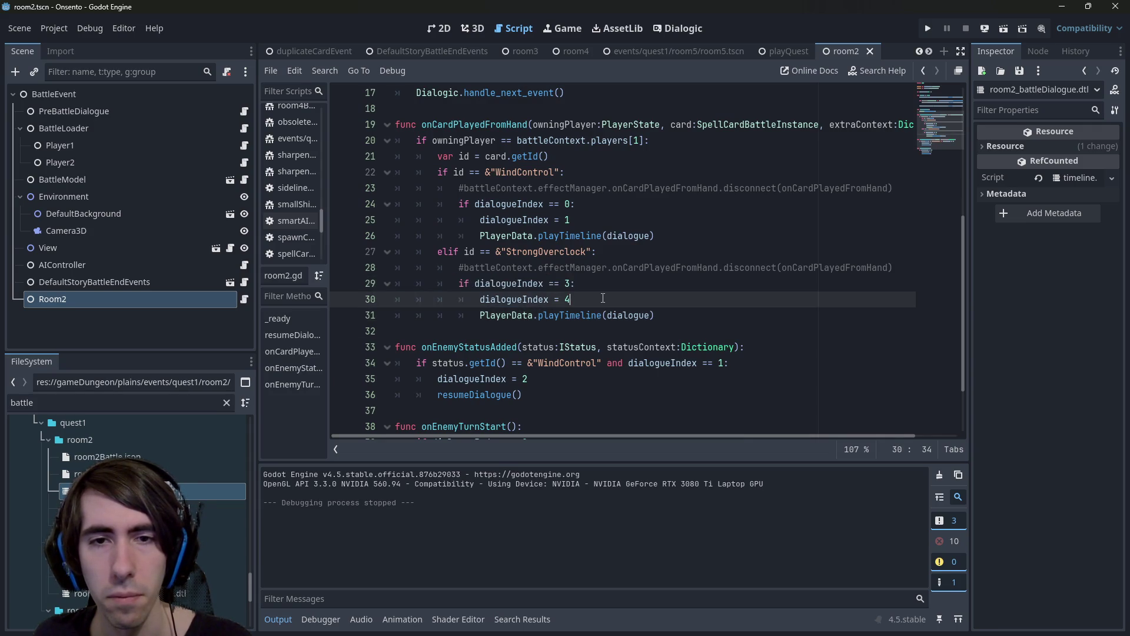
{"action": "scroll", "coordinate": [606, 297], "scroll_direction": "down", "scroll_amount": 2}
{"action": "scroll", "coordinate": [576, 291], "scroll_direction": "up", "scroll_amount": 1}
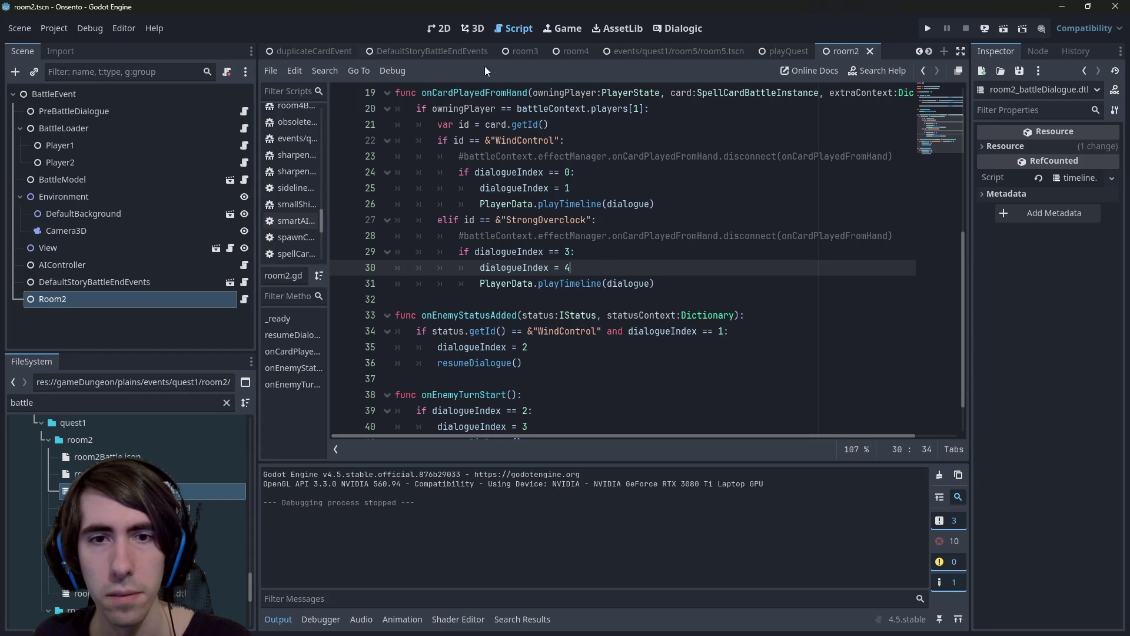
{"action": "scroll", "coordinate": [574, 329], "scroll_direction": "down", "scroll_amount": 1}
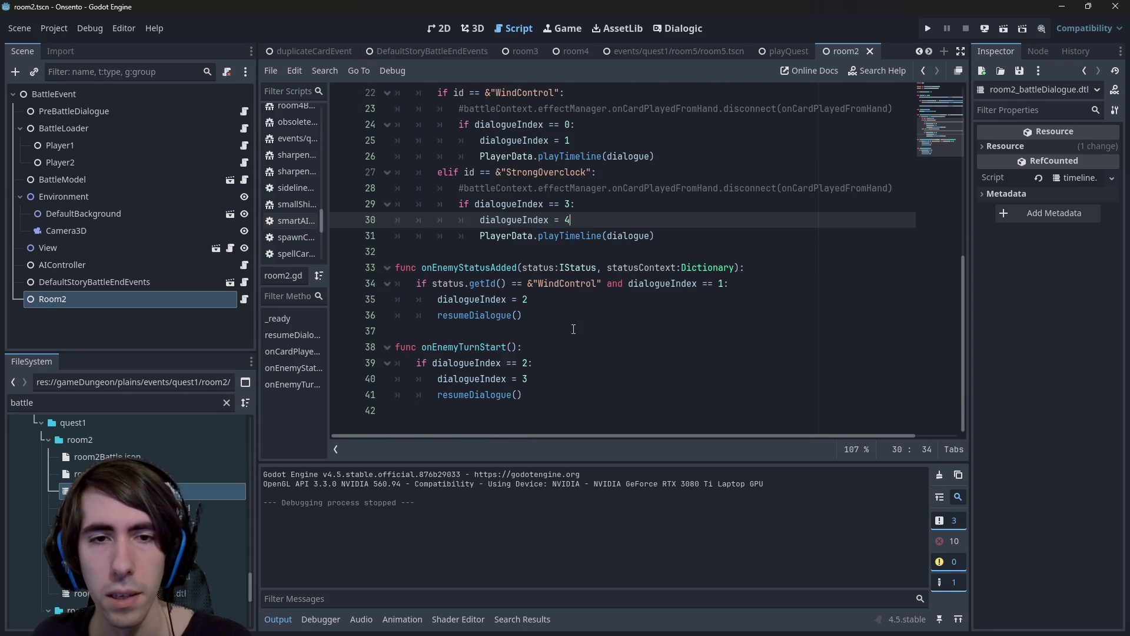
{"action": "left_click", "coordinate": [570, 397]}
{"action": "scroll", "coordinate": [603, 259], "scroll_direction": "up", "scroll_amount": 1}
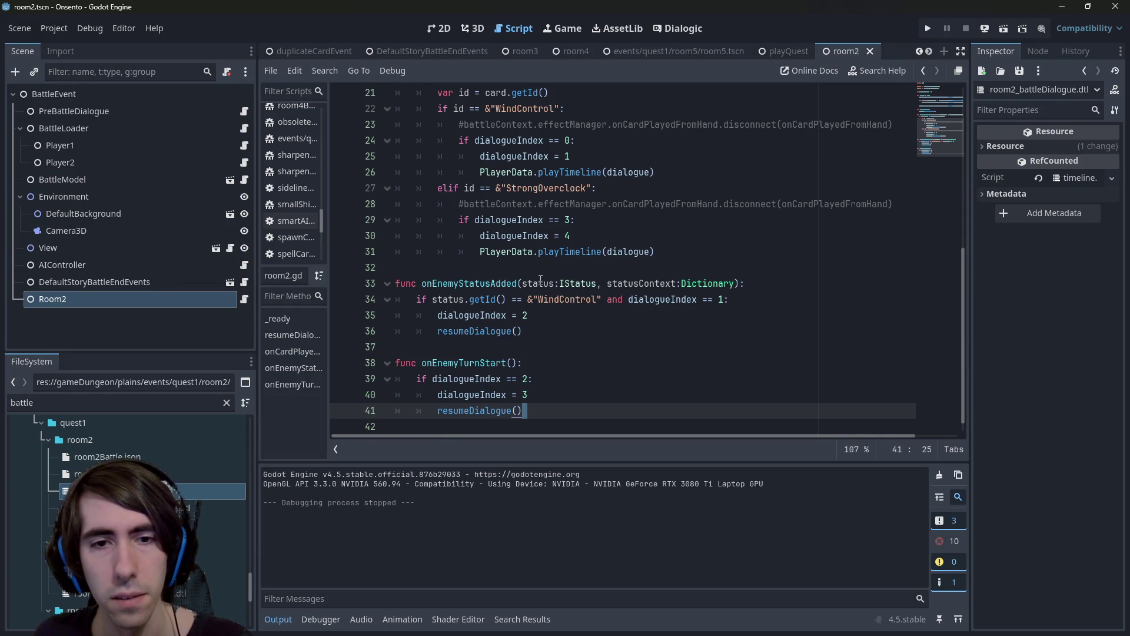
{"action": "double_click", "coordinate": [465, 362]}
{"action": "scroll", "coordinate": [463, 353], "scroll_direction": "up", "scroll_amount": 4}
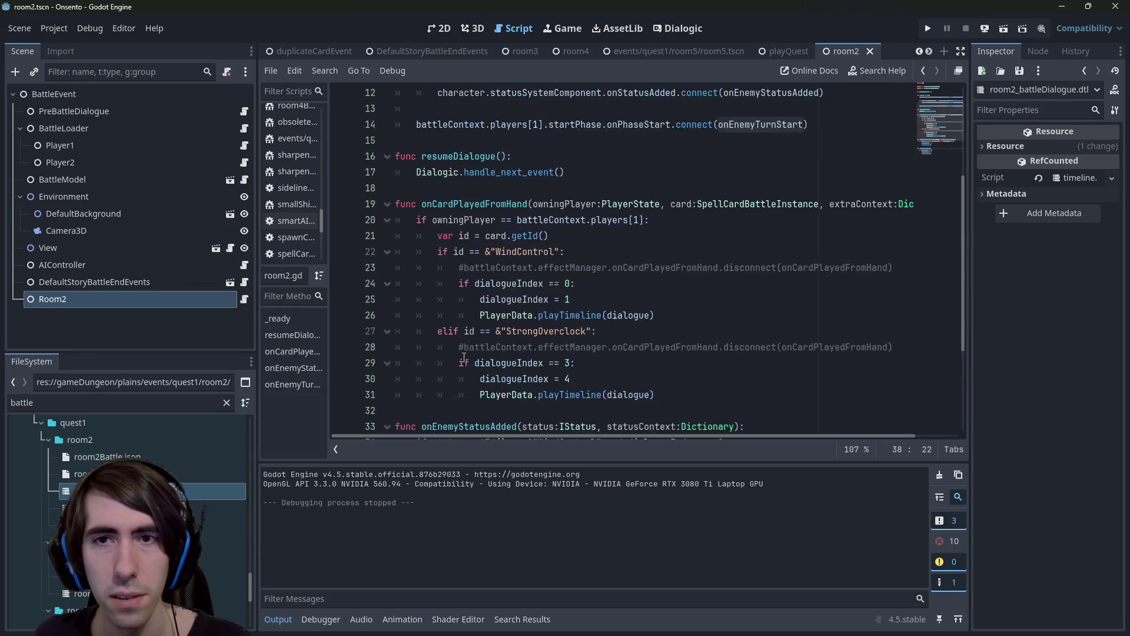
{"action": "scroll", "coordinate": [463, 354], "scroll_direction": "down", "scroll_amount": 4}
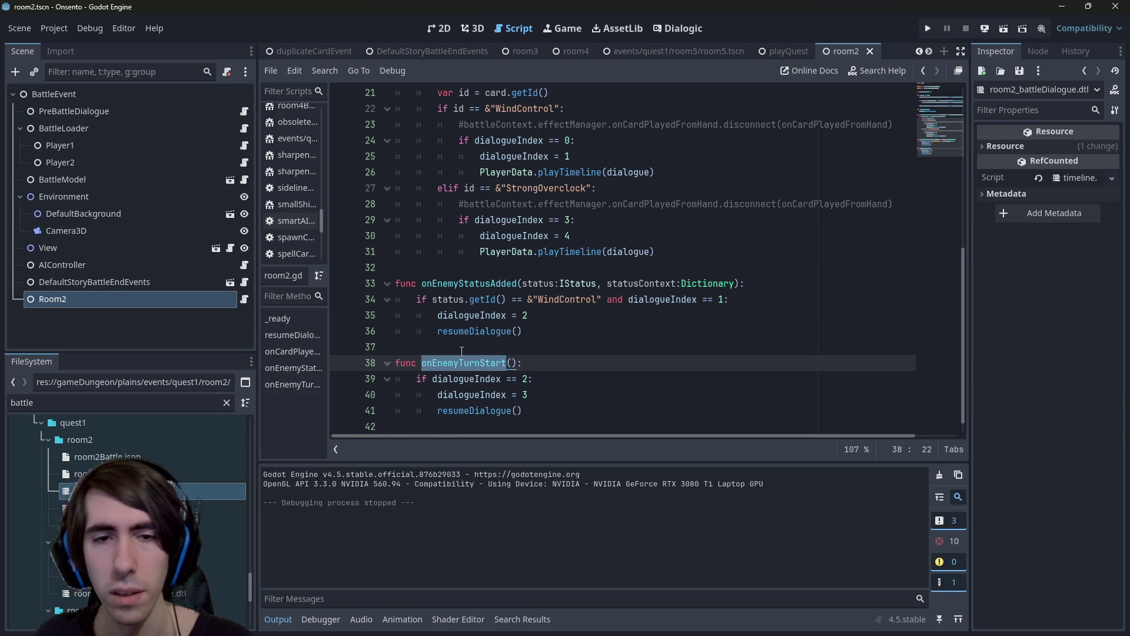
Select the StrongOverclock branch on lines 28–31 and clear its dialogueIndex value on line 30.
{"action": "mouse_move", "coordinate": [655, 252]}
{"action": "left_mouse_down"}
{"action": "mouse_move", "coordinate": [383, 207]}
{"action": "mouse_move", "coordinate": [347, 188]}
{"action": "left_mouse_up"}
{"action": "mouse_move", "coordinate": [643, 276]}
{"action": "left_mouse_down"}
{"action": "mouse_move", "coordinate": [648, 253]}
{"action": "mouse_move", "coordinate": [471, 232]}
{"action": "mouse_move", "coordinate": [369, 186]}
{"action": "left_mouse_up"}
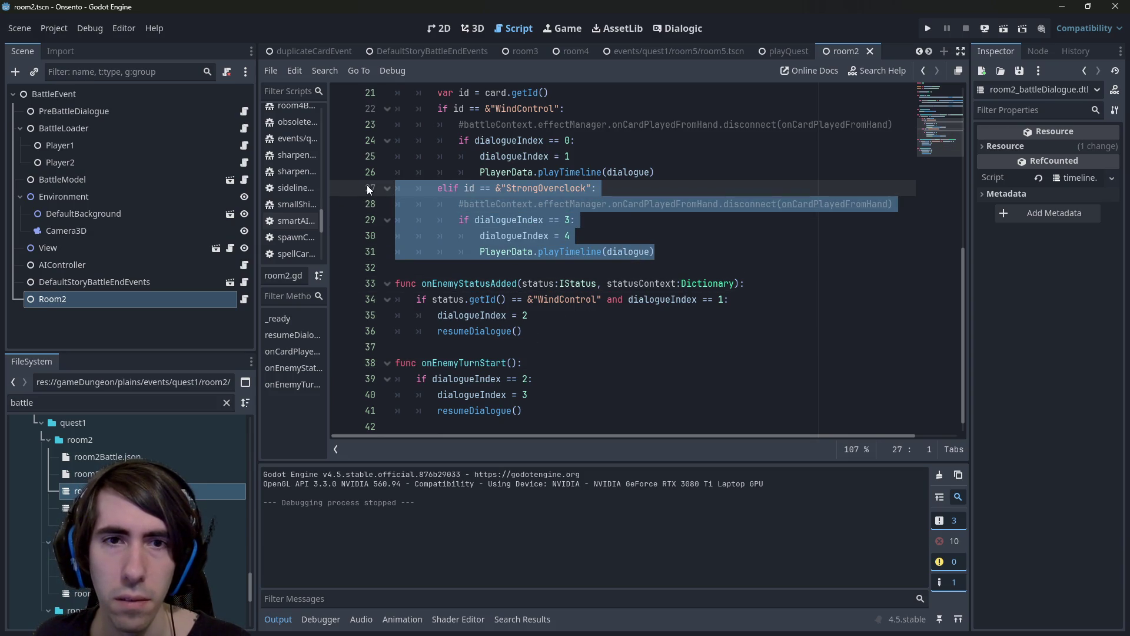
{"action": "scroll", "coordinate": [537, 362], "scroll_direction": "up", "scroll_amount": 2}
{"action": "scroll", "coordinate": [536, 363], "scroll_direction": "down", "scroll_amount": 2}
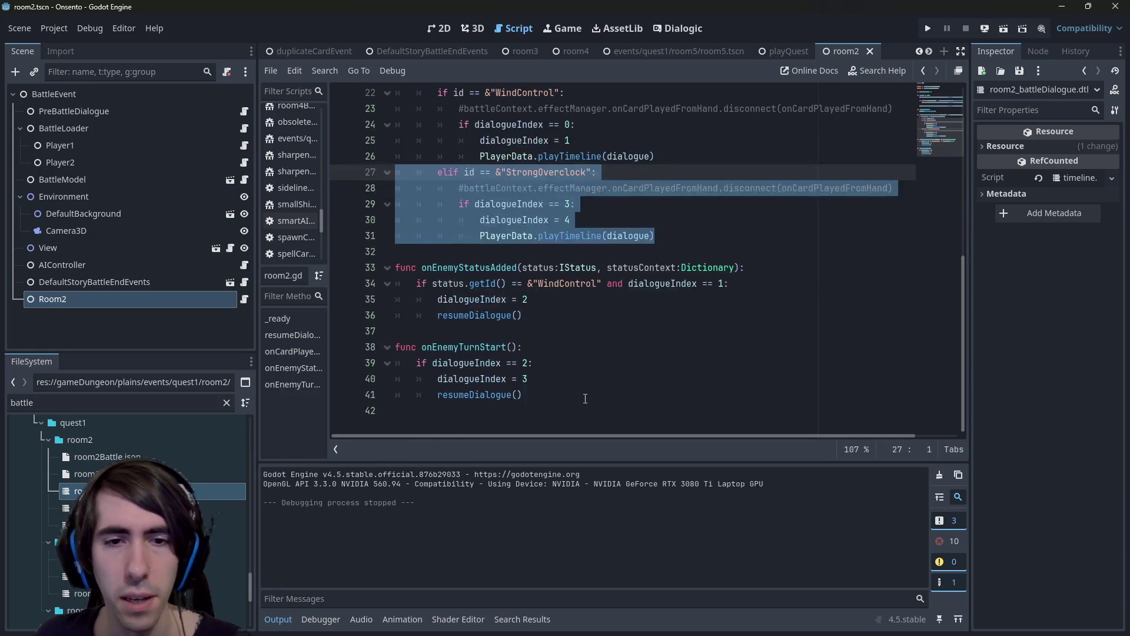
{"action": "mouse_move", "coordinate": [523, 394]}
{"action": "left_mouse_down"}
{"action": "mouse_move", "coordinate": [365, 347]}
{"action": "mouse_move", "coordinate": [322, 359]}
{"action": "left_mouse_up"}
{"action": "key", "text": "ctrl+c"}
{"action": "key", "text": "ctrl+z"}
{"action": "key", "text": "ctrl+z"}
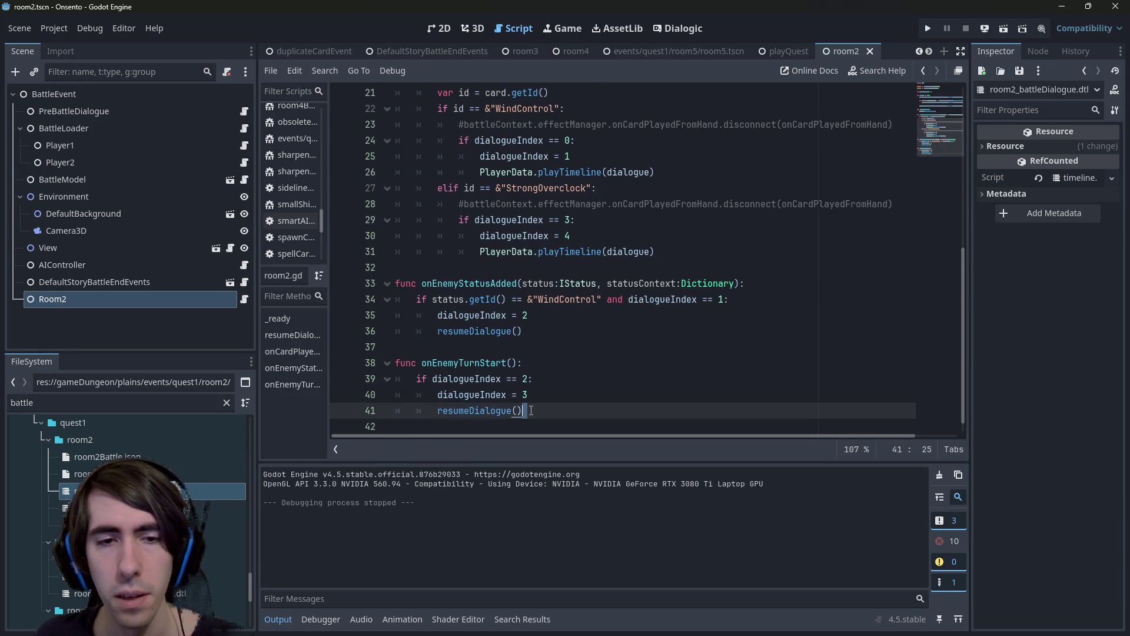
Set the value to 4 and paste a copy of the if-block below line 41 with condition 4, then save.
{"action": "type", "text": "4"}
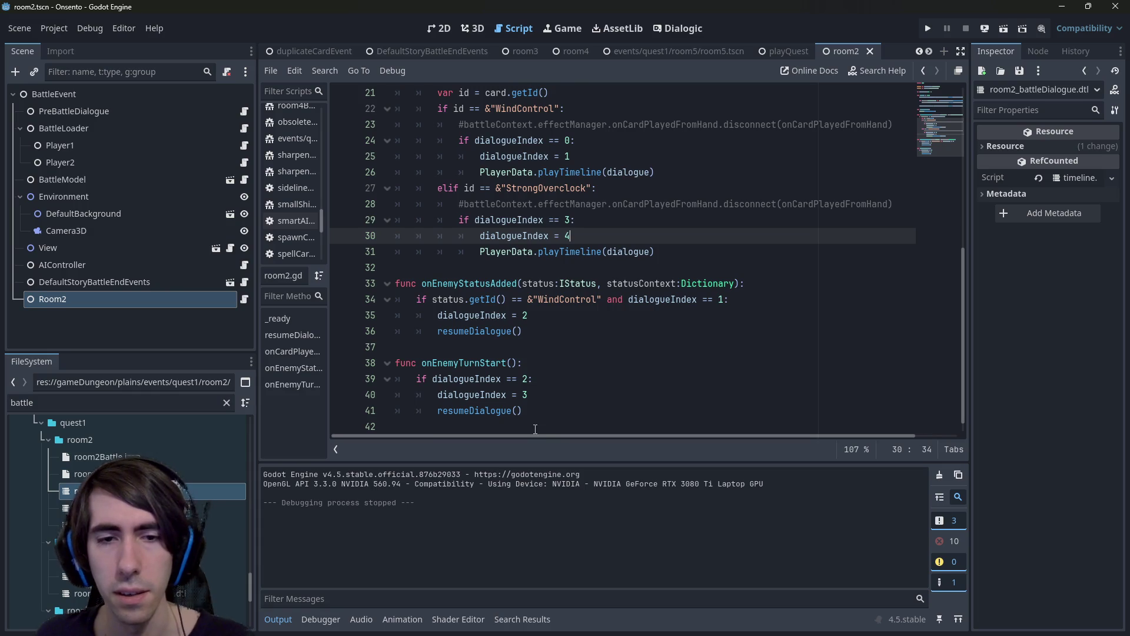
{"action": "left_click", "coordinate": [535, 426]}
{"action": "key", "text": "ctrl+v"}
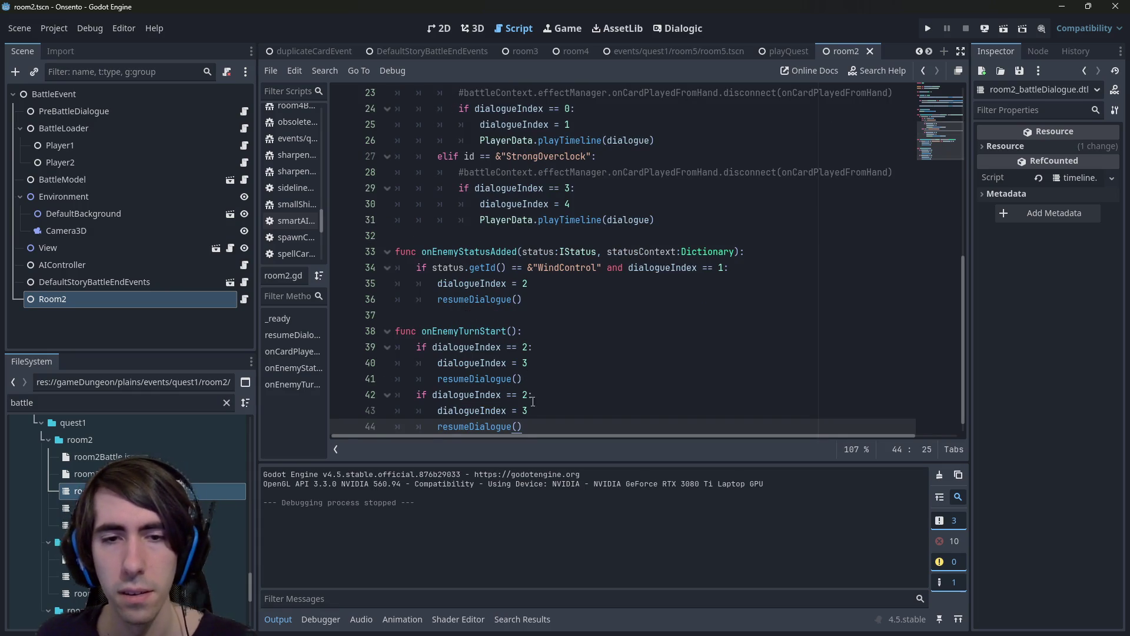
{"action": "left_click", "coordinate": [529, 399]}
{"action": "key", "text": "BackSpace"}
{"action": "type", "text": "4"}
{"action": "key", "text": "Down"}
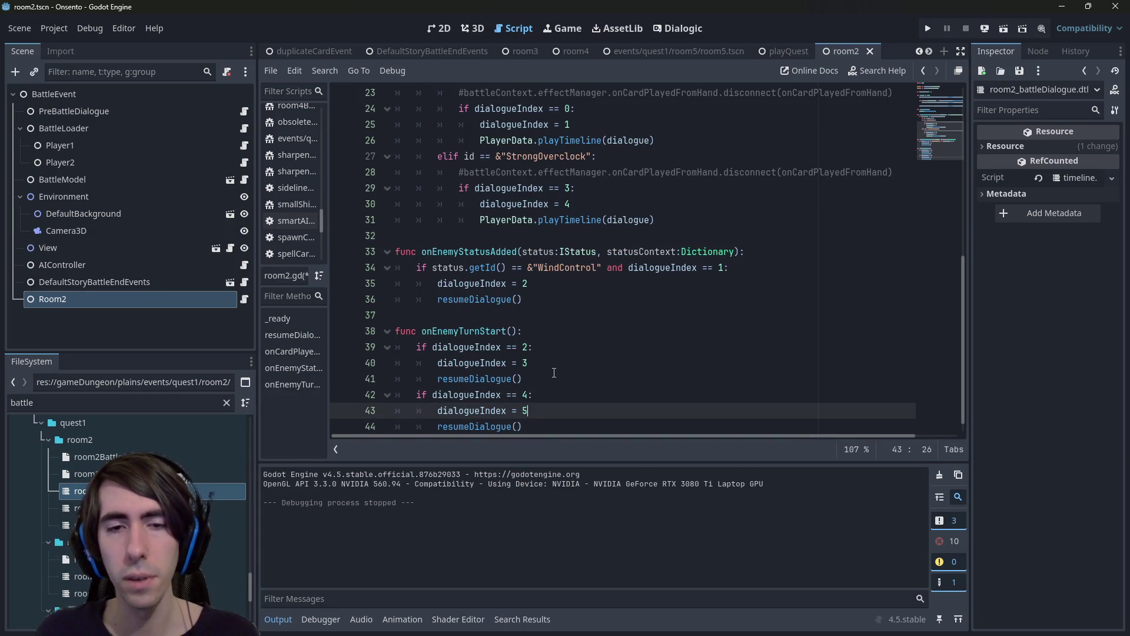
{"action": "key", "text": "ctrl+s"}
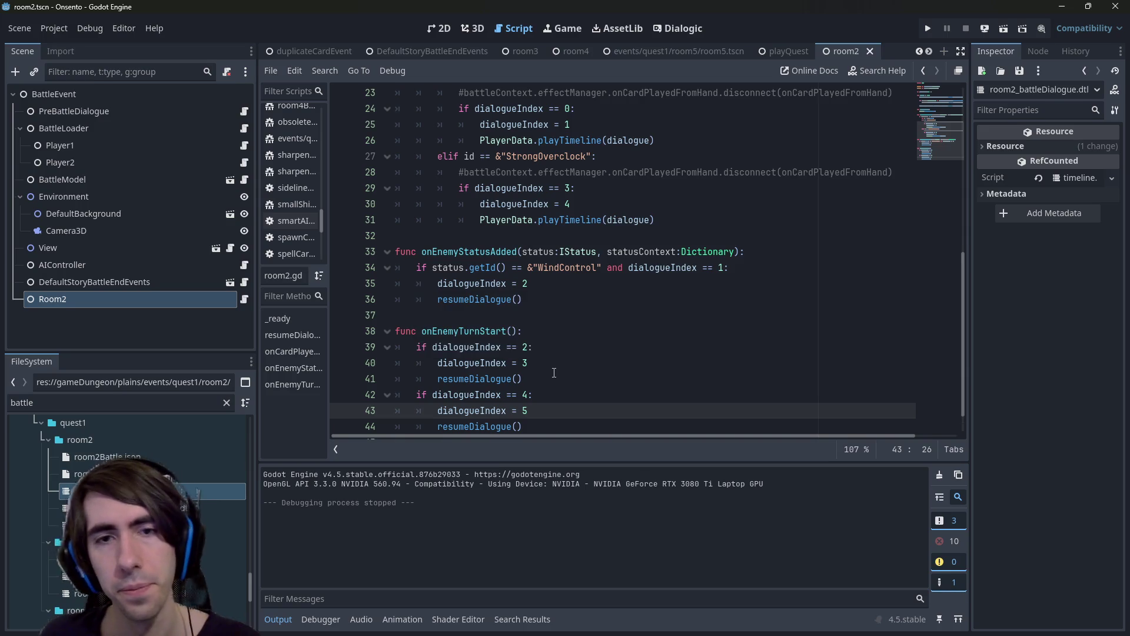
Turn the pasted block on line 42 into an elif branch.
{"action": "scroll", "coordinate": [567, 345], "scroll_direction": "down", "scroll_amount": 2}
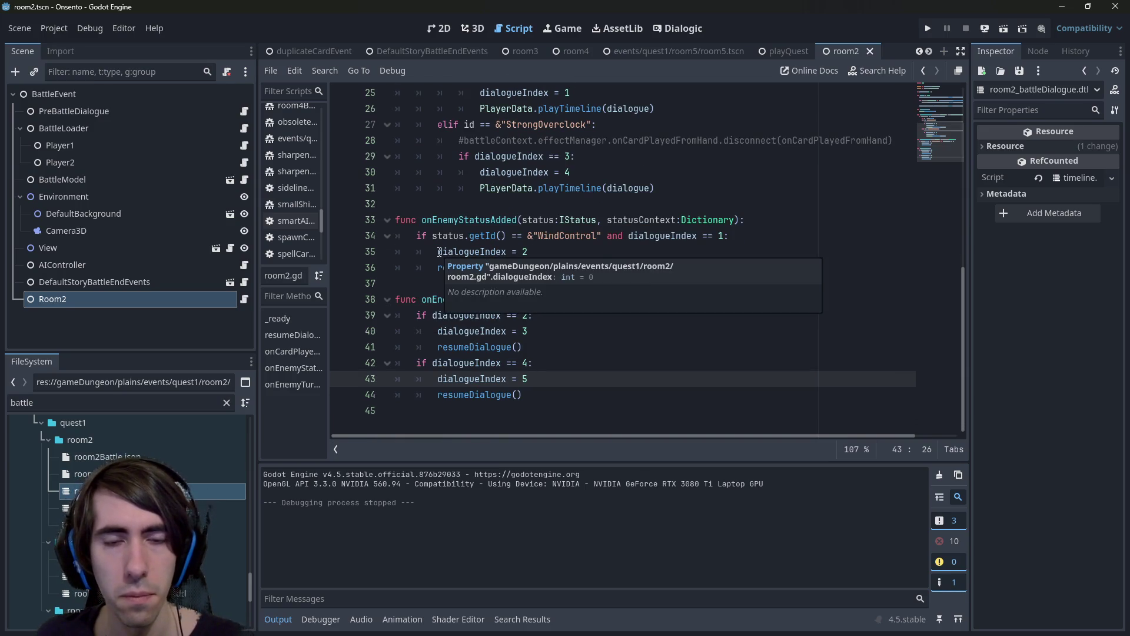
{"action": "left_click_drag", "start_coordinate": [521, 391], "coordinate": [368, 366]}
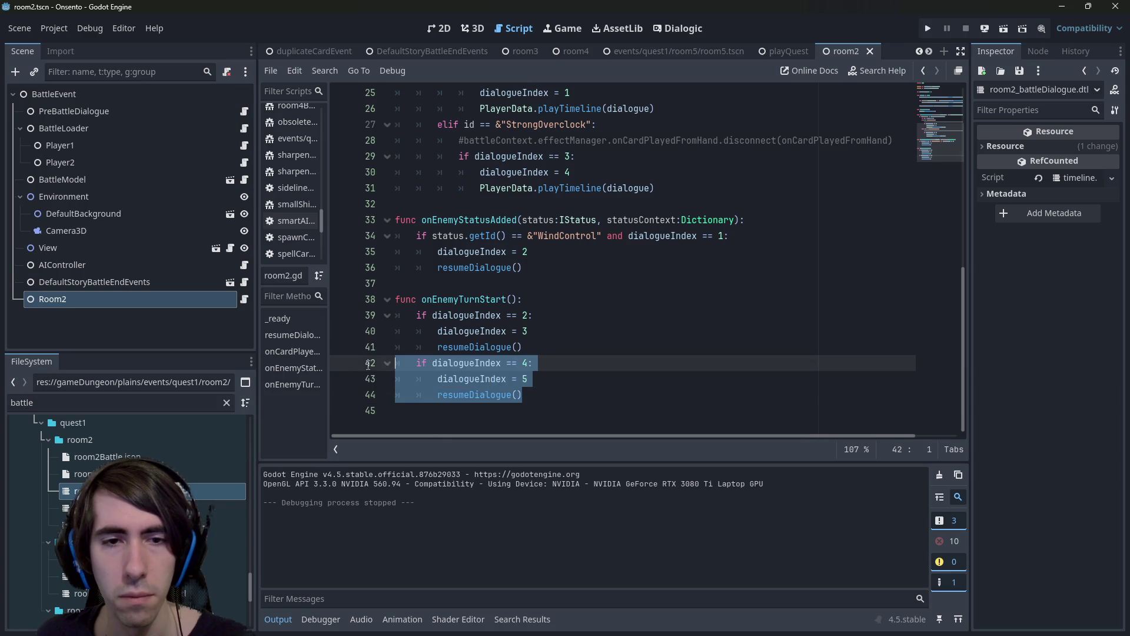
{"action": "left_click", "coordinate": [414, 368]}
{"action": "type", "text": "el"}
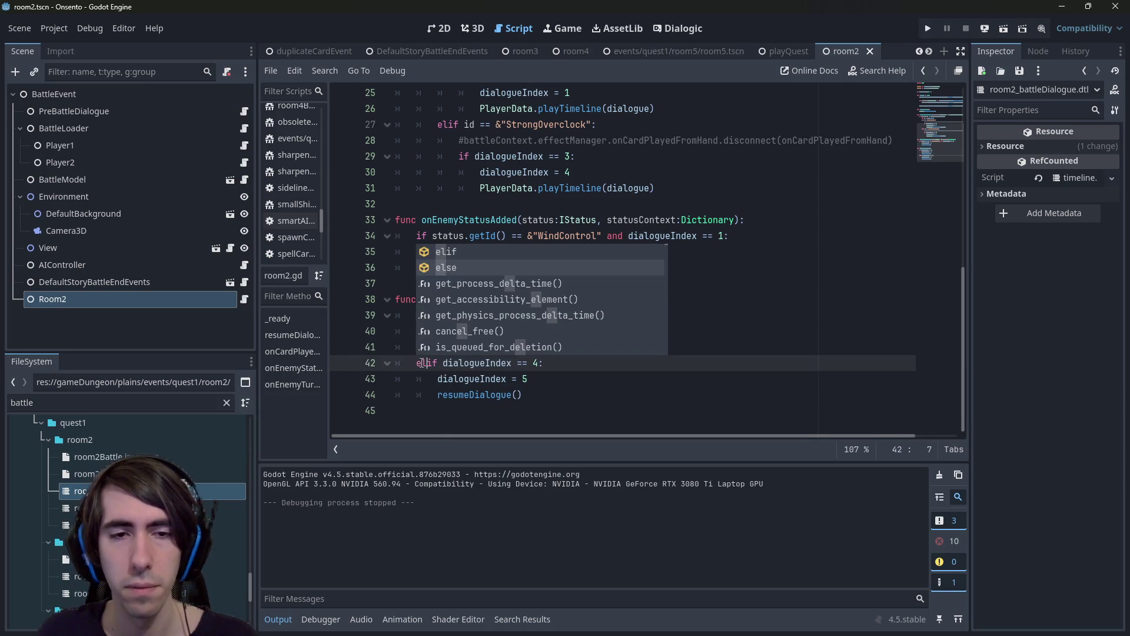
{"action": "scroll", "coordinate": [423, 363], "scroll_direction": "up", "scroll_amount": 1}
{"action": "left_click_drag", "start_coordinate": [489, 422], "coordinate": [396, 379]}
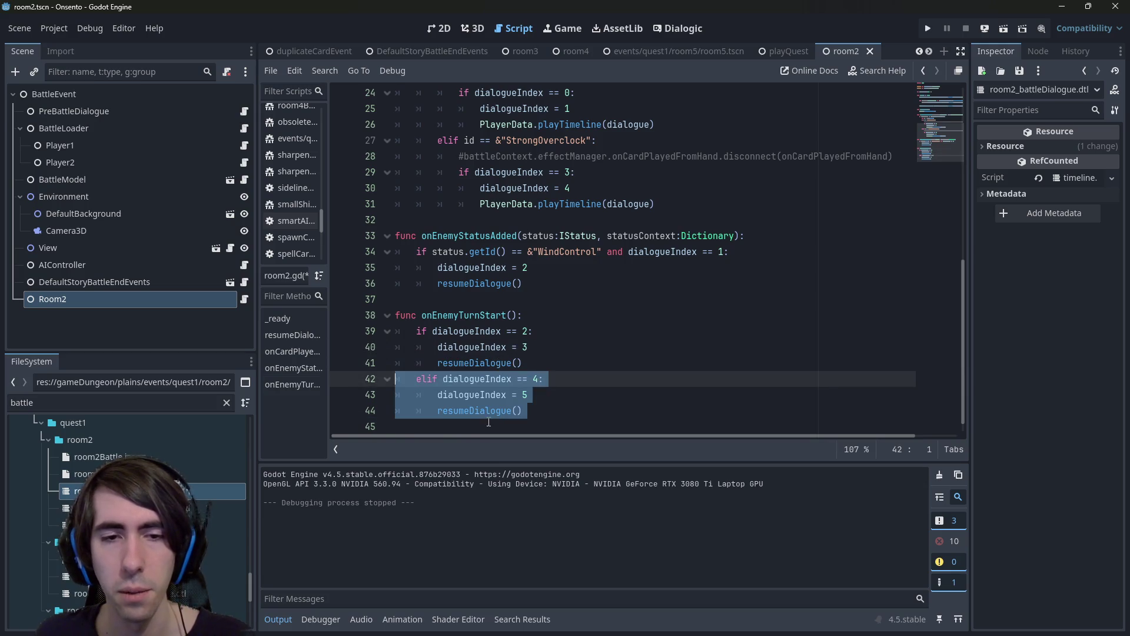
Duplicate the elif block for the dialogueIndex 5 → 6 case, save, and run the battle scene.
{"action": "key", "text": "ctrl+c"}
{"action": "left_click", "coordinate": [489, 422]}
{"action": "key", "text": "ctrl+v"}
{"action": "left_click", "coordinate": [539, 378]}
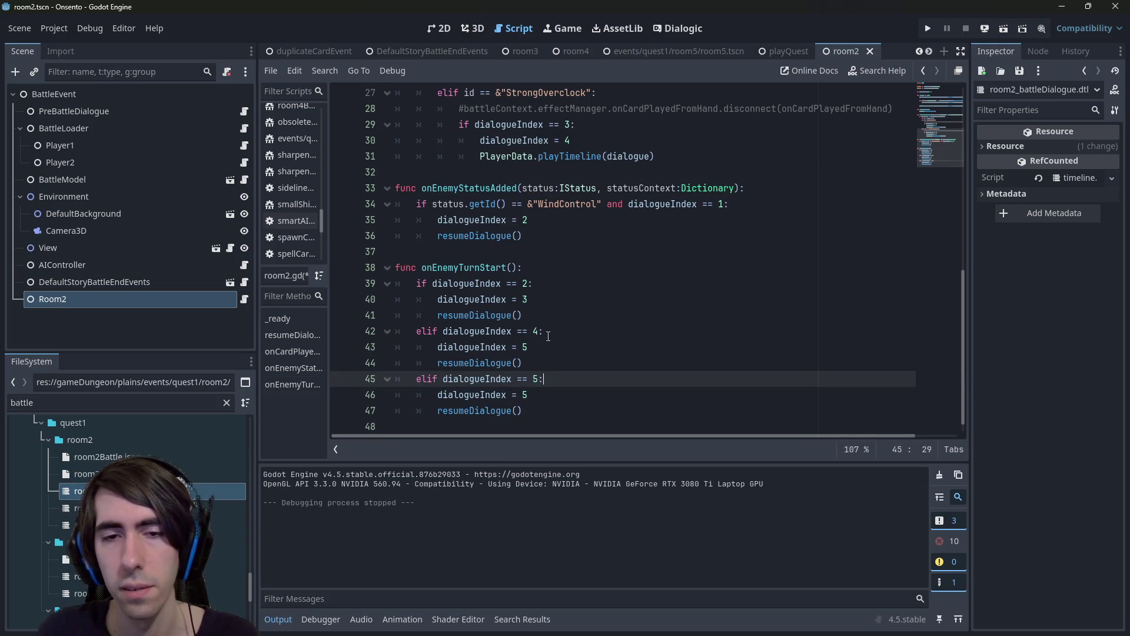
{"action": "key", "text": "Down"}
{"action": "key", "text": "BackSpace"}
{"action": "key", "text": "ctrl+s"}
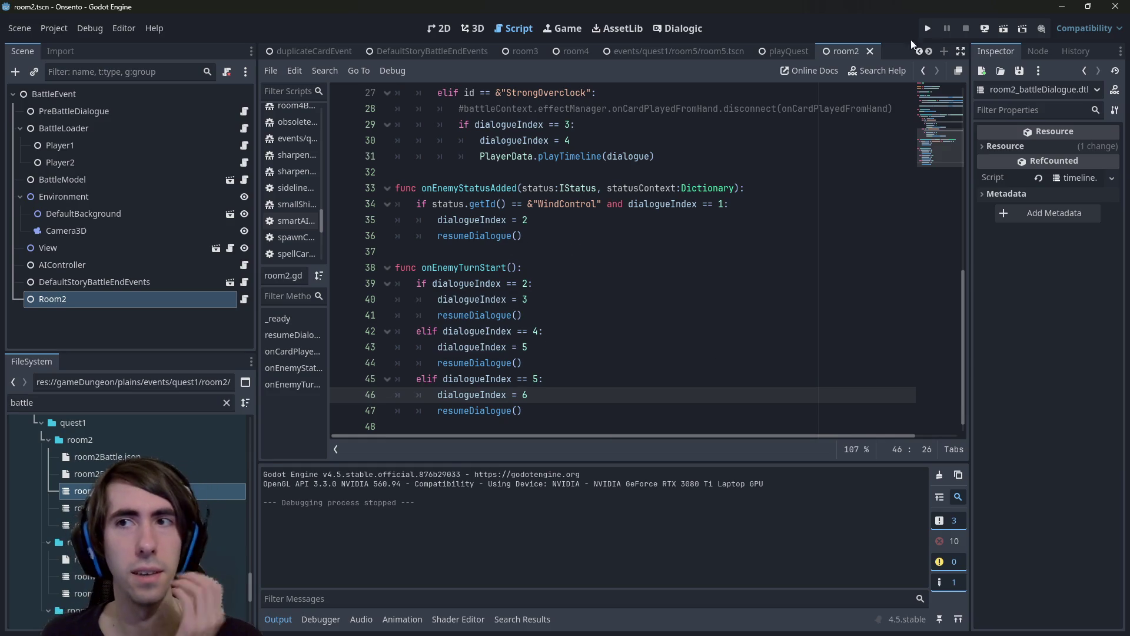
{"action": "left_click", "coordinate": [990, 27]}
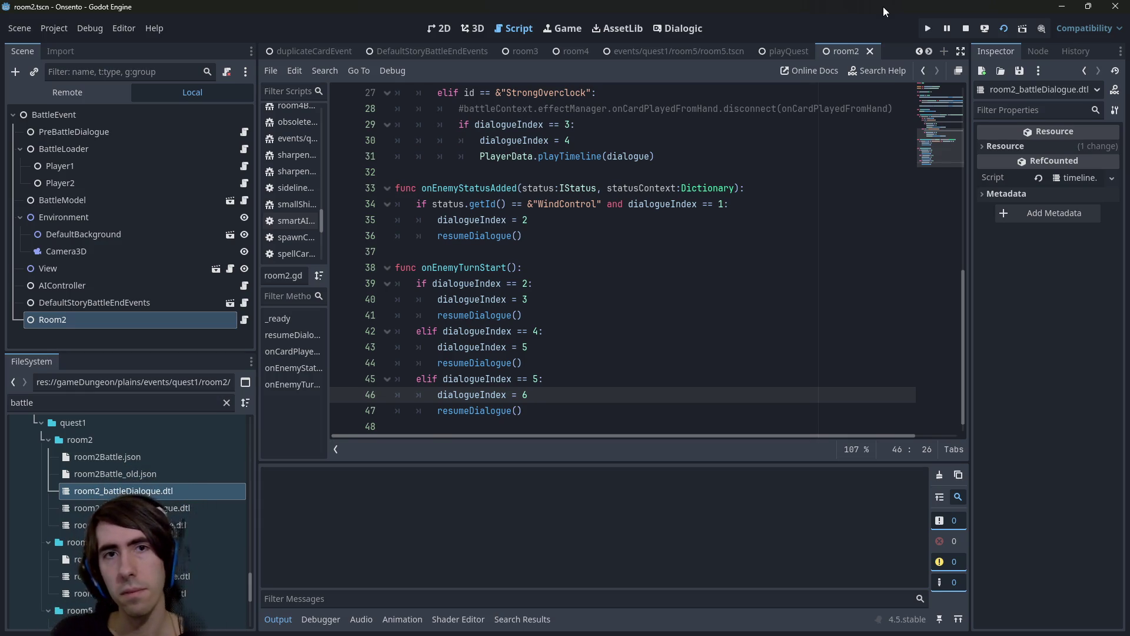
Open room2_battleDialogue, then in the game play Guard Up and Motivation, end the turn, and close it.
{"action": "double_click", "coordinate": [124, 490]}
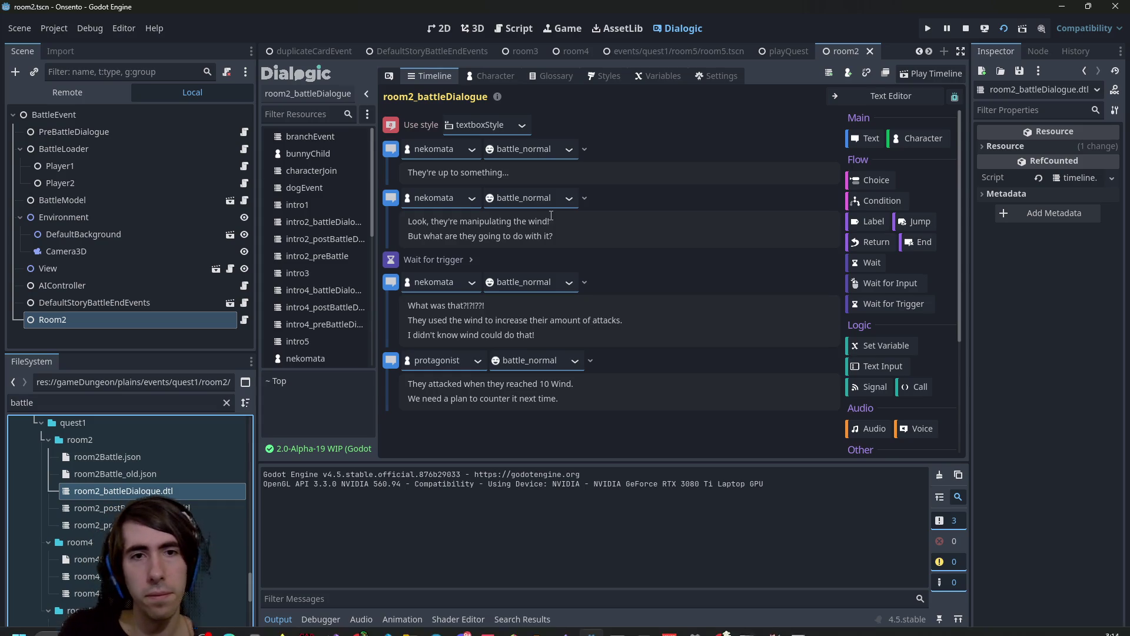
{"action": "left_click", "coordinate": [798, 622]}
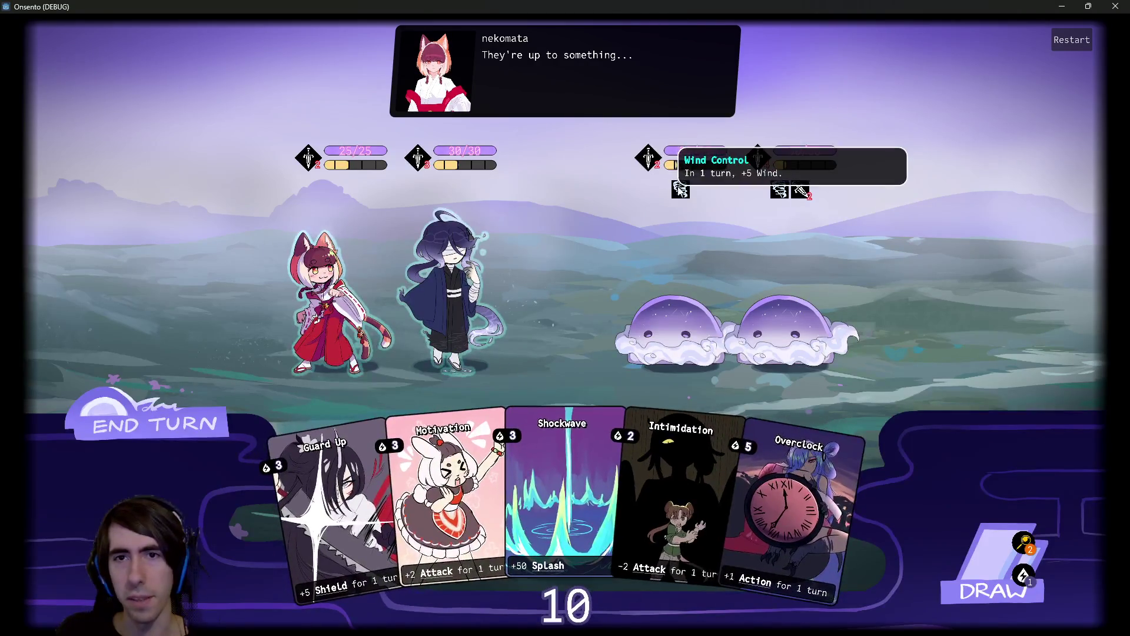
{"action": "mouse_move", "coordinate": [778, 194]}
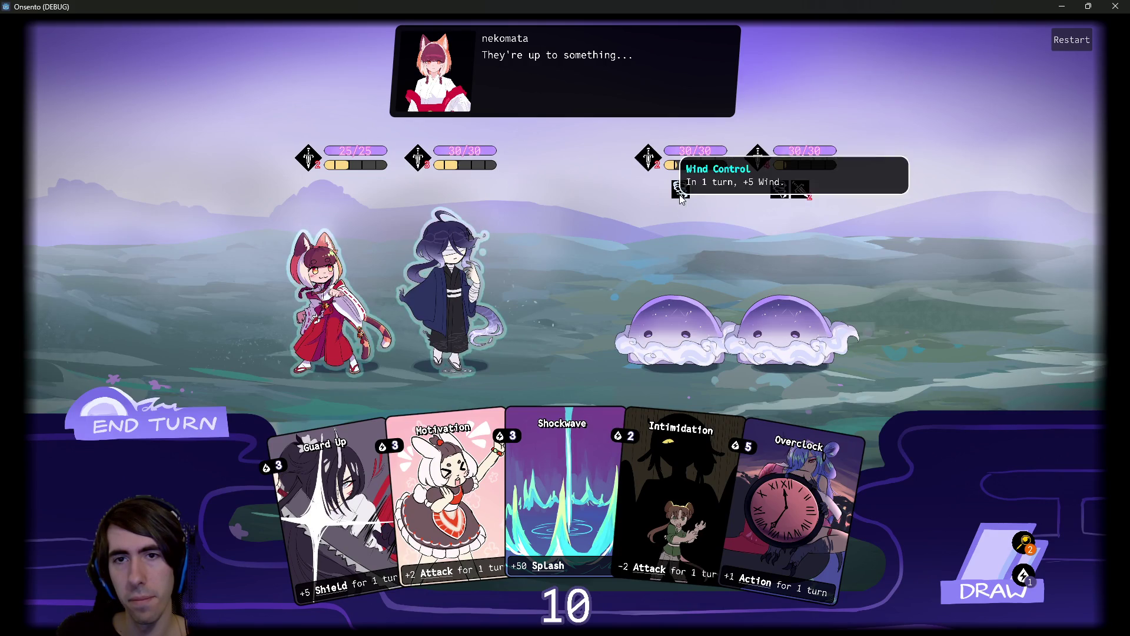
{"action": "left_click_drag", "start_coordinate": [306, 519], "coordinate": [439, 282]}
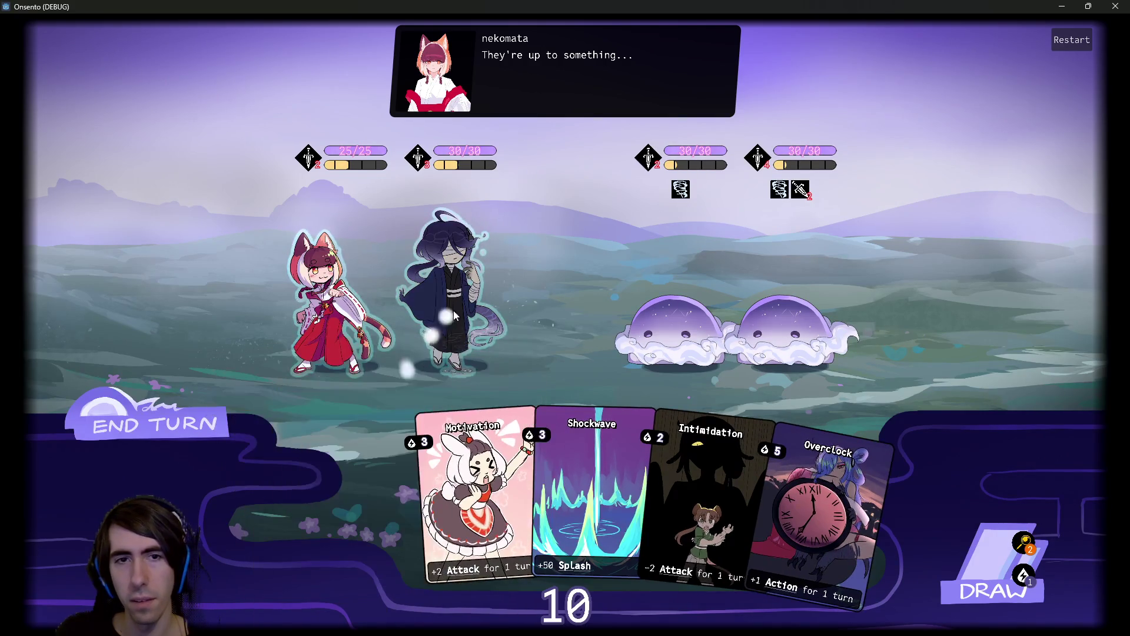
{"action": "left_click_drag", "start_coordinate": [407, 518], "coordinate": [438, 283]}
{"action": "left_click", "coordinate": [633, 333]}
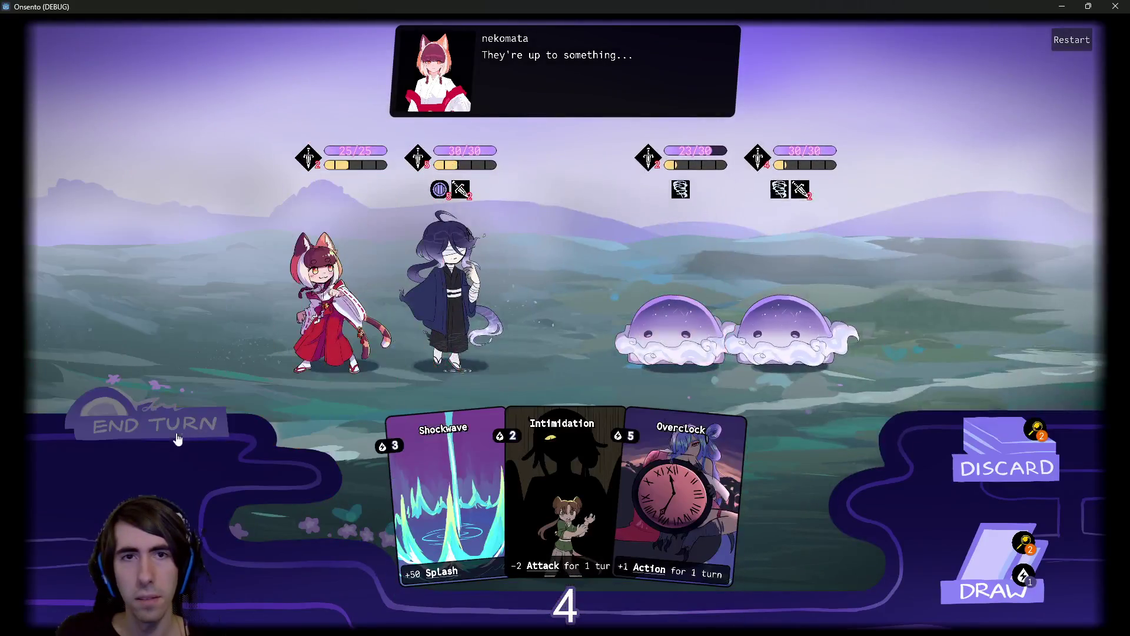
{"action": "left_click", "coordinate": [182, 428]}
{"action": "left_click", "coordinate": [182, 428]}
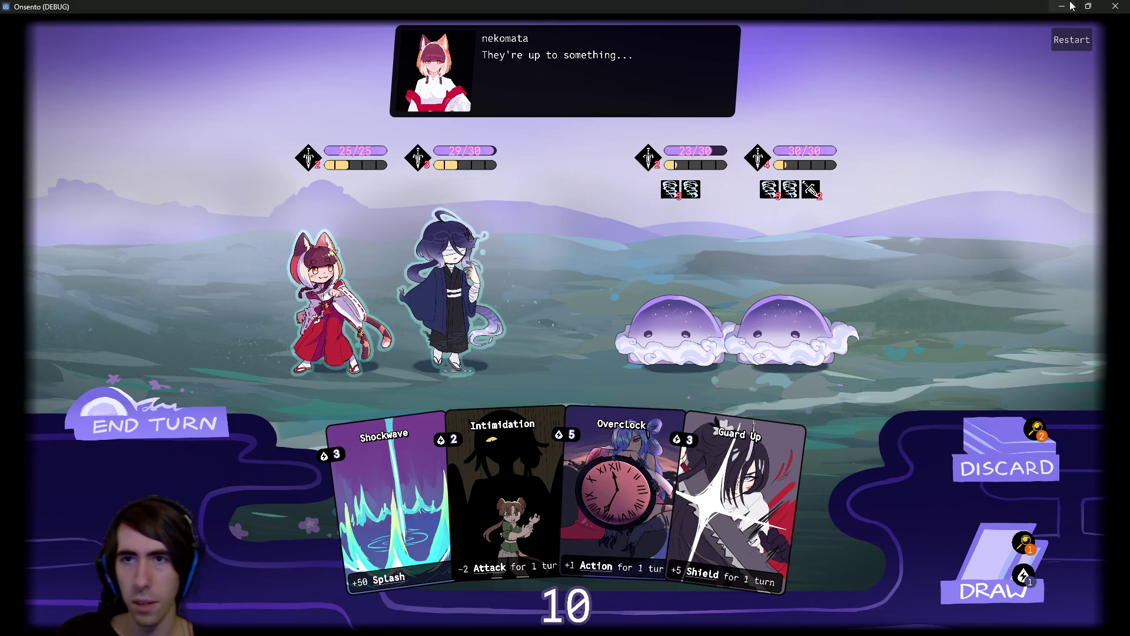
{"action": "left_click", "coordinate": [1116, 6]}
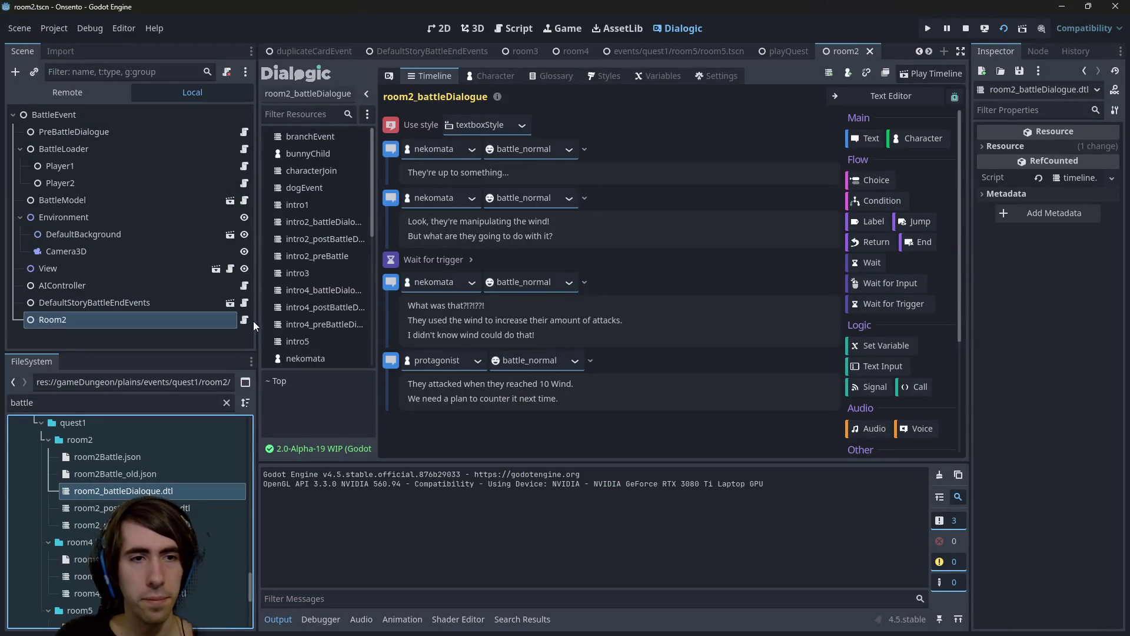
Open room2.gd, review onCardPlayedFromHand, and set a breakpoint on line 34's WindControl check.
{"action": "left_click", "coordinate": [245, 319]}
{"action": "scroll", "coordinate": [512, 238], "scroll_direction": "up", "scroll_amount": 10}
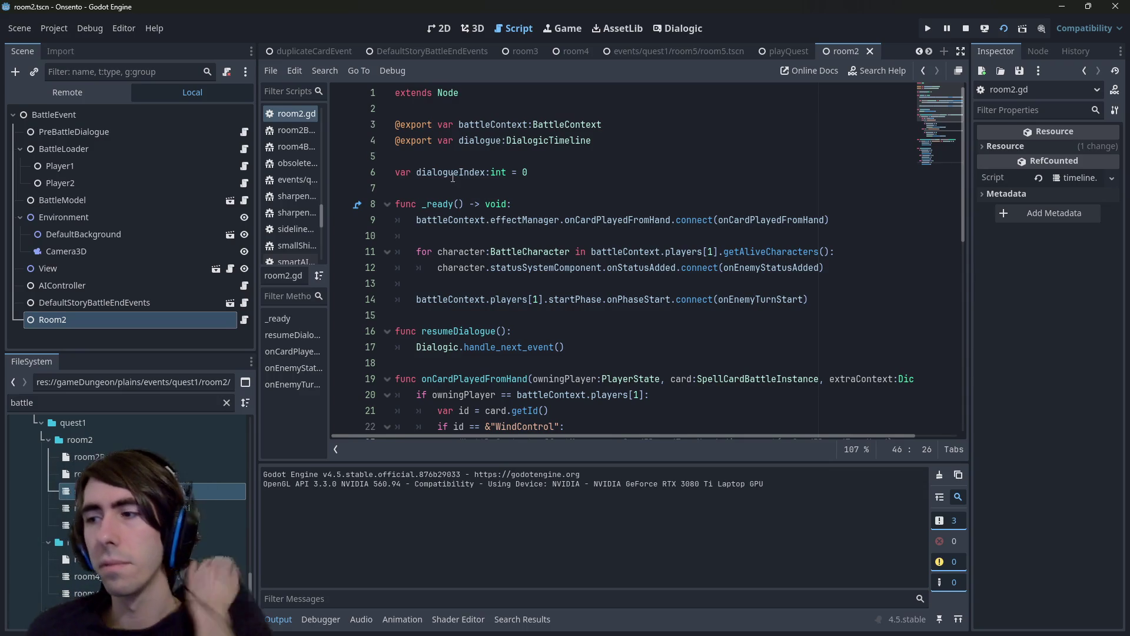
{"action": "scroll", "coordinate": [533, 264], "scroll_direction": "down", "scroll_amount": 3}
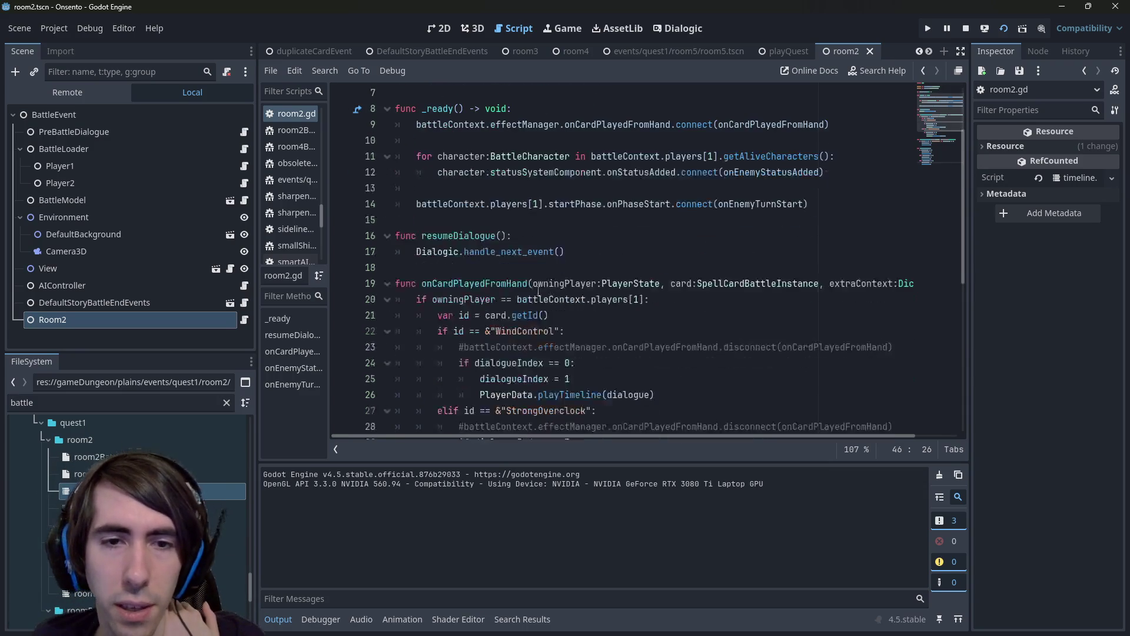
{"action": "double_click", "coordinate": [518, 268]}
{"action": "scroll", "coordinate": [471, 259], "scroll_direction": "down", "scroll_amount": 2}
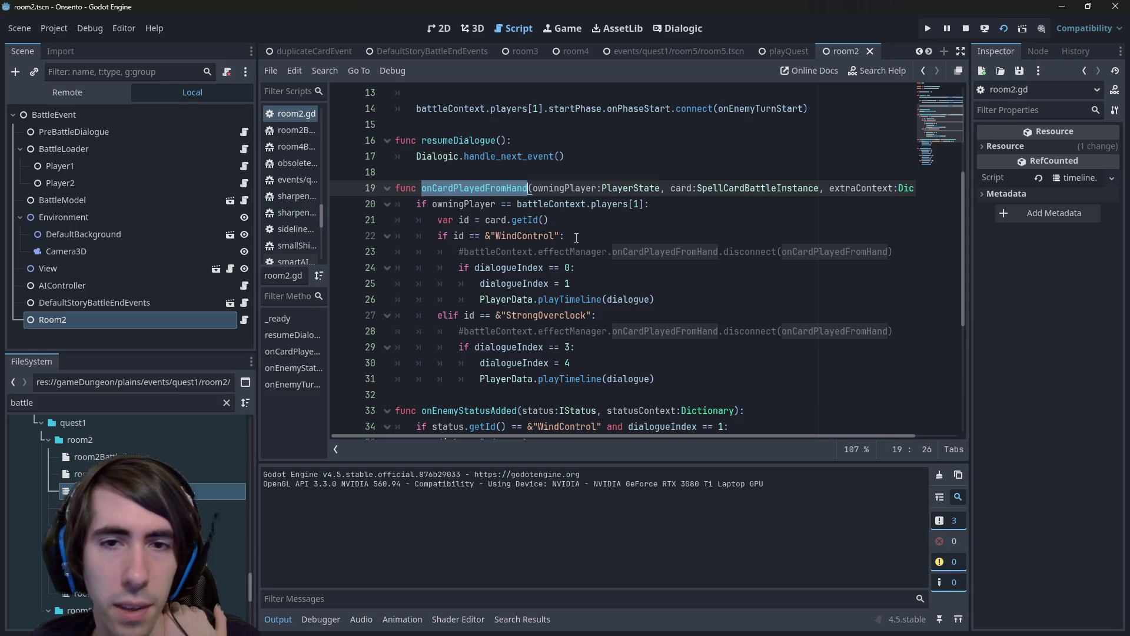
{"action": "scroll", "coordinate": [577, 238], "scroll_direction": "down", "scroll_amount": 1}
{"action": "double_click", "coordinate": [524, 219]}
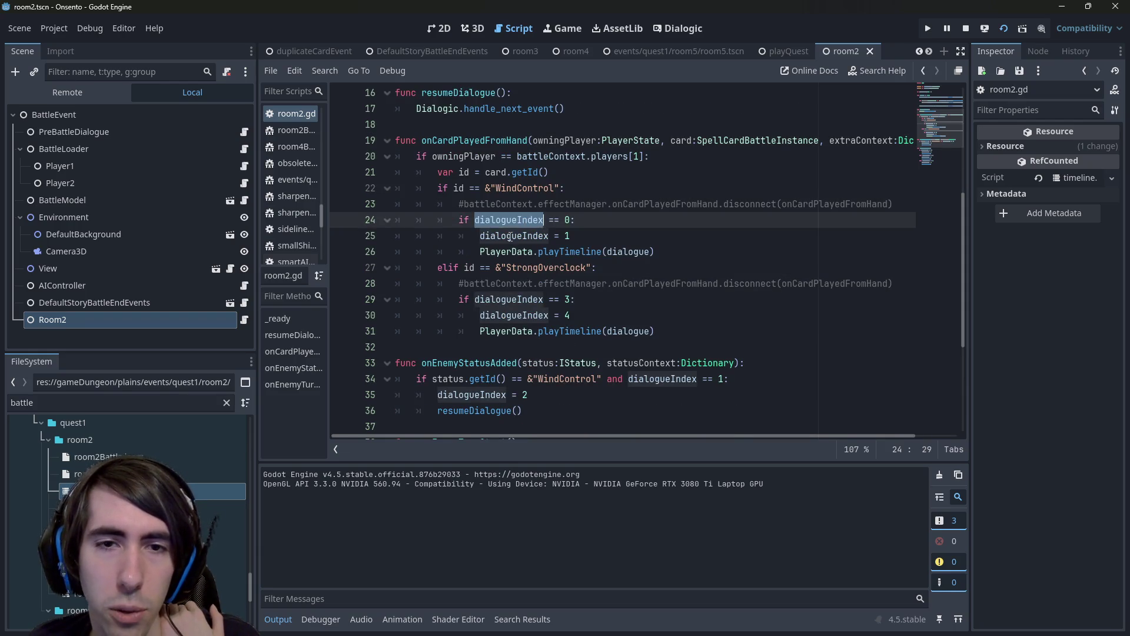
{"action": "double_click", "coordinate": [509, 236]}
{"action": "scroll", "coordinate": [699, 302], "scroll_direction": "down", "scroll_amount": 2}
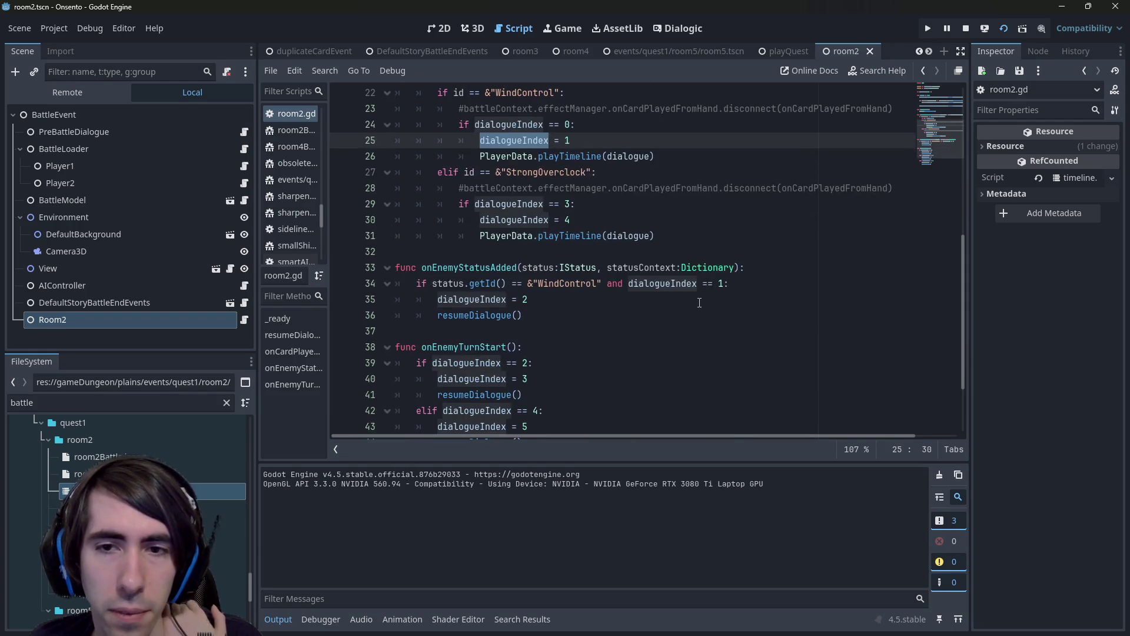
{"action": "left_click", "coordinate": [539, 284]}
{"action": "left_click", "coordinate": [341, 284]}
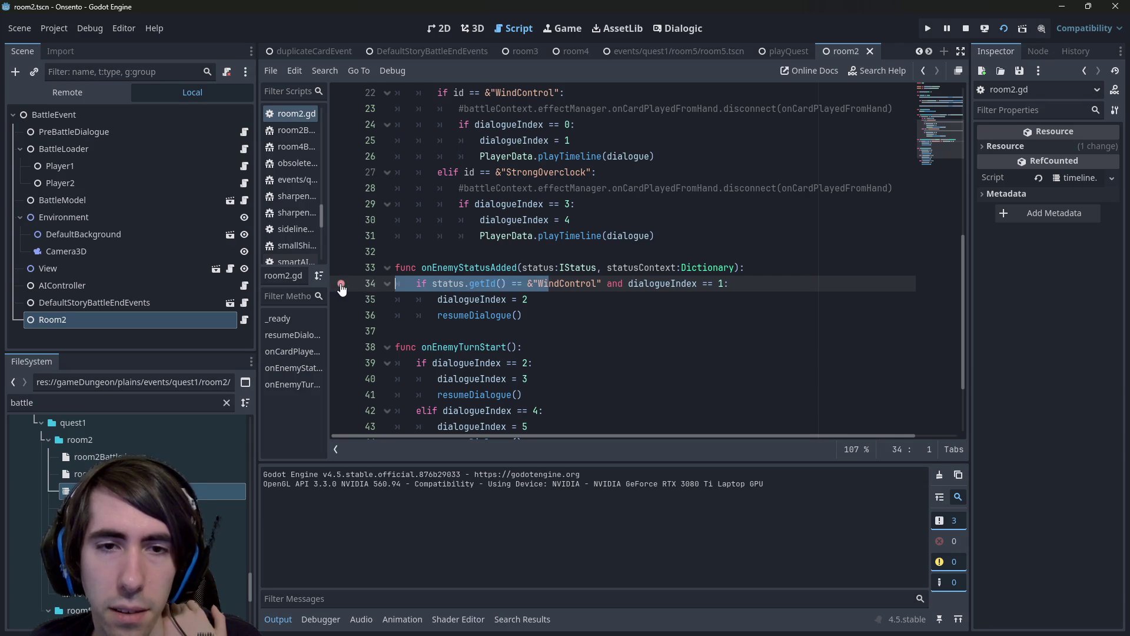
Run the battle scene, play a 3-cost card, end the turn past the draw warning, and stop debugging.
{"action": "left_click", "coordinate": [985, 28]}
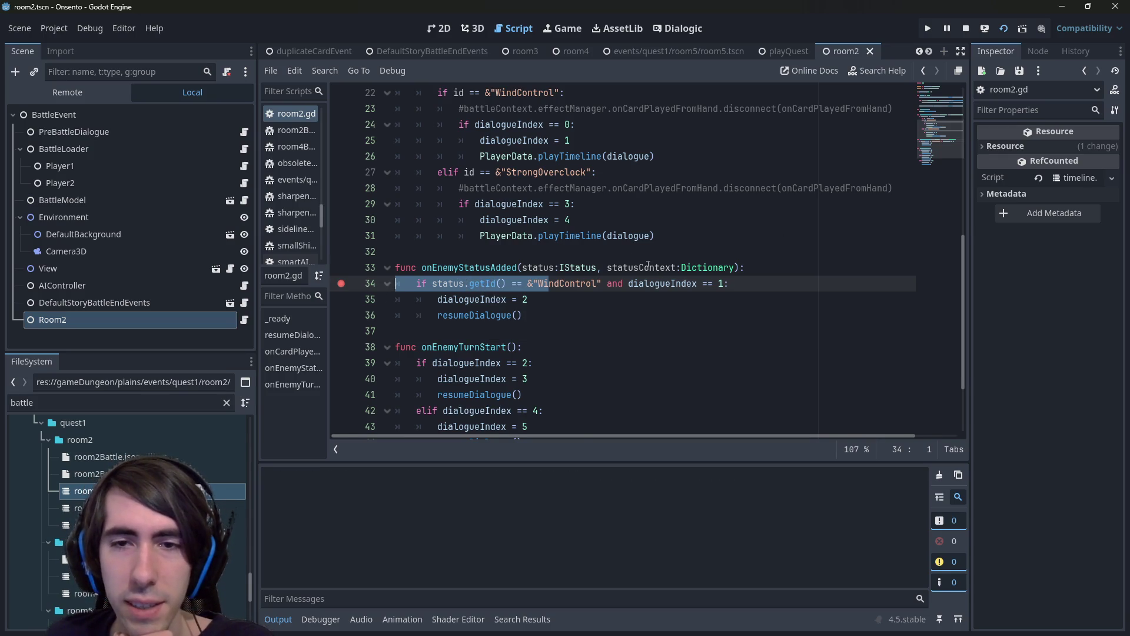
{"action": "double_click", "coordinate": [649, 268]}
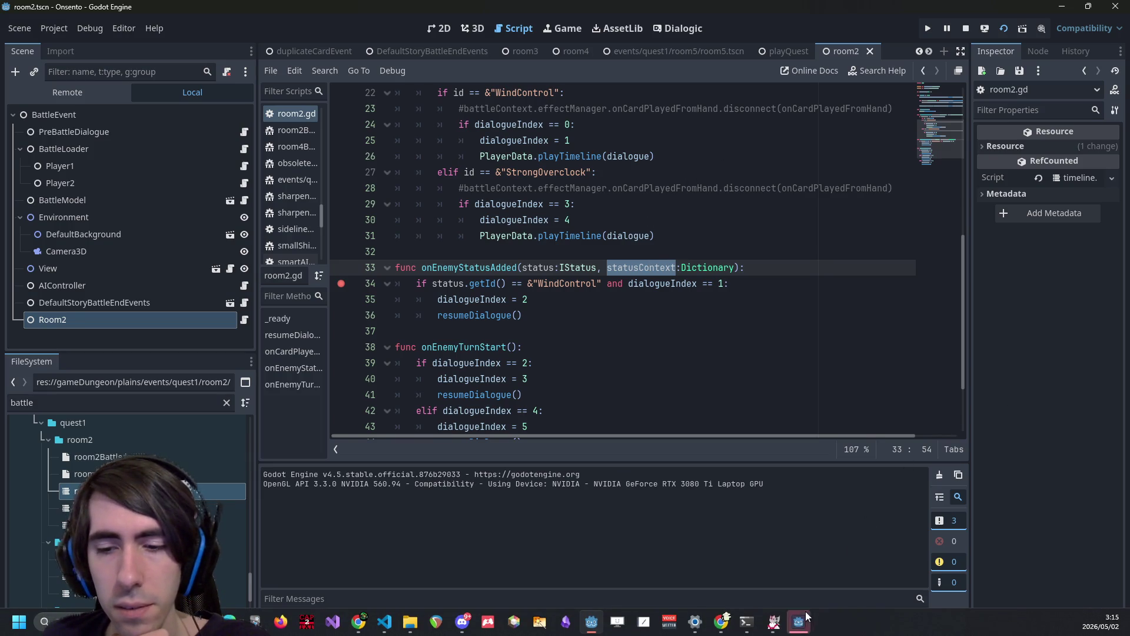
{"action": "left_click", "coordinate": [801, 621]}
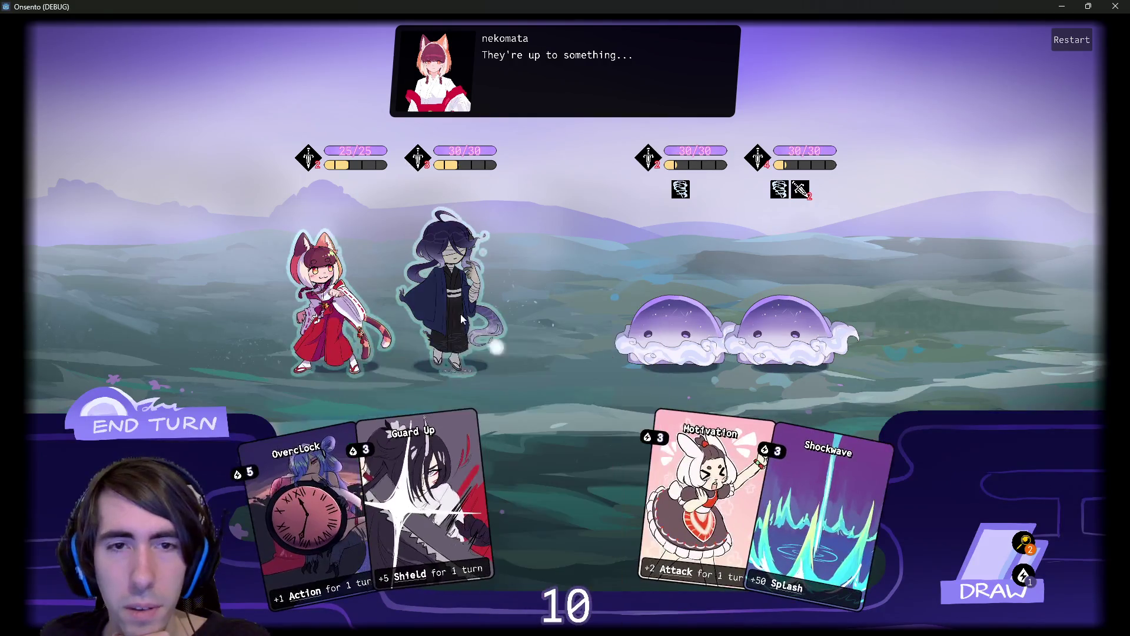
{"action": "left_click_drag", "start_coordinate": [462, 319], "coordinate": [461, 319]}
{"action": "left_click", "coordinate": [191, 412]}
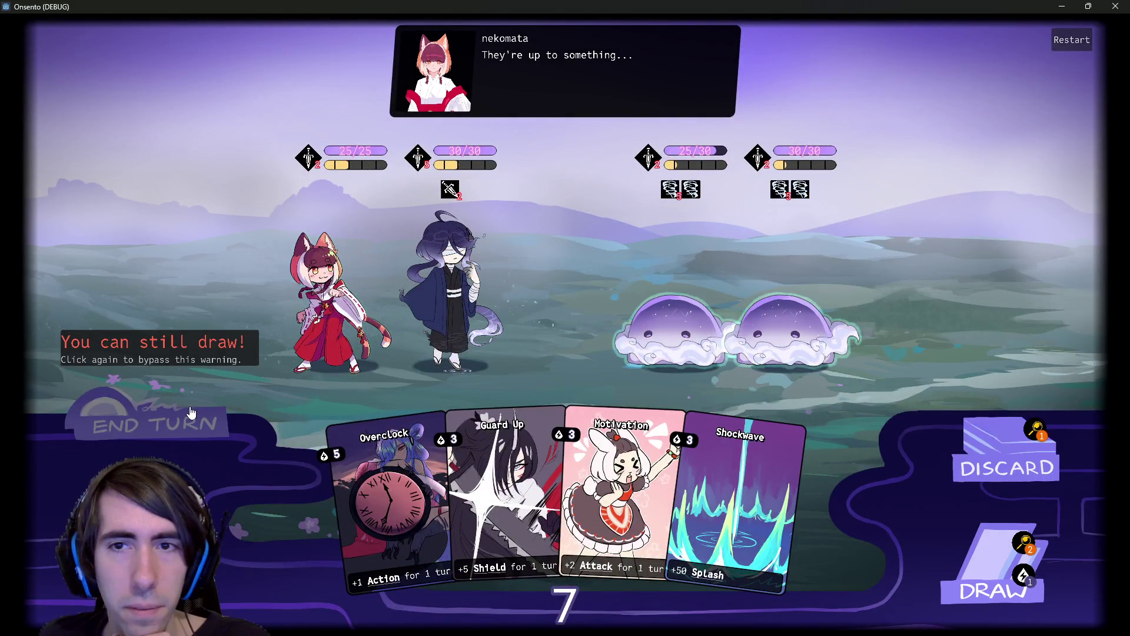
{"action": "left_click", "coordinate": [191, 412]}
{"action": "key", "text": "F8"}
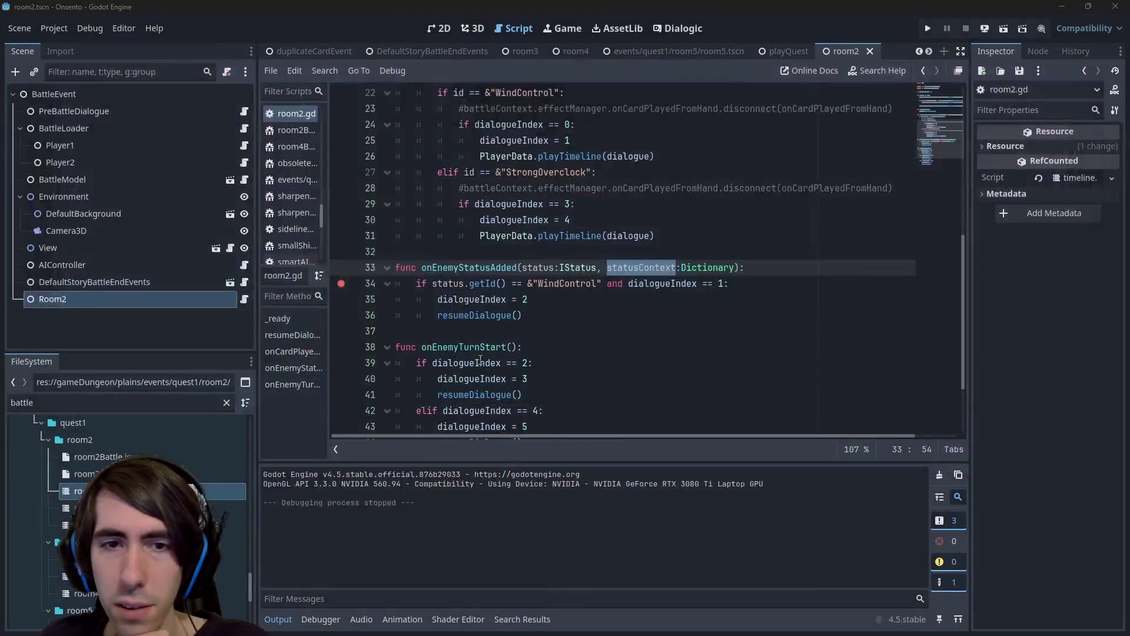
From the line-12 connect call, jump to the onStatusAdded signal definition.
{"action": "double_click", "coordinate": [454, 268]}
{"action": "scroll", "coordinate": [471, 276], "scroll_direction": "up", "scroll_amount": 7}
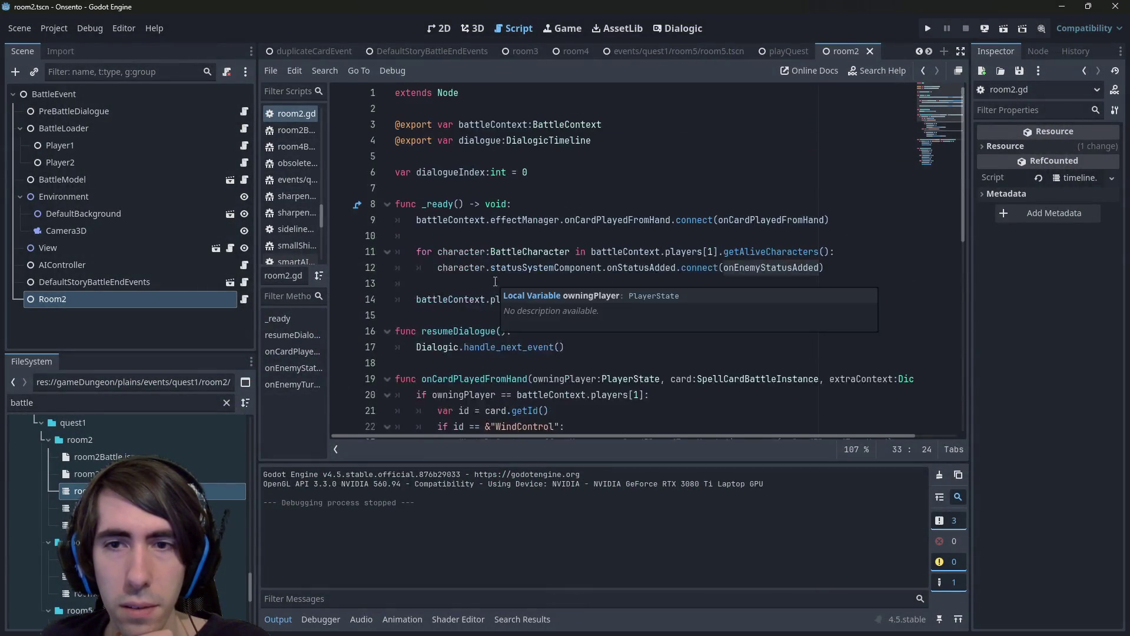
{"action": "left_click", "coordinate": [515, 267]}
{"action": "left_click", "coordinate": [650, 269]}
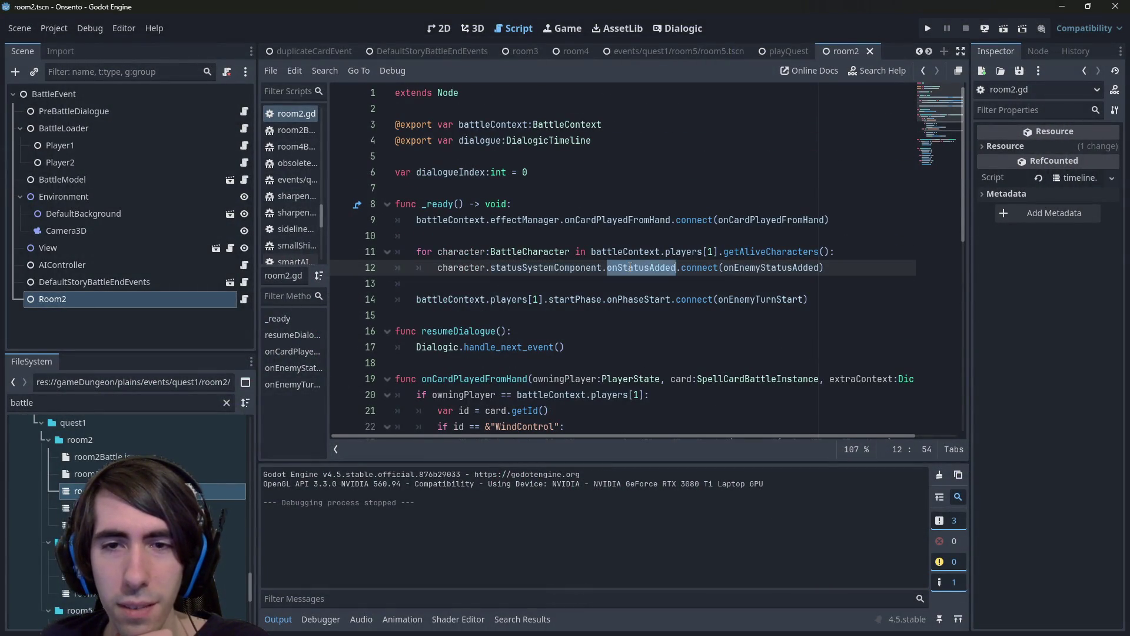
{"action": "left_click", "coordinate": [649, 268], "text": "ctrl"}
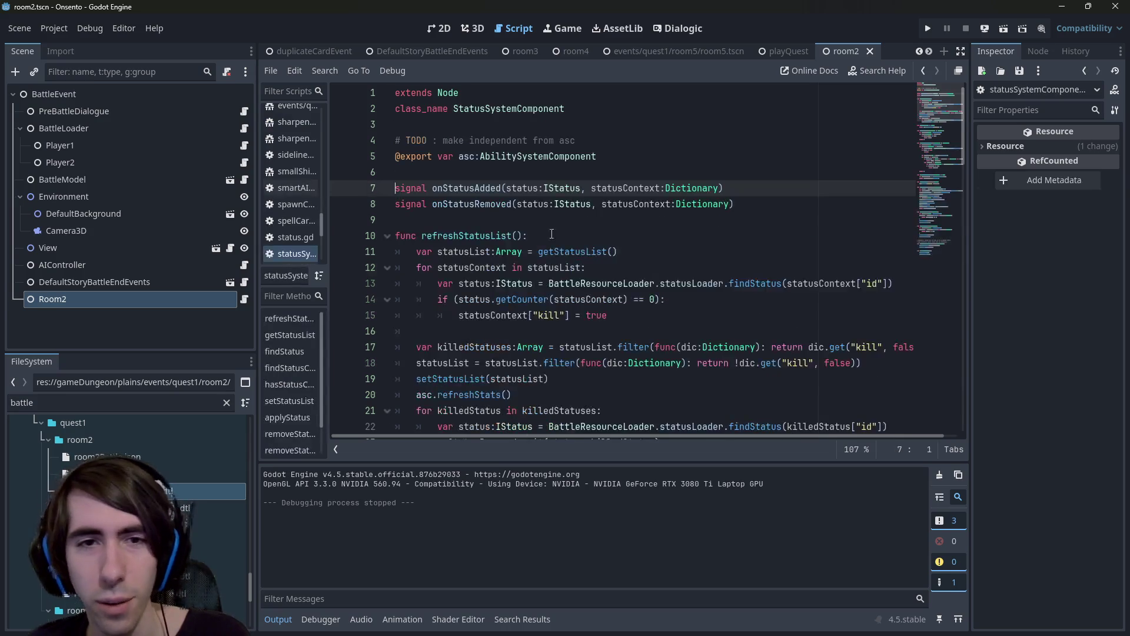
Find the onStatusAdded emit, set a breakpoint on line 71, and return to room2.gd.
{"action": "double_click", "coordinate": [454, 189]}
{"action": "key", "text": "ctrl+f"}
{"action": "key", "text": "Return"}
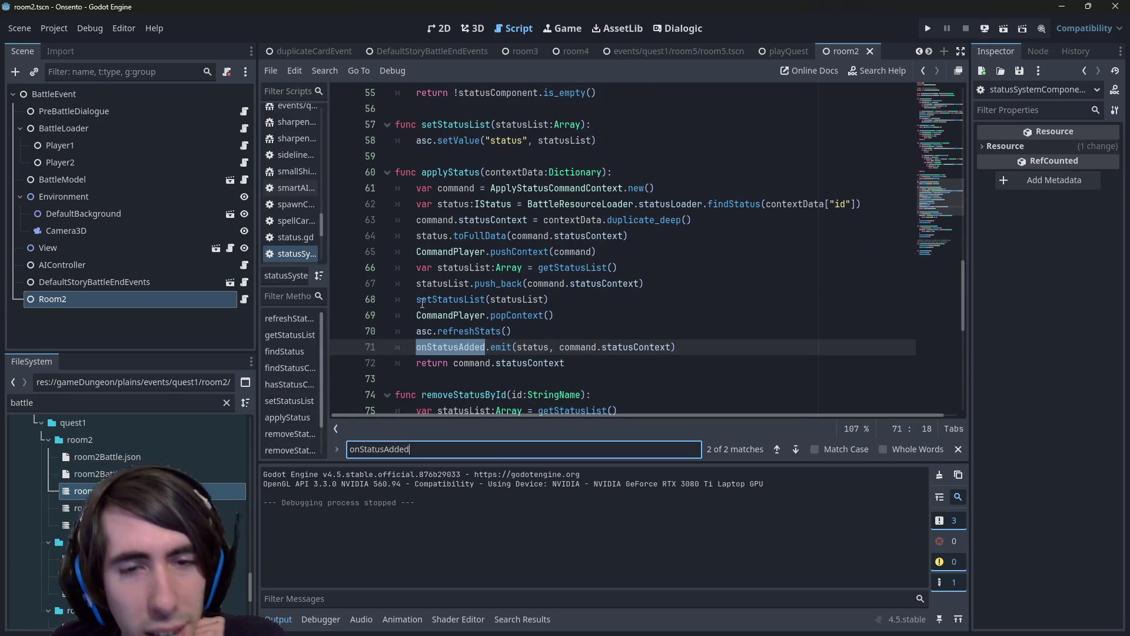
{"action": "left_click", "coordinate": [350, 351]}
{"action": "scroll", "coordinate": [517, 328], "scroll_direction": "down", "scroll_amount": 1}
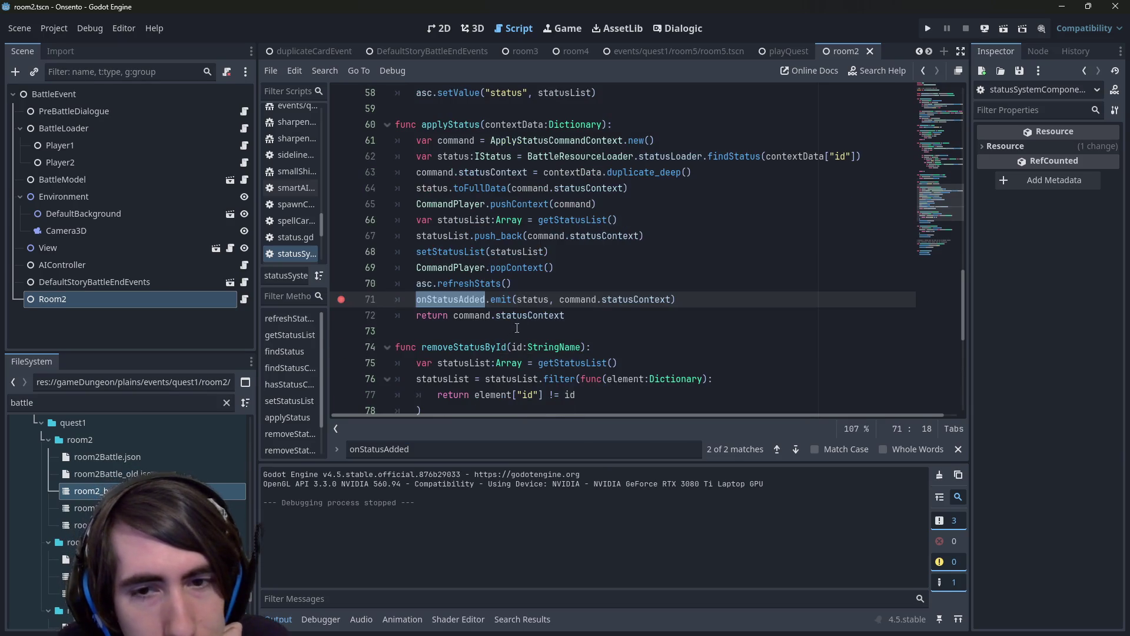
{"action": "double_click", "coordinate": [532, 300]}
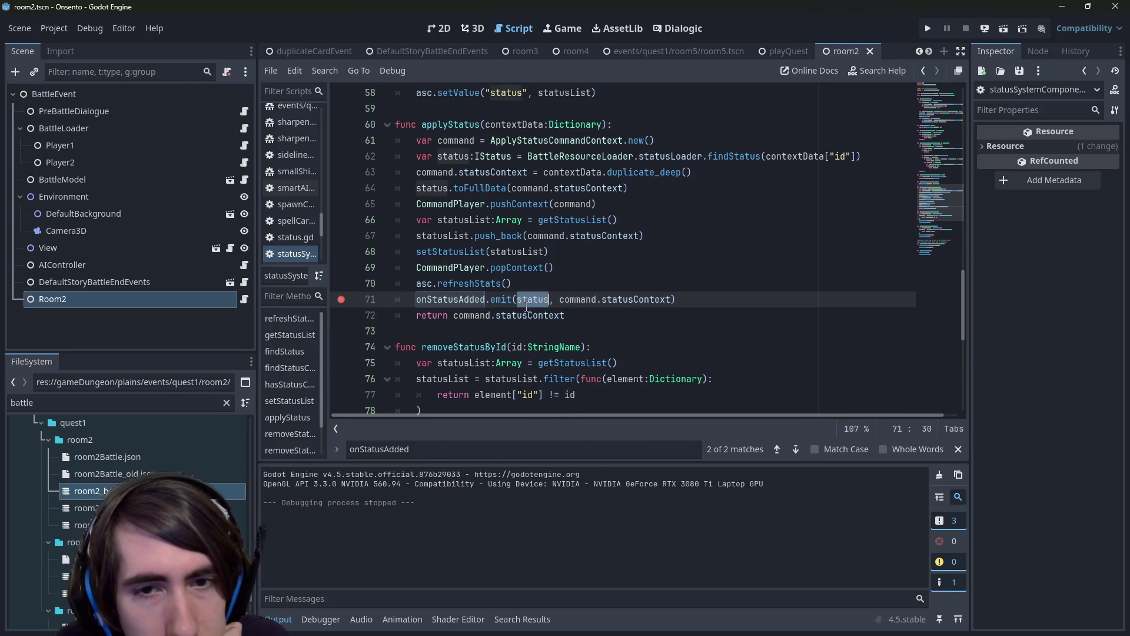
{"action": "double_click", "coordinate": [576, 300]}
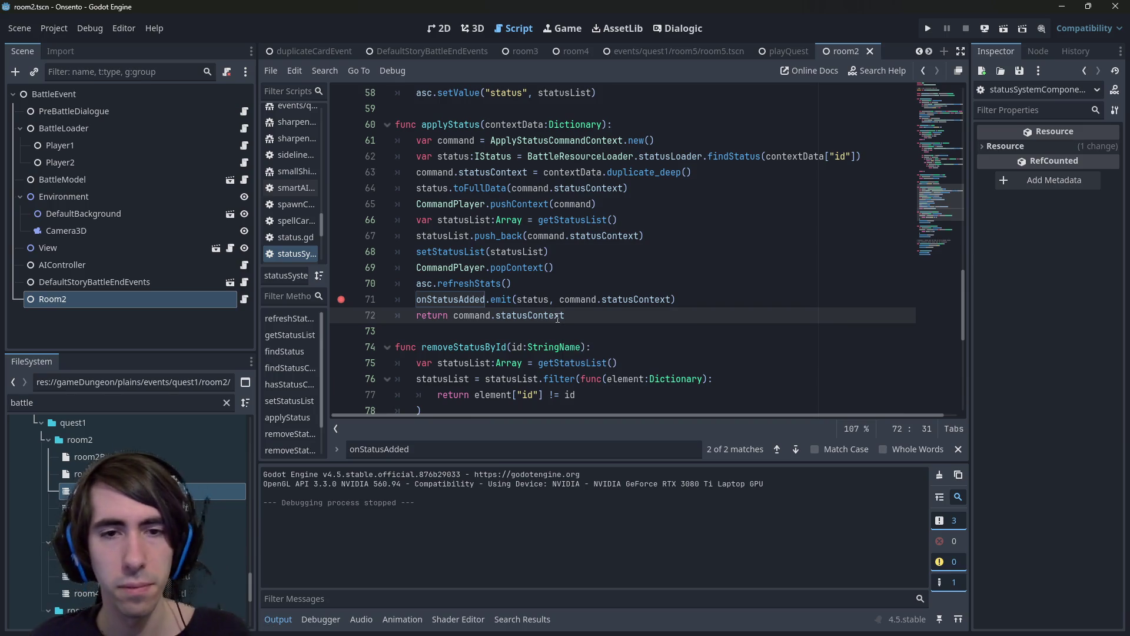
{"action": "left_click", "coordinate": [450, 299], "text": "ctrl"}
{"action": "key", "text": "alt+Left"}
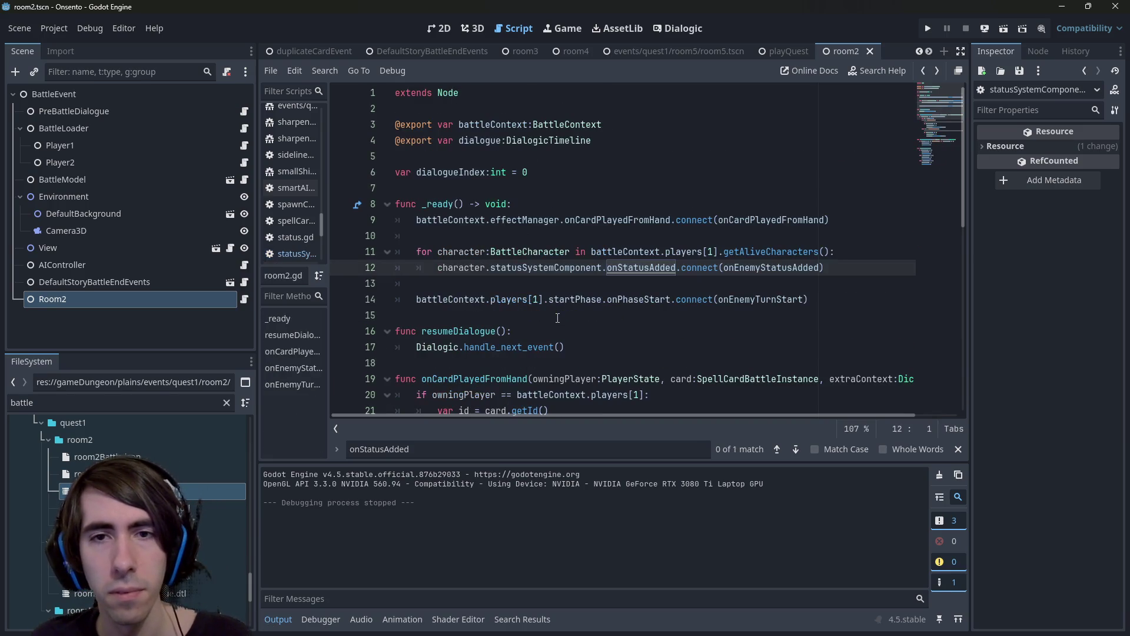
Run the battle scene, expand contextData at the line-71 break to confirm WindControl, and resume play.
{"action": "key", "text": "ctrl+alt+f"}
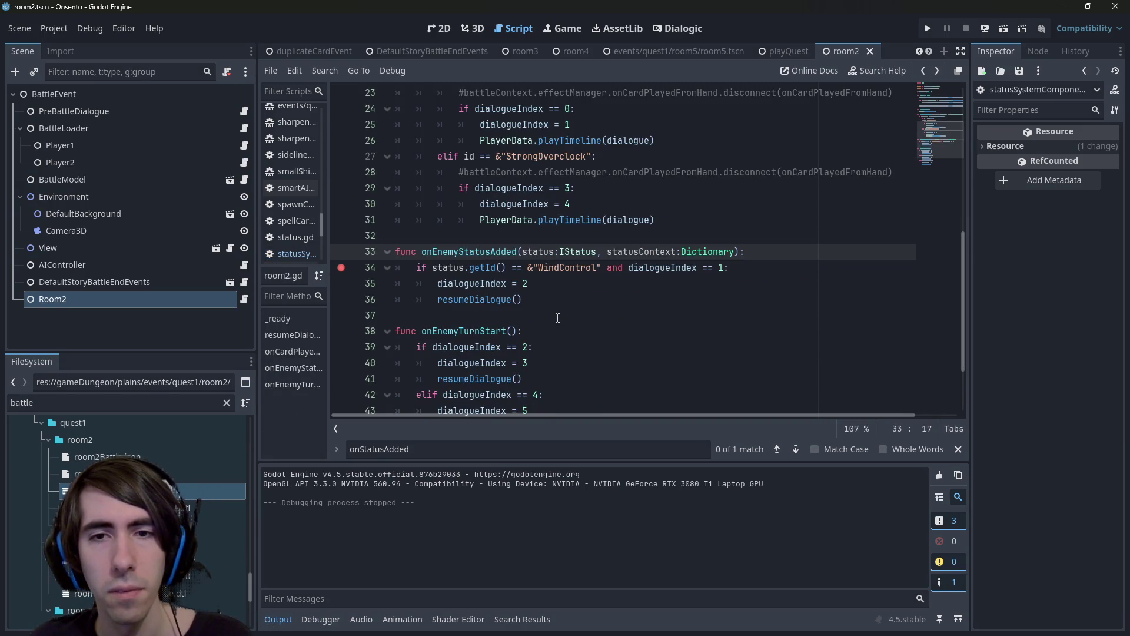
{"action": "left_click", "coordinate": [1001, 29]}
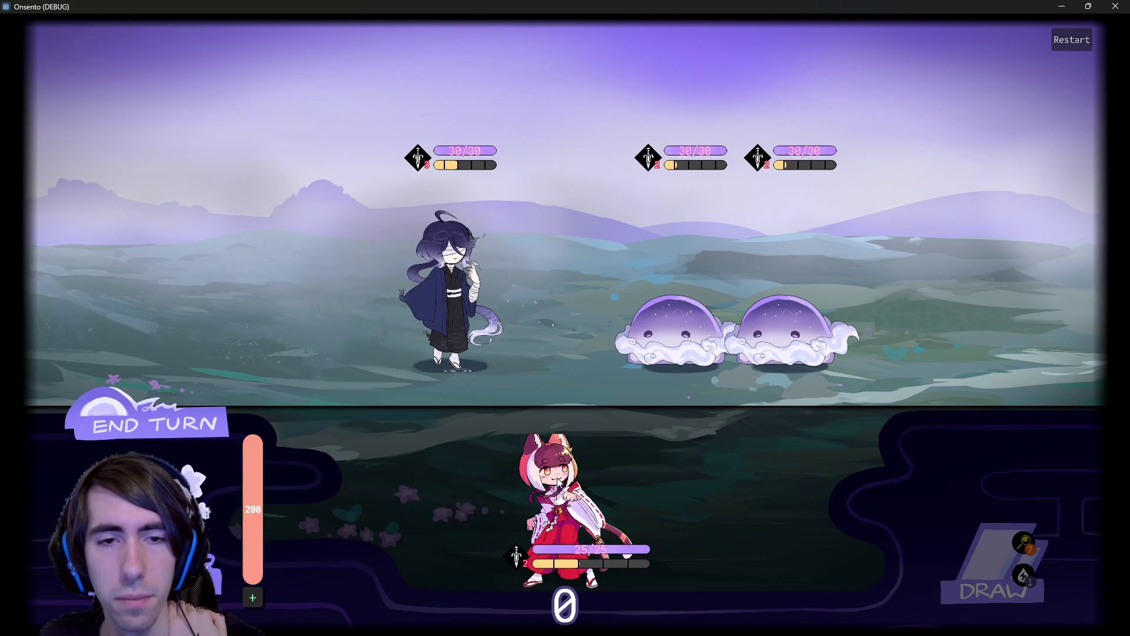
{"action": "scroll", "coordinate": [517, 318], "scroll_direction": "up", "scroll_amount": 2}
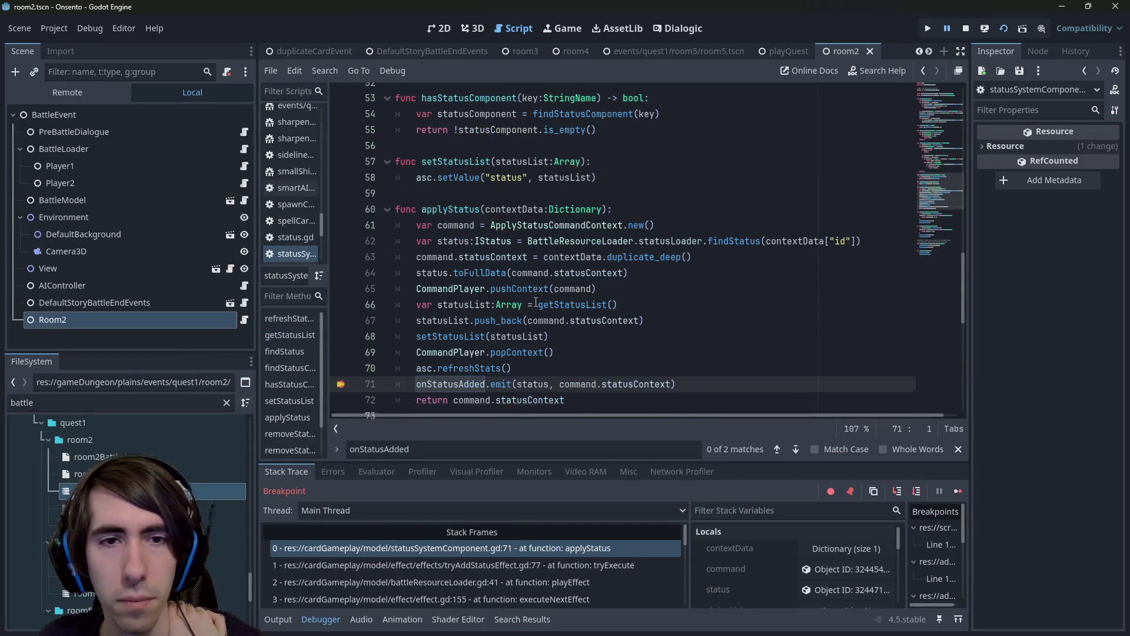
{"action": "left_click", "coordinate": [824, 549]}
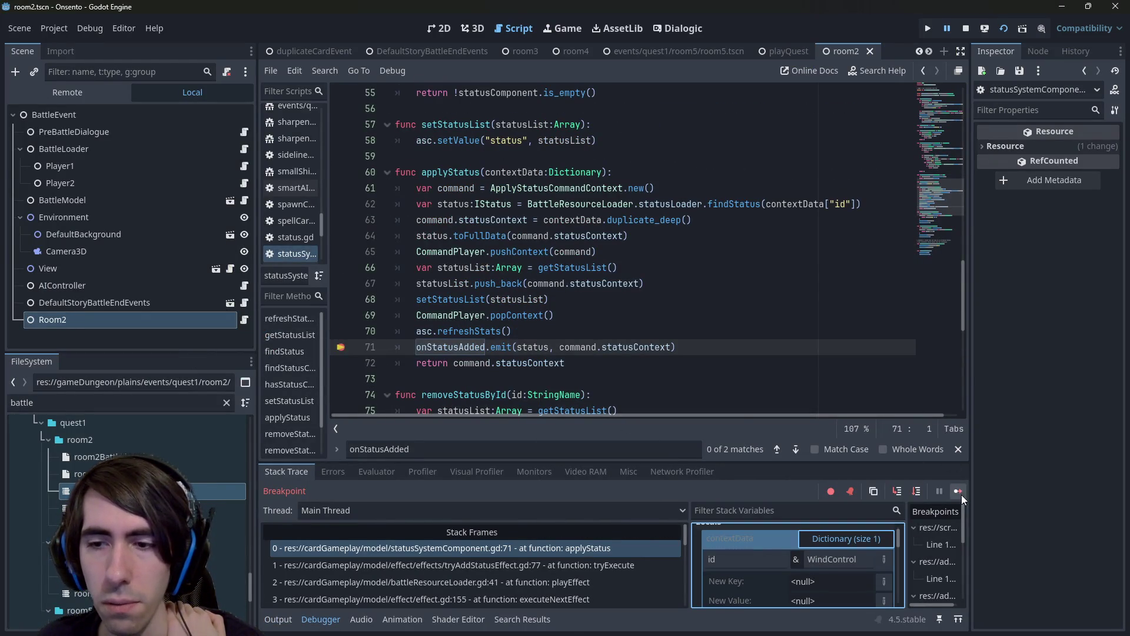
{"action": "left_click", "coordinate": [960, 492]}
{"action": "left_click", "coordinate": [953, 491]}
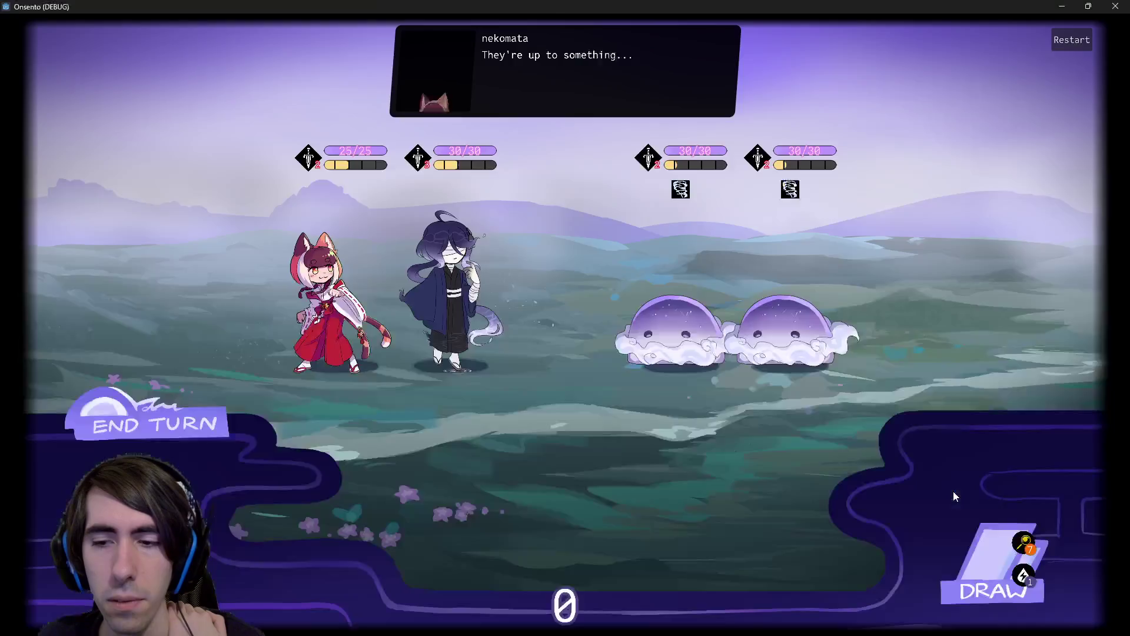
{"action": "left_click", "coordinate": [956, 492]}
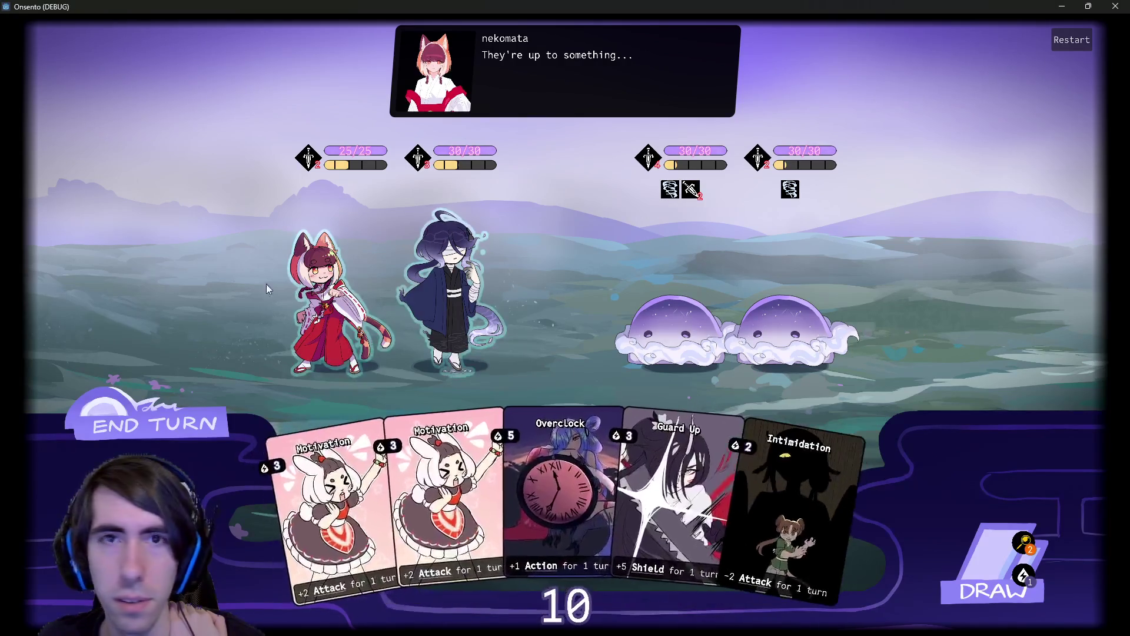
{"action": "left_click", "coordinate": [178, 417]}
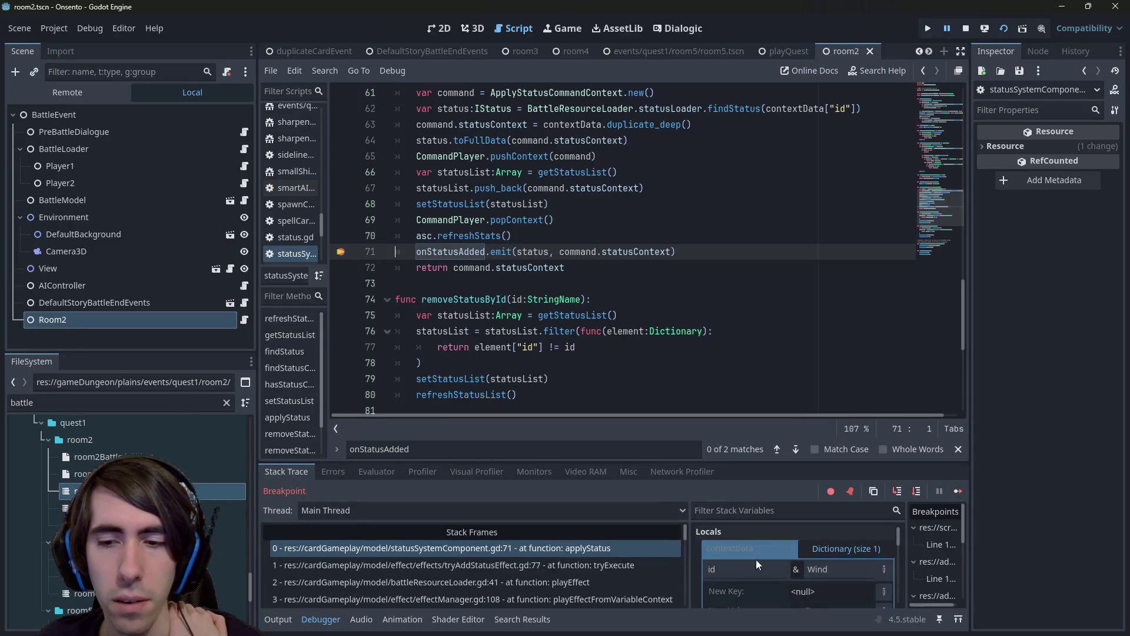
Open room2.gd and inspect the statusSystemComponent → onEnemyStatusAdded connection and battleContext in _ready.
{"action": "double_click", "coordinate": [456, 256]}
{"action": "scroll", "coordinate": [456, 257], "scroll_direction": "up", "scroll_amount": 1}
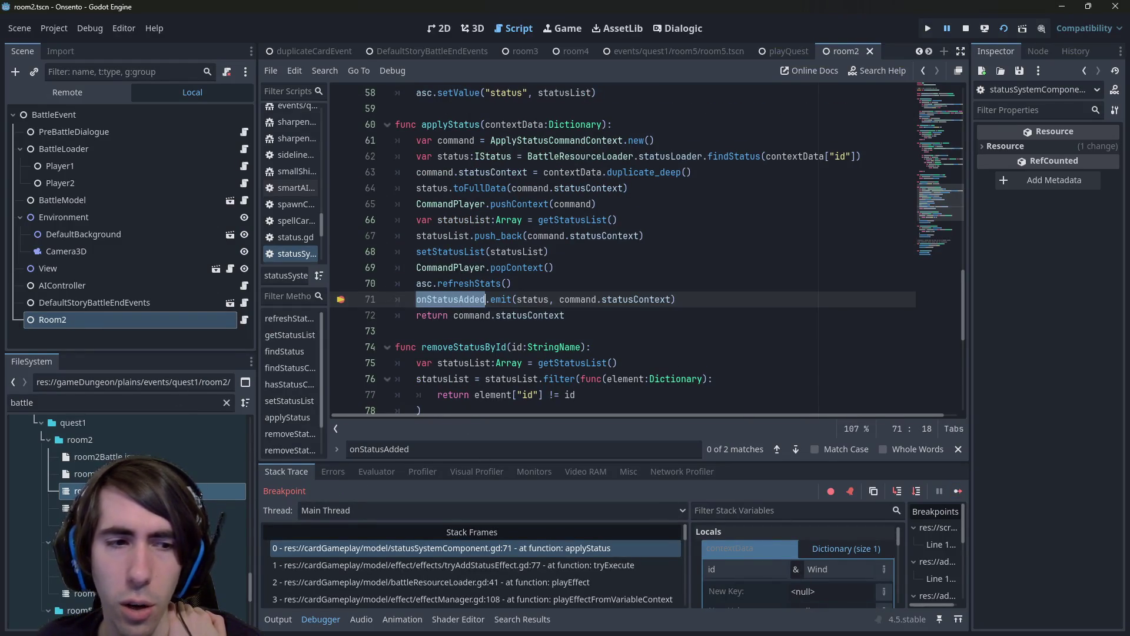
{"action": "left_click", "coordinate": [248, 320]}
{"action": "double_click", "coordinate": [546, 267]}
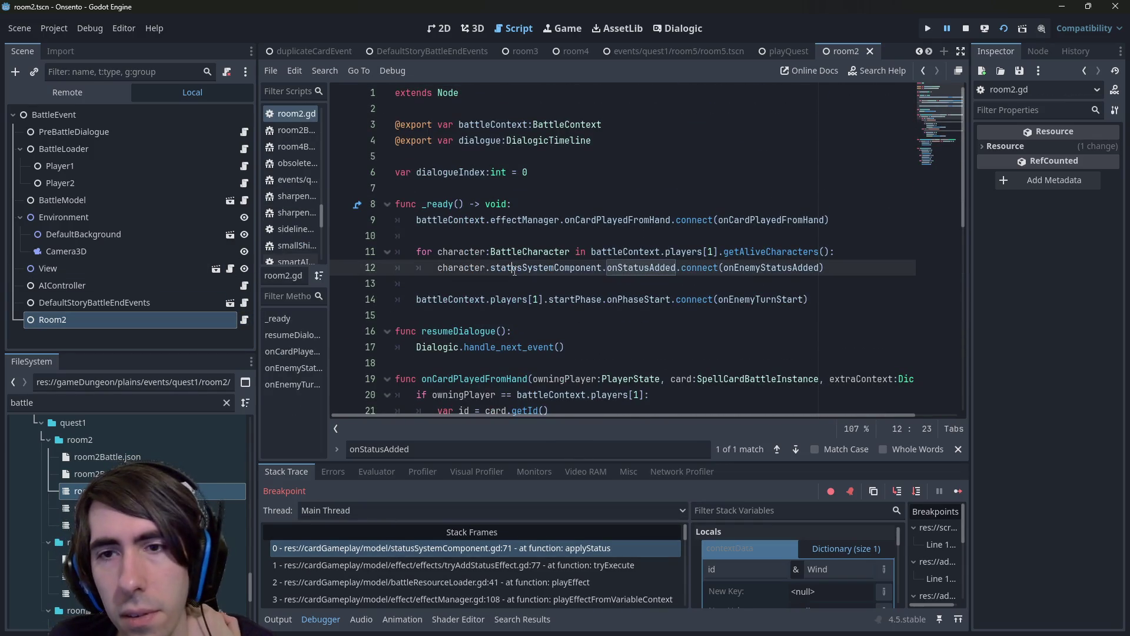
{"action": "double_click", "coordinate": [767, 268]}
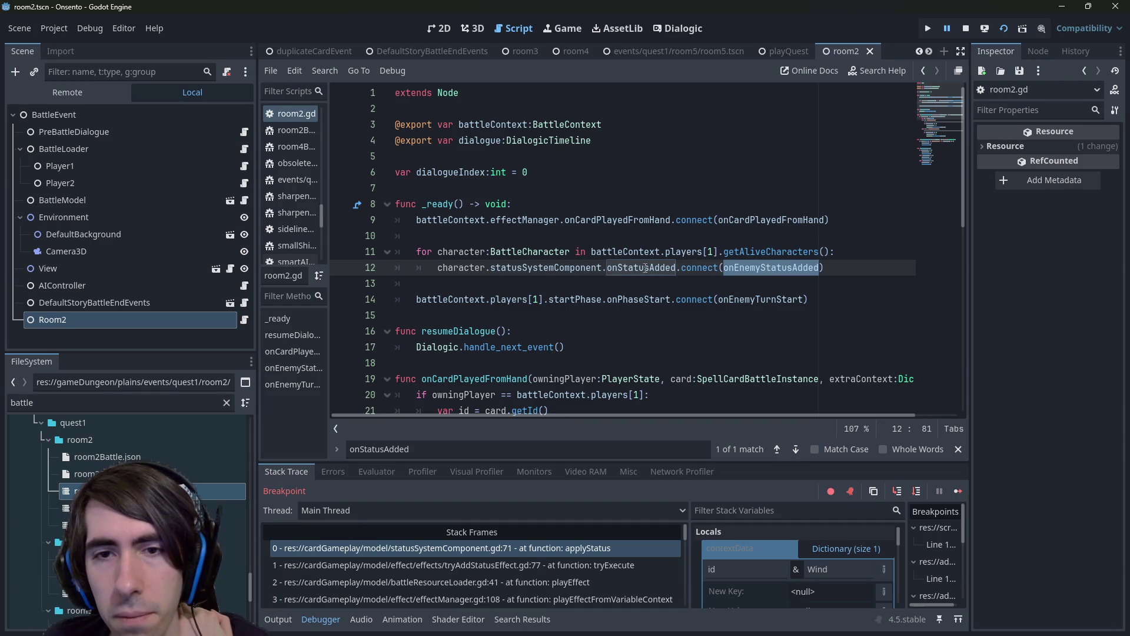
{"action": "scroll", "coordinate": [641, 271], "scroll_direction": "down", "scroll_amount": 6}
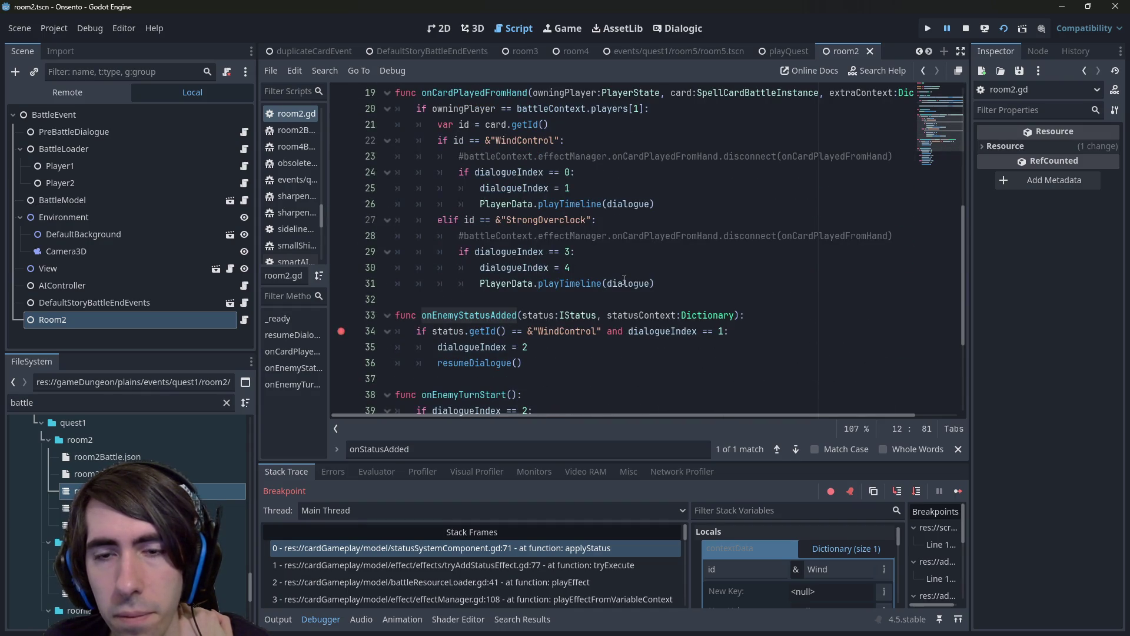
{"action": "scroll", "coordinate": [625, 280], "scroll_direction": "up", "scroll_amount": 5}
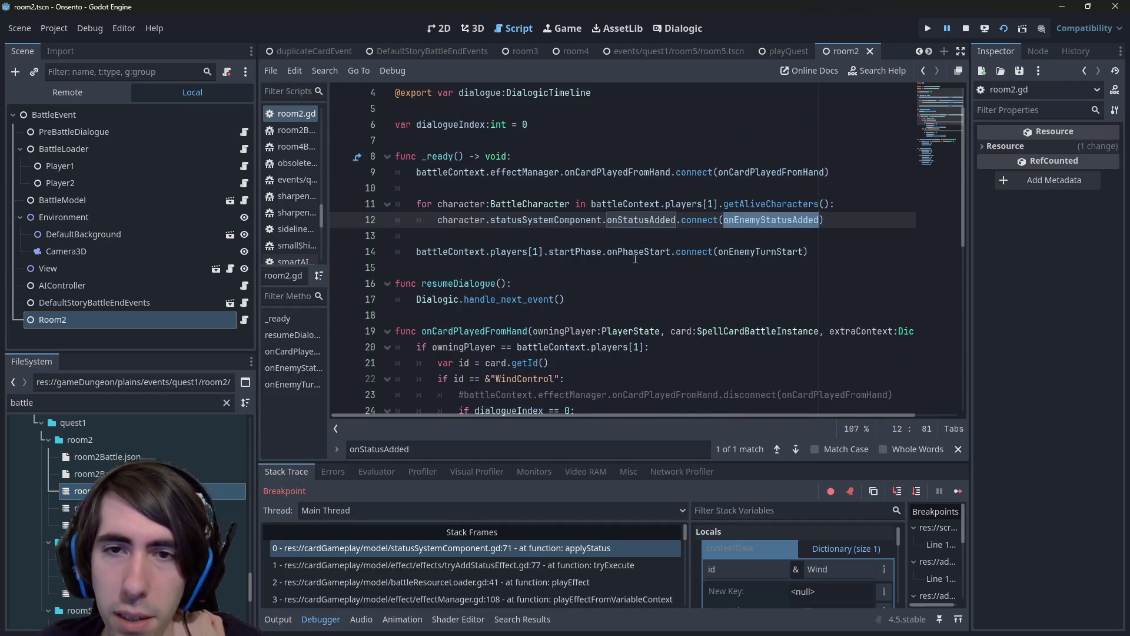
{"action": "left_click", "coordinate": [702, 204]}
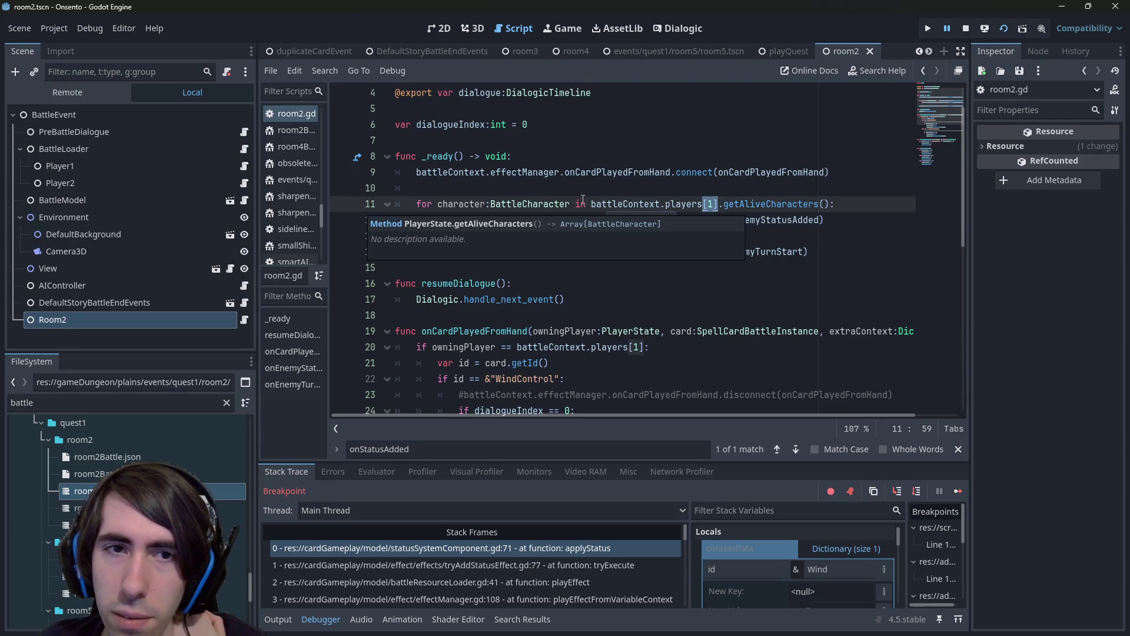
{"action": "left_click", "coordinate": [547, 190]}
{"action": "scroll", "coordinate": [548, 190], "scroll_direction": "up", "scroll_amount": 1}
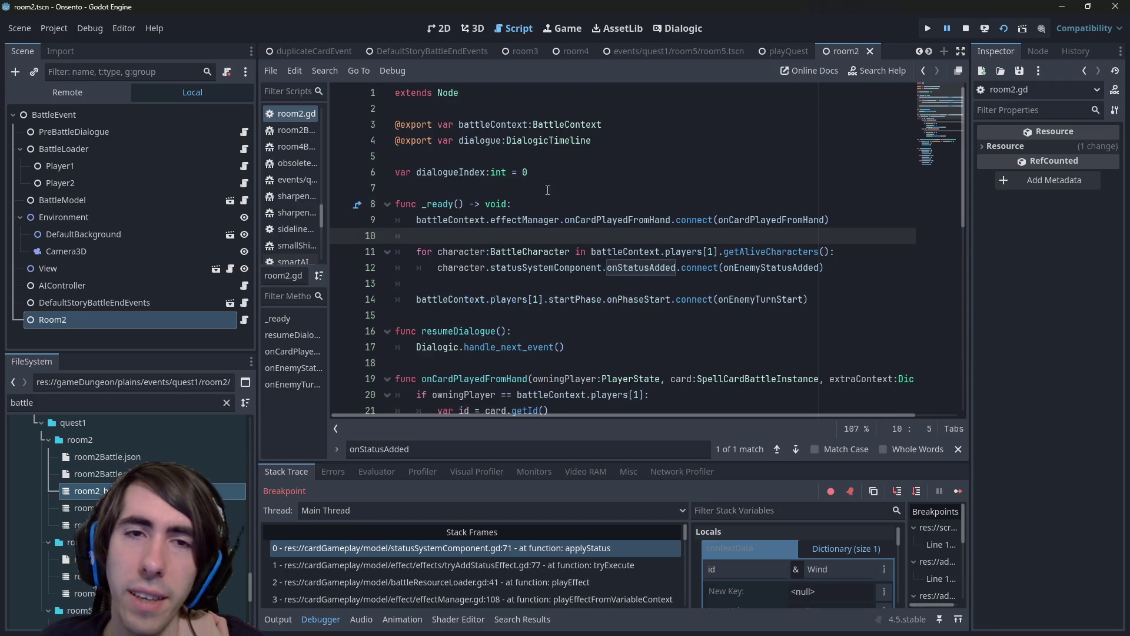
{"action": "double_click", "coordinate": [477, 125]}
{"action": "key", "text": "ctrl+c"}
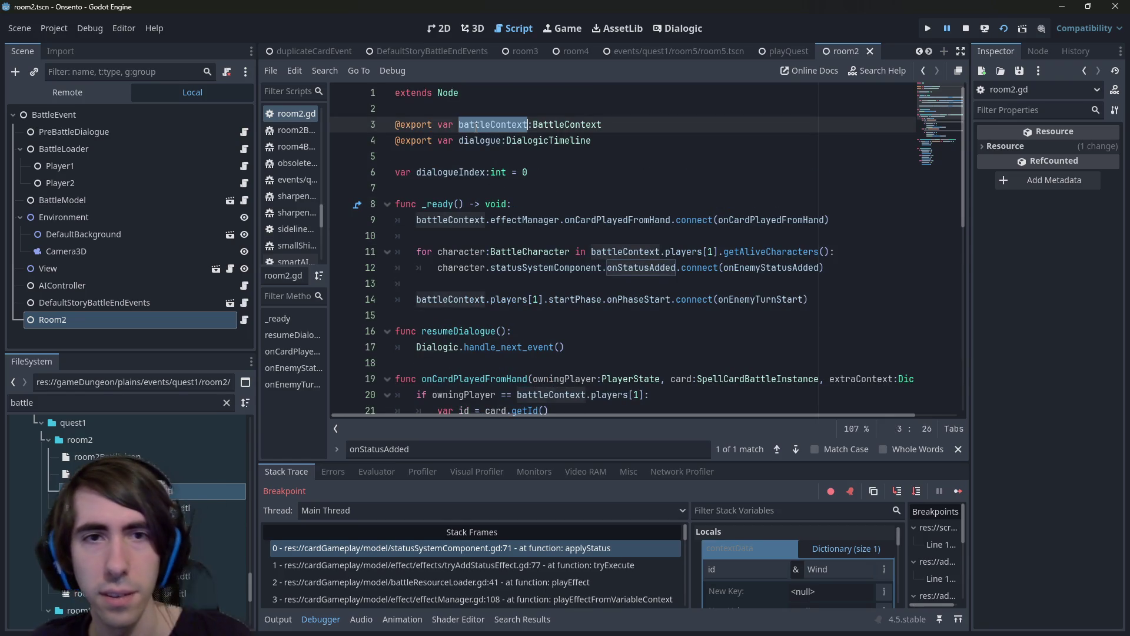
{"action": "left_click", "coordinate": [487, 234]}
Start a battleContext.on… line in _ready and look up the onInitialized signal in BattleContext's script.
{"action": "key", "text": "Return"}
{"action": "key", "text": "ctrl+v"}
{"action": "type", "text": "."}
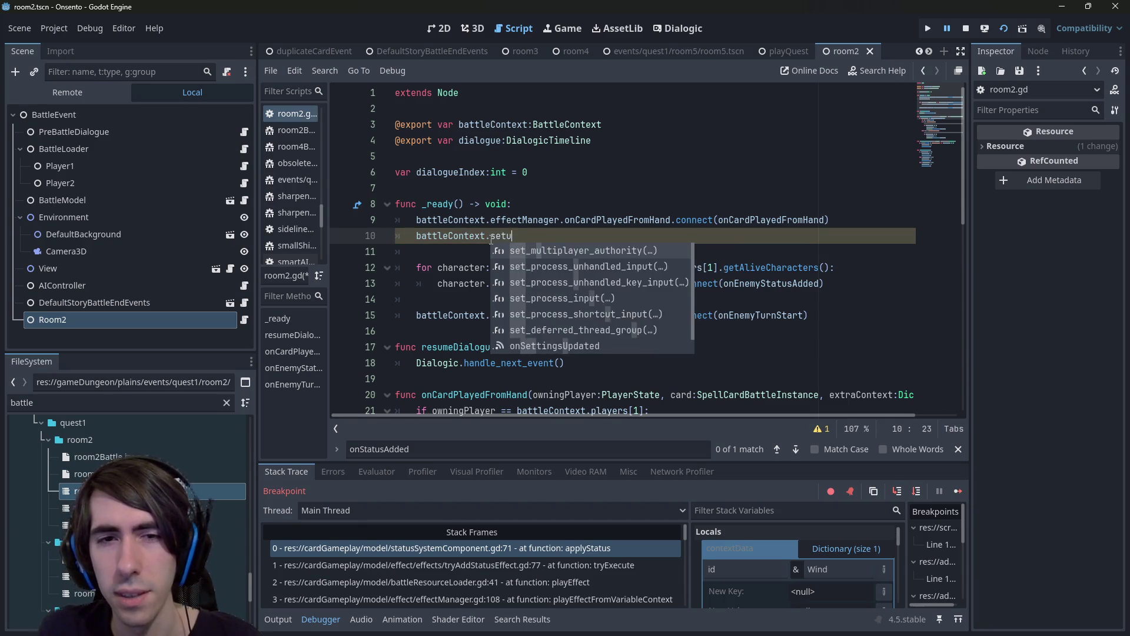
{"action": "type", "text": "on"}
{"action": "key", "text": "Down"}
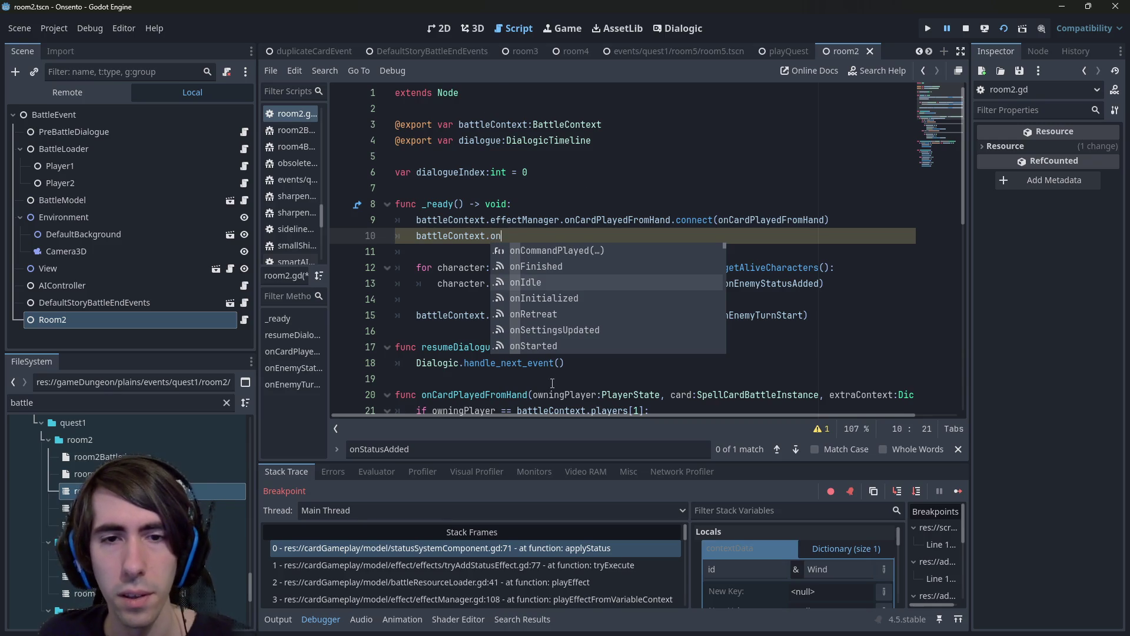
{"action": "left_click", "coordinate": [553, 124], "text": "ctrl"}
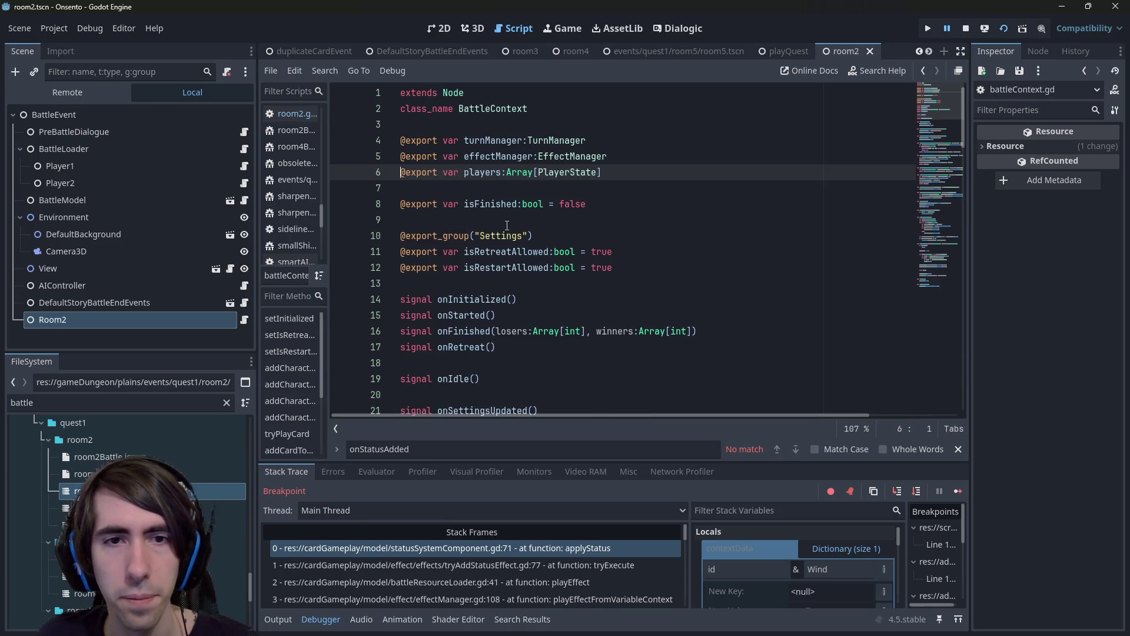
{"action": "scroll", "coordinate": [486, 230], "scroll_direction": "down", "scroll_amount": 2}
{"action": "double_click", "coordinate": [459, 284]}
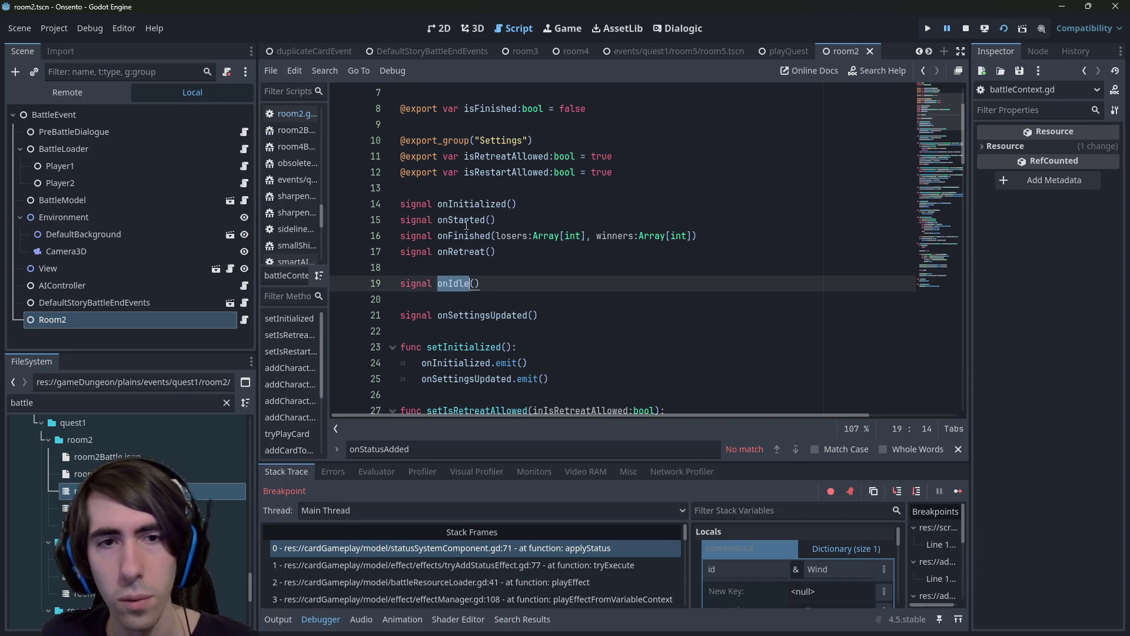
{"action": "left_click", "coordinate": [461, 219]}
{"action": "double_click", "coordinate": [460, 204]}
{"action": "left_click", "coordinate": [460, 204]}
{"action": "double_click", "coordinate": [460, 204]}
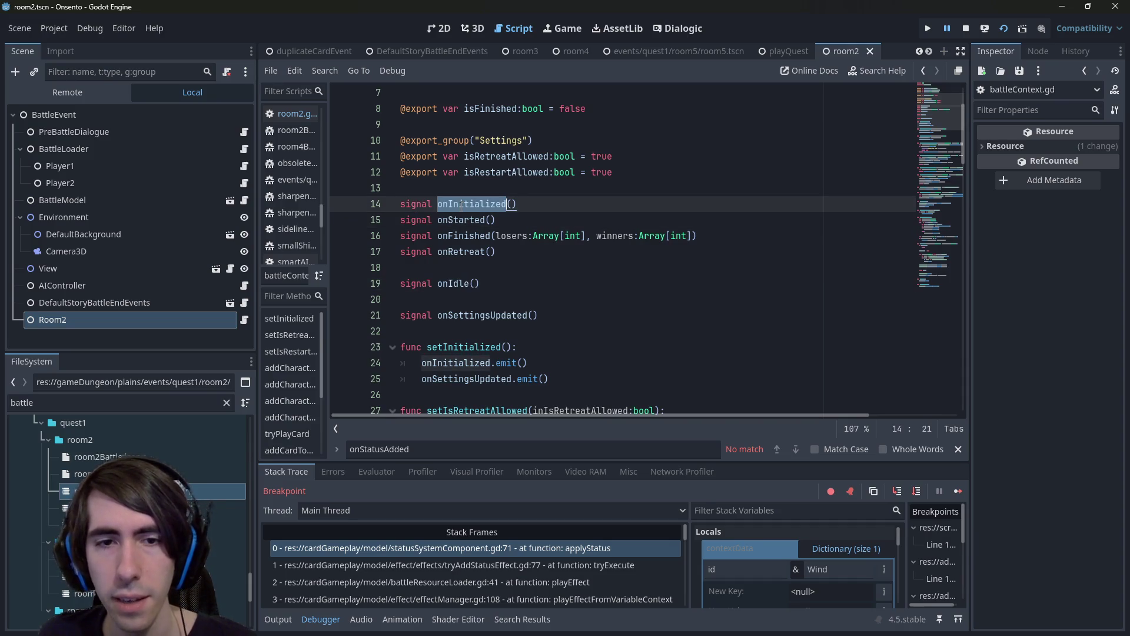
{"action": "key", "text": "alt+Left"}
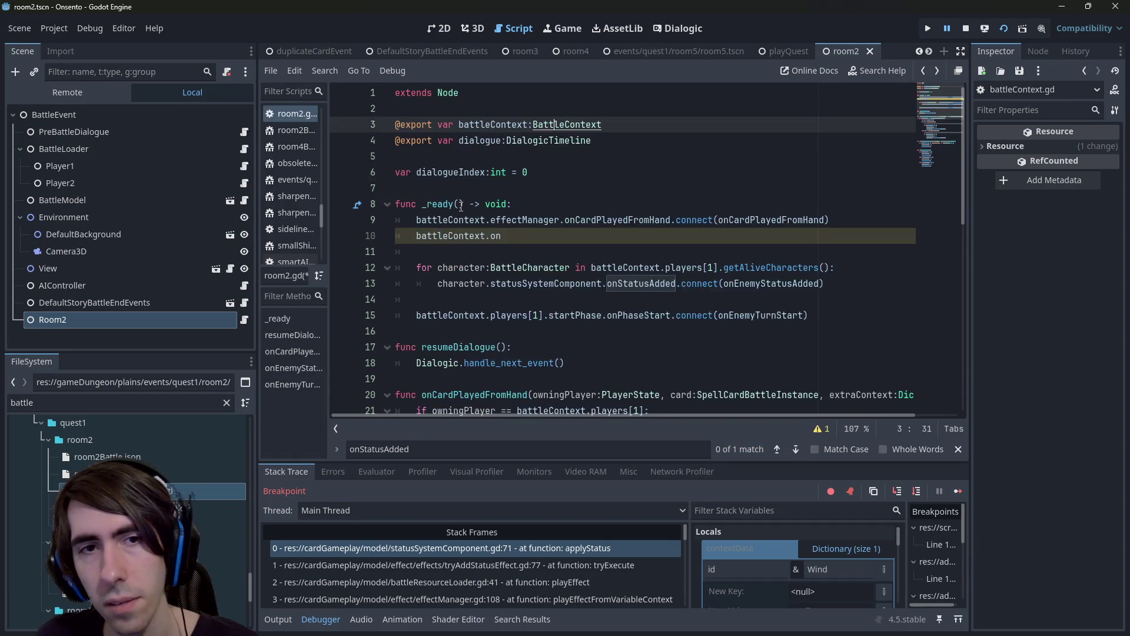
Connect battleContext.onInitialized to onBattleInitialized and declare the new onBattleInitialized function.
{"action": "key", "text": "Down"}
{"action": "key", "text": "Down"}
{"action": "key", "text": "Down"}
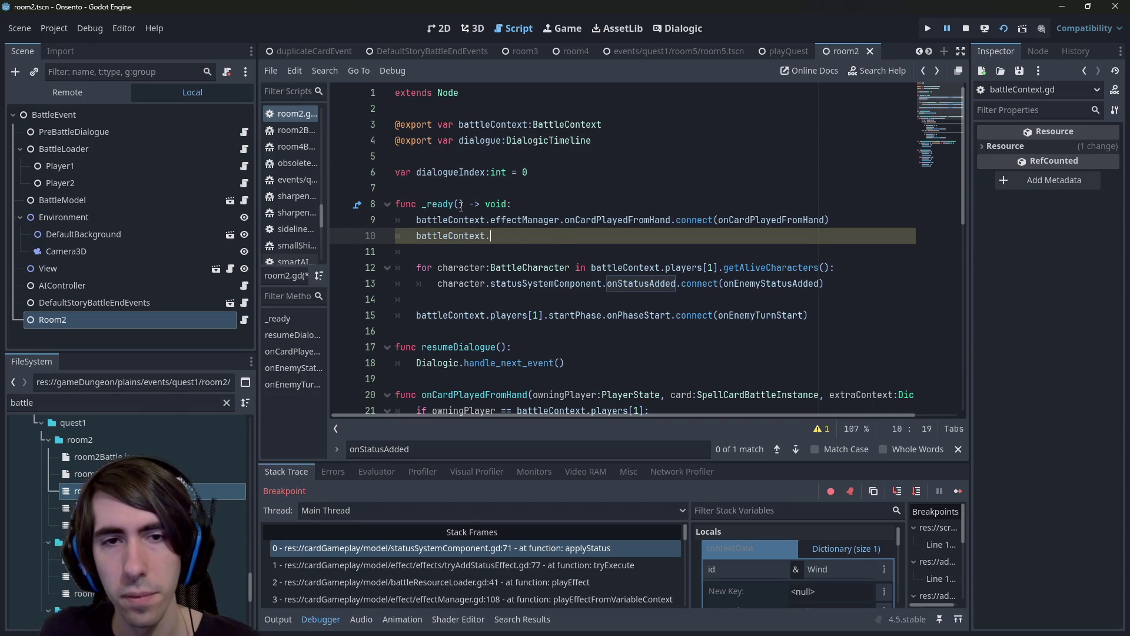
{"action": "type", "text": "con"}
{"action": "key", "text": "Return"}
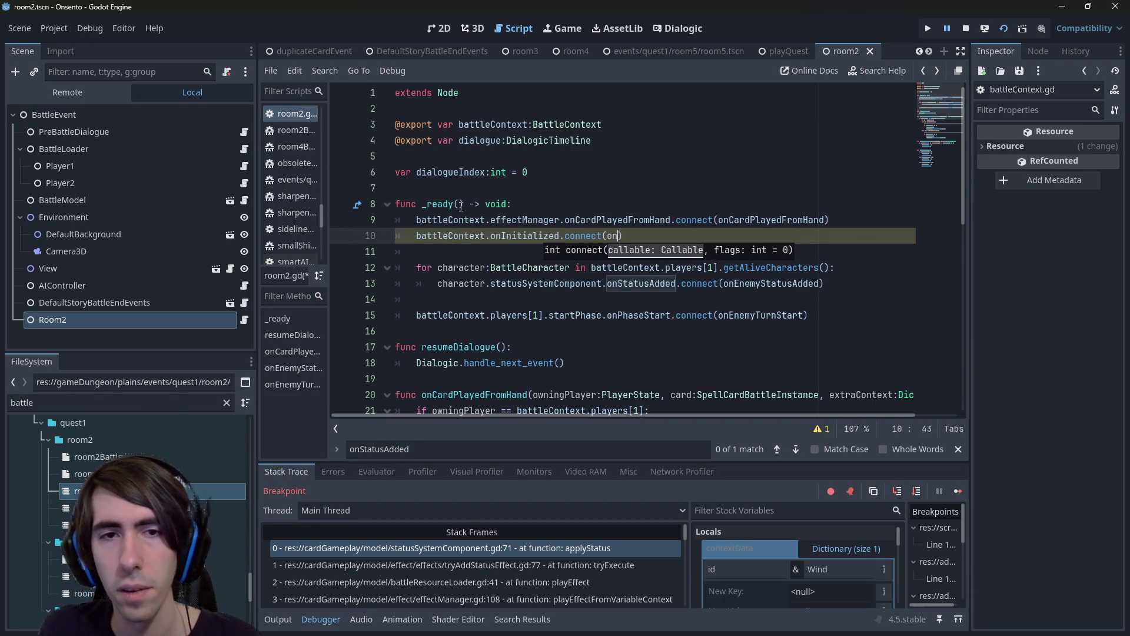
{"action": "type", "text": "BattleInitialized"}
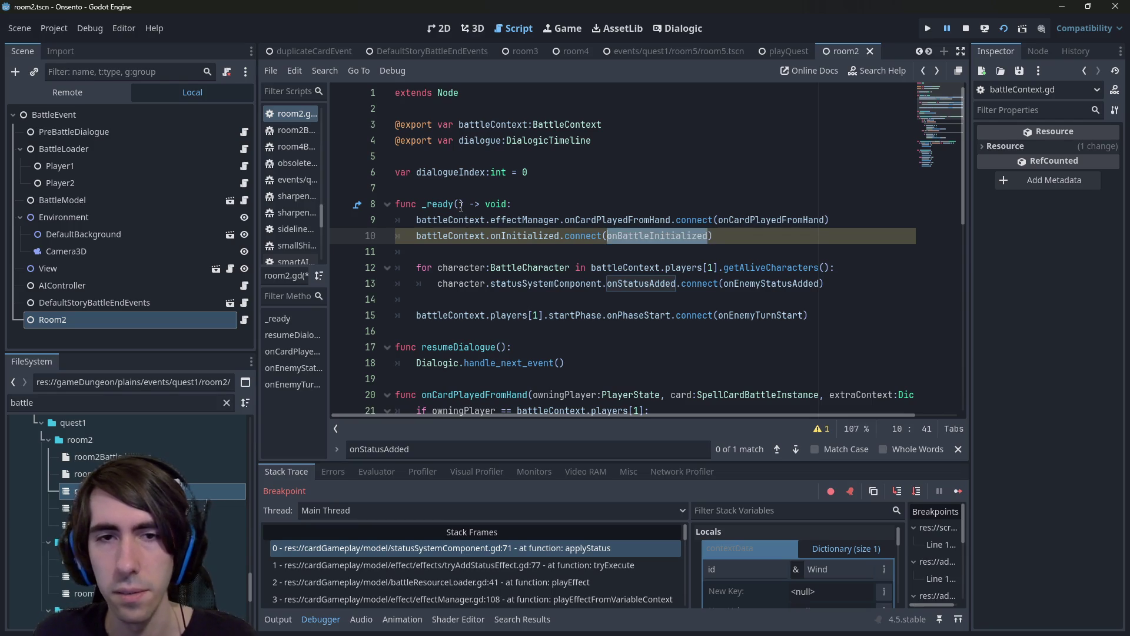
{"action": "key", "text": "Down"}
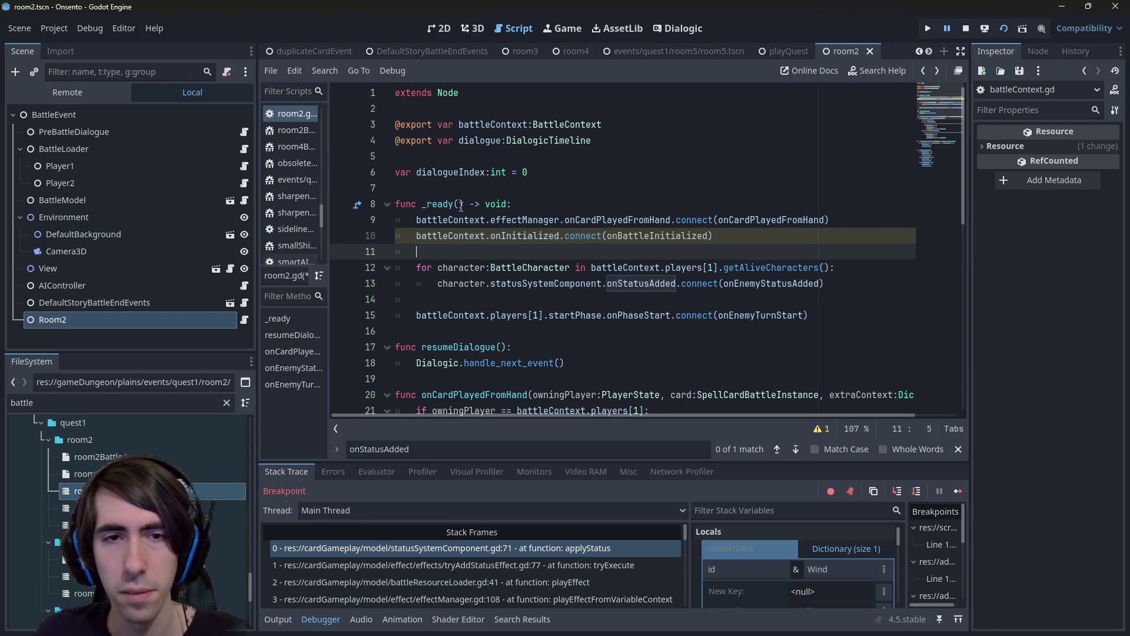
{"action": "key", "text": "Return"}
{"action": "type", "text": ":"}
{"action": "key", "text": "Up"}
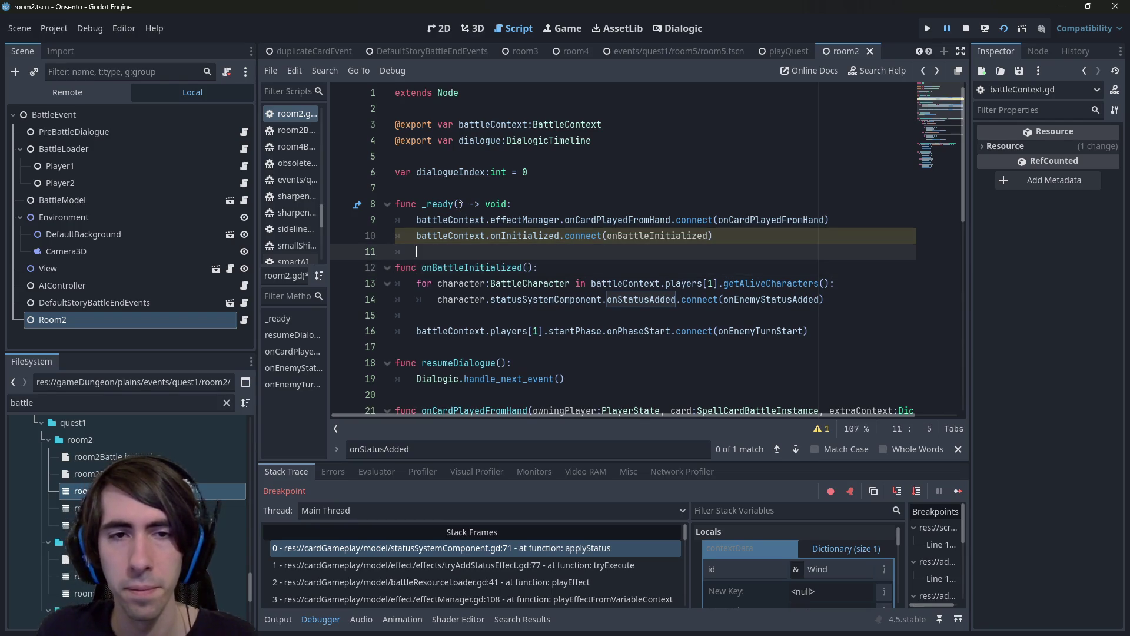
{"action": "left_click", "coordinate": [565, 236]}
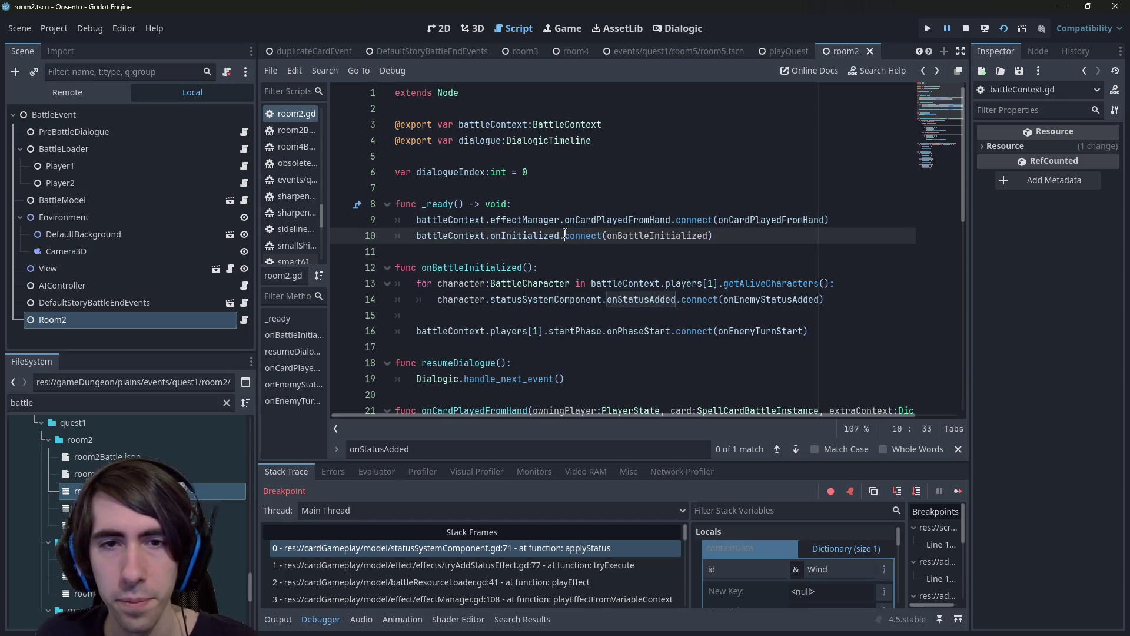
Stop the running game, relaunch it with F5 to test, and close the game window.
{"action": "left_click", "coordinate": [966, 28]}
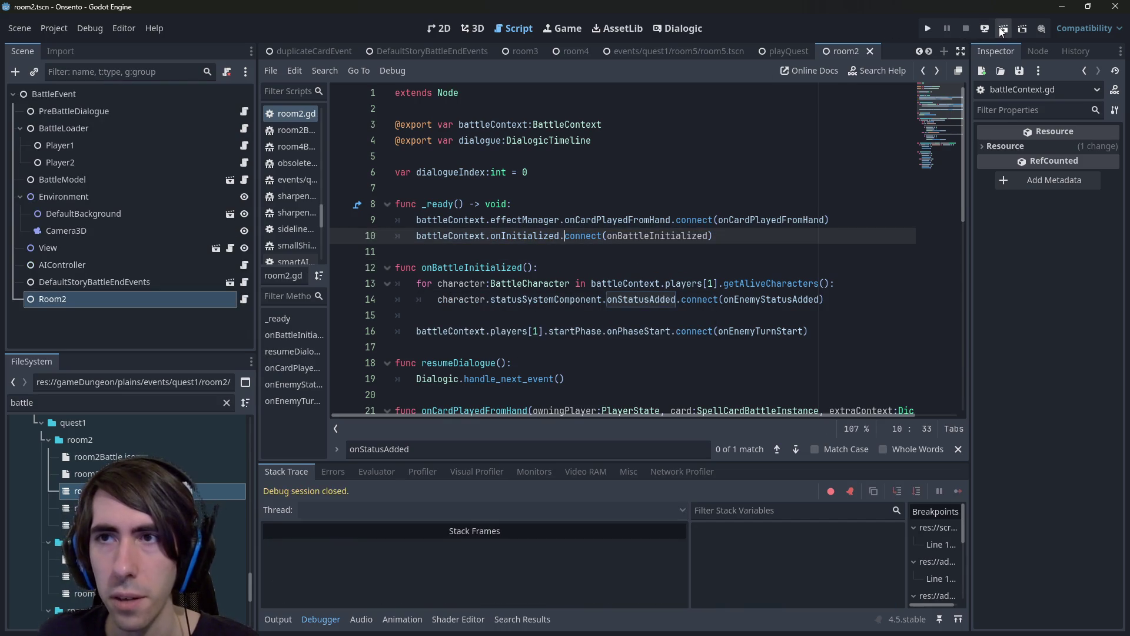
{"action": "scroll", "coordinate": [721, 248], "scroll_direction": "down", "scroll_amount": 6}
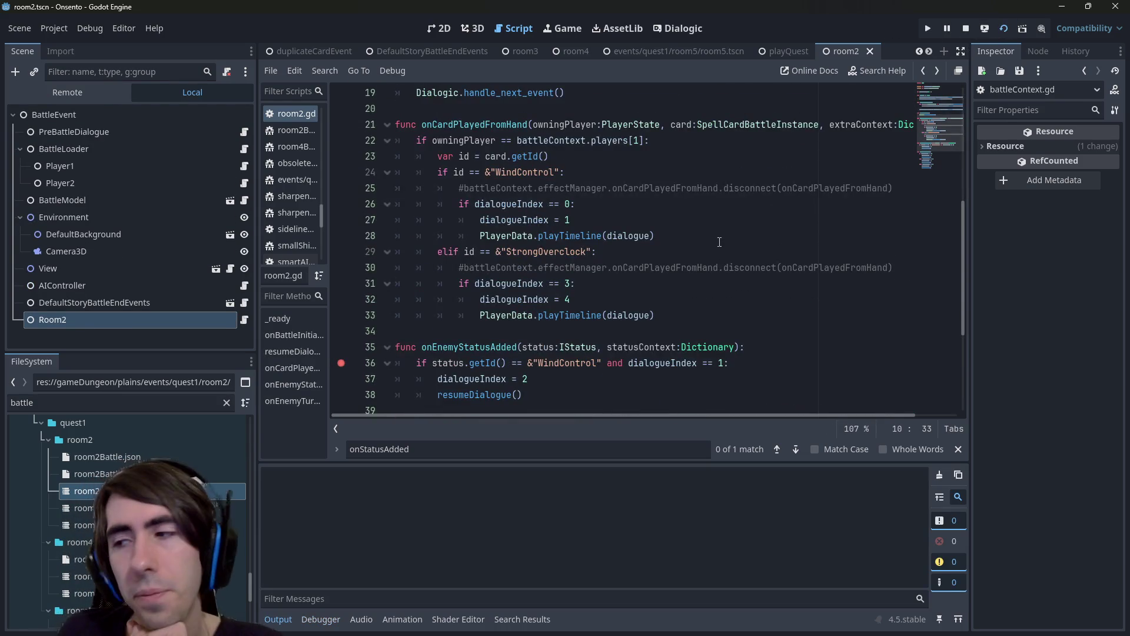
{"action": "scroll", "coordinate": [720, 242], "scroll_direction": "up", "scroll_amount": 5}
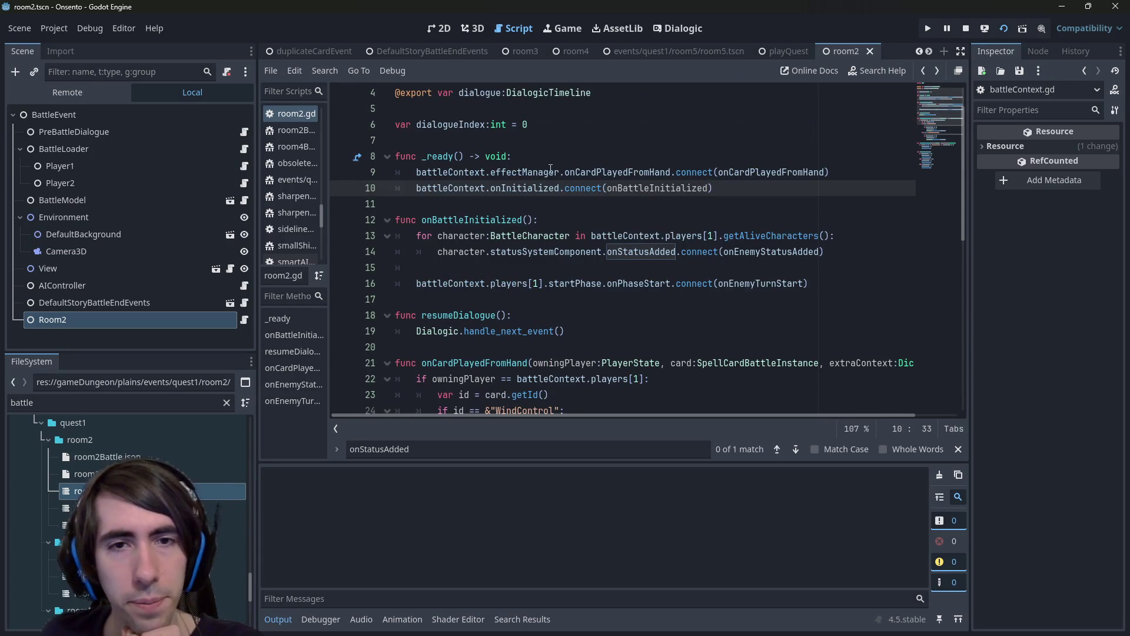
{"action": "key", "text": "F5"}
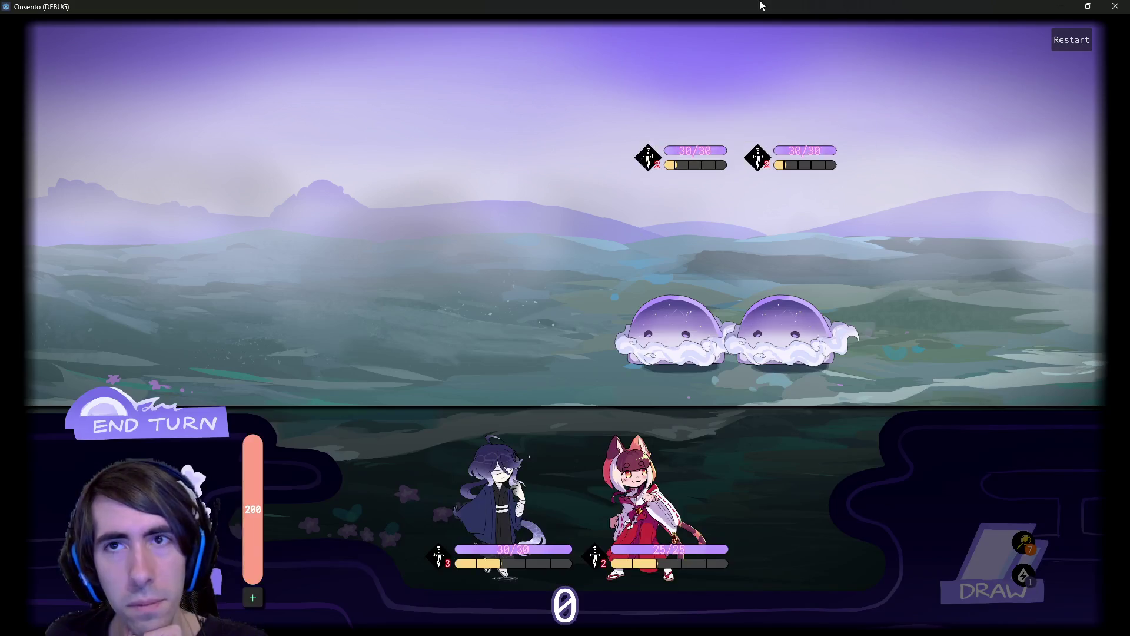
{"action": "left_click_drag", "start_coordinate": [761, 6], "coordinate": [745, 309]}
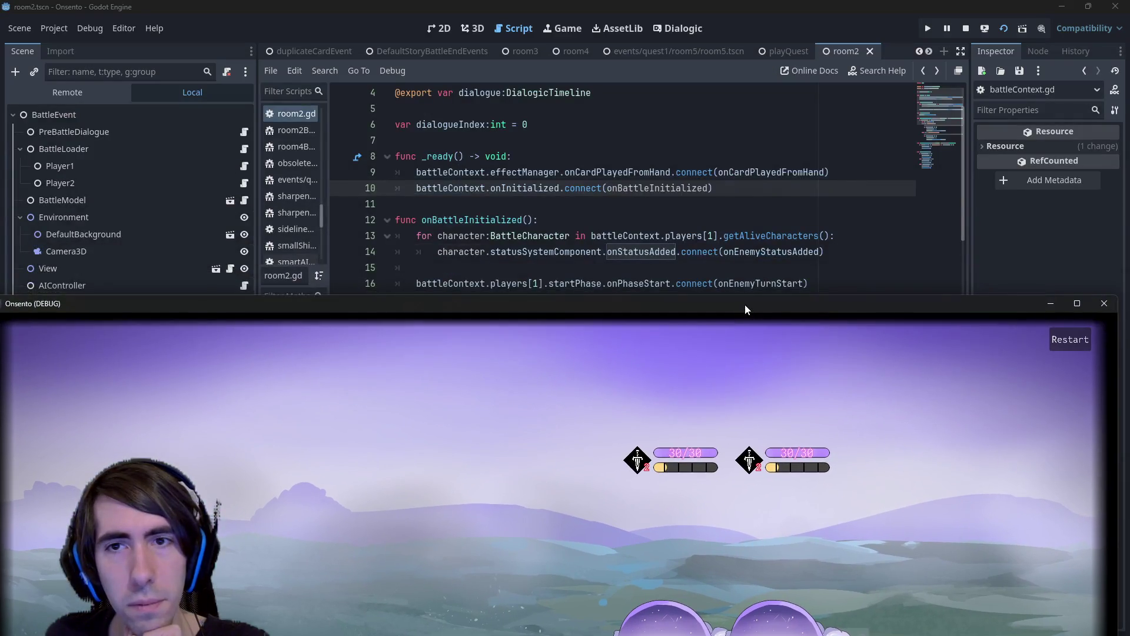
{"action": "double_click", "coordinate": [745, 305]}
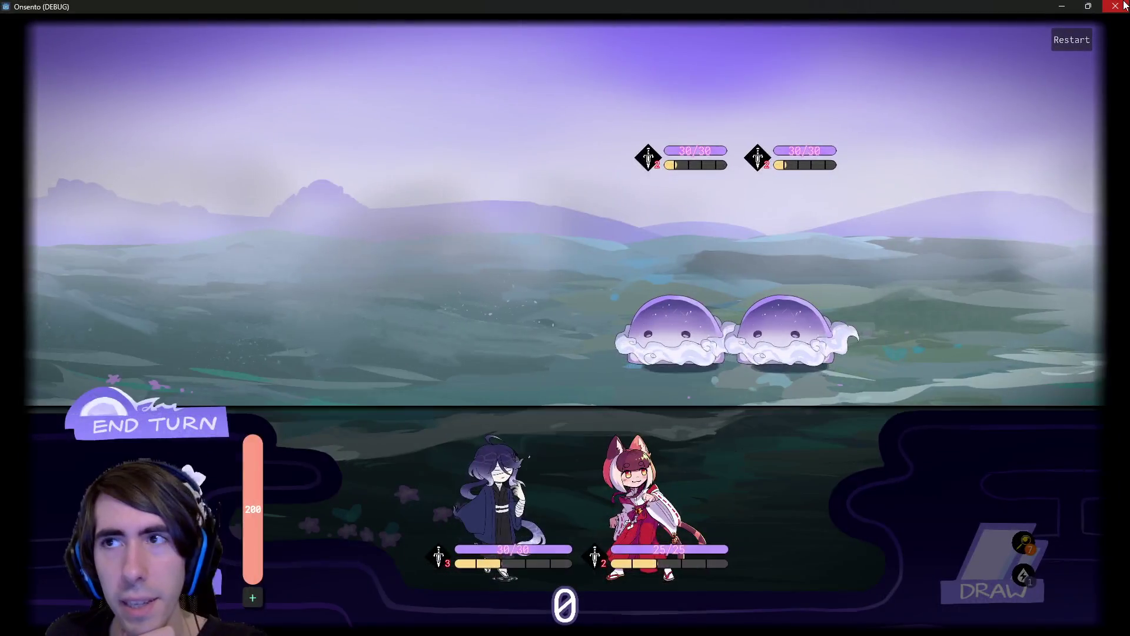
{"action": "left_click", "coordinate": [1116, 7]}
Move the line-9 onCardPlayedFromHand connection into onBattleInitialized, save, and relaunch the game.
{"action": "left_click", "coordinate": [857, 172]}
{"action": "left_click_drag", "start_coordinate": [858, 172], "coordinate": [344, 175]}
{"action": "key", "text": "ctrl+c"}
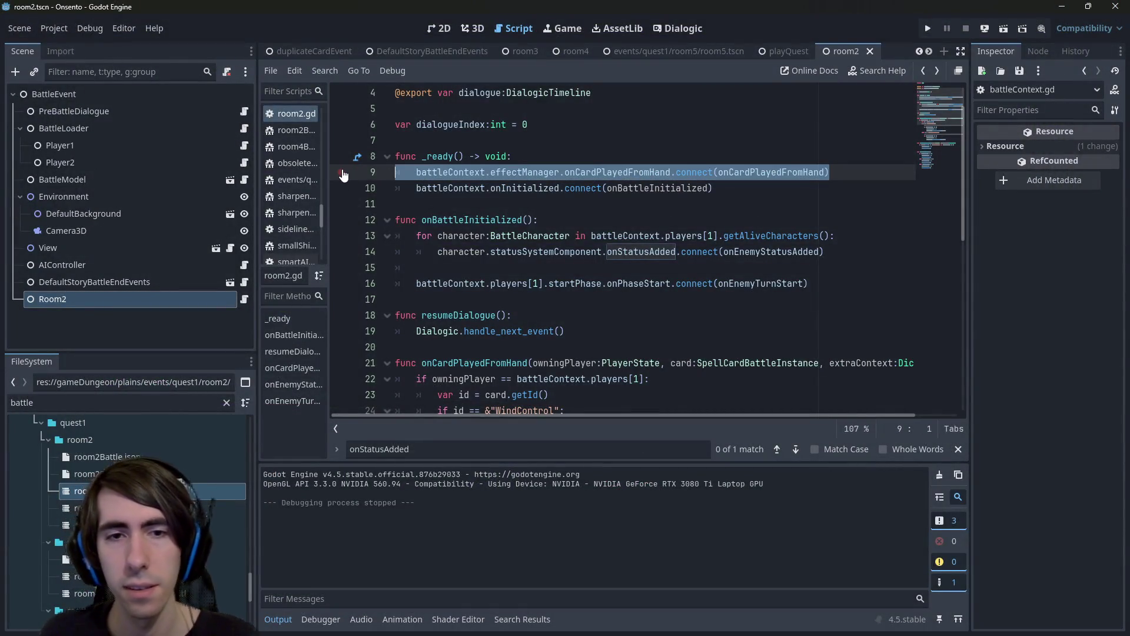
{"action": "key", "text": "BackSpace"}
{"action": "key", "text": "BackSpace"}
{"action": "left_click", "coordinate": [565, 204]}
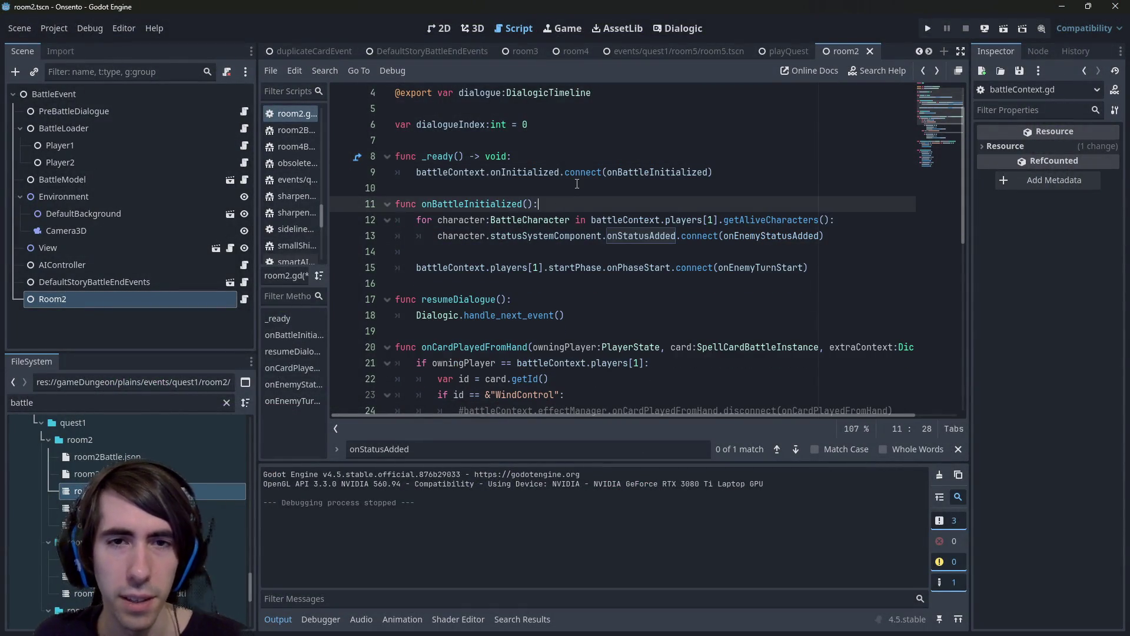
{"action": "key", "text": "Return"}
{"action": "key", "text": "Return"}
{"action": "key", "text": "Up"}
{"action": "key", "text": "ctrl+v"}
{"action": "key", "text": "ctrl+s"}
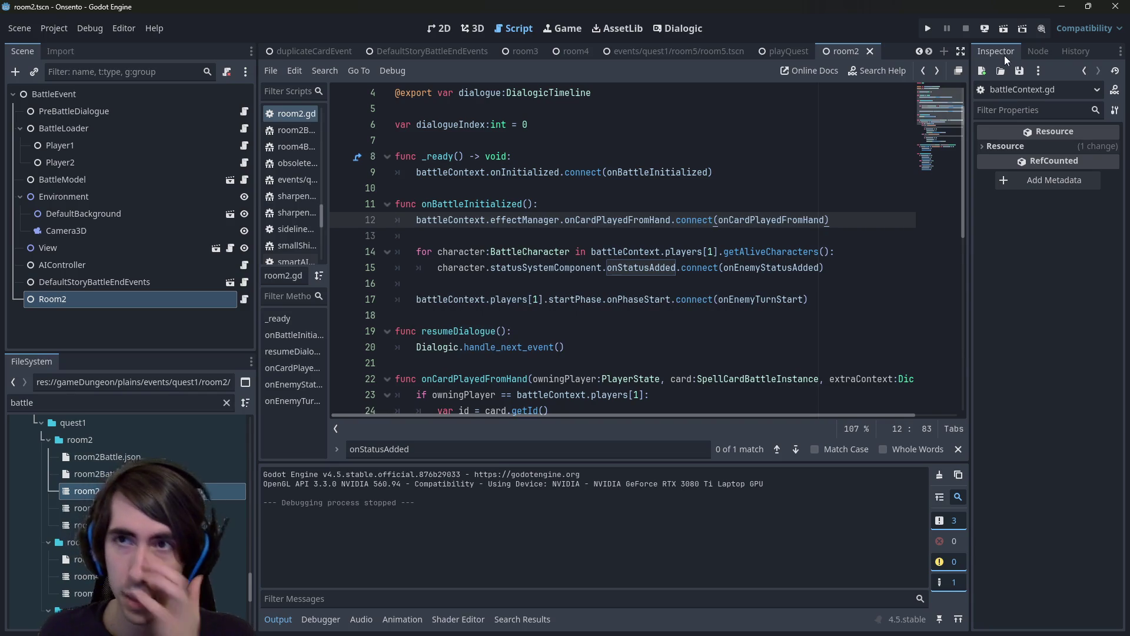
{"action": "left_click", "coordinate": [1001, 22]}
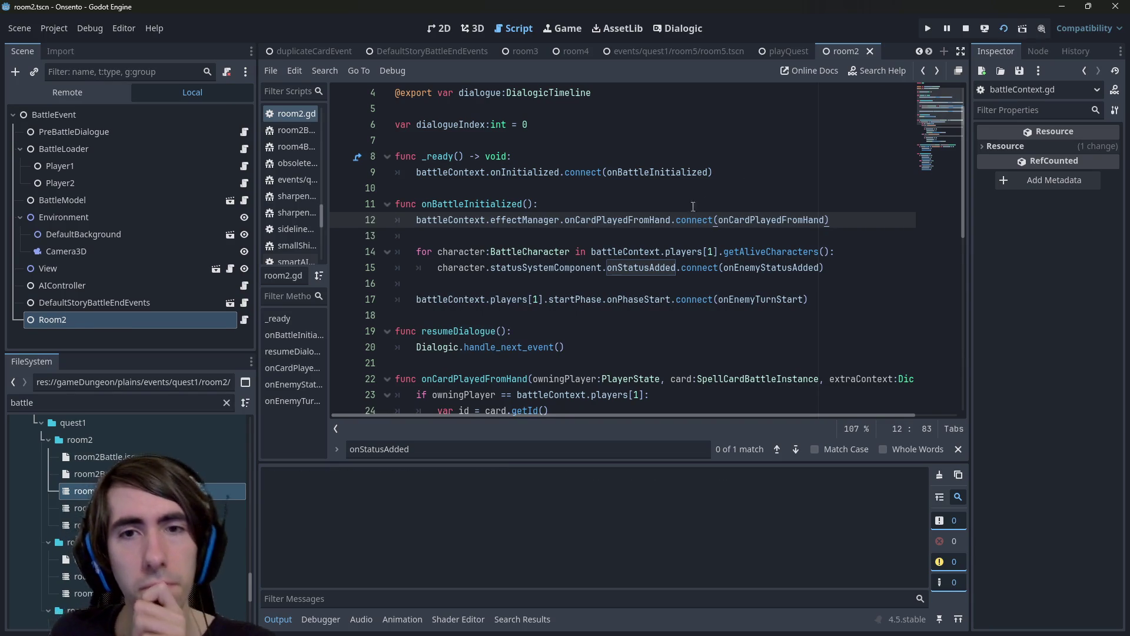
{"action": "double_click", "coordinate": [640, 220]}
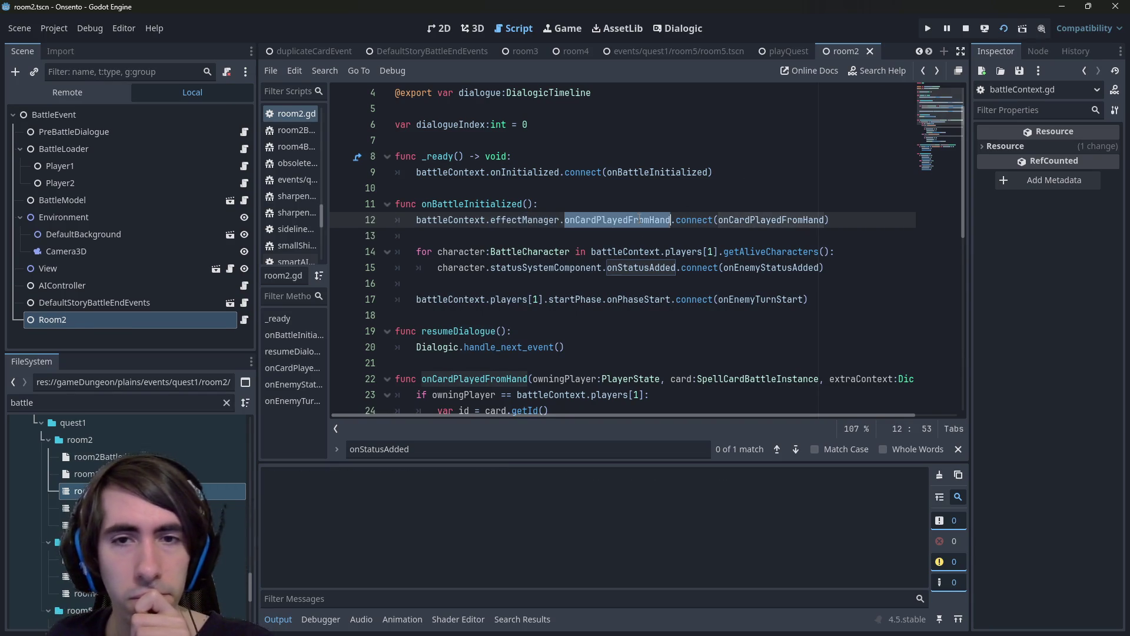
{"action": "mouse_move", "coordinate": [640, 220]}
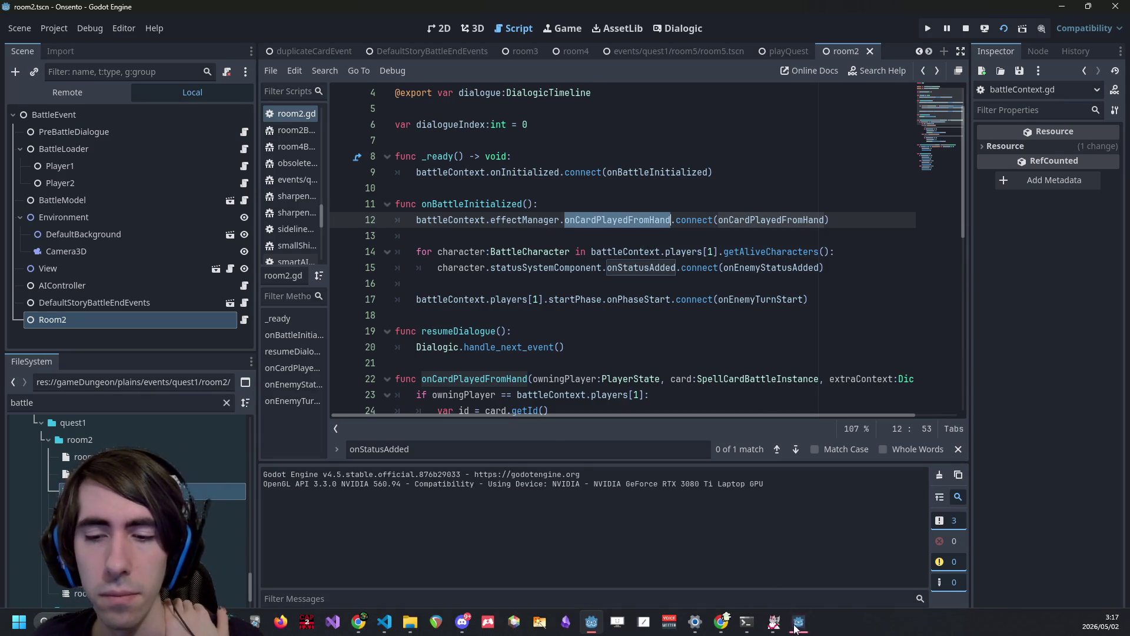
Trigger the status in the game and continue past two breakpoints until the wind-manipulation dialogue appears, then close the game.
{"action": "left_click", "coordinate": [796, 626]}
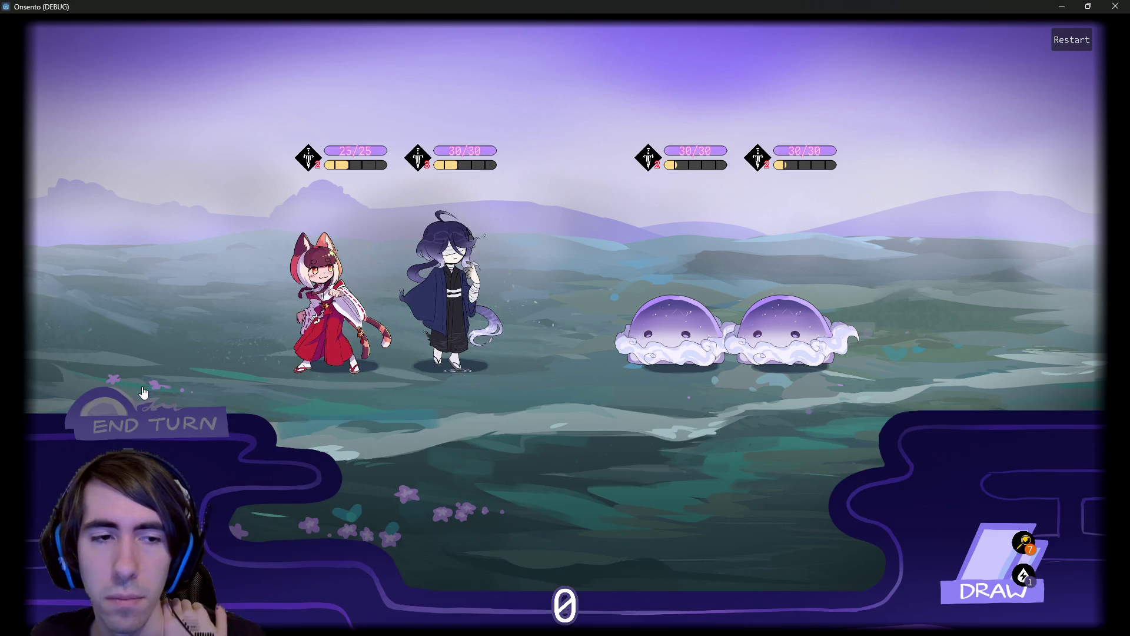
{"action": "left_click", "coordinate": [144, 392]}
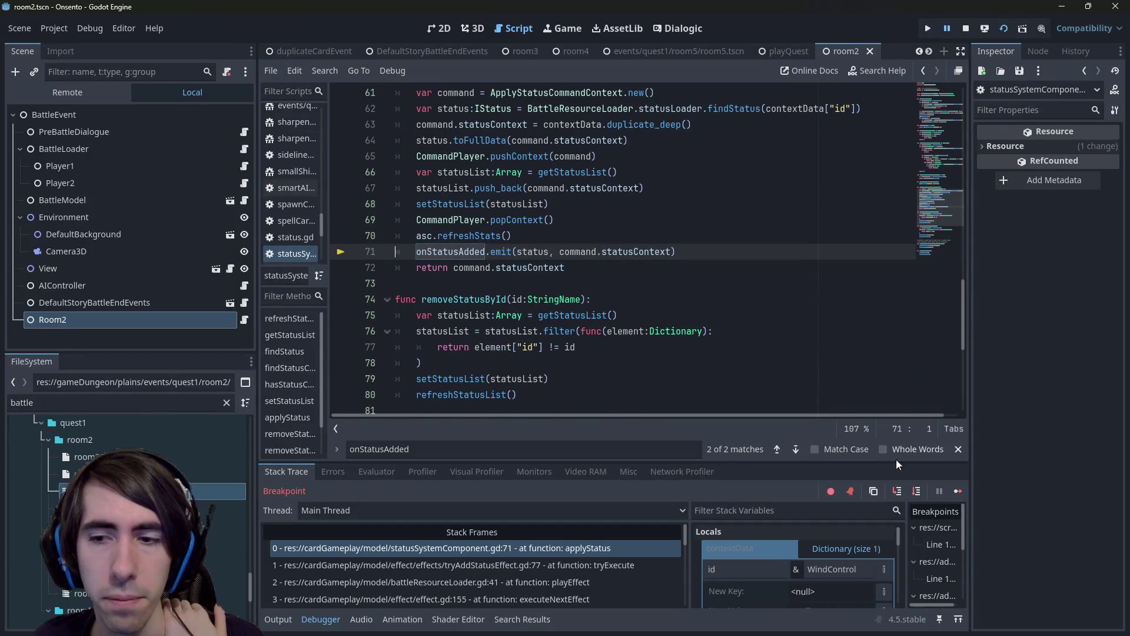
{"action": "left_click", "coordinate": [954, 493]}
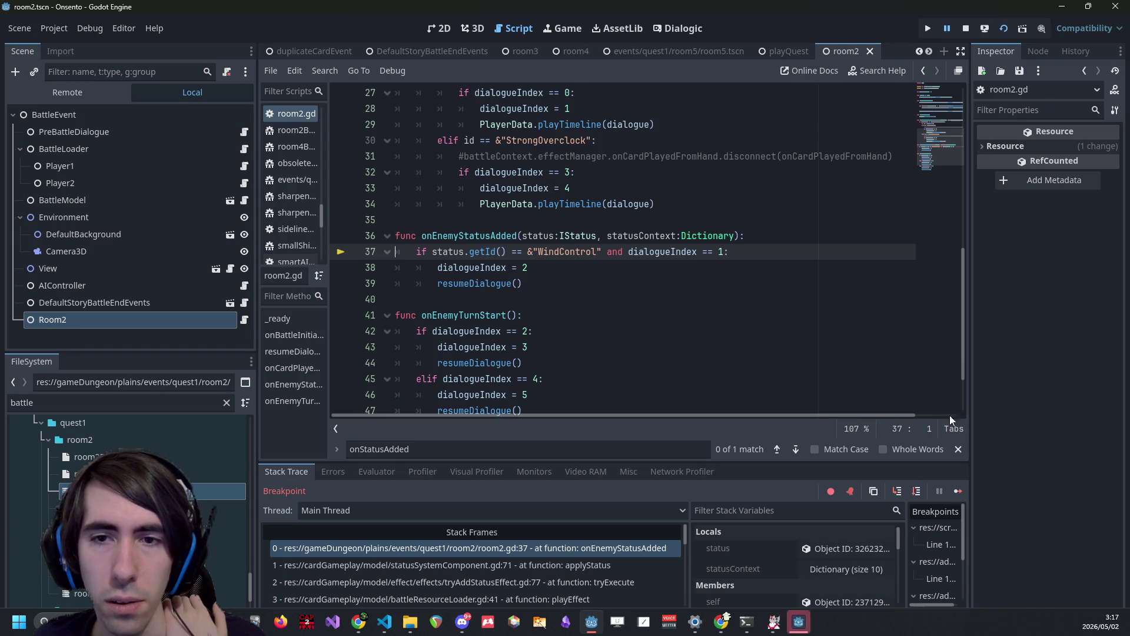
{"action": "left_click", "coordinate": [958, 493]}
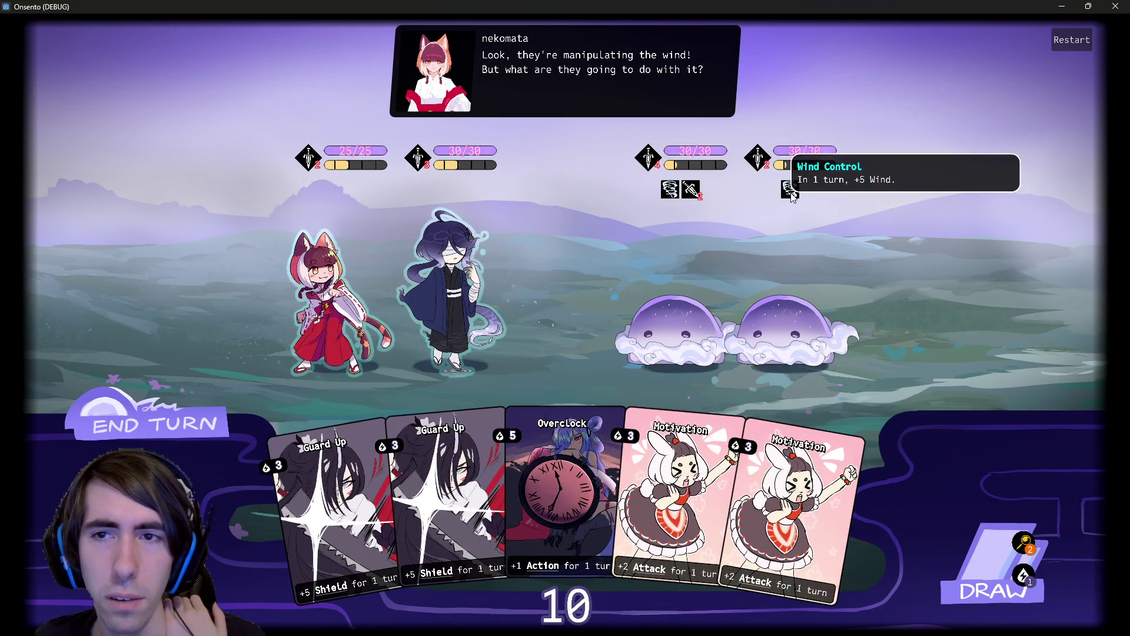
{"action": "left_click", "coordinate": [1117, 6]}
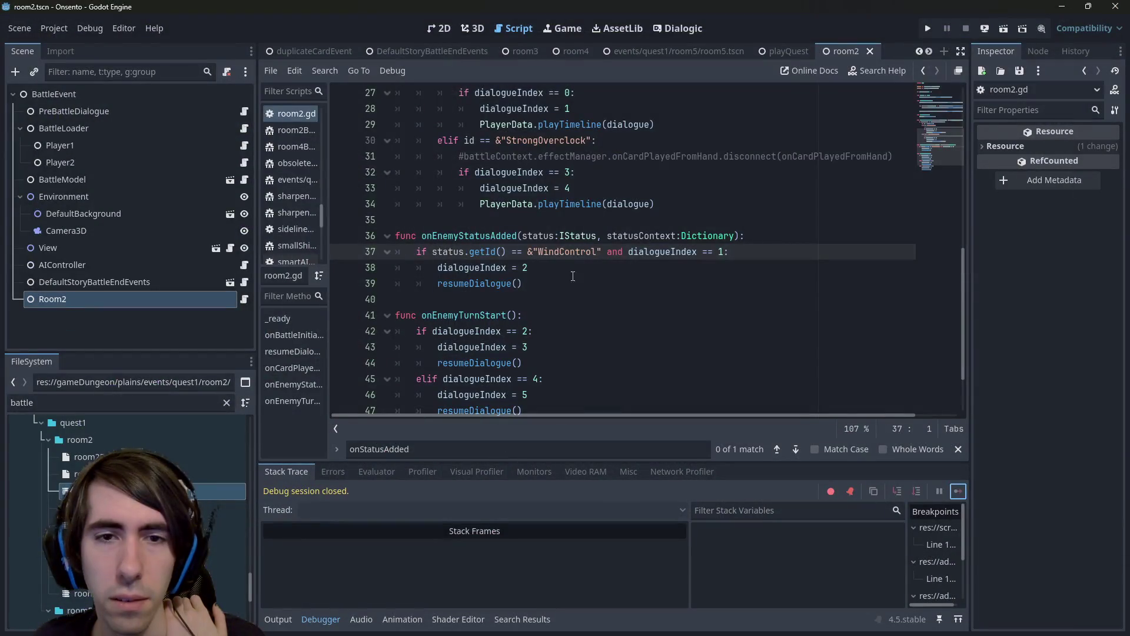
Change line 37's status id check from "WindControl" to "Wind" and run the current scene.
{"action": "left_click", "coordinate": [561, 268]}
{"action": "scroll", "coordinate": [578, 264], "scroll_direction": "up", "scroll_amount": 1}
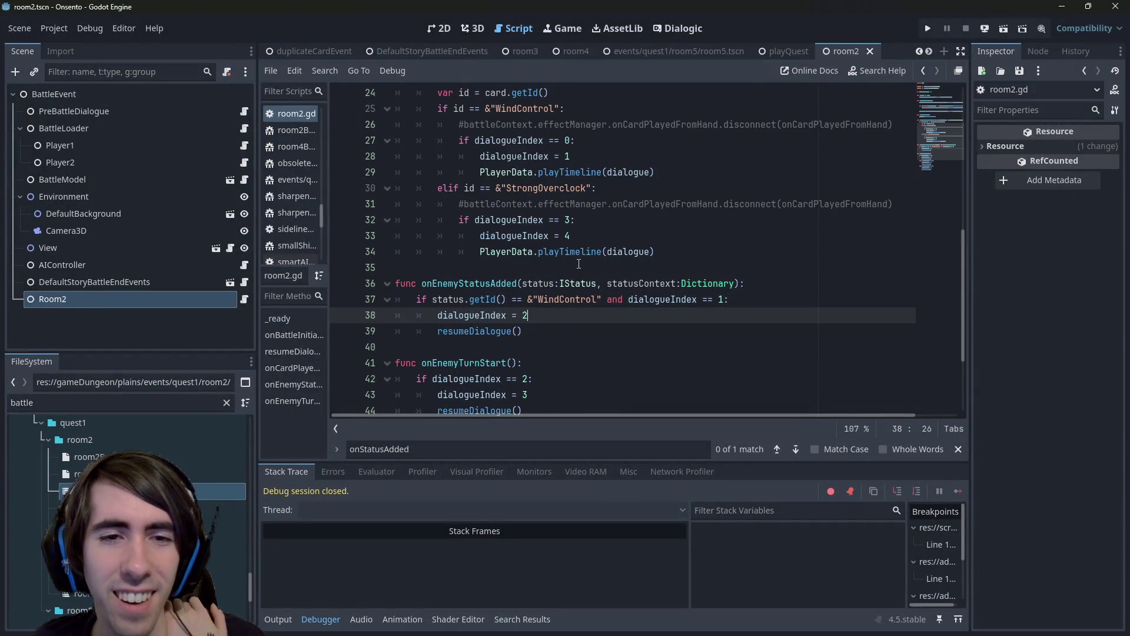
{"action": "double_click", "coordinate": [582, 299]}
{"action": "scroll", "coordinate": [570, 299], "scroll_direction": "up", "scroll_amount": 2}
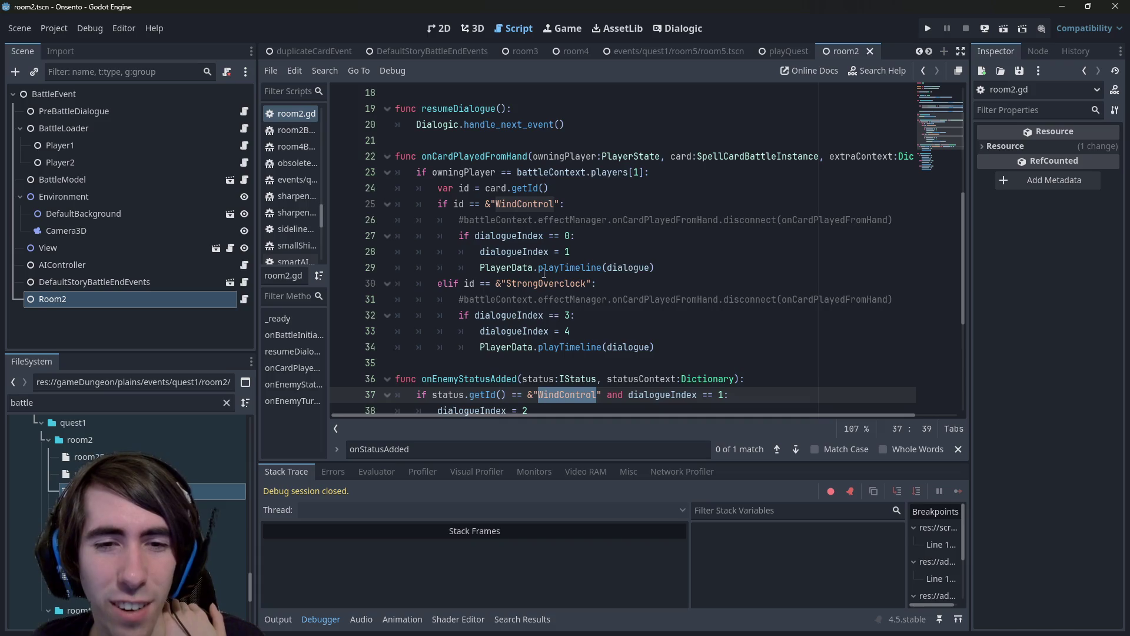
{"action": "scroll", "coordinate": [544, 272], "scroll_direction": "down", "scroll_amount": 2}
{"action": "scroll", "coordinate": [554, 291], "scroll_direction": "up", "scroll_amount": 1}
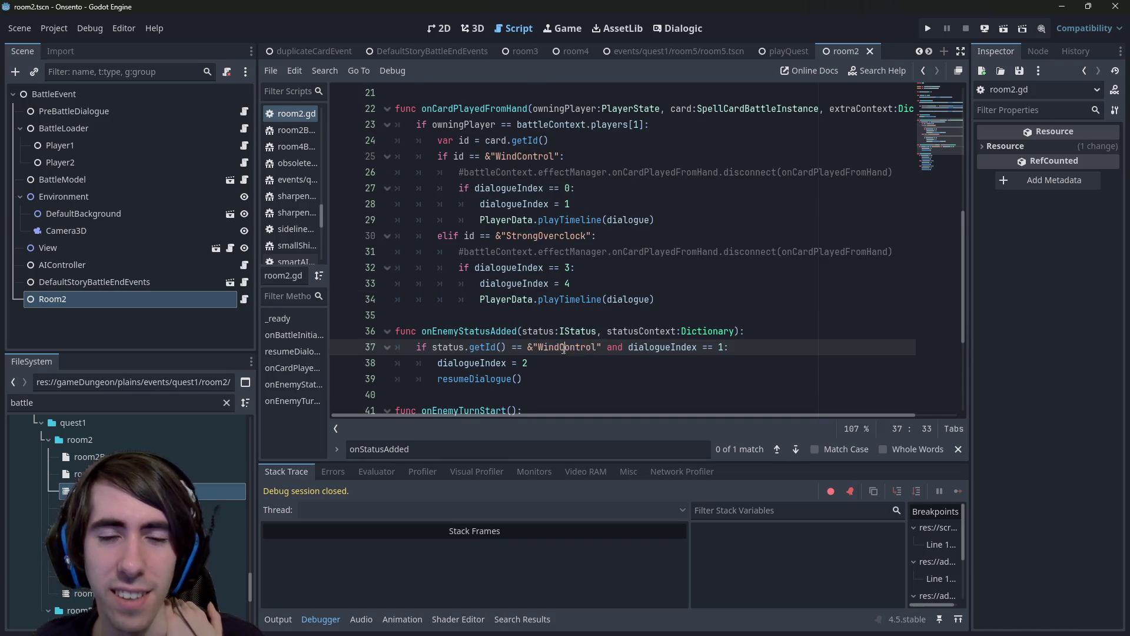
{"action": "type", "text": "W"}
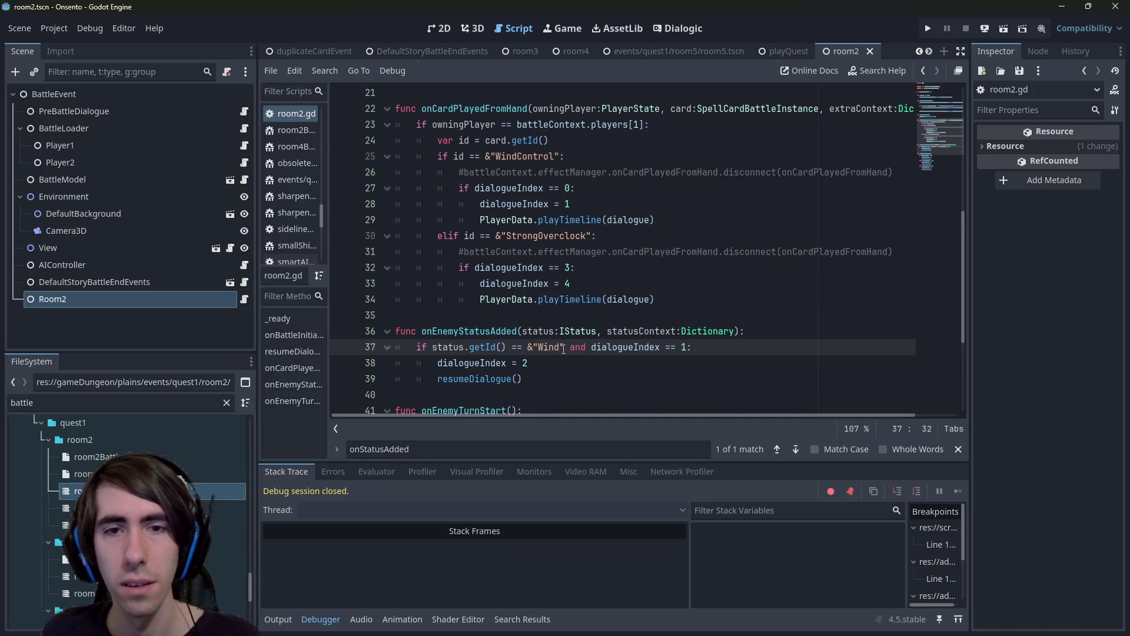
{"action": "double_click", "coordinate": [651, 347]}
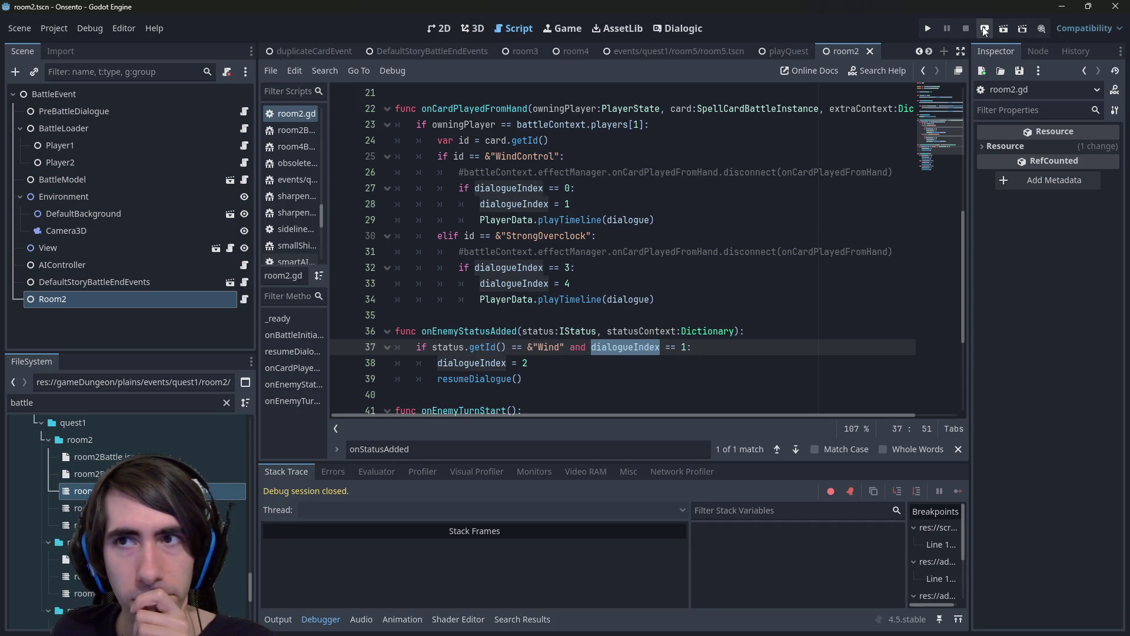
{"action": "left_click", "coordinate": [1000, 27]}
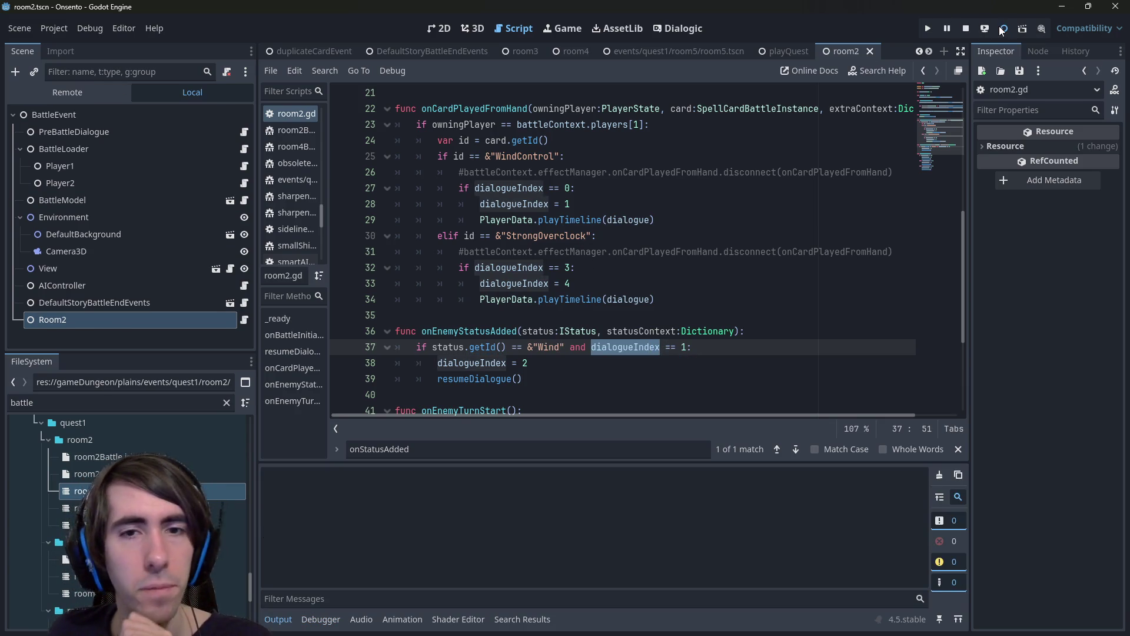
In the Onsento battle, place the nekomata on the battlefield and draw another card.
{"action": "key", "text": "End"}
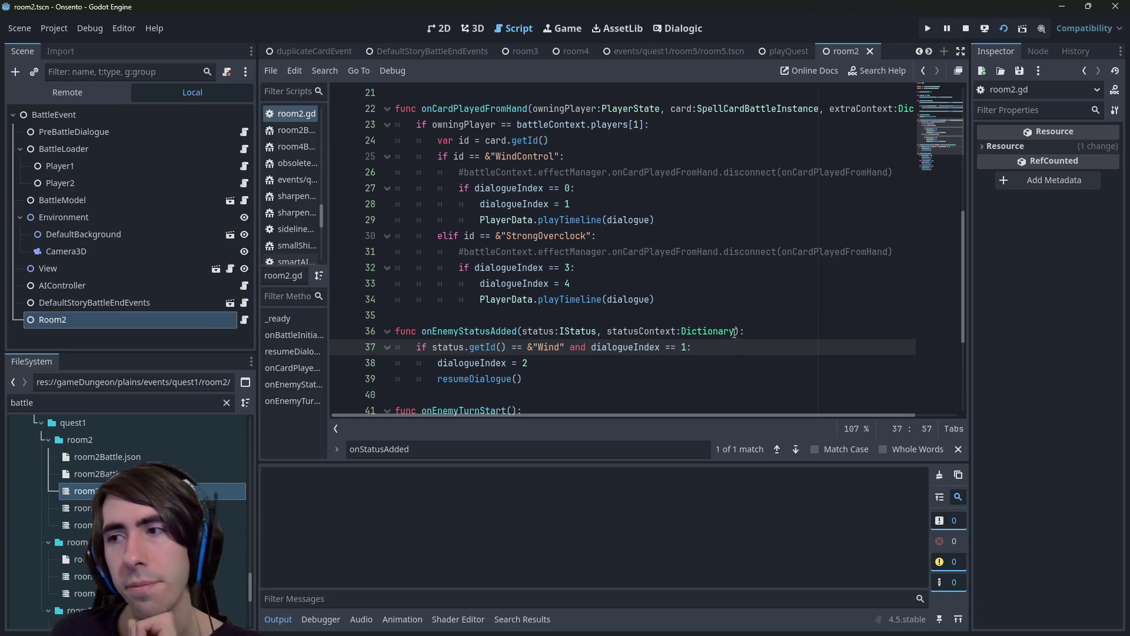
{"action": "mouse_move", "coordinate": [734, 332]}
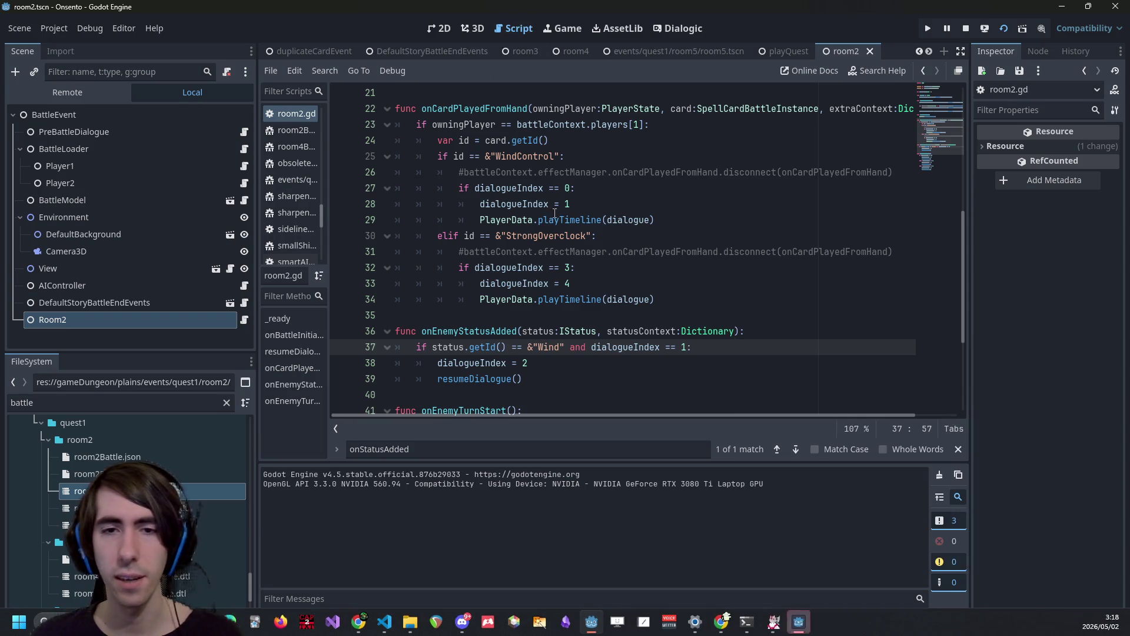
{"action": "left_click", "coordinate": [784, 545]}
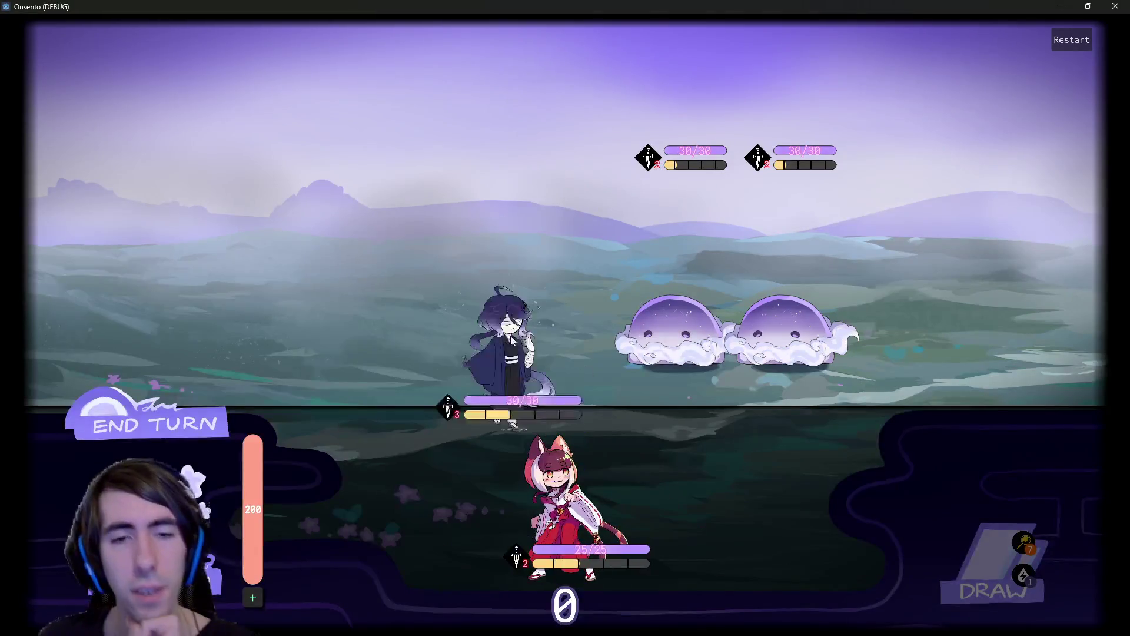
{"action": "left_click_drag", "start_coordinate": [540, 487], "coordinate": [326, 282]}
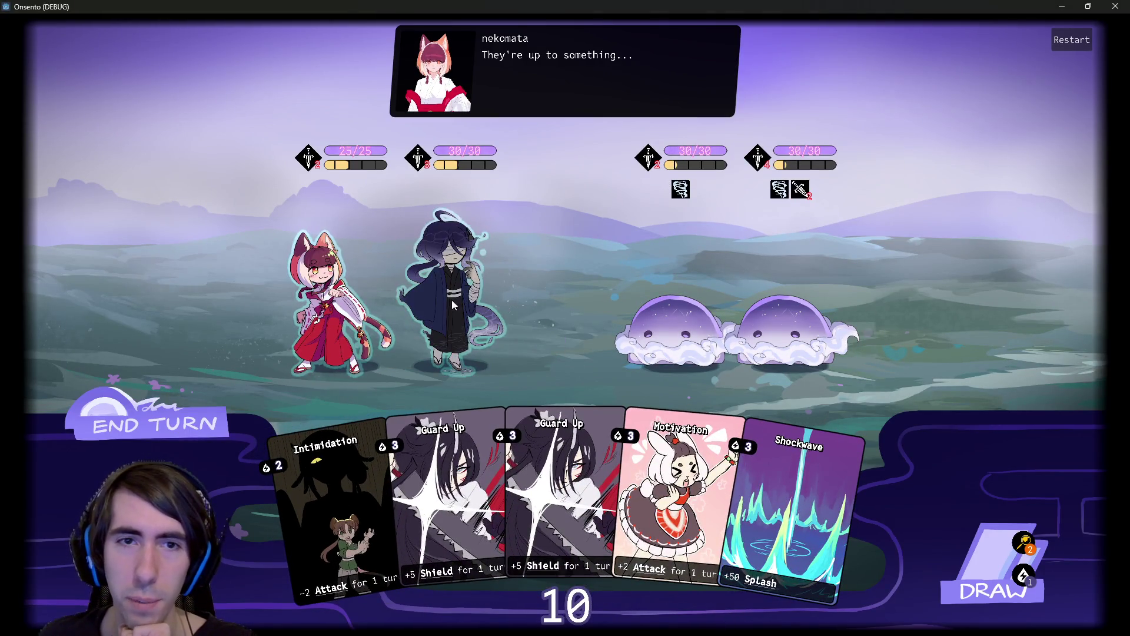
{"action": "left_click", "coordinate": [212, 414]}
{"action": "left_click", "coordinate": [454, 300]}
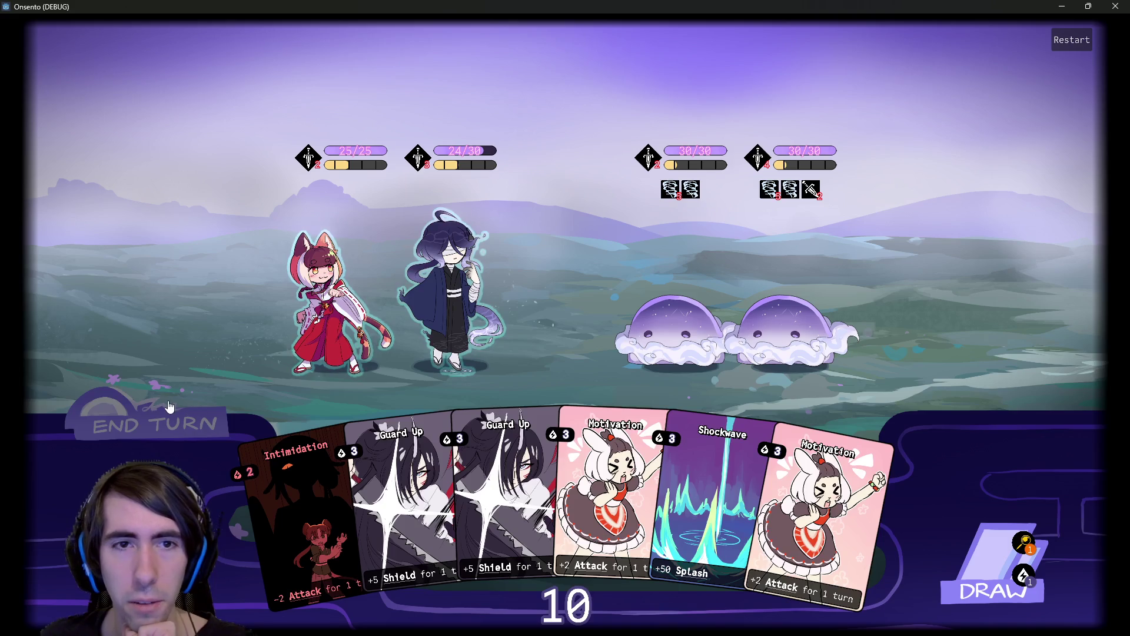
Play two Guard Up cards on the ghost, end the turn, restart the battle, then quit with Alt+F4.
{"action": "left_click", "coordinate": [503, 472]}
{"action": "left_click", "coordinate": [452, 466]}
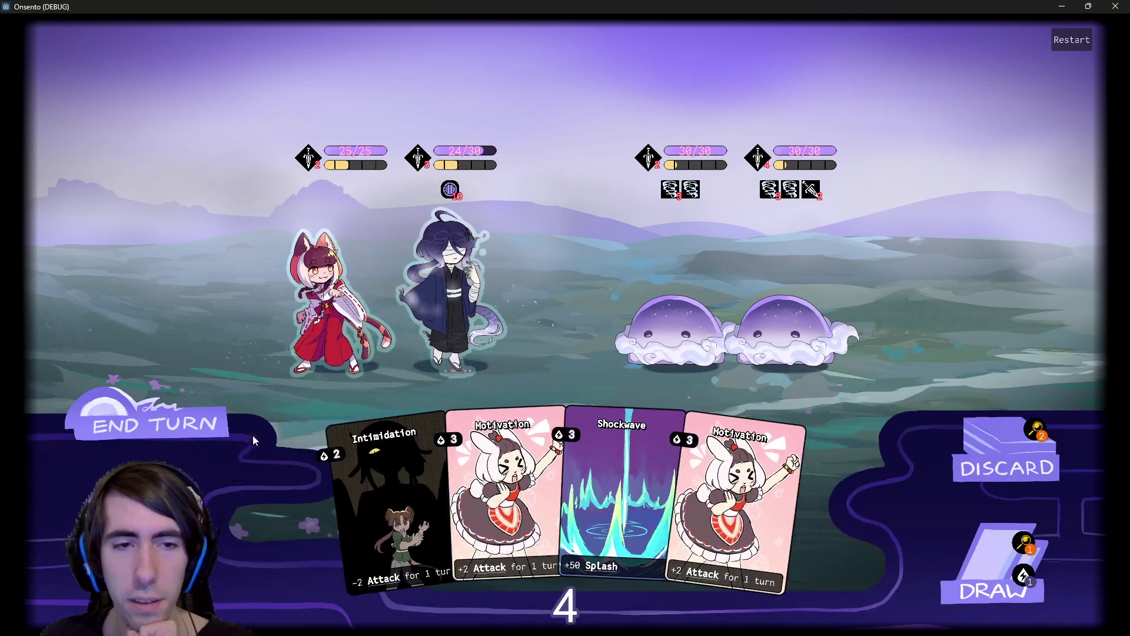
{"action": "left_click", "coordinate": [155, 424]}
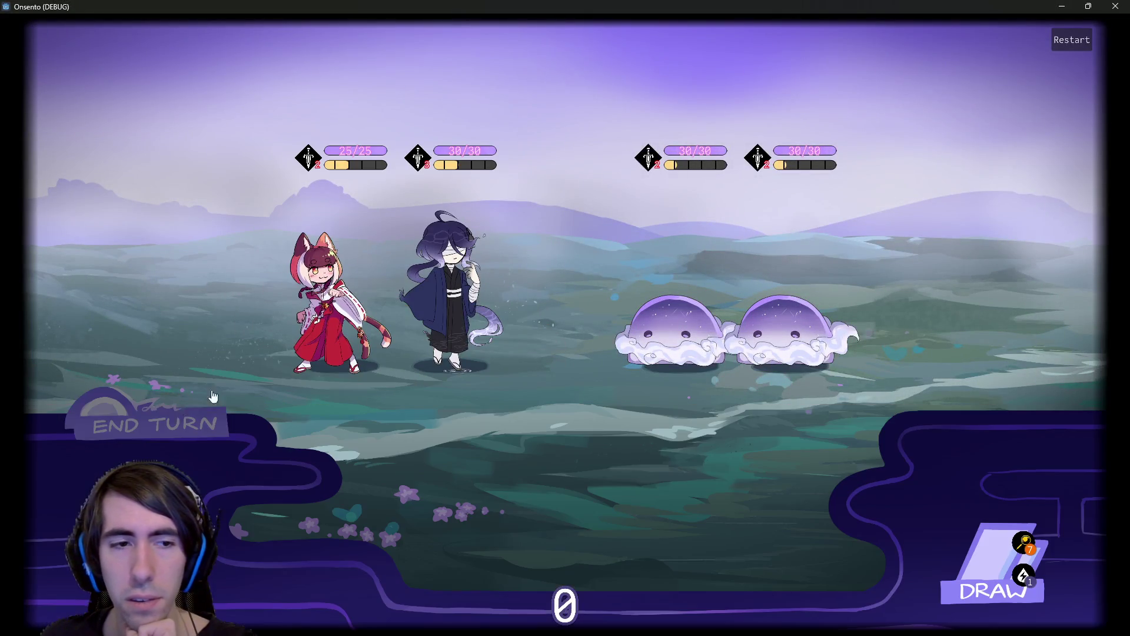
{"action": "left_click", "coordinate": [149, 436]}
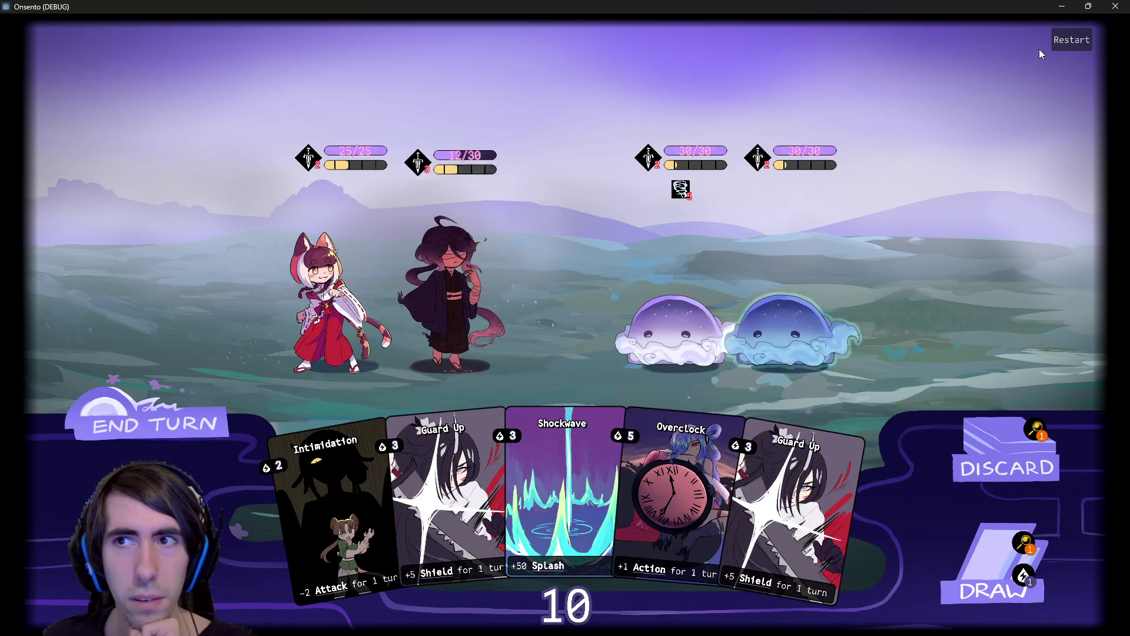
{"action": "left_click", "coordinate": [1058, 40]}
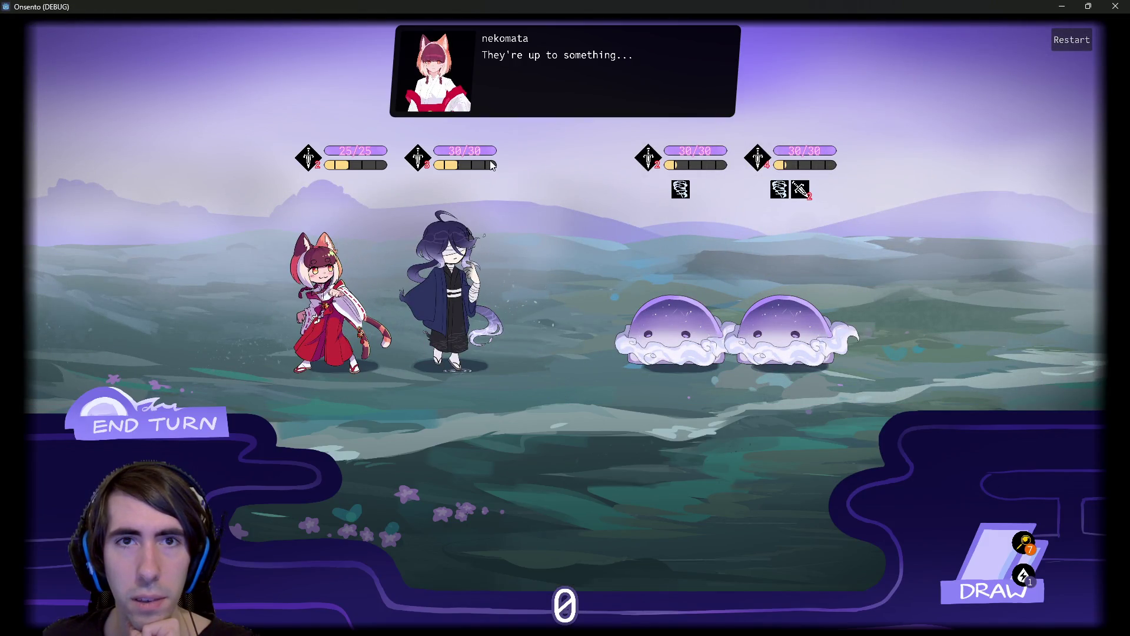
{"action": "left_click", "coordinate": [182, 400]}
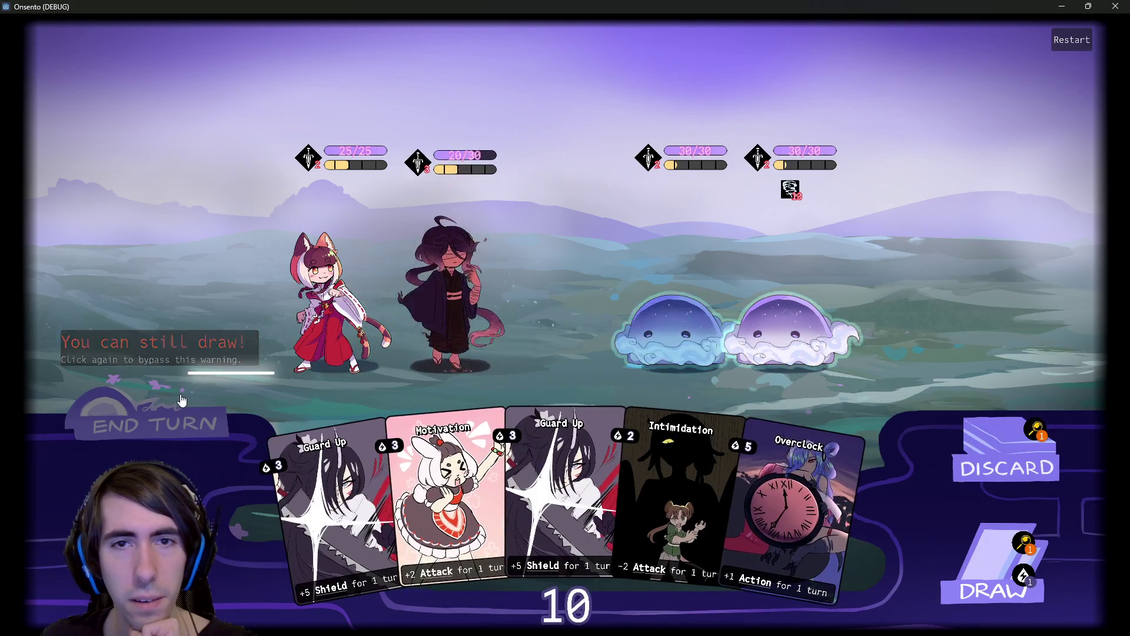
{"action": "key", "text": "alt+F4"}
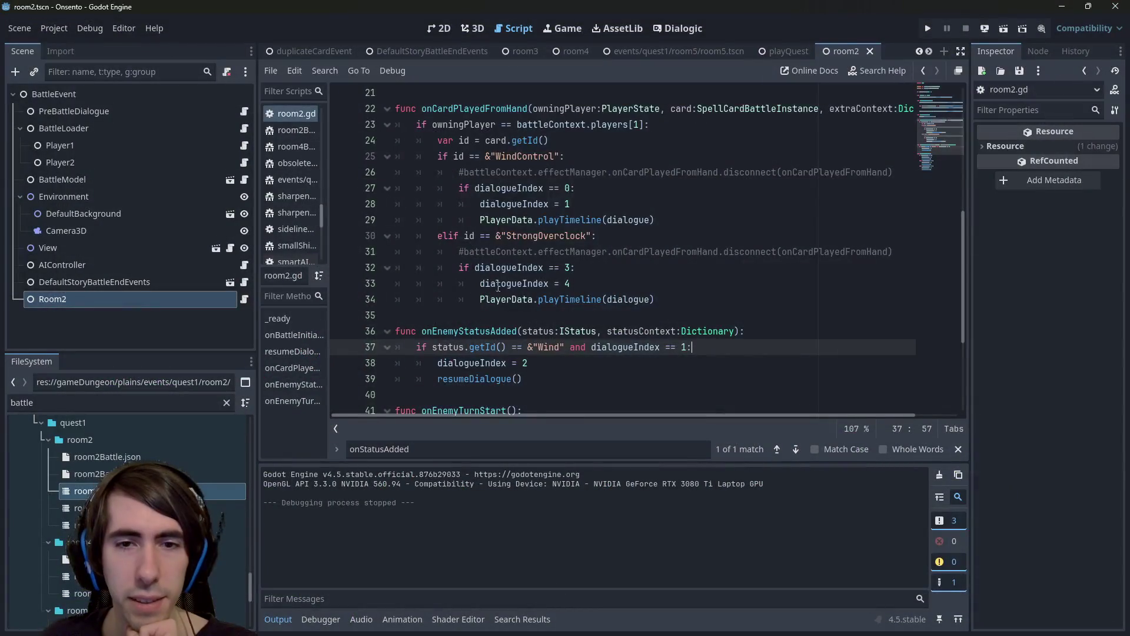
Set a breakpoint on line 37 of room2.gd and run the scene with the debugger.
{"action": "scroll", "coordinate": [499, 292], "scroll_direction": "down", "scroll_amount": 2}
{"action": "left_click_drag", "start_coordinate": [596, 284], "coordinate": [448, 259]}
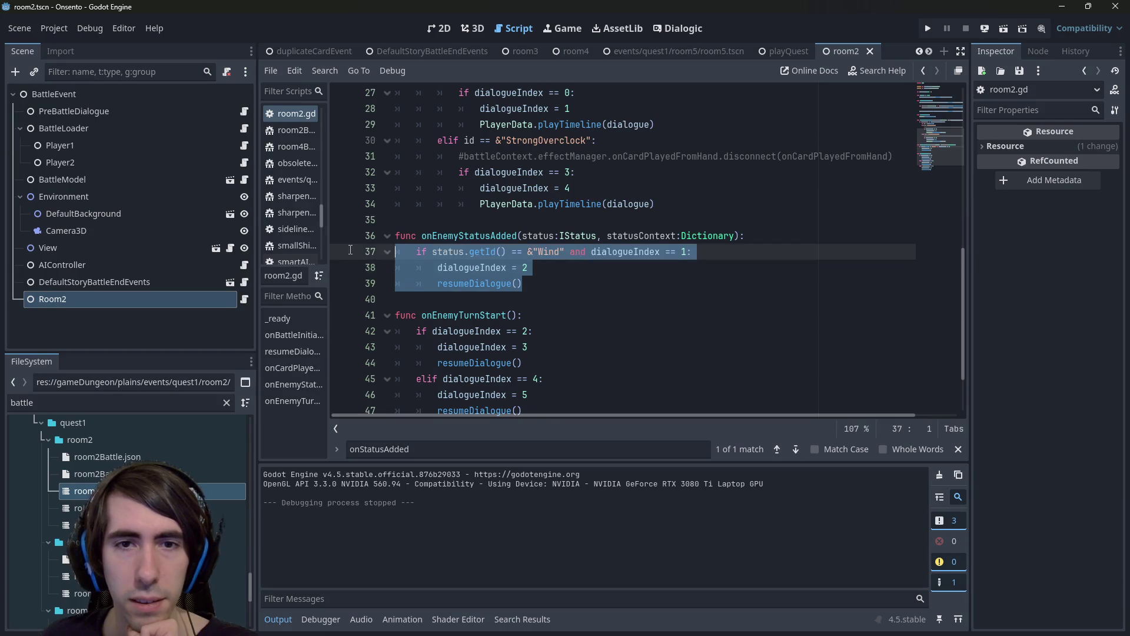
{"action": "left_click", "coordinate": [502, 251]}
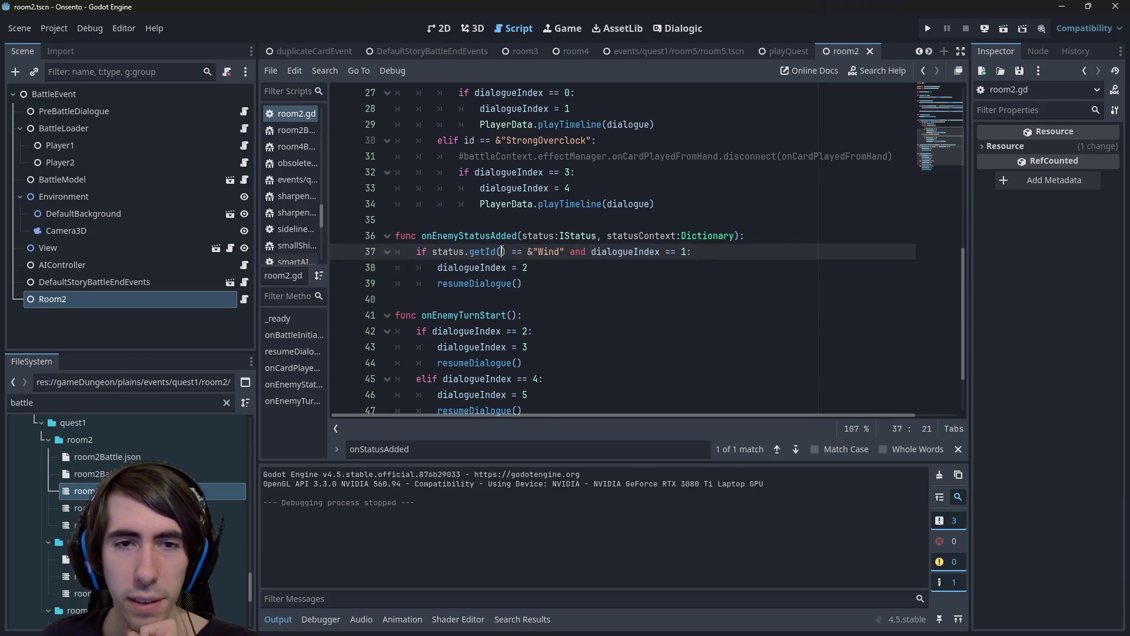
{"action": "left_click", "coordinate": [1004, 29]}
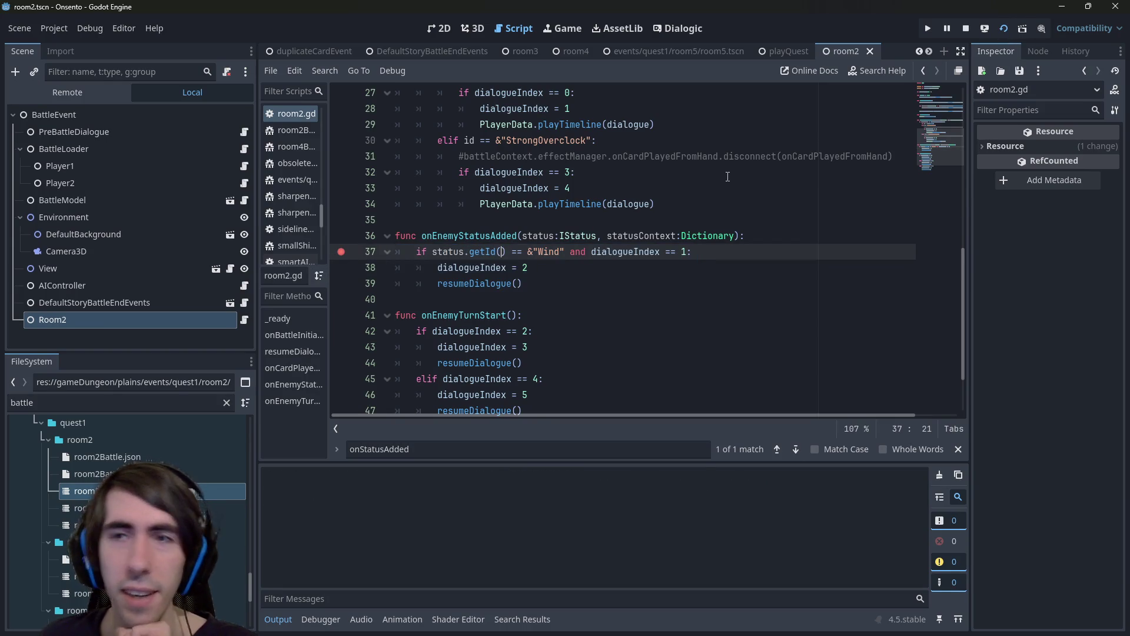
Continue past the earlier breakpoints and end the battle turn to hit the line 37 breakpoint.
{"action": "double_click", "coordinate": [493, 236]}
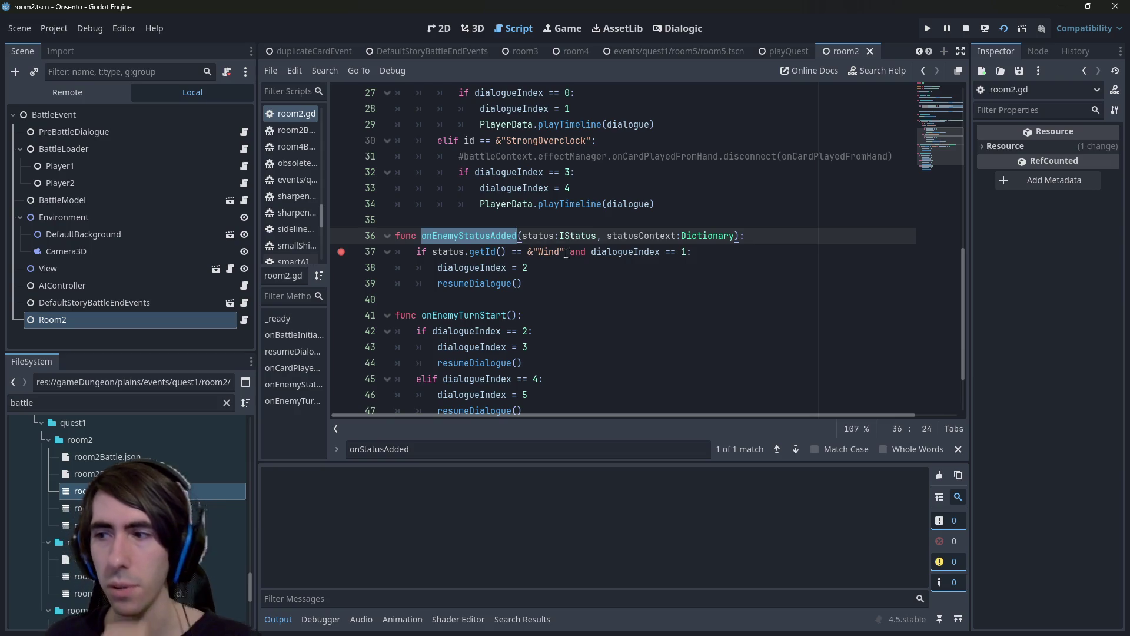
{"action": "left_click_drag", "start_coordinate": [523, 284], "coordinate": [360, 252]}
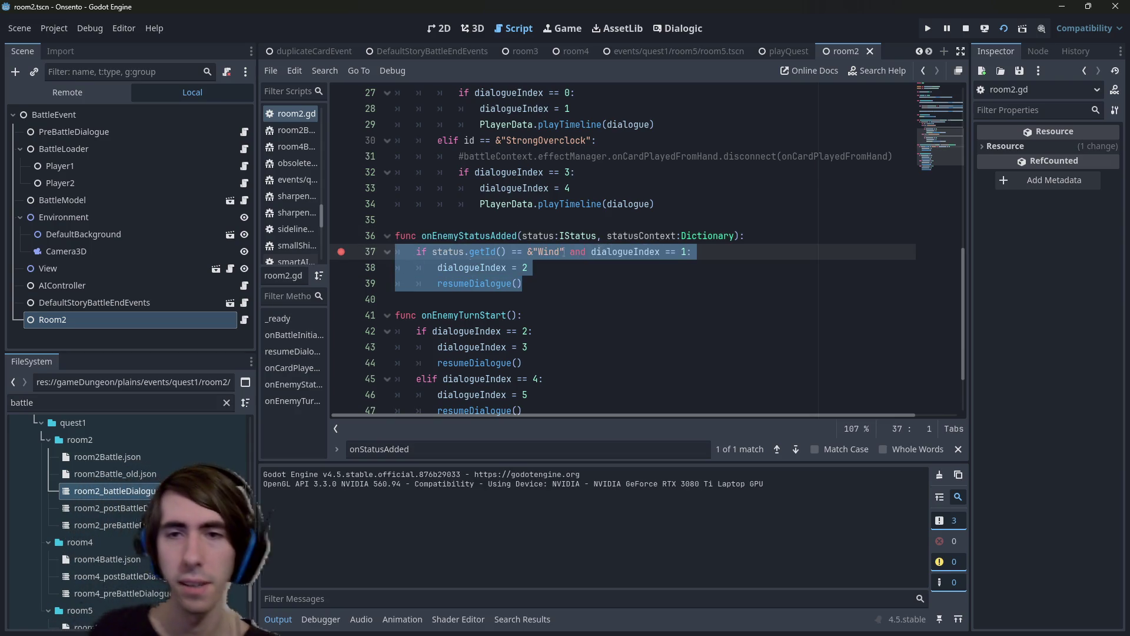
{"action": "mouse_move", "coordinate": [770, 606]}
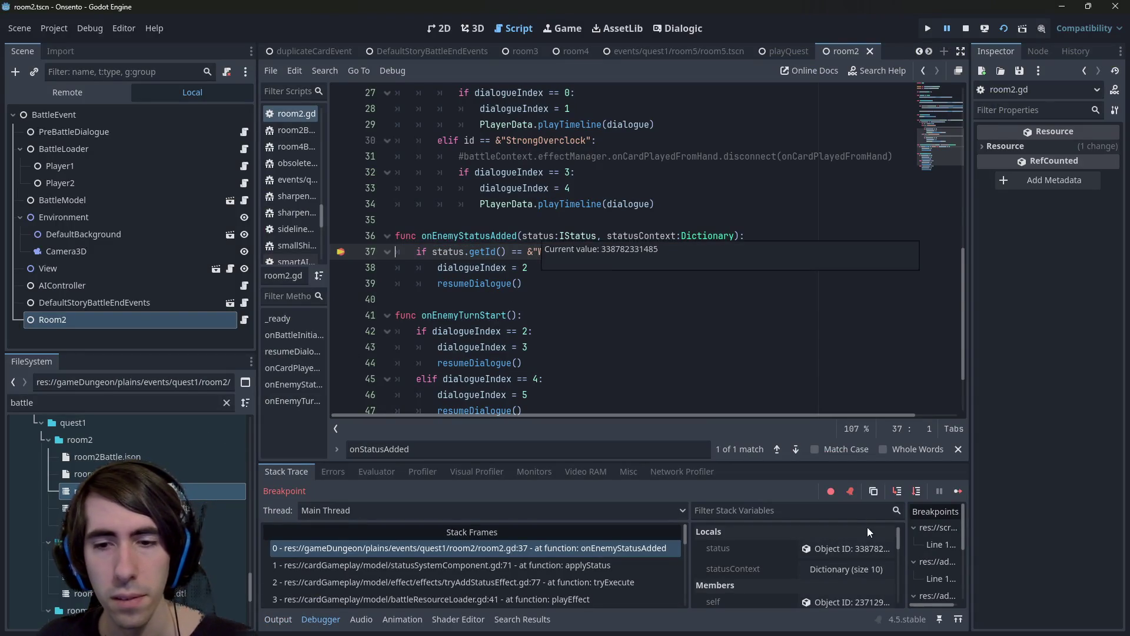
{"action": "left_click", "coordinate": [958, 491]}
{"action": "left_click", "coordinate": [960, 492]}
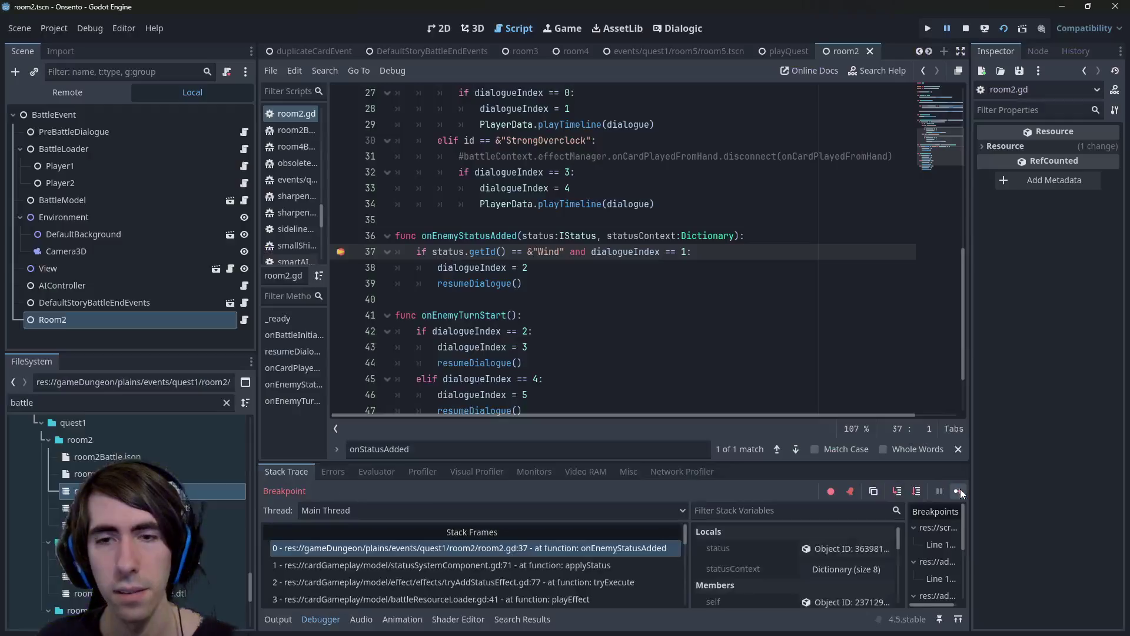
{"action": "left_click", "coordinate": [960, 491]}
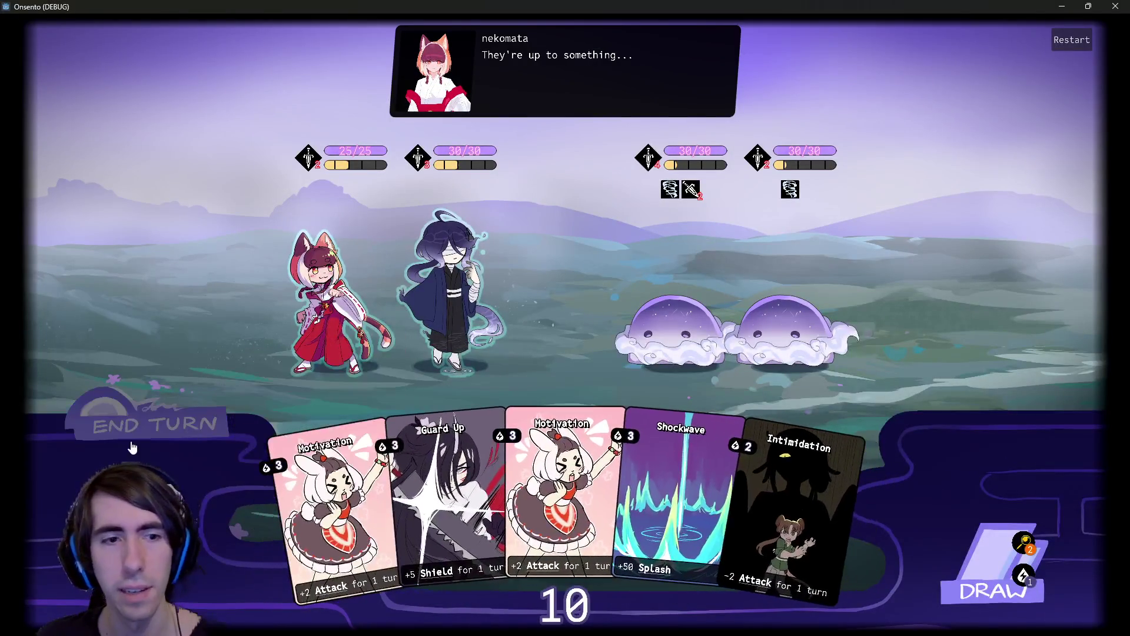
{"action": "left_click", "coordinate": [131, 439]}
{"action": "left_click", "coordinate": [131, 438]}
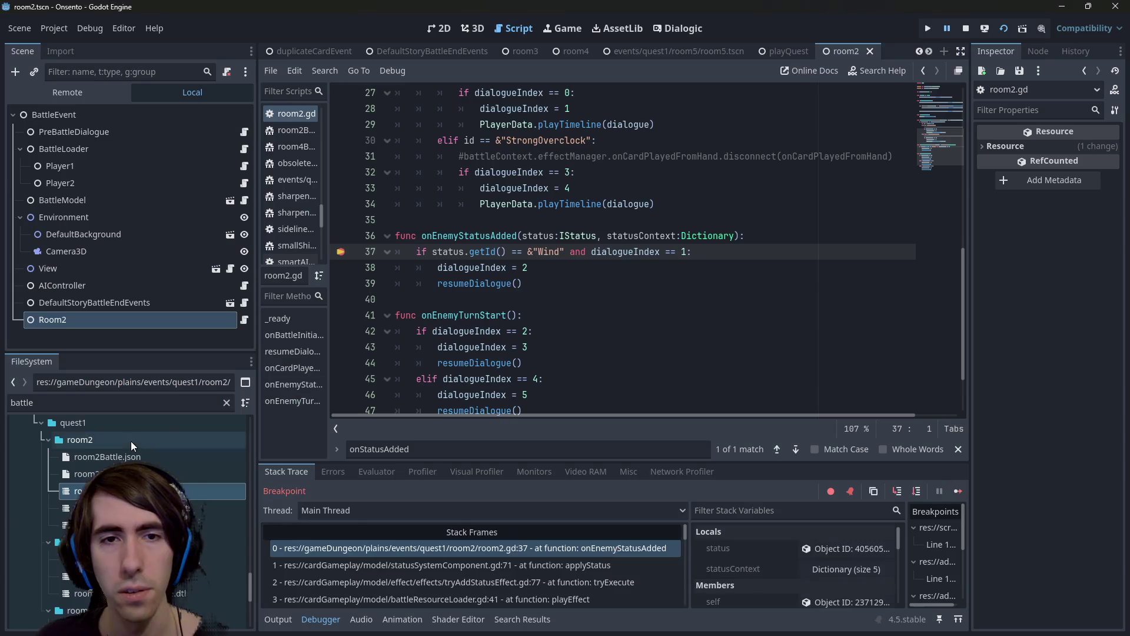
Inspect the paused status object to confirm it is Wind, then step over to line 39.
{"action": "left_click", "coordinate": [802, 550]}
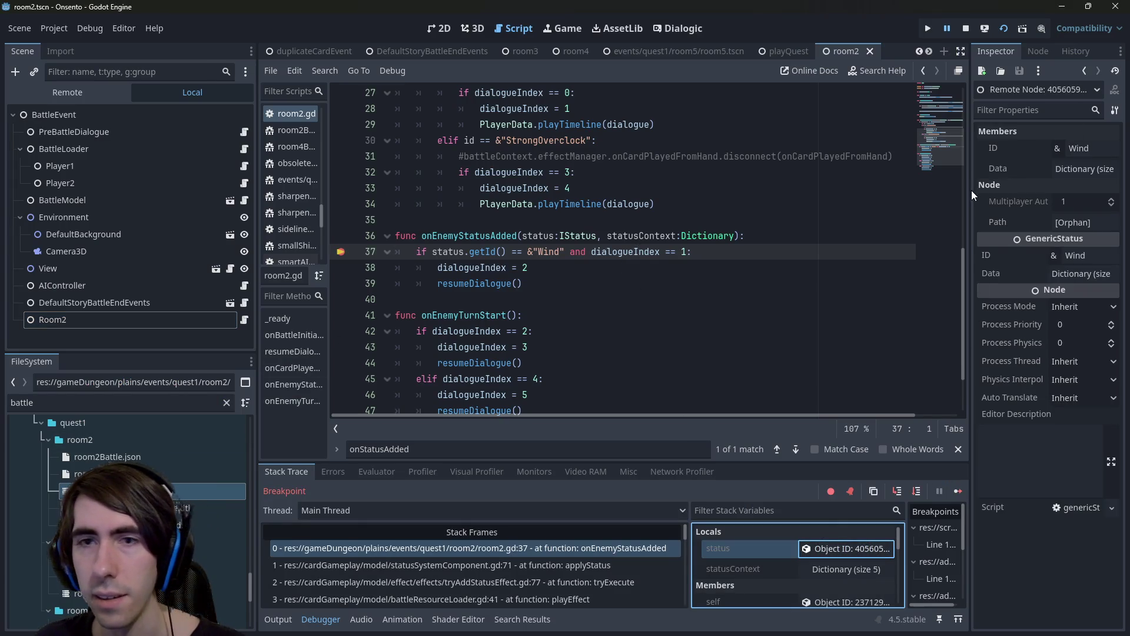
{"action": "left_click_drag", "start_coordinate": [970, 190], "coordinate": [902, 198]}
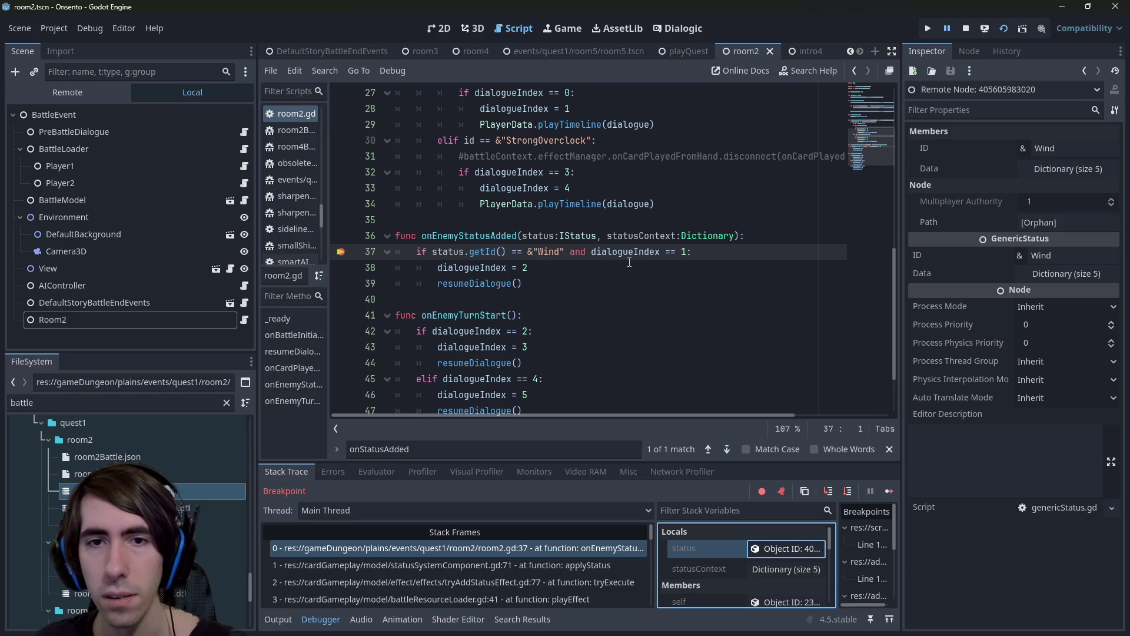
{"action": "left_click", "coordinate": [848, 491]}
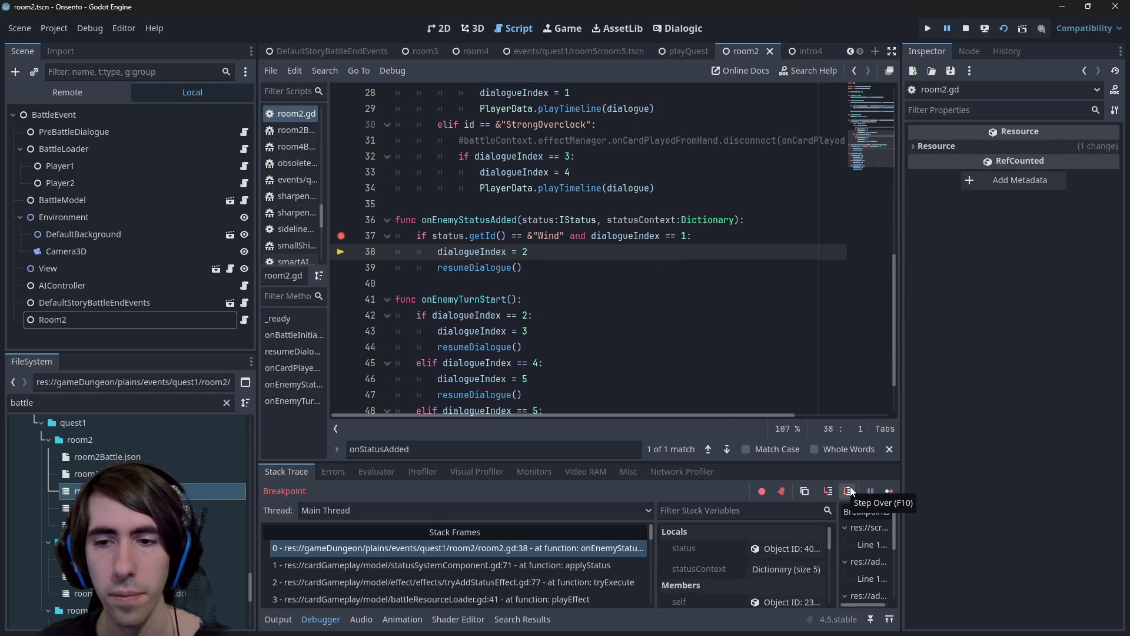
{"action": "left_click", "coordinate": [850, 491]}
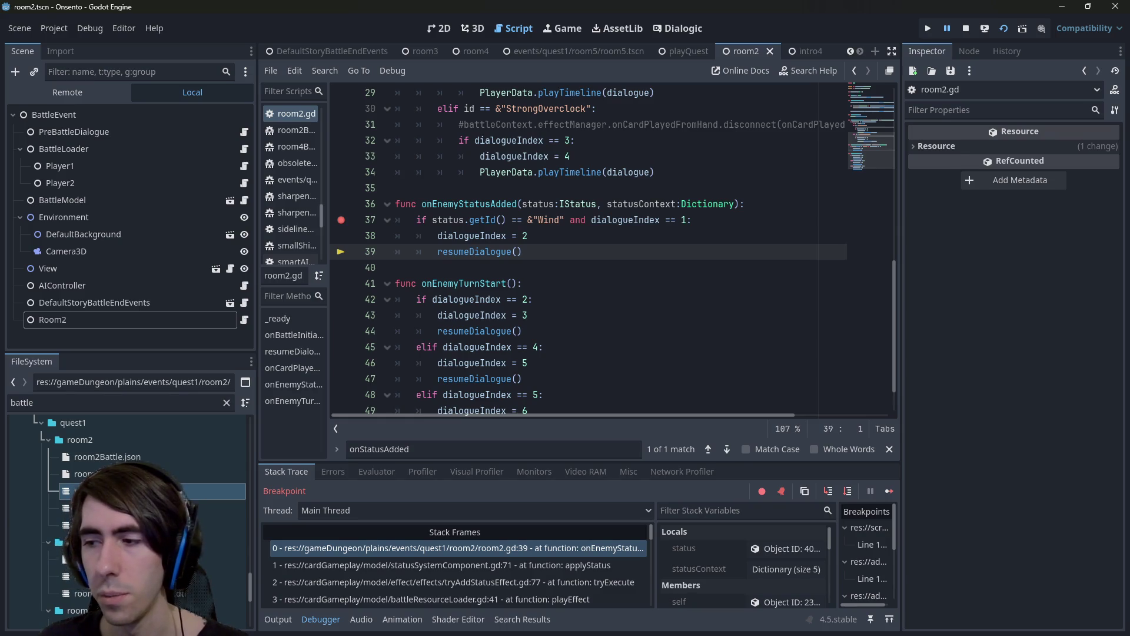
Resume execution back to the game, then open the room2_battleDialogue timeline in Dialogic.
{"action": "left_click", "coordinate": [1053, 6]}
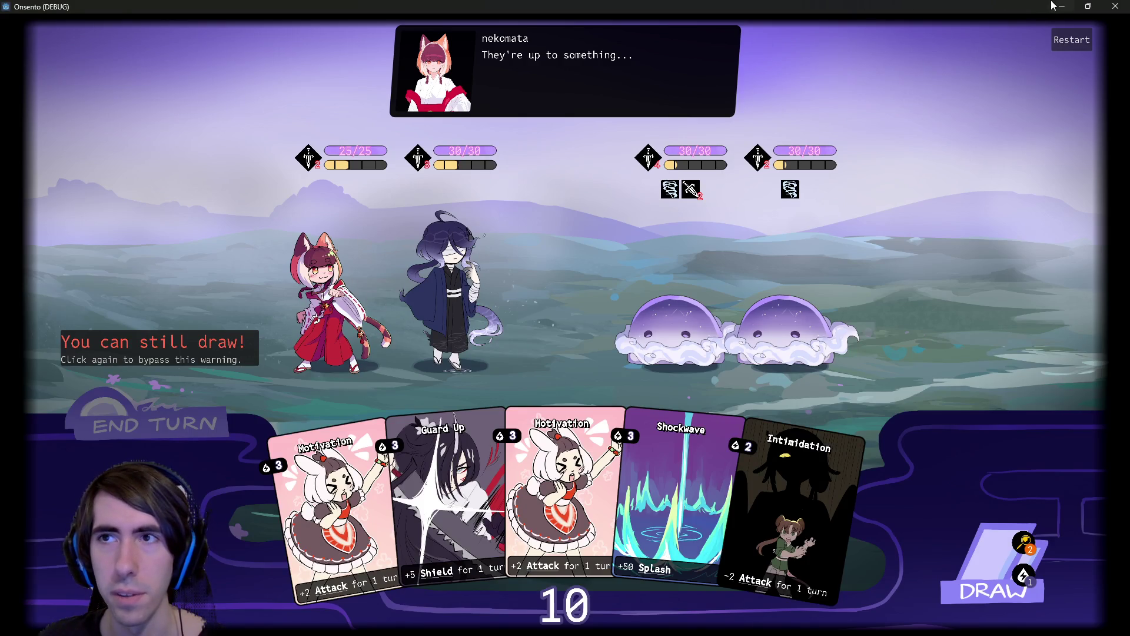
{"action": "left_click", "coordinate": [1058, 6]}
{"action": "left_click", "coordinate": [888, 493]}
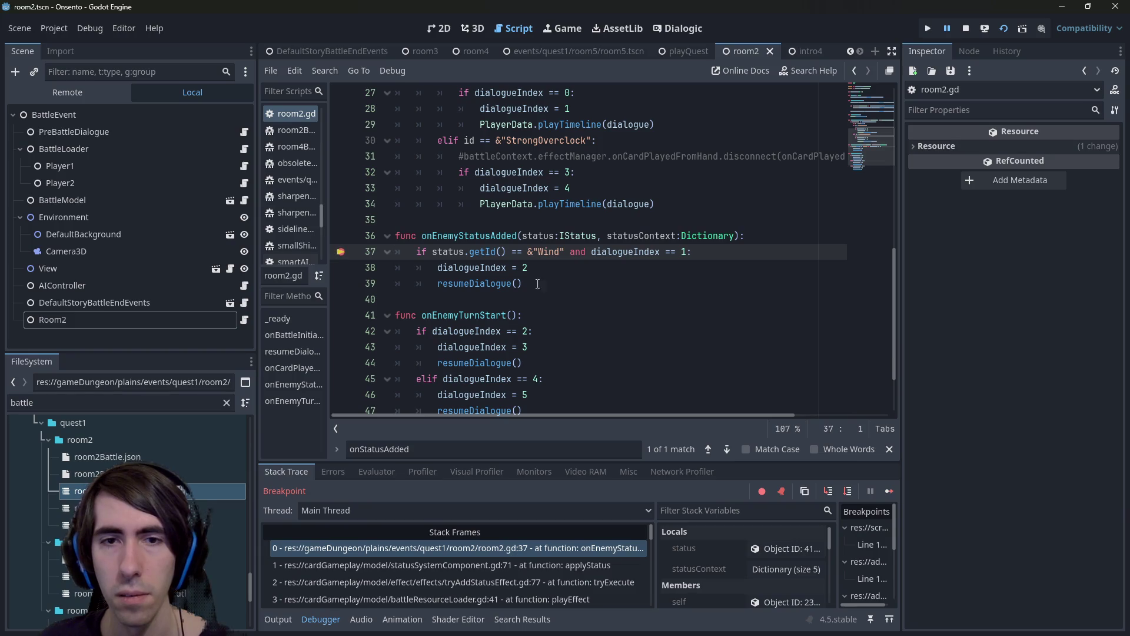
{"action": "left_click", "coordinate": [897, 492]}
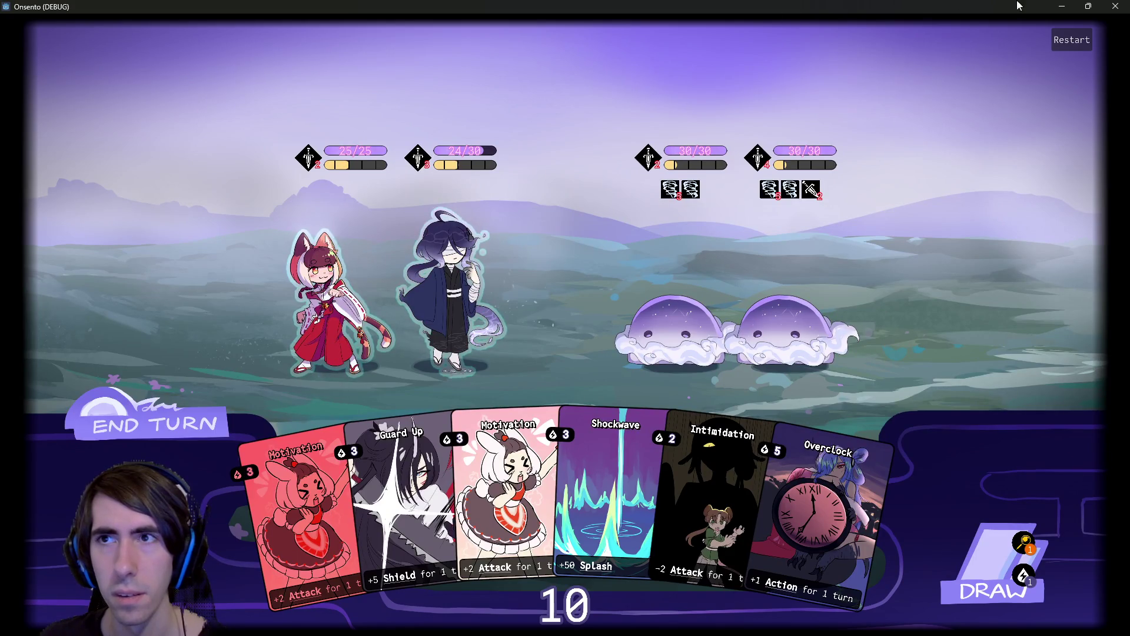
{"action": "left_click", "coordinate": [1063, 6]}
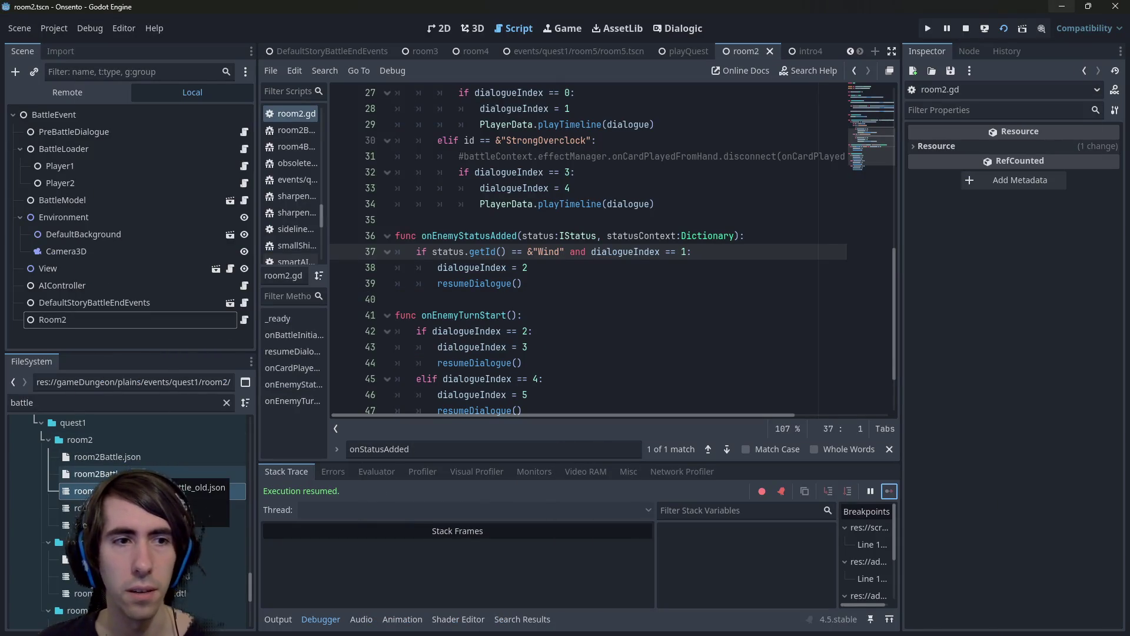
{"action": "left_click", "coordinate": [115, 474]}
{"action": "double_click", "coordinate": [111, 492]}
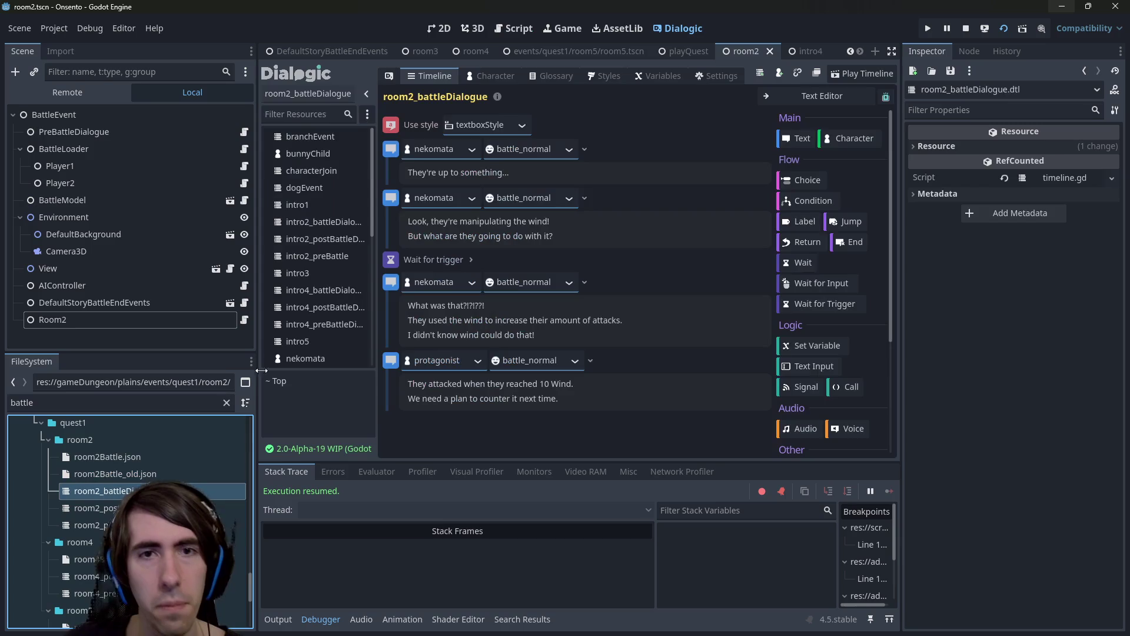
Select the 'Look, they're manipulating the wind!' timeline line, then return to room2.gd.
{"action": "left_click_drag", "start_coordinate": [550, 222], "coordinate": [408, 222]}
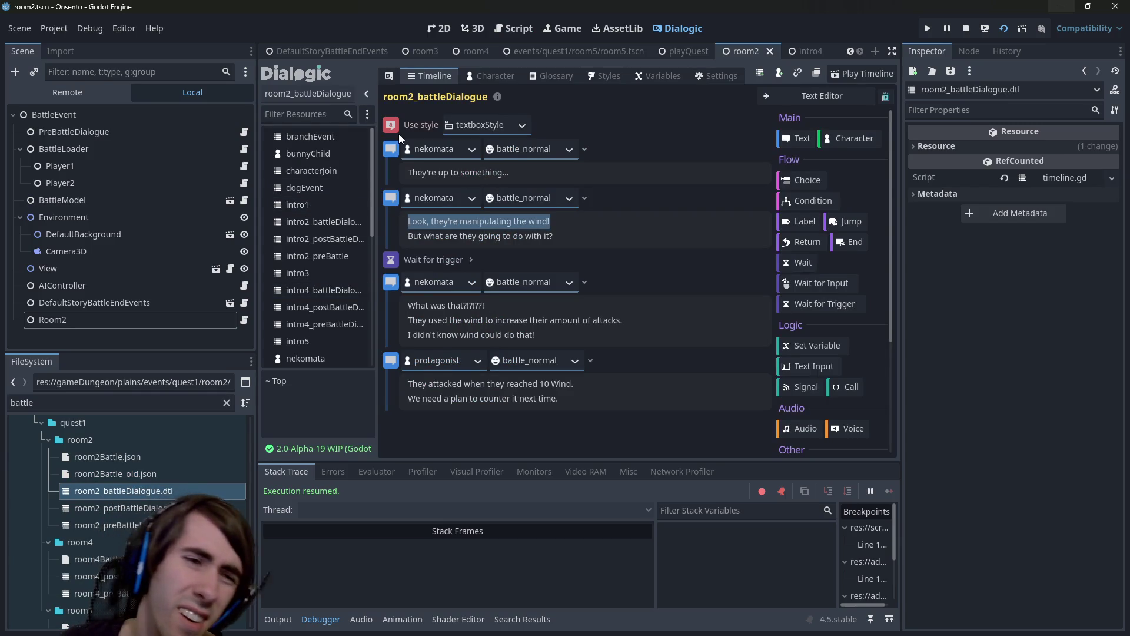
{"action": "left_click", "coordinate": [246, 321]}
{"action": "left_click", "coordinate": [596, 298]}
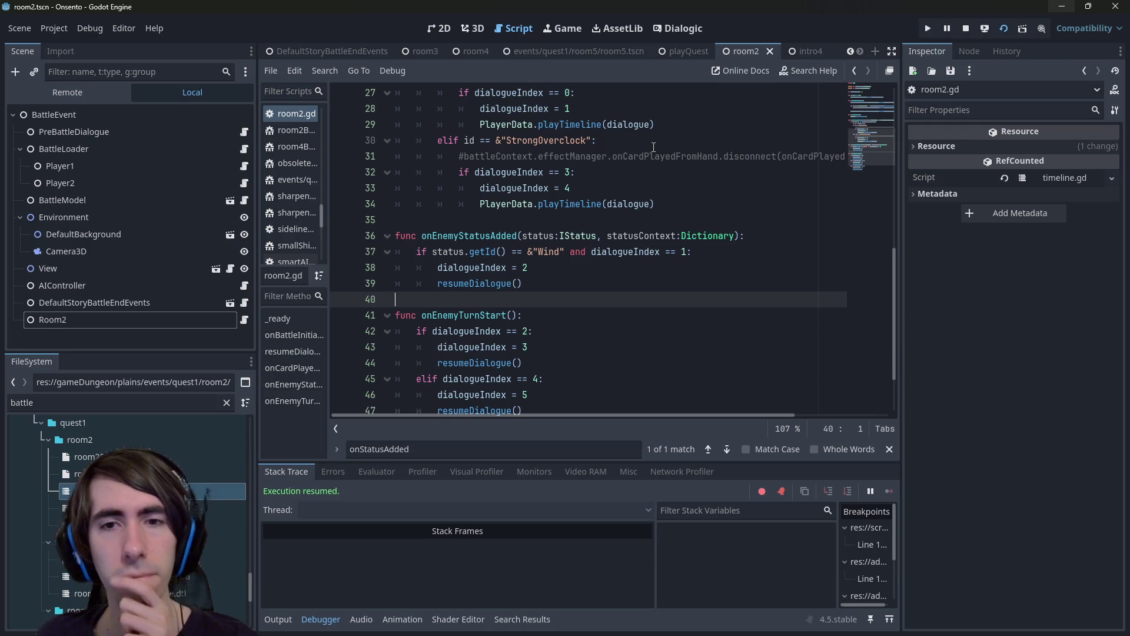
Follow resumeDialogue to Dialogic's handle_next_event, return to room2.gd, and reopen room2_battleDialogue.dtl.
{"action": "left_click", "coordinate": [491, 282]}
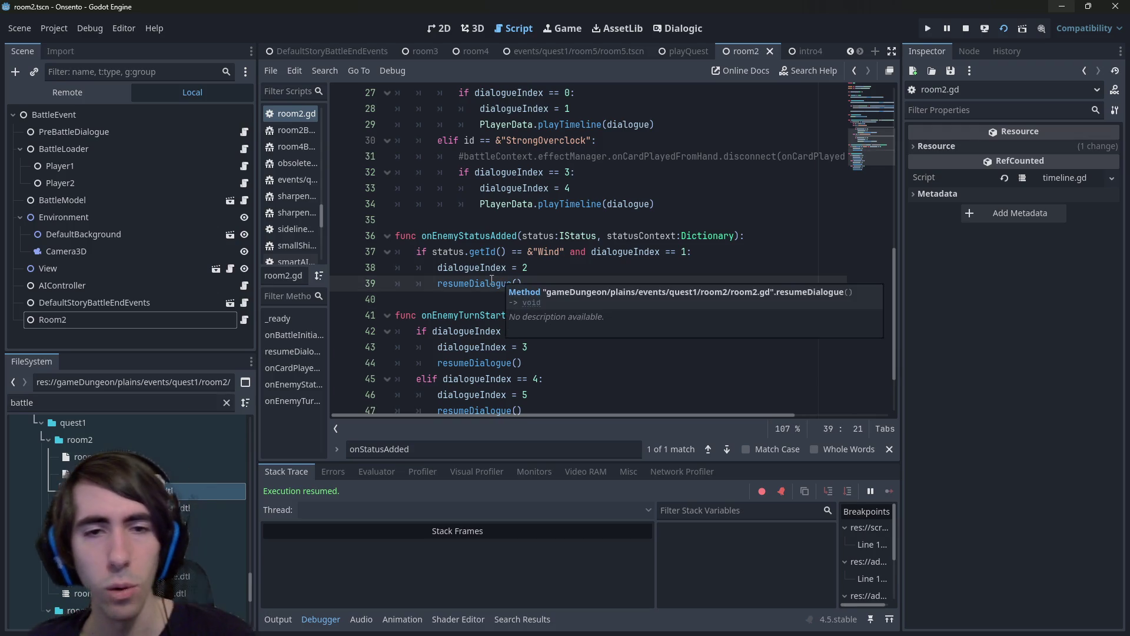
{"action": "left_click", "coordinate": [491, 284], "text": "ctrl"}
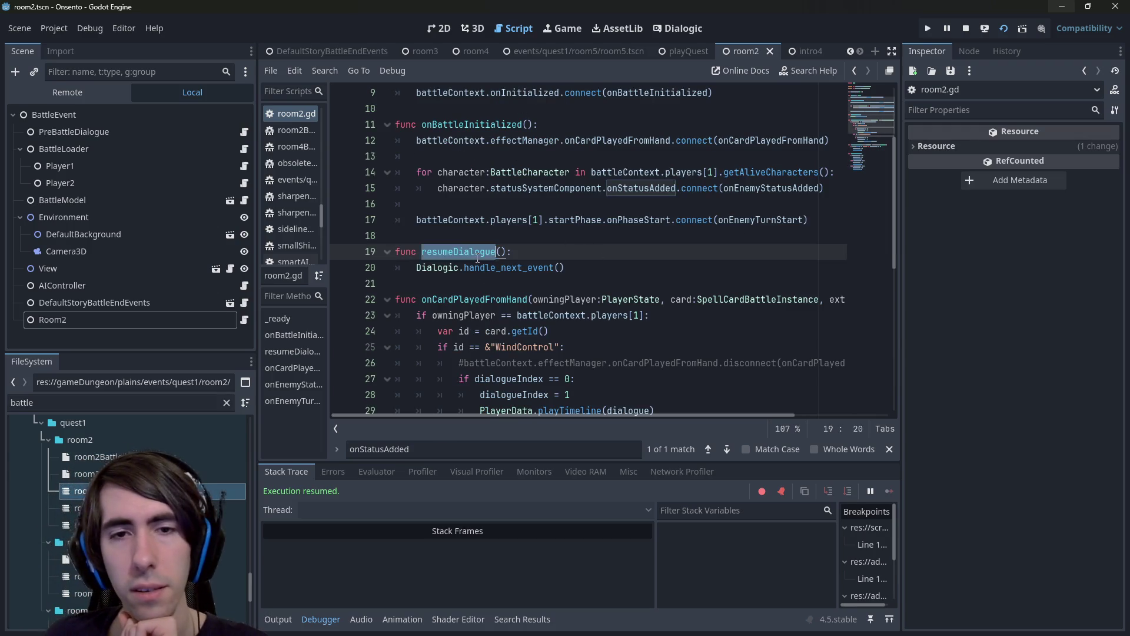
{"action": "double_click", "coordinate": [489, 268]}
{"action": "left_click", "coordinate": [506, 268], "text": "ctrl"}
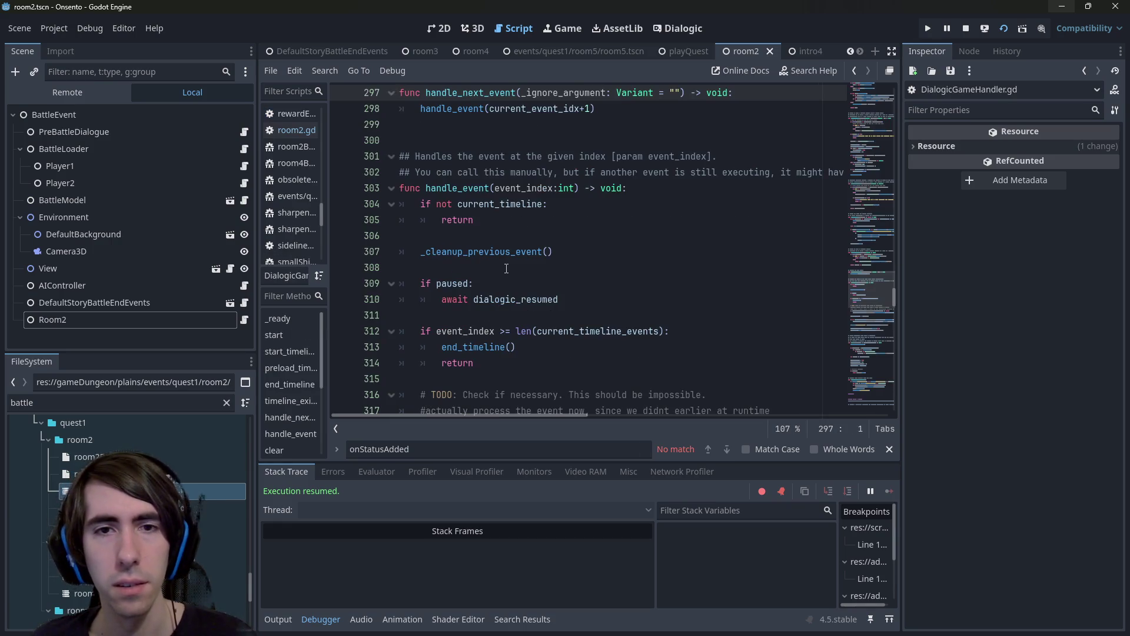
{"action": "key", "text": "alt+Left"}
{"action": "key", "text": "alt+Left"}
{"action": "key", "text": "alt+Left"}
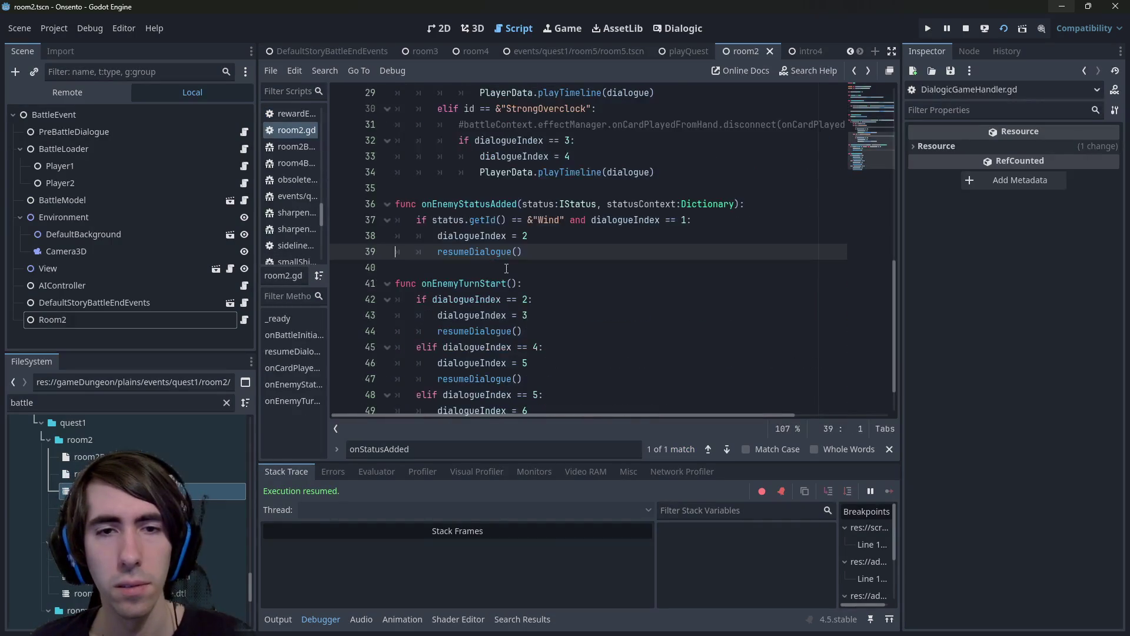
{"action": "left_click", "coordinate": [571, 234]}
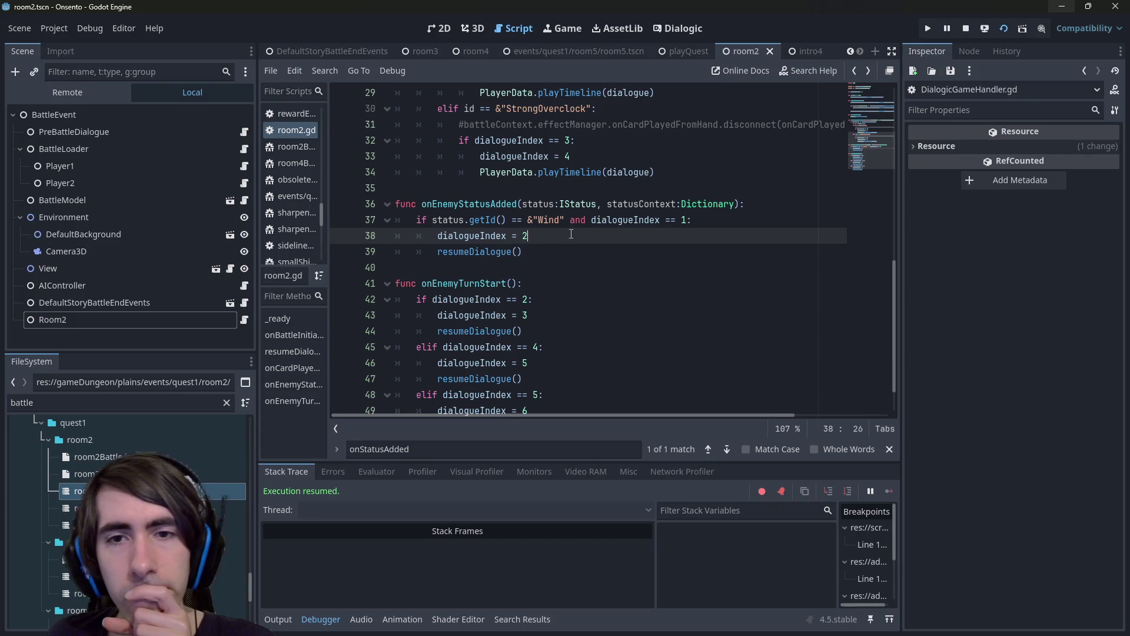
{"action": "double_click", "coordinate": [641, 219]}
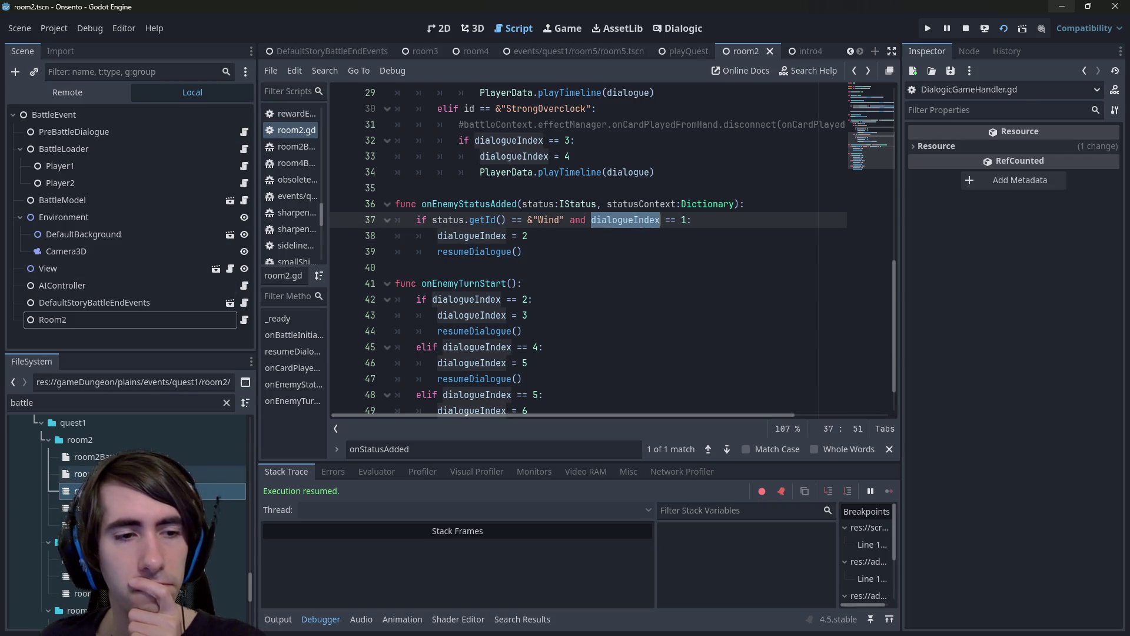
{"action": "double_click", "coordinate": [212, 473]}
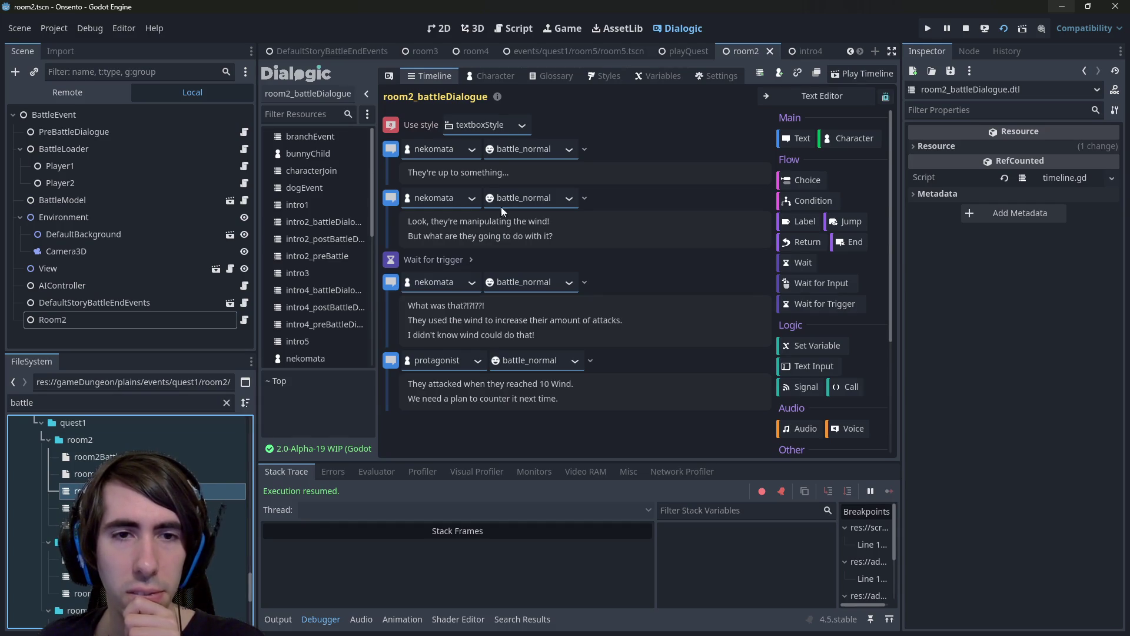
Stop the debug session, relaunch with F5, end the battle turn, and close the game window.
{"action": "left_click_drag", "start_coordinate": [557, 242], "coordinate": [408, 221]}
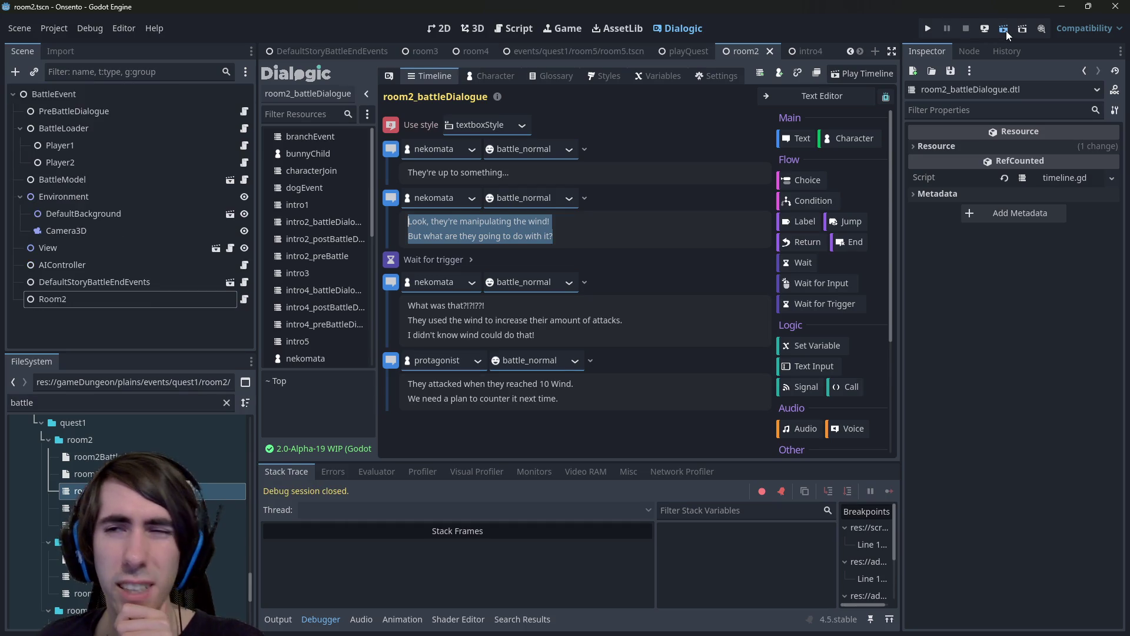
{"action": "left_click", "coordinate": [1004, 29]}
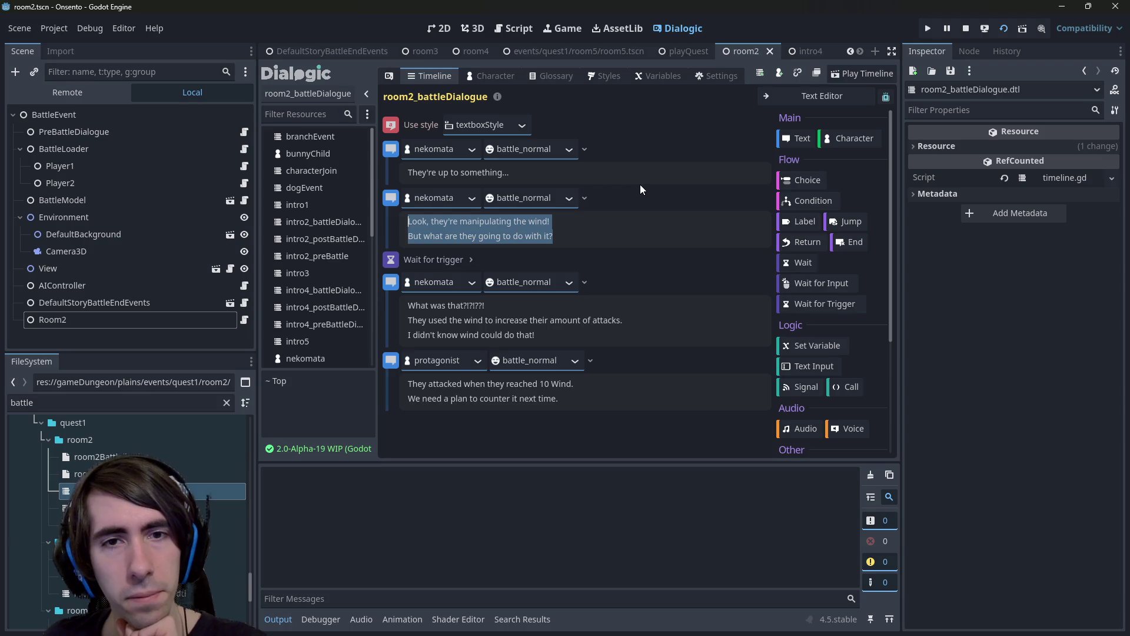
{"action": "key", "text": "F5"}
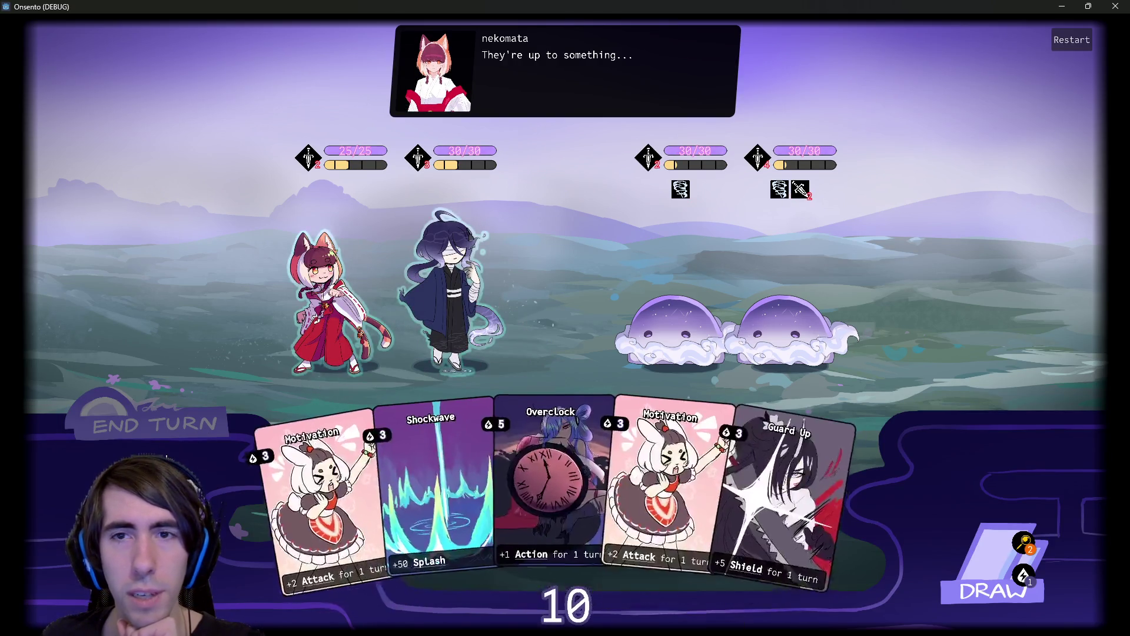
{"action": "left_click", "coordinate": [155, 424]}
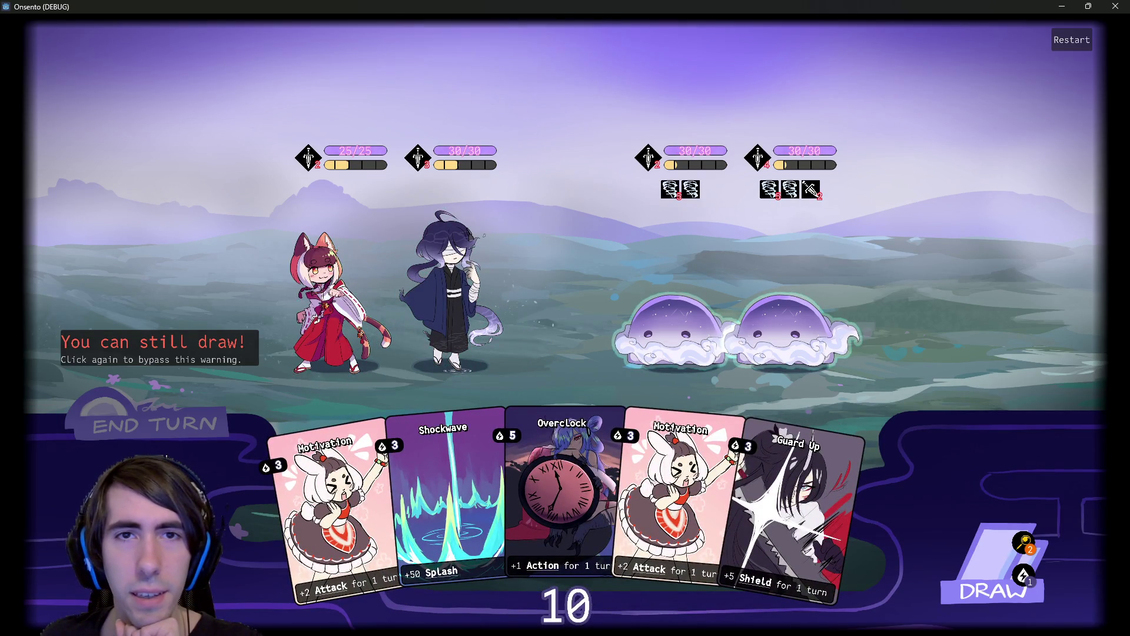
{"action": "left_click", "coordinate": [1115, 6]}
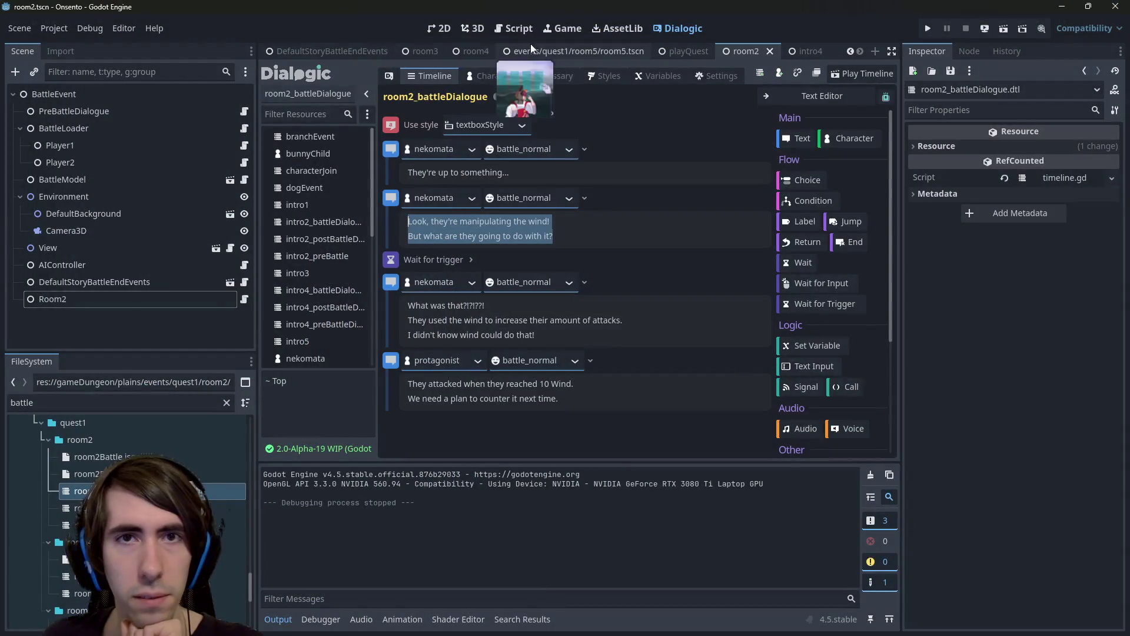
{"action": "left_click", "coordinate": [524, 28]}
{"action": "left_click", "coordinate": [564, 28]}
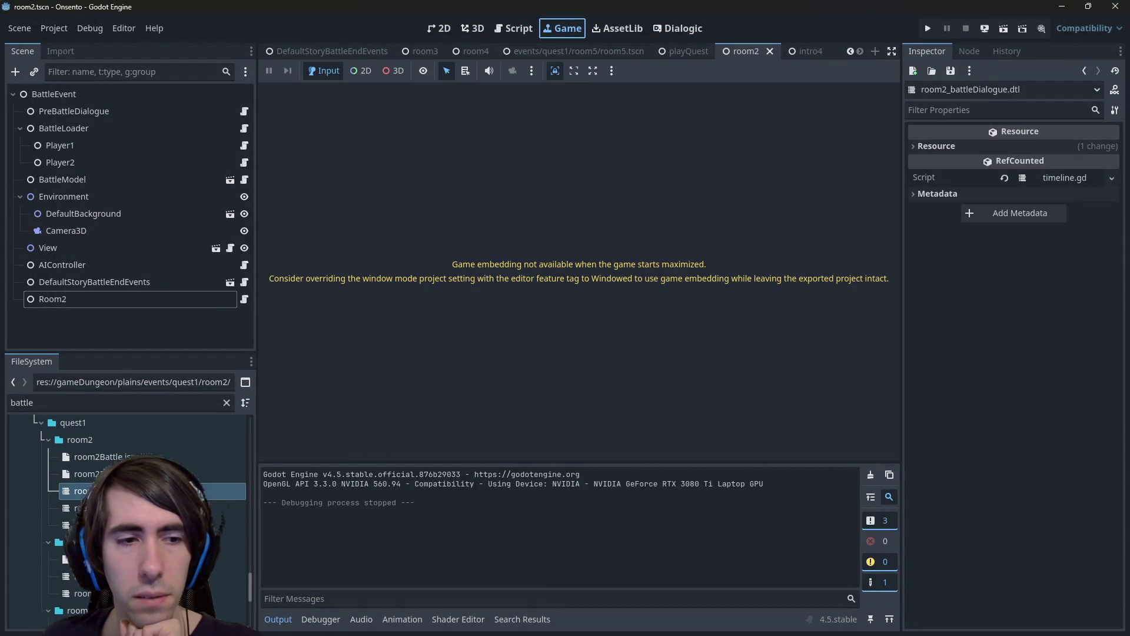
Review room2.gd's resumeDialogue and playTimeline calls, selecting PlayerData.playTimeline on line 29.
{"action": "left_click", "coordinate": [528, 29]}
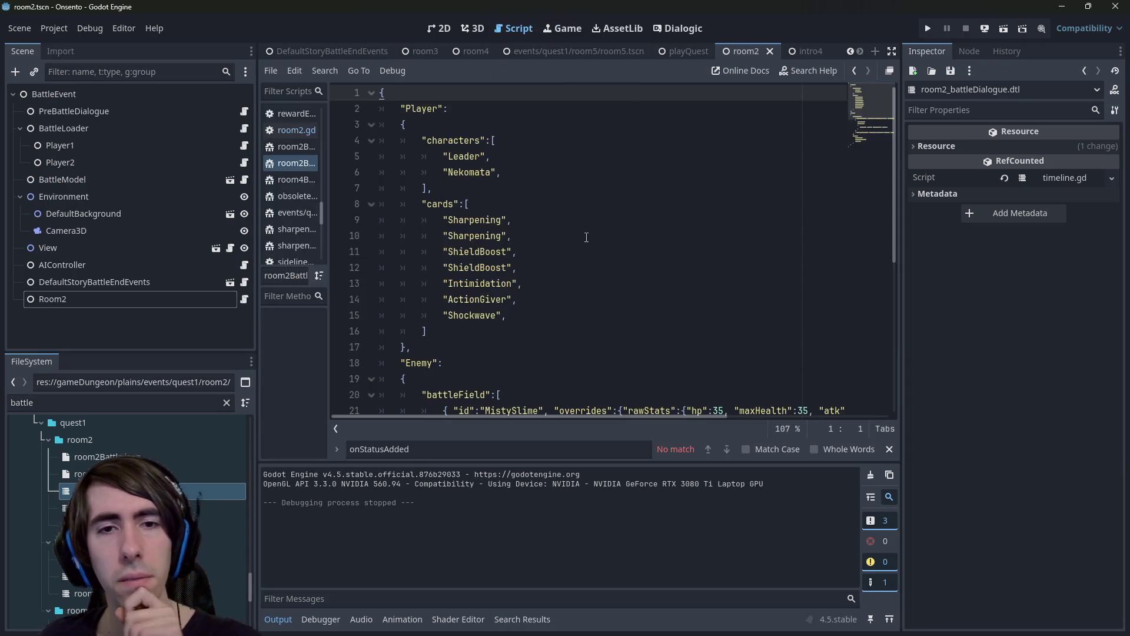
{"action": "left_click", "coordinate": [588, 239]}
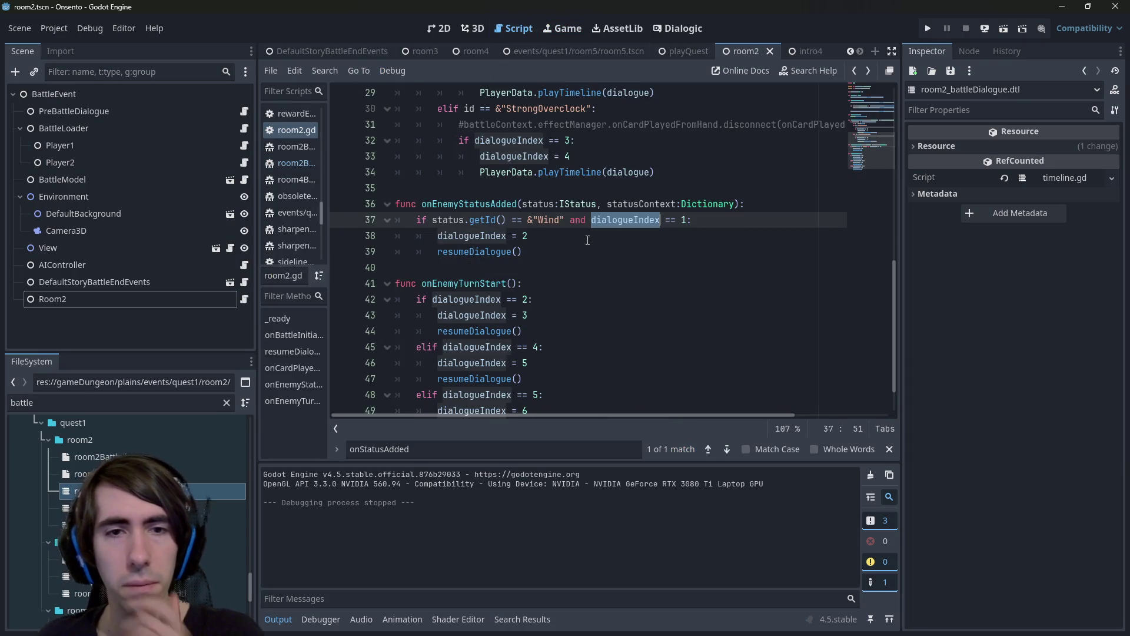
{"action": "double_click", "coordinate": [480, 252]}
{"action": "scroll", "coordinate": [524, 268], "scroll_direction": "up", "scroll_amount": 3}
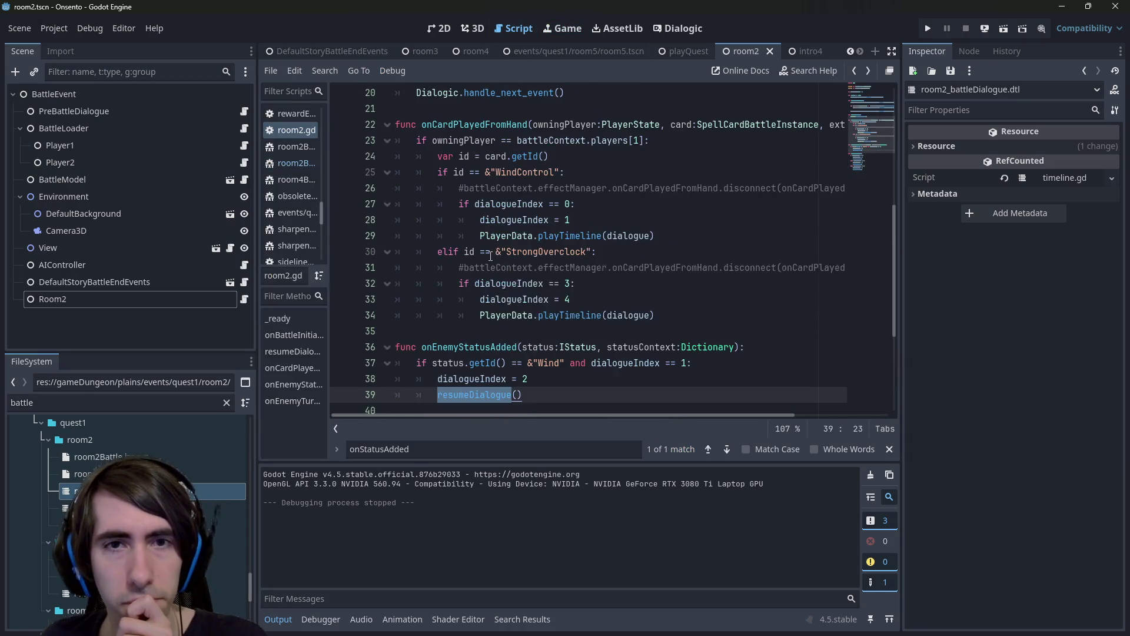
{"action": "double_click", "coordinate": [568, 315]}
{"action": "scroll", "coordinate": [569, 316], "scroll_direction": "up", "scroll_amount": 3}
{"action": "scroll", "coordinate": [568, 316], "scroll_direction": "up", "scroll_amount": 3}
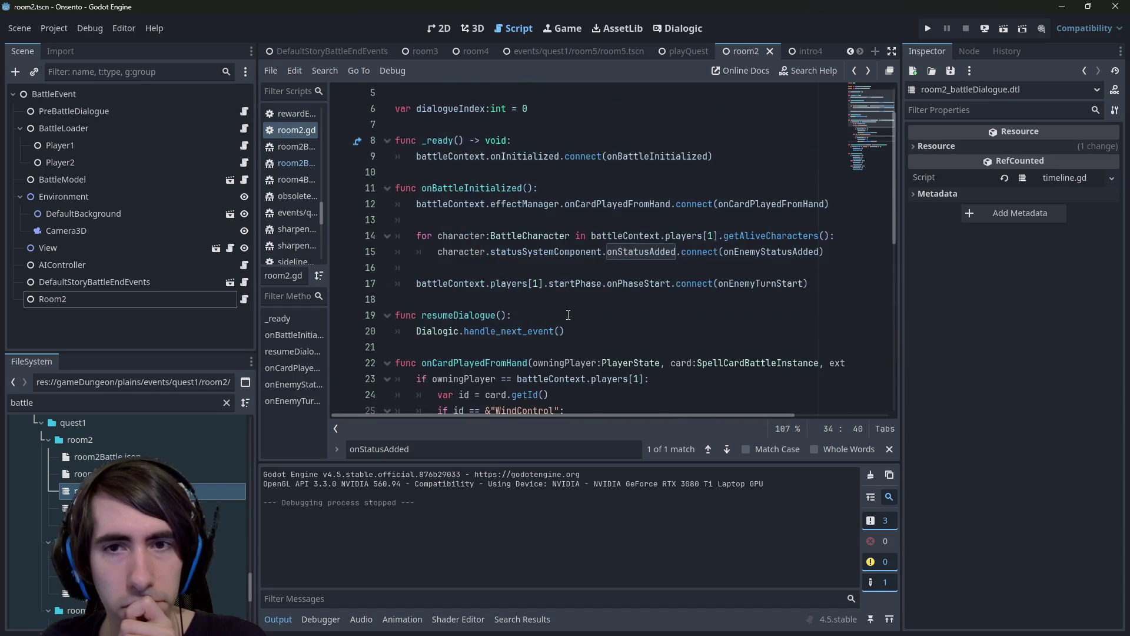
{"action": "scroll", "coordinate": [499, 273], "scroll_direction": "down", "scroll_amount": 7}
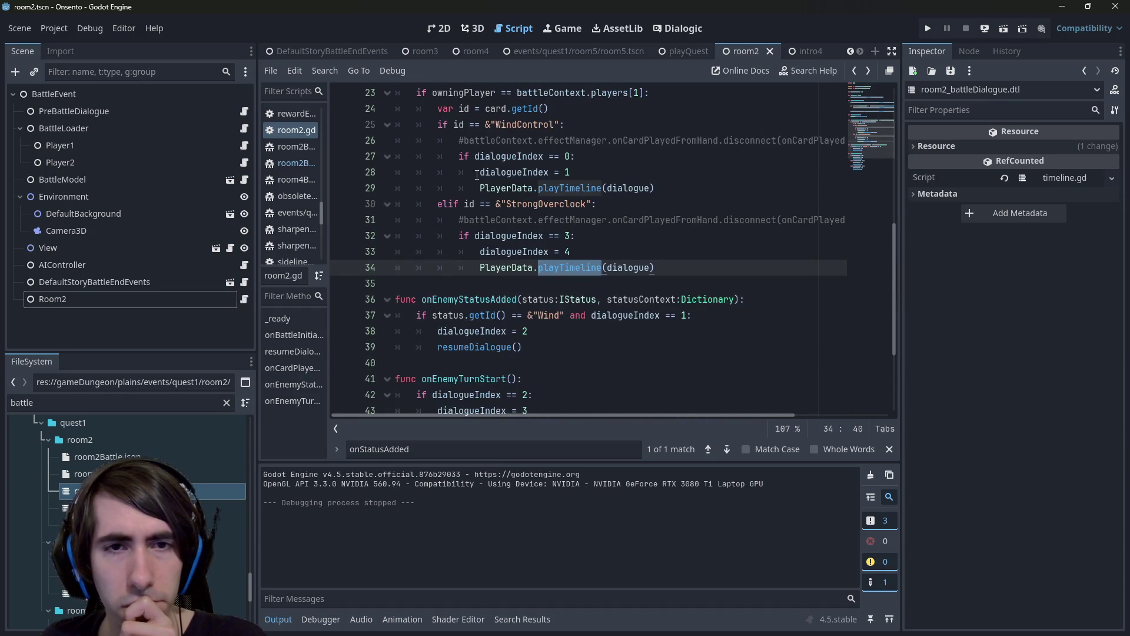
{"action": "mouse_move", "coordinate": [480, 188]}
{"action": "left_mouse_down"}
{"action": "mouse_move", "coordinate": [401, 188]}
{"action": "mouse_move", "coordinate": [604, 187]}
{"action": "left_mouse_up"}
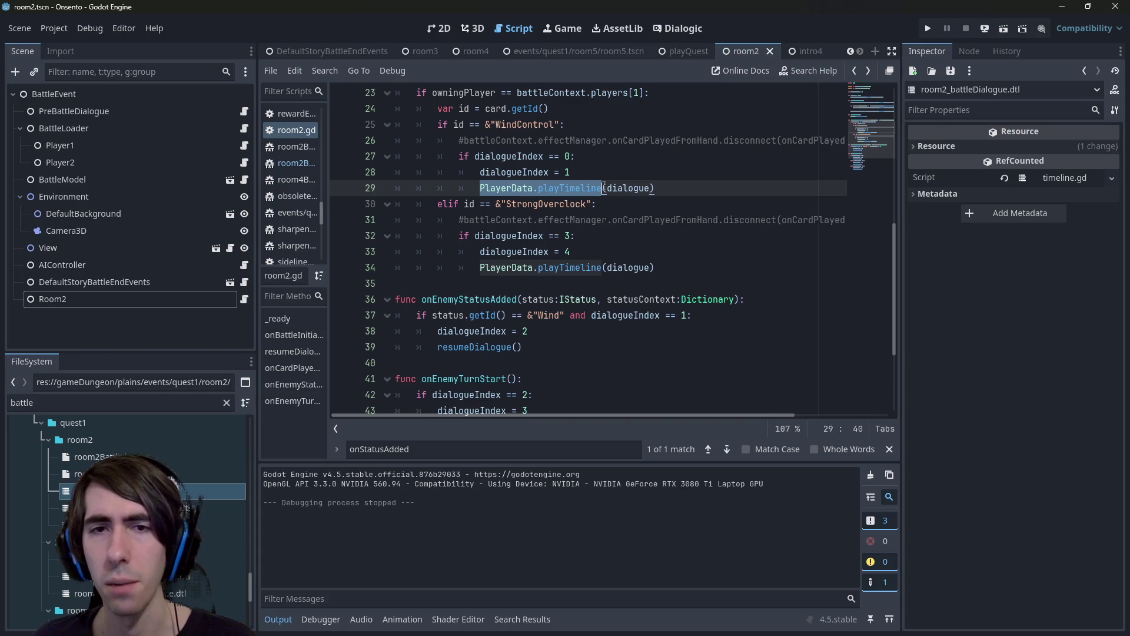
Search all files for PlayerData.playTimeline, then bring up Quick Open.
{"action": "key", "text": "ctrl+shift+f"}
{"action": "key", "text": "Escape"}
{"action": "key", "text": "Escape"}
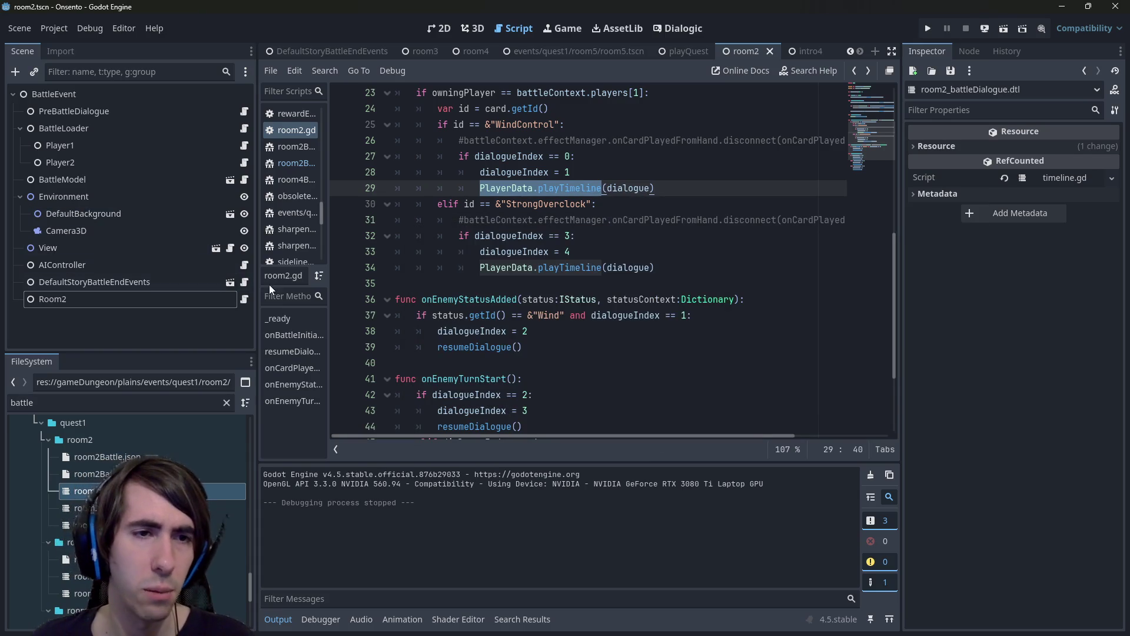
{"action": "key", "text": "shift+alt+o"}
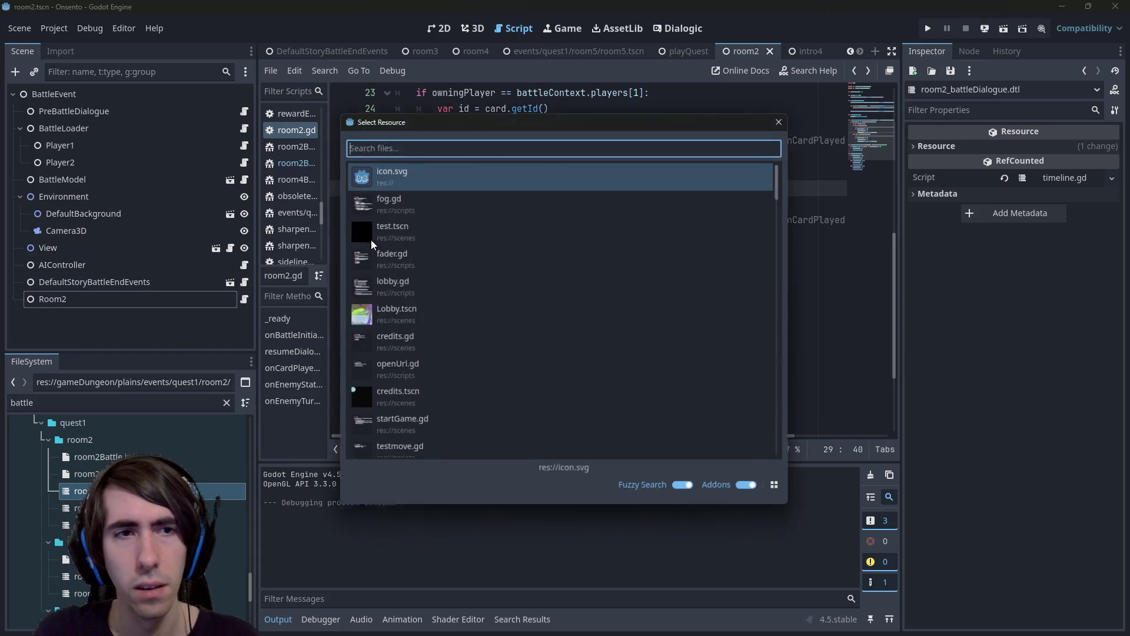
Open intro2.gd and search it for 'play' and then 'Dialogic.'.
{"action": "type", "text": "intro2"}
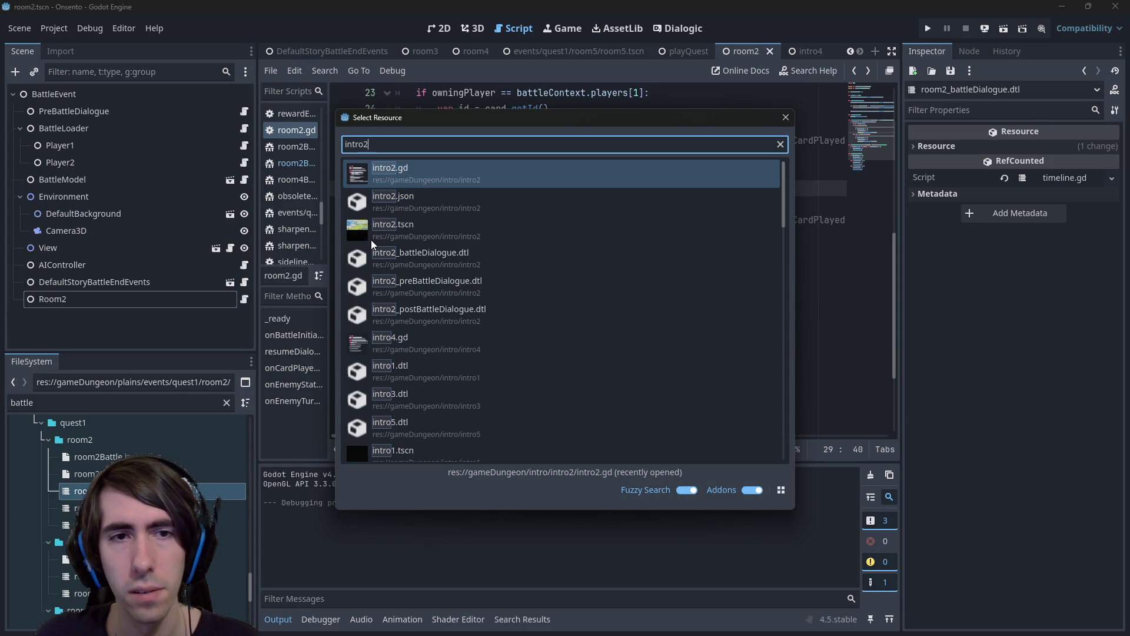
{"action": "key", "text": "Return"}
{"action": "scroll", "coordinate": [660, 234], "scroll_direction": "up", "scroll_amount": 3}
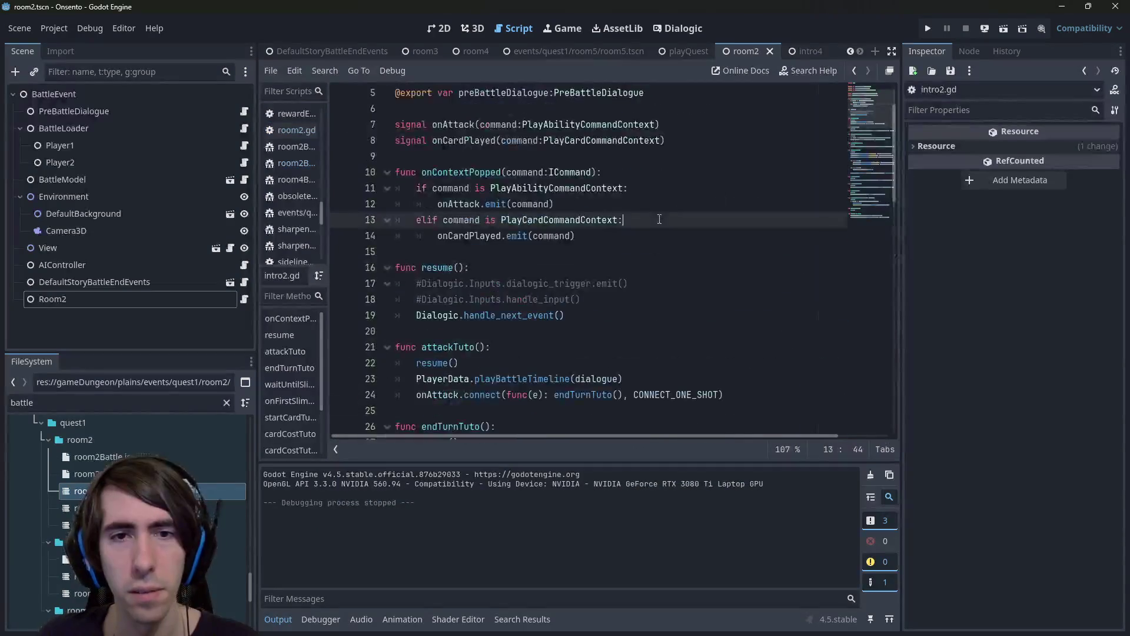
{"action": "key", "text": "ctrl+f"}
{"action": "type", "text": "play"}
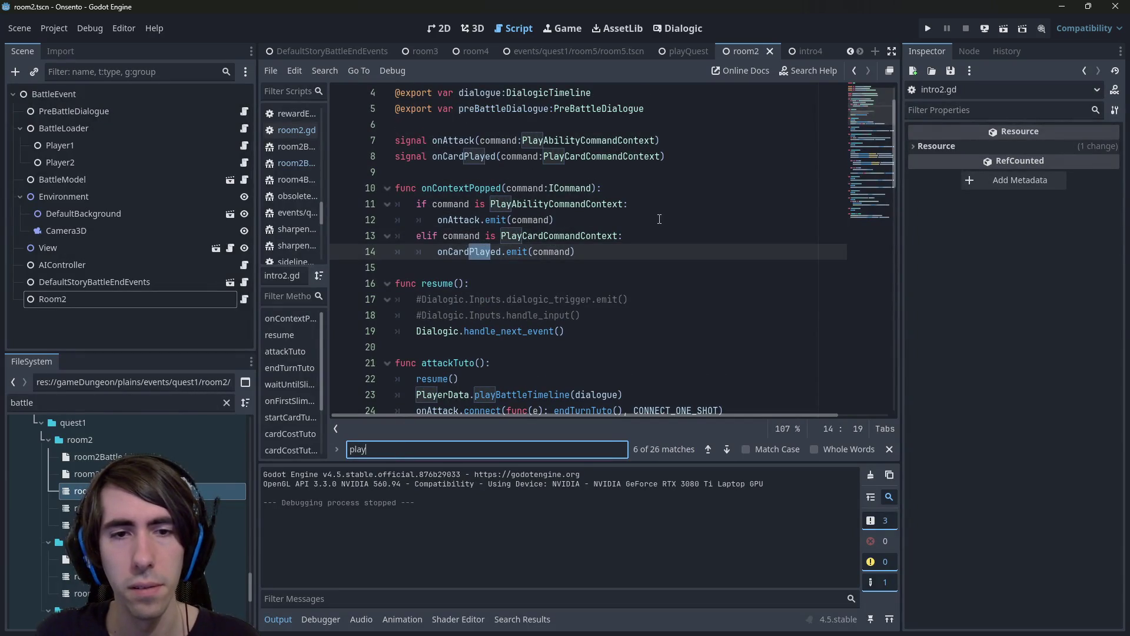
{"action": "key", "text": "ctrl+a"}
{"action": "type", "text": "Dialogic."}
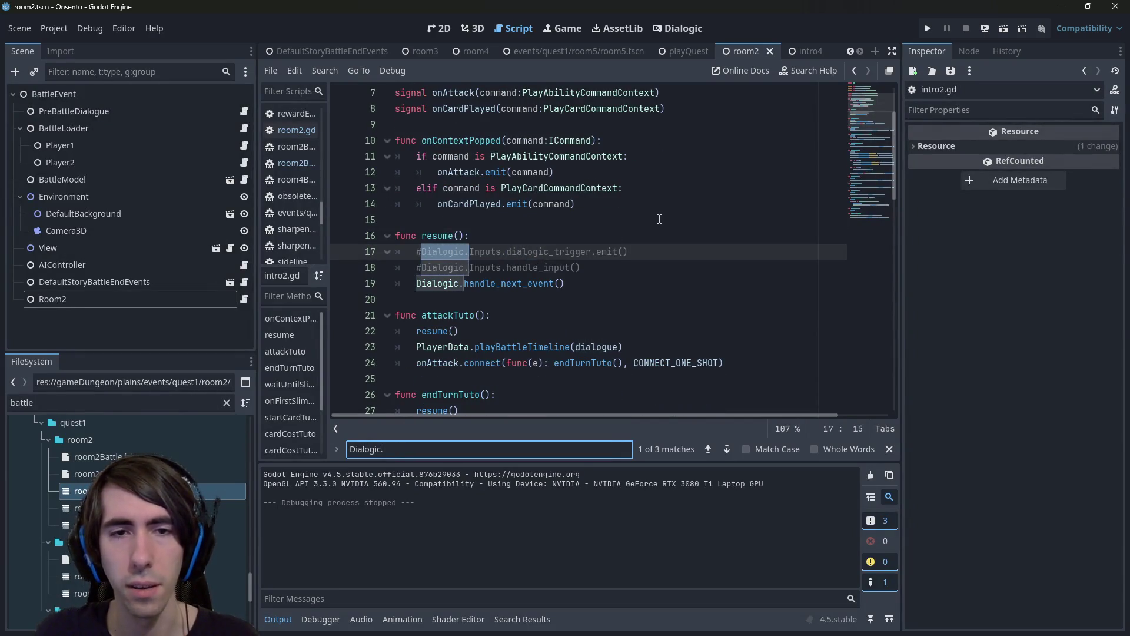
{"action": "scroll", "coordinate": [660, 219], "scroll_direction": "down", "scroll_amount": 1}
{"action": "scroll", "coordinate": [660, 219], "scroll_direction": "up", "scroll_amount": 1}
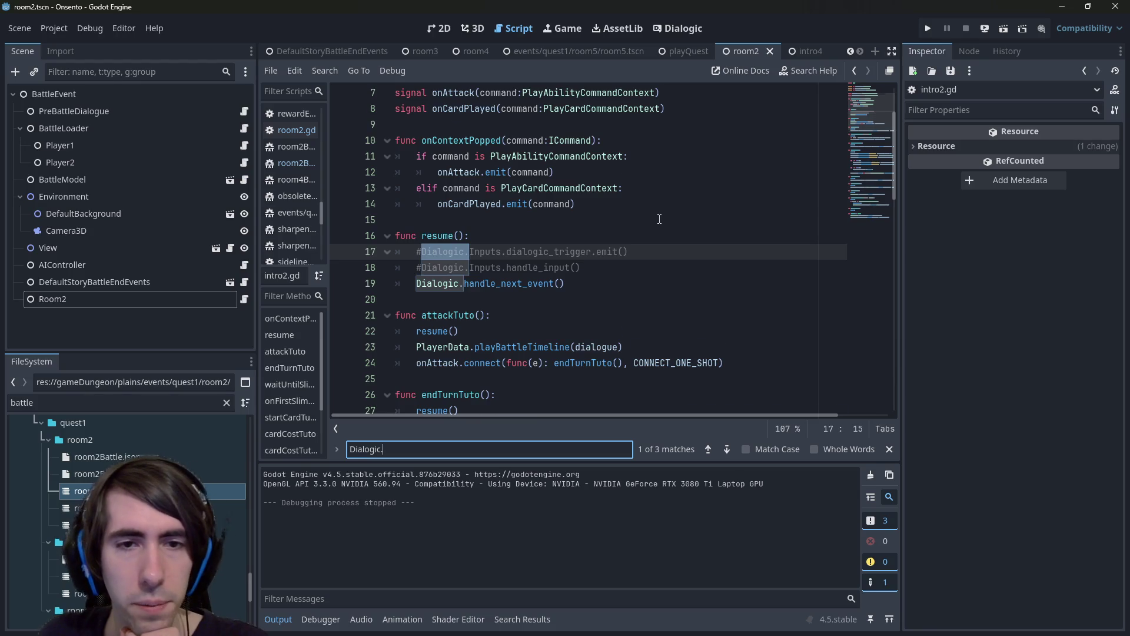
{"action": "scroll", "coordinate": [659, 219], "scroll_direction": "down", "scroll_amount": 1}
{"action": "scroll", "coordinate": [660, 219], "scroll_direction": "up", "scroll_amount": 3}
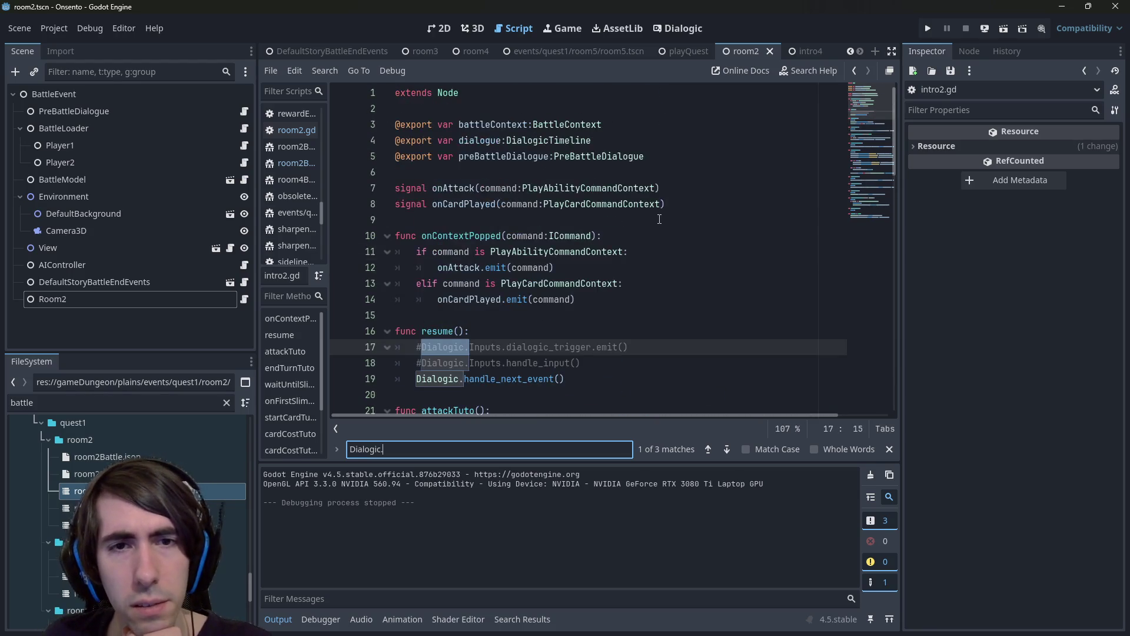
Find the uses of the dialogue variable, select line 23's playBattleTimeline call, then open Room2's script.
{"action": "double_click", "coordinate": [480, 140]}
{"action": "key", "text": "ctrl+f"}
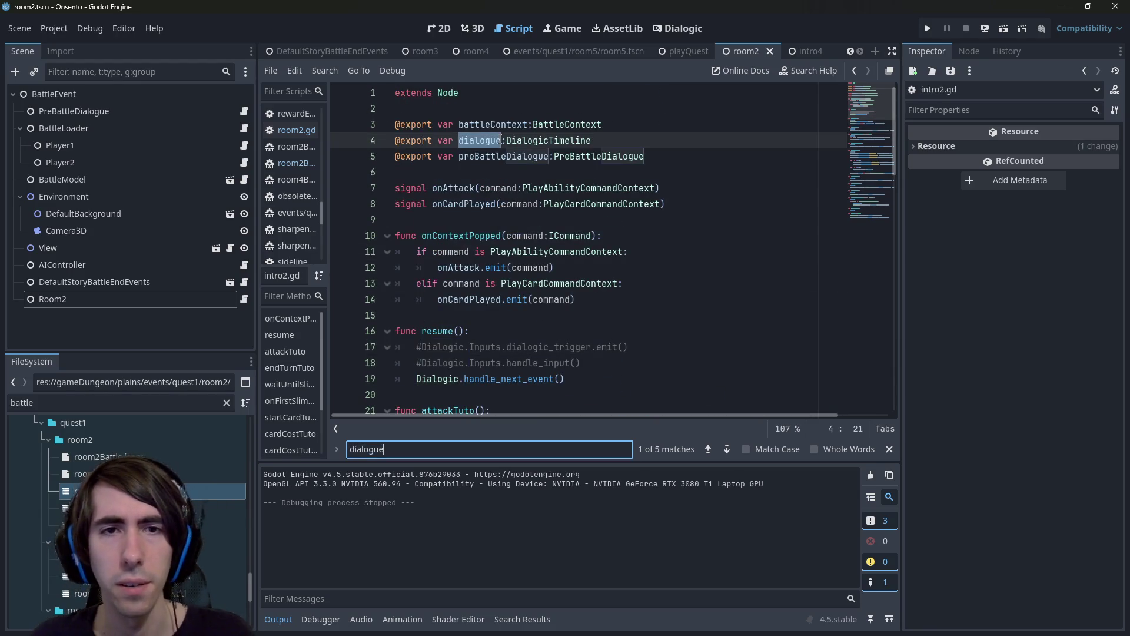
{"action": "key", "text": "Return"}
{"action": "key", "text": "Return"}
{"action": "key", "text": "Return"}
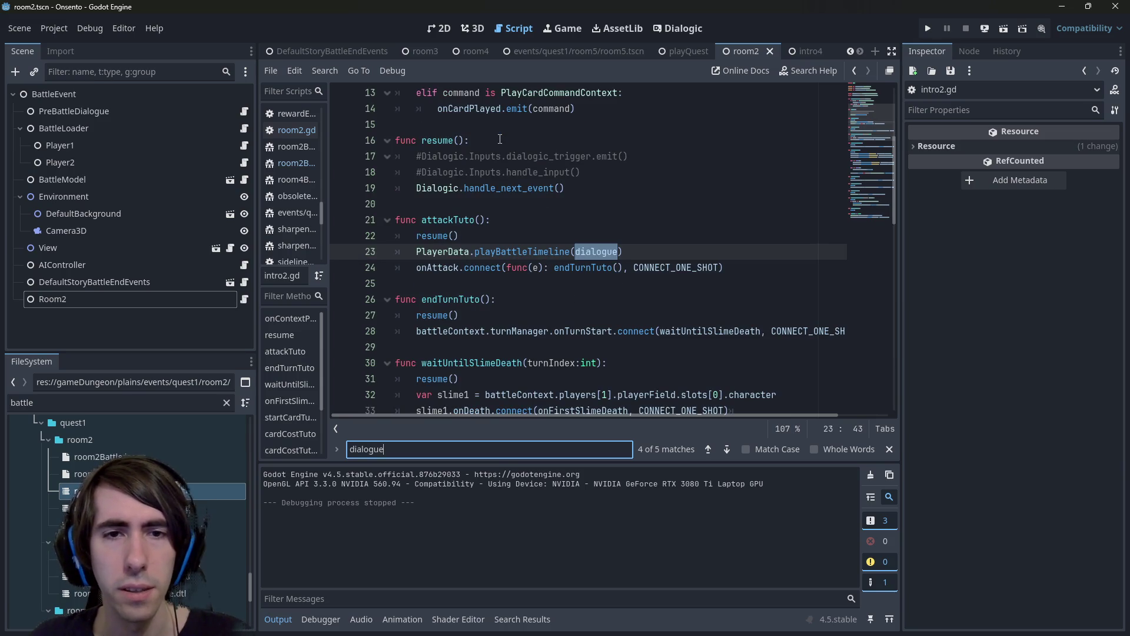
{"action": "left_click_drag", "start_coordinate": [649, 251], "coordinate": [377, 251]}
{"action": "key", "text": "ctrl+c"}
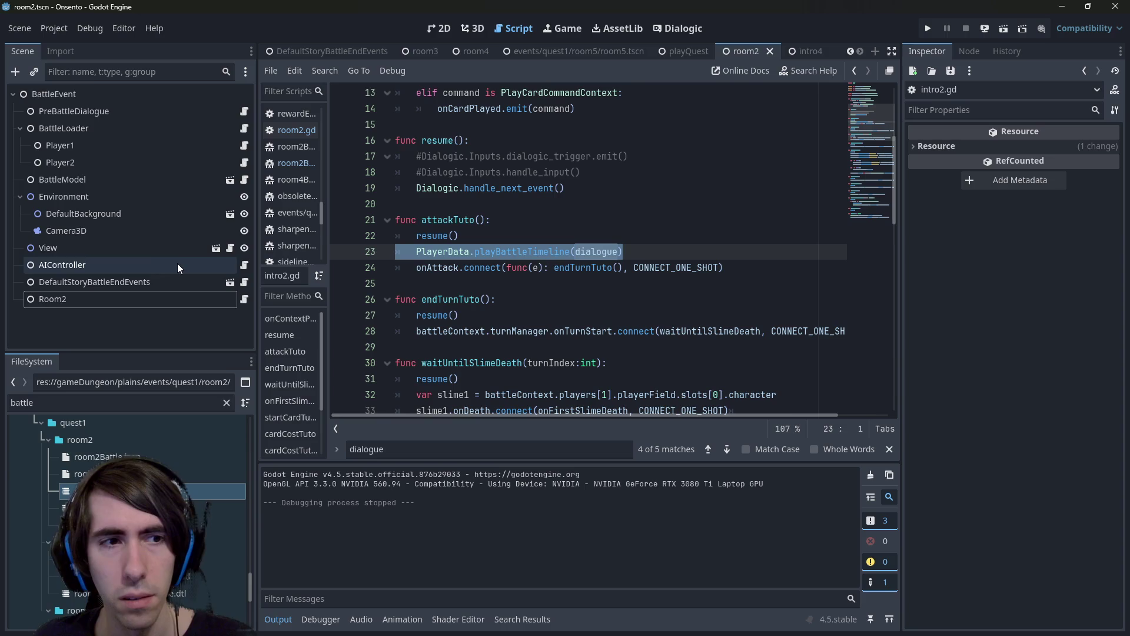
{"action": "left_click", "coordinate": [246, 299]}
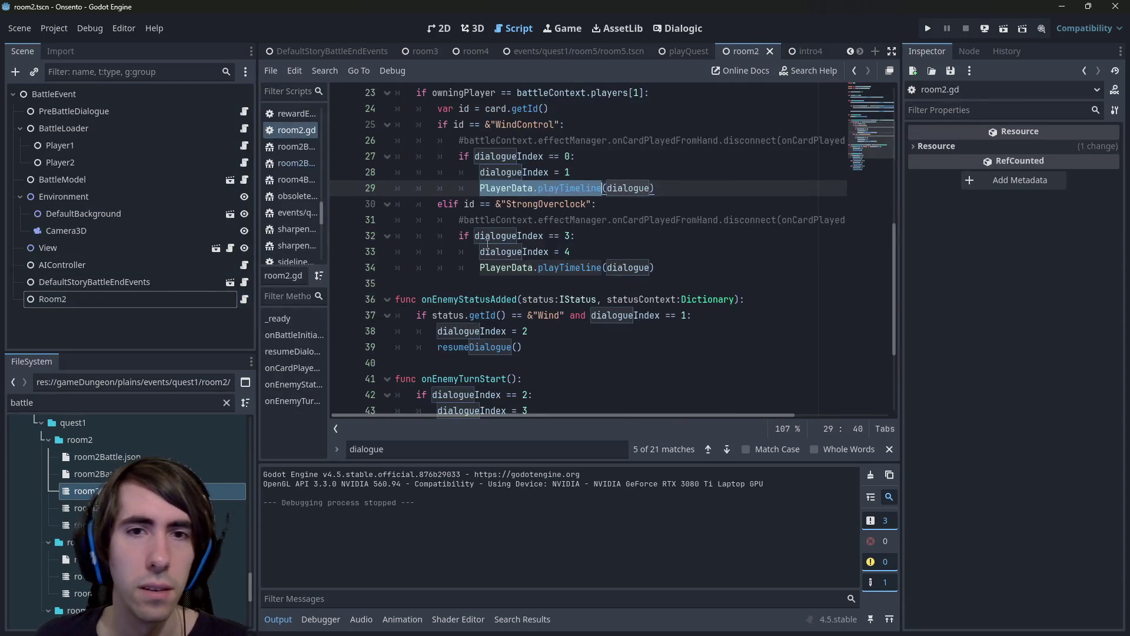
Insert a PlayerData.playBattleTimeline(dialogue) line after dialogueIndex = 1 as line 29.
{"action": "scroll", "coordinate": [387, 272], "scroll_direction": "up", "scroll_amount": 4}
{"action": "scroll", "coordinate": [367, 273], "scroll_direction": "up", "scroll_amount": 3}
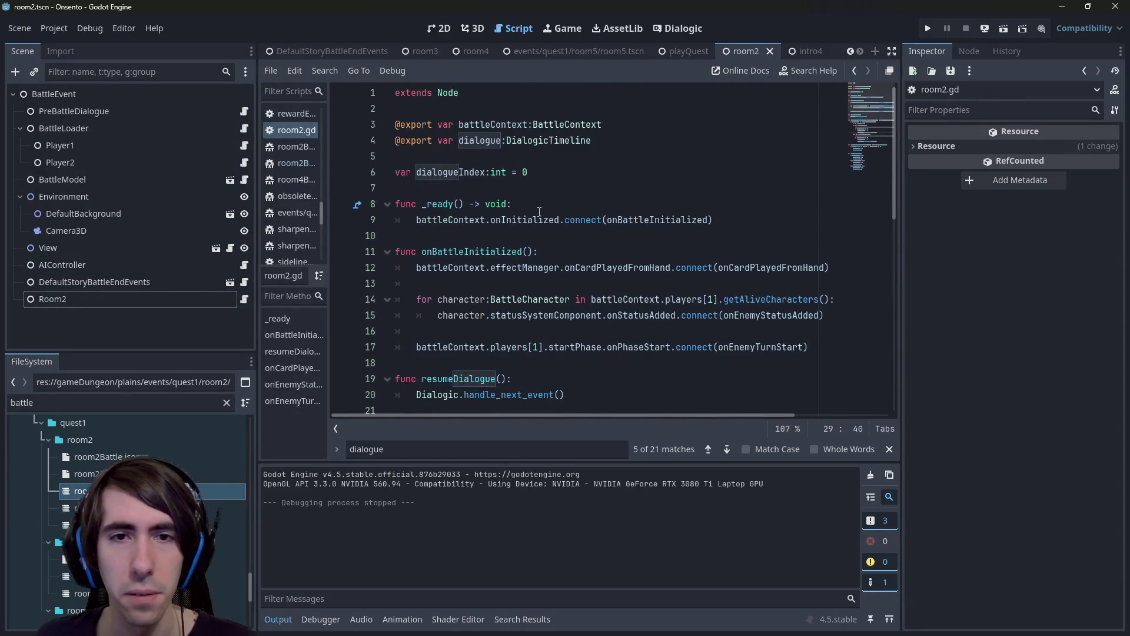
{"action": "scroll", "coordinate": [540, 212], "scroll_direction": "down", "scroll_amount": 10}
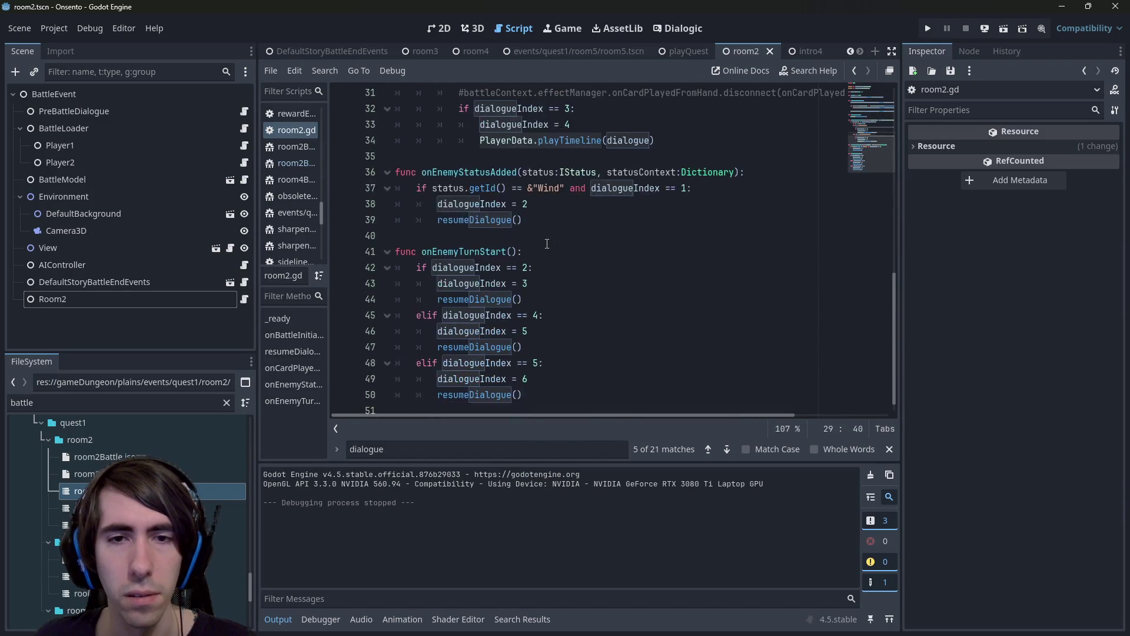
{"action": "scroll", "coordinate": [547, 243], "scroll_direction": "up", "scroll_amount": 3}
{"action": "left_click", "coordinate": [640, 195]}
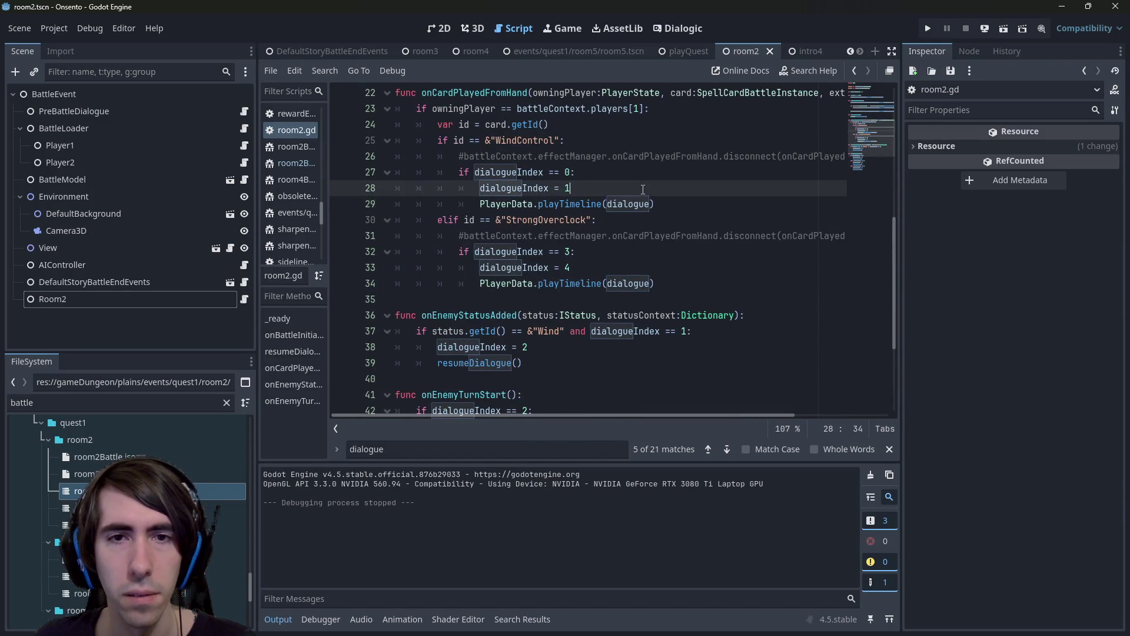
{"action": "scroll", "coordinate": [589, 265], "scroll_direction": "up", "scroll_amount": 1}
{"action": "double_click", "coordinate": [564, 332]}
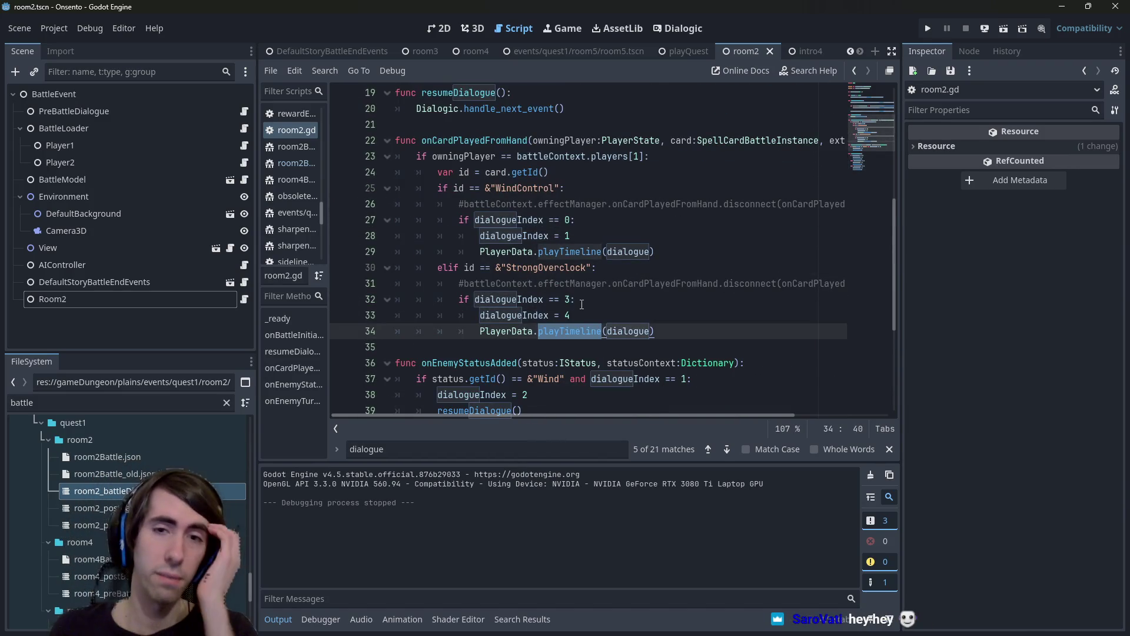
{"action": "left_click", "coordinate": [588, 235]}
{"action": "key", "text": "ctrl+v"}
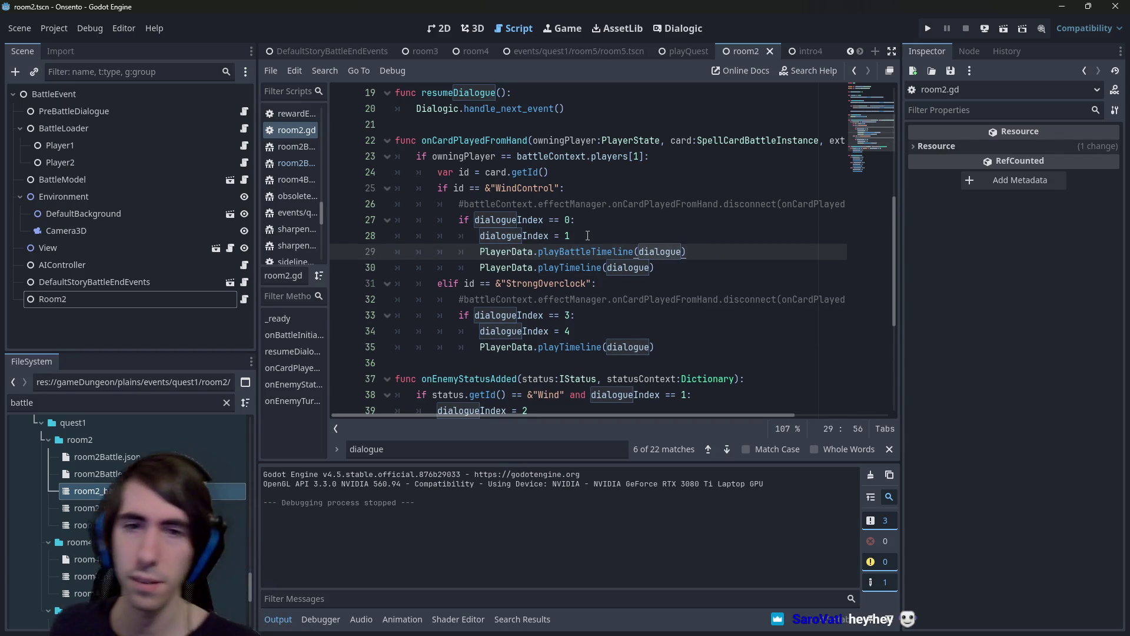
Replace the playTimeline calls with resumeDialogue() and save room2.gd.
{"action": "scroll", "coordinate": [520, 167], "scroll_direction": "up", "scroll_amount": 3}
{"action": "left_click", "coordinate": [465, 235]}
{"action": "scroll", "coordinate": [471, 236], "scroll_direction": "down", "scroll_amount": 3}
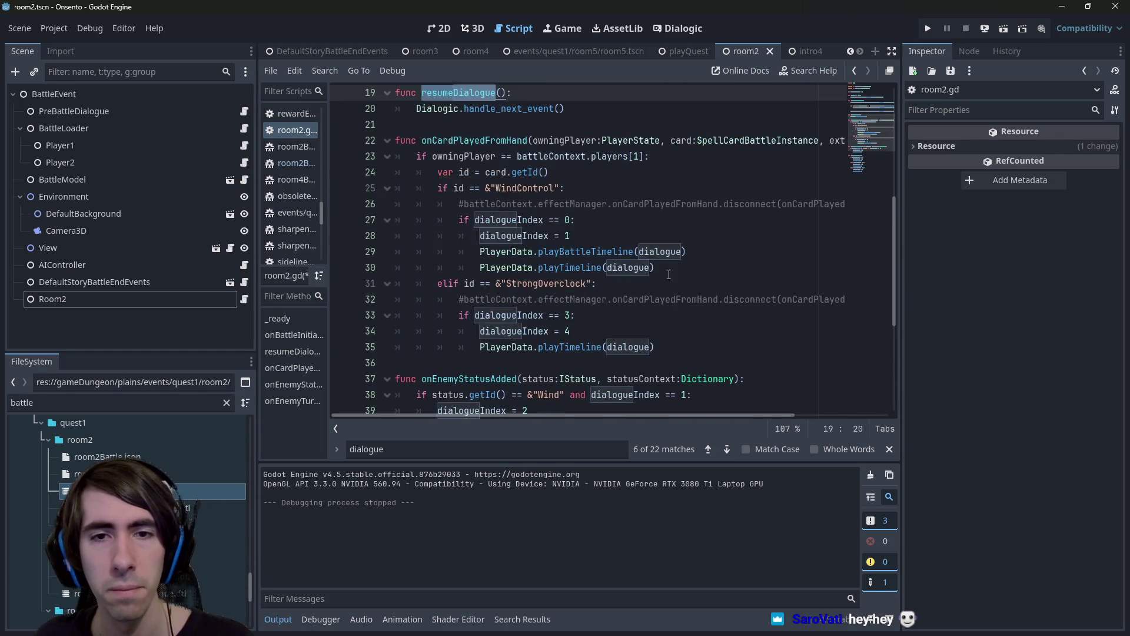
{"action": "left_click_drag", "start_coordinate": [654, 267], "coordinate": [479, 268]}
{"action": "scroll", "coordinate": [596, 240], "scroll_direction": "down", "scroll_amount": 4}
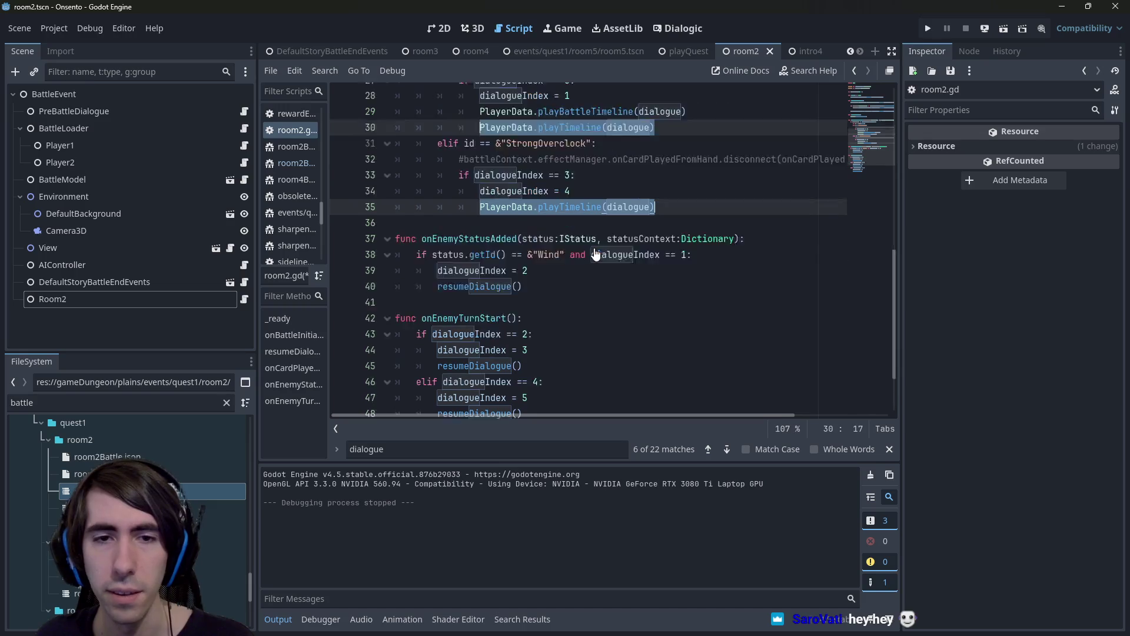
{"action": "type", "text": "resumeDialogue"}
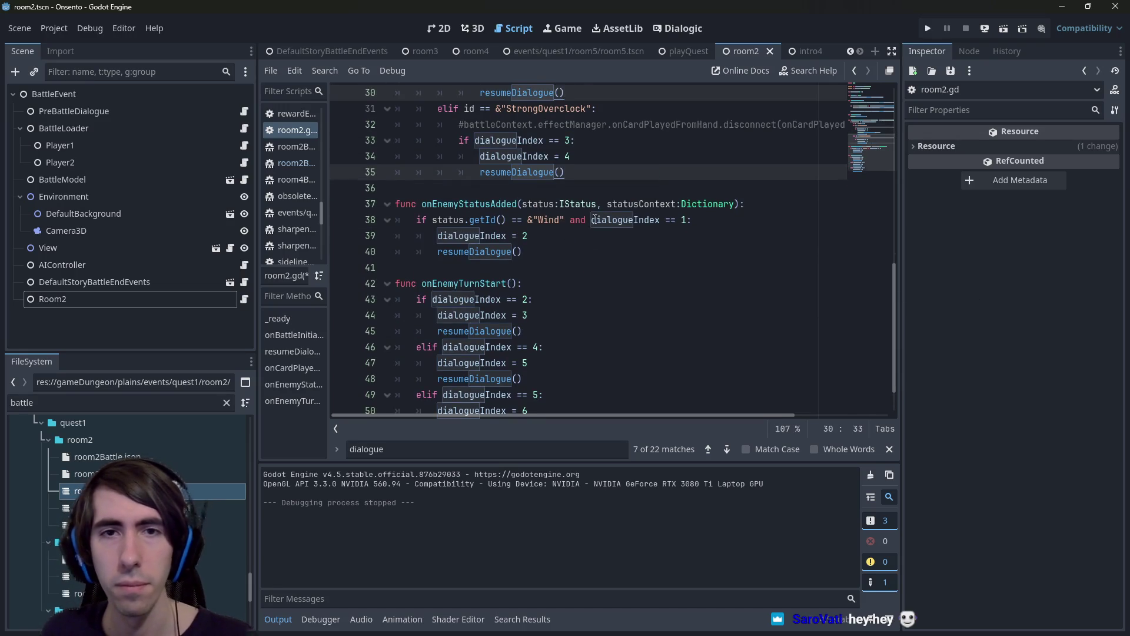
{"action": "key", "text": "ctrl+s"}
Remove the extra resumeDialogue line 30 from the edited branch.
{"action": "scroll", "coordinate": [594, 219], "scroll_direction": "up", "scroll_amount": 3}
{"action": "left_click_drag", "start_coordinate": [566, 236], "coordinate": [367, 201]}
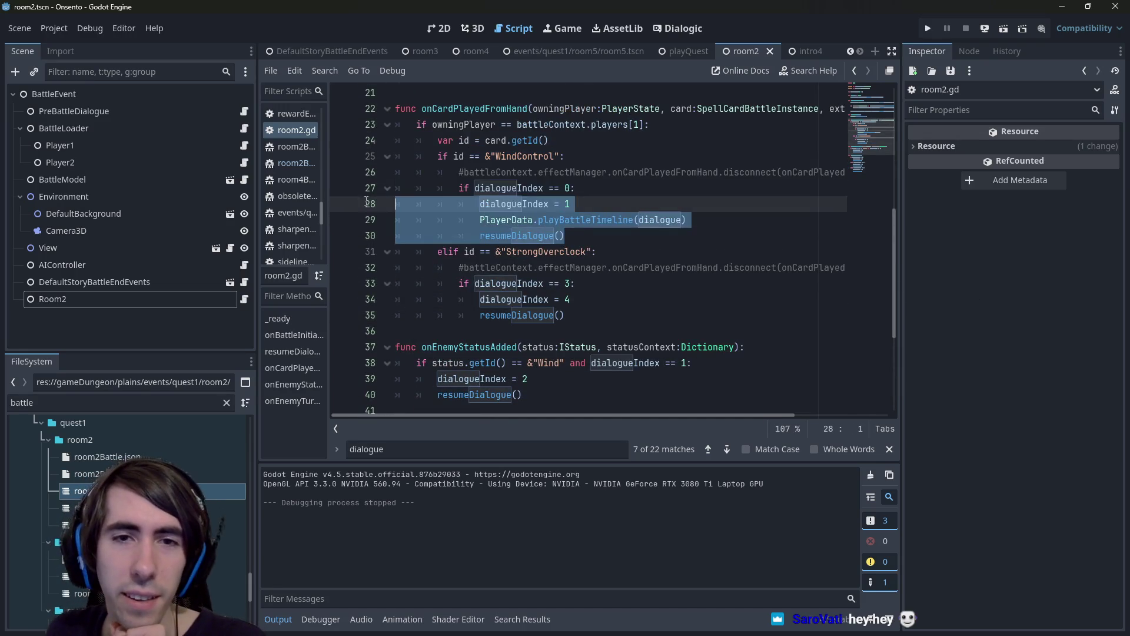
{"action": "key", "text": "ctrl+z"}
{"action": "key", "text": "ctrl+z"}
{"action": "key", "text": "ctrl+z"}
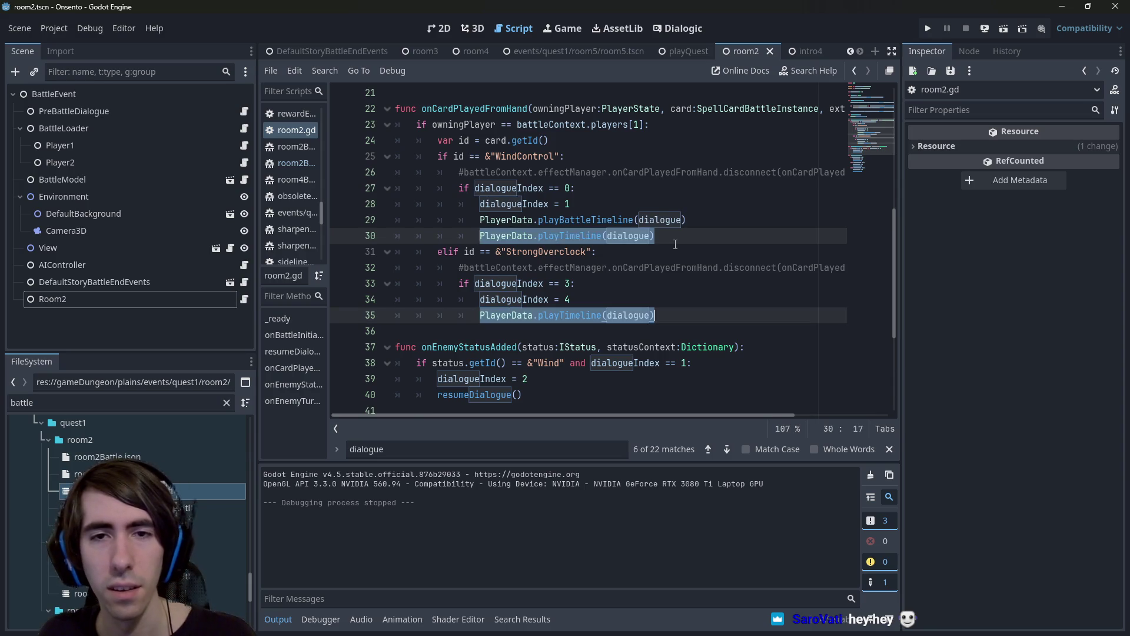
{"action": "key", "text": "ctrl+y"}
{"action": "key", "text": "ctrl+y"}
{"action": "key", "text": "ctrl+y"}
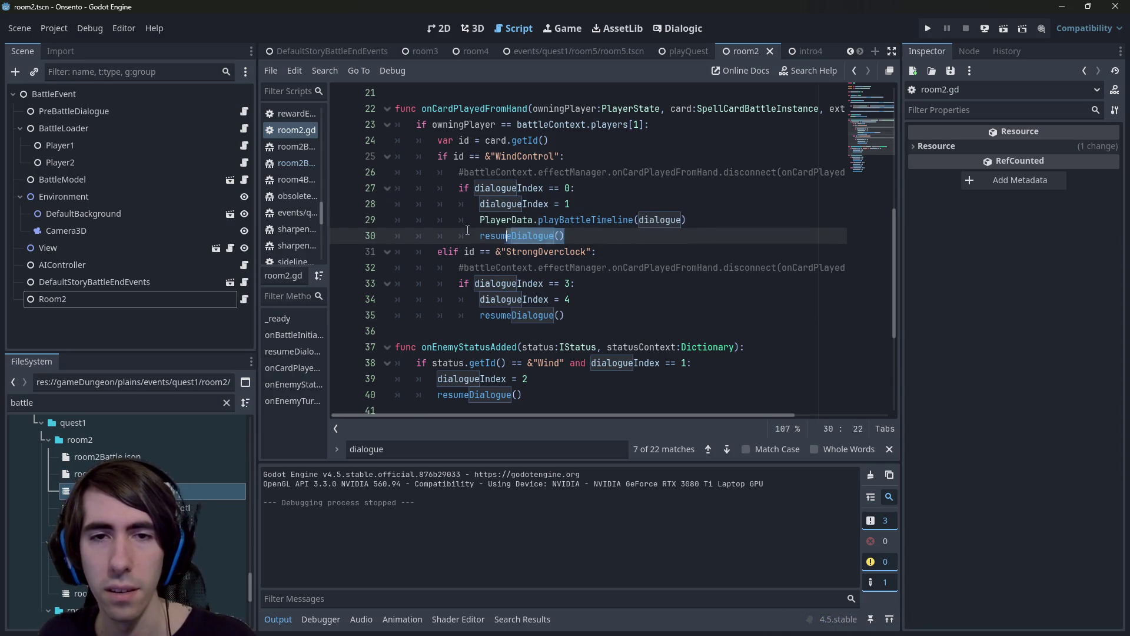
{"action": "key", "text": "BackSpace"}
{"action": "key", "text": "BackSpace"}
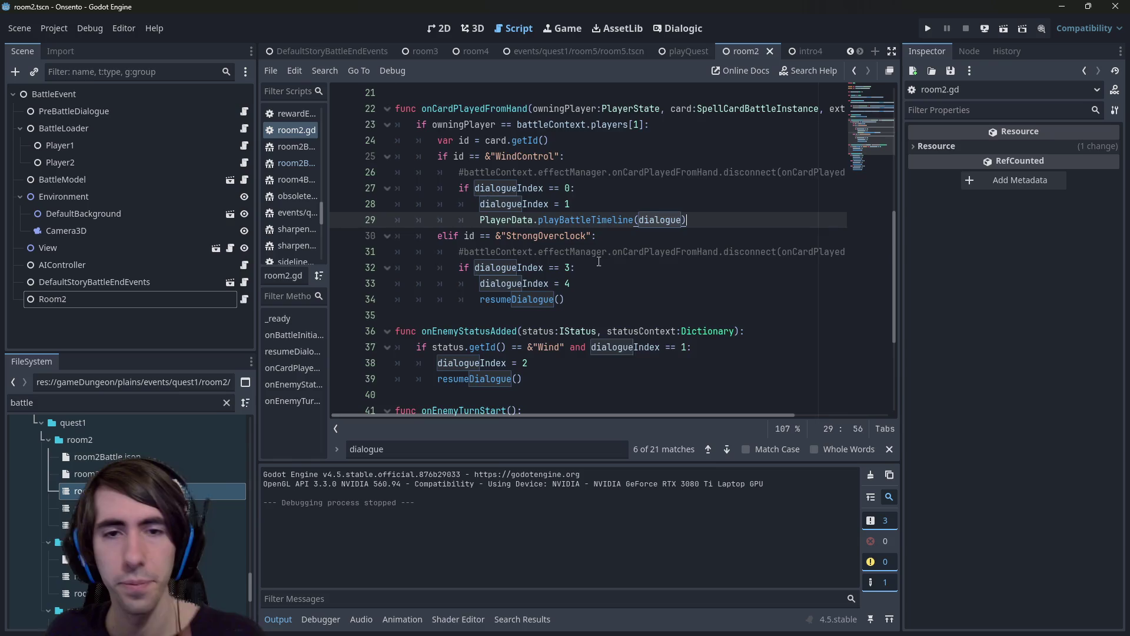
{"action": "scroll", "coordinate": [599, 261], "scroll_direction": "down", "scroll_amount": 3}
{"action": "scroll", "coordinate": [599, 261], "scroll_direction": "up", "scroll_amount": 3}
Check the playBattleTimeline definition, return to room2.gd, and run the game to test.
{"action": "left_click", "coordinate": [592, 223], "text": "ctrl"}
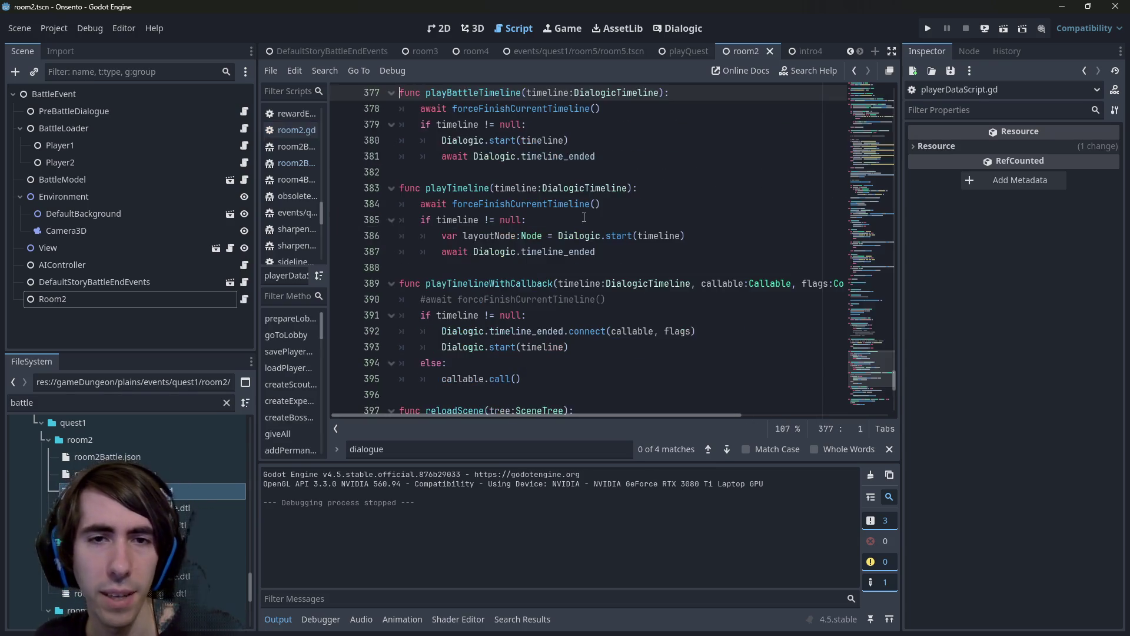
{"action": "scroll", "coordinate": [601, 183], "scroll_direction": "up", "scroll_amount": 1}
{"action": "left_click", "coordinate": [618, 178]}
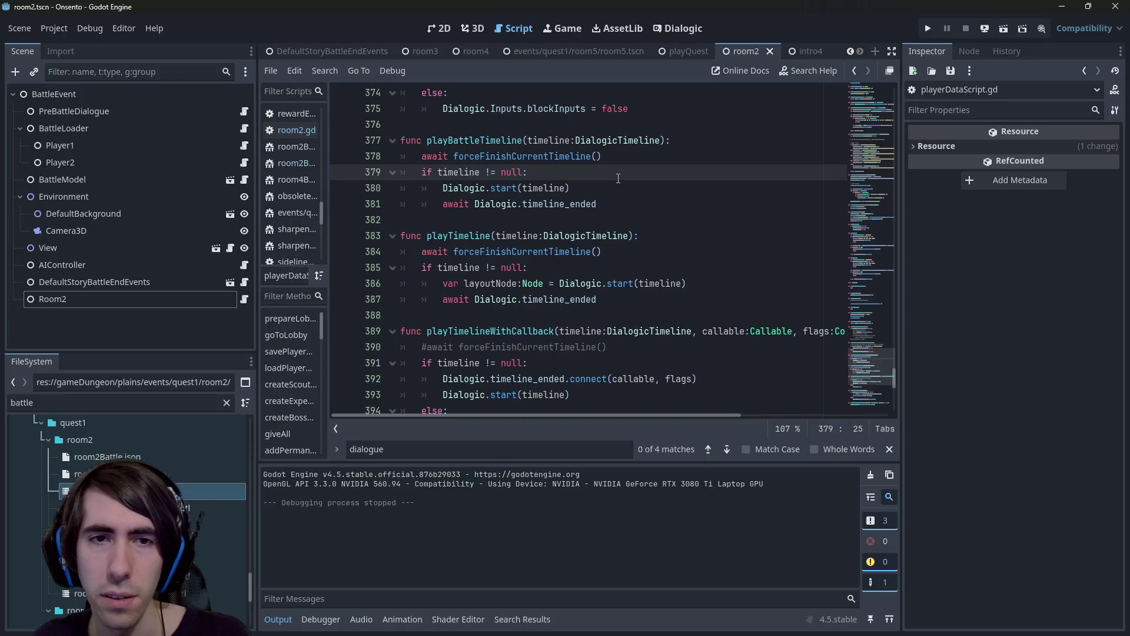
{"action": "key", "text": "alt+Left"}
{"action": "key", "text": "alt+Left"}
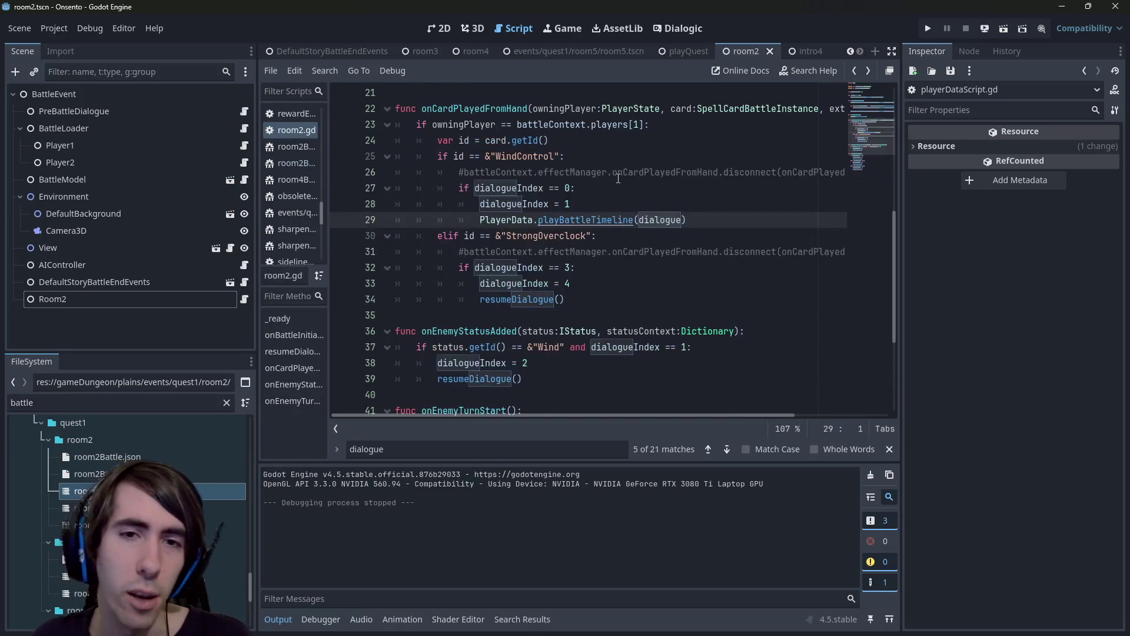
{"action": "left_click", "coordinate": [1002, 29]}
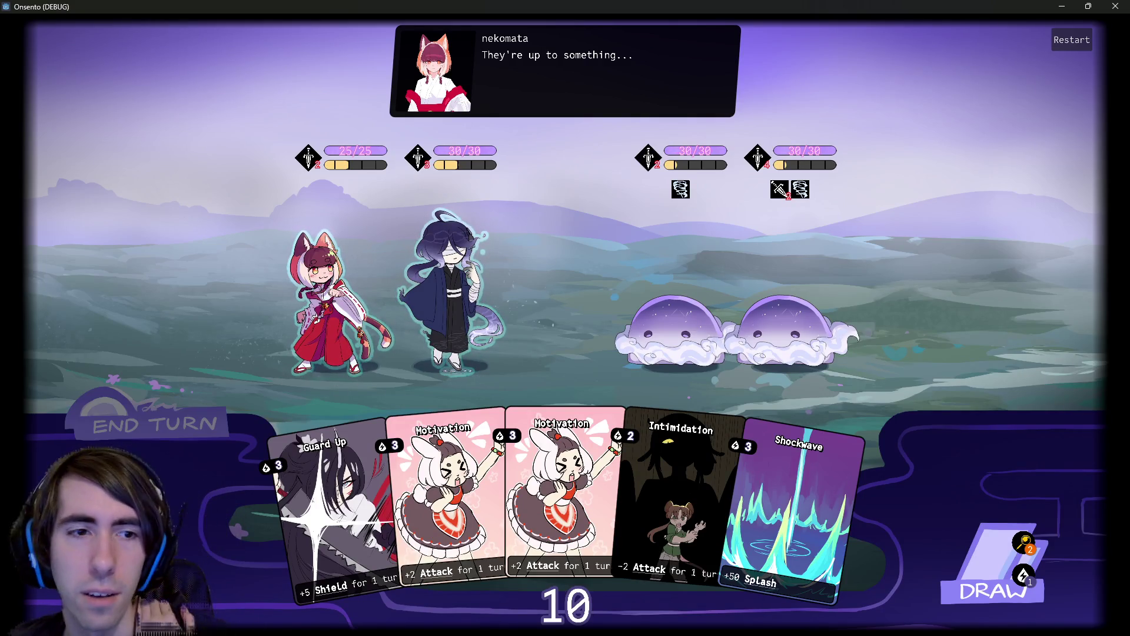
End the battle turn, let the enemy leave the ghost at 24/30 HP, then close the game.
{"action": "left_click", "coordinate": [147, 433]}
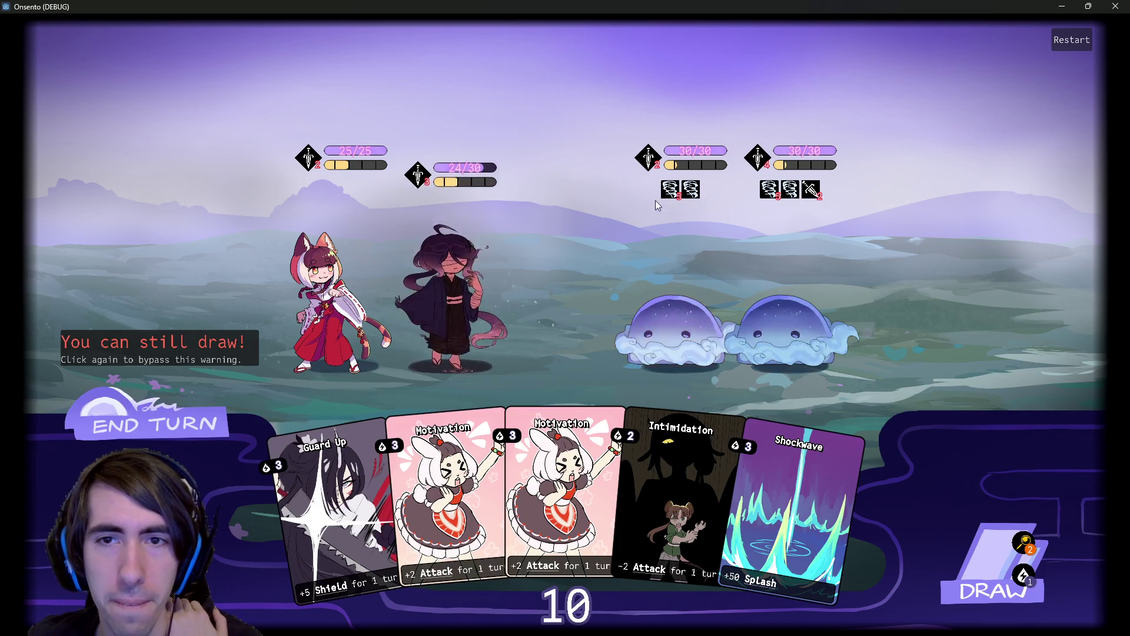
{"action": "mouse_move", "coordinate": [670, 190]}
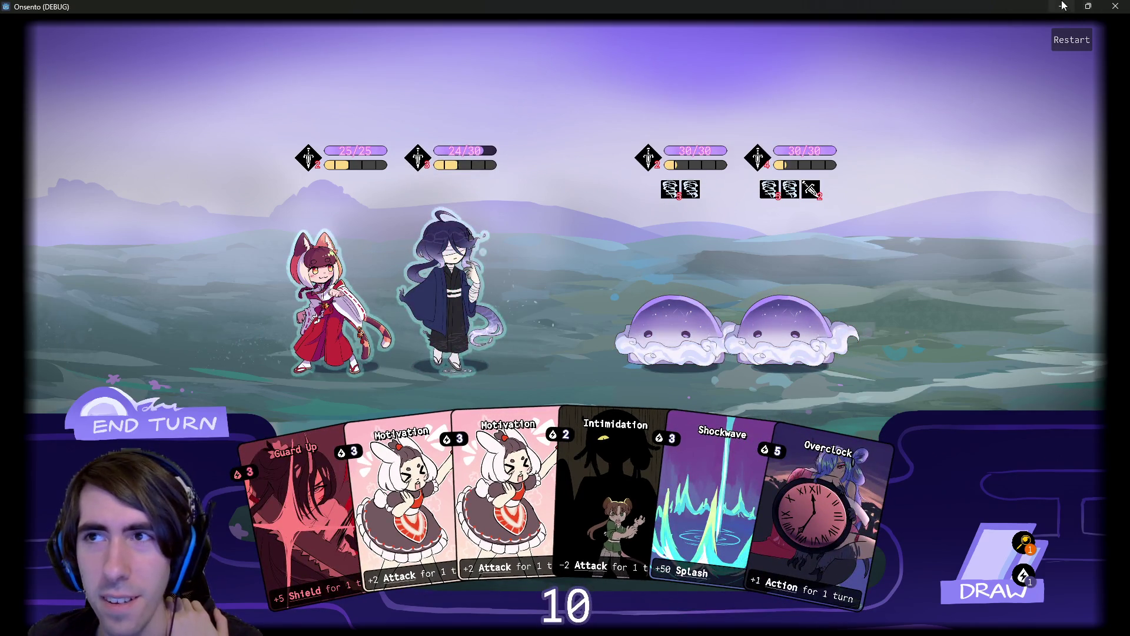
{"action": "left_click", "coordinate": [1116, 7]}
{"action": "scroll", "coordinate": [613, 295], "scroll_direction": "down", "scroll_amount": 4}
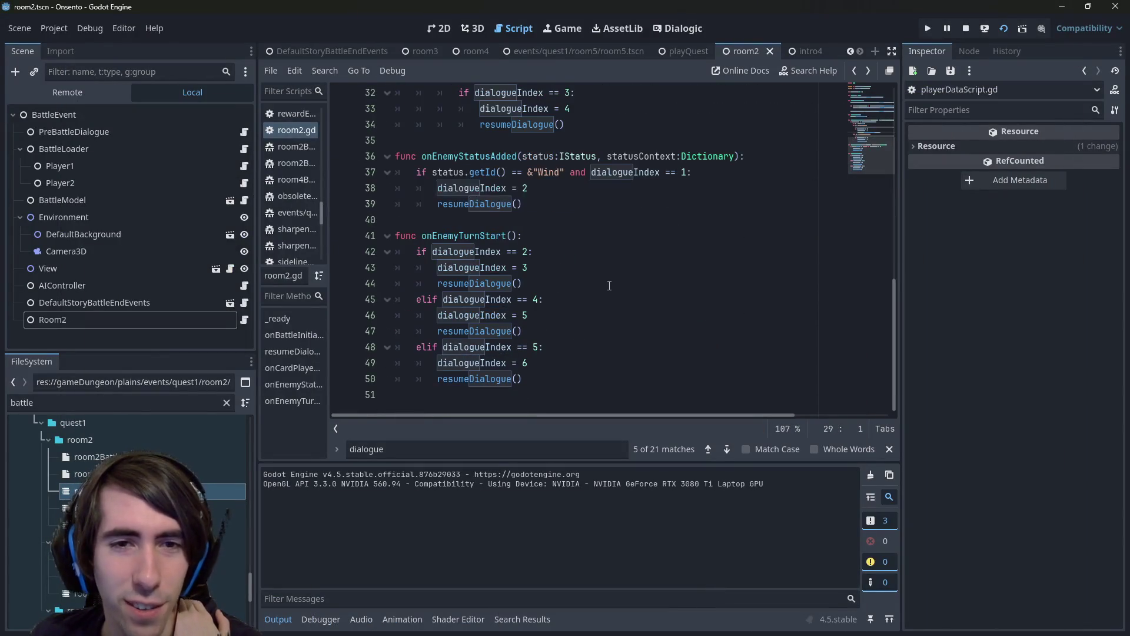
Add a breakpoint on line 39's resumeDialogue() call in room2.gd.
{"action": "left_click", "coordinate": [589, 278]}
{"action": "scroll", "coordinate": [589, 278], "scroll_direction": "up", "scroll_amount": 2}
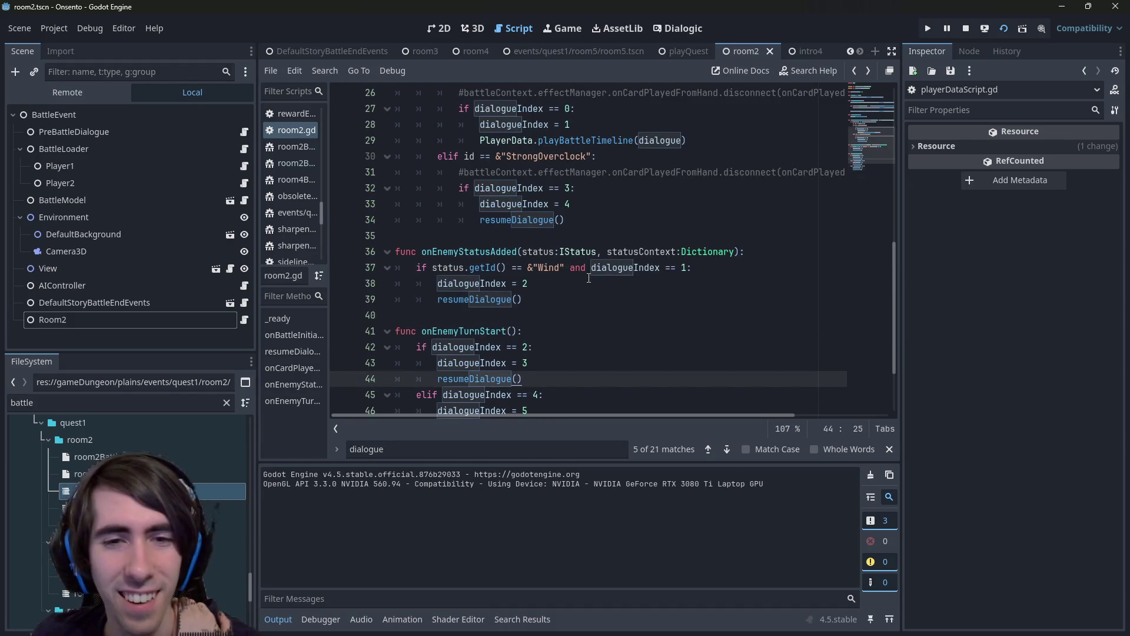
{"action": "scroll", "coordinate": [588, 278], "scroll_direction": "down", "scroll_amount": 1}
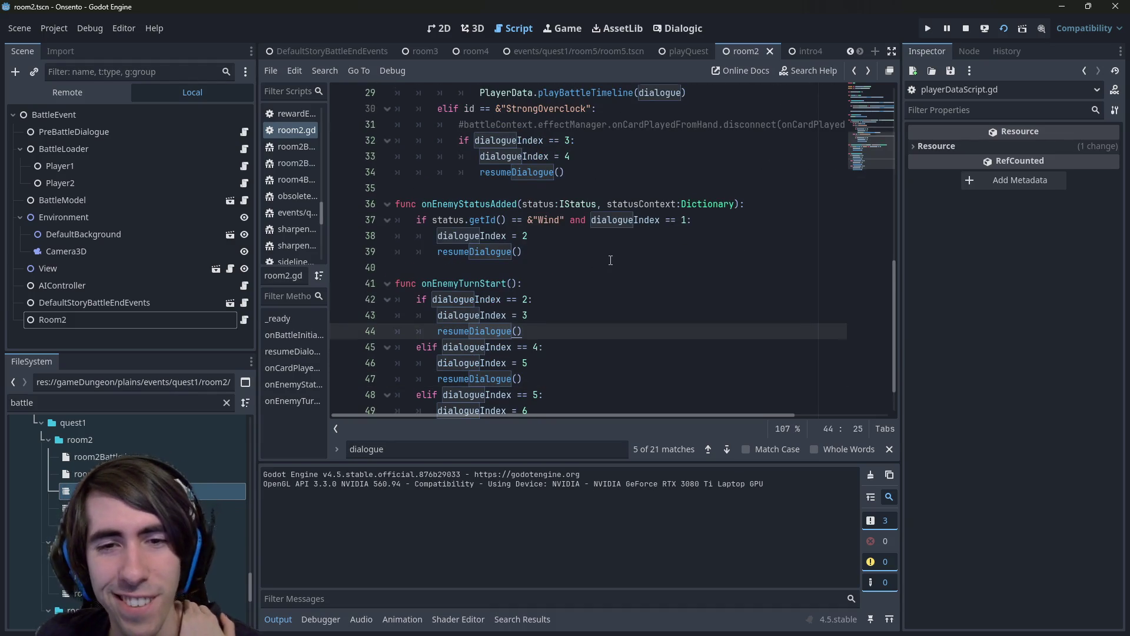
{"action": "scroll", "coordinate": [610, 260], "scroll_direction": "down", "scroll_amount": 1}
{"action": "scroll", "coordinate": [611, 260], "scroll_direction": "up", "scroll_amount": 3}
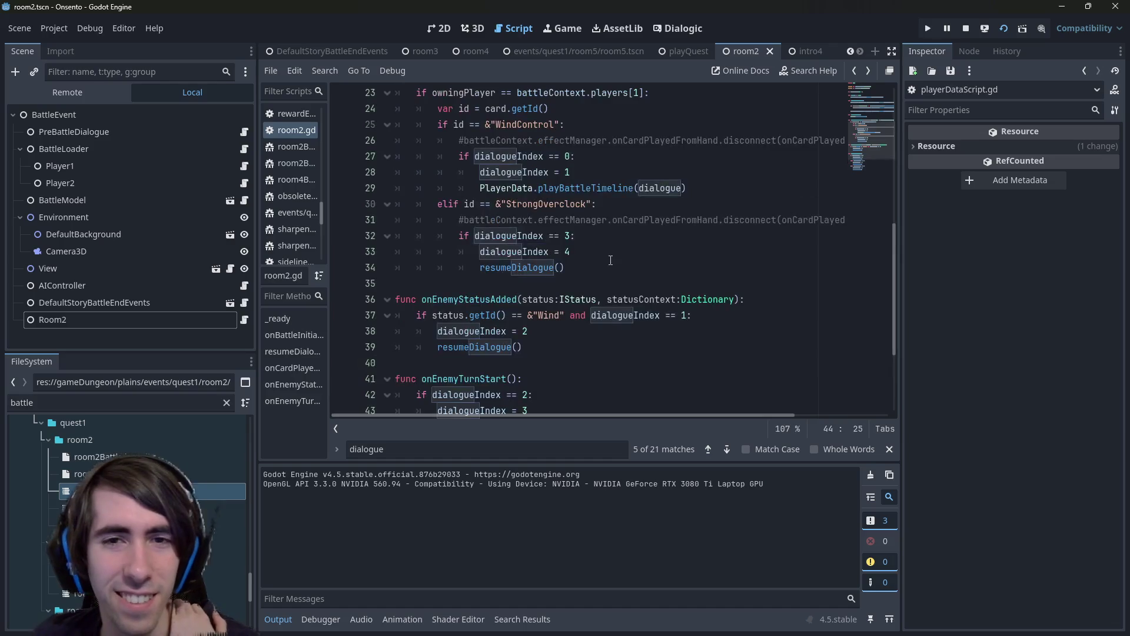
{"action": "scroll", "coordinate": [551, 282], "scroll_direction": "down", "scroll_amount": 1}
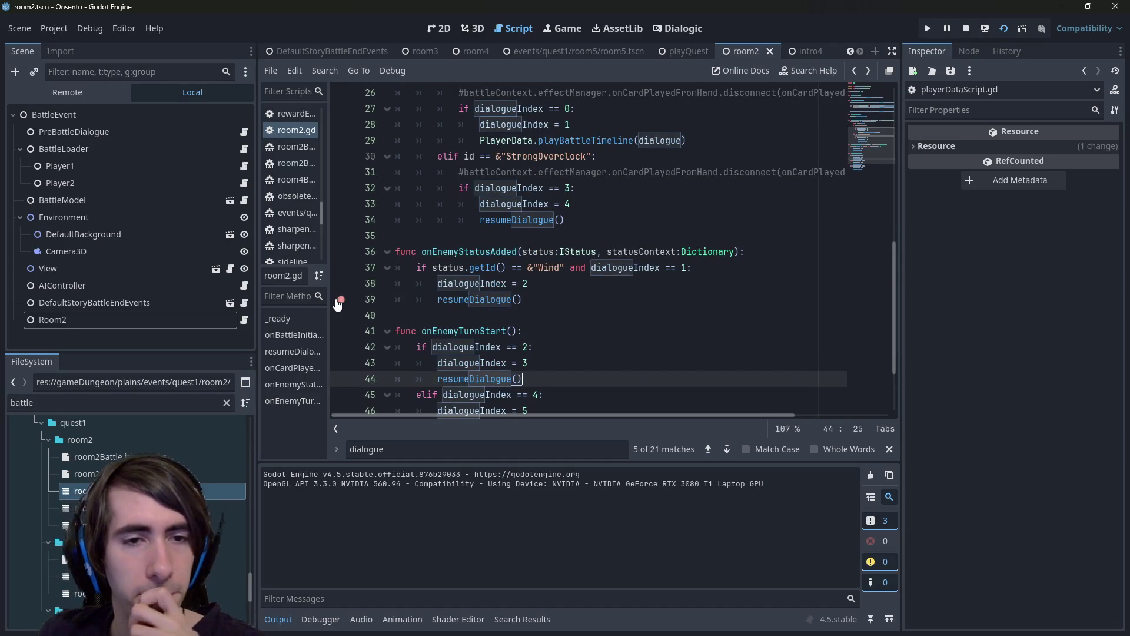
{"action": "left_click", "coordinate": [340, 300]}
Run the project until it pauses at the line 39 breakpoint after "They're up to something...".
{"action": "left_click", "coordinate": [442, 318]}
{"action": "left_click", "coordinate": [930, 29]}
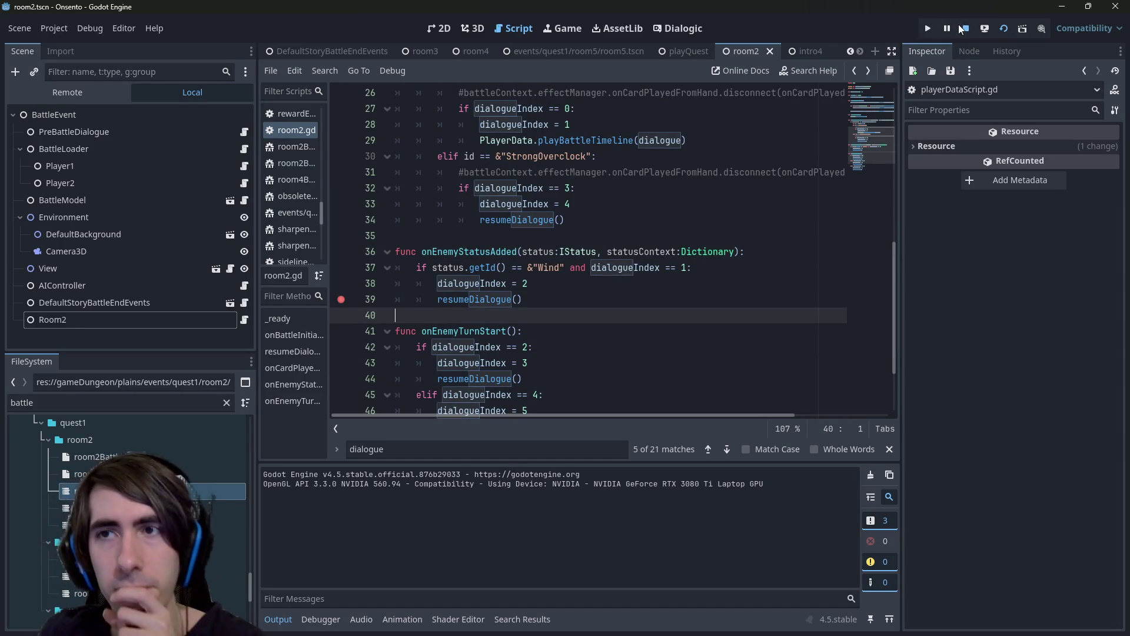
{"action": "left_click_drag", "start_coordinate": [563, 304], "coordinate": [330, 273]}
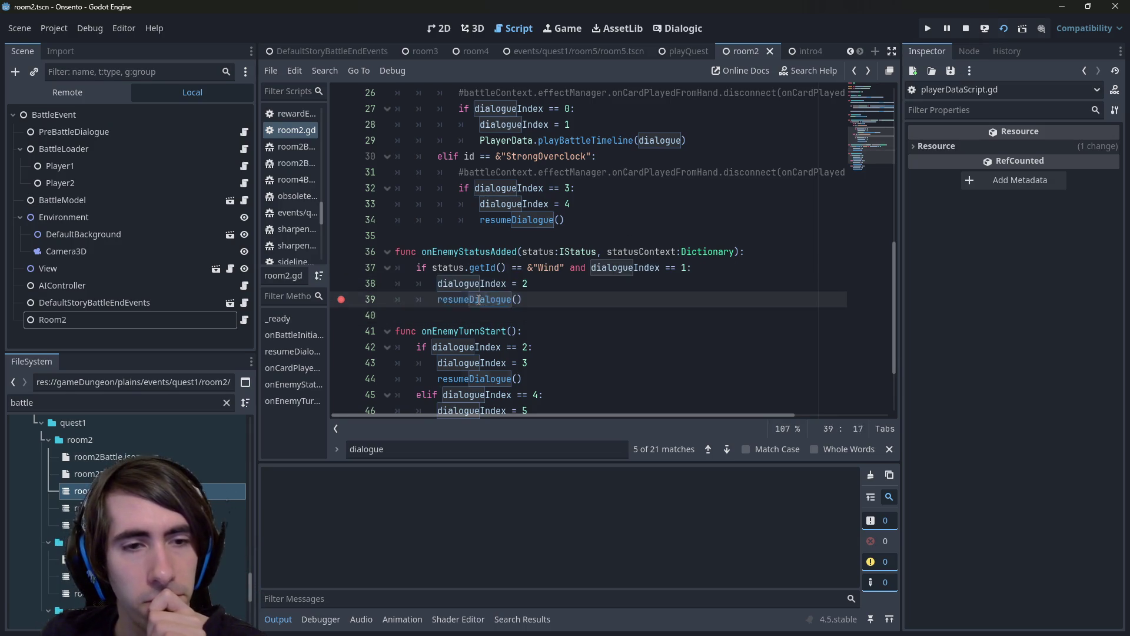
{"action": "left_click", "coordinate": [512, 299]}
{"action": "scroll", "coordinate": [532, 306], "scroll_direction": "up", "scroll_amount": 3}
{"action": "scroll", "coordinate": [531, 306], "scroll_direction": "up", "scroll_amount": 5}
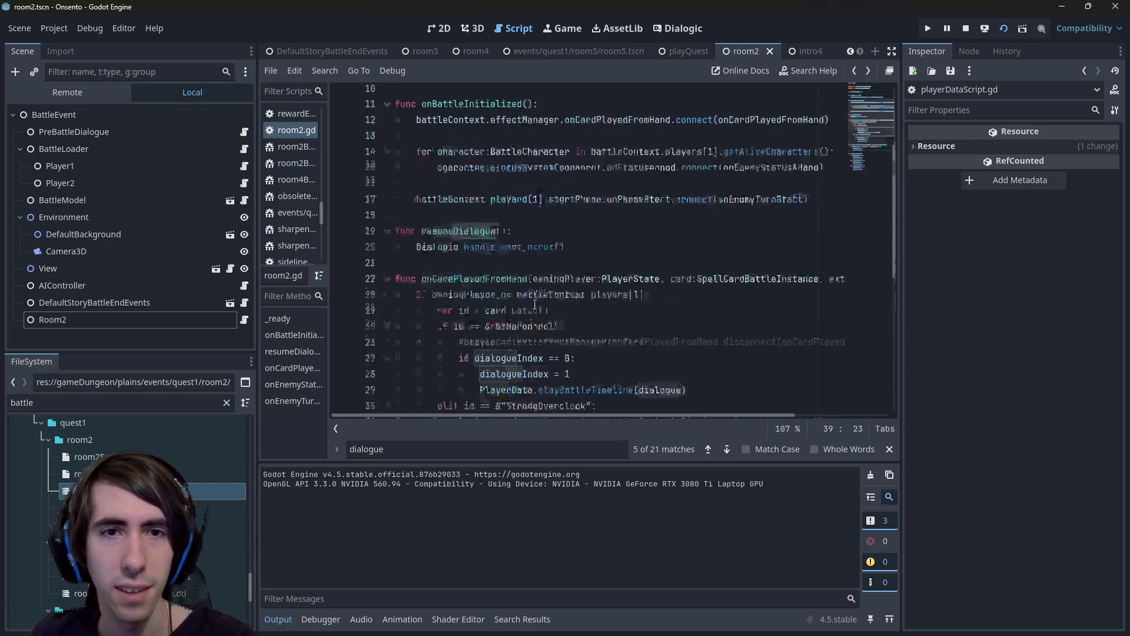
{"action": "scroll", "coordinate": [535, 304], "scroll_direction": "down", "scroll_amount": 5}
{"action": "scroll", "coordinate": [534, 304], "scroll_direction": "down", "scroll_amount": 3}
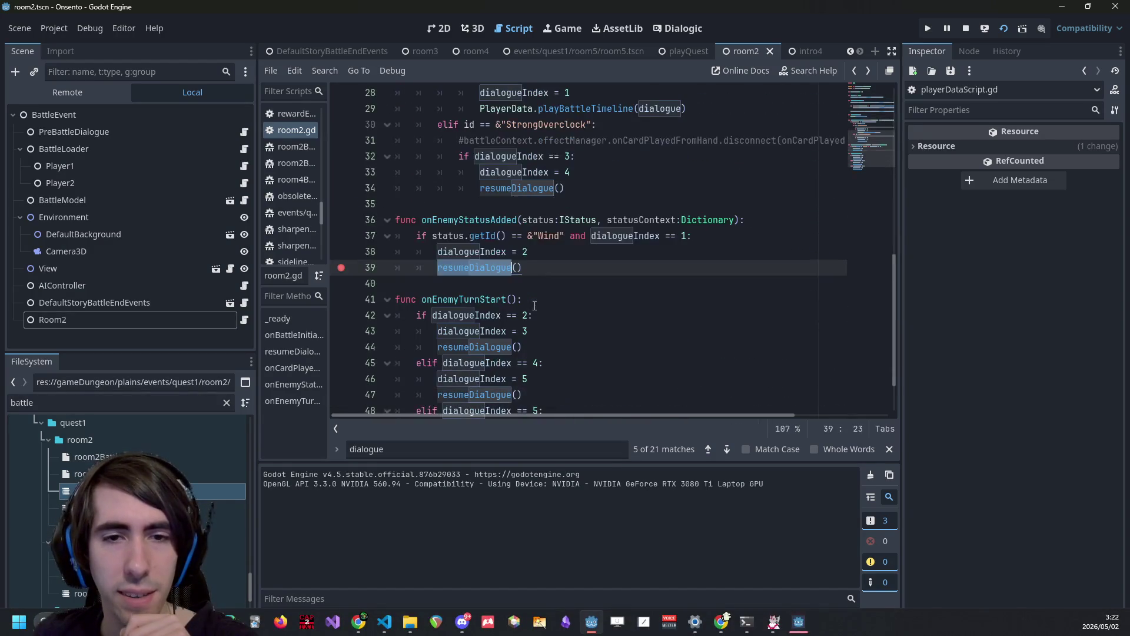
{"action": "scroll", "coordinate": [534, 303], "scroll_direction": "up", "scroll_amount": 3}
{"action": "scroll", "coordinate": [535, 303], "scroll_direction": "down", "scroll_amount": 3}
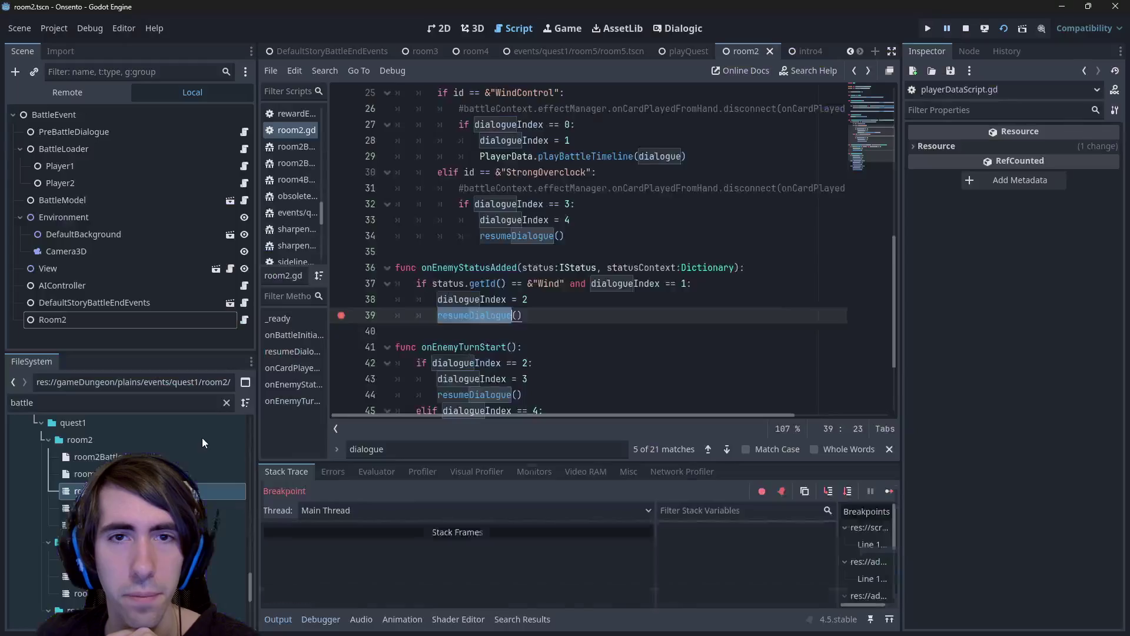
Step from resumeDialogue into Dialogic's handle_next_event and handle_event, advancing to line 330.
{"action": "left_click", "coordinate": [826, 491]}
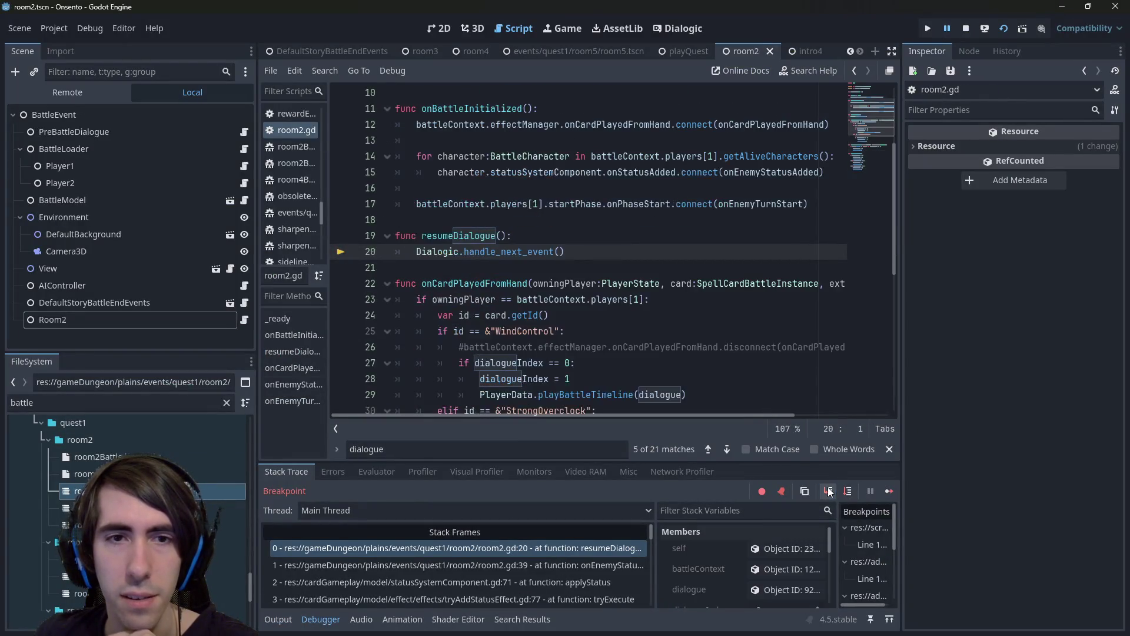
{"action": "left_click", "coordinate": [829, 491]}
{"action": "left_click", "coordinate": [828, 491]}
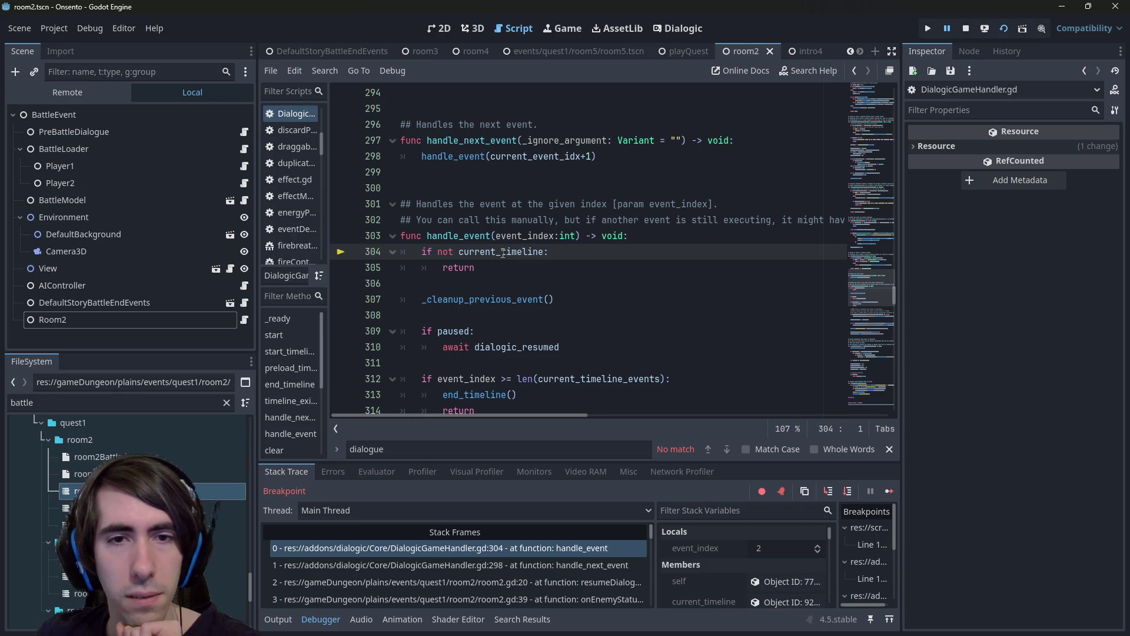
{"action": "left_click", "coordinate": [850, 492]}
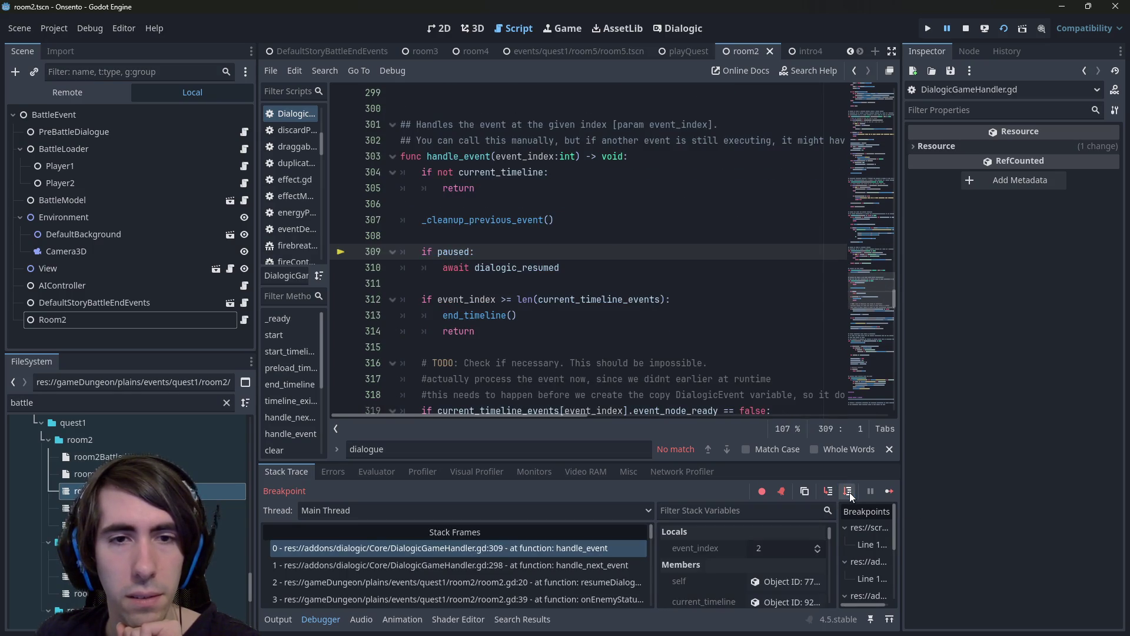
{"action": "left_click", "coordinate": [849, 492]}
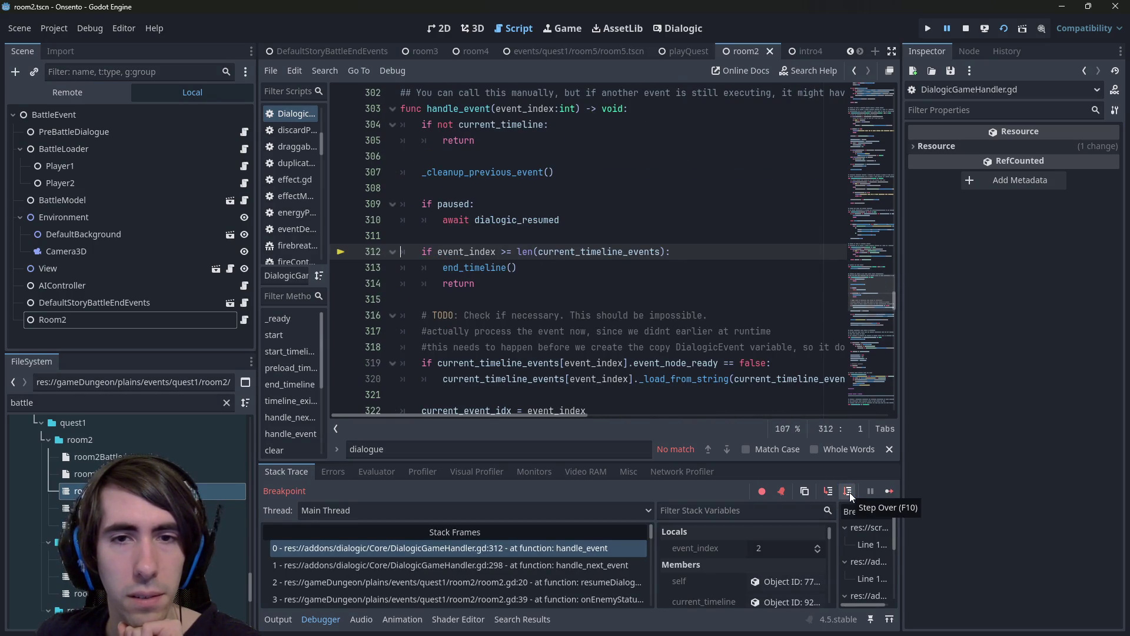
{"action": "left_click", "coordinate": [850, 492]}
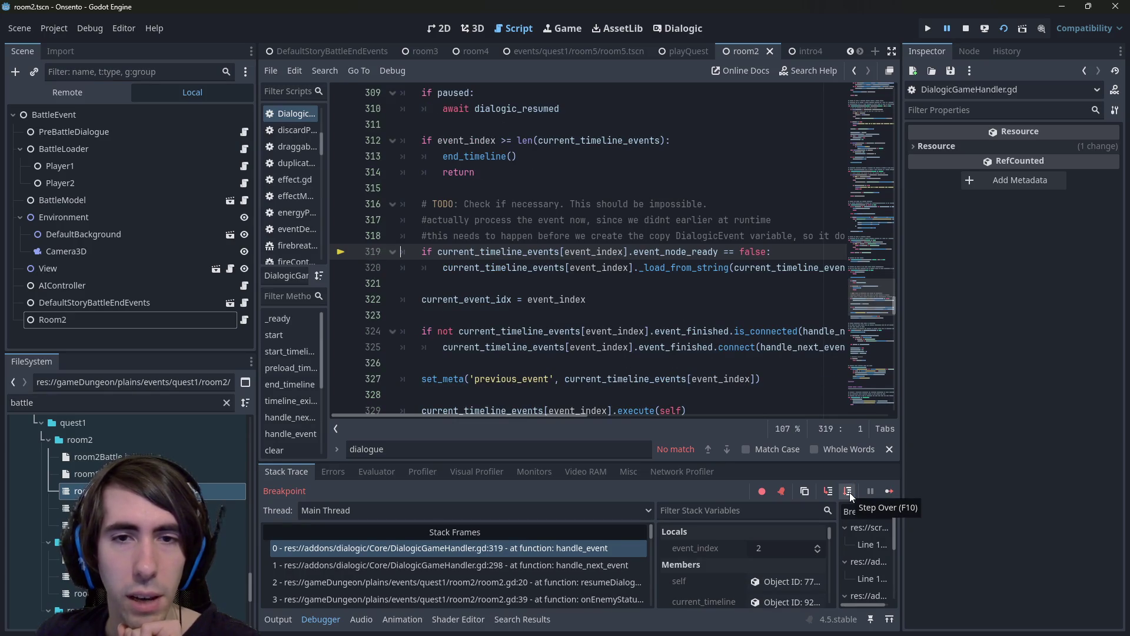
{"action": "left_click", "coordinate": [850, 492]}
{"action": "left_click", "coordinate": [850, 492]}
{"action": "left_click", "coordinate": [850, 493]}
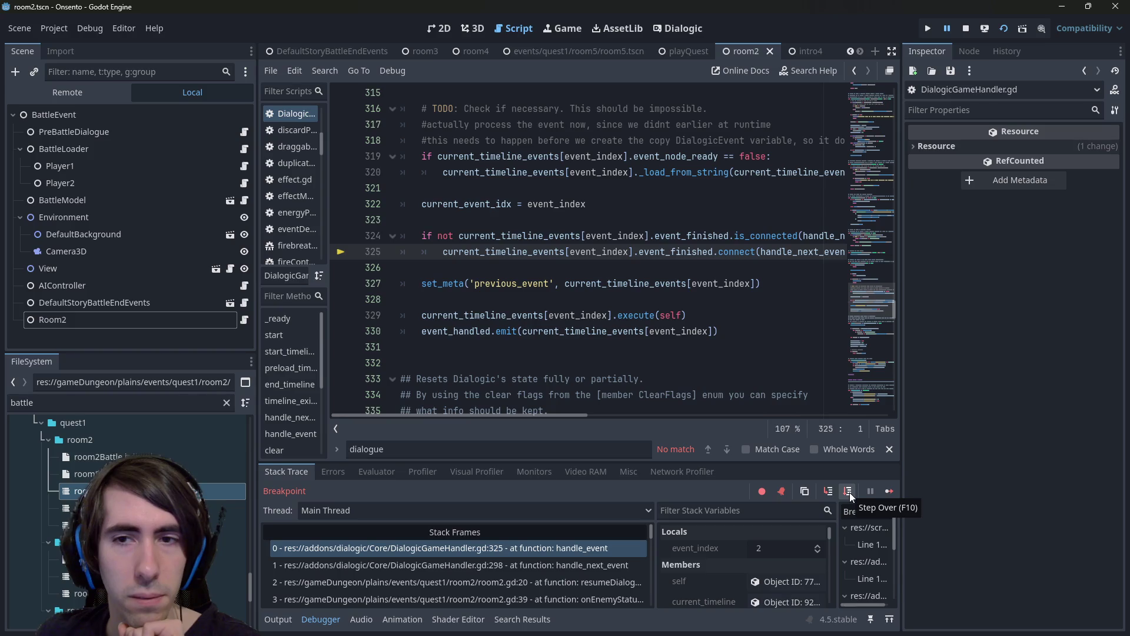
{"action": "scroll", "coordinate": [658, 353], "scroll_direction": "down", "scroll_amount": 2}
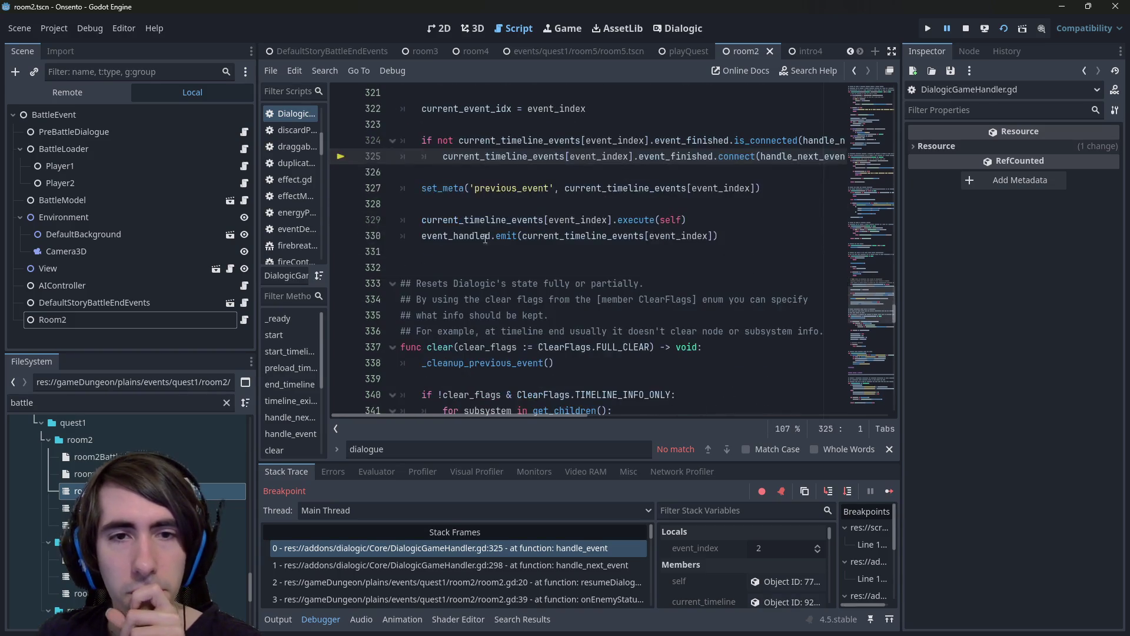
{"action": "scroll", "coordinate": [658, 353], "scroll_direction": "up", "scroll_amount": 1}
{"action": "left_click", "coordinate": [848, 492]}
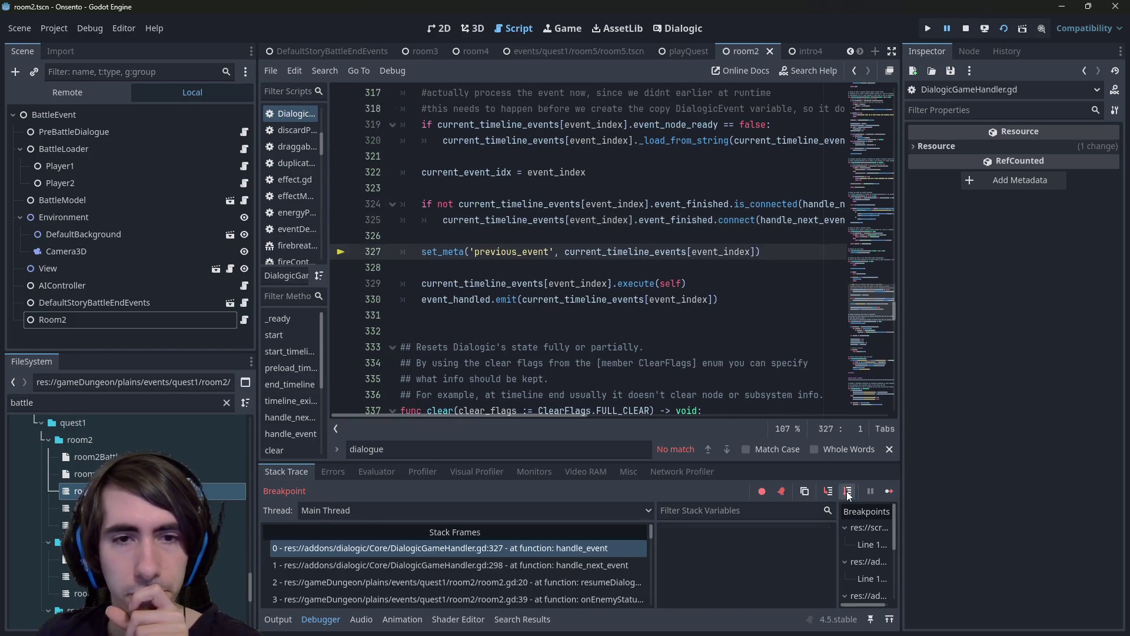
{"action": "left_click", "coordinate": [848, 492]}
{"action": "left_click", "coordinate": [848, 492]}
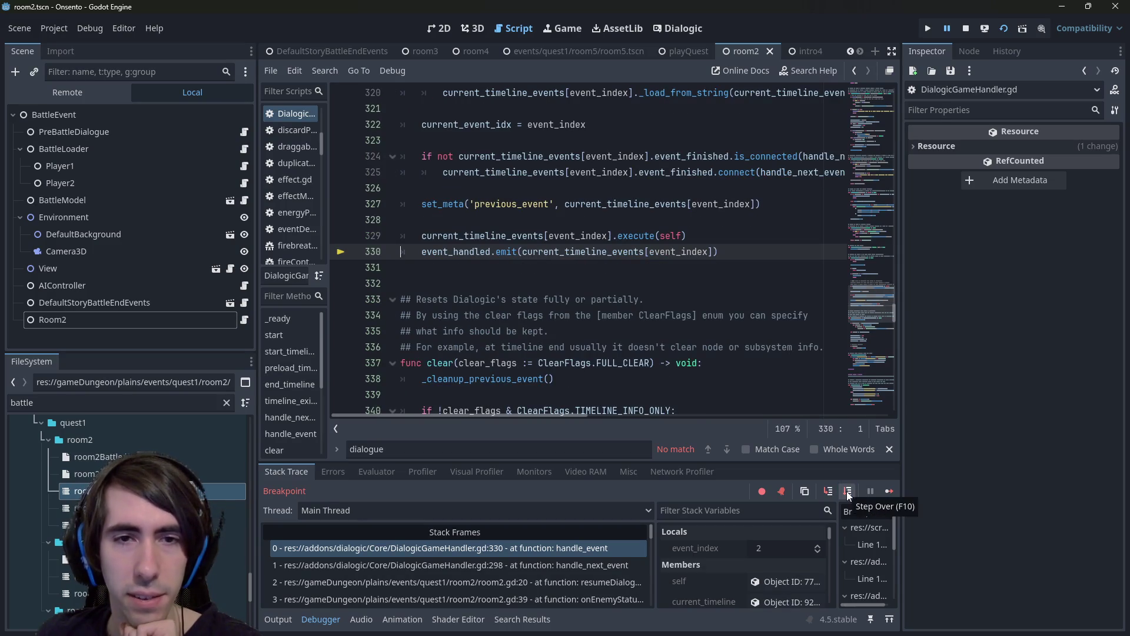
Step through the history subsystem's store_full_event and _check_seen, then into the save subsystem's line 505.
{"action": "left_click", "coordinate": [828, 492]}
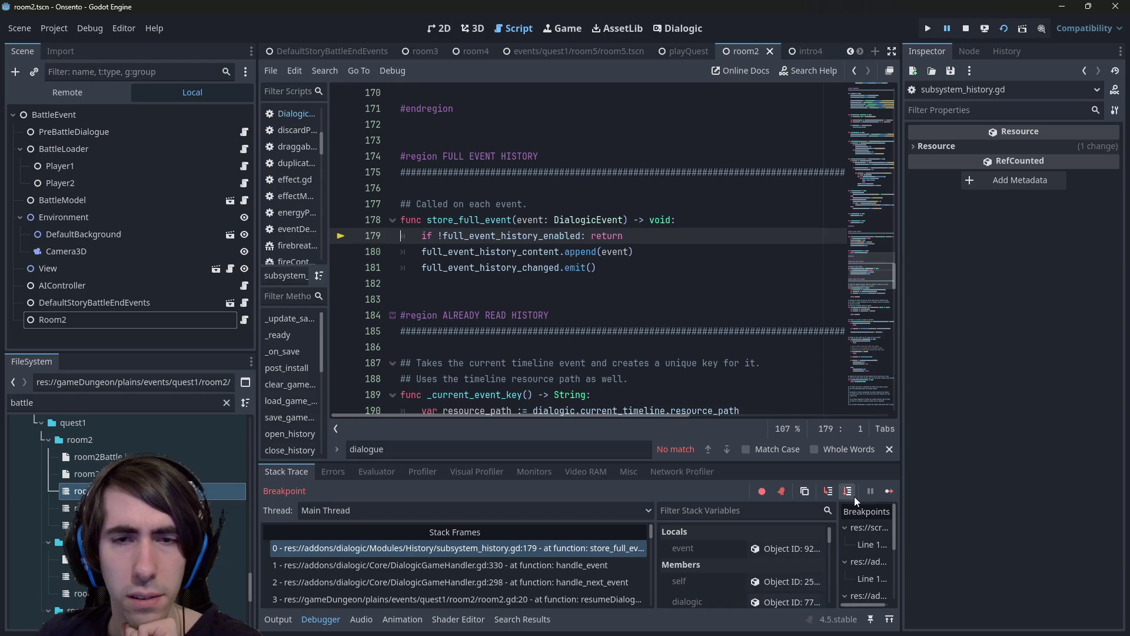
{"action": "left_click", "coordinate": [846, 493]}
{"action": "left_click", "coordinate": [846, 493]}
{"action": "left_click", "coordinate": [847, 493]}
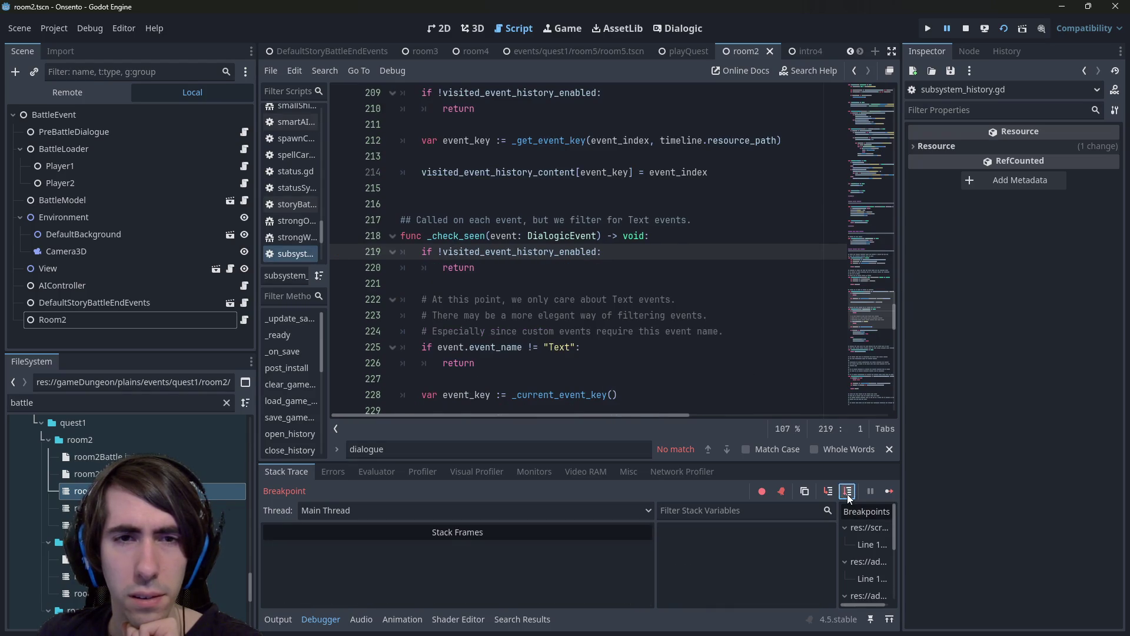
{"action": "left_click", "coordinate": [847, 493]}
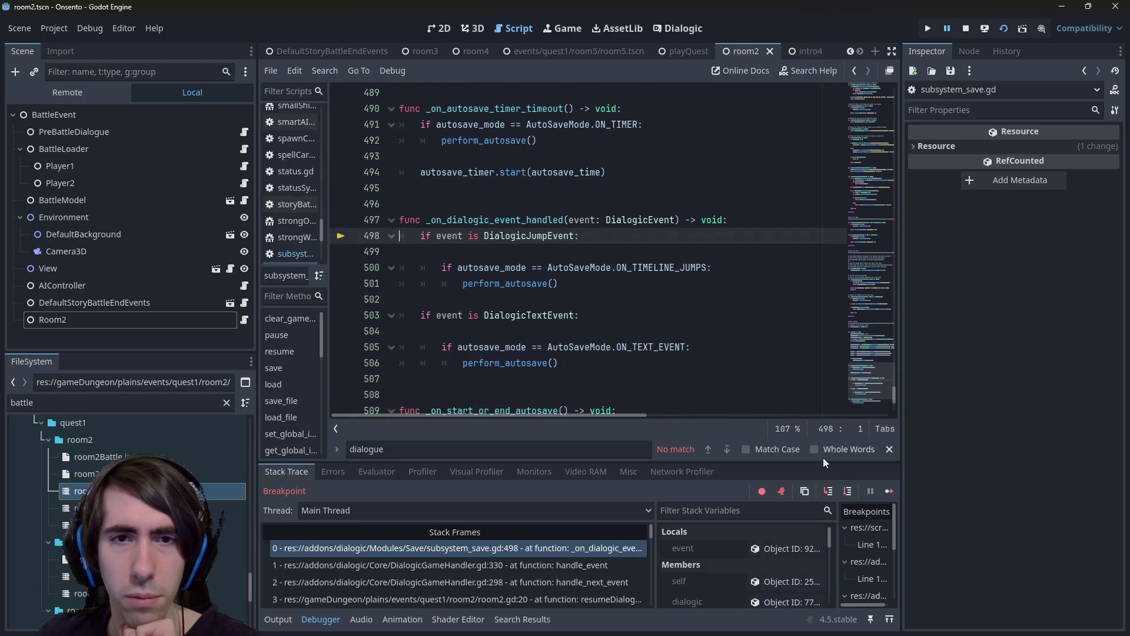
{"action": "left_click", "coordinate": [848, 492]}
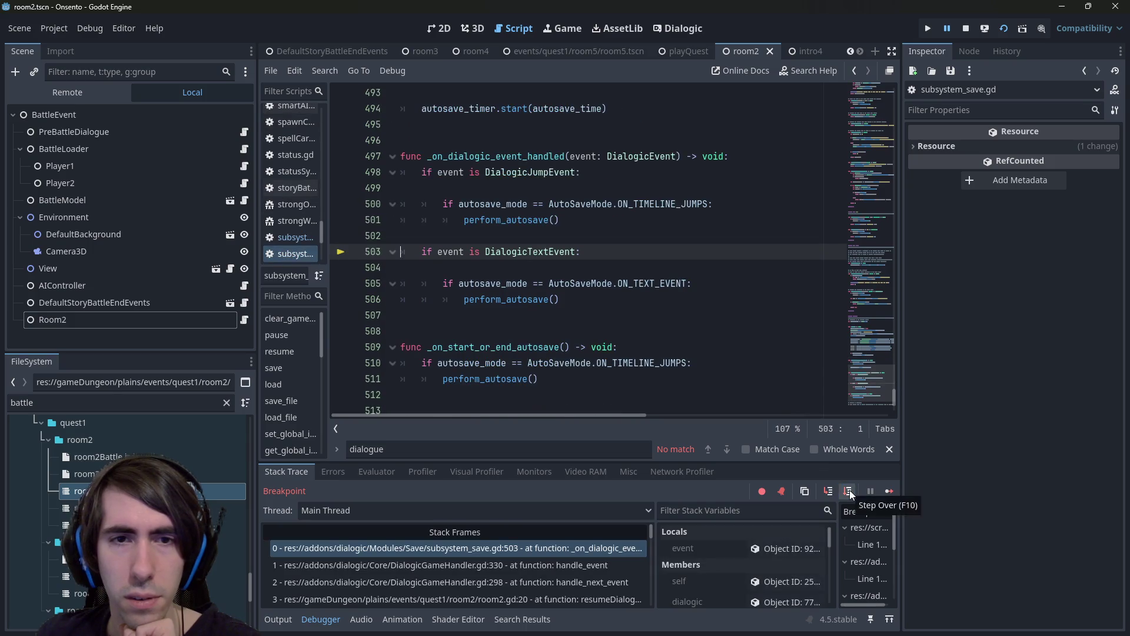
Step into subsystem_text's hide_next_indicators, then navigate back through the previous scripts with Alt+Left.
{"action": "left_click", "coordinate": [850, 494]}
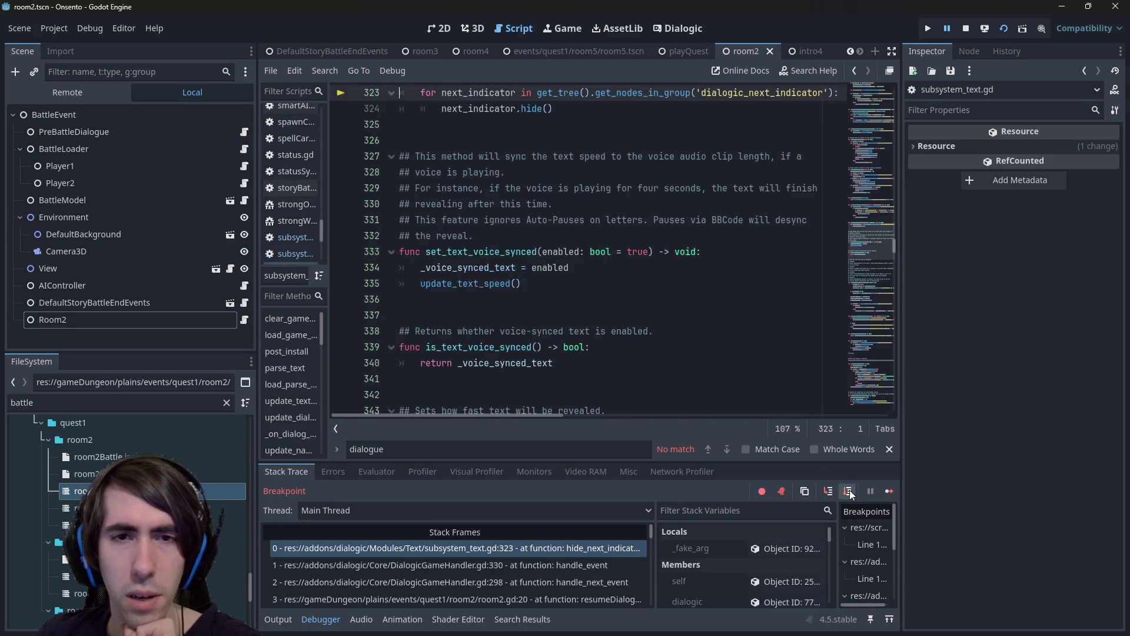
{"action": "scroll", "coordinate": [689, 359], "scroll_direction": "up", "scroll_amount": 5}
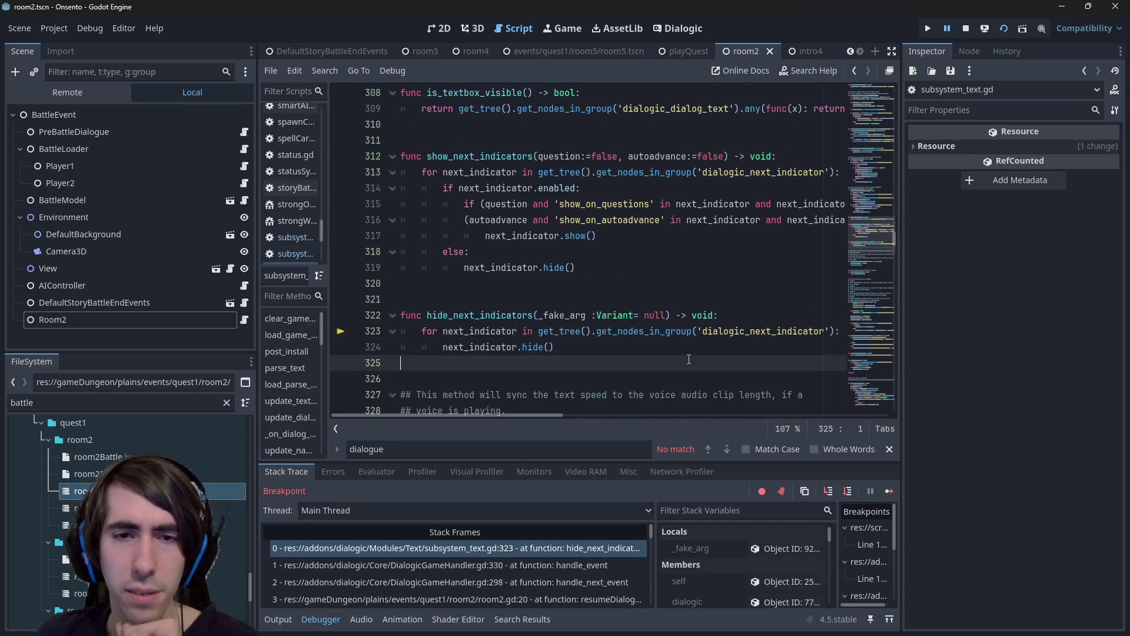
{"action": "scroll", "coordinate": [689, 359], "scroll_direction": "up", "scroll_amount": 20}
{"action": "key", "text": "alt+Left"}
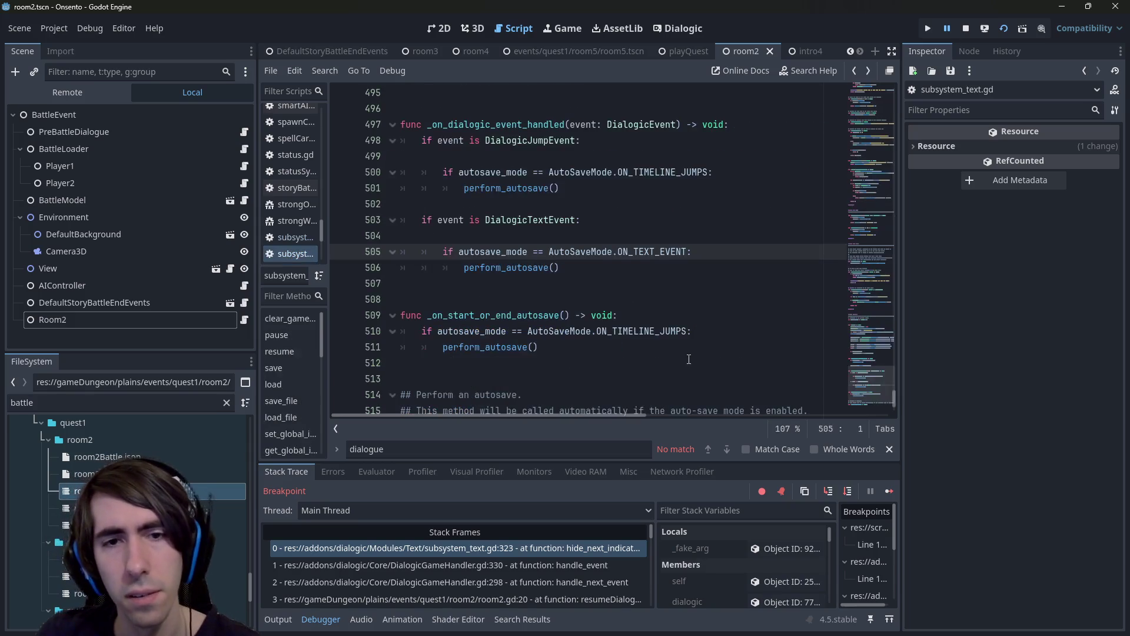
{"action": "scroll", "coordinate": [689, 359], "scroll_direction": "up", "scroll_amount": 1}
{"action": "key", "text": "alt+Left"}
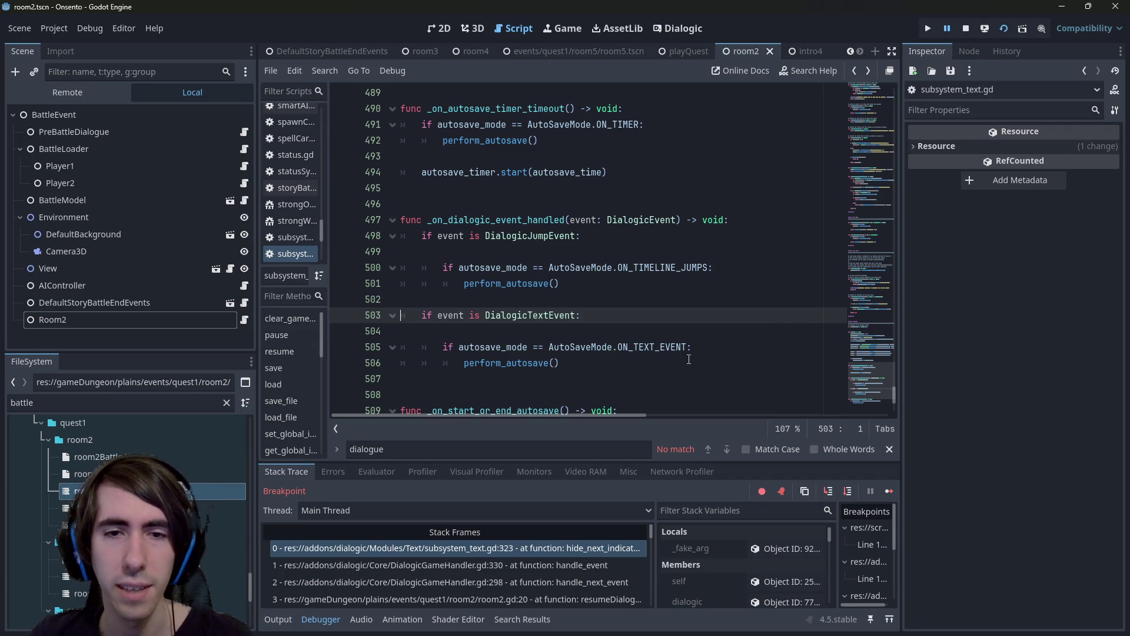
{"action": "key", "text": "alt+Left"}
{"action": "key", "text": "alt+Left"}
{"action": "key", "text": "alt+Left"}
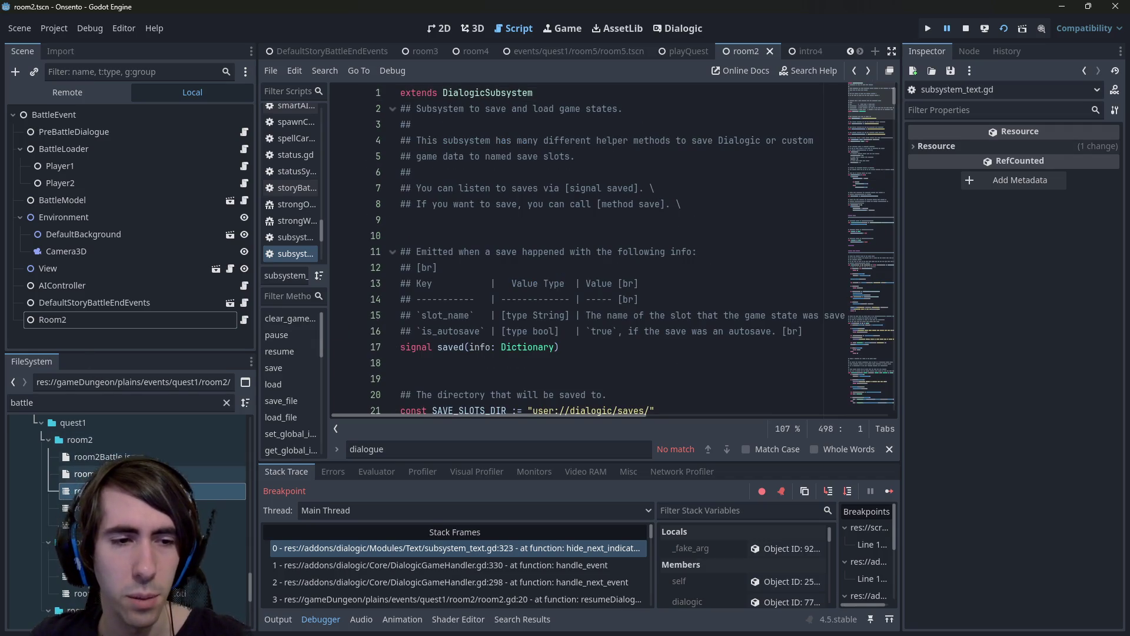
Open the room2_battleDialogue timeline, then filter FileSystem for 'intro2' and open intro2_battleDialogue.
{"action": "double_click", "coordinate": [95, 490]}
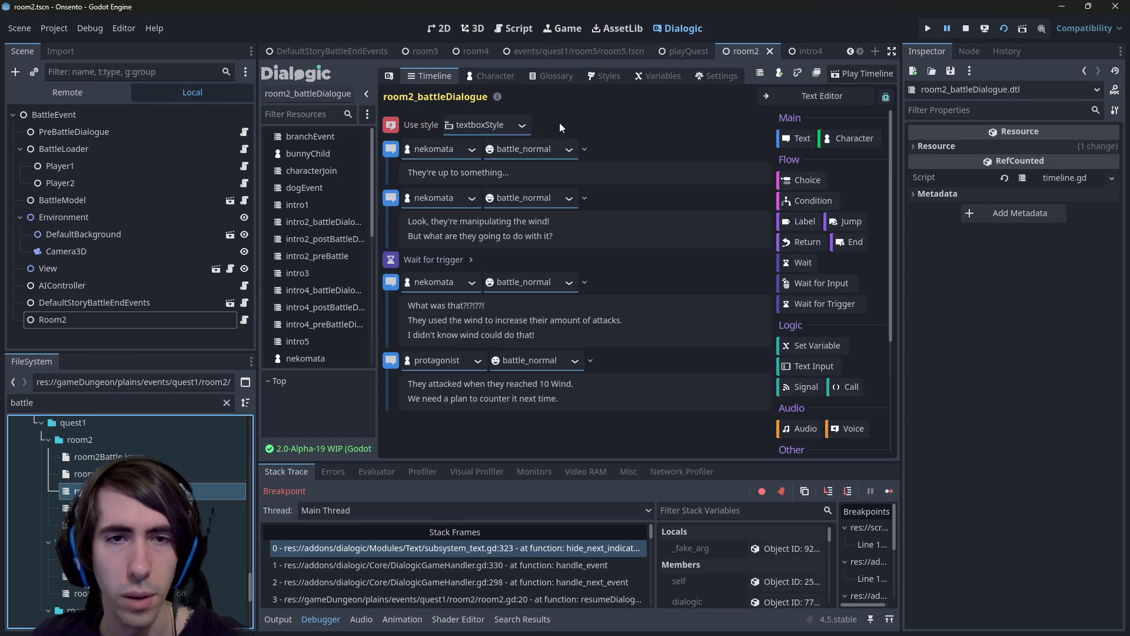
{"action": "double_click", "coordinate": [151, 402]}
{"action": "type", "text": "intro2"}
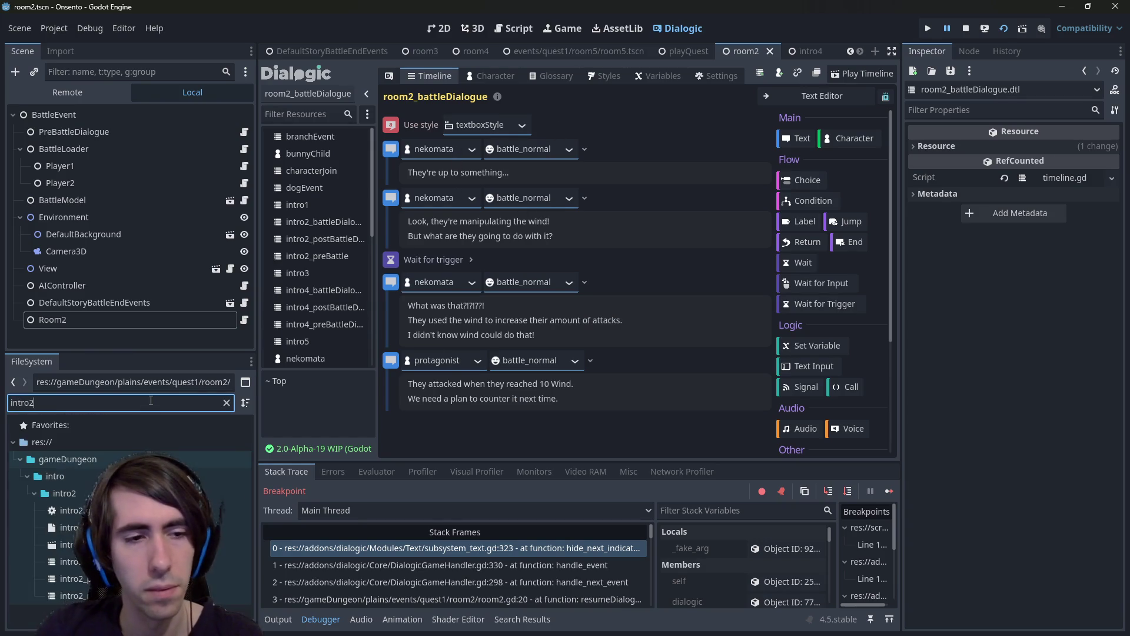
{"action": "double_click", "coordinate": [88, 562]}
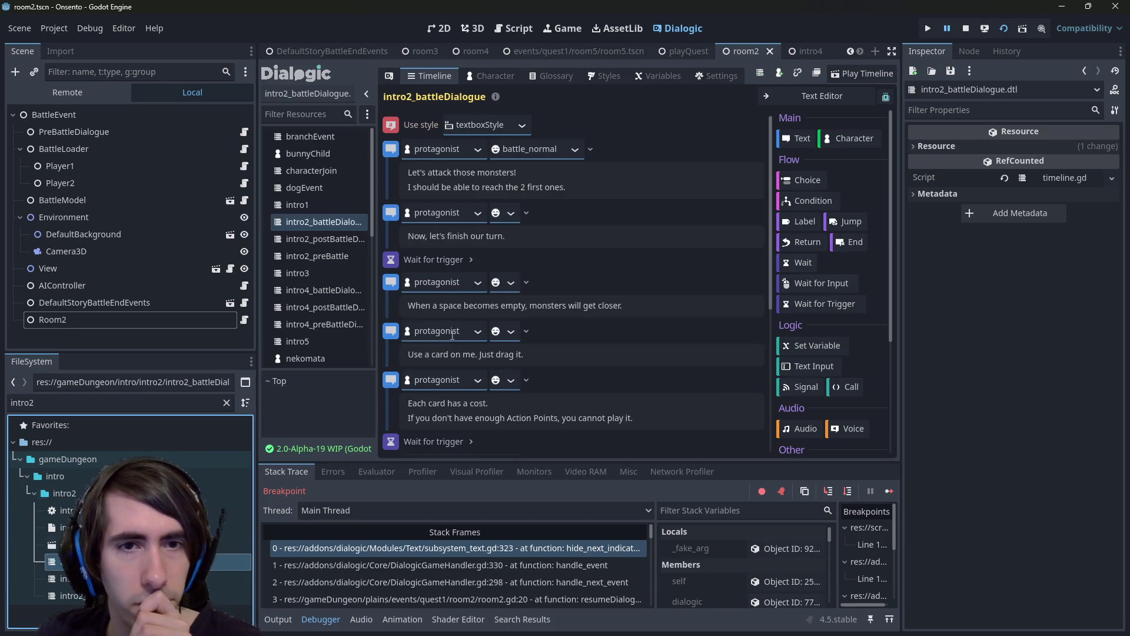
Open the intro2.gd script to compare its attackTuto dialogue handling.
{"action": "scroll", "coordinate": [518, 265], "scroll_direction": "down", "scroll_amount": 4}
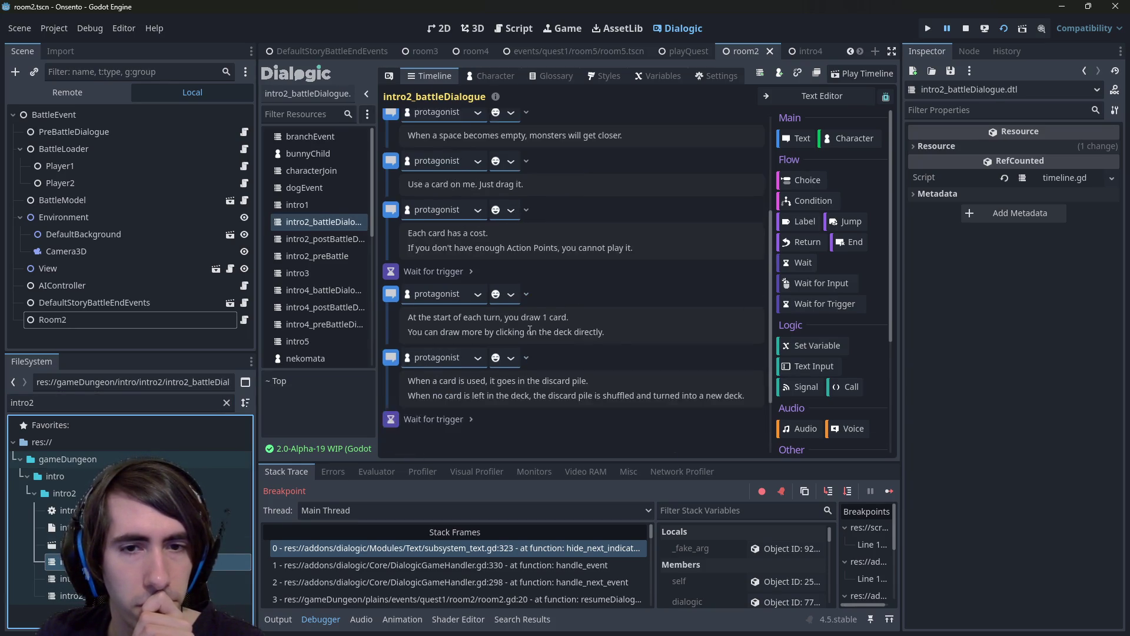
{"action": "scroll", "coordinate": [525, 336], "scroll_direction": "up", "scroll_amount": 2}
{"action": "scroll", "coordinate": [525, 336], "scroll_direction": "up", "scroll_amount": 2}
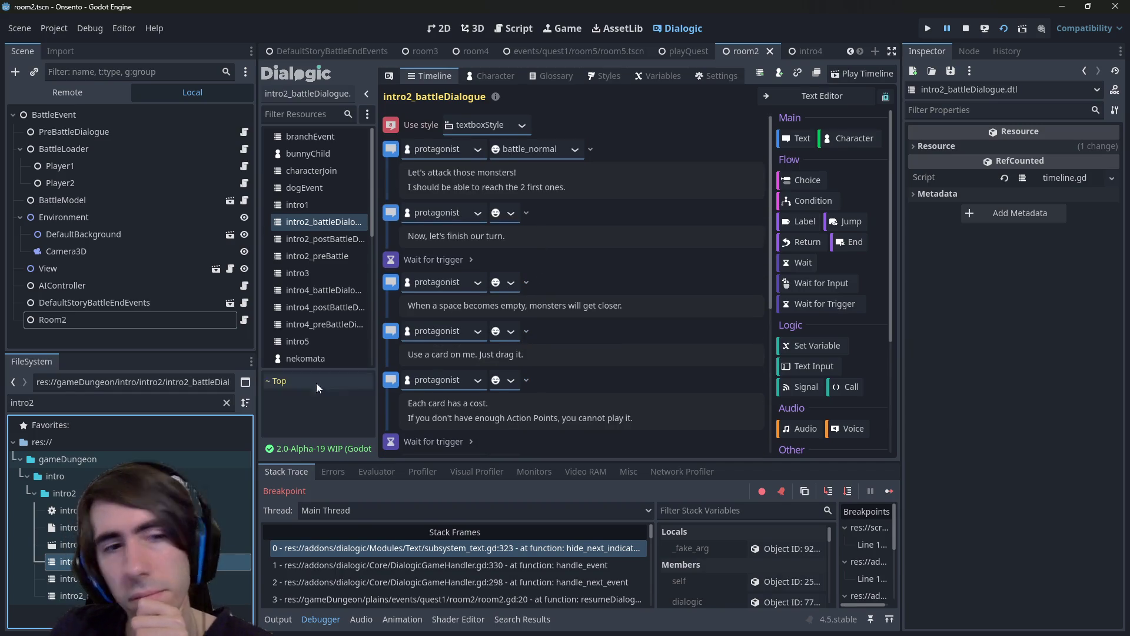
{"action": "double_click", "coordinate": [228, 510]}
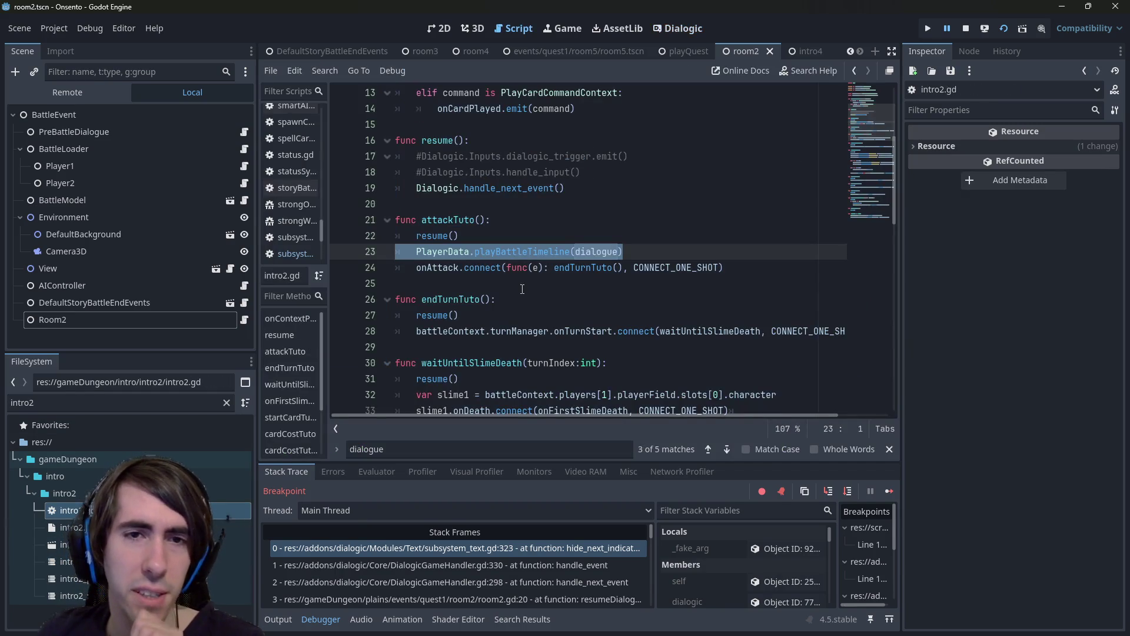
{"action": "scroll", "coordinate": [522, 289], "scroll_direction": "up", "scroll_amount": 4}
{"action": "scroll", "coordinate": [521, 296], "scroll_direction": "down", "scroll_amount": 7}
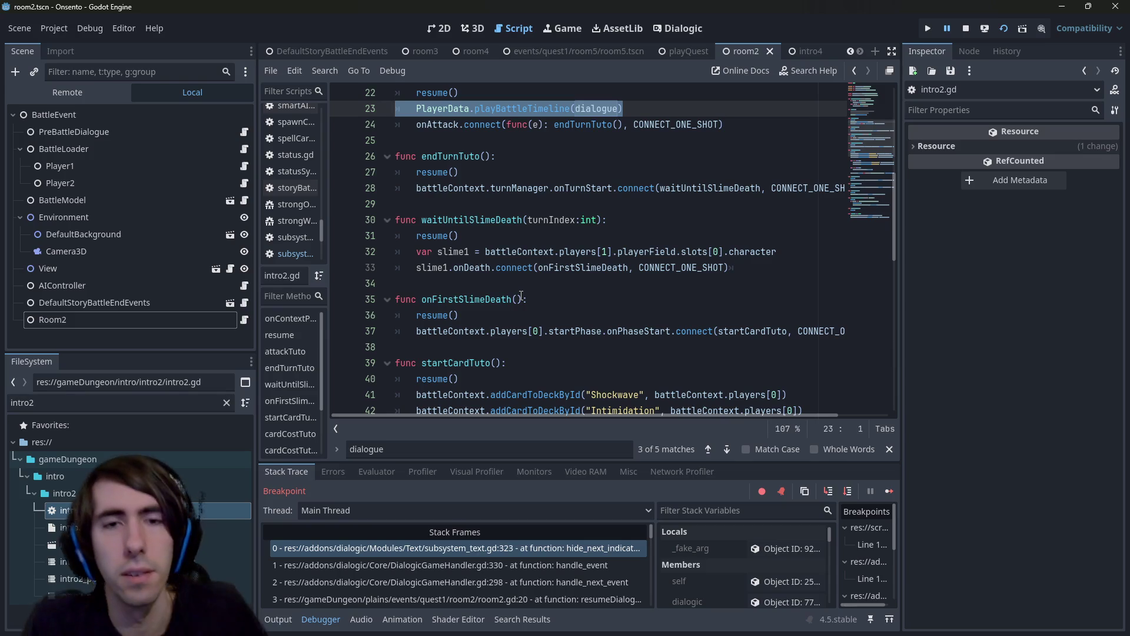
{"action": "double_click", "coordinate": [467, 237]}
{"action": "scroll", "coordinate": [466, 239], "scroll_direction": "down", "scroll_amount": 2}
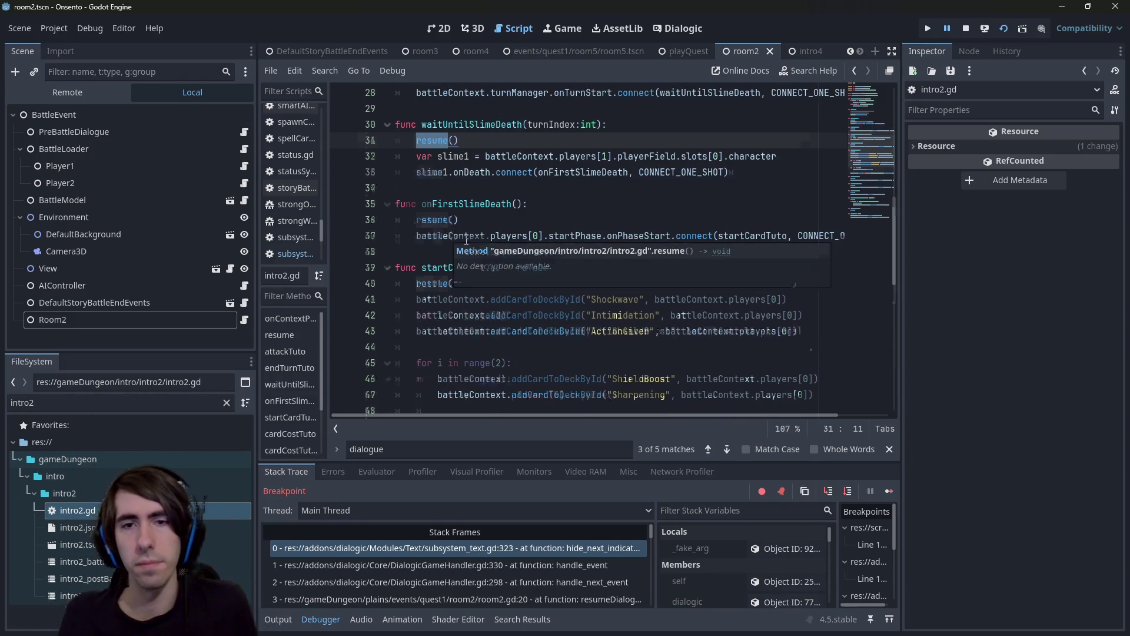
{"action": "scroll", "coordinate": [467, 240], "scroll_direction": "down", "scroll_amount": 10}
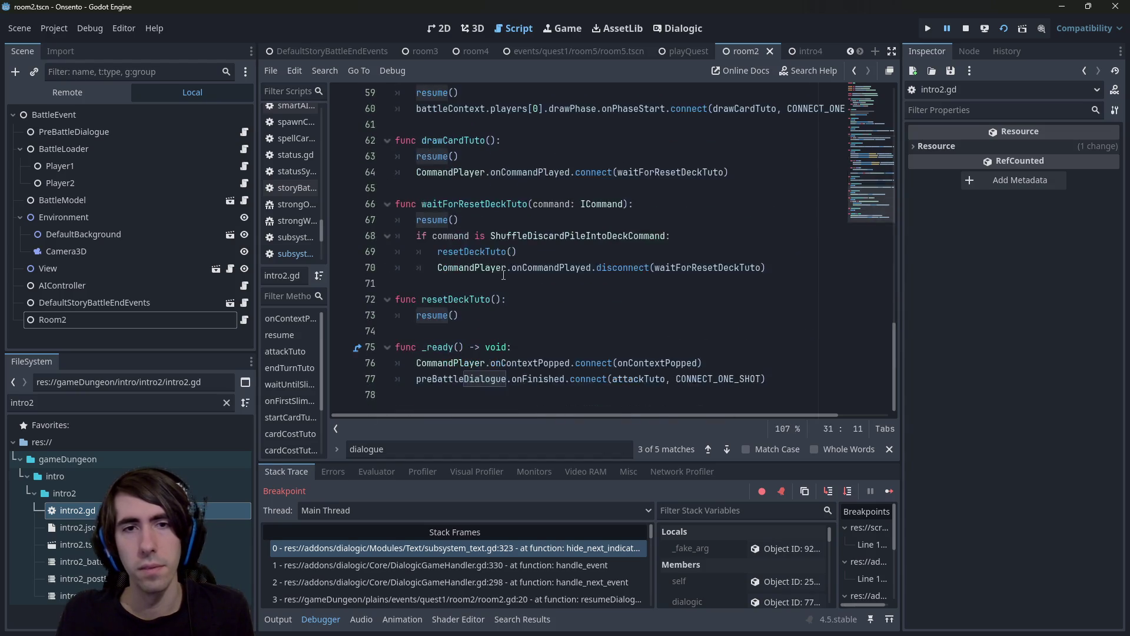
{"action": "scroll", "coordinate": [503, 275], "scroll_direction": "up", "scroll_amount": 20}
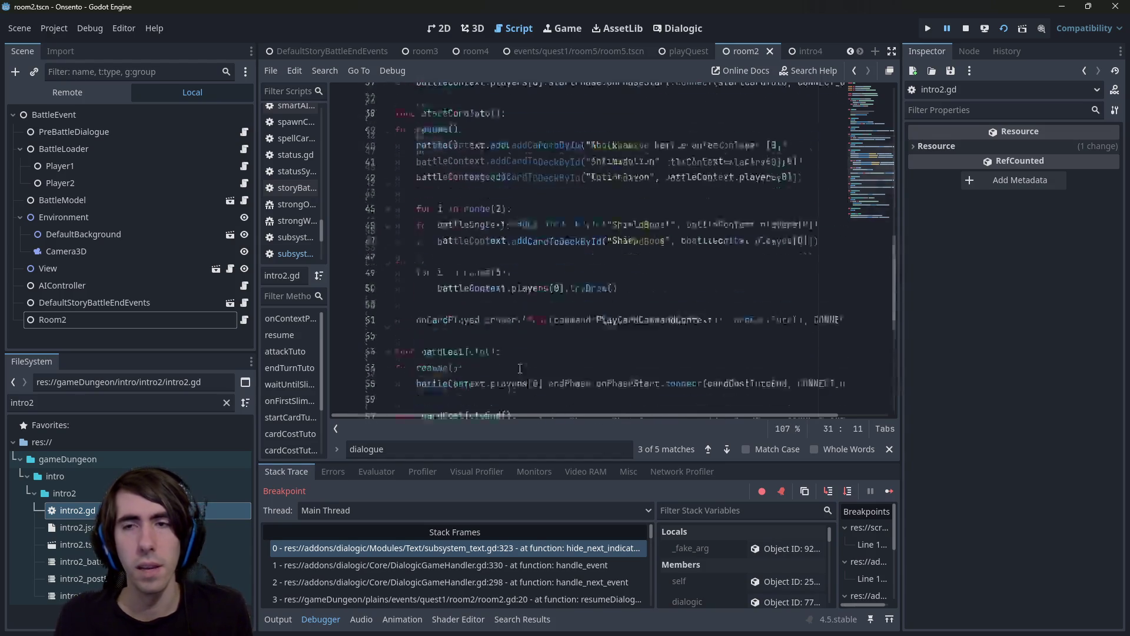
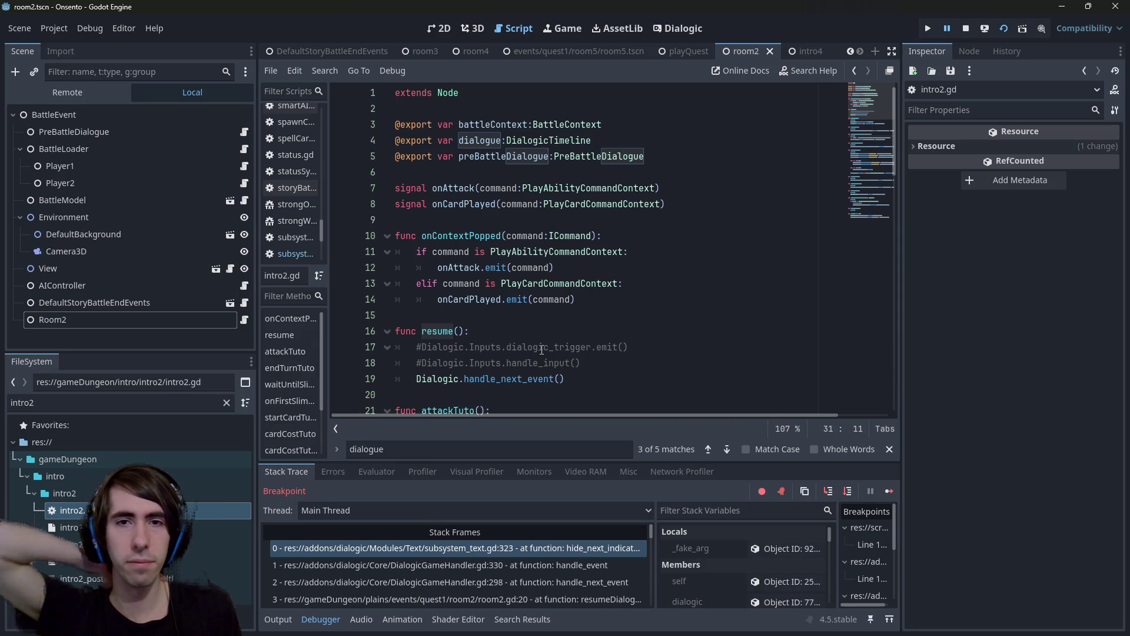
Inspect the exported timeline variable, playBattleTimeline and the resume call in attackTuto.
{"action": "double_click", "coordinate": [493, 146]}
{"action": "scroll", "coordinate": [526, 261], "scroll_direction": "down", "scroll_amount": 3}
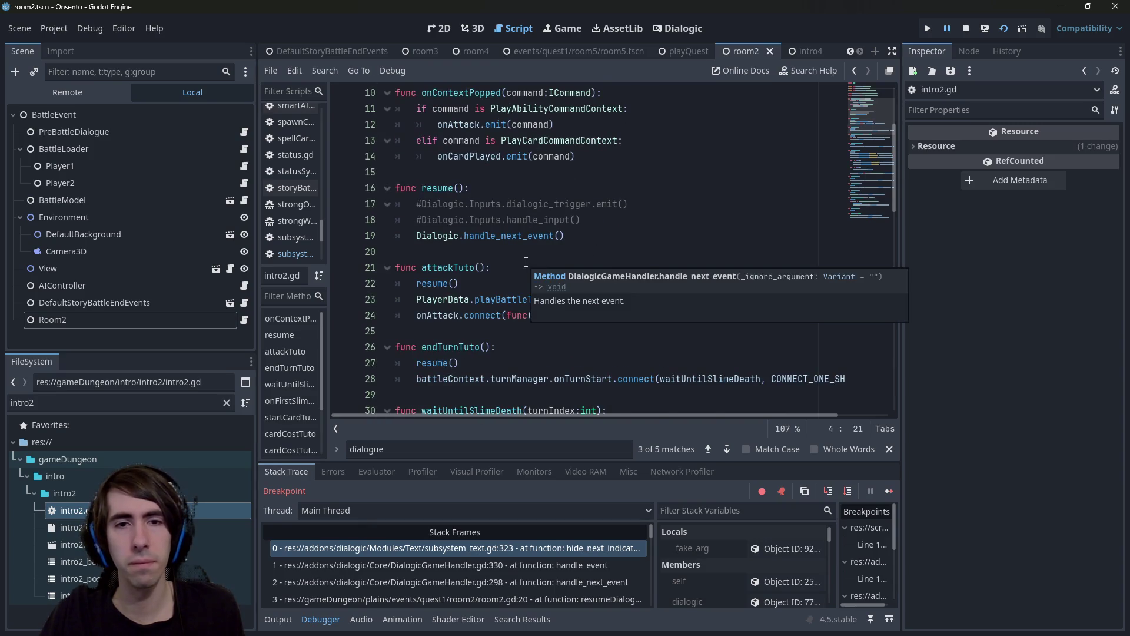
{"action": "double_click", "coordinate": [488, 300]}
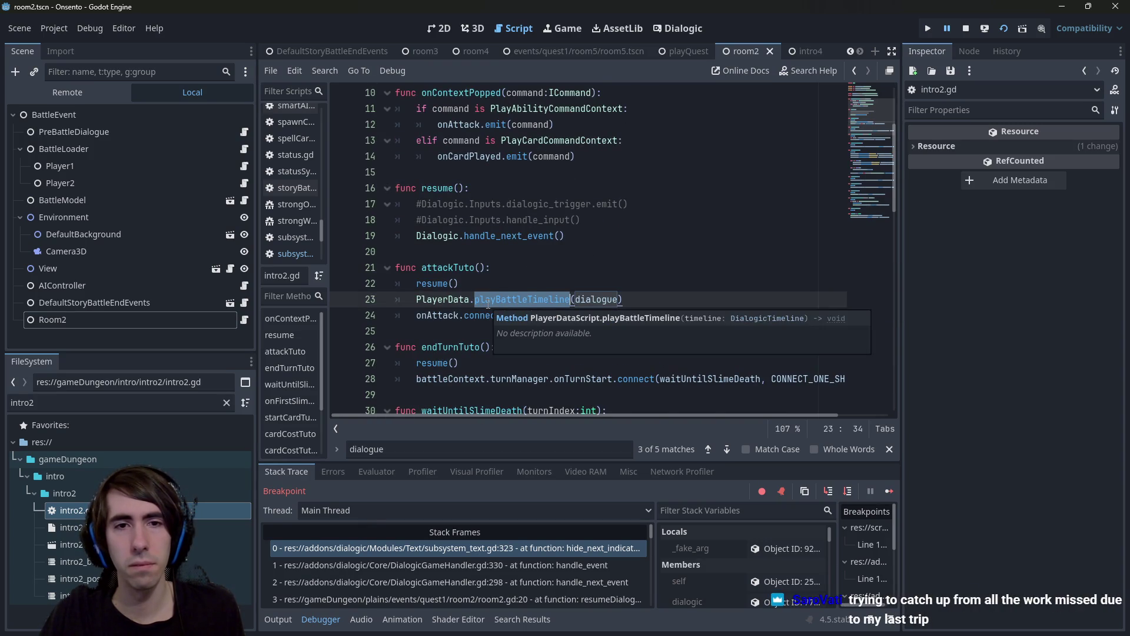
{"action": "double_click", "coordinate": [432, 284]}
{"action": "scroll", "coordinate": [442, 287], "scroll_direction": "down", "scroll_amount": 3}
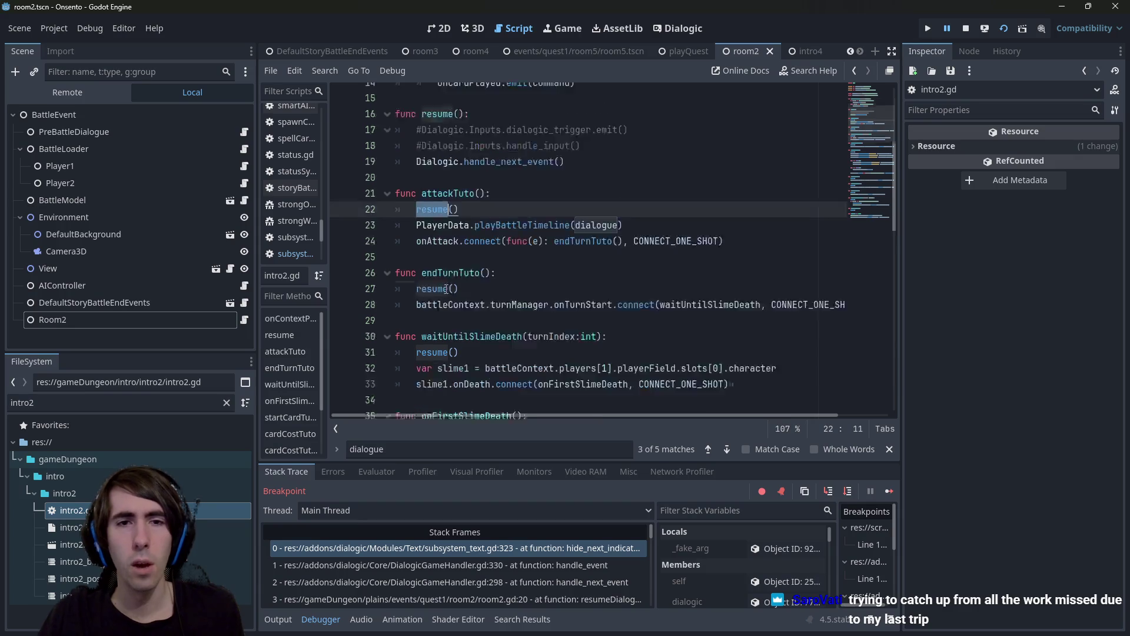
{"action": "scroll", "coordinate": [446, 288], "scroll_direction": "up", "scroll_amount": 3}
{"action": "left_click_drag", "start_coordinate": [459, 283], "coordinate": [417, 283]}
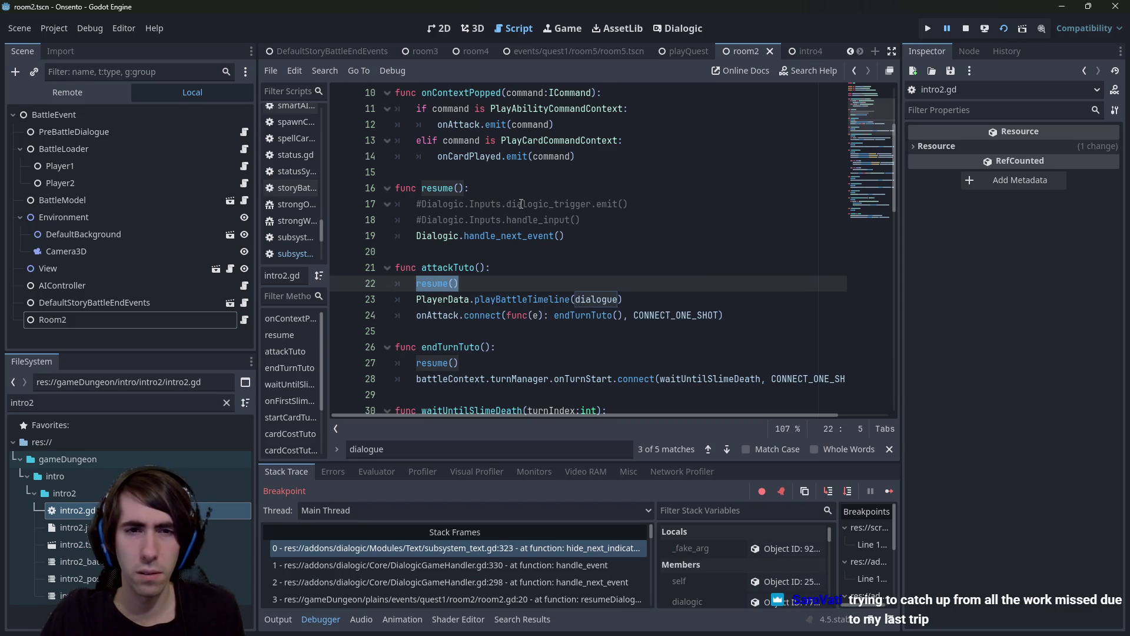
{"action": "scroll", "coordinate": [522, 204], "scroll_direction": "down", "scroll_amount": 3}
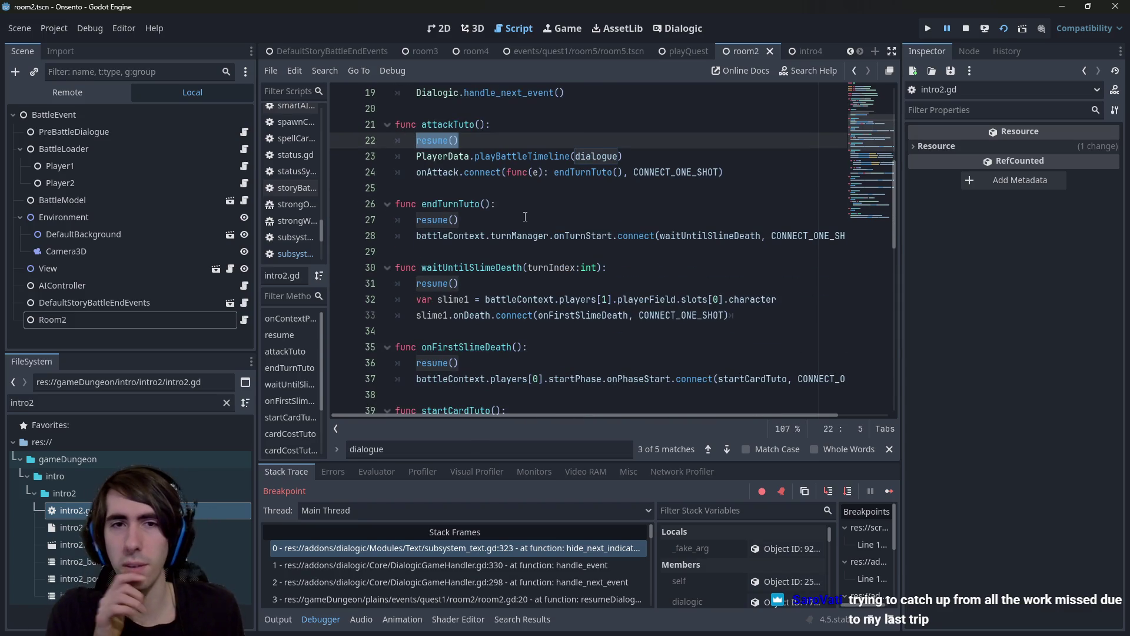
Trace the resume function definition, then return to room2.gd's resumeDialogue function.
{"action": "left_click", "coordinate": [442, 147], "text": "ctrl"}
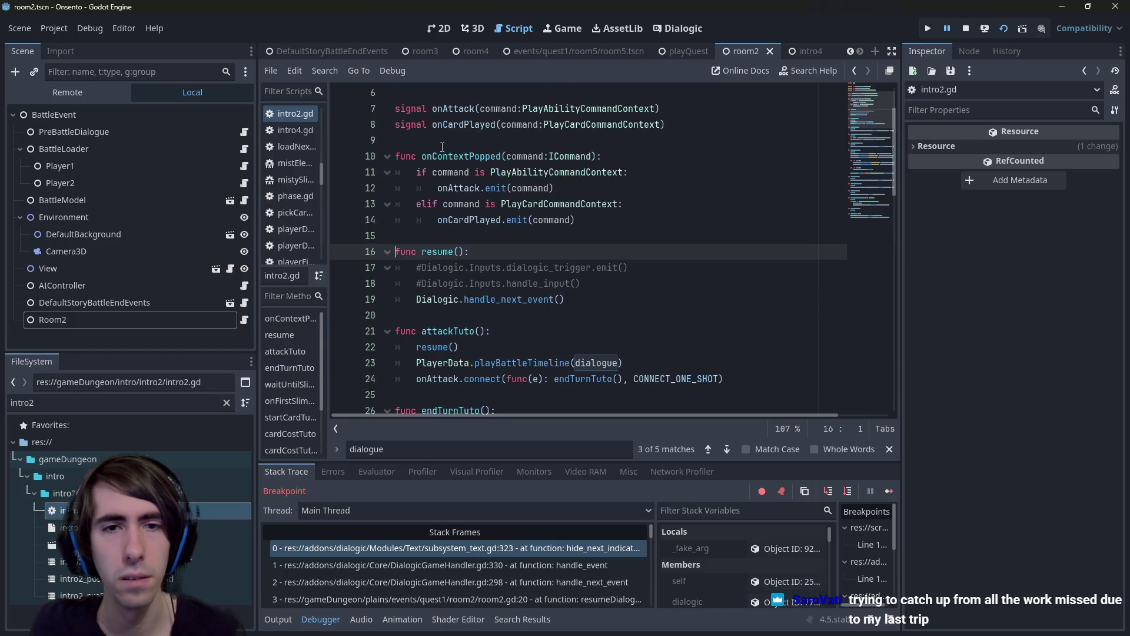
{"action": "key", "text": "alt+Left"}
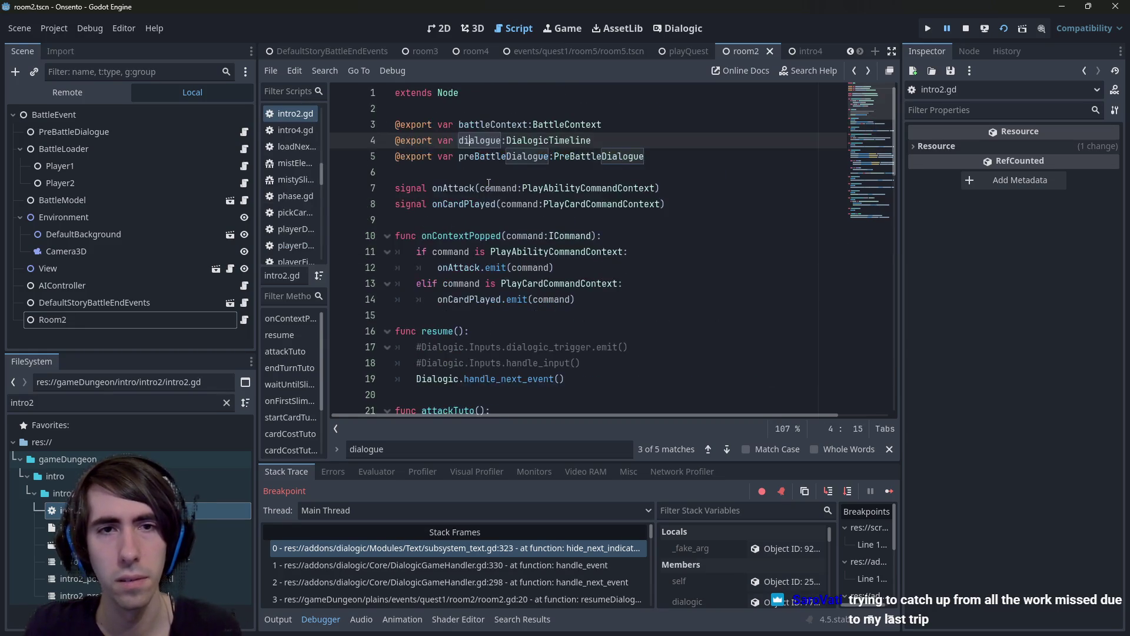
{"action": "key", "text": "alt+Left"}
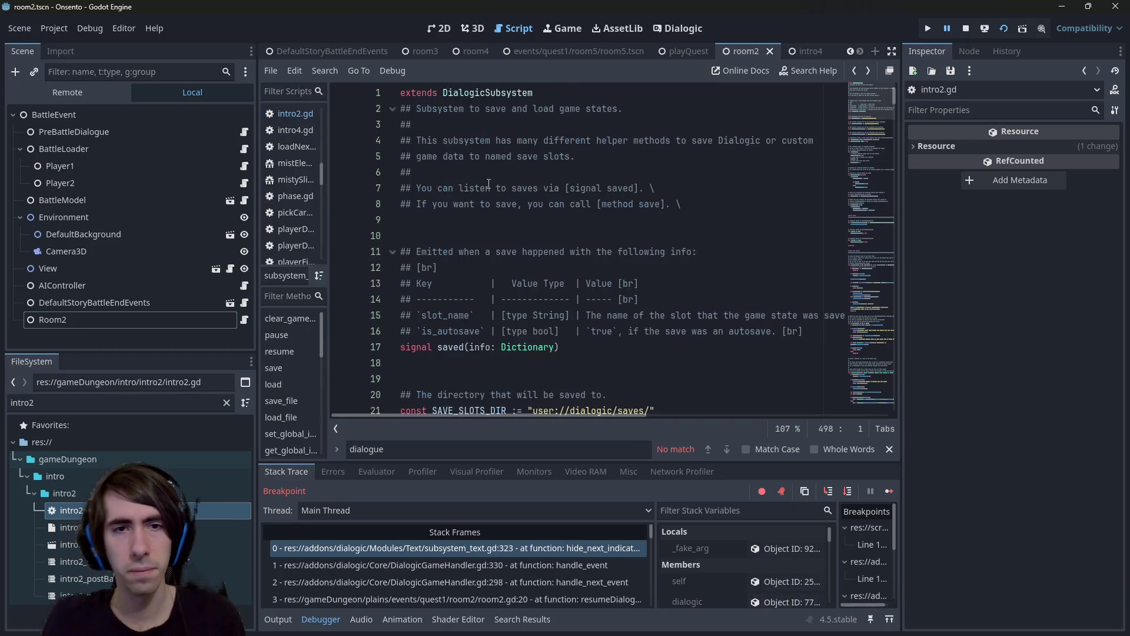
{"action": "key", "text": "alt+Left"}
{"action": "scroll", "coordinate": [489, 185], "scroll_direction": "up", "scroll_amount": 10}
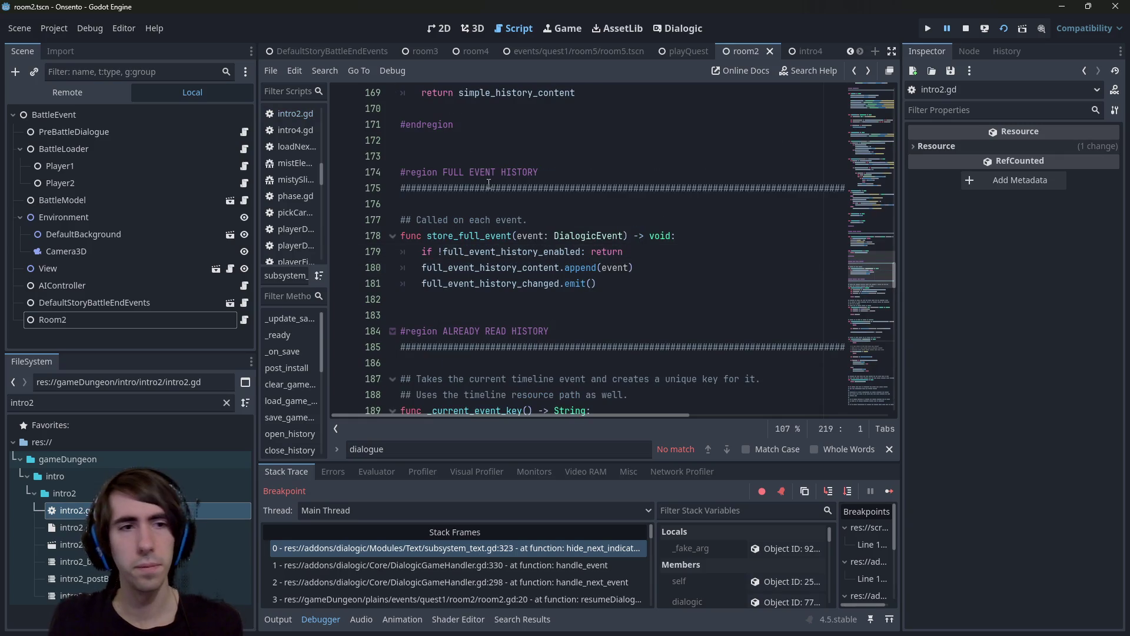
{"action": "key", "text": "alt+Left"}
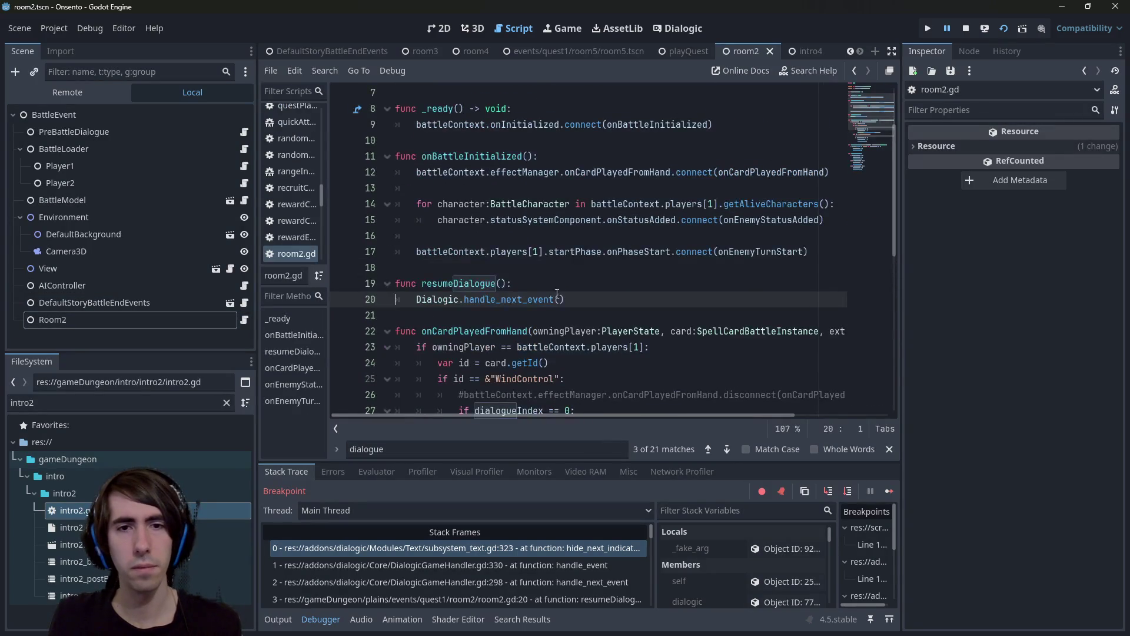
{"action": "left_click", "coordinate": [466, 284]}
{"action": "scroll", "coordinate": [466, 284], "scroll_direction": "down", "scroll_amount": 4}
Stop the game, call resumeDialogue() after dialogueIndex = 1 on line 29, and relaunch.
{"action": "left_click", "coordinate": [609, 235]}
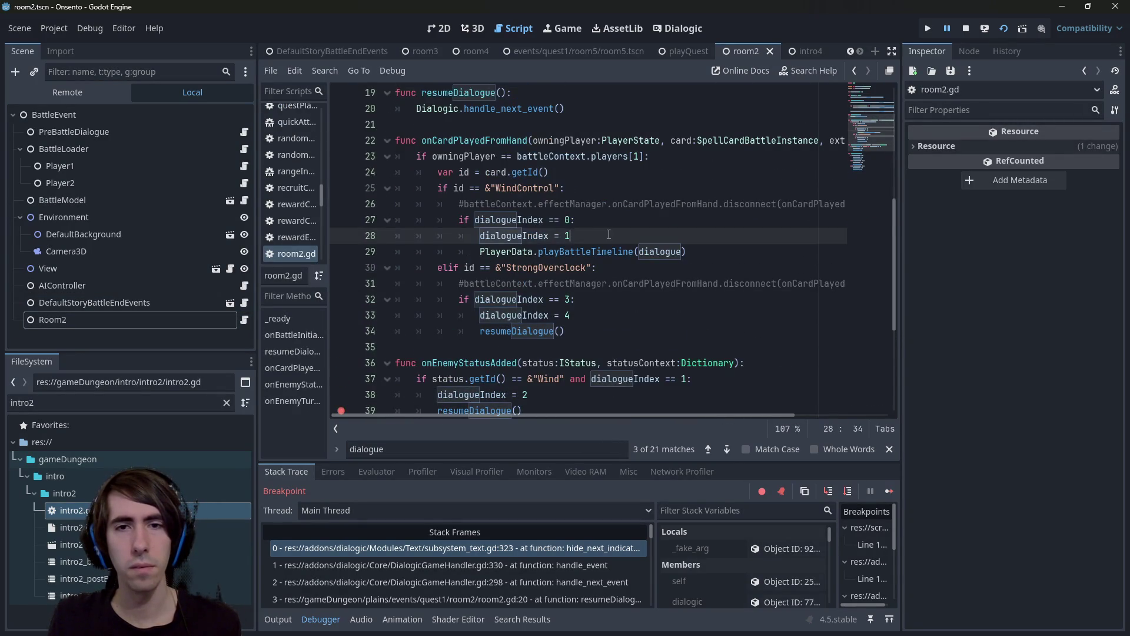
{"action": "key", "text": "Return"}
{"action": "type", "text": "resume()"}
{"action": "left_click", "coordinate": [965, 28]}
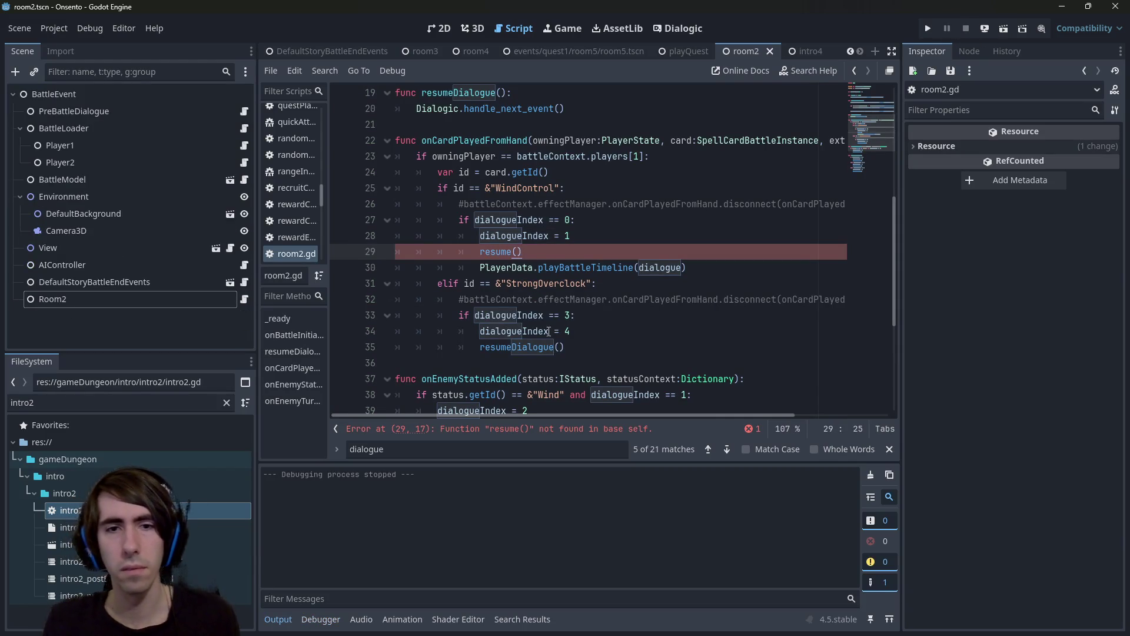
{"action": "scroll", "coordinate": [516, 194], "scroll_direction": "up", "scroll_amount": 1}
{"action": "double_click", "coordinate": [518, 394]}
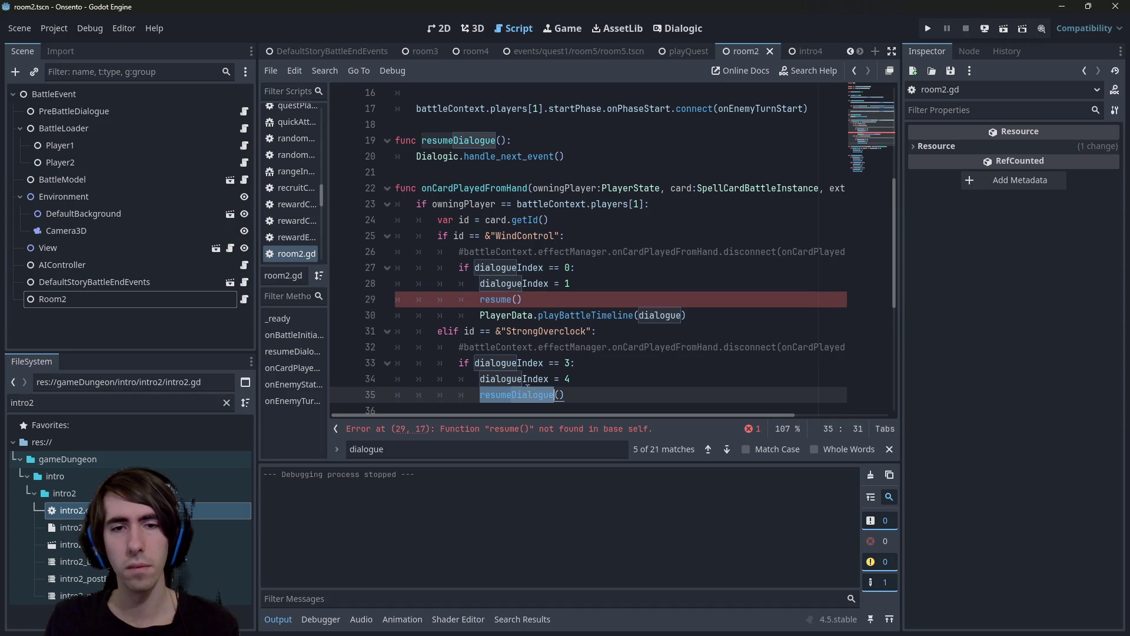
{"action": "key", "text": "ctrl+c"}
{"action": "double_click", "coordinate": [494, 299]}
{"action": "key", "text": "ctrl+v"}
{"action": "left_click", "coordinate": [1005, 28]}
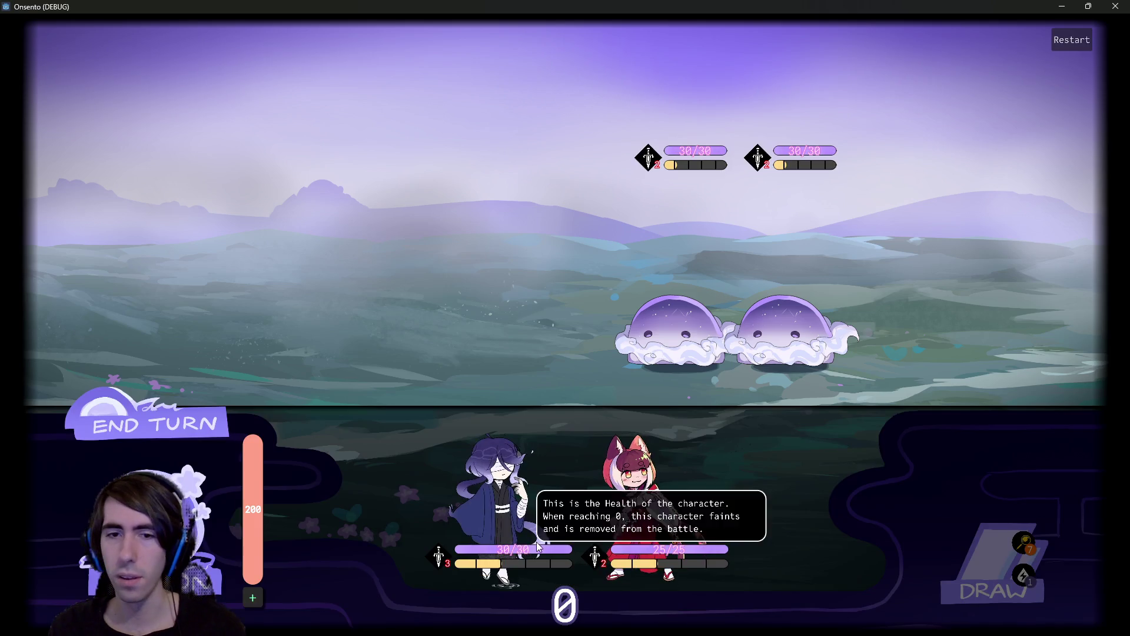
{"action": "left_click_drag", "start_coordinate": [500, 488], "coordinate": [471, 306]}
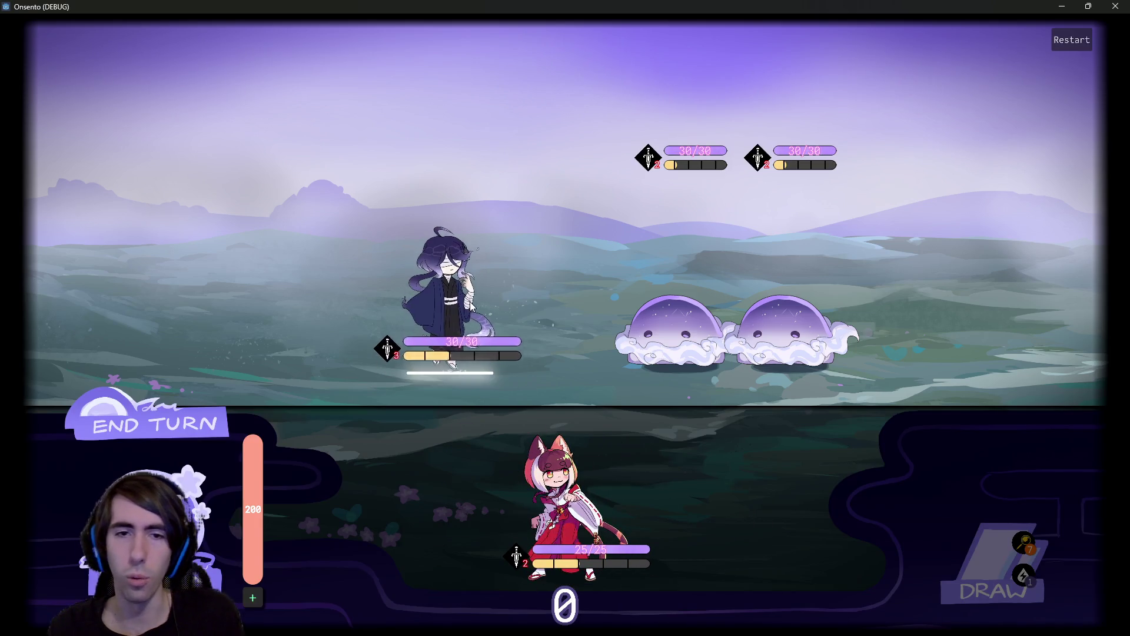
{"action": "mouse_move", "coordinate": [503, 446]}
{"action": "left_mouse_down"}
{"action": "mouse_move", "coordinate": [299, 250]}
{"action": "mouse_move", "coordinate": [338, 260]}
{"action": "left_mouse_up"}
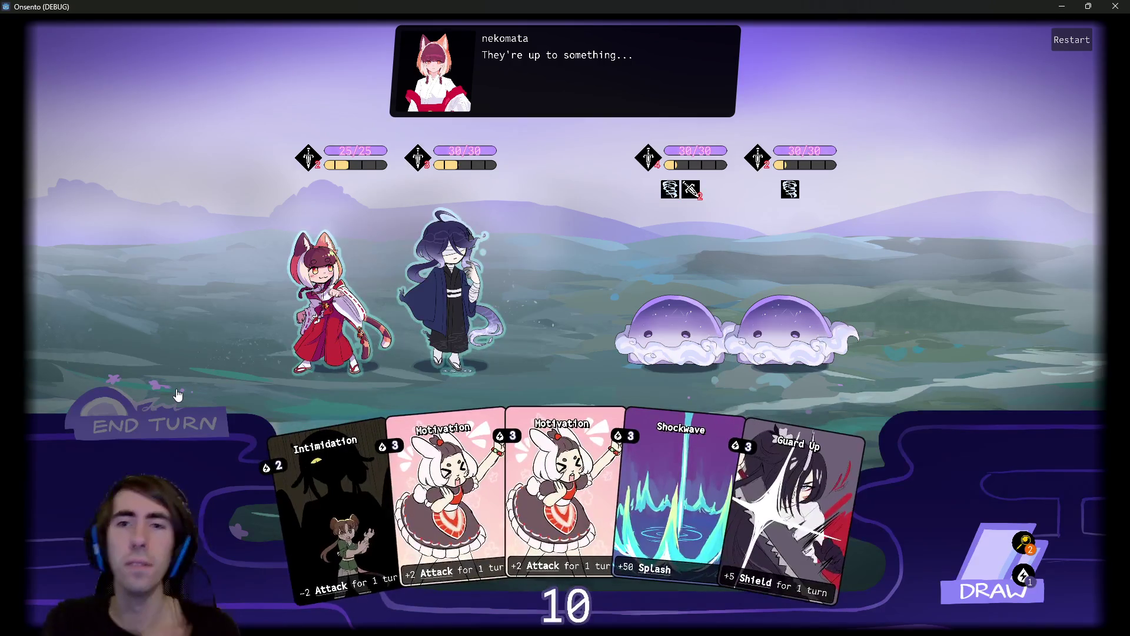
{"action": "left_click", "coordinate": [133, 426]}
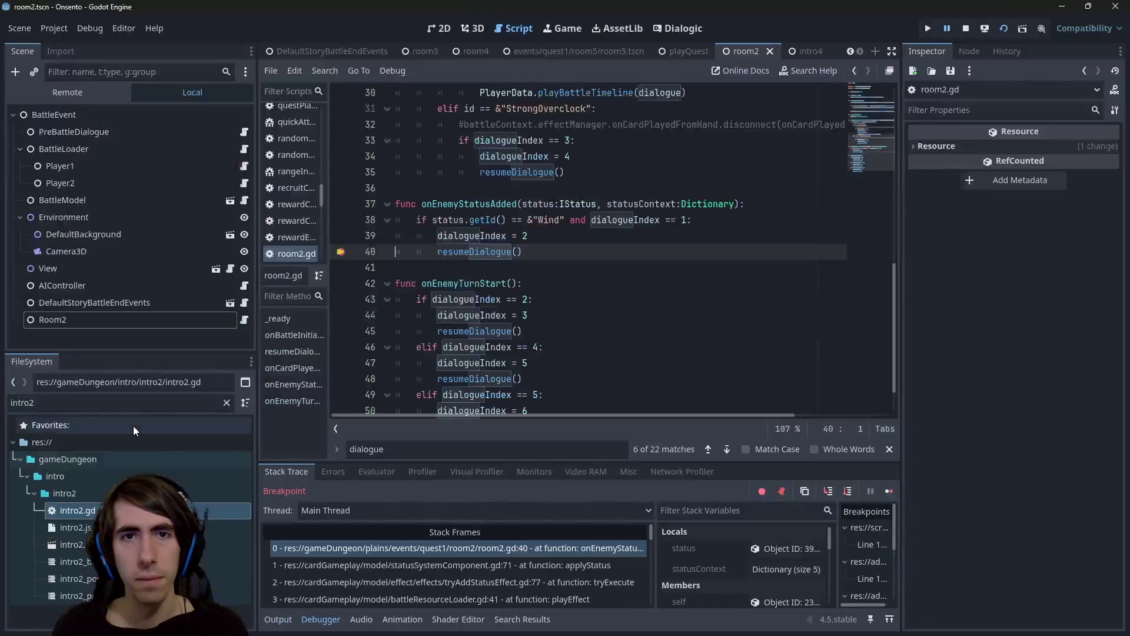
{"action": "left_click", "coordinate": [890, 490]}
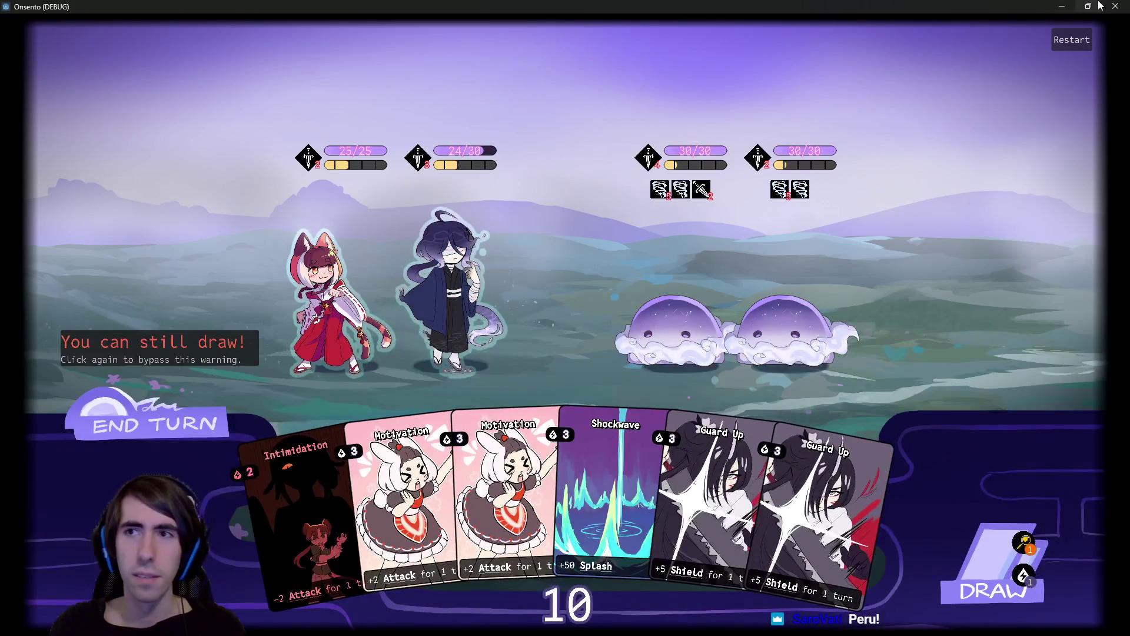
{"action": "left_click", "coordinate": [1116, 6]}
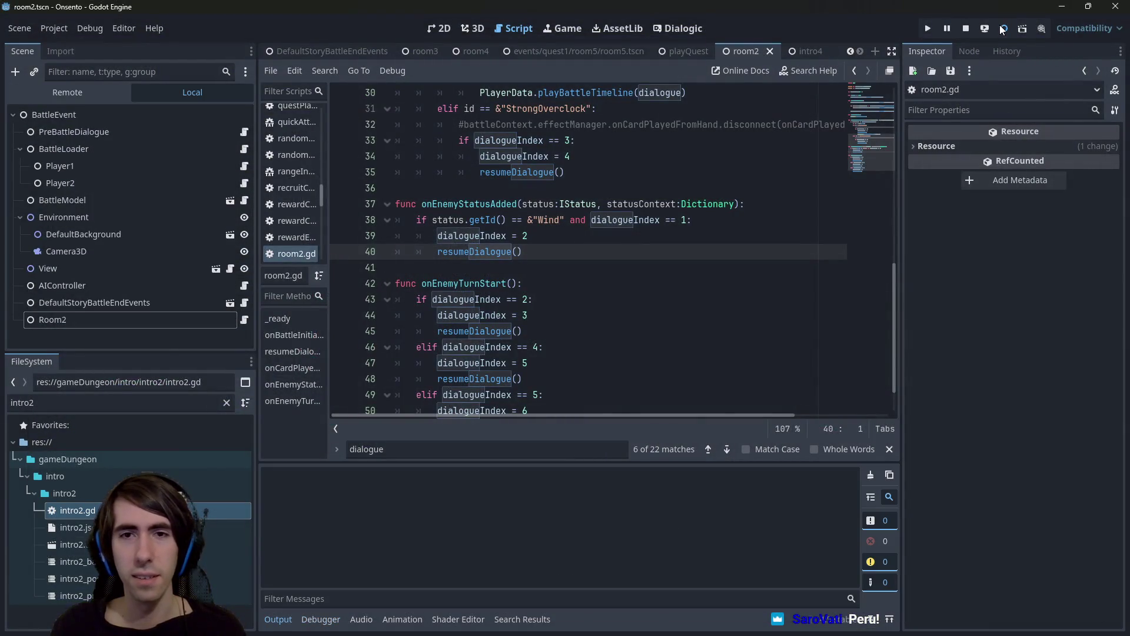
{"action": "scroll", "coordinate": [482, 306], "scroll_direction": "up", "scroll_amount": 2}
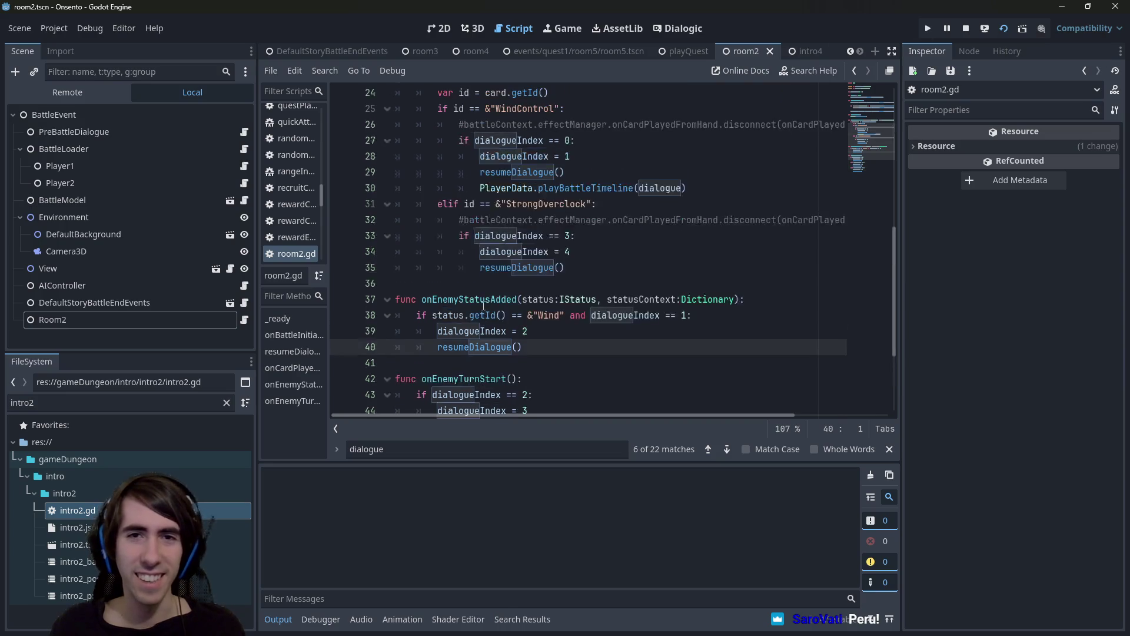
{"action": "key", "text": "F5"}
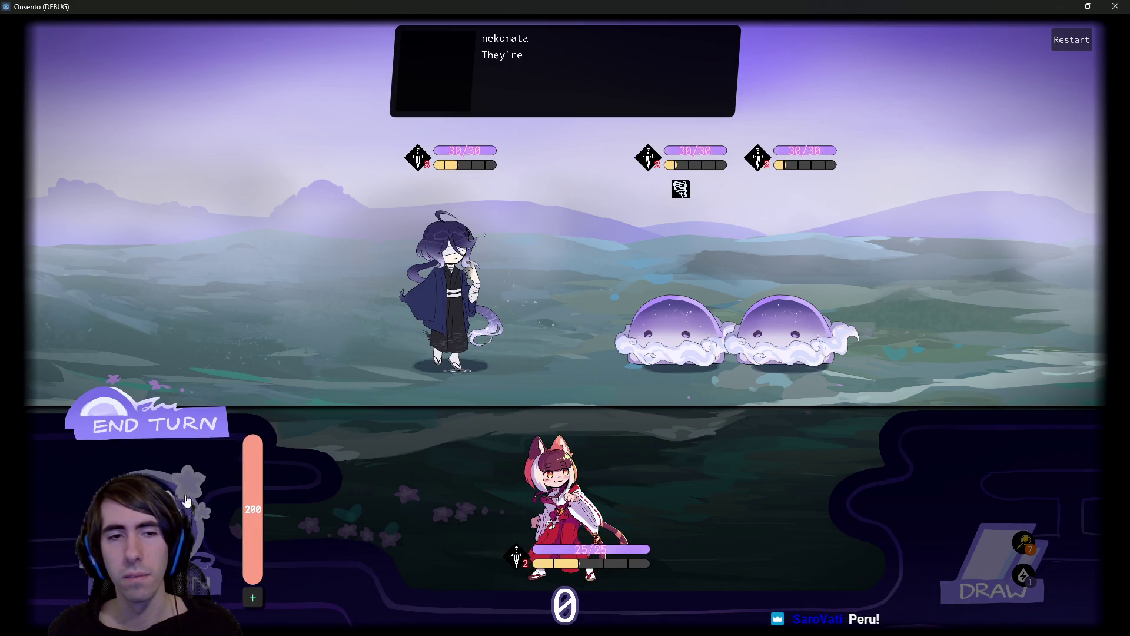
{"action": "left_click", "coordinate": [153, 426]}
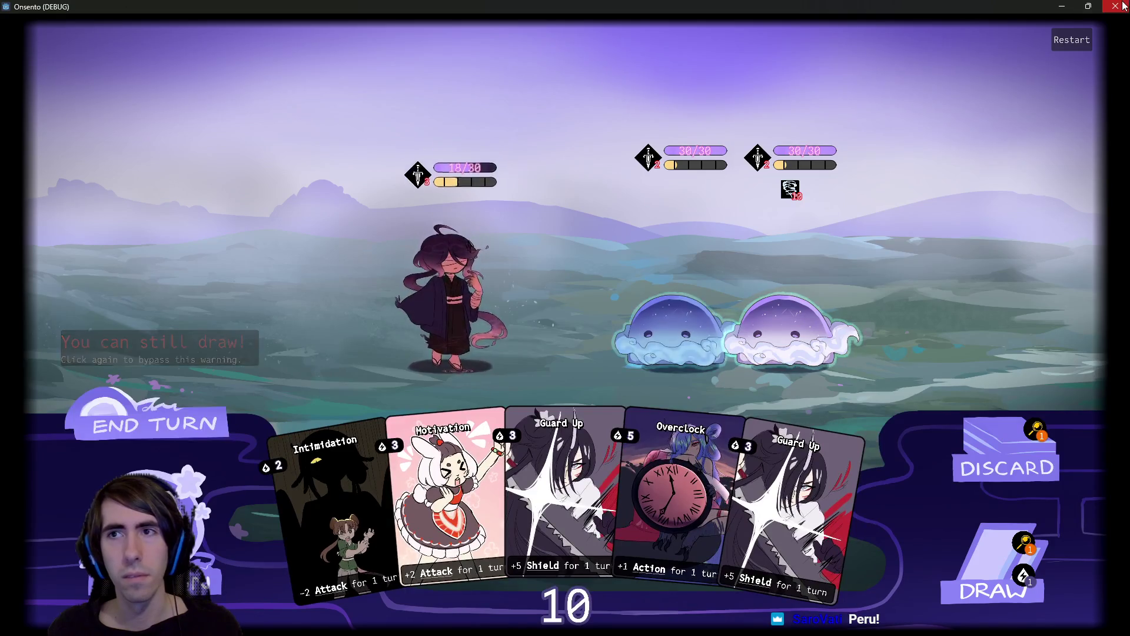
{"action": "left_click", "coordinate": [1123, 6]}
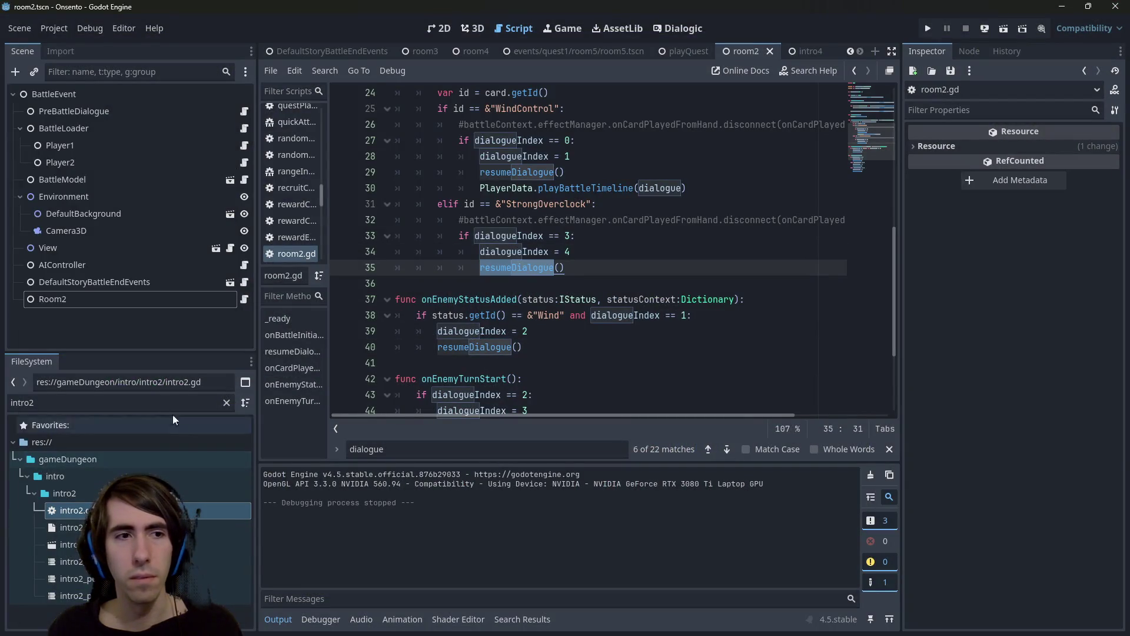
Select the Room2 node and widen the Inspector panel.
{"action": "left_click", "coordinate": [143, 283]}
{"action": "left_click", "coordinate": [161, 298]}
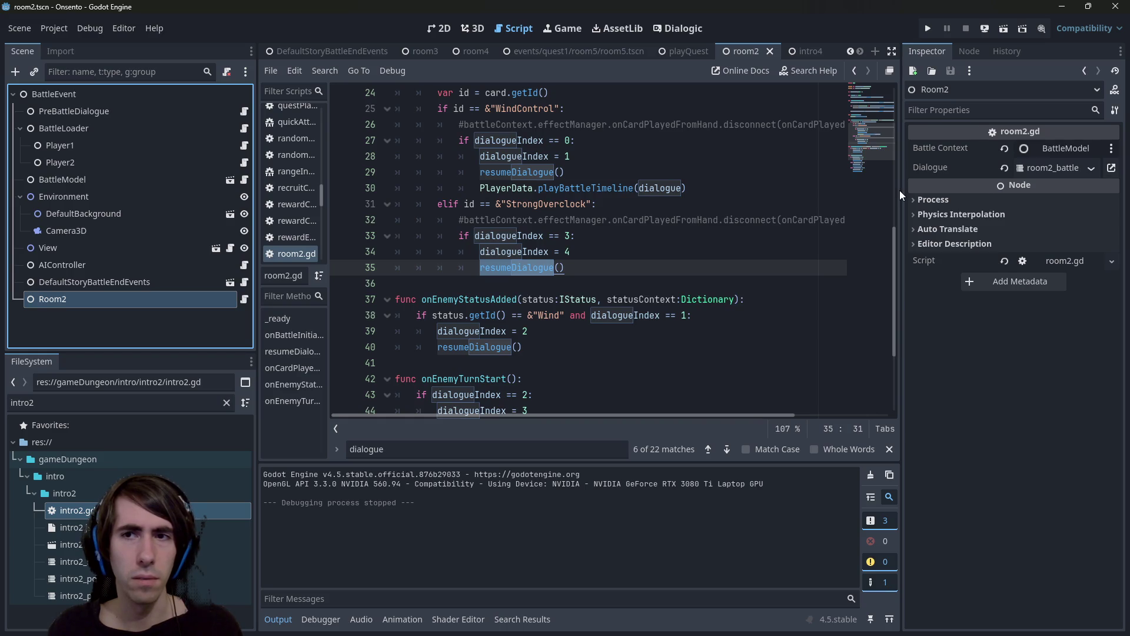
{"action": "left_click_drag", "start_coordinate": [900, 190], "coordinate": [798, 190]}
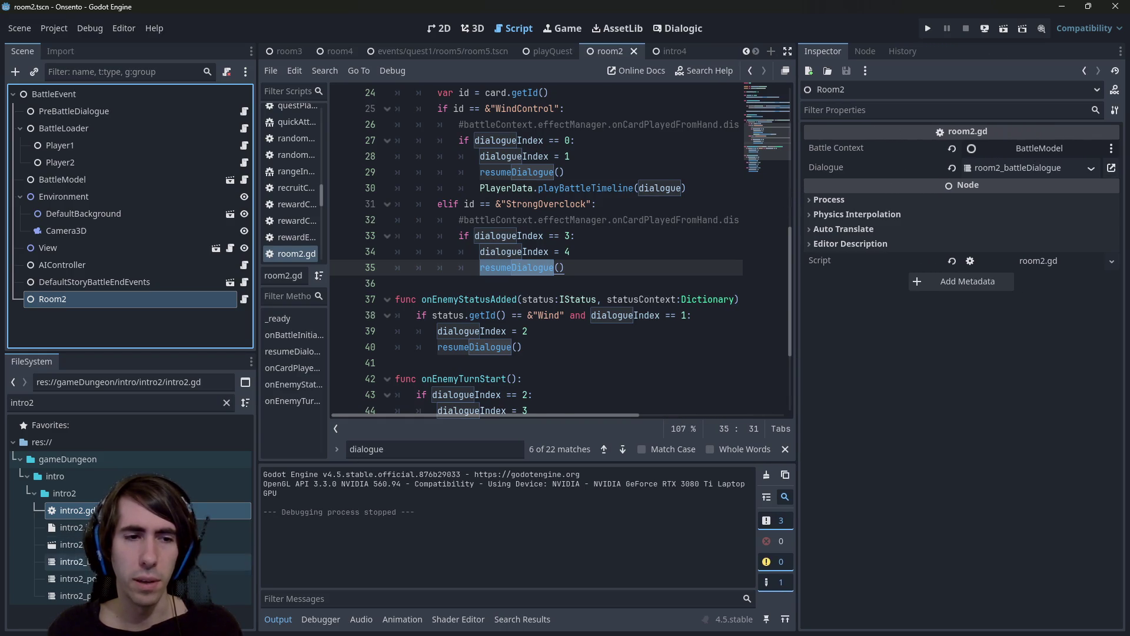
Open intro2_battleDialogue, view it as text, then switch back to the event view.
{"action": "double_click", "coordinate": [242, 561]}
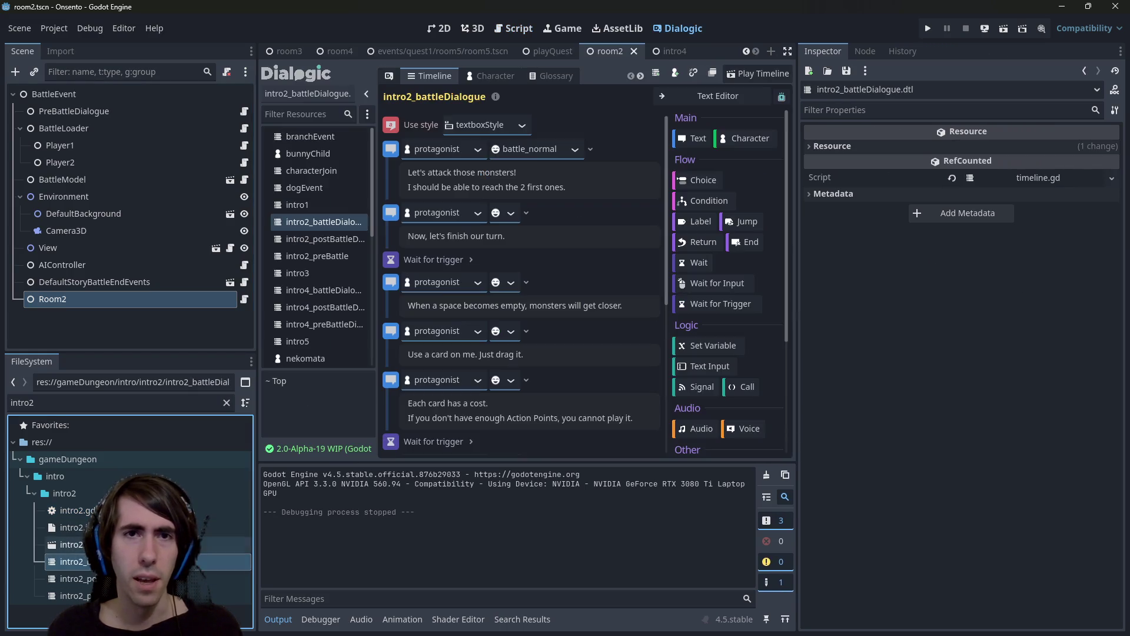
{"action": "left_click", "coordinate": [744, 94]}
{"action": "left_click", "coordinate": [557, 236]}
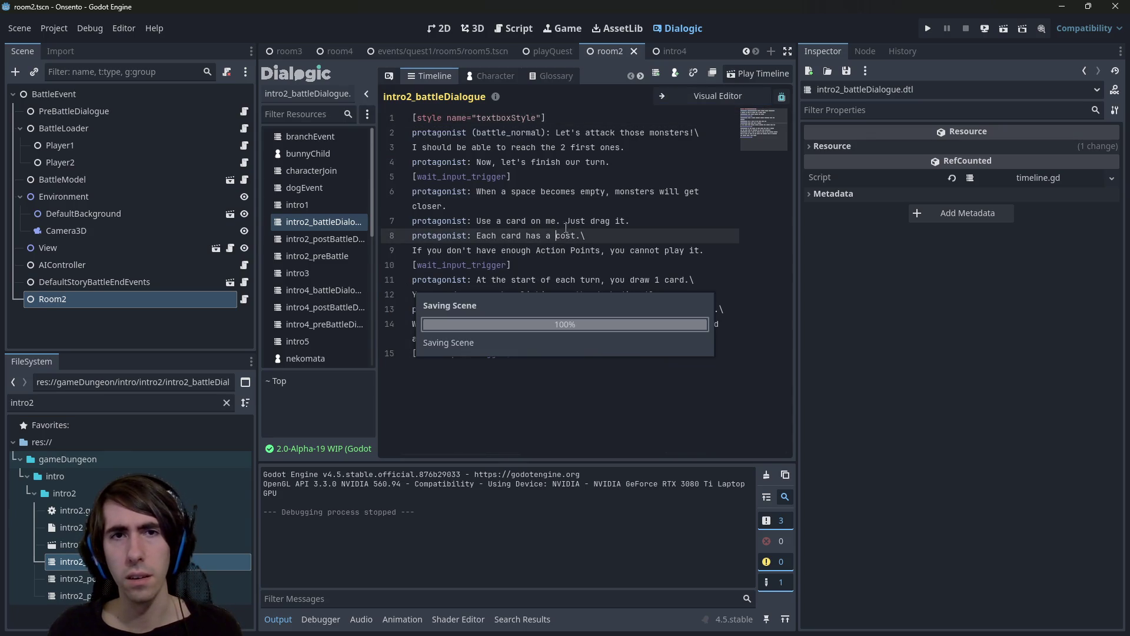
{"action": "key", "text": "ctrl+t"}
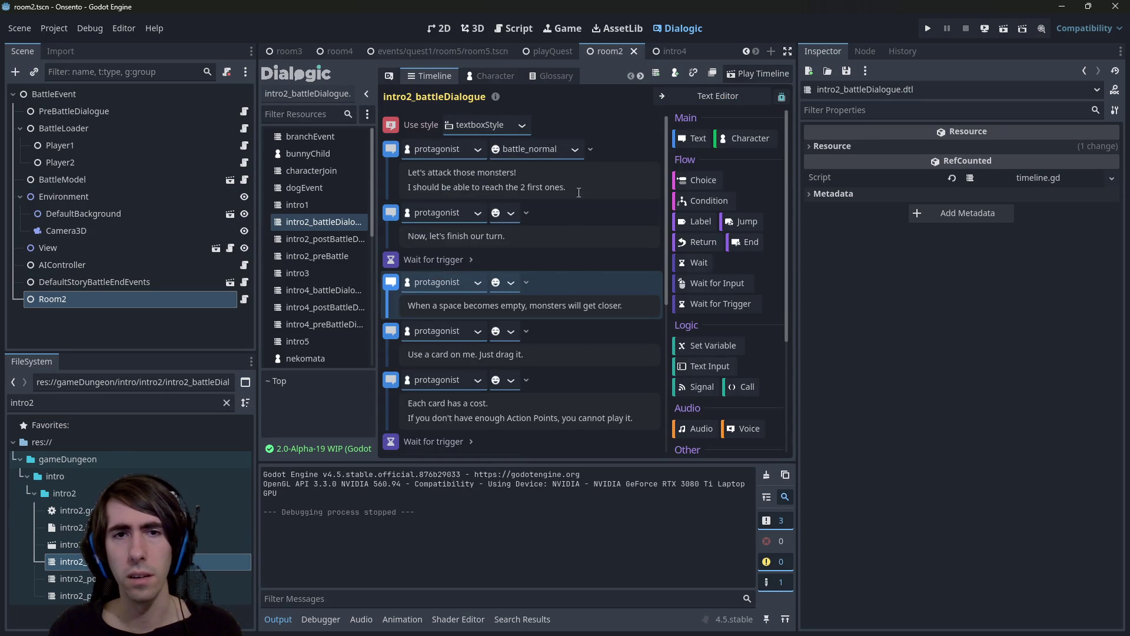
{"action": "left_click", "coordinate": [579, 192]}
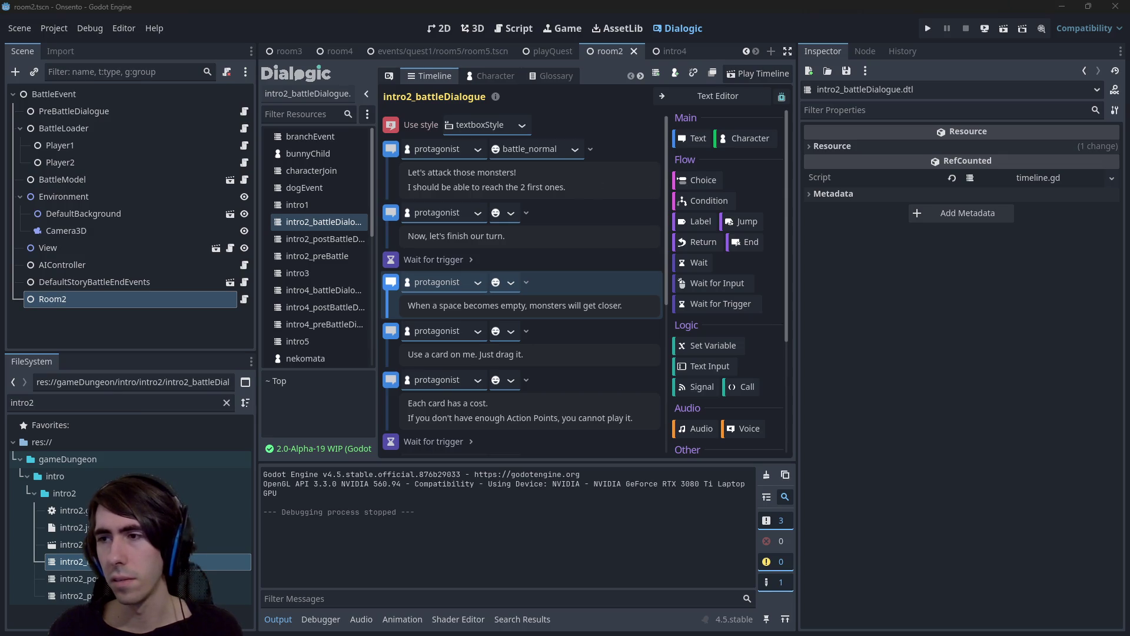
{"action": "mouse_move", "coordinate": [1129, 83]}
{"action": "left_mouse_down"}
{"action": "mouse_move", "coordinate": [1077, 83]}
{"action": "mouse_move", "coordinate": [710, 163]}
{"action": "mouse_move", "coordinate": [674, 155]}
{"action": "left_mouse_up"}
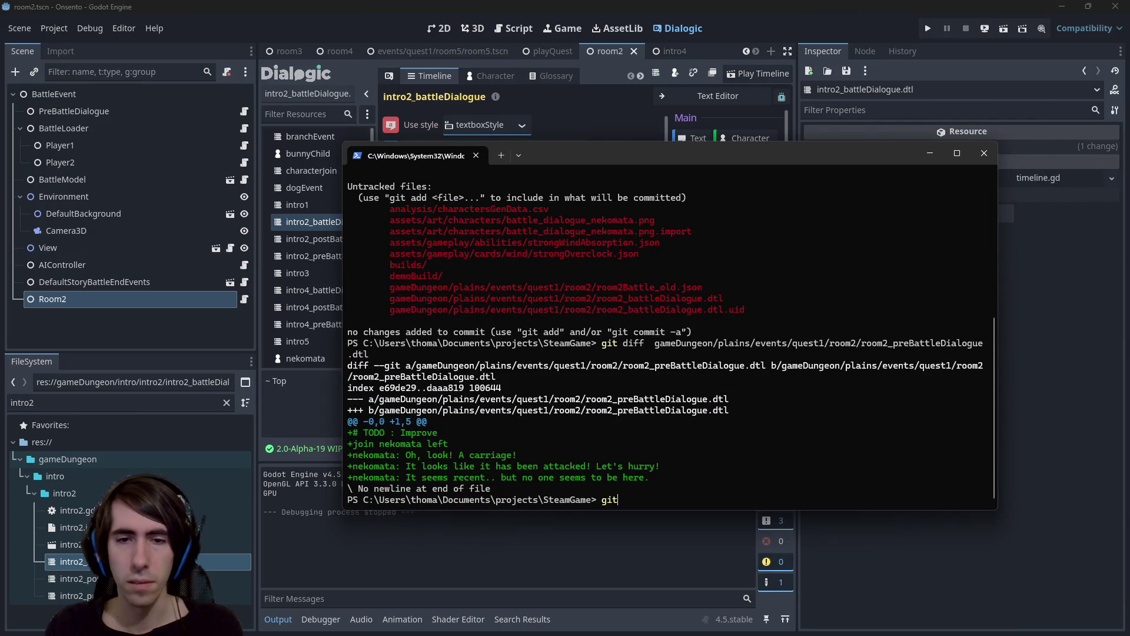
Run git status to list modified and untracked files, then return to Godot.
{"action": "type", "text": " statu"}
{"action": "key", "text": "Return"}
{"action": "type", "text": "git"}
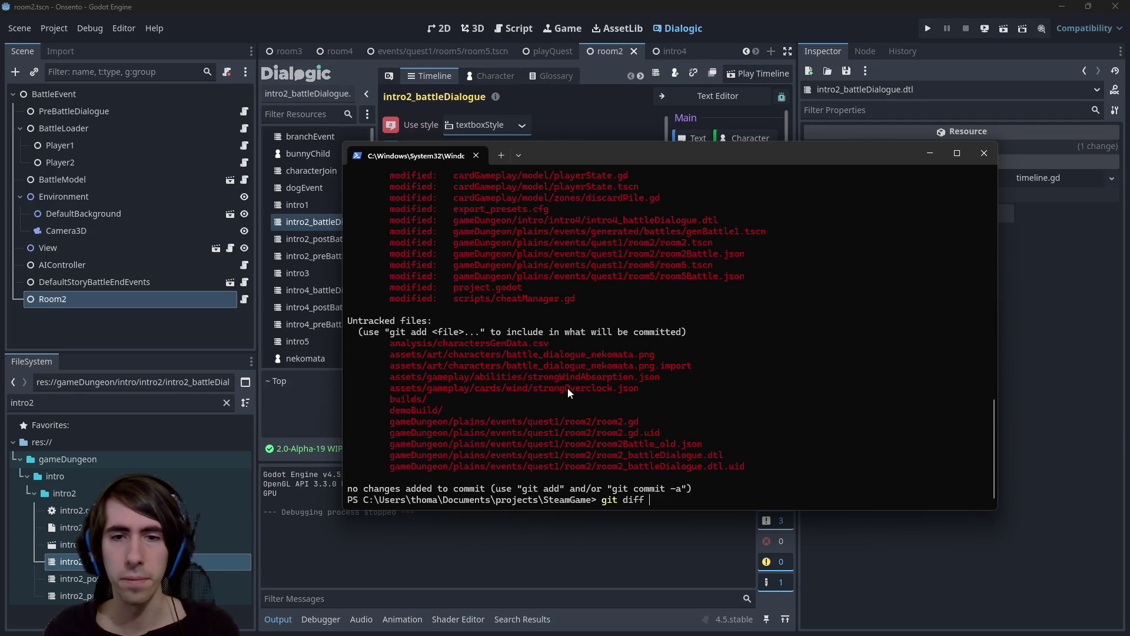
{"action": "key", "text": "alt+Tab"}
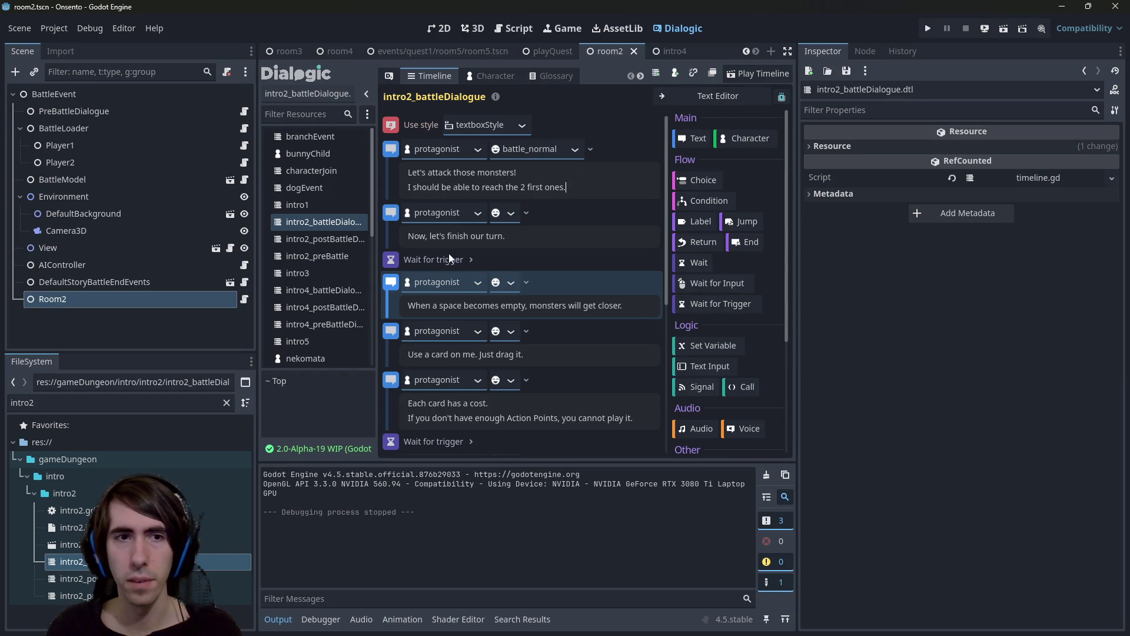
Assign intro2_battleDialogue.dtl as the Room2 node's Dialogue timeline.
{"action": "key", "text": "ctrl+s"}
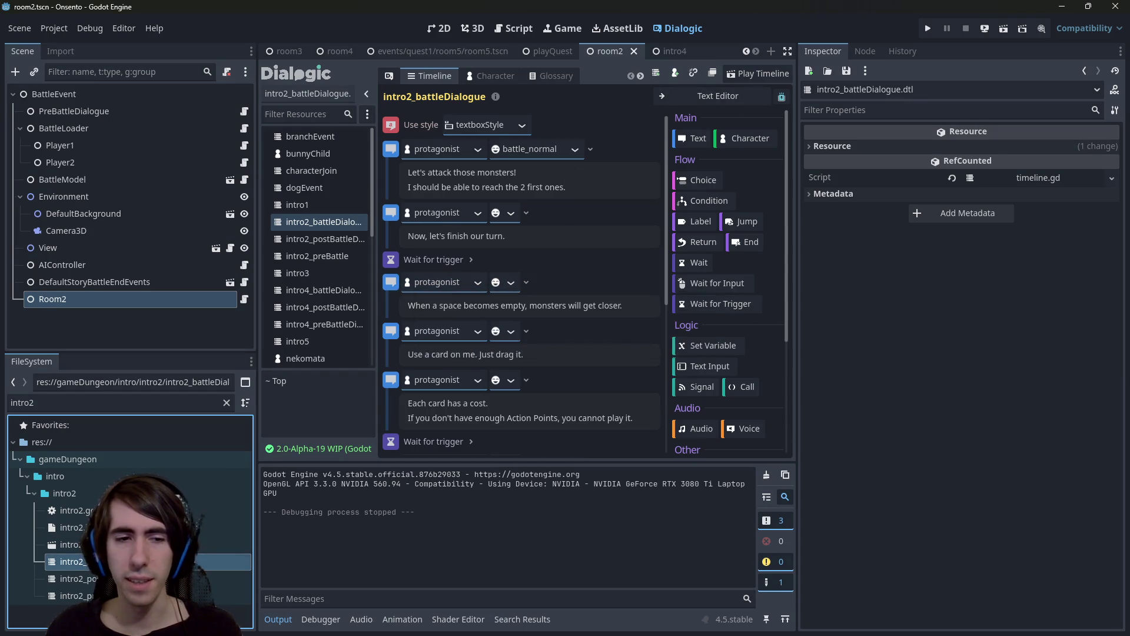
{"action": "left_click", "coordinate": [171, 281]}
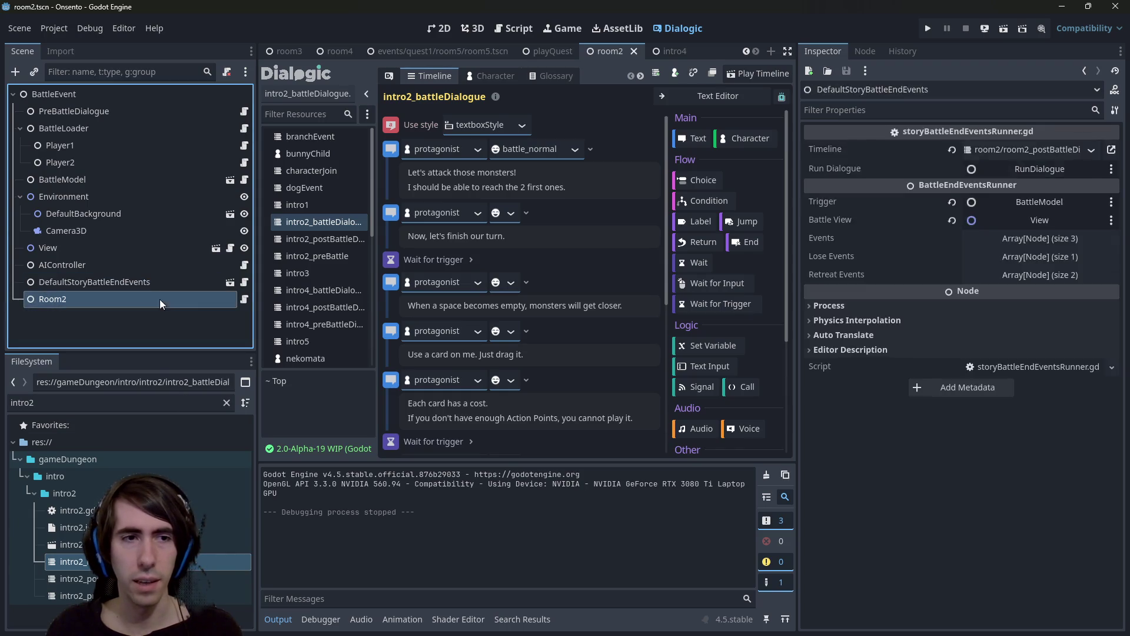
{"action": "left_click", "coordinate": [160, 299]}
{"action": "mouse_move", "coordinate": [67, 561]}
{"action": "left_mouse_down"}
{"action": "mouse_move", "coordinate": [892, 291]}
{"action": "mouse_move", "coordinate": [1023, 169]}
{"action": "left_mouse_up"}
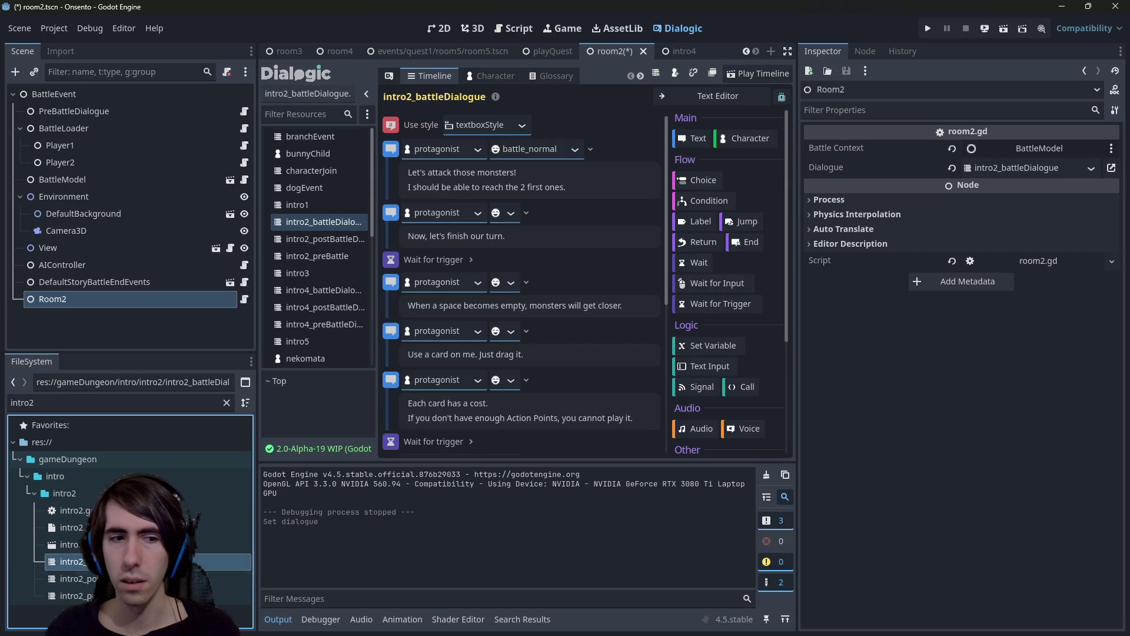
{"action": "left_click", "coordinate": [1025, 168]}
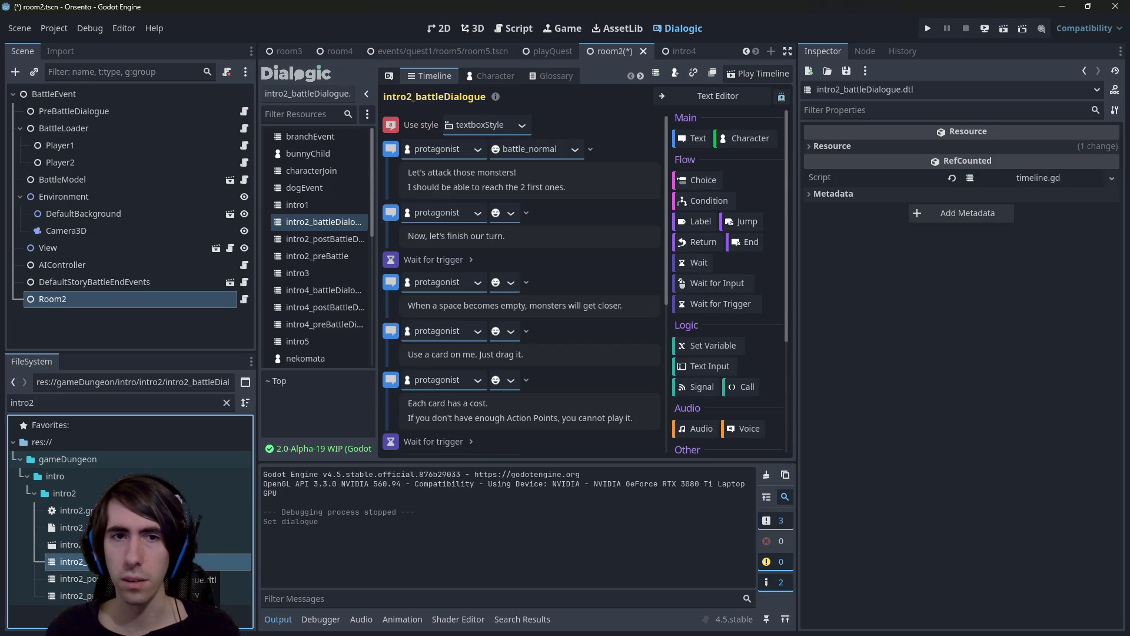
Save the room2 scene and run it to playtest.
{"action": "key", "text": "ctrl+s"}
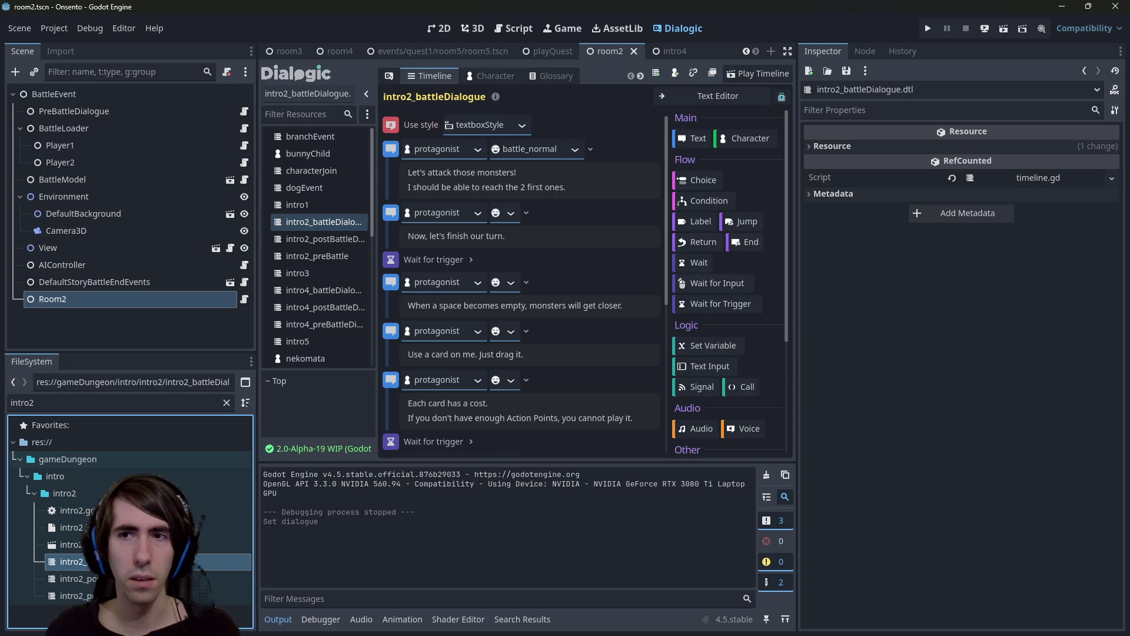
{"action": "left_click", "coordinate": [118, 300]}
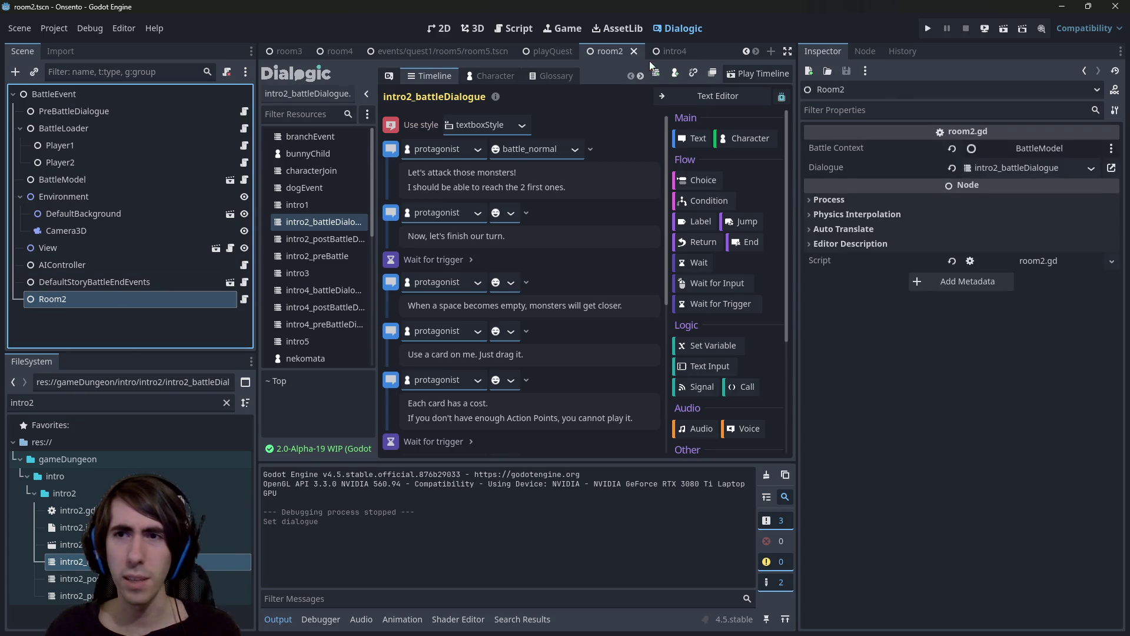
{"action": "left_click", "coordinate": [1004, 30]}
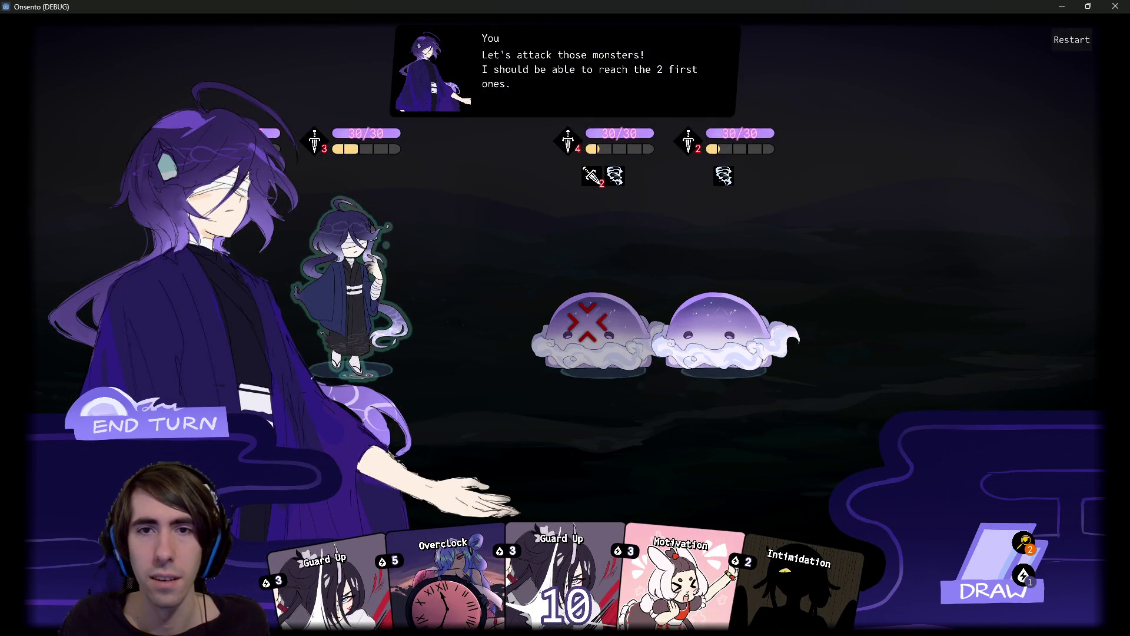
Attack the first slime with the cat girl, play Guard Up, and try ending the turn.
{"action": "left_click", "coordinate": [589, 324]}
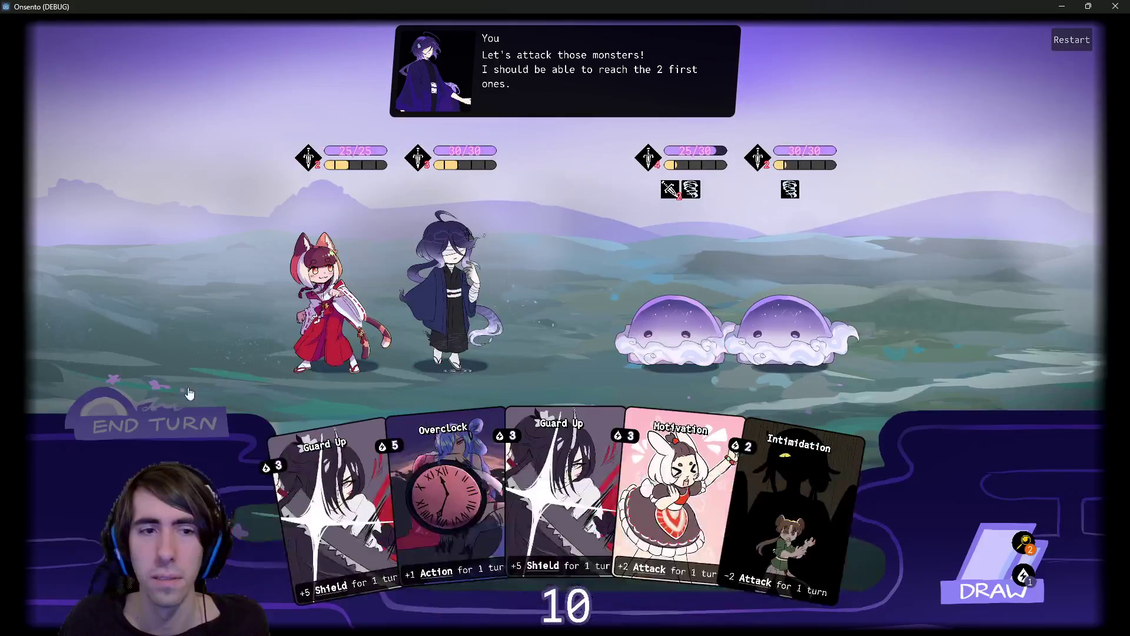
{"action": "left_click", "coordinate": [147, 418]}
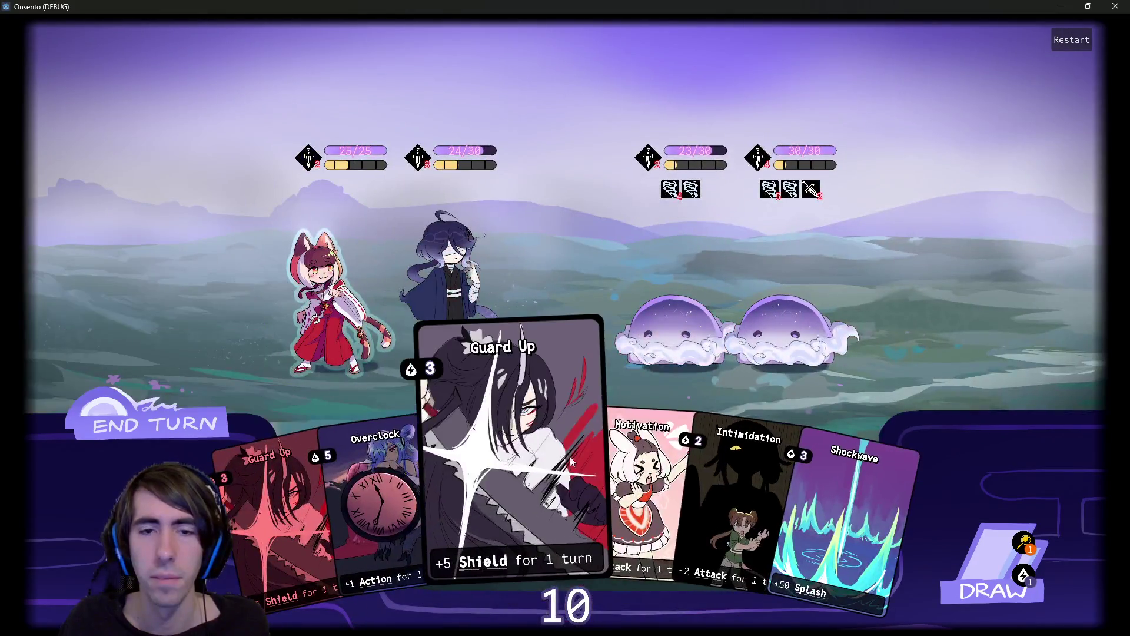
{"action": "left_click_drag", "start_coordinate": [571, 462], "coordinate": [451, 295]}
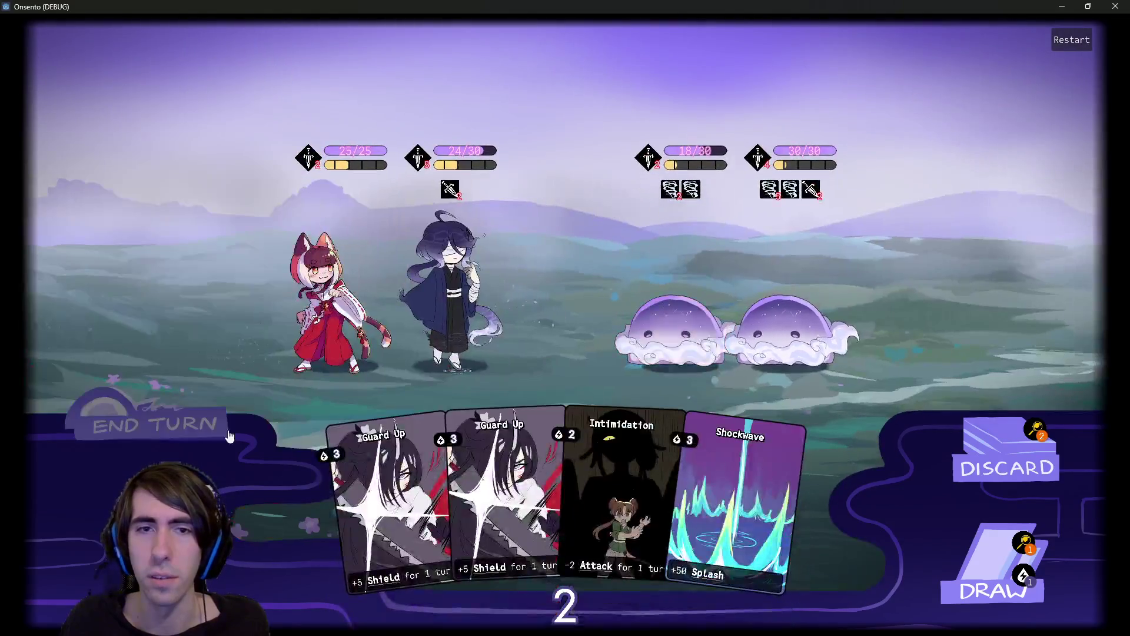
{"action": "left_click", "coordinate": [223, 439]}
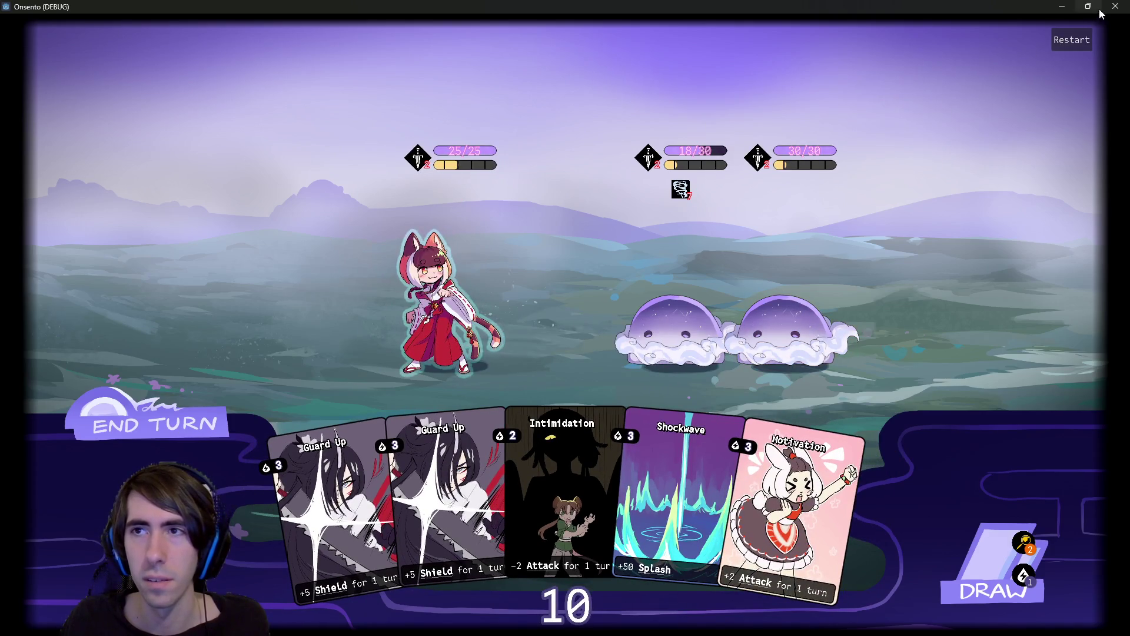
Restart the battle, draw two cards, play two Motivation cards, and attack with the fox girl.
{"action": "left_click", "coordinate": [1049, 50]}
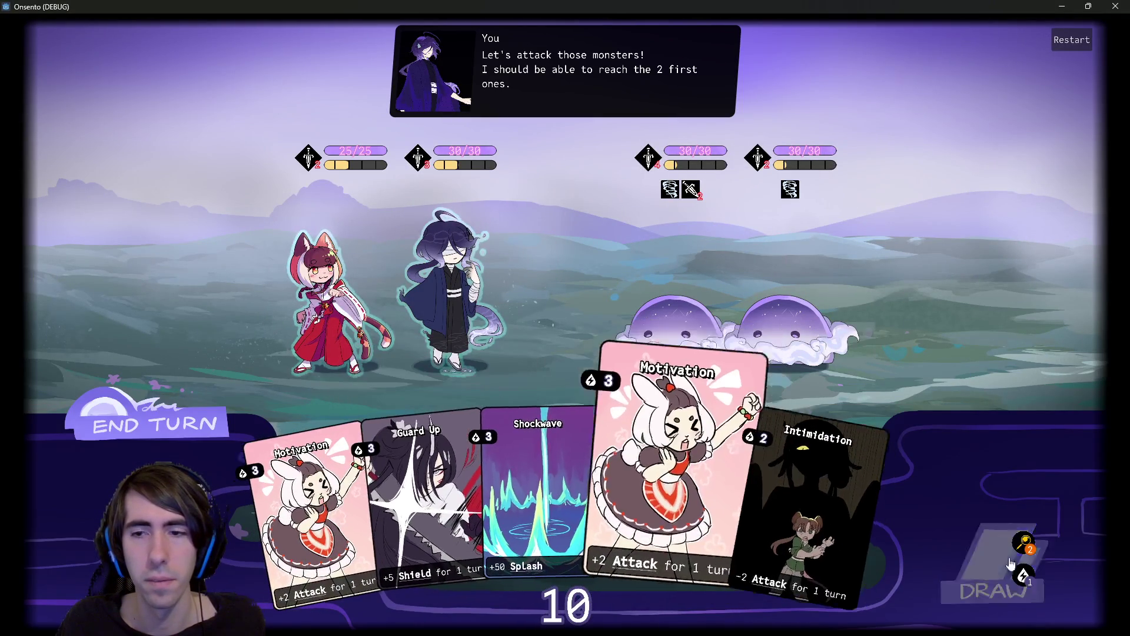
{"action": "left_click", "coordinate": [963, 558]}
{"action": "left_click", "coordinate": [965, 558]}
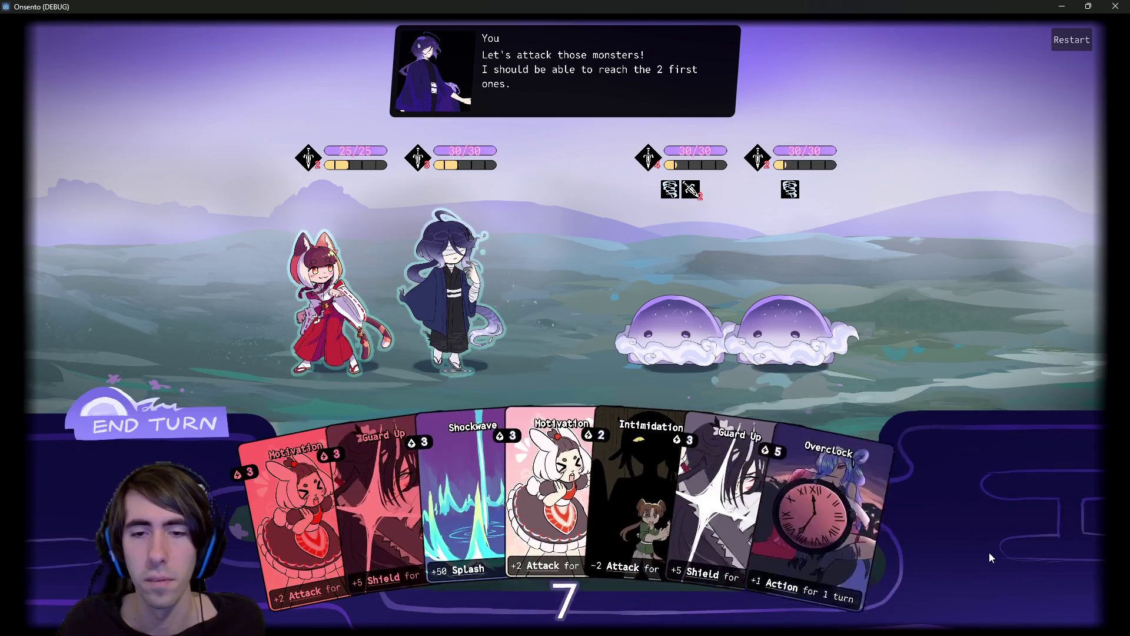
{"action": "left_click_drag", "start_coordinate": [618, 447], "coordinate": [449, 262]}
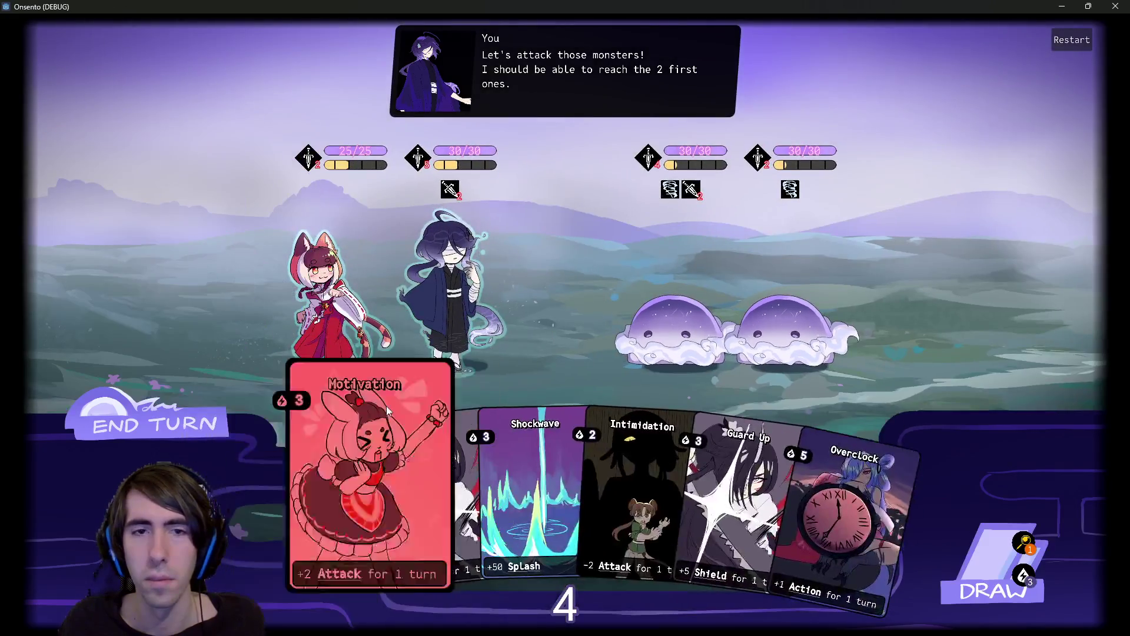
{"action": "left_click_drag", "start_coordinate": [303, 530], "coordinate": [450, 283]}
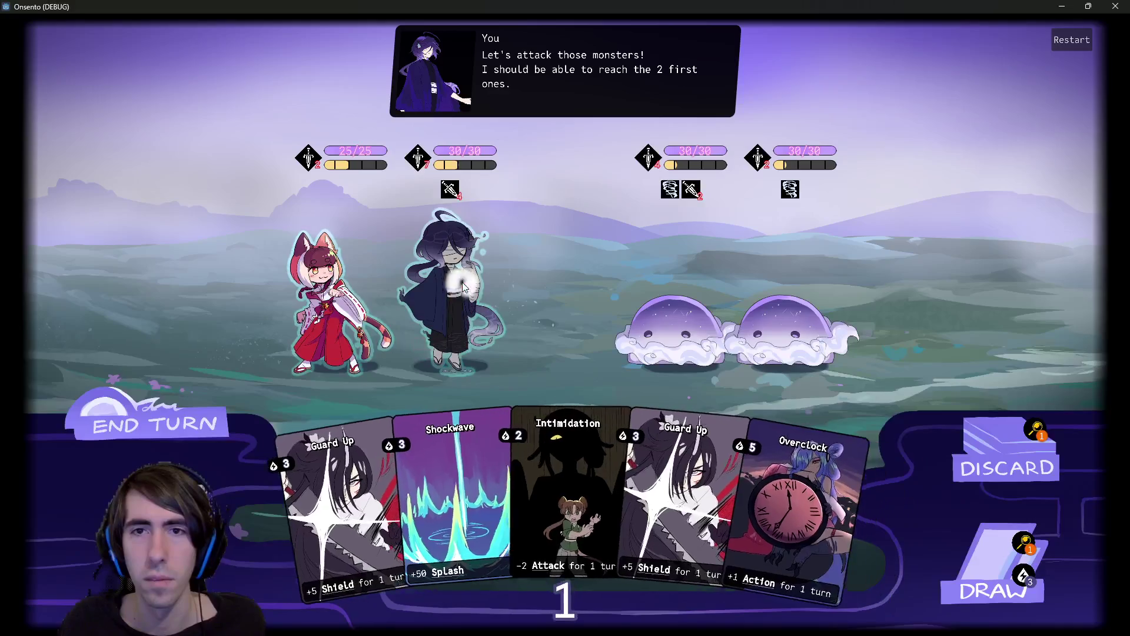
{"action": "left_click", "coordinate": [606, 303]}
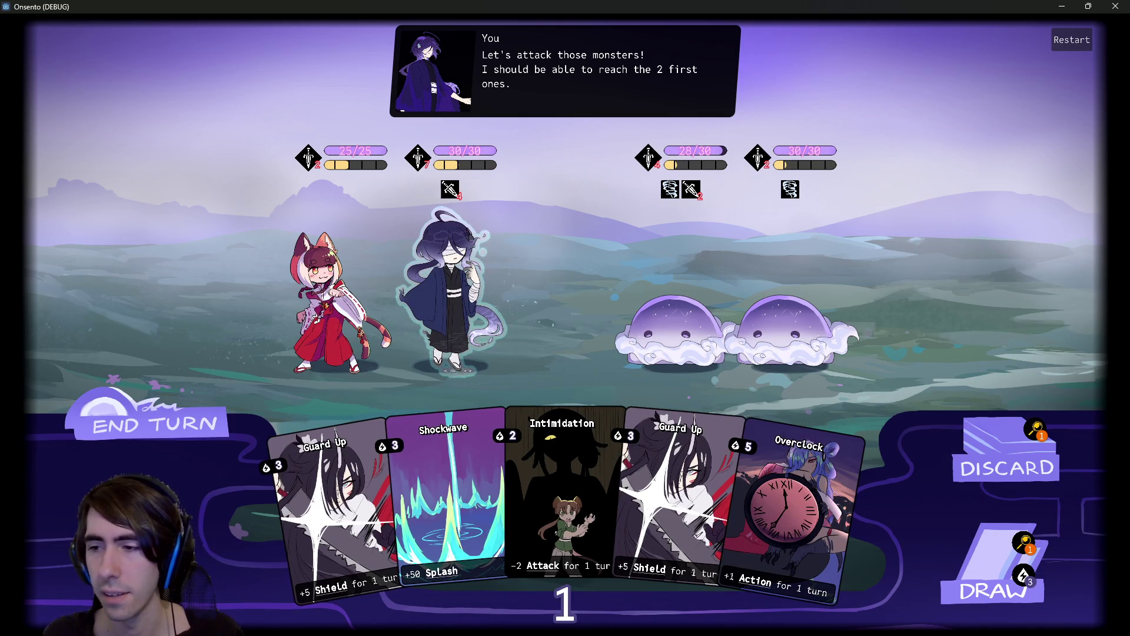
Log a two-line todo bug: dragging a card makes the character behind attack and lose its attack.
{"action": "key", "text": "alt+Tab"}
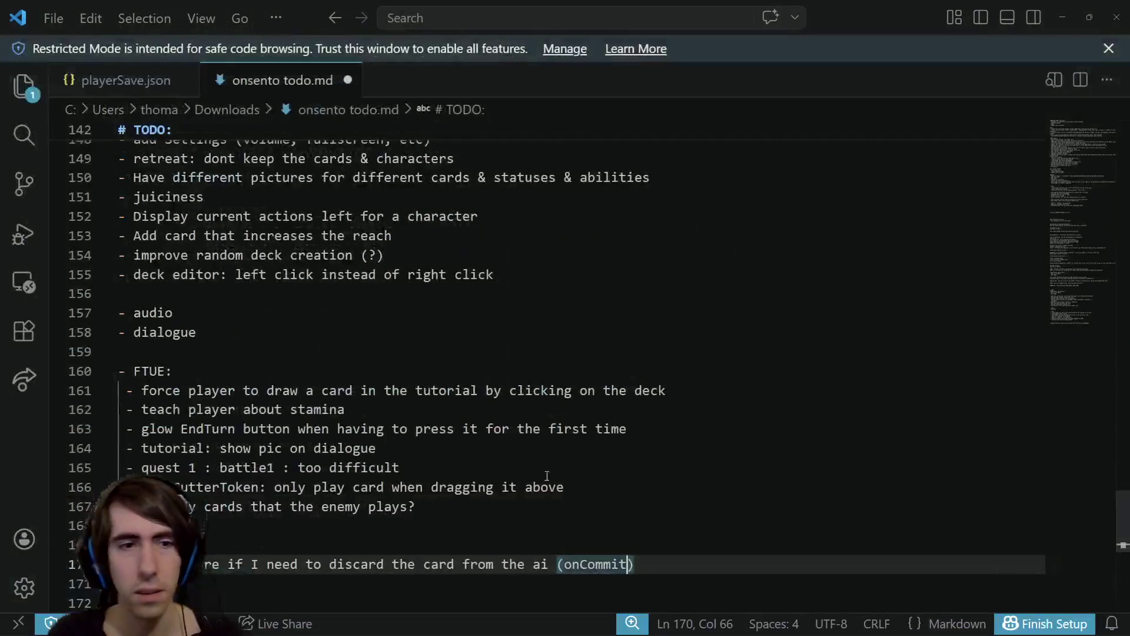
{"action": "key", "text": "Return"}
{"action": "key", "text": "Return"}
{"action": "type", "text": "t"}
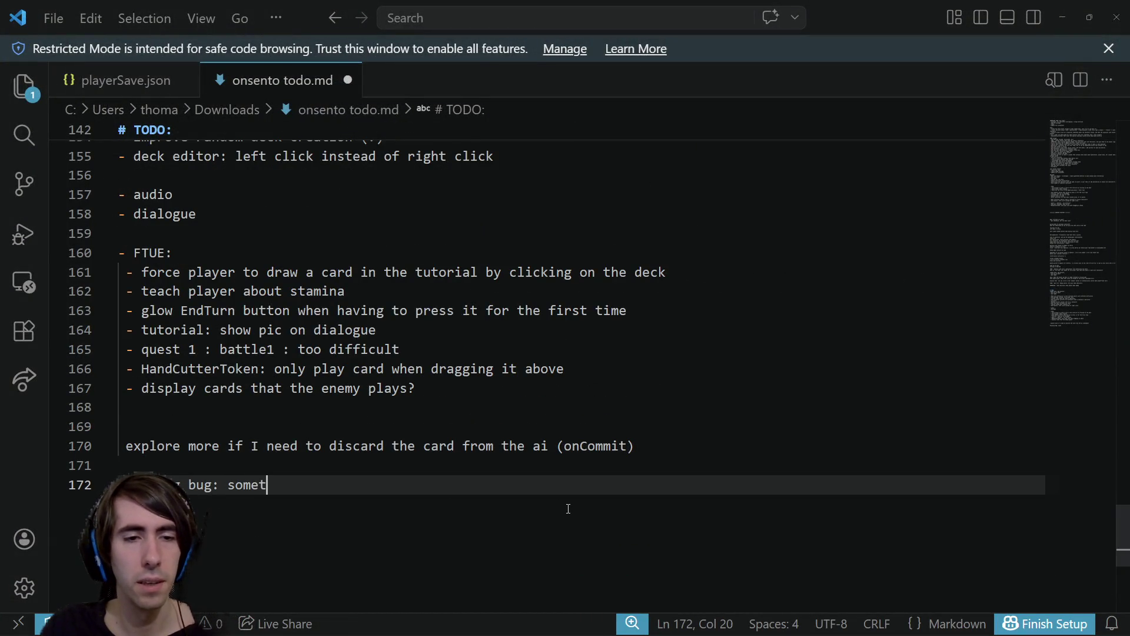
{"action": "type", "text": "he bging a card, the ch"}
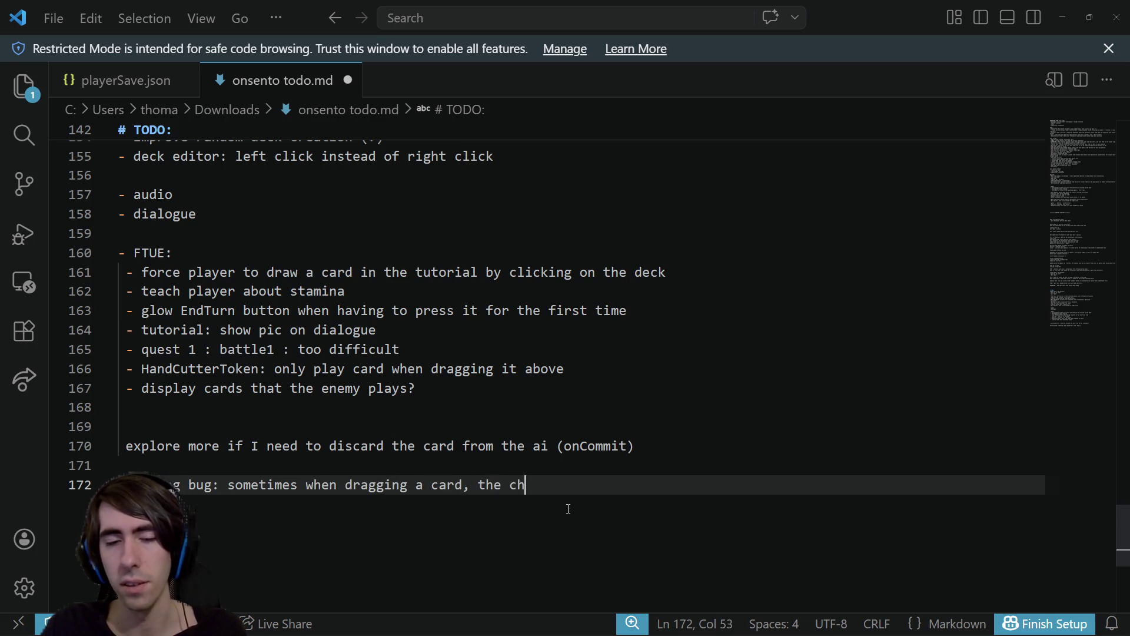
{"action": "type", "text": "aracter behind tries"}
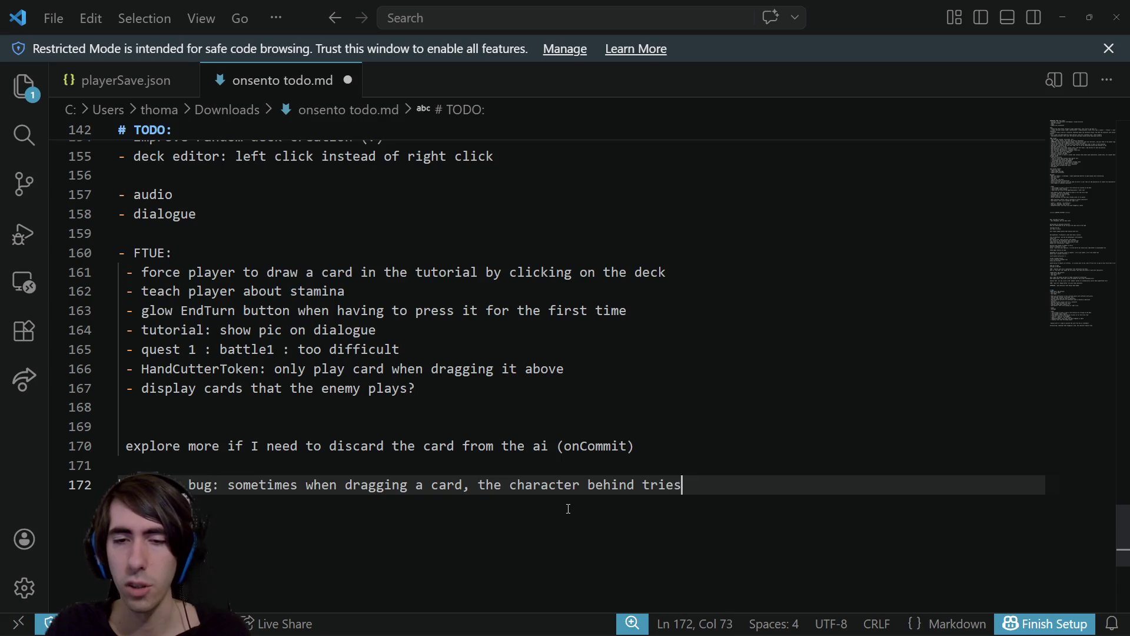
{"action": "type", "text": " to attack;"}
{"action": "key", "text": "Return"}
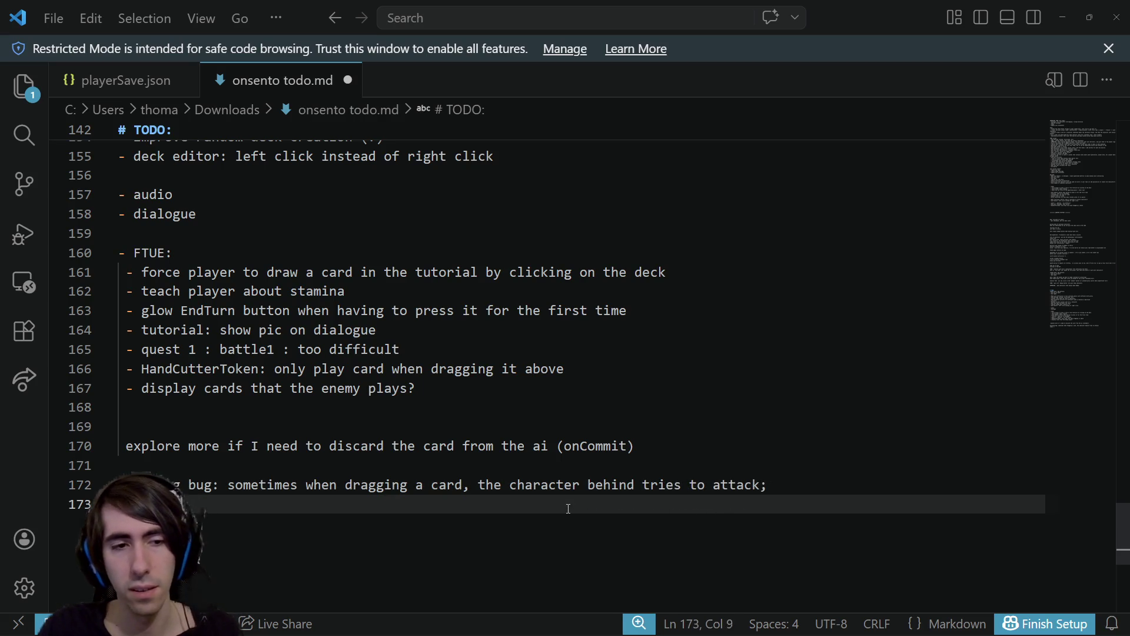
{"action": "type", "text": "the character not"}
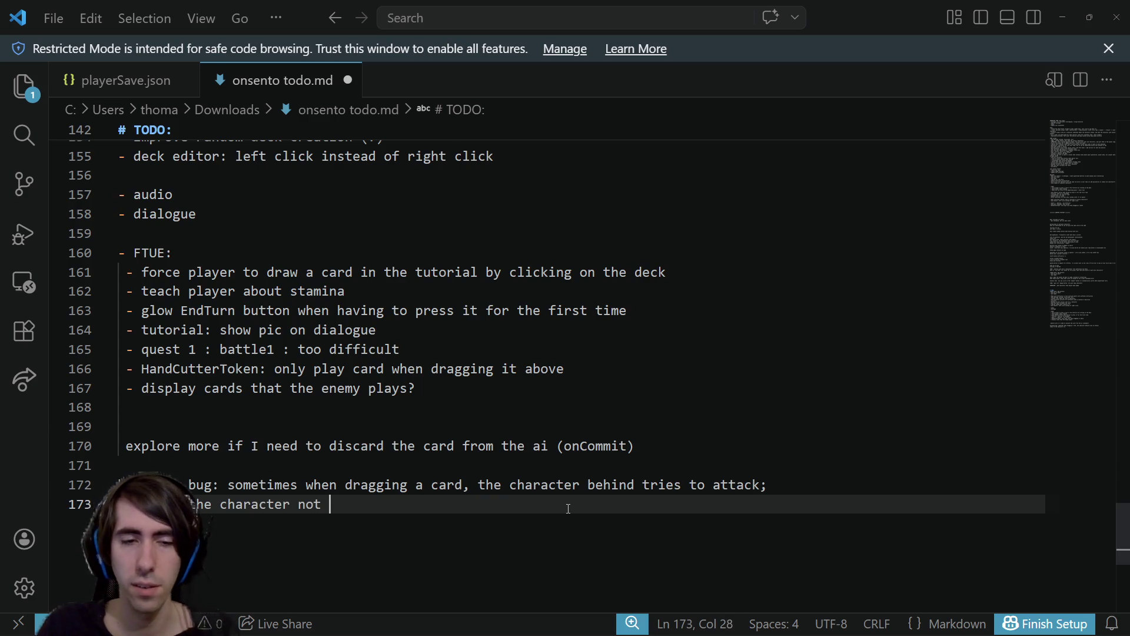
{"action": "type", "text": "being able to attack "}
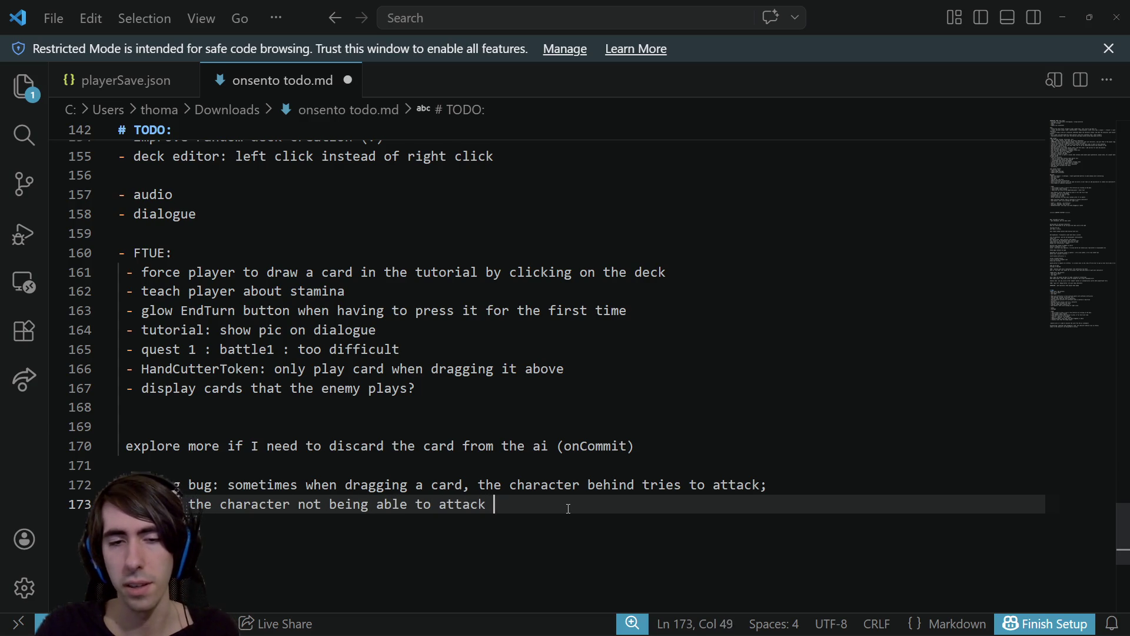
{"action": "type", "text": "anymore this turn"}
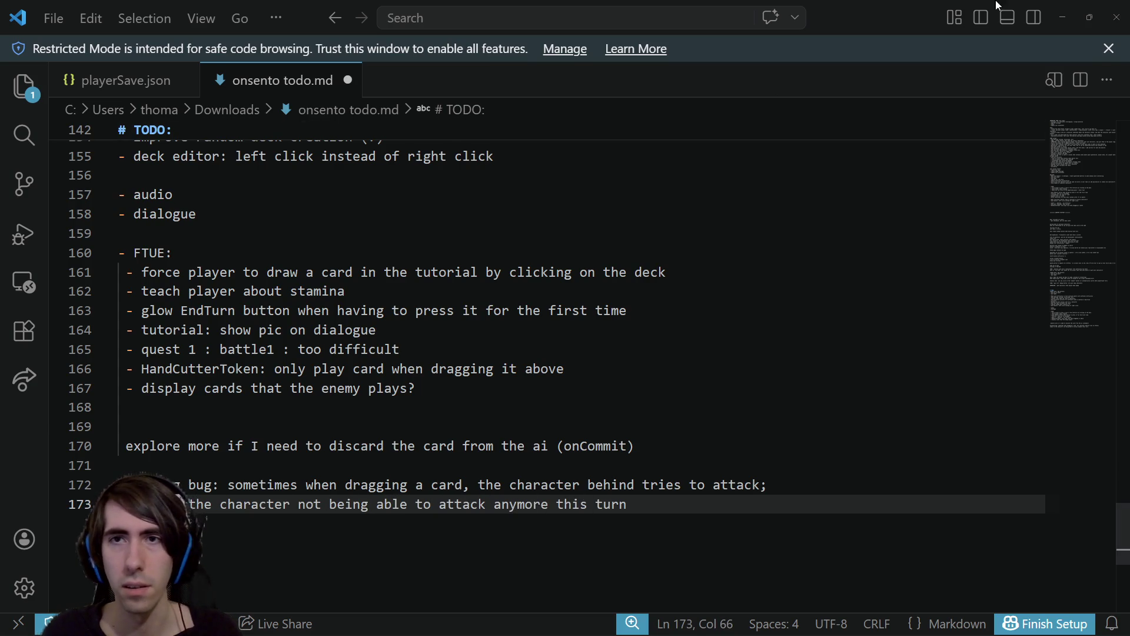
{"action": "key", "text": "alt+Tab"}
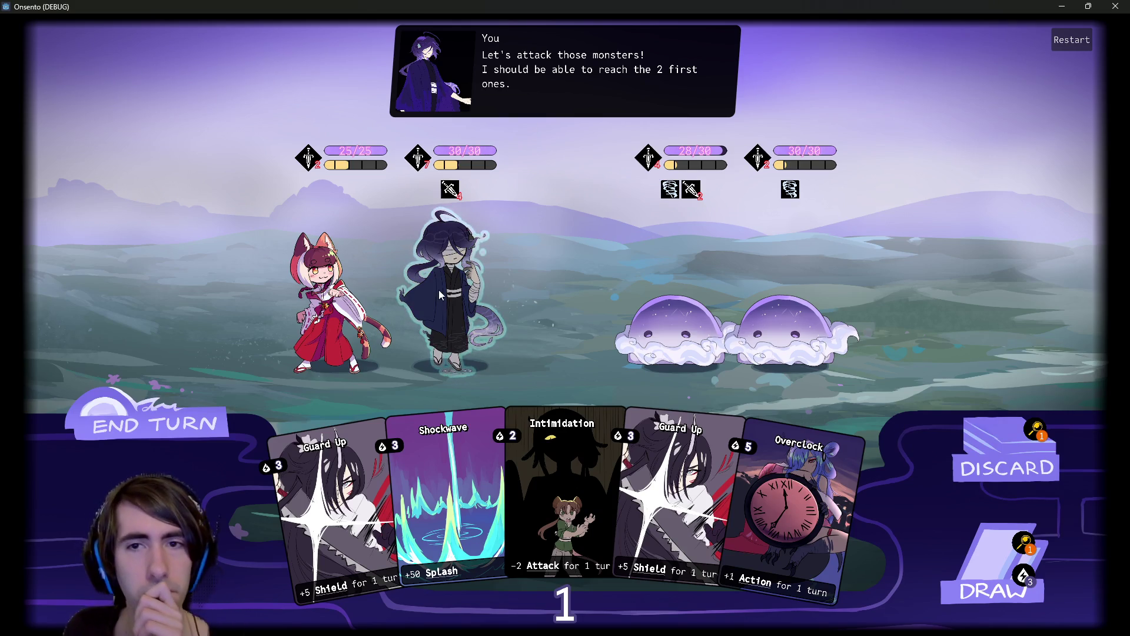
End the turn, then play Intimidation, Overclock and Motivation and end the next turn.
{"action": "left_click", "coordinate": [152, 447]}
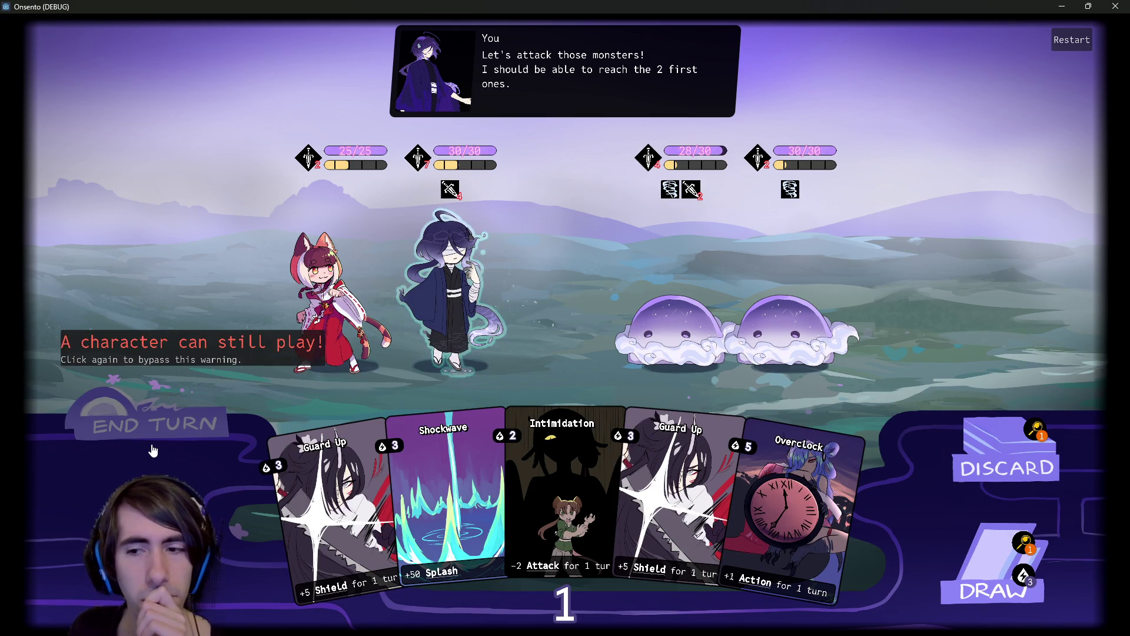
{"action": "left_click", "coordinate": [153, 450]}
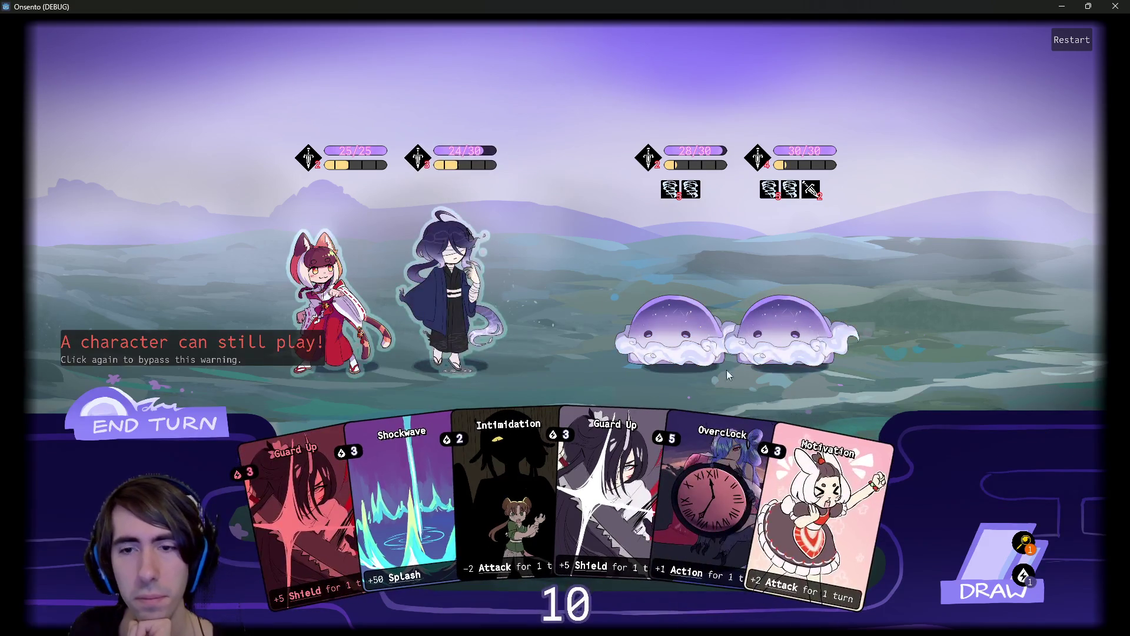
{"action": "left_click_drag", "start_coordinate": [454, 462], "coordinate": [841, 298]}
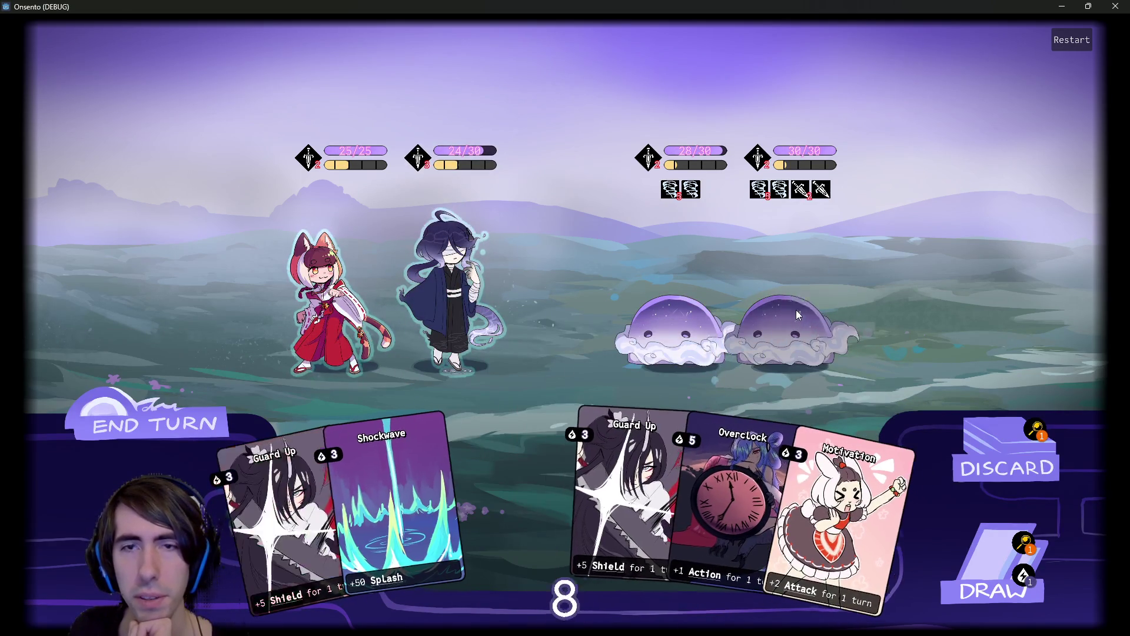
{"action": "left_click_drag", "start_coordinate": [609, 458], "coordinate": [559, 338]}
{"action": "mouse_move", "coordinate": [736, 482]}
{"action": "left_mouse_down"}
{"action": "mouse_move", "coordinate": [757, 455]}
{"action": "mouse_move", "coordinate": [453, 294]}
{"action": "left_mouse_up"}
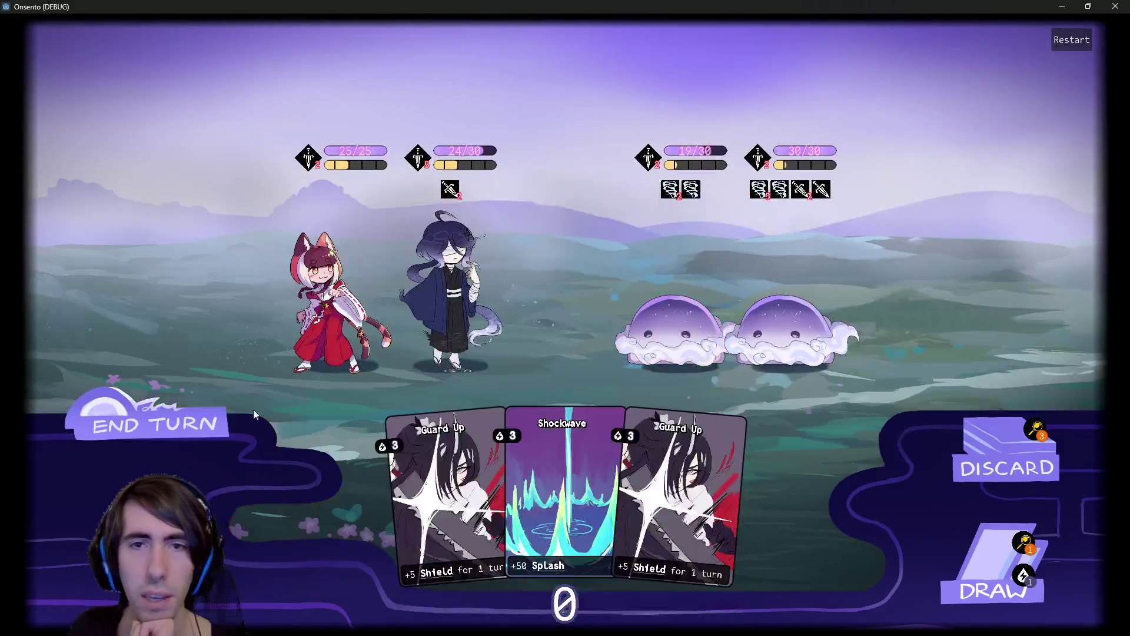
{"action": "left_click", "coordinate": [227, 422]}
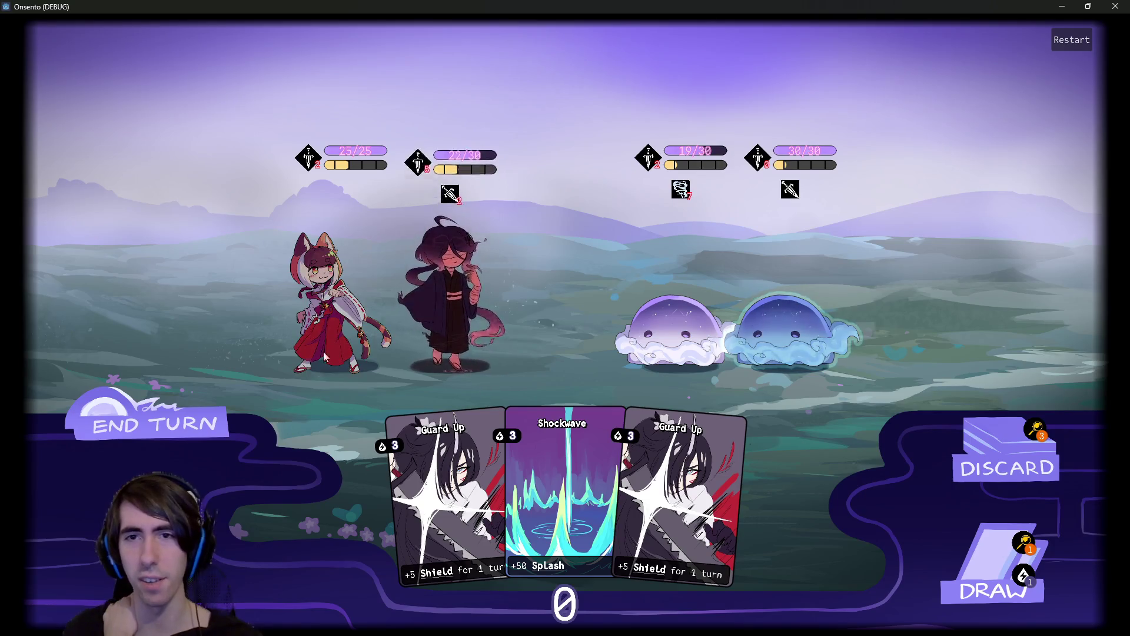
Draw cards and play Motivation and Guard Up on the dark-haired ally.
{"action": "left_click", "coordinate": [995, 589]}
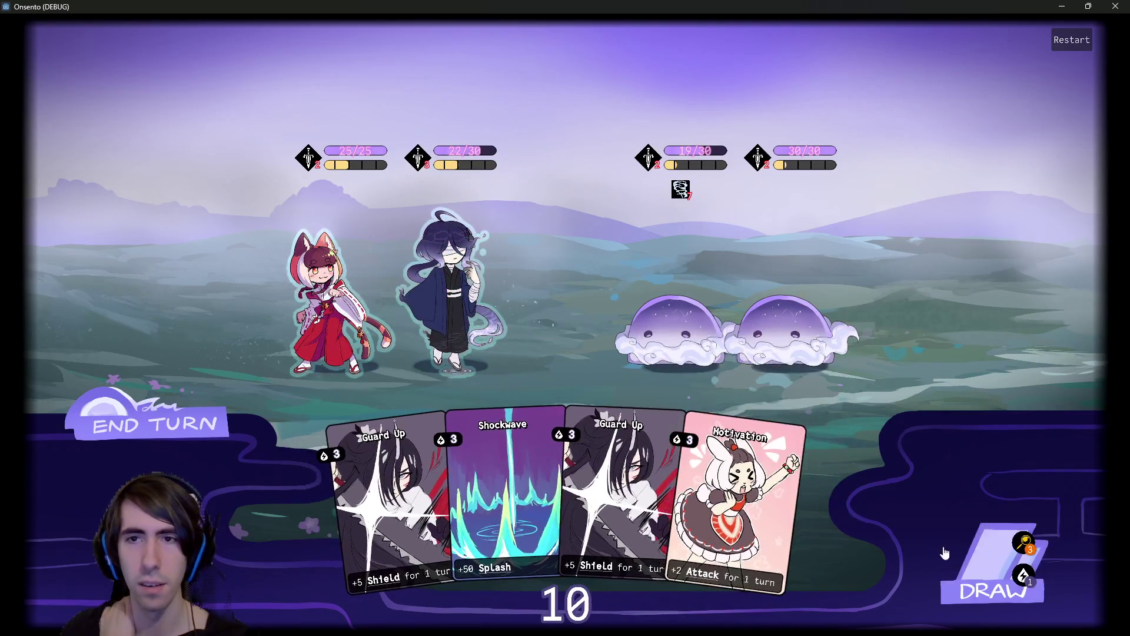
{"action": "left_click_drag", "start_coordinate": [683, 482], "coordinate": [486, 318]}
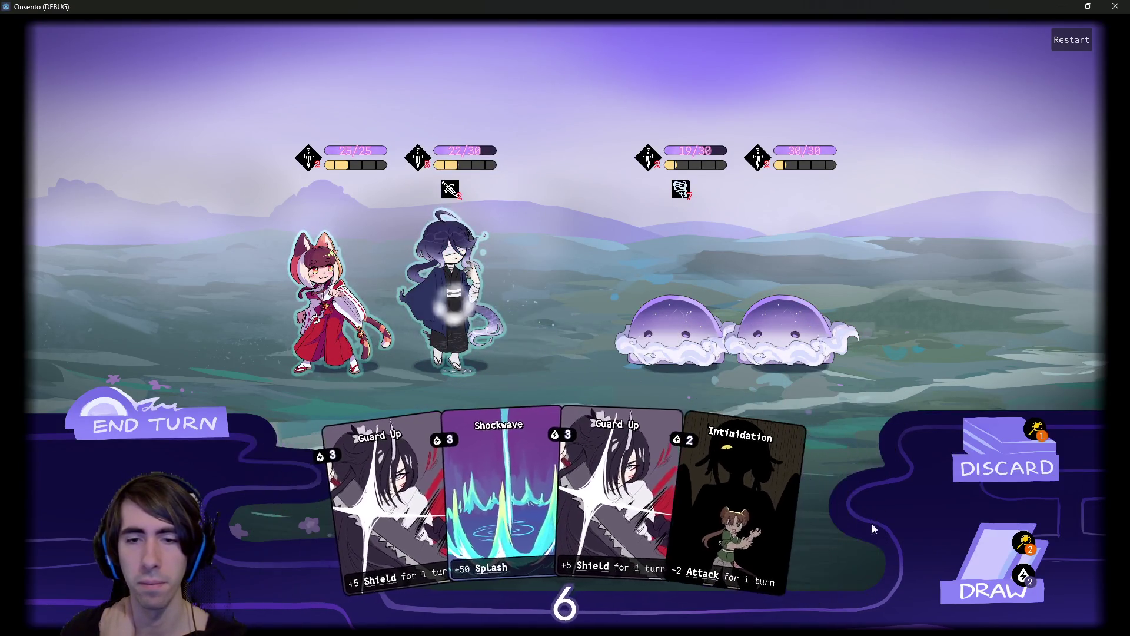
{"action": "left_click", "coordinate": [966, 565]}
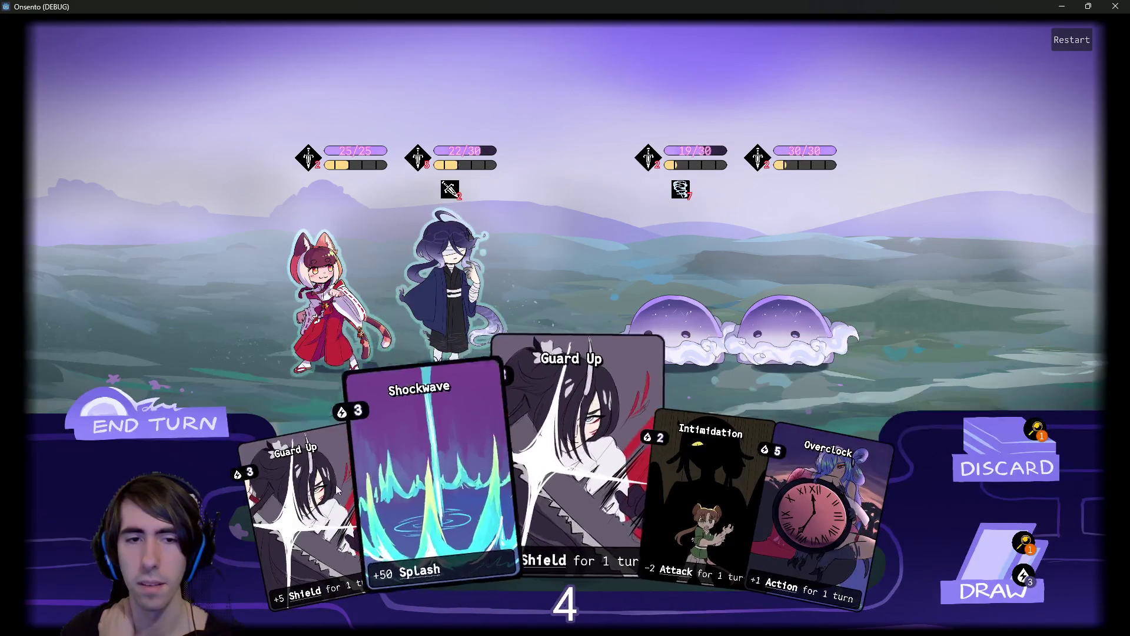
{"action": "left_click_drag", "start_coordinate": [306, 501], "coordinate": [447, 282]}
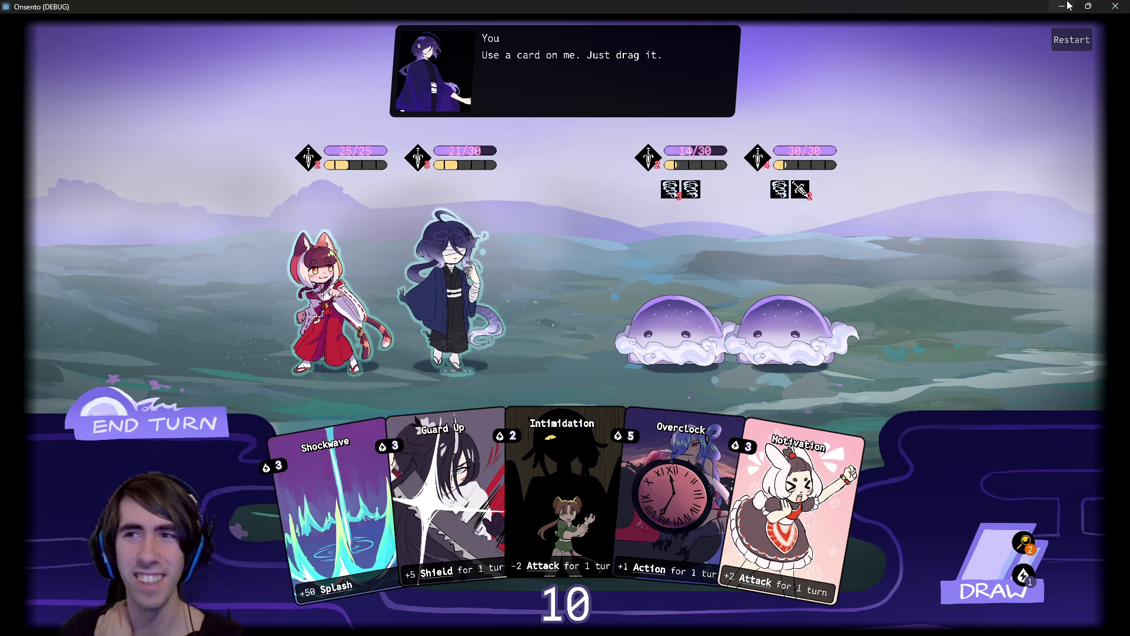
Close the game and jump from the first debugger error to changeToAttackCursor.gd line 39.
{"action": "left_click", "coordinate": [1114, 6]}
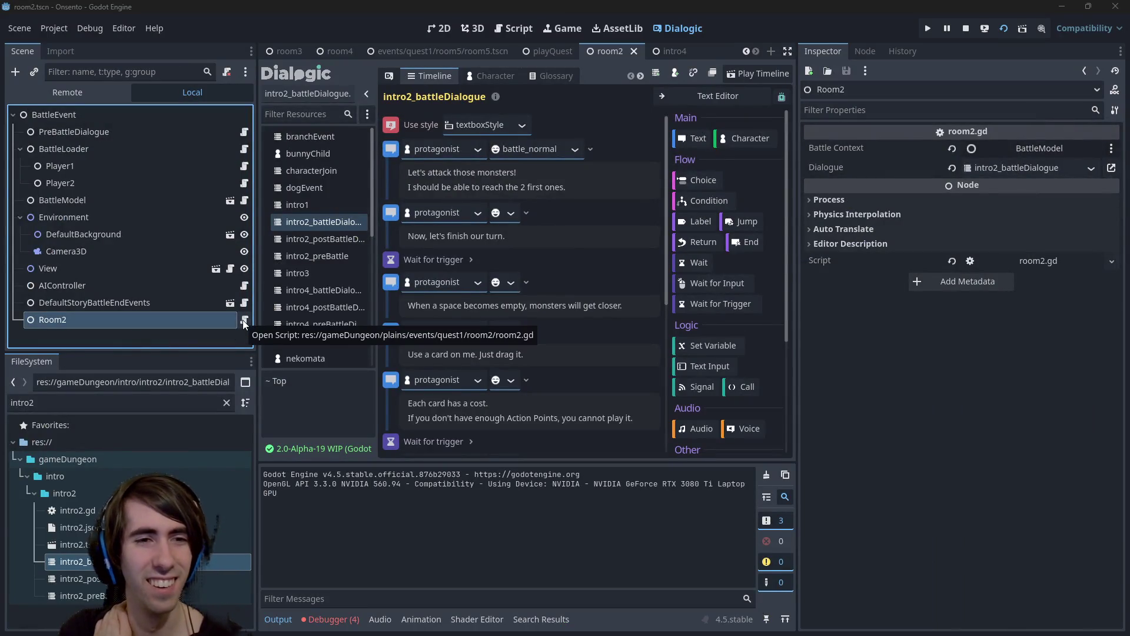
{"action": "left_click", "coordinate": [332, 619]}
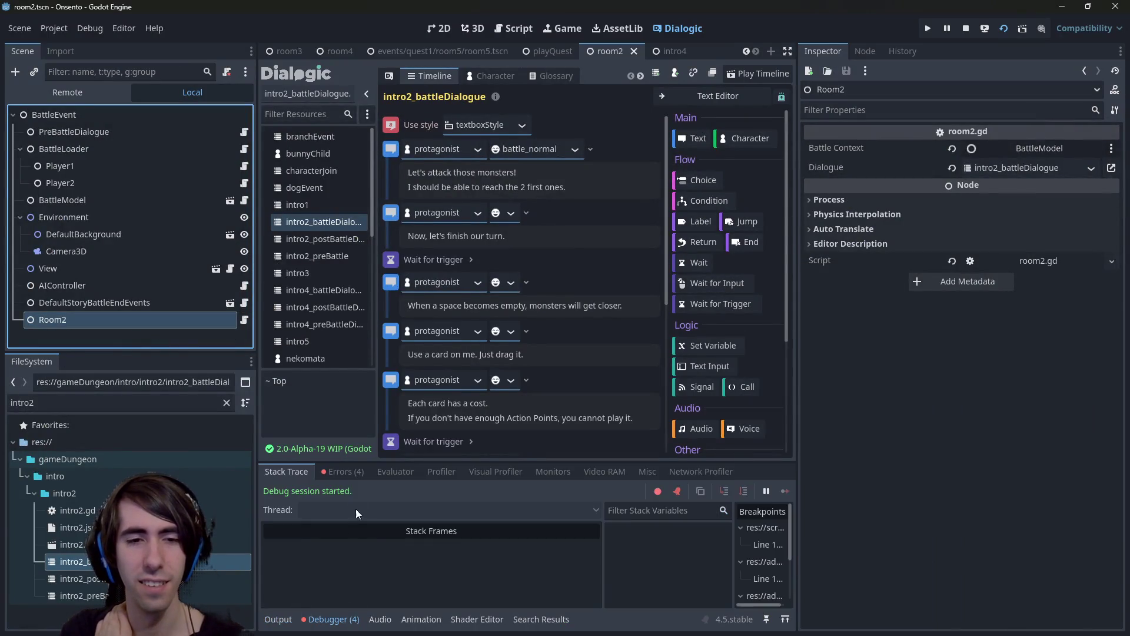
{"action": "left_click", "coordinate": [348, 471]}
{"action": "left_click", "coordinate": [451, 517]}
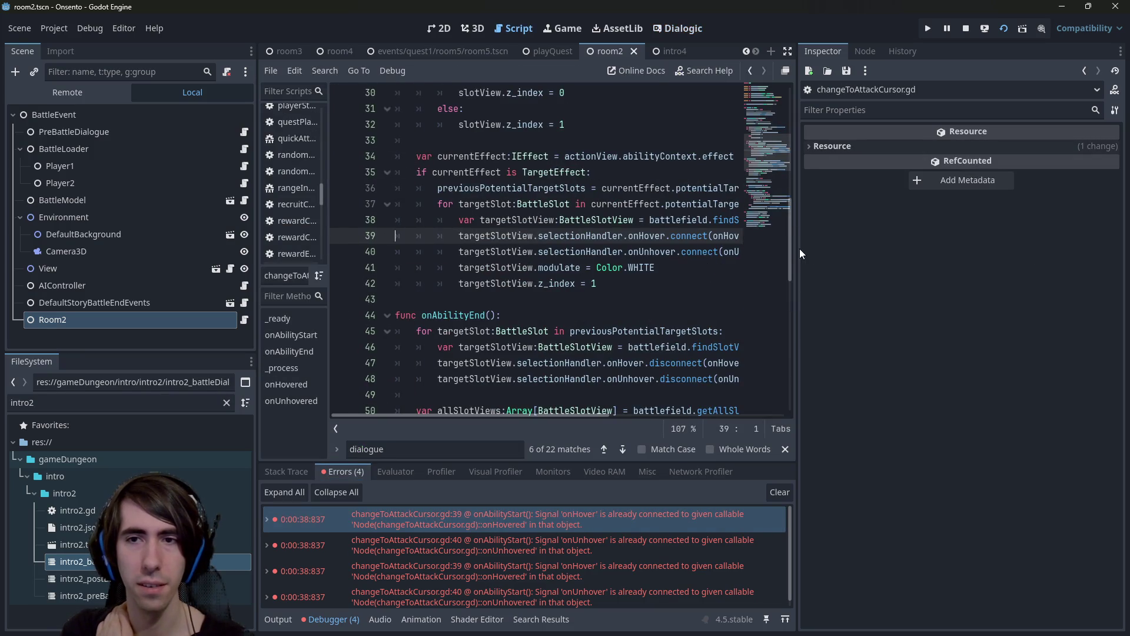
Widen the script editor and script list, then return to the line 39 error.
{"action": "left_click_drag", "start_coordinate": [796, 248], "coordinate": [961, 248]}
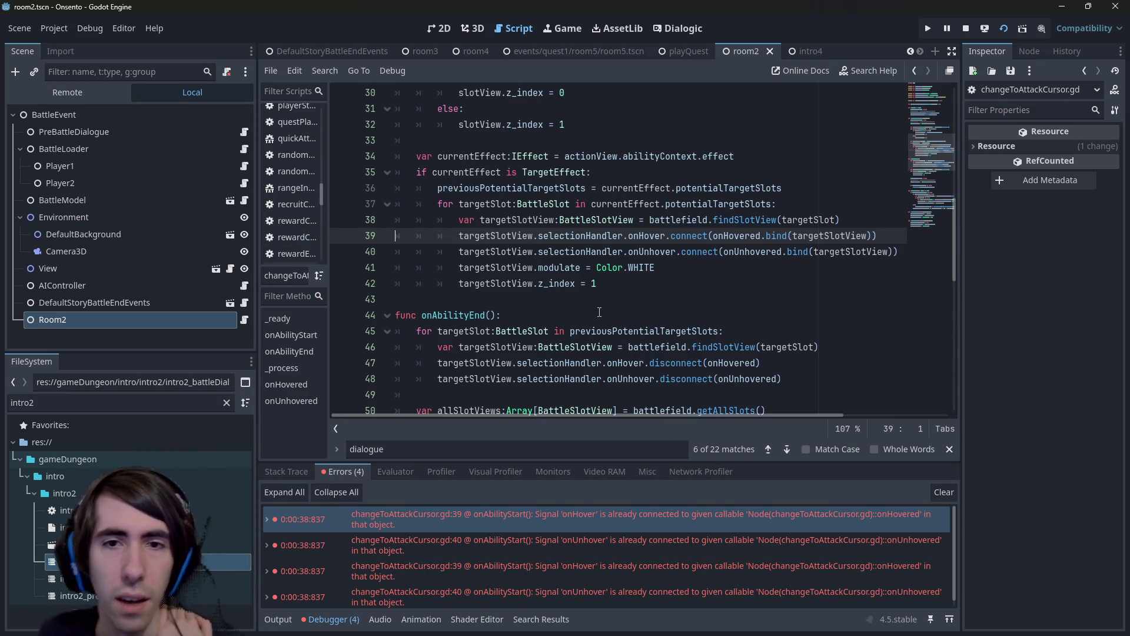
{"action": "scroll", "coordinate": [603, 299], "scroll_direction": "up", "scroll_amount": 10}
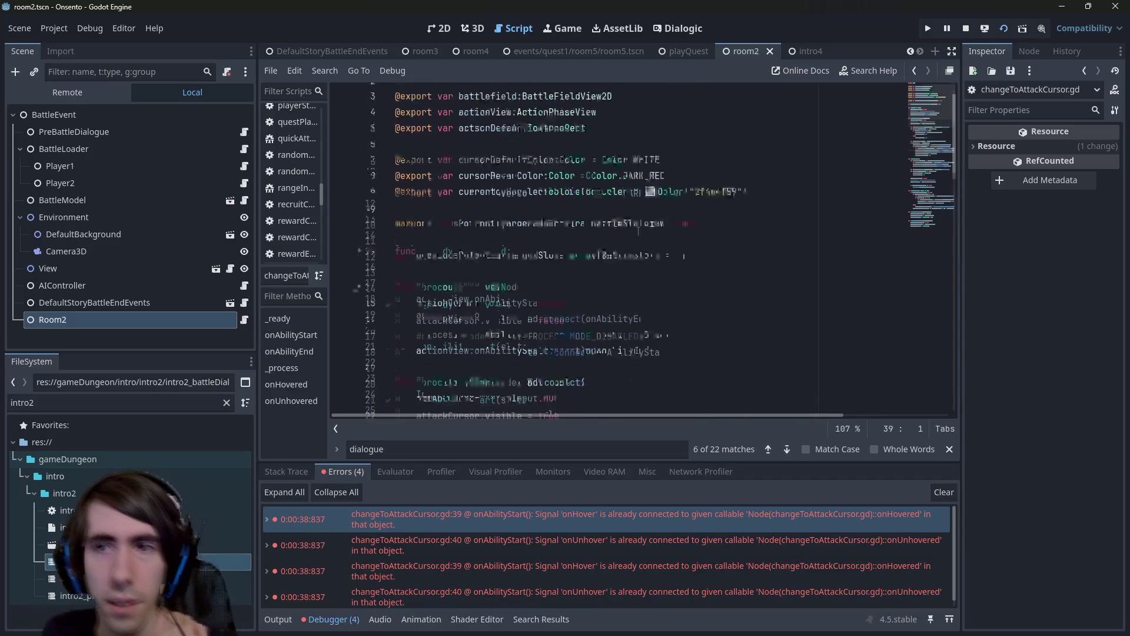
{"action": "scroll", "coordinate": [657, 540], "scroll_direction": "down", "scroll_amount": 1}
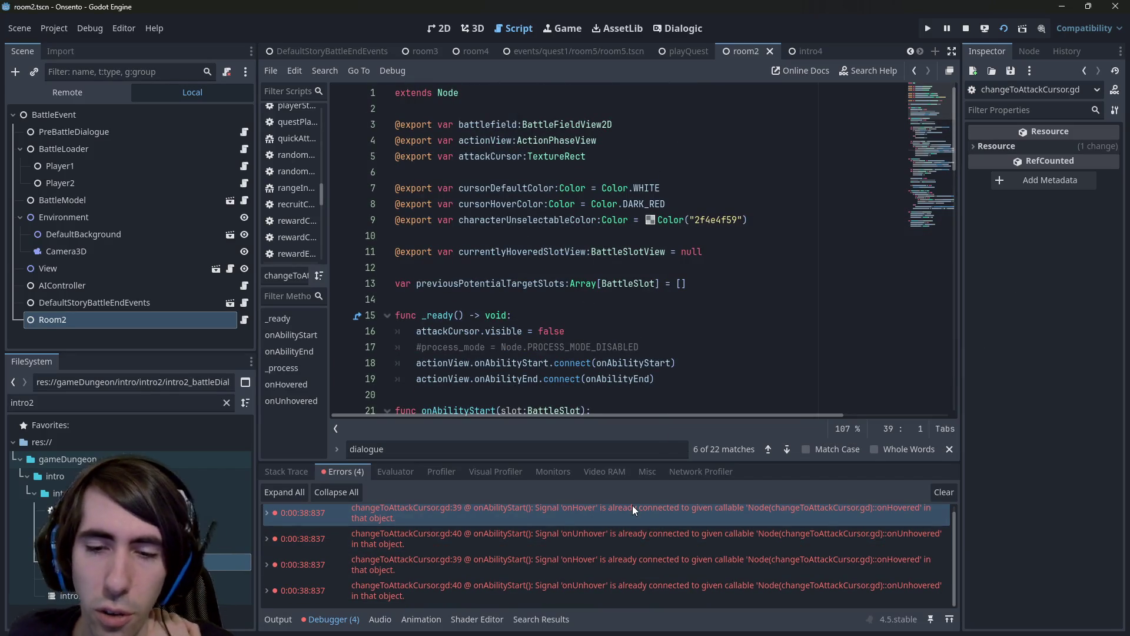
{"action": "left_click", "coordinate": [593, 508]}
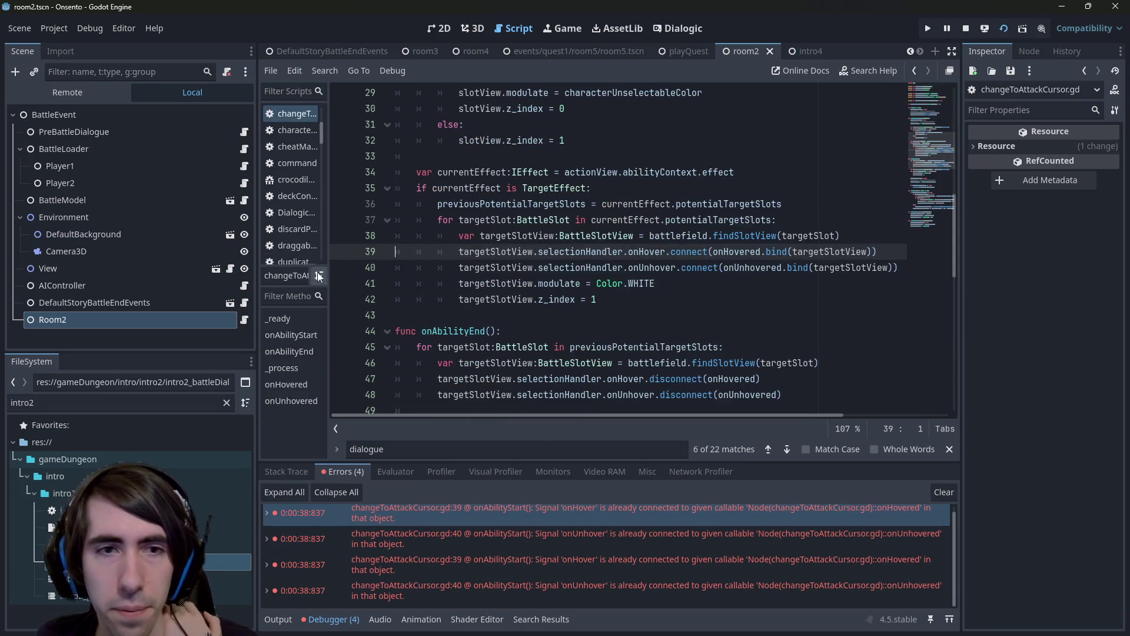
{"action": "left_click_drag", "start_coordinate": [328, 216], "coordinate": [401, 205]}
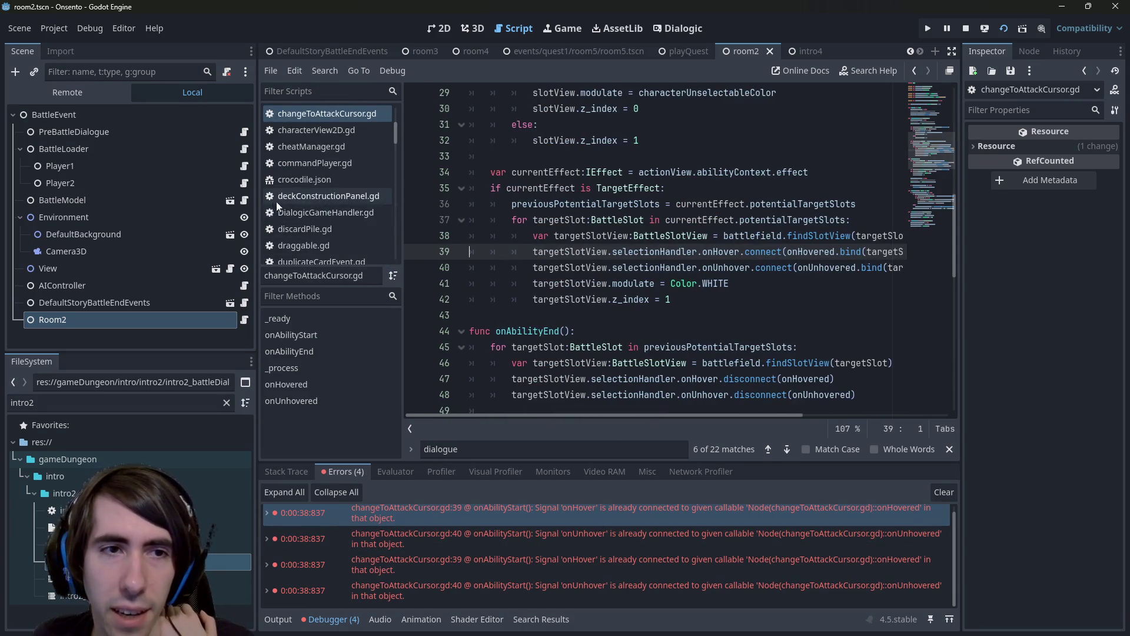
{"action": "left_click_drag", "start_coordinate": [258, 206], "coordinate": [185, 216]}
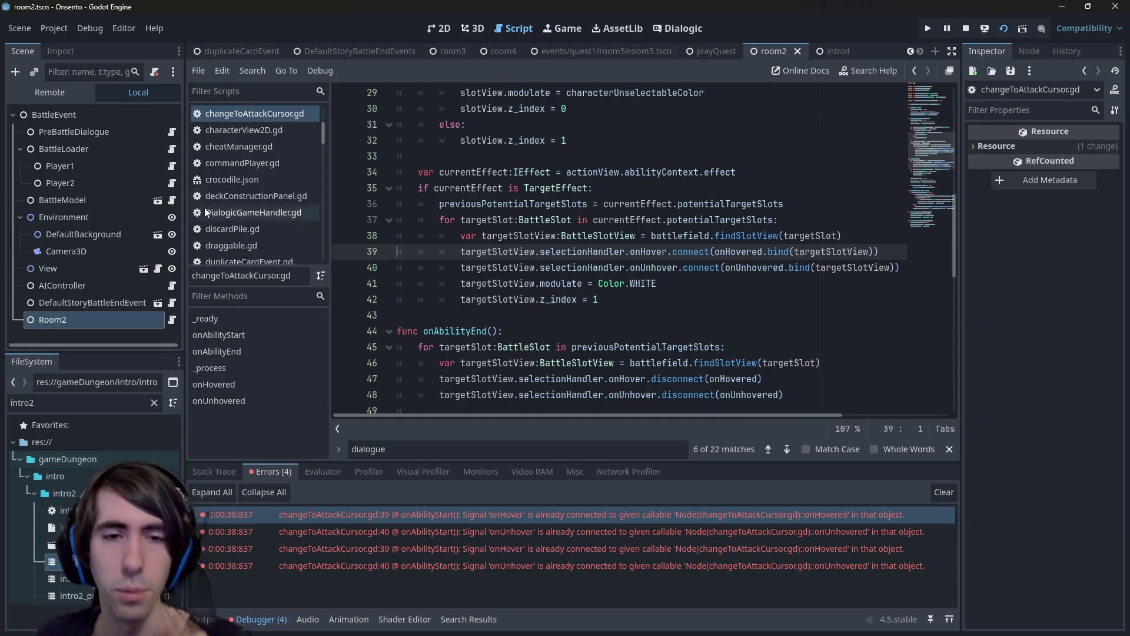
{"action": "scroll", "coordinate": [427, 204], "scroll_direction": "up", "scroll_amount": 6}
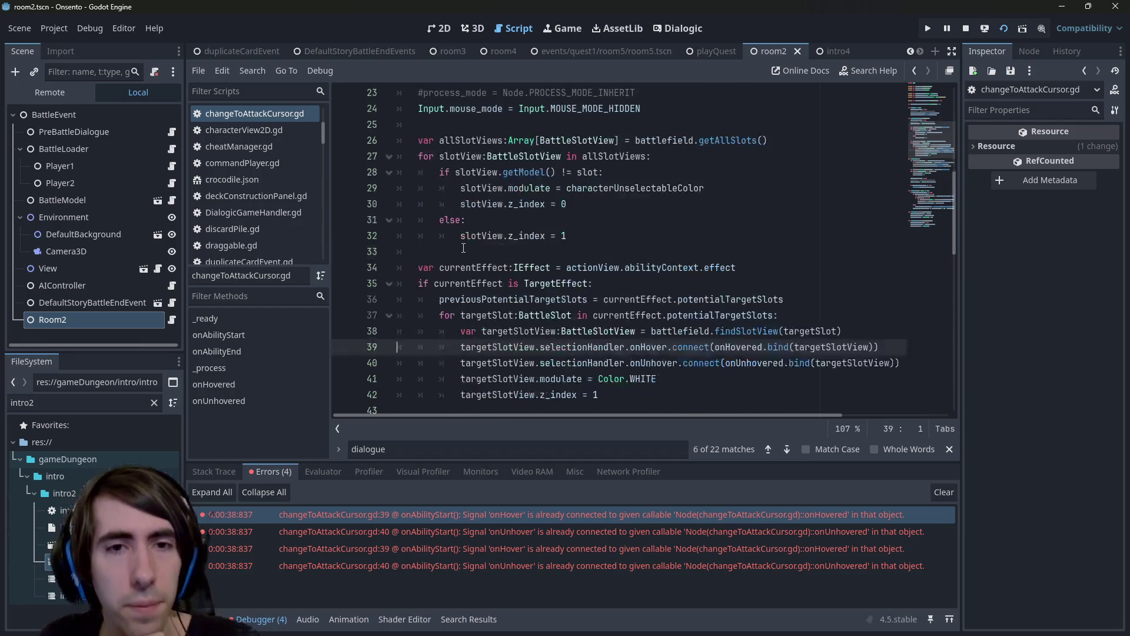
{"action": "scroll", "coordinate": [463, 247], "scroll_direction": "down", "scroll_amount": 2}
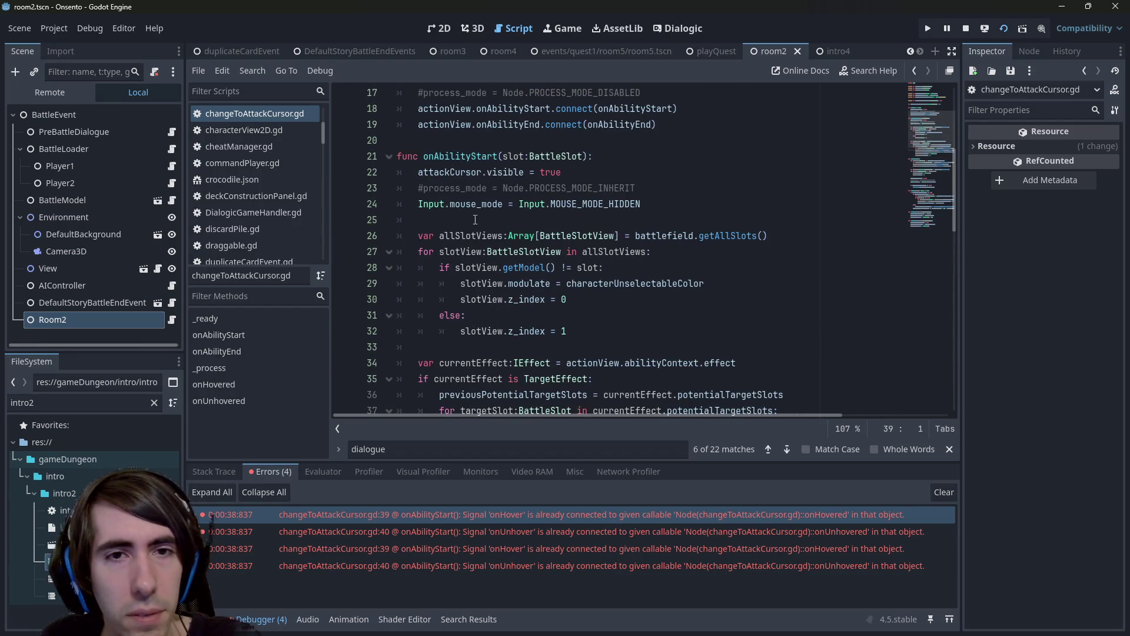
{"action": "scroll", "coordinate": [494, 180], "scroll_direction": "up", "scroll_amount": 2}
Inspect the onAbilityStart connection on line 18 and the actionView declaration on line 4.
{"action": "double_click", "coordinate": [460, 252]}
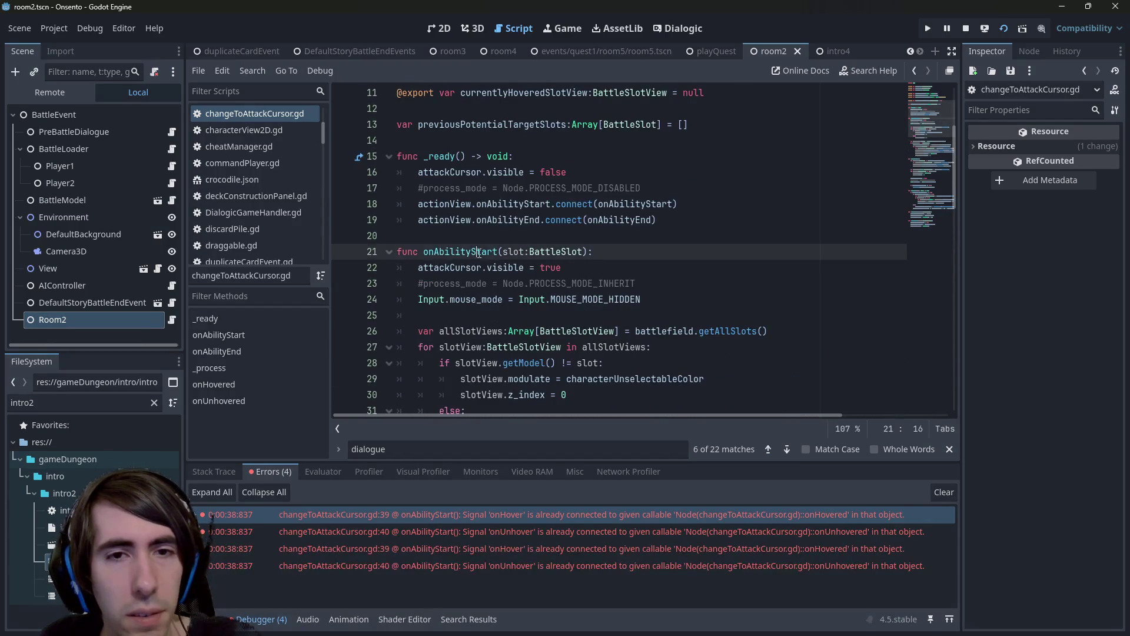
{"action": "left_click", "coordinate": [462, 204]}
{"action": "double_click", "coordinate": [462, 203]}
{"action": "scroll", "coordinate": [500, 176], "scroll_direction": "up", "scroll_amount": 4}
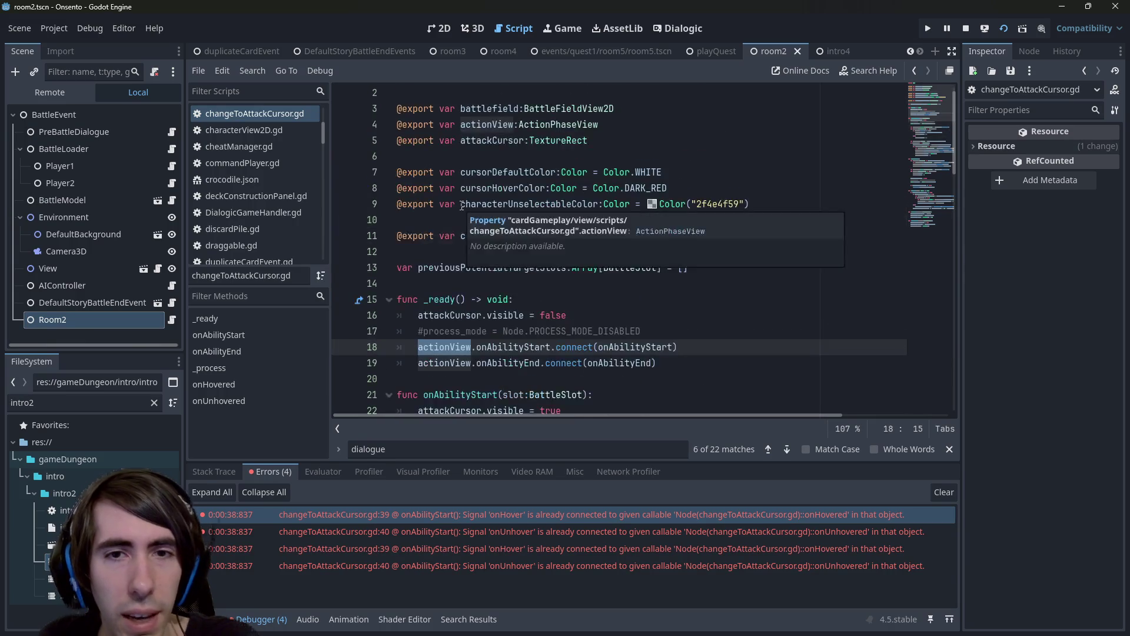
{"action": "left_click", "coordinate": [550, 140]}
{"action": "scroll", "coordinate": [559, 140], "scroll_direction": "down", "scroll_amount": 3}
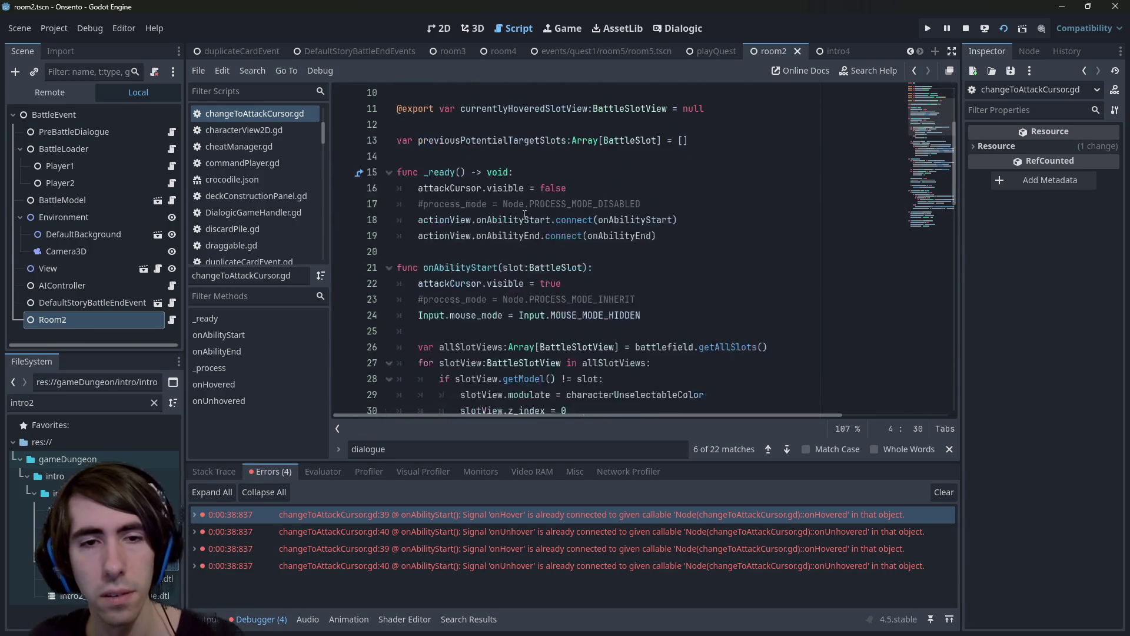
Examine onAbilityStart, allSlotViews on line 26, and the ActionPhaseView type name.
{"action": "double_click", "coordinate": [462, 267]}
{"action": "scroll", "coordinate": [462, 268], "scroll_direction": "up", "scroll_amount": 3}
{"action": "scroll", "coordinate": [466, 254], "scroll_direction": "down", "scroll_amount": 6}
{"action": "double_click", "coordinate": [466, 204]}
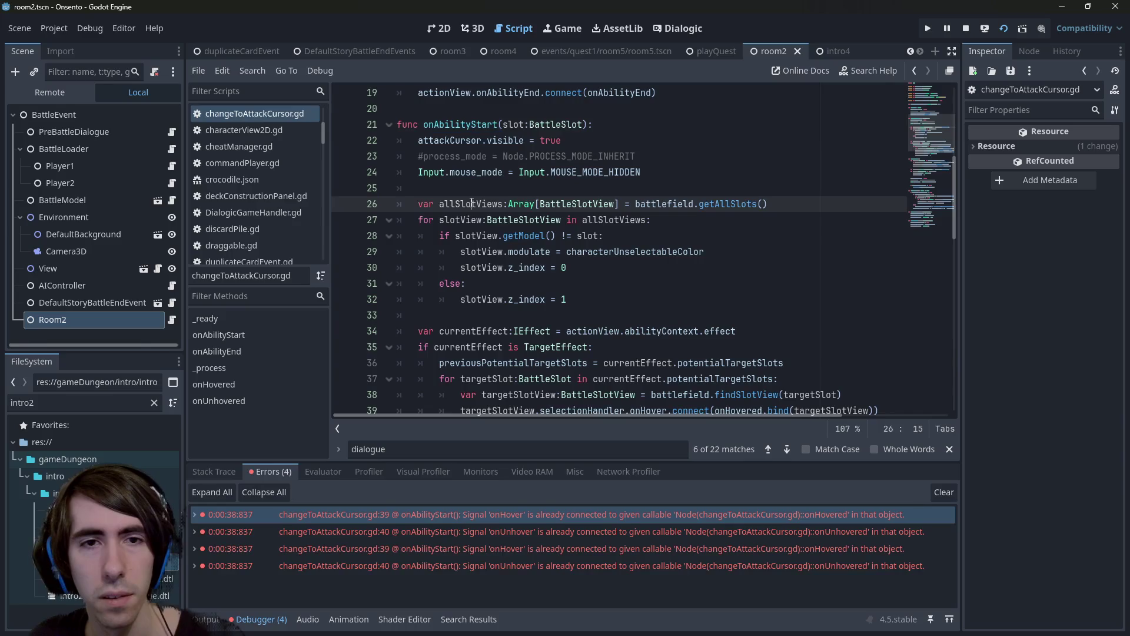
{"action": "scroll", "coordinate": [465, 204], "scroll_direction": "up", "scroll_amount": 6}
{"action": "left_click", "coordinate": [561, 140]}
{"action": "double_click", "coordinate": [561, 140]}
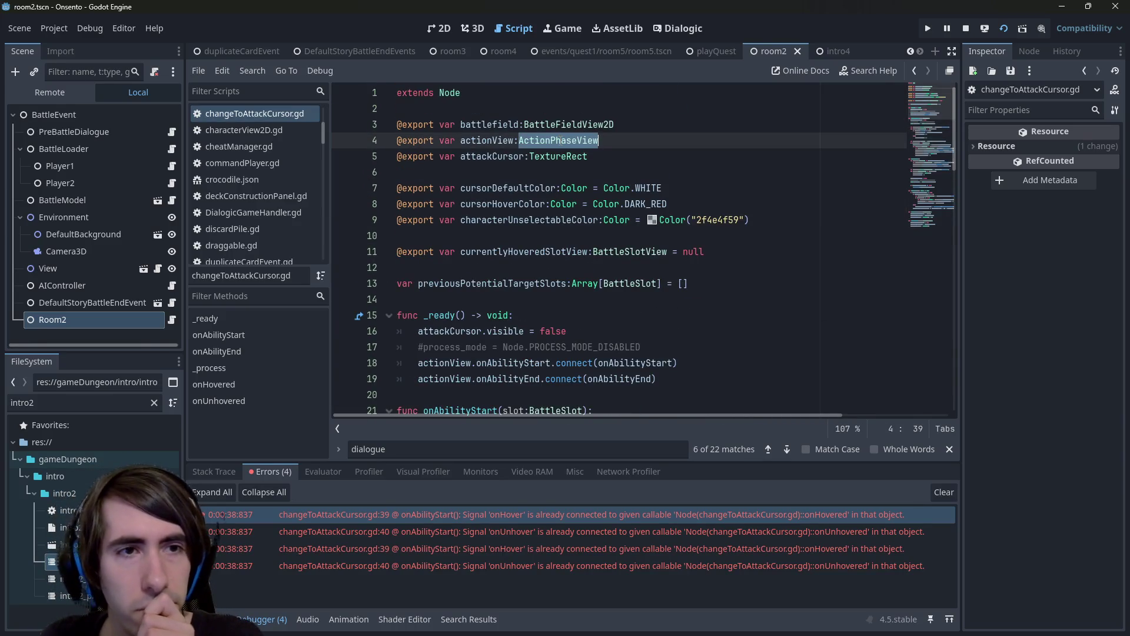
{"action": "scroll", "coordinate": [561, 140], "scroll_direction": "down", "scroll_amount": 4}
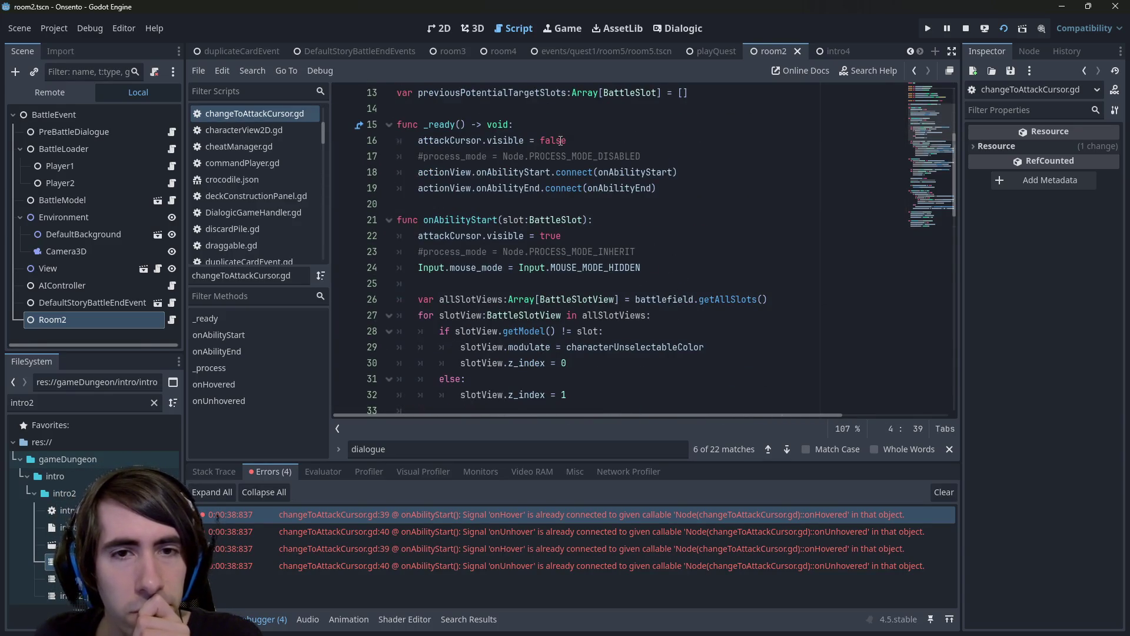
{"action": "scroll", "coordinate": [561, 140], "scroll_direction": "down", "scroll_amount": 5}
Compare the line 40 onUnhover and line 39 onHover errors in changeToAttackCursor.gd.
{"action": "left_click", "coordinate": [531, 533]}
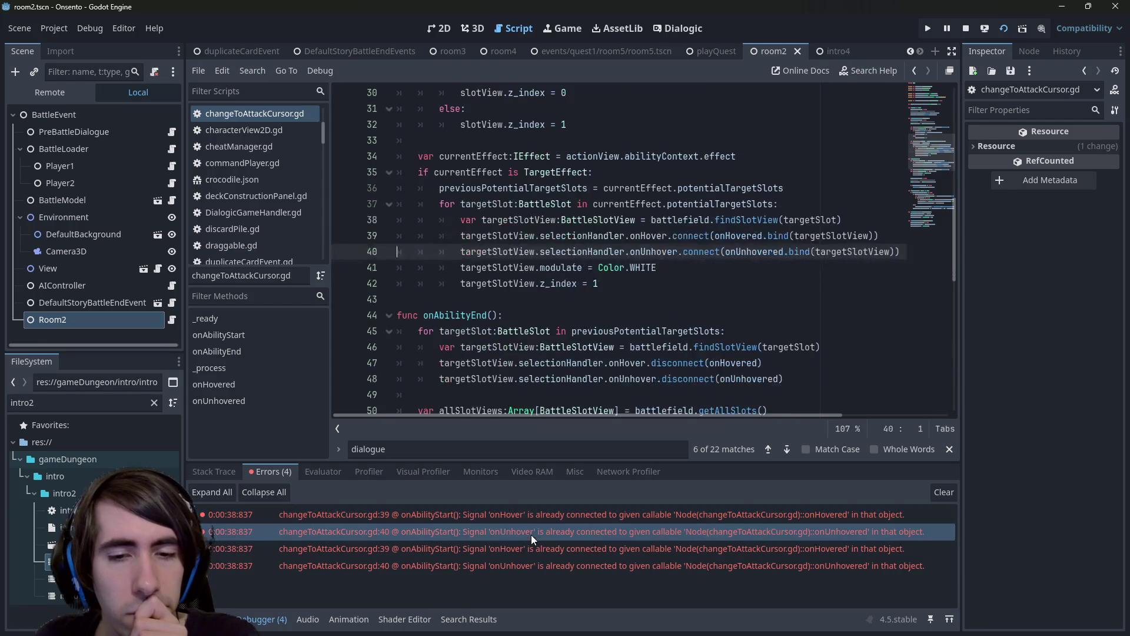
{"action": "left_click", "coordinate": [527, 521]}
{"action": "scroll", "coordinate": [471, 239], "scroll_direction": "up", "scroll_amount": 10}
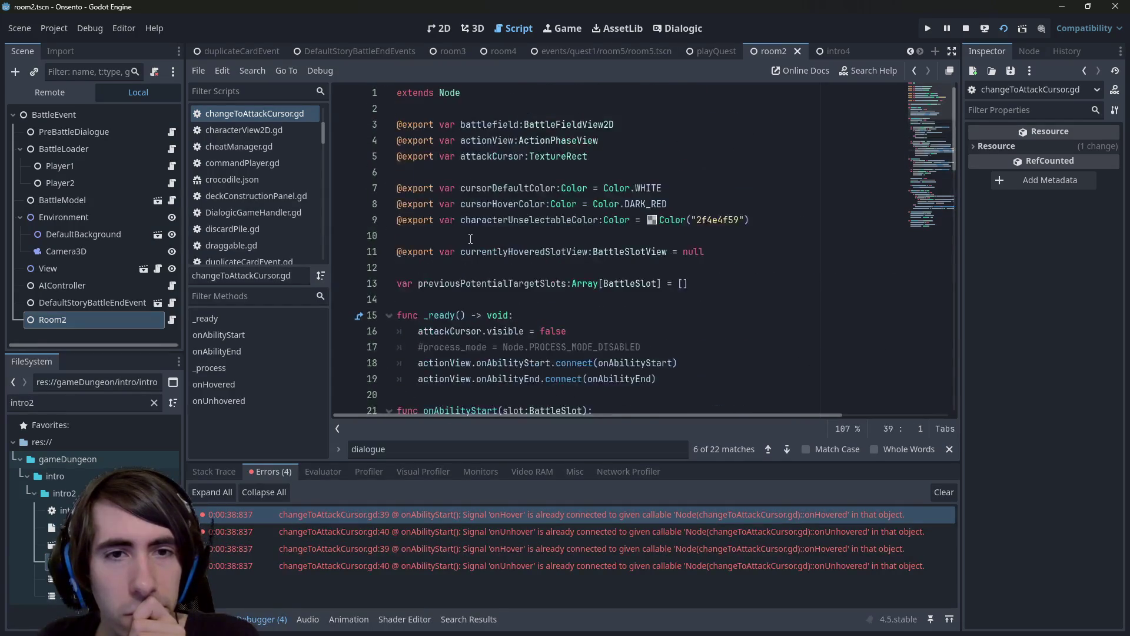
{"action": "left_click", "coordinate": [568, 140], "text": "ctrl"}
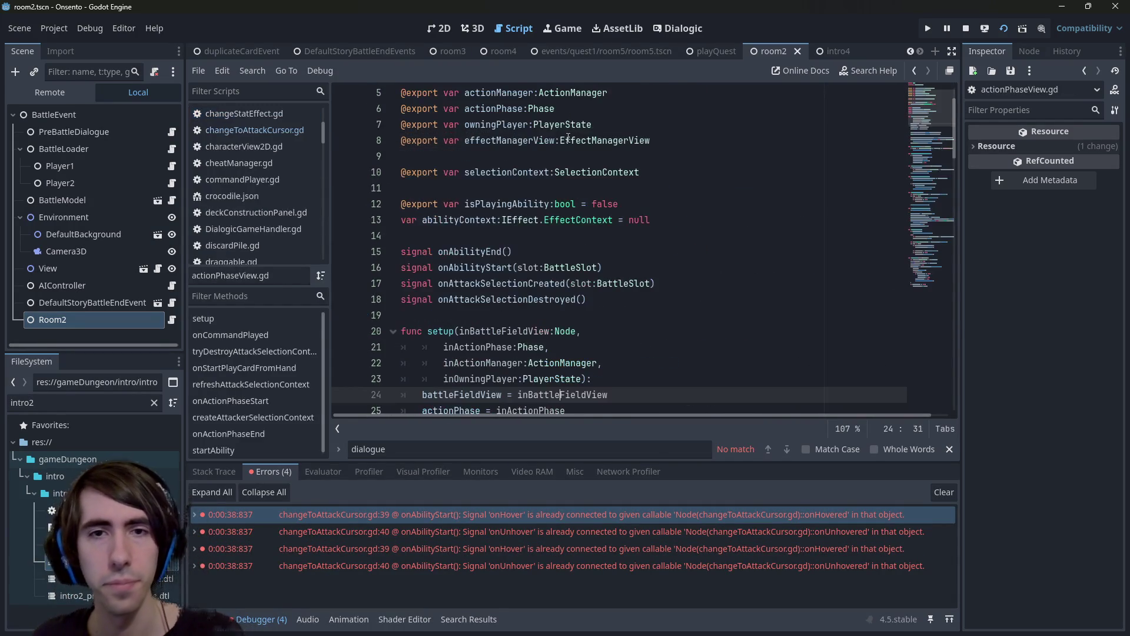
{"action": "scroll", "coordinate": [563, 236], "scroll_direction": "down", "scroll_amount": 3}
{"action": "left_click", "coordinate": [479, 516]}
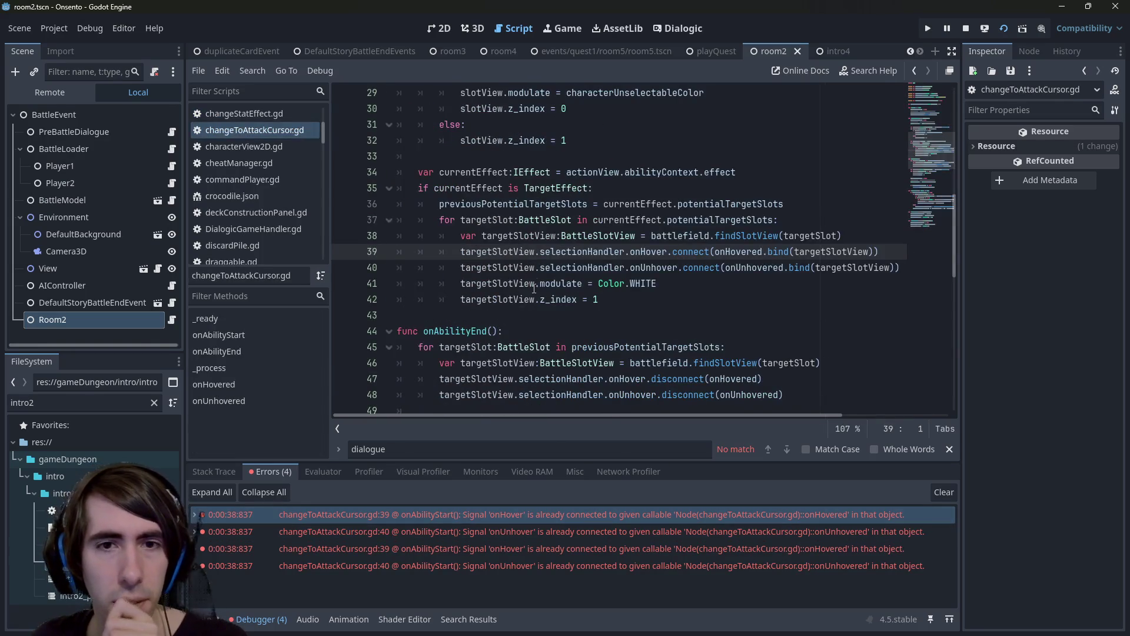
Select onAbilityStart on line 18 and open actionPhaseView.gd from the ActionPhaseView type.
{"action": "scroll", "coordinate": [562, 238], "scroll_direction": "up", "scroll_amount": 5}
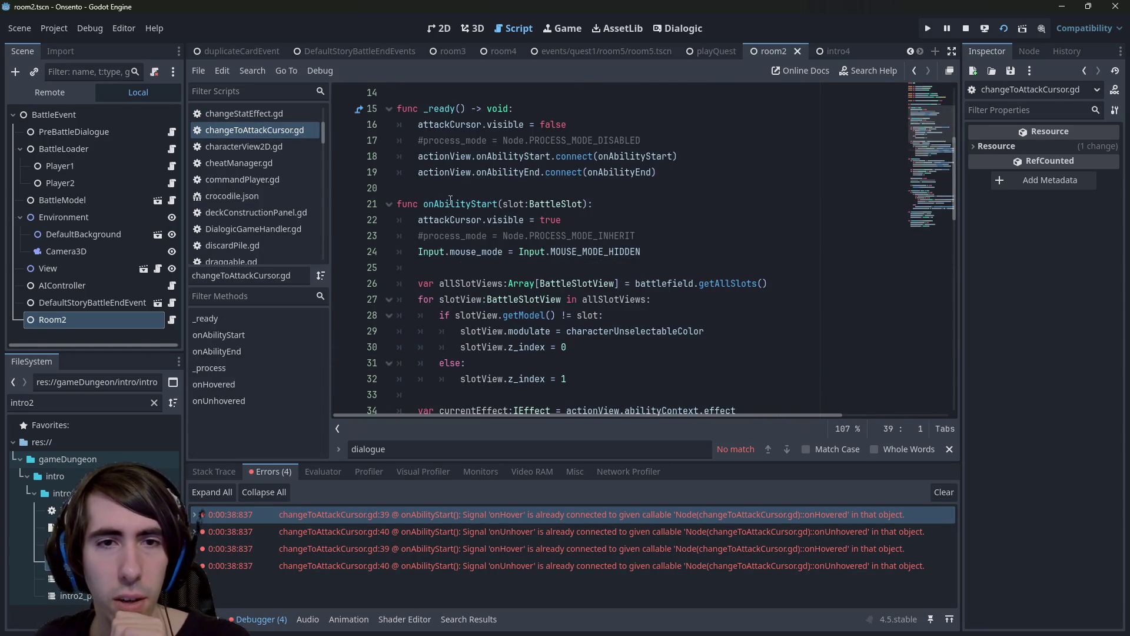
{"action": "double_click", "coordinate": [460, 204]}
{"action": "left_click", "coordinate": [540, 156]}
{"action": "scroll", "coordinate": [531, 189], "scroll_direction": "up", "scroll_amount": 4}
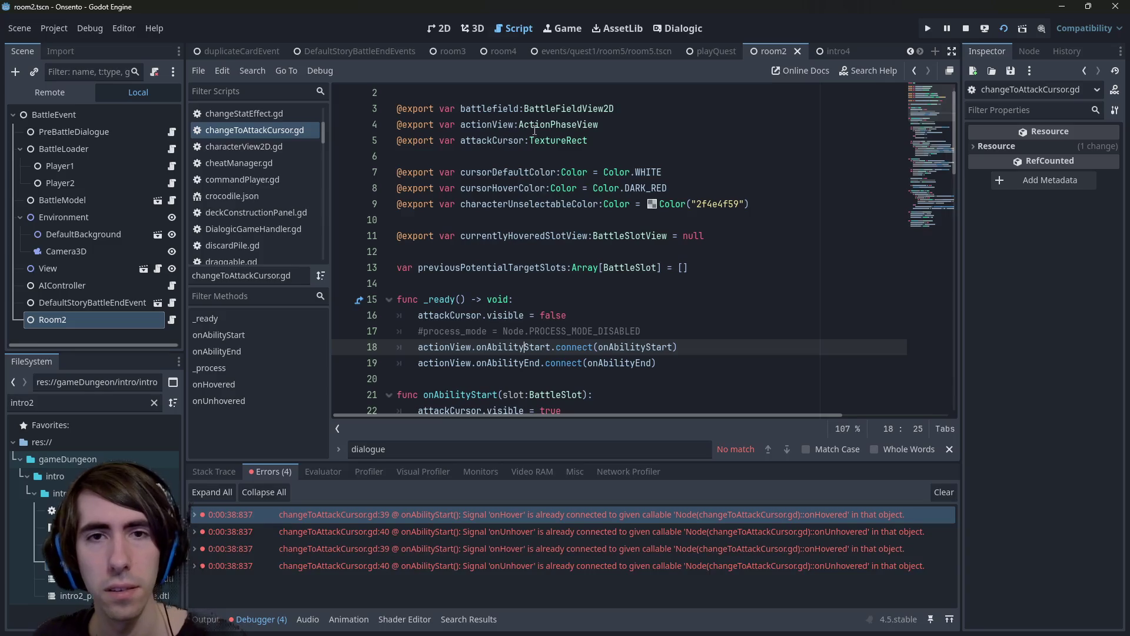
{"action": "double_click", "coordinate": [514, 349]}
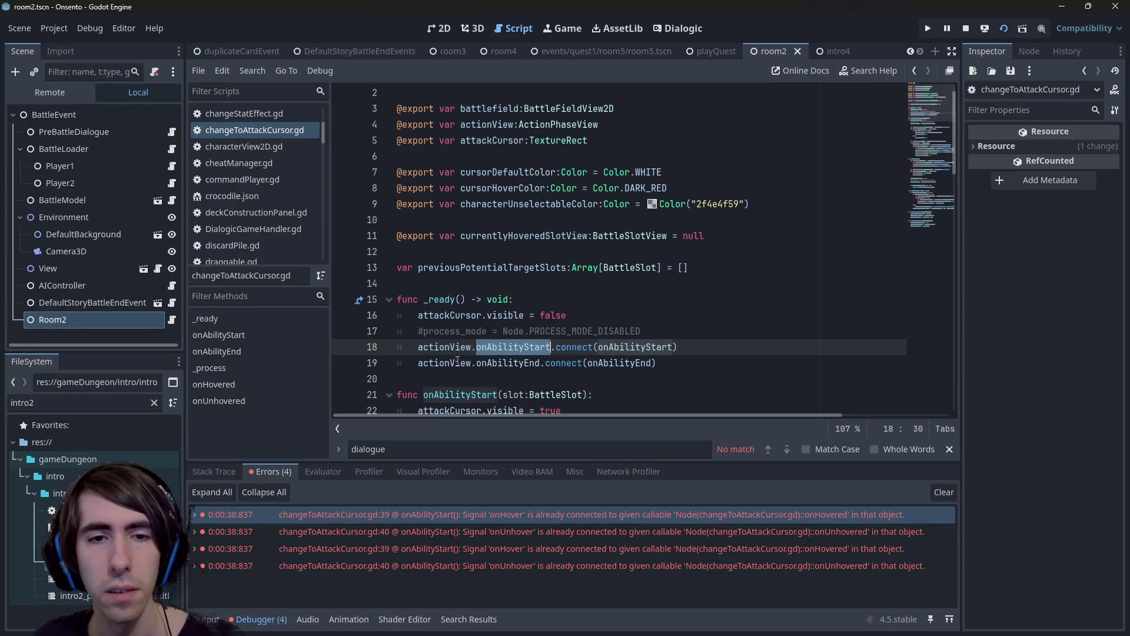
{"action": "left_click", "coordinate": [577, 125], "text": "ctrl"}
{"action": "left_click", "coordinate": [581, 188]}
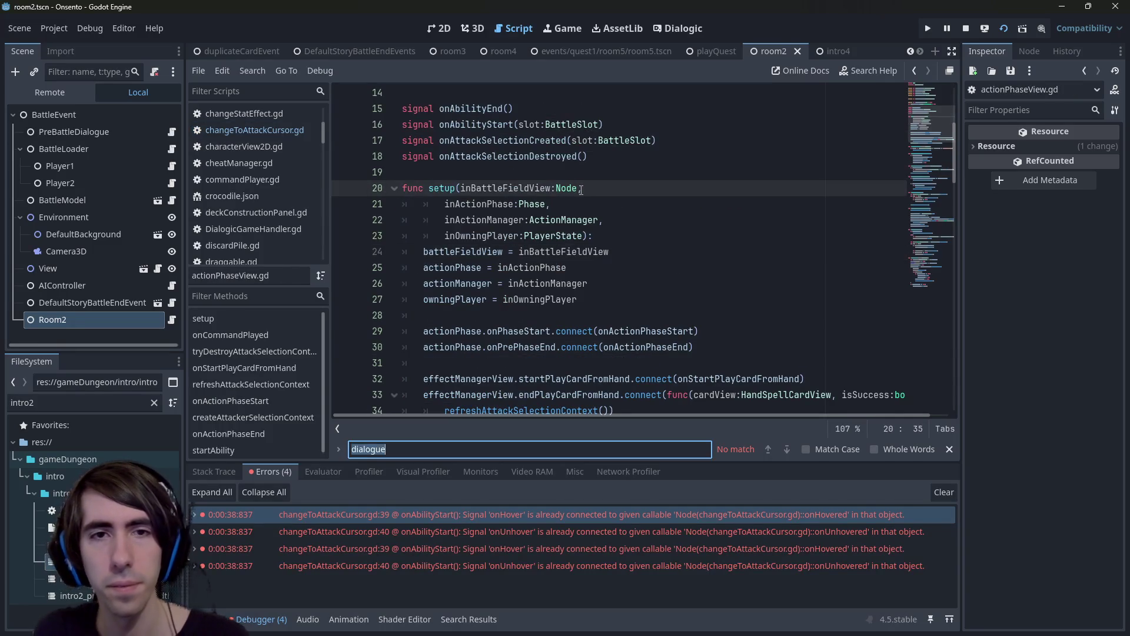
{"action": "scroll", "coordinate": [595, 194], "scroll_direction": "up", "scroll_amount": 5}
{"action": "key", "text": "Escape"}
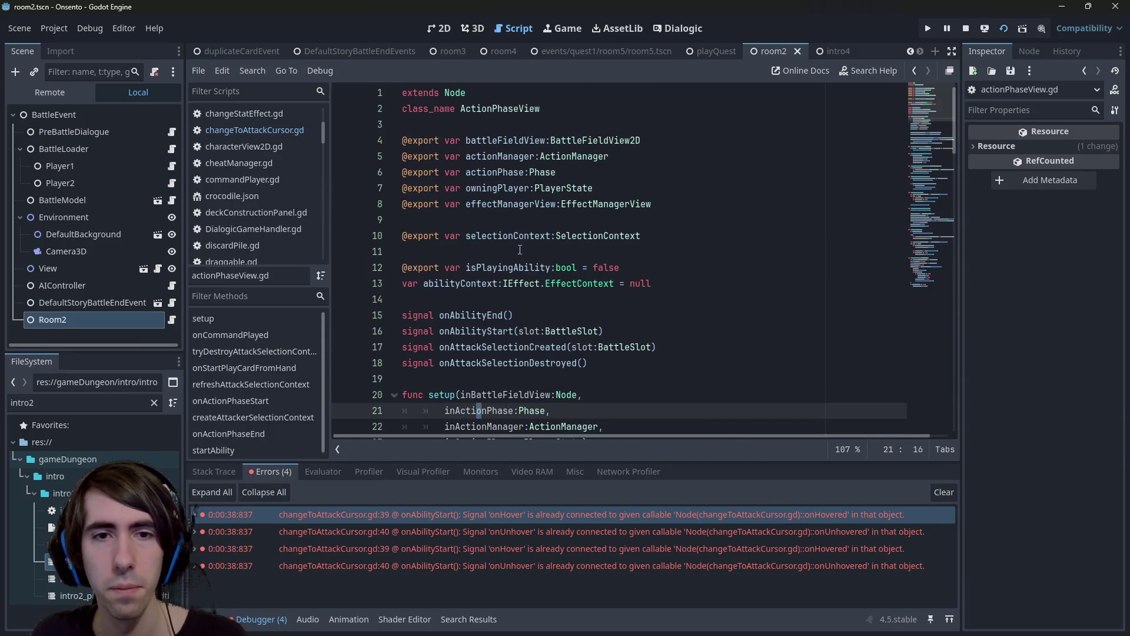
{"action": "double_click", "coordinate": [498, 333]}
{"action": "key", "text": "ctrl+f"}
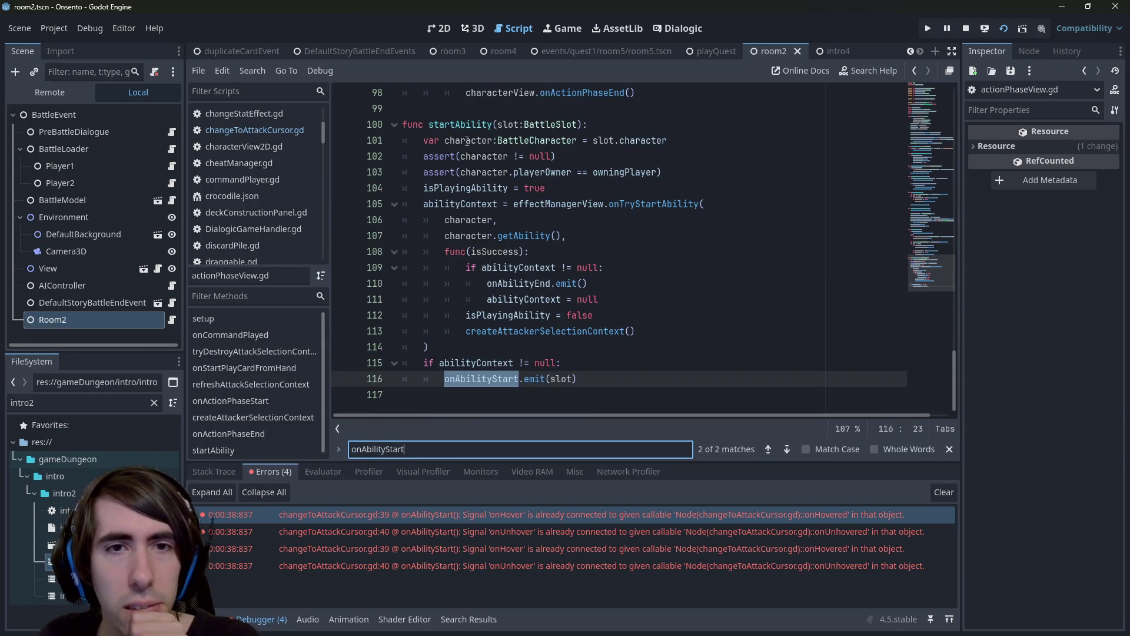
{"action": "double_click", "coordinate": [452, 125]}
{"action": "scroll", "coordinate": [512, 190], "scroll_direction": "up", "scroll_amount": 10}
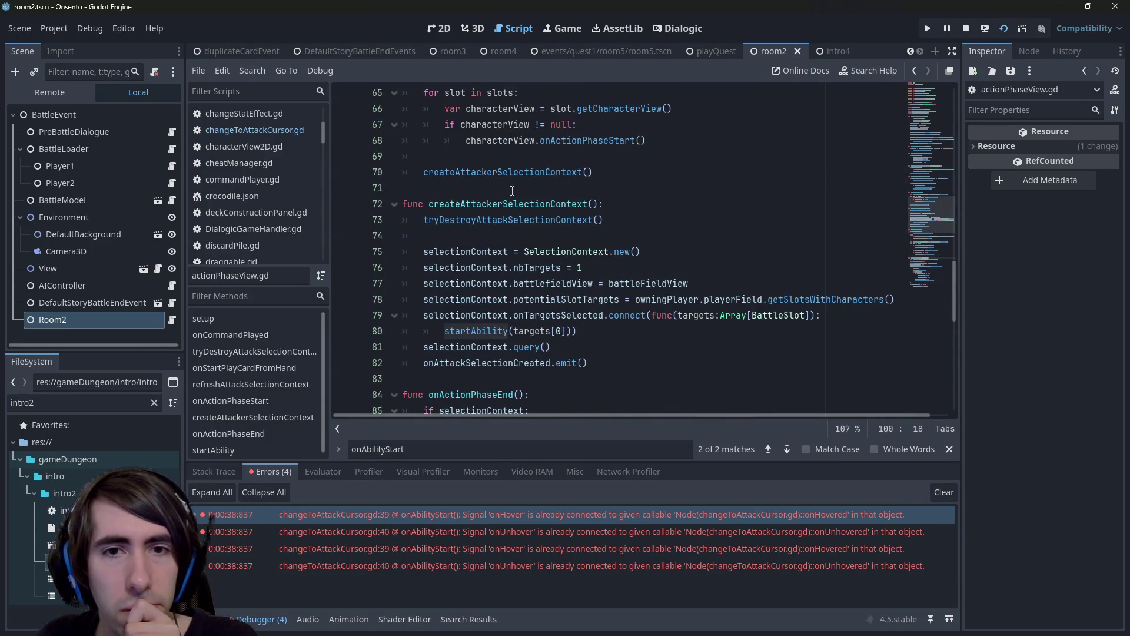
{"action": "scroll", "coordinate": [512, 190], "scroll_direction": "up", "scroll_amount": 1}
{"action": "scroll", "coordinate": [512, 190], "scroll_direction": "down", "scroll_amount": 1}
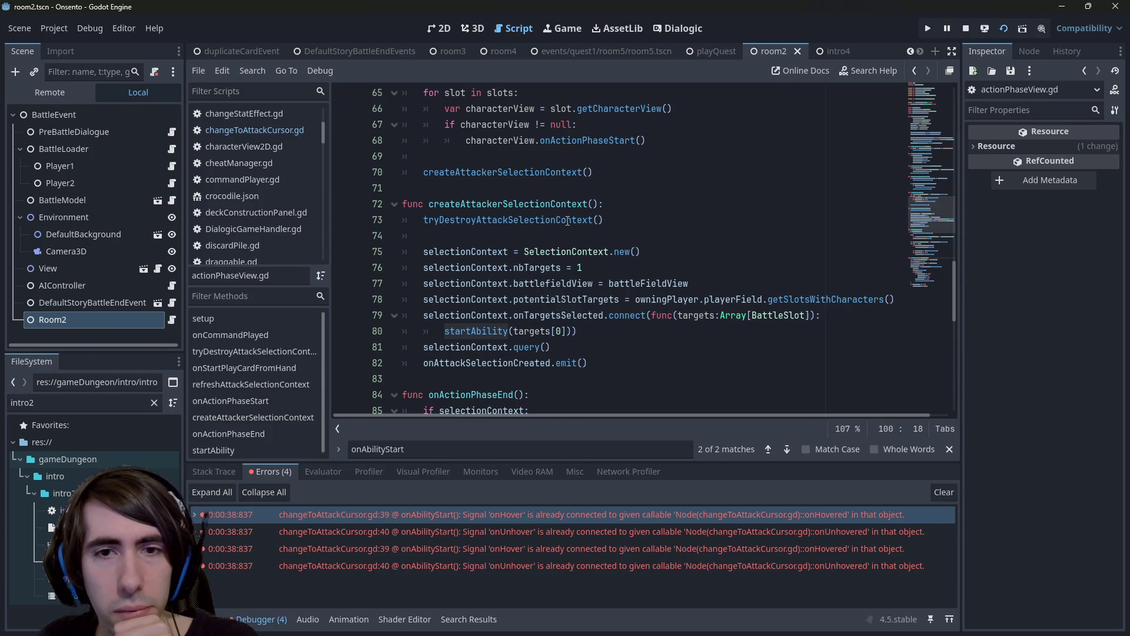
{"action": "double_click", "coordinate": [535, 206]}
{"action": "scroll", "coordinate": [522, 215], "scroll_direction": "up", "scroll_amount": 4}
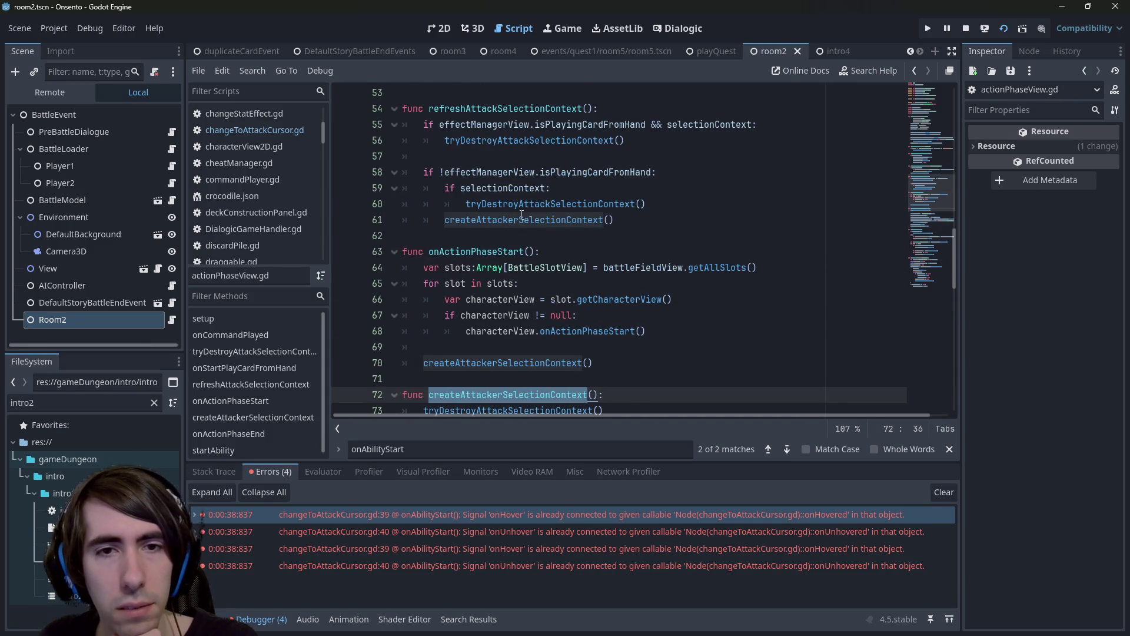
{"action": "scroll", "coordinate": [522, 215], "scroll_direction": "down", "scroll_amount": 4}
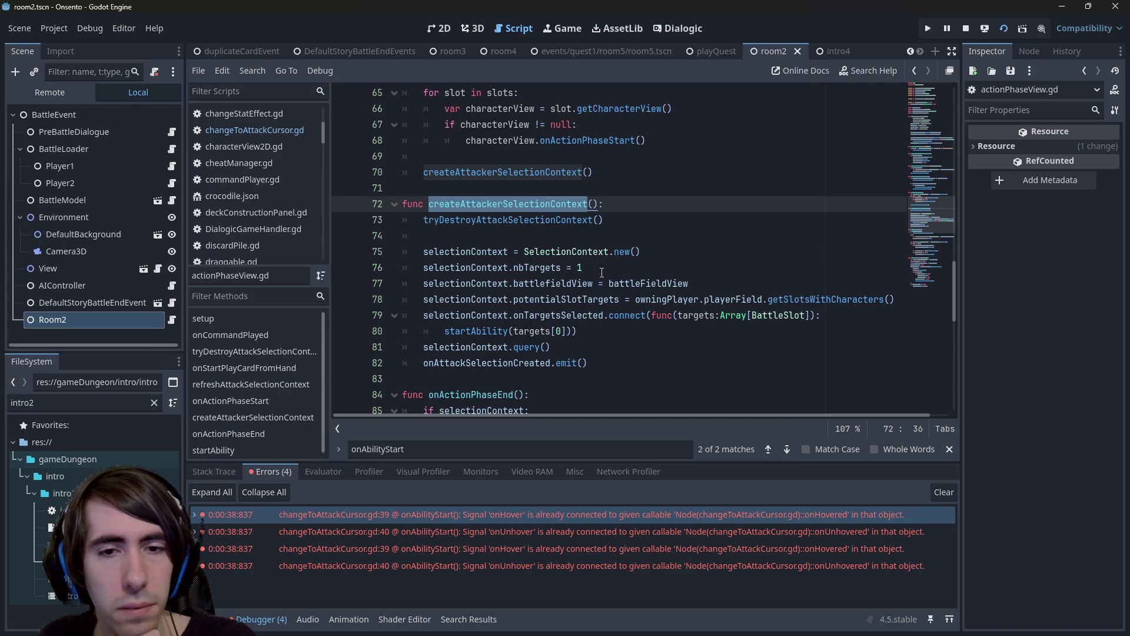
{"action": "scroll", "coordinate": [602, 273], "scroll_direction": "down", "scroll_amount": 1}
{"action": "scroll", "coordinate": [601, 272], "scroll_direction": "up", "scroll_amount": 2}
{"action": "scroll", "coordinate": [602, 272], "scroll_direction": "up", "scroll_amount": 1}
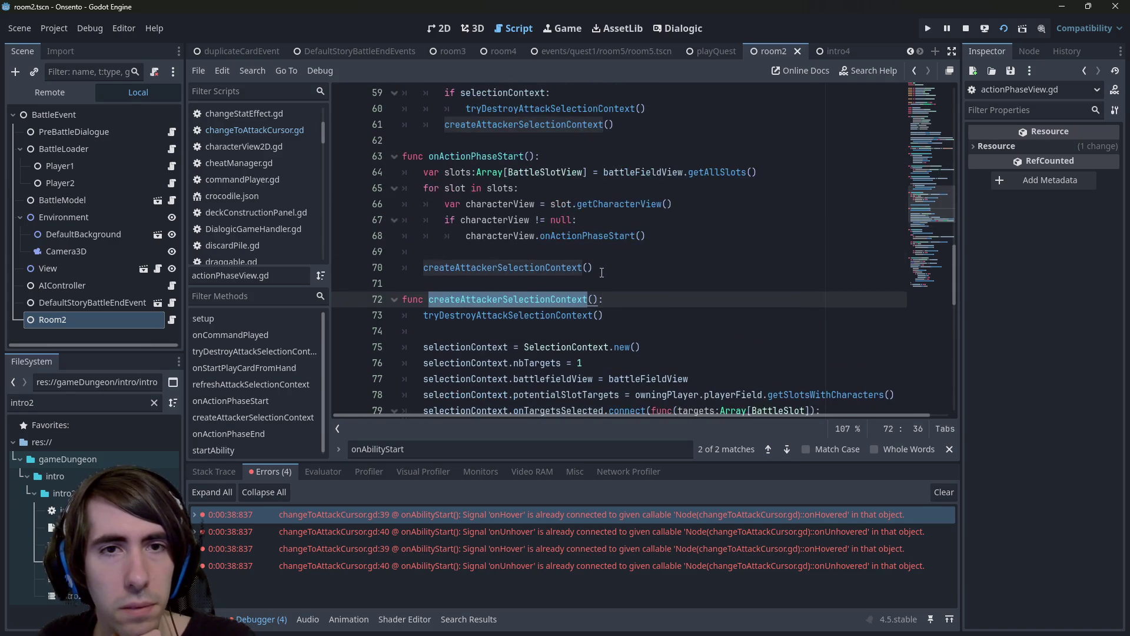
{"action": "scroll", "coordinate": [601, 272], "scroll_direction": "up", "scroll_amount": 2}
{"action": "scroll", "coordinate": [602, 272], "scroll_direction": "down", "scroll_amount": 4}
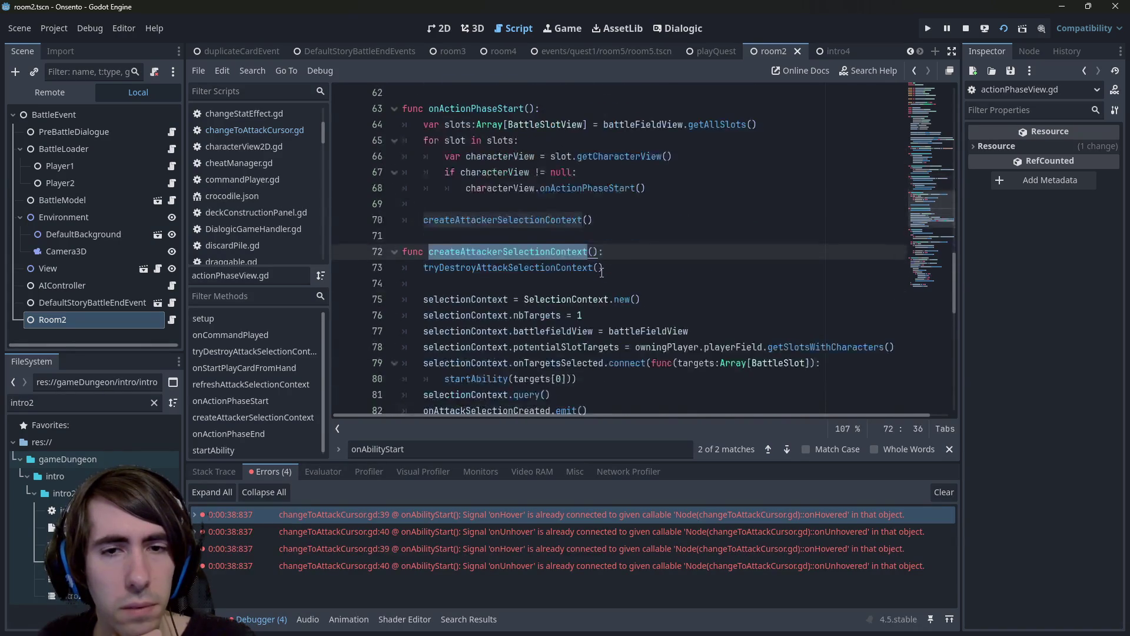
{"action": "scroll", "coordinate": [601, 273], "scroll_direction": "up", "scroll_amount": 1}
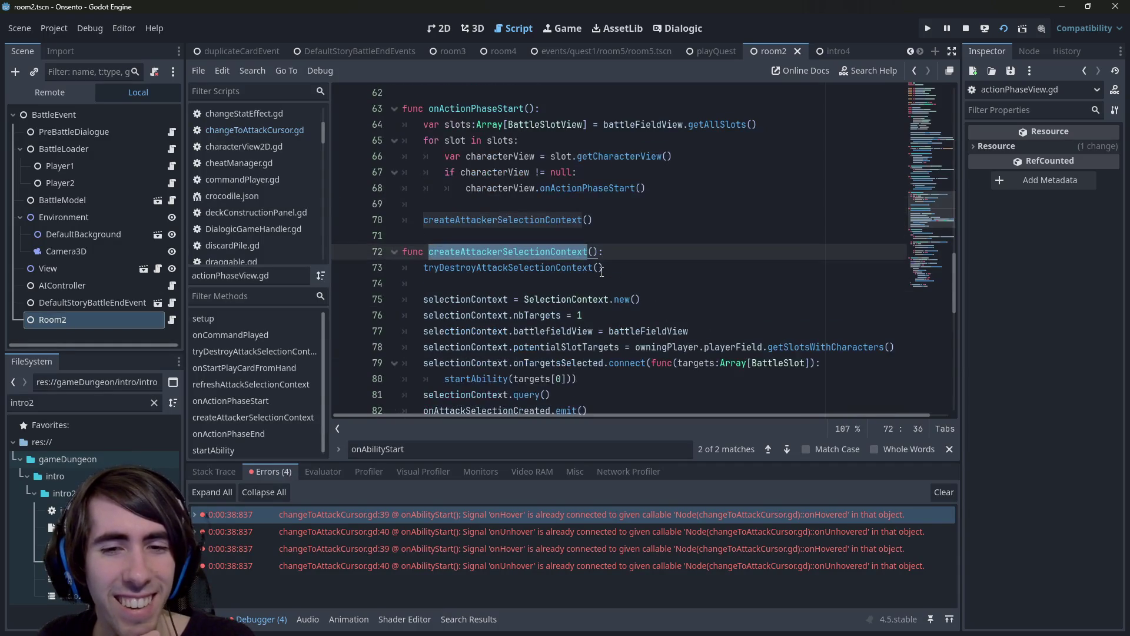
{"action": "scroll", "coordinate": [602, 273], "scroll_direction": "up", "scroll_amount": 3}
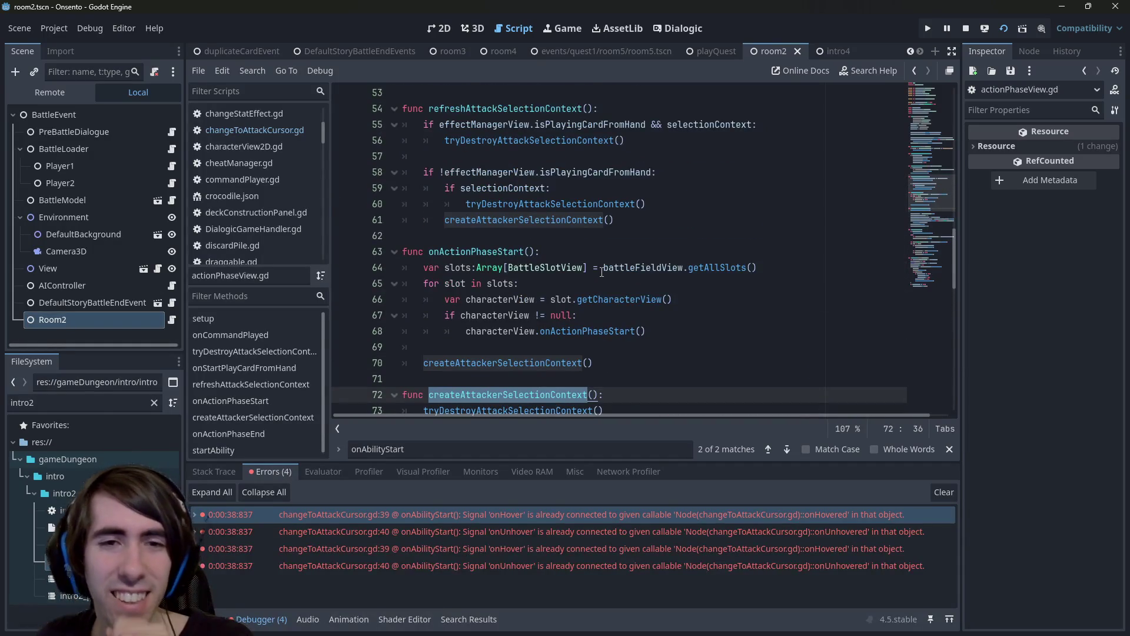
{"action": "scroll", "coordinate": [602, 270], "scroll_direction": "down", "scroll_amount": 2}
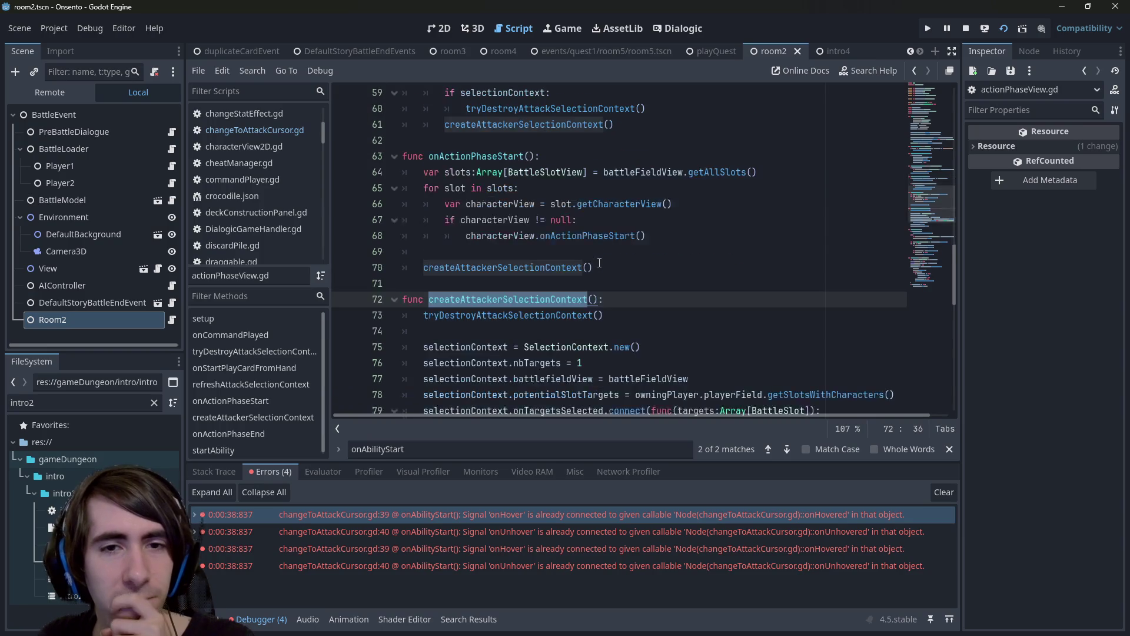
{"action": "scroll", "coordinate": [600, 262], "scroll_direction": "up", "scroll_amount": 4}
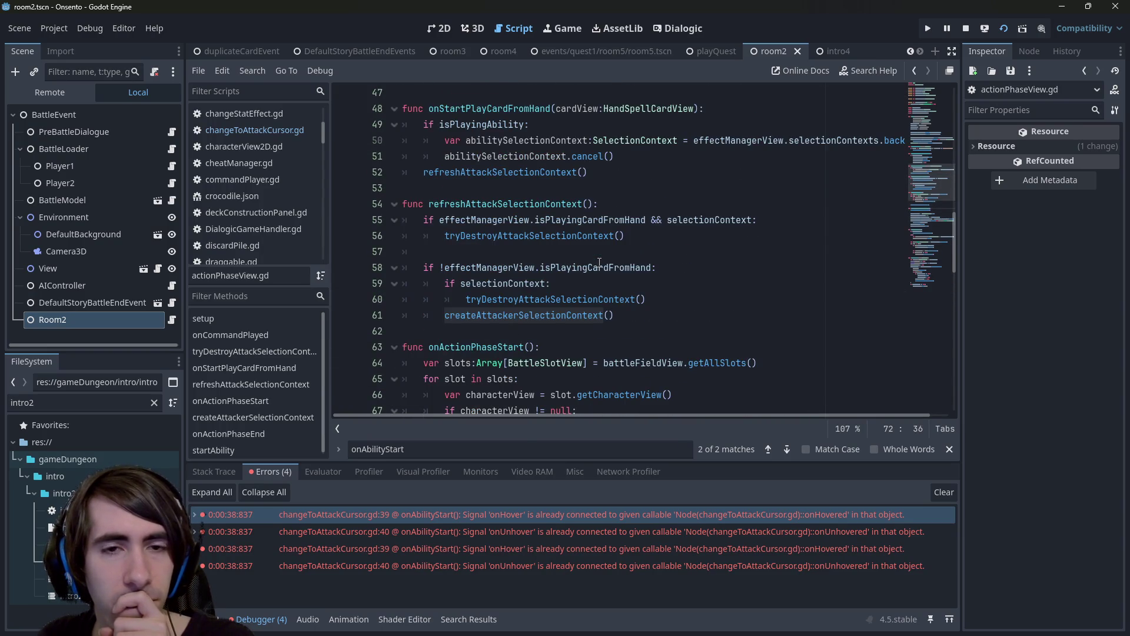
{"action": "scroll", "coordinate": [597, 252], "scroll_direction": "up", "scroll_amount": 1}
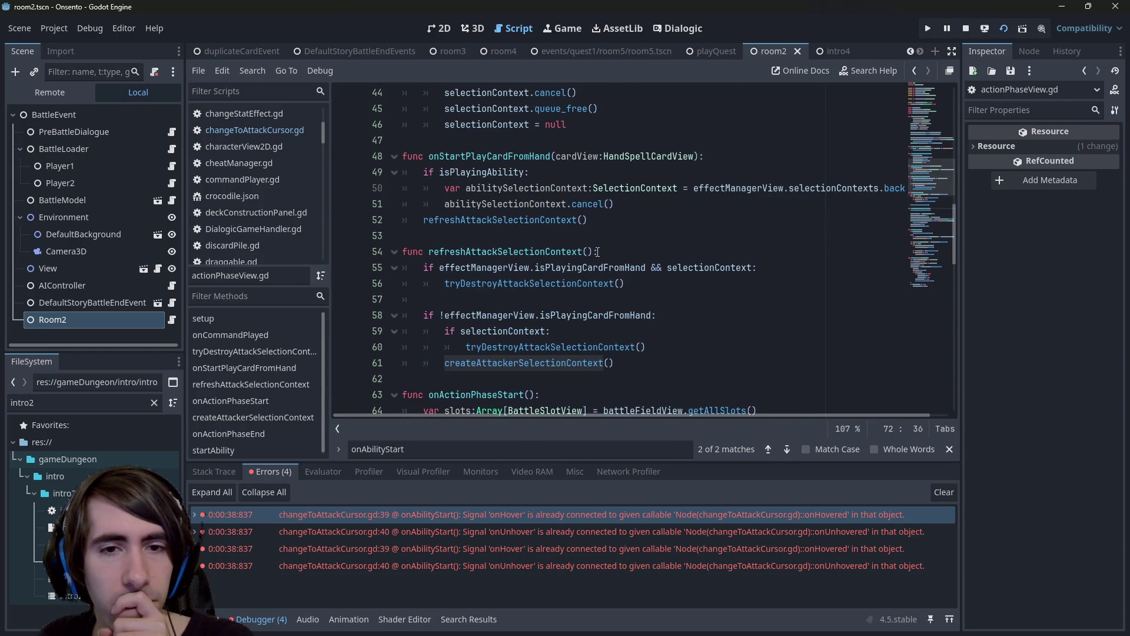
{"action": "scroll", "coordinate": [597, 252], "scroll_direction": "up", "scroll_amount": 2}
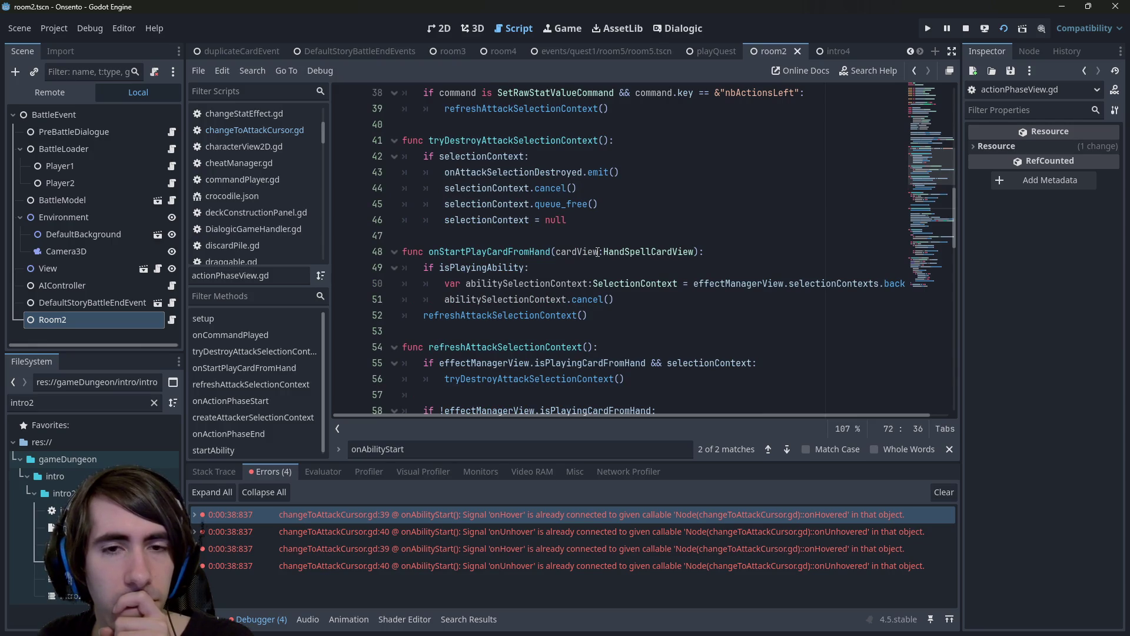
{"action": "scroll", "coordinate": [598, 252], "scroll_direction": "down", "scroll_amount": 8}
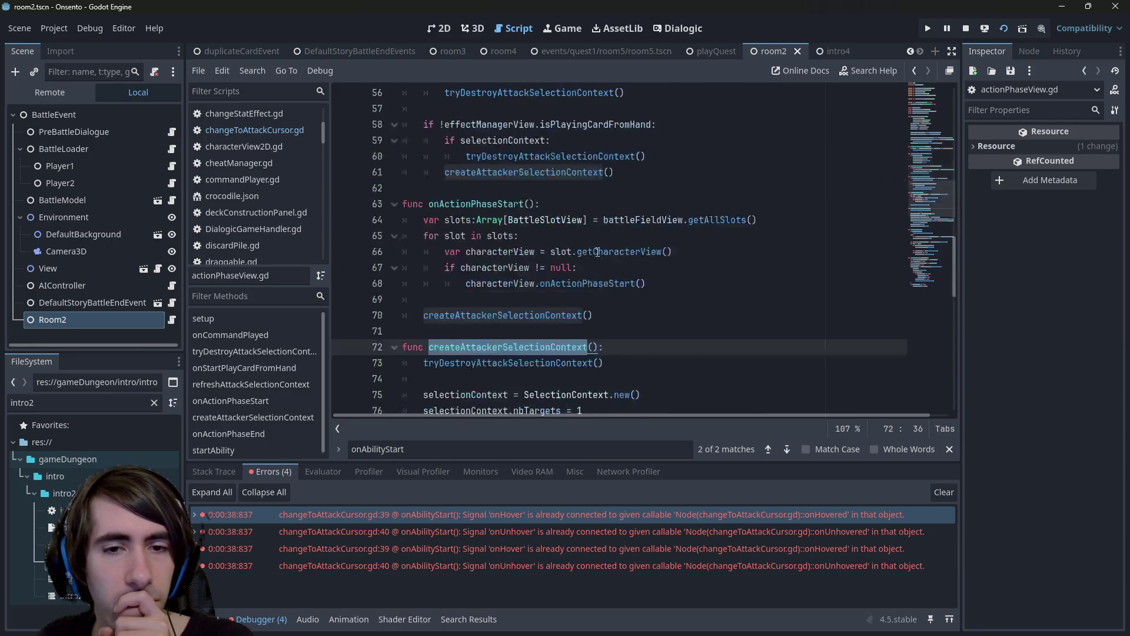
{"action": "double_click", "coordinate": [537, 262]}
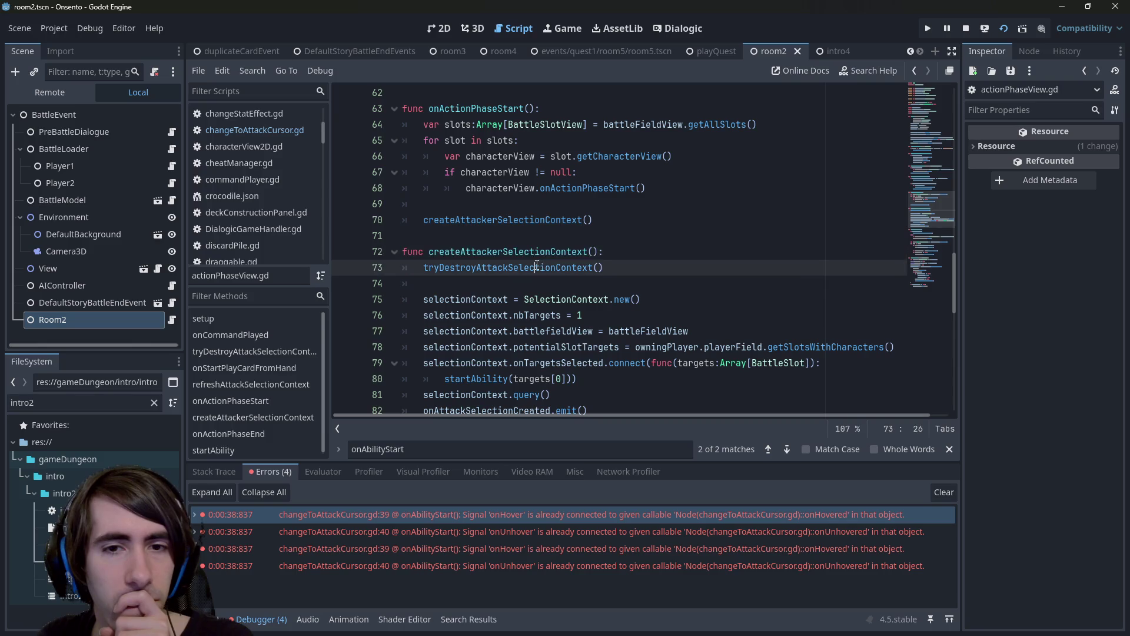
{"action": "scroll", "coordinate": [536, 263], "scroll_direction": "up", "scroll_amount": 9}
{"action": "scroll", "coordinate": [537, 262], "scroll_direction": "up", "scroll_amount": 7}
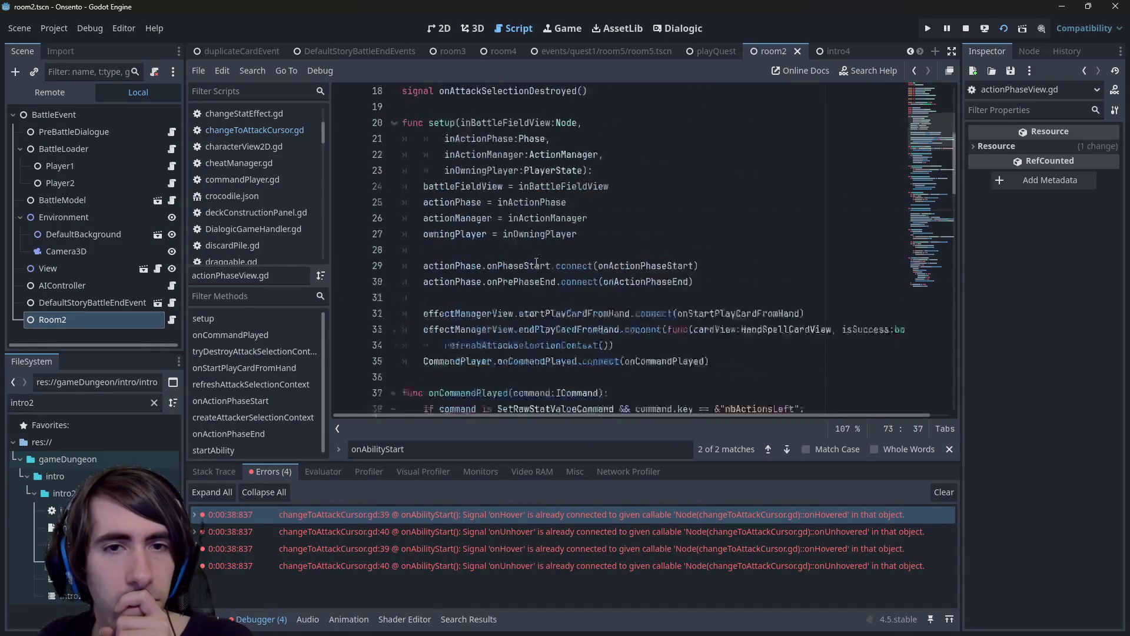
{"action": "scroll", "coordinate": [536, 262], "scroll_direction": "down", "scroll_amount": 3}
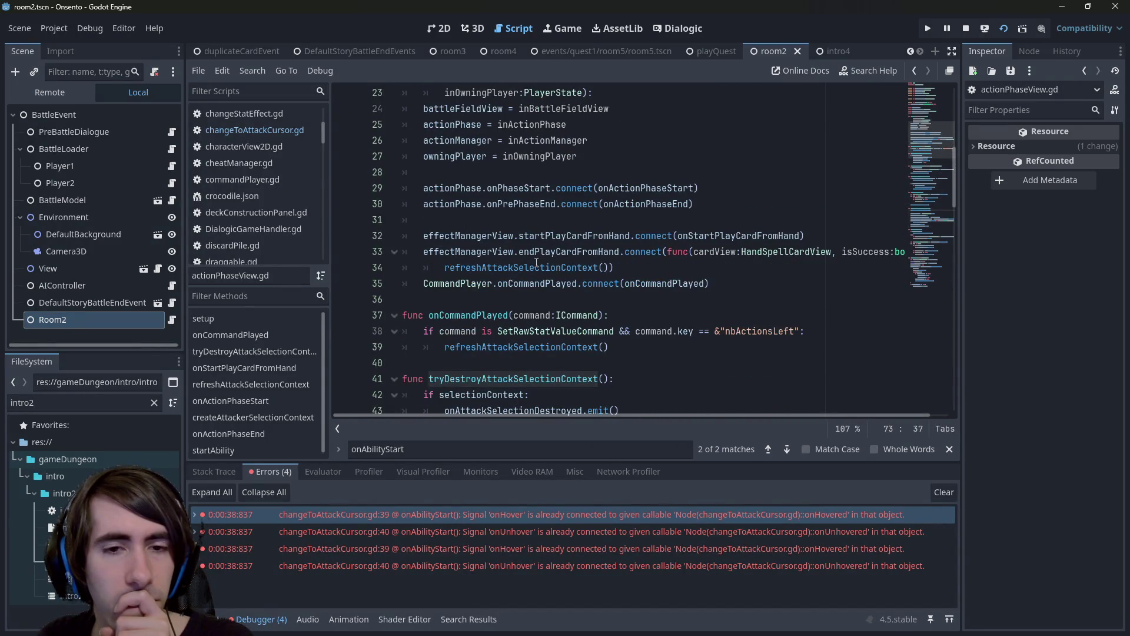
{"action": "double_click", "coordinate": [478, 187]}
{"action": "scroll", "coordinate": [478, 183], "scroll_direction": "up", "scroll_amount": 6}
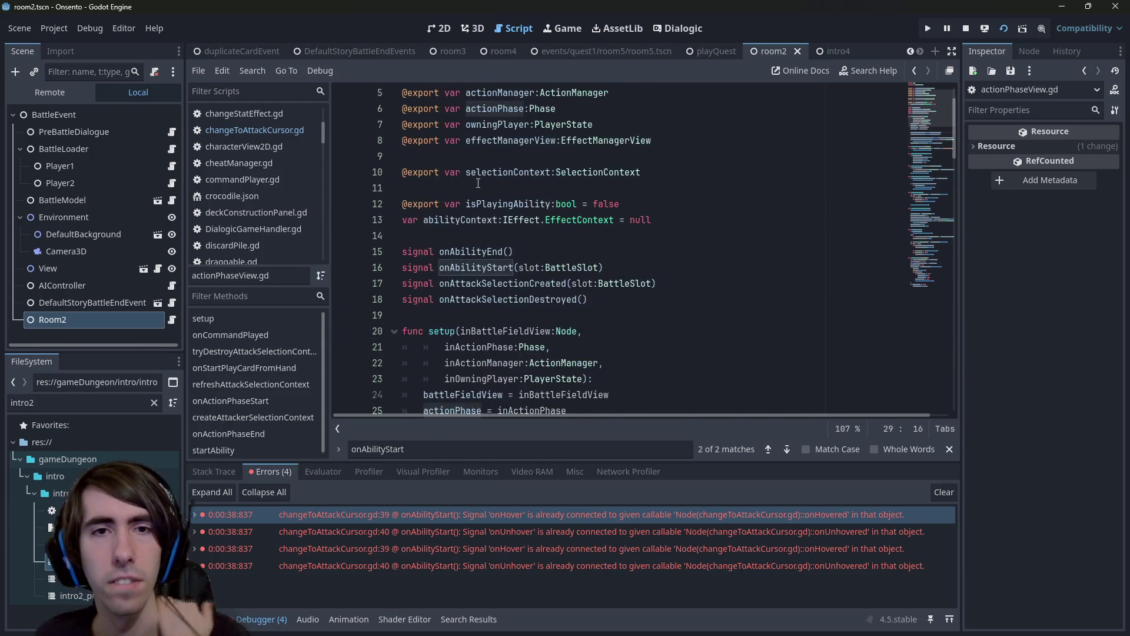
{"action": "scroll", "coordinate": [479, 183], "scroll_direction": "up", "scroll_amount": 1}
{"action": "double_click", "coordinate": [500, 140]}
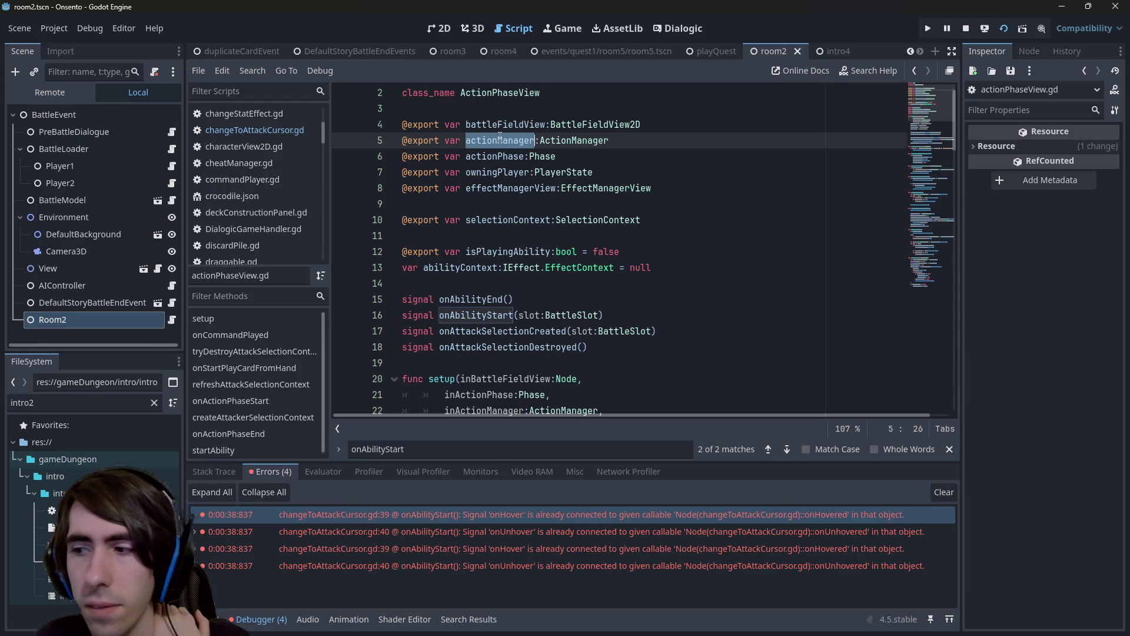
{"action": "double_click", "coordinate": [526, 125]}
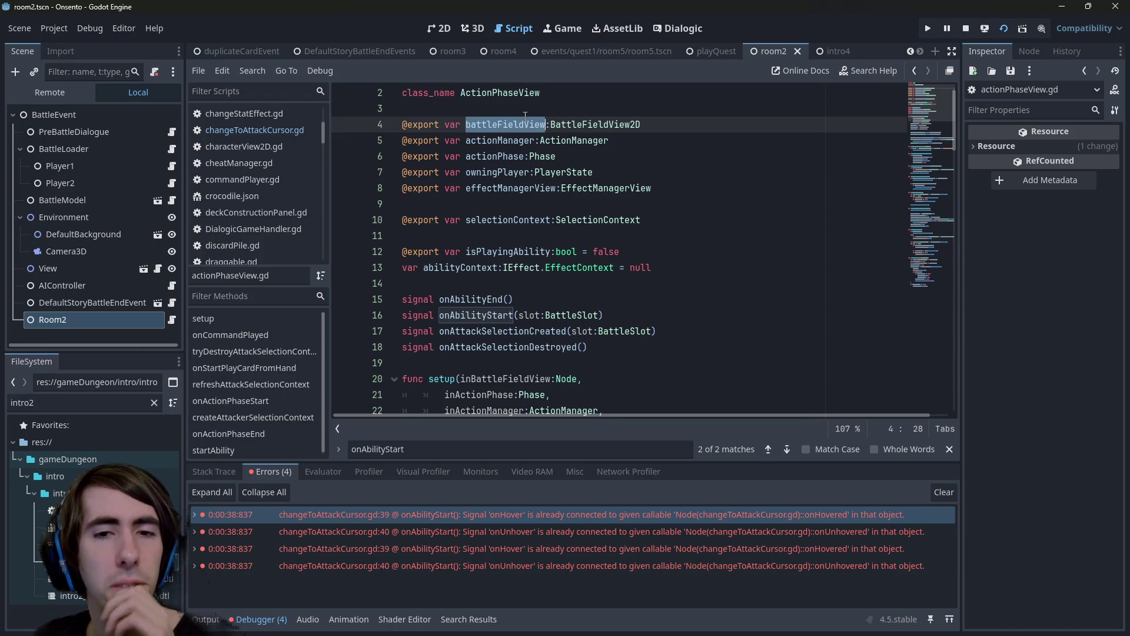
{"action": "scroll", "coordinate": [582, 279], "scroll_direction": "down", "scroll_amount": 1}
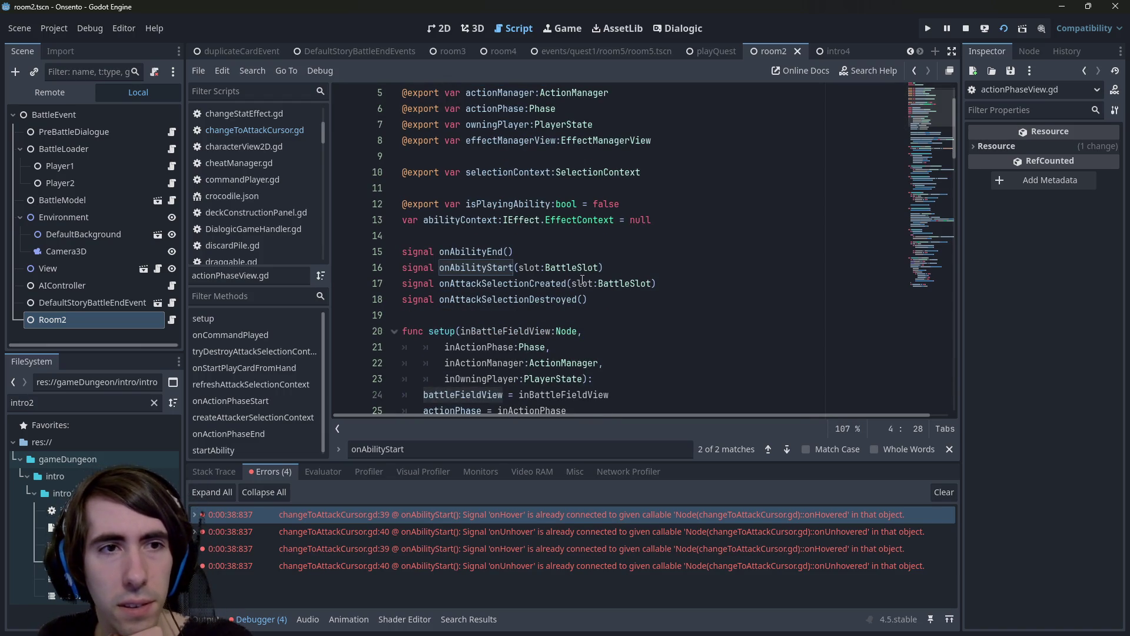
{"action": "scroll", "coordinate": [582, 279], "scroll_direction": "down", "scroll_amount": 4}
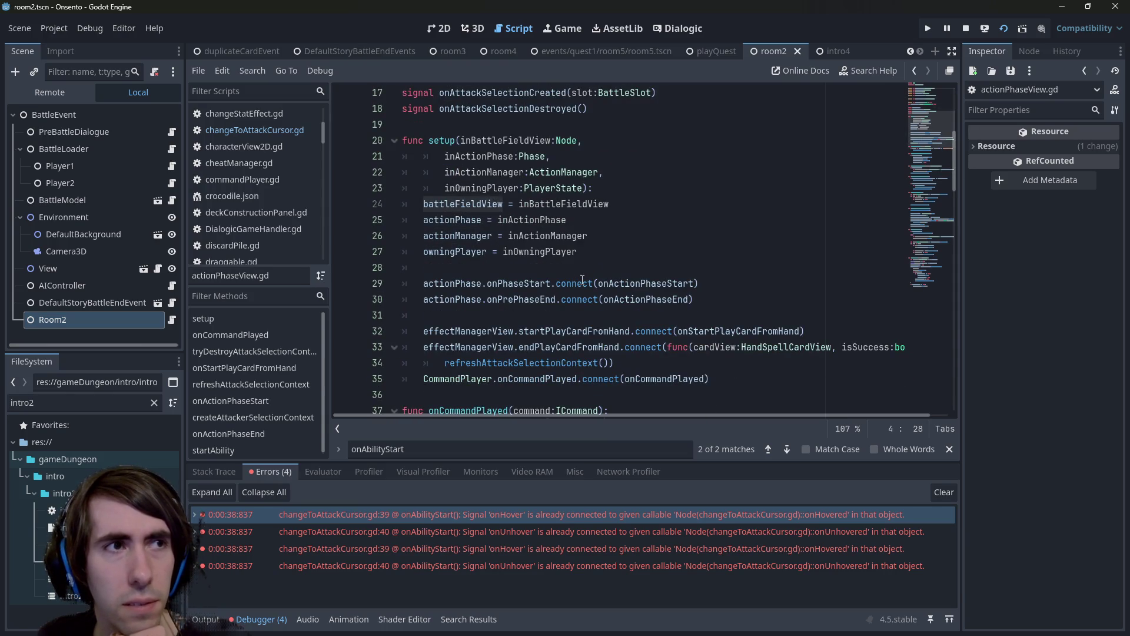
{"action": "scroll", "coordinate": [583, 280], "scroll_direction": "down", "scroll_amount": 5}
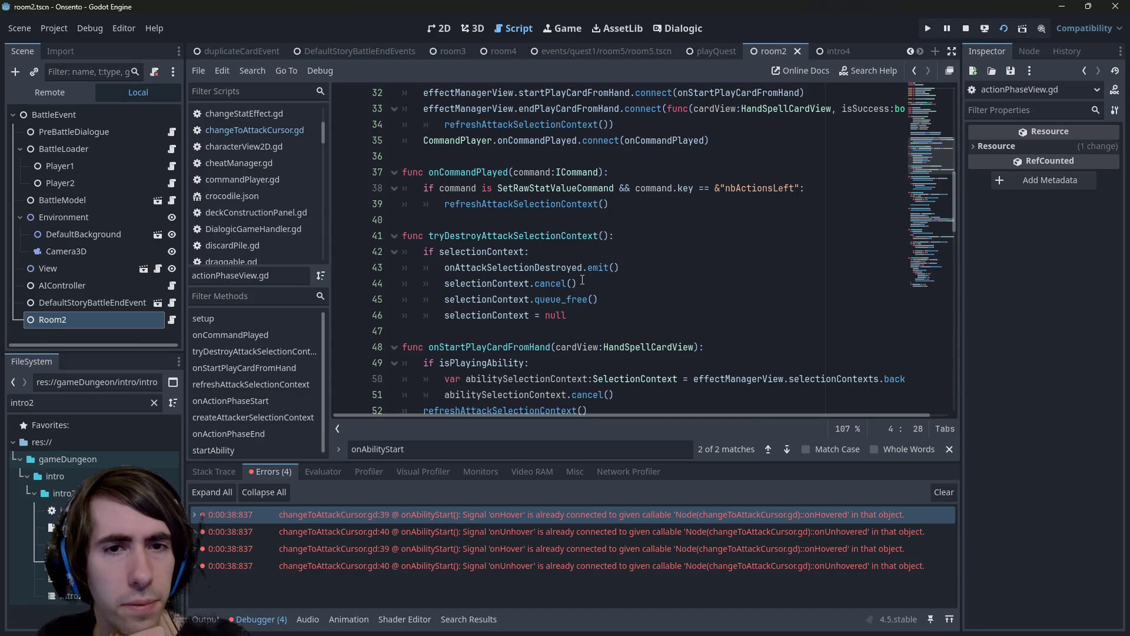
{"action": "scroll", "coordinate": [583, 280], "scroll_direction": "down", "scroll_amount": 4}
{"action": "scroll", "coordinate": [582, 280], "scroll_direction": "down", "scroll_amount": 6}
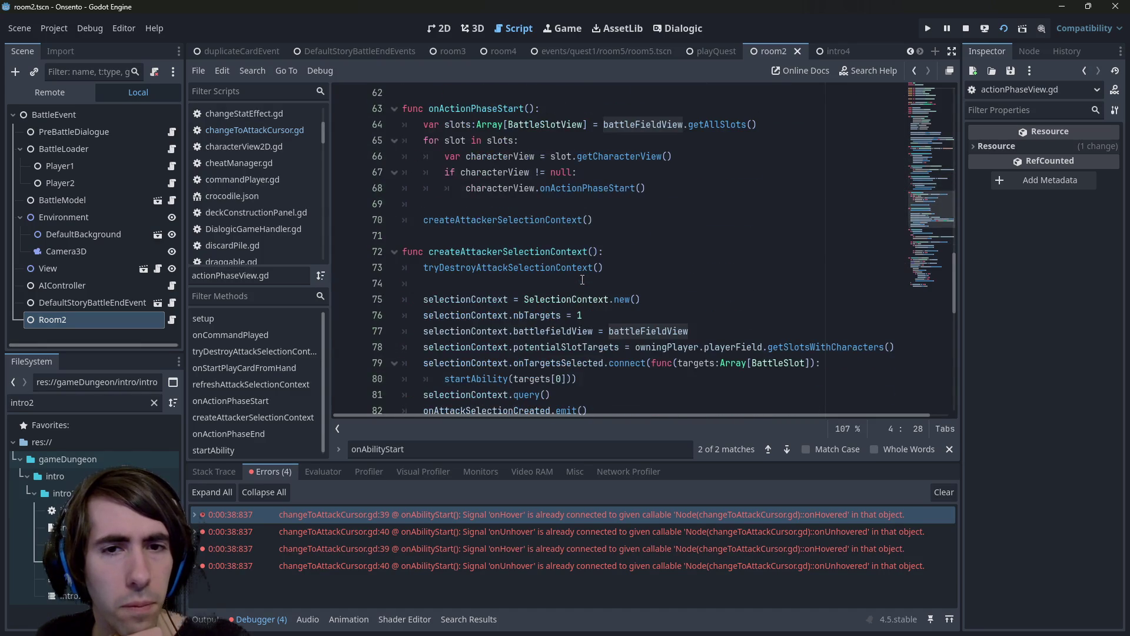
{"action": "scroll", "coordinate": [583, 279], "scroll_direction": "down", "scroll_amount": 3}
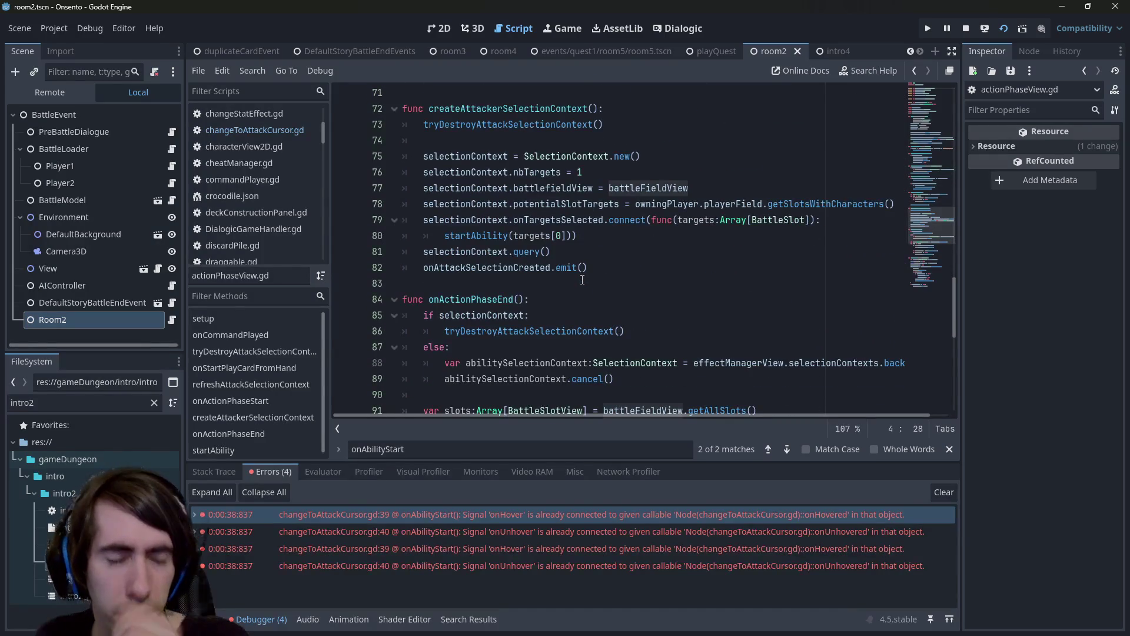
{"action": "scroll", "coordinate": [555, 242], "scroll_direction": "up", "scroll_amount": 5}
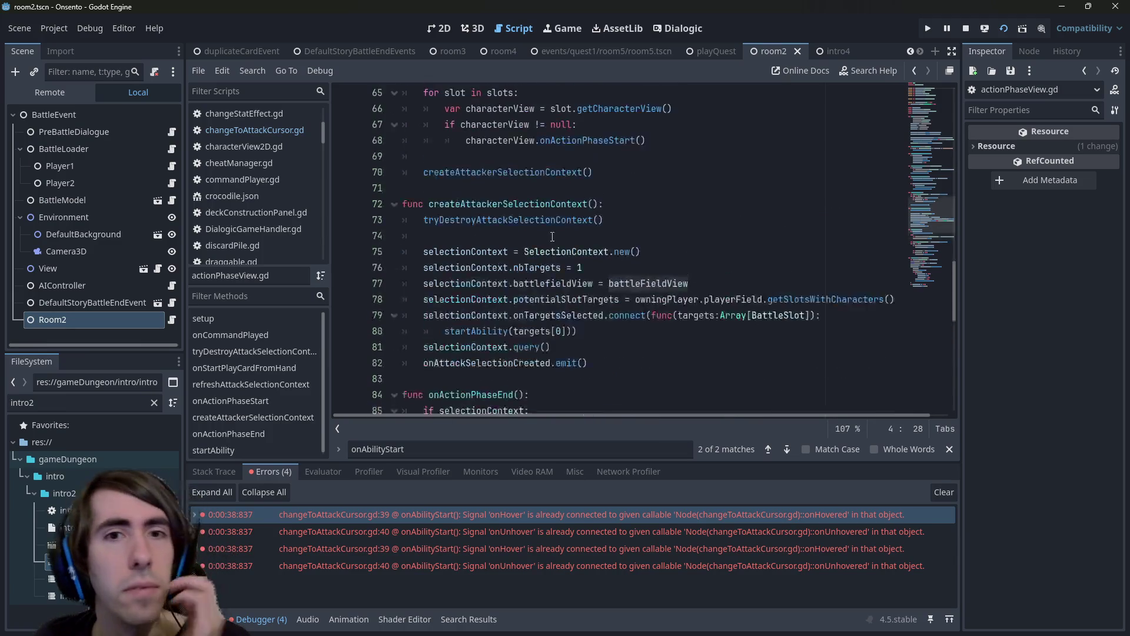
{"action": "scroll", "coordinate": [552, 237], "scroll_direction": "down", "scroll_amount": 4}
{"action": "scroll", "coordinate": [552, 237], "scroll_direction": "up", "scroll_amount": 3}
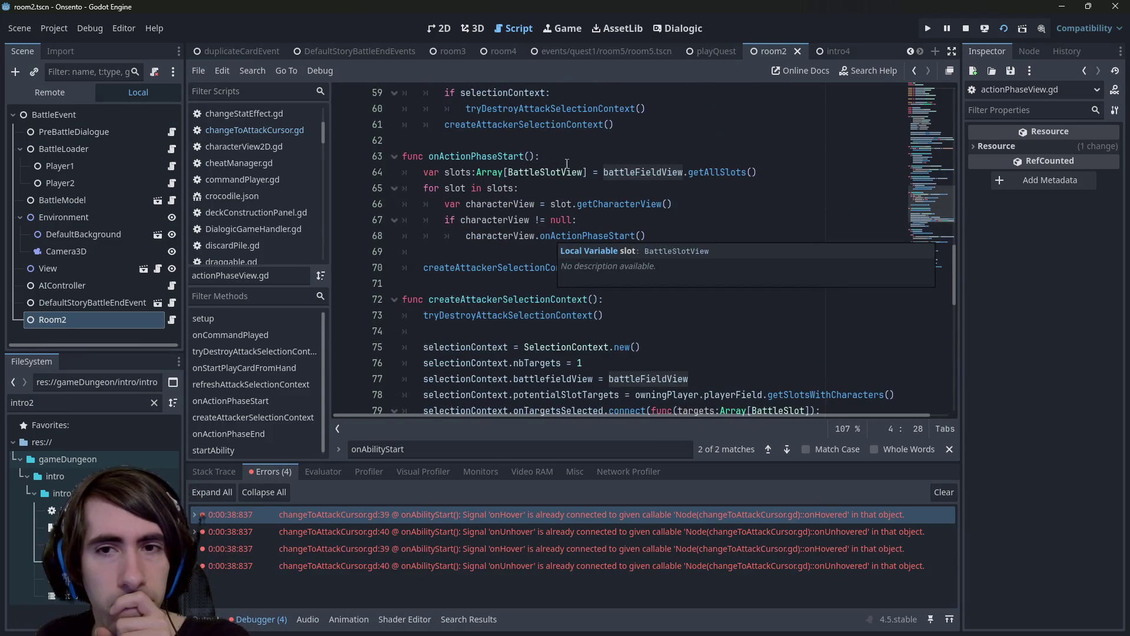
{"action": "left_click", "coordinate": [634, 158]}
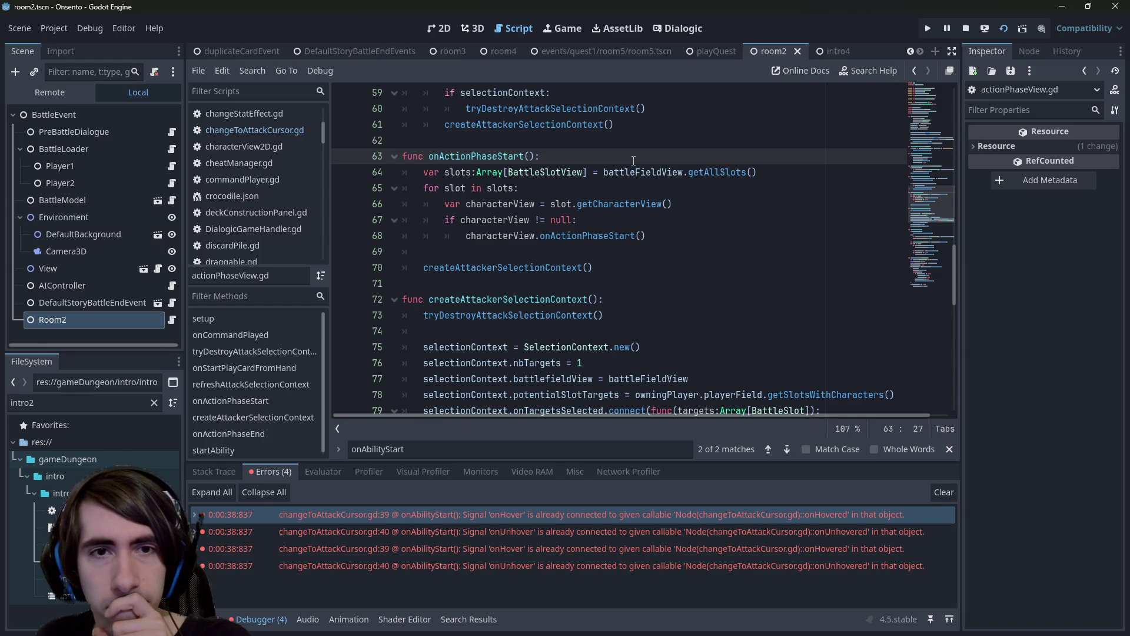
{"action": "scroll", "coordinate": [562, 192], "scroll_direction": "down", "scroll_amount": 5}
{"action": "scroll", "coordinate": [530, 147], "scroll_direction": "up", "scroll_amount": 1}
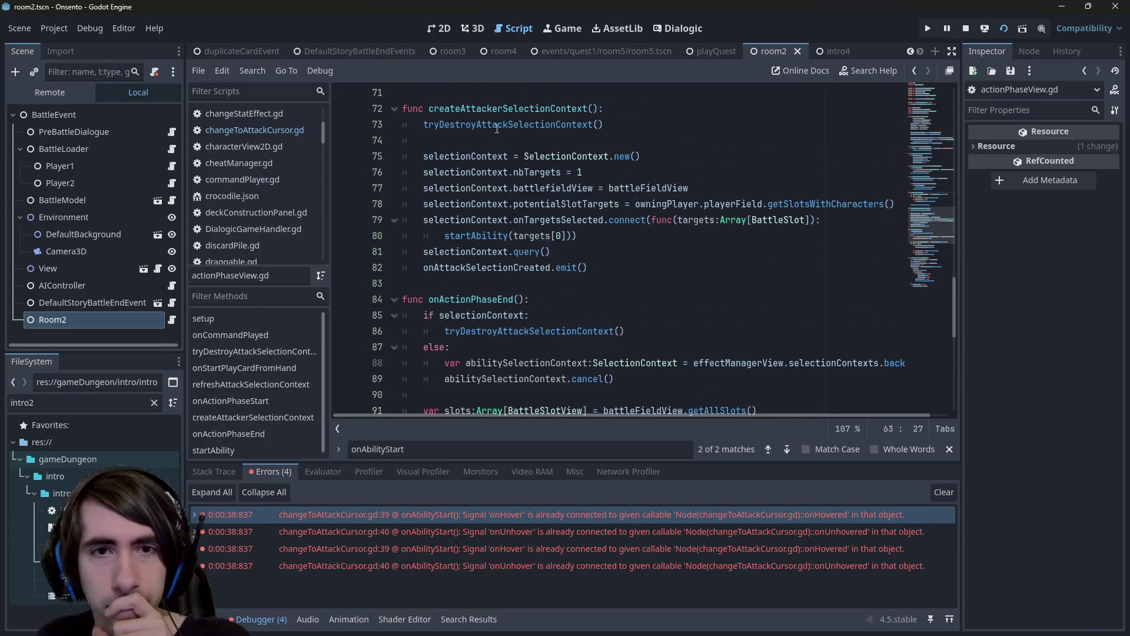
{"action": "double_click", "coordinate": [494, 108]}
{"action": "left_click", "coordinate": [560, 203]}
{"action": "double_click", "coordinate": [565, 220]}
{"action": "scroll", "coordinate": [566, 219], "scroll_direction": "up", "scroll_amount": 1}
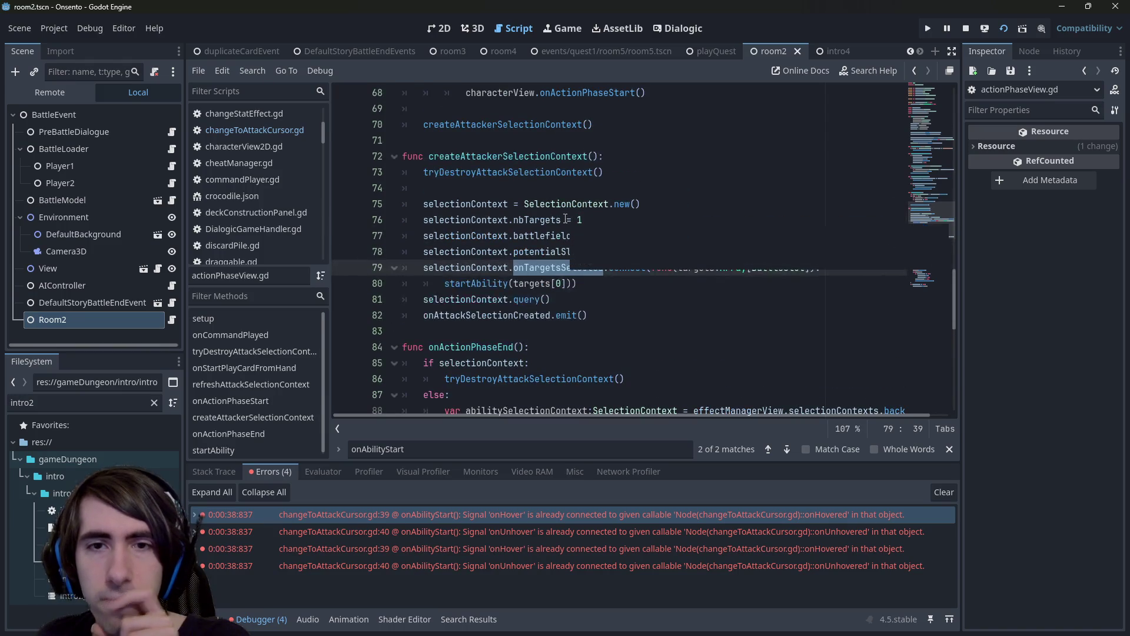
{"action": "scroll", "coordinate": [565, 219], "scroll_direction": "up", "scroll_amount": 2}
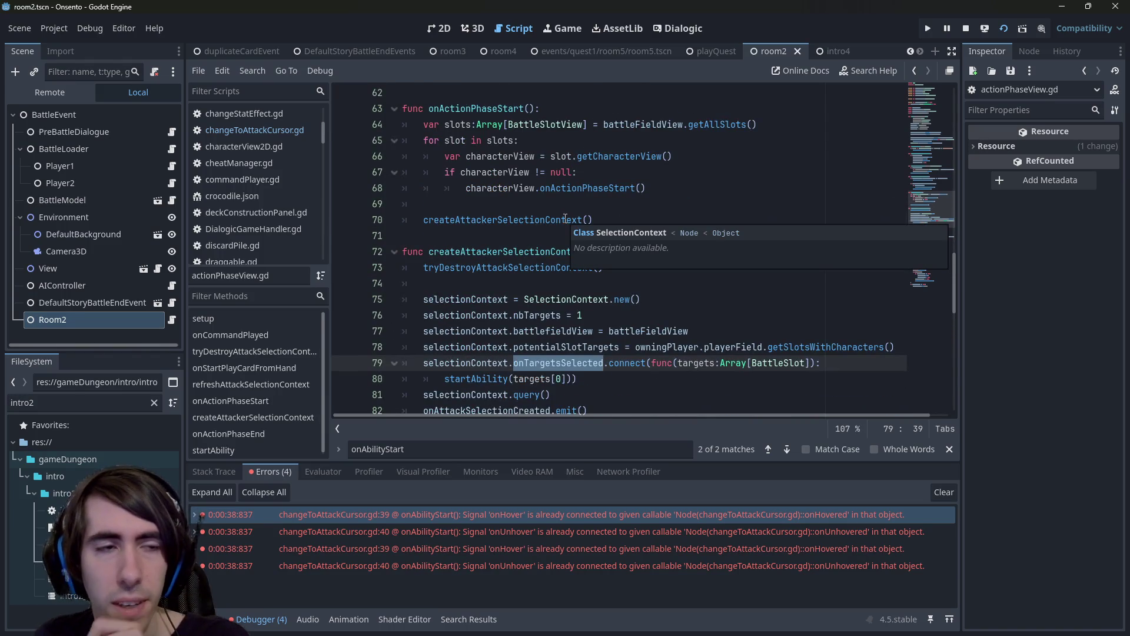
{"action": "scroll", "coordinate": [622, 202], "scroll_direction": "up", "scroll_amount": 20}
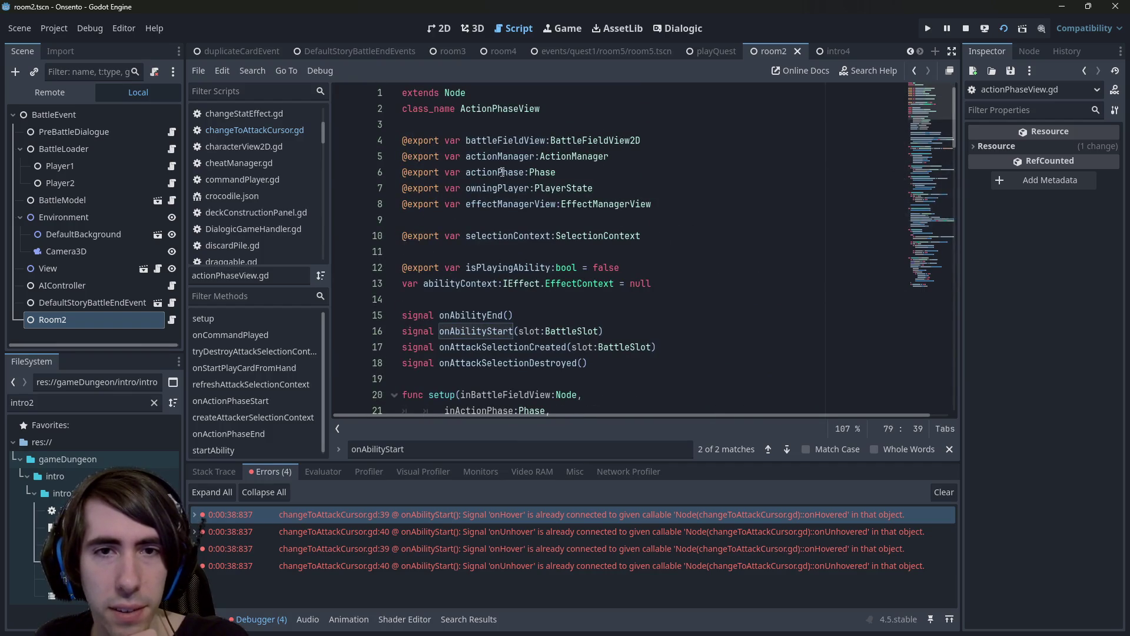
{"action": "double_click", "coordinate": [501, 172]}
{"action": "double_click", "coordinate": [516, 205]}
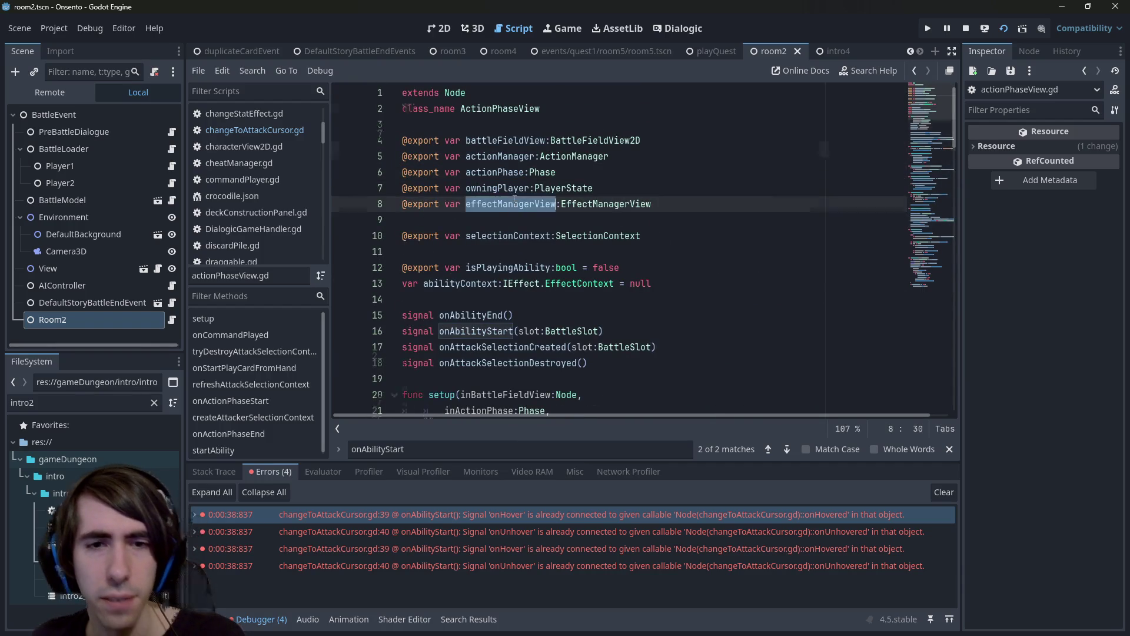
{"action": "scroll", "coordinate": [513, 185], "scroll_direction": "down", "scroll_amount": 4}
{"action": "scroll", "coordinate": [513, 185], "scroll_direction": "down", "scroll_amount": 2}
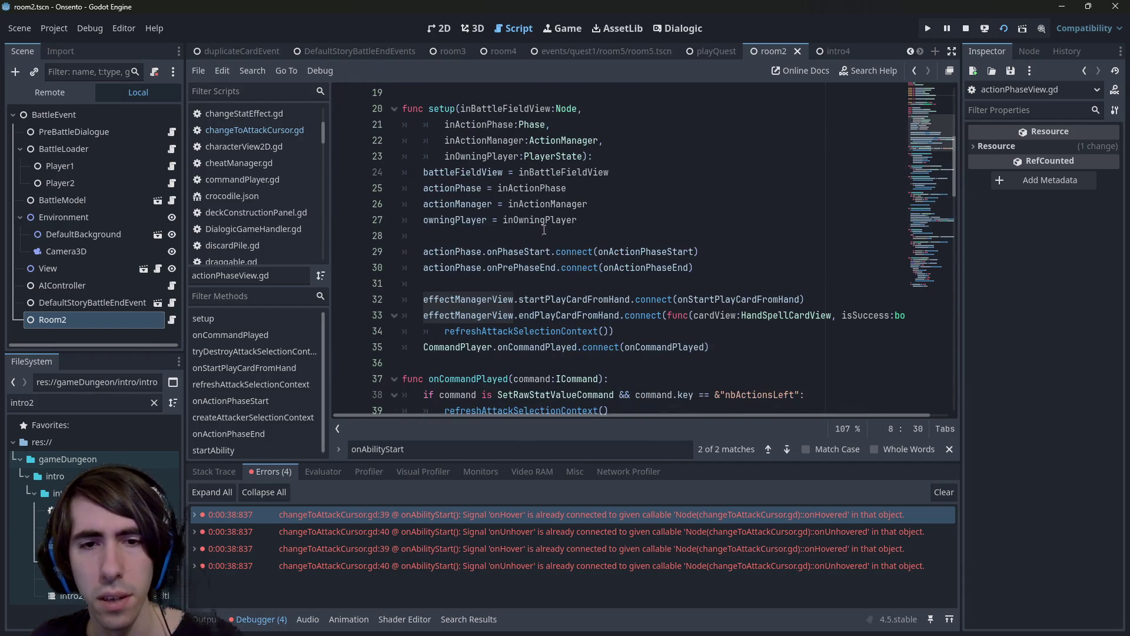
{"action": "double_click", "coordinate": [557, 300]}
{"action": "double_click", "coordinate": [698, 299]}
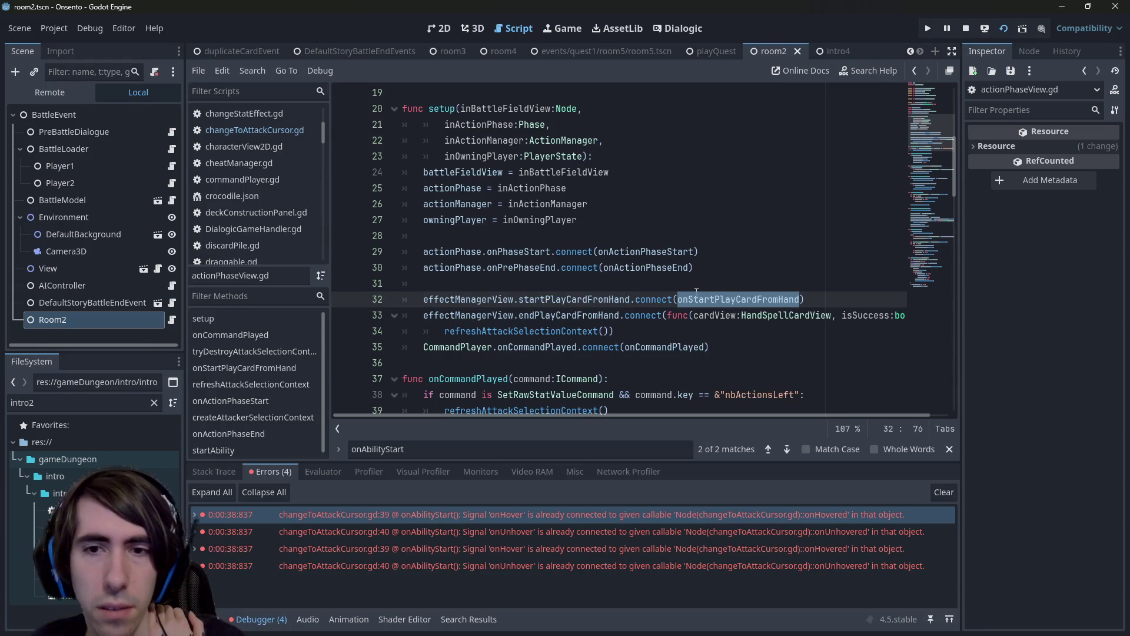
{"action": "mouse_move", "coordinate": [710, 303]}
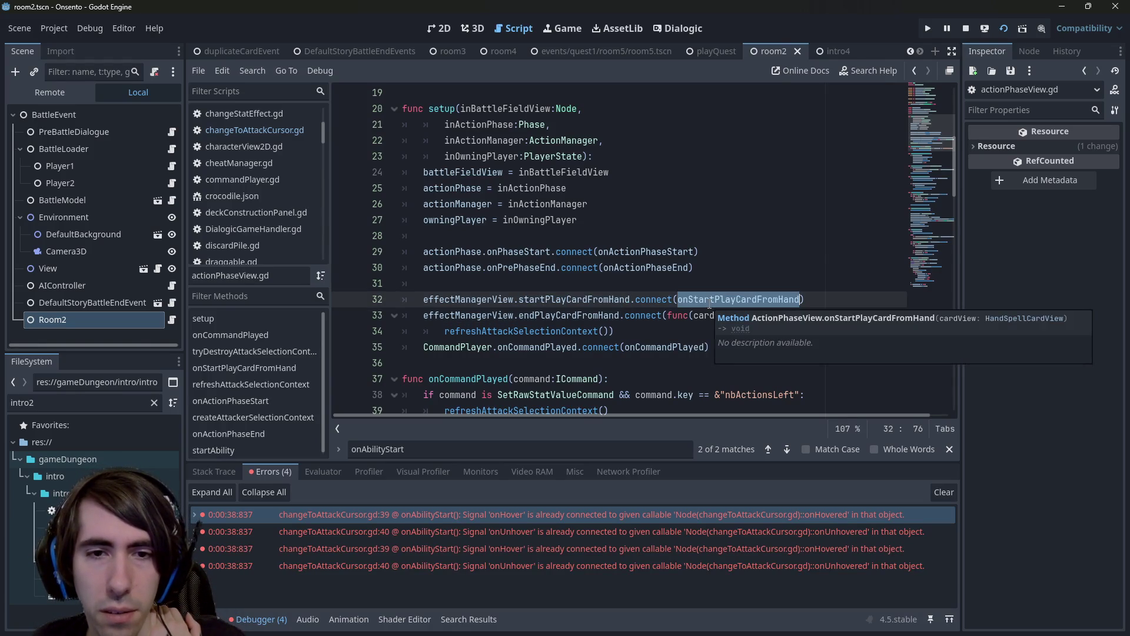
{"action": "left_click", "coordinate": [714, 300], "text": "ctrl"}
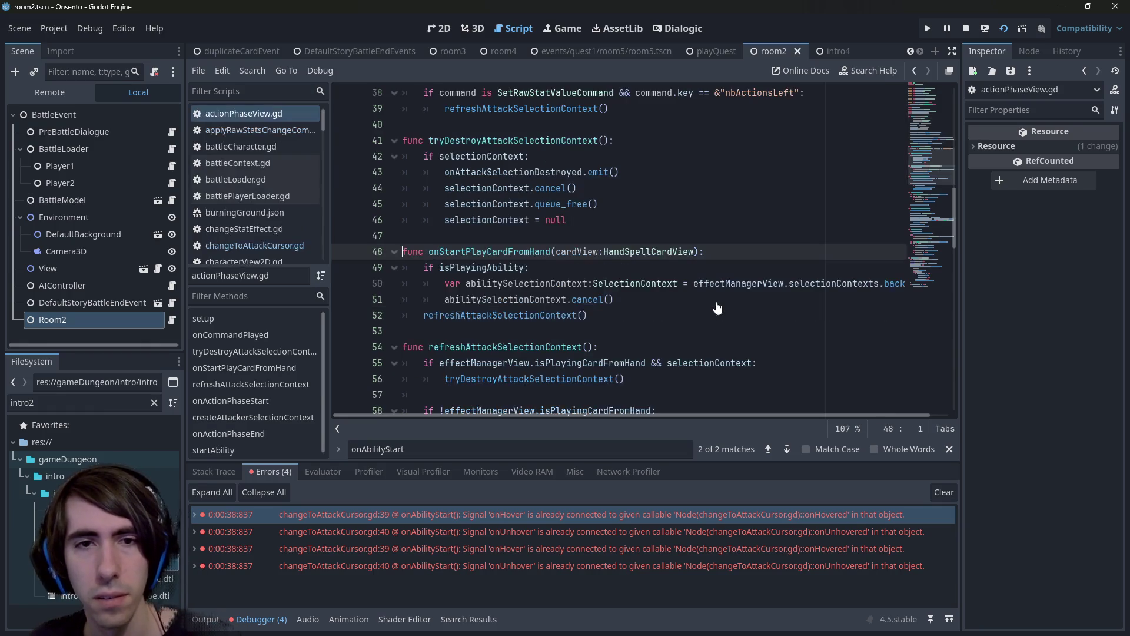
{"action": "left_click_drag", "start_coordinate": [590, 316], "coordinate": [340, 280]}
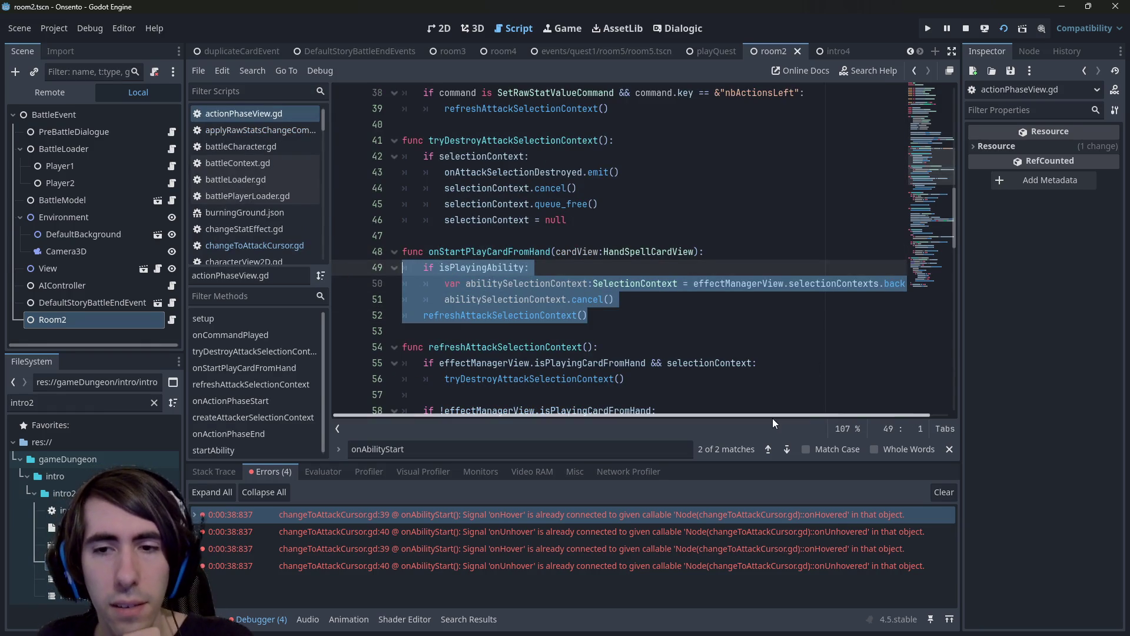
{"action": "left_click_drag", "start_coordinate": [772, 418], "coordinate": [825, 416]}
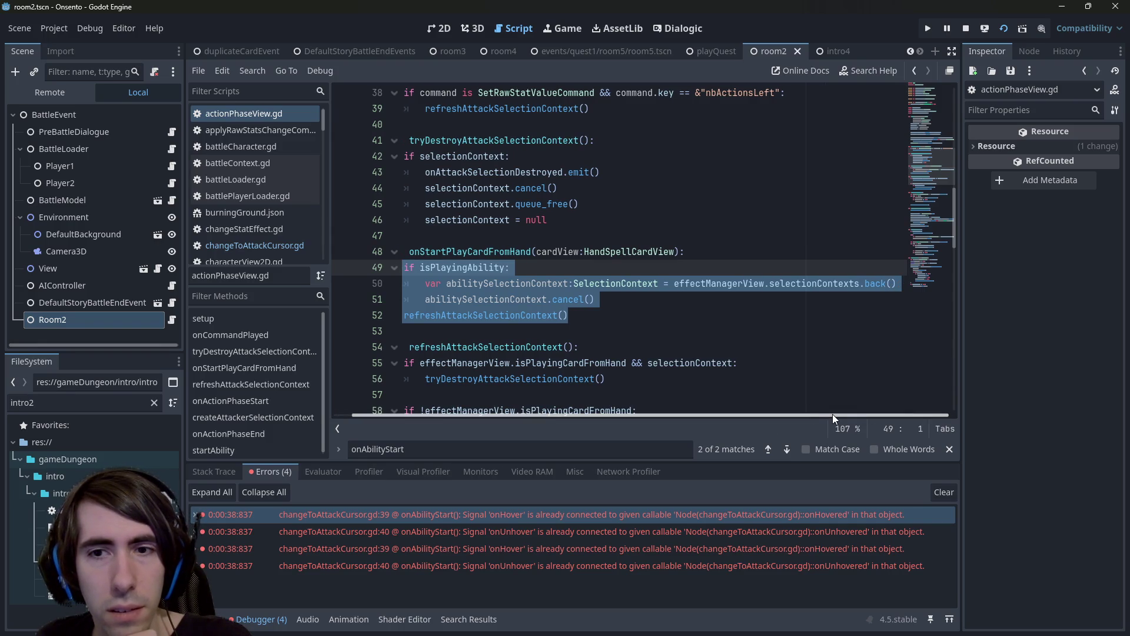
{"action": "left_click", "coordinate": [796, 300]}
{"action": "key", "text": "ctrl+z"}
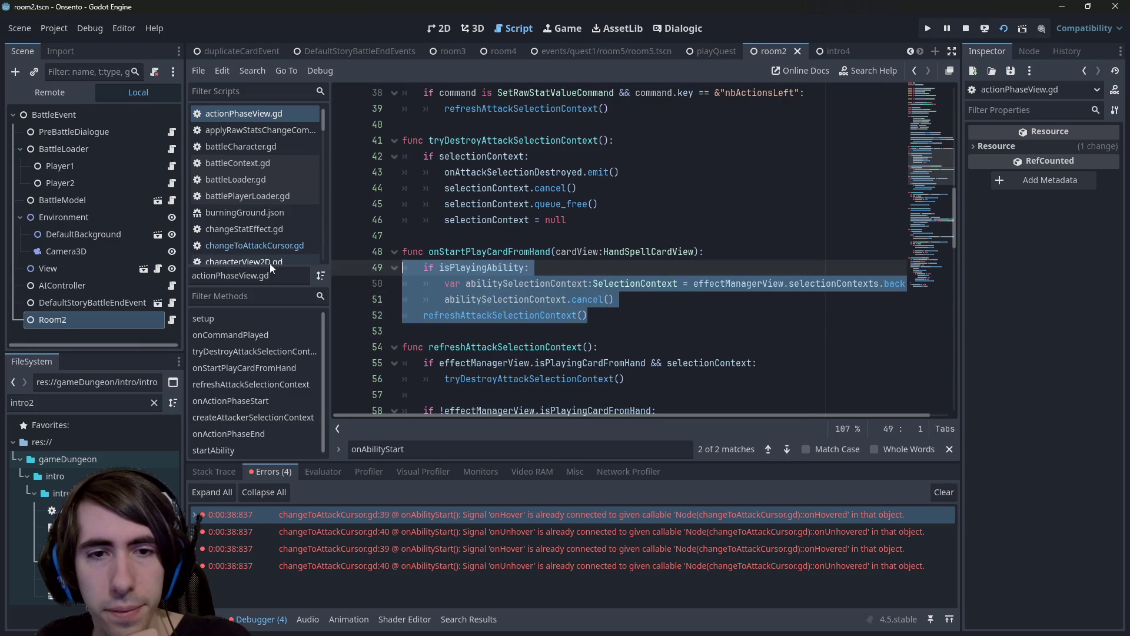
{"action": "double_click", "coordinate": [549, 316]}
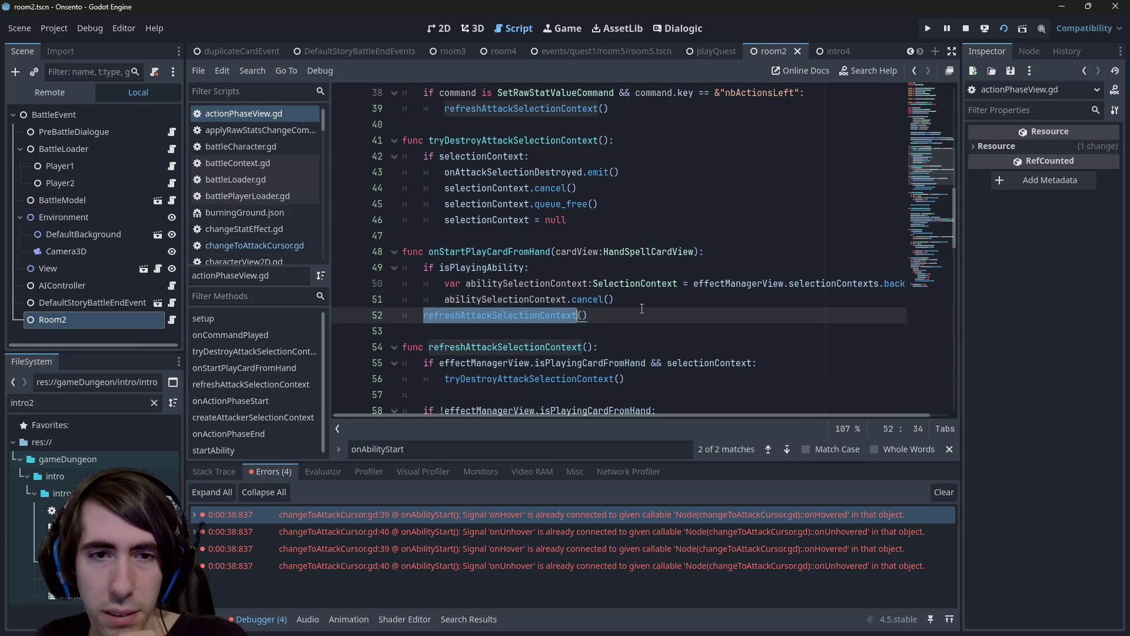
{"action": "double_click", "coordinate": [507, 270]}
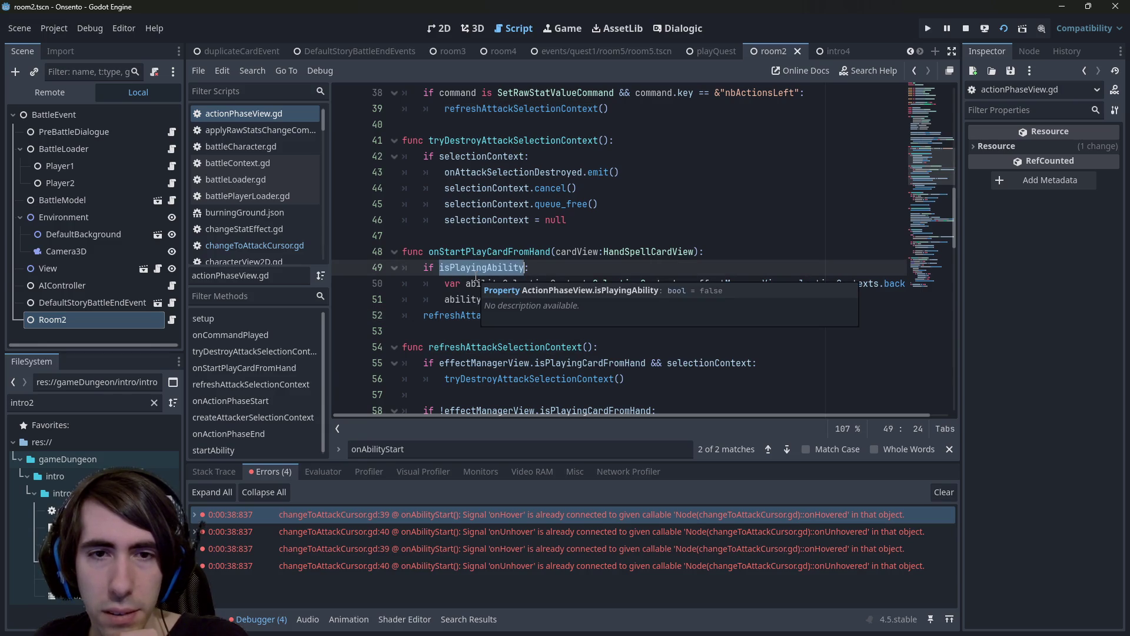
{"action": "mouse_move", "coordinate": [588, 316]}
{"action": "left_mouse_down"}
{"action": "mouse_move", "coordinate": [401, 316]}
{"action": "mouse_move", "coordinate": [338, 301]}
{"action": "left_mouse_up"}
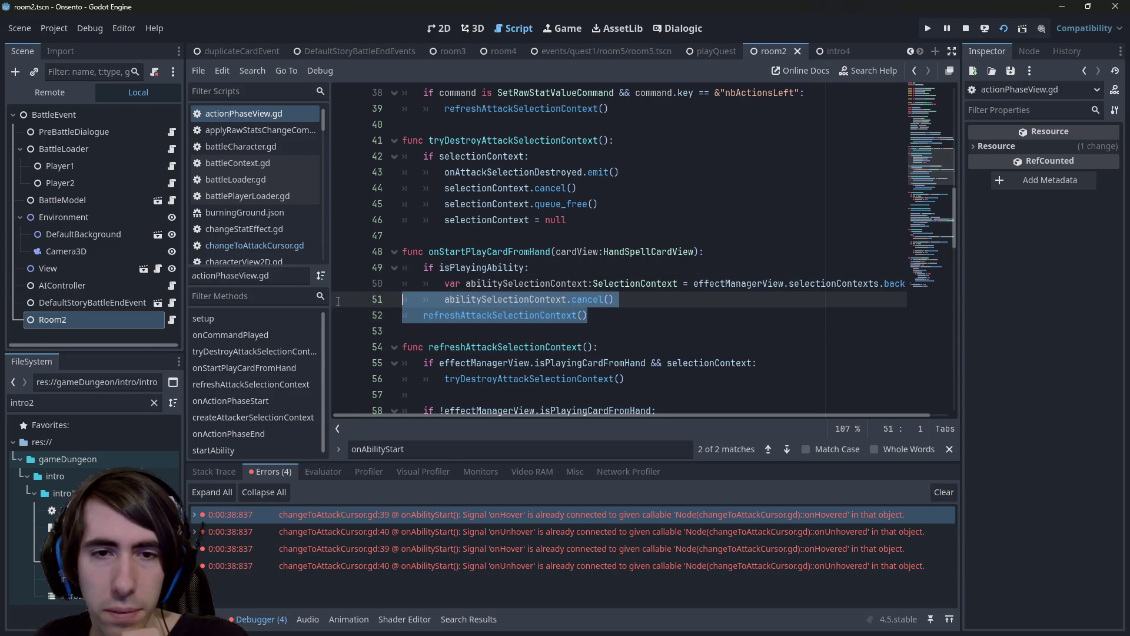
{"action": "double_click", "coordinate": [471, 284]}
{"action": "double_click", "coordinate": [471, 267]}
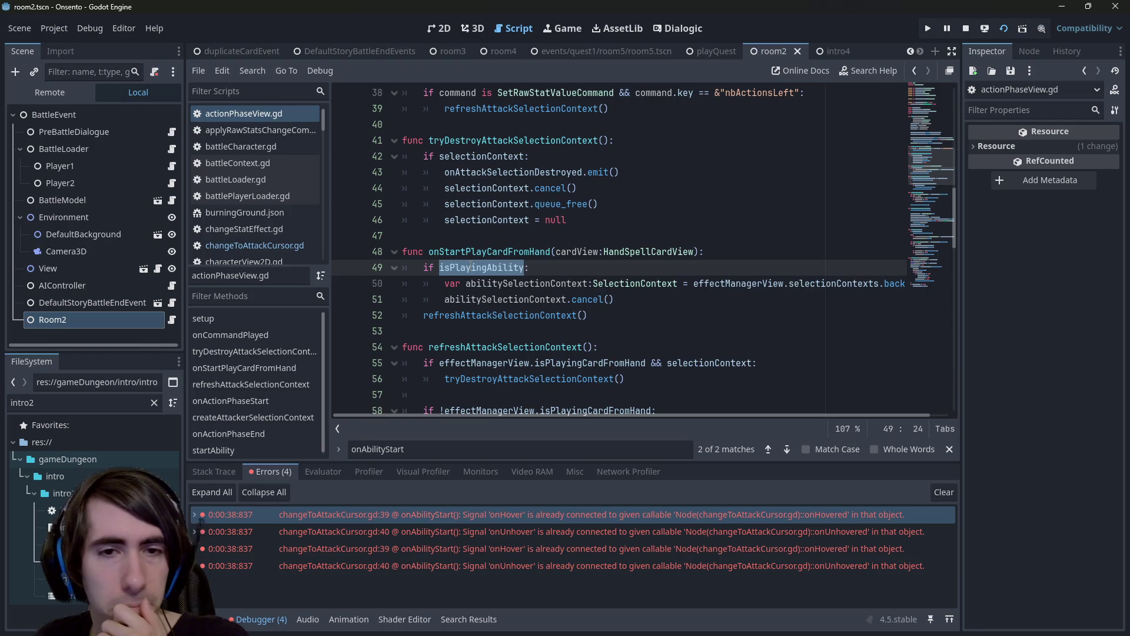
{"action": "left_click", "coordinate": [668, 312]}
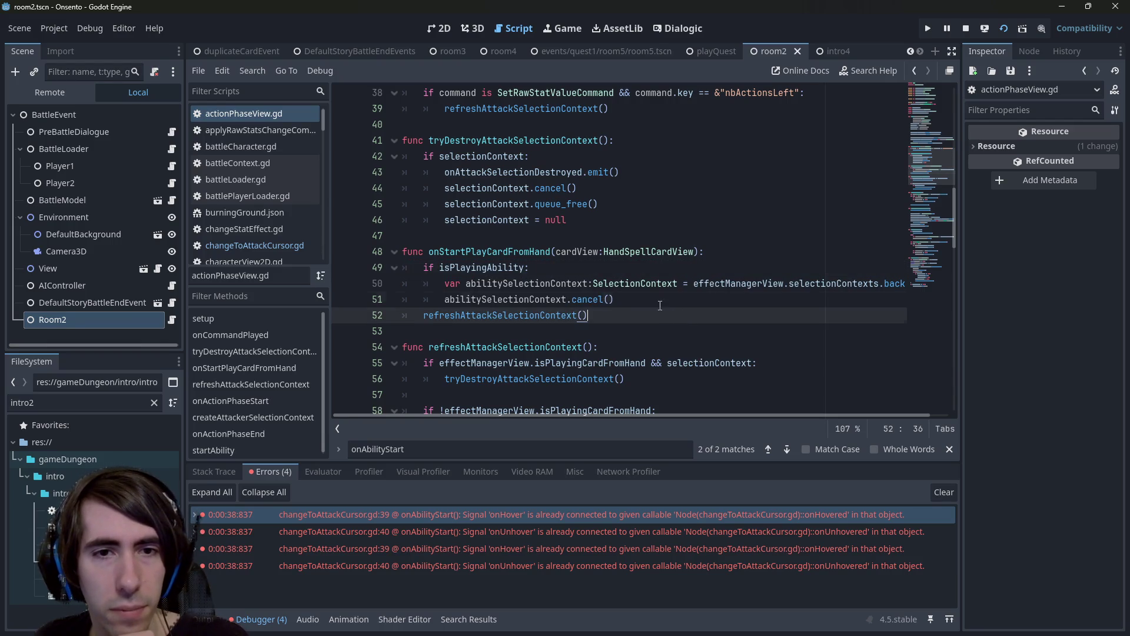
{"action": "left_click", "coordinate": [656, 304]}
{"action": "scroll", "coordinate": [657, 303], "scroll_direction": "down", "scroll_amount": 3}
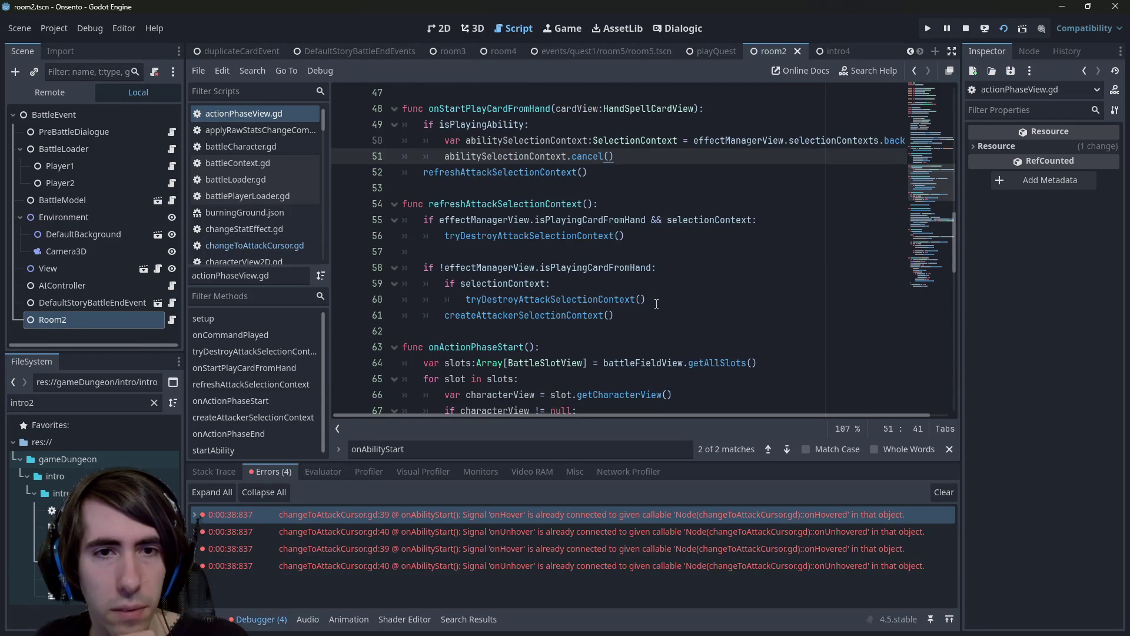
{"action": "scroll", "coordinate": [656, 304], "scroll_direction": "down", "scroll_amount": 13}
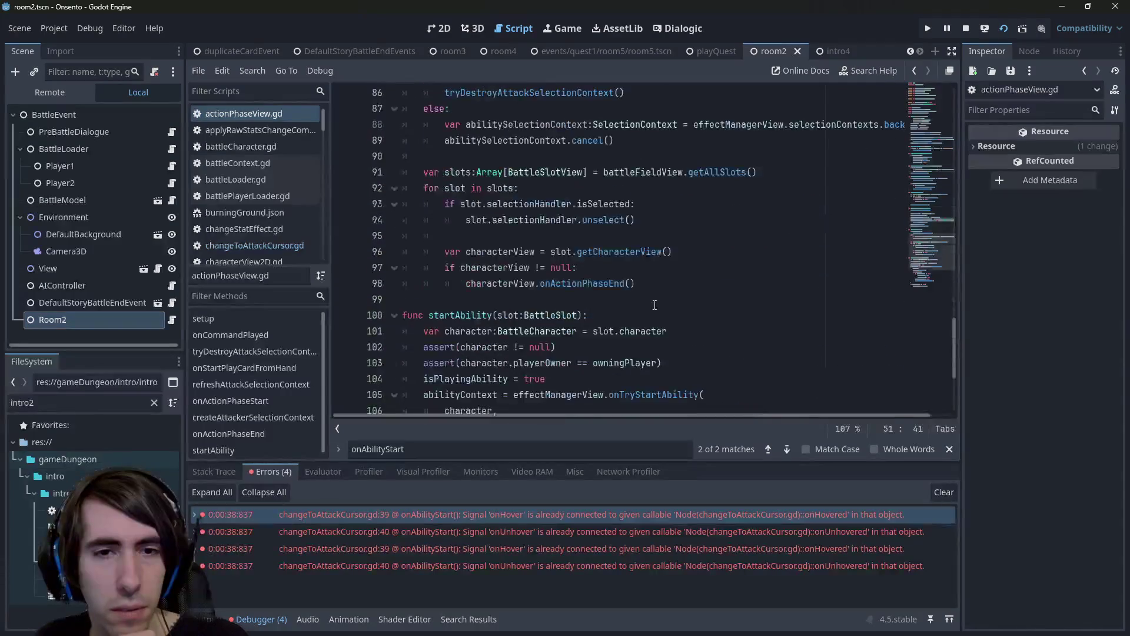
{"action": "scroll", "coordinate": [655, 304], "scroll_direction": "down", "scroll_amount": 4}
{"action": "scroll", "coordinate": [636, 306], "scroll_direction": "up", "scroll_amount": 17}
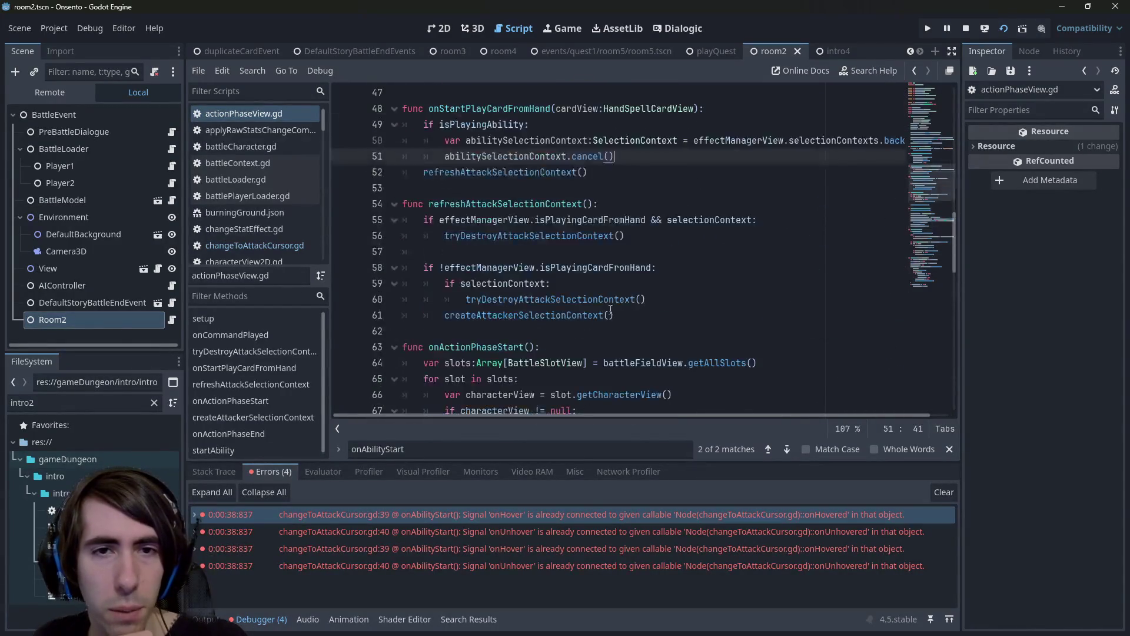
{"action": "scroll", "coordinate": [611, 310], "scroll_direction": "up", "scroll_amount": 2}
{"action": "double_click", "coordinate": [501, 204]}
{"action": "key", "text": "ctrl+f"}
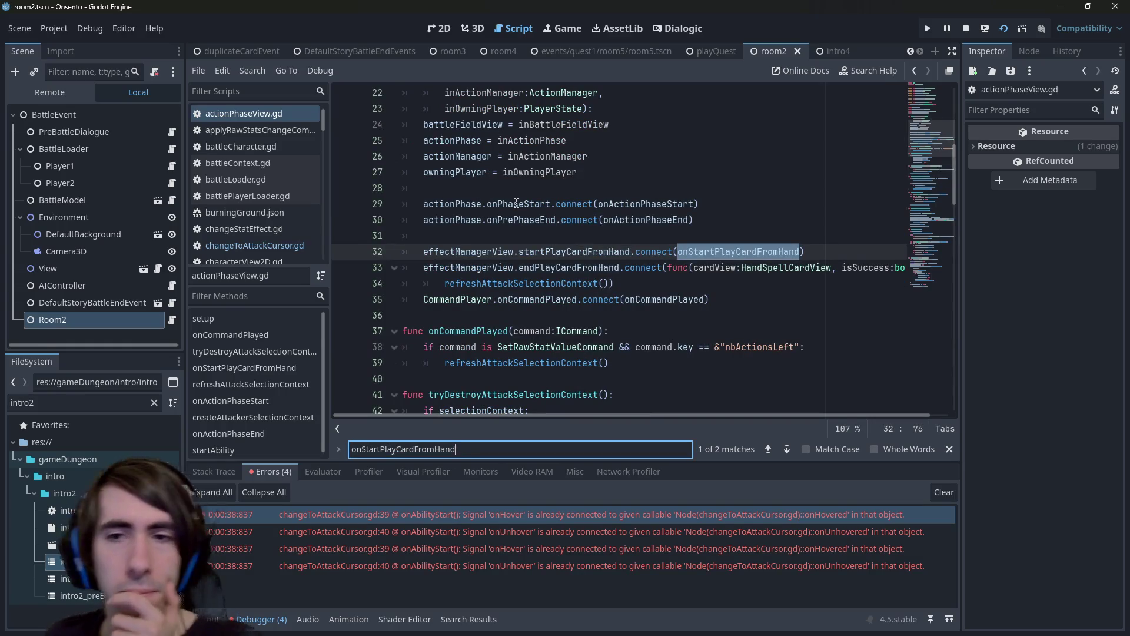
{"action": "left_click_drag", "start_coordinate": [567, 411], "coordinate": [567, 416]}
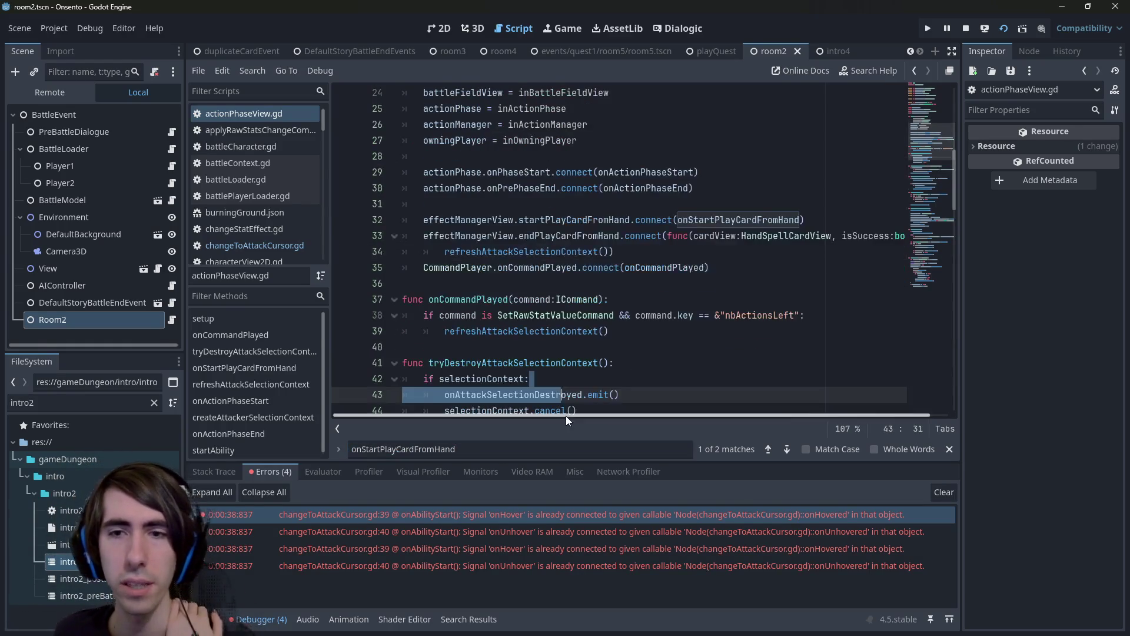
{"action": "scroll", "coordinate": [535, 279], "scroll_direction": "up", "scroll_amount": 3}
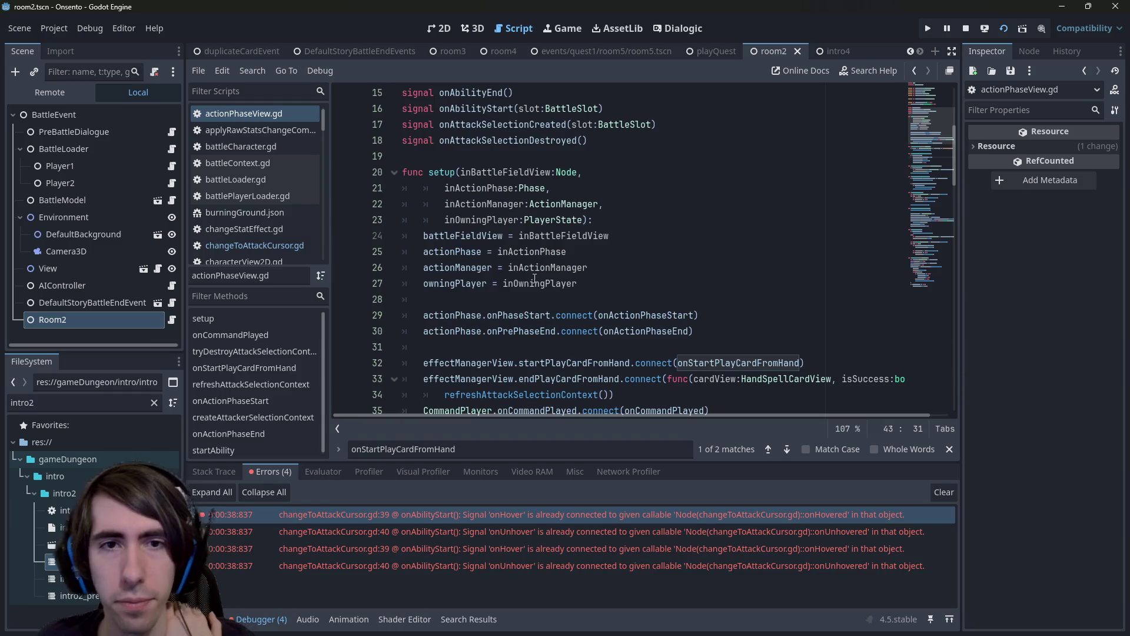
{"action": "left_click", "coordinate": [558, 160]}
{"action": "scroll", "coordinate": [563, 164], "scroll_direction": "up", "scroll_amount": 3}
{"action": "left_click", "coordinate": [568, 215]}
{"action": "key", "text": "Return"}
{"action": "key", "text": "Return"}
{"action": "key", "text": "Up"}
{"action": "type", "text": "var isPl"}
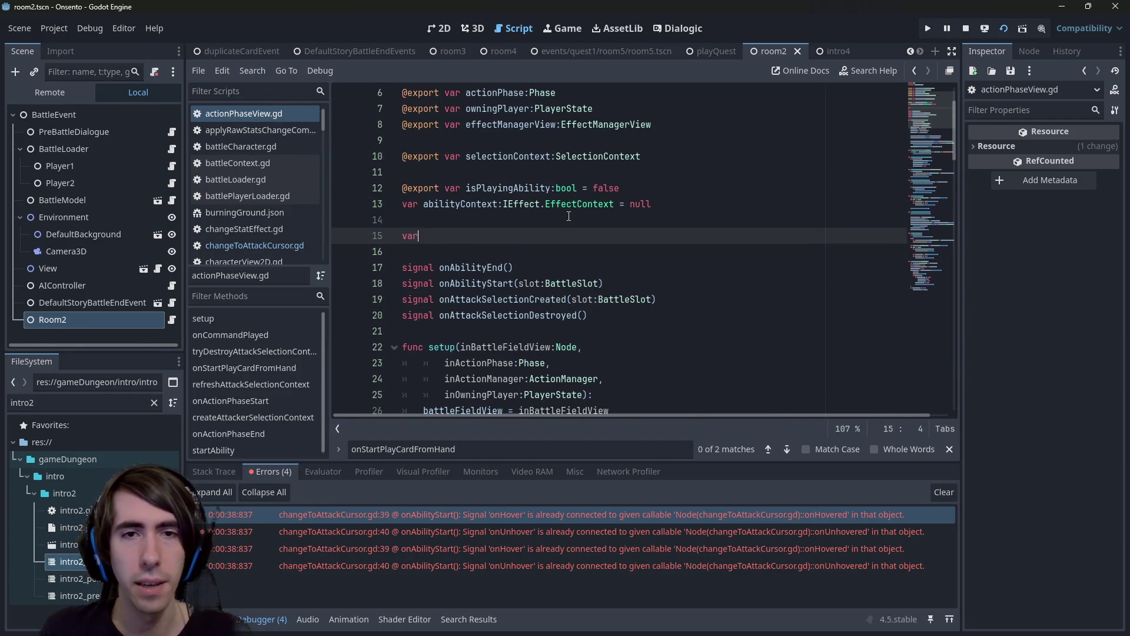
{"action": "type", "text": "aying"}
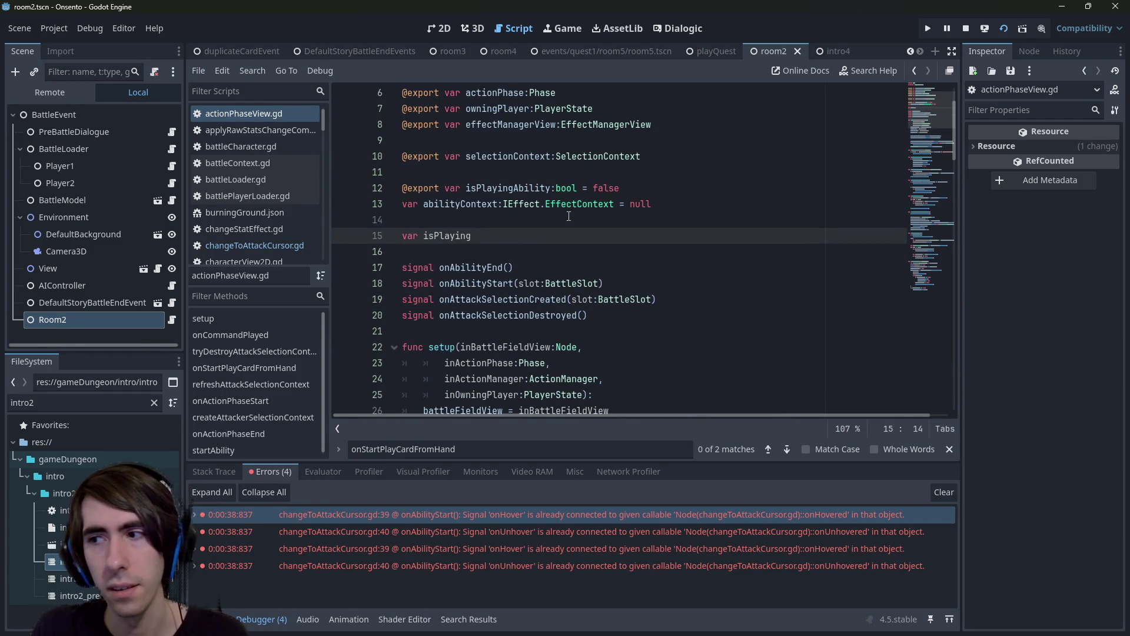
{"action": "key", "text": "BackSpace"}
{"action": "key", "text": "BackSpace"}
{"action": "key", "text": "BackSpace"}
{"action": "key", "text": "Delete"}
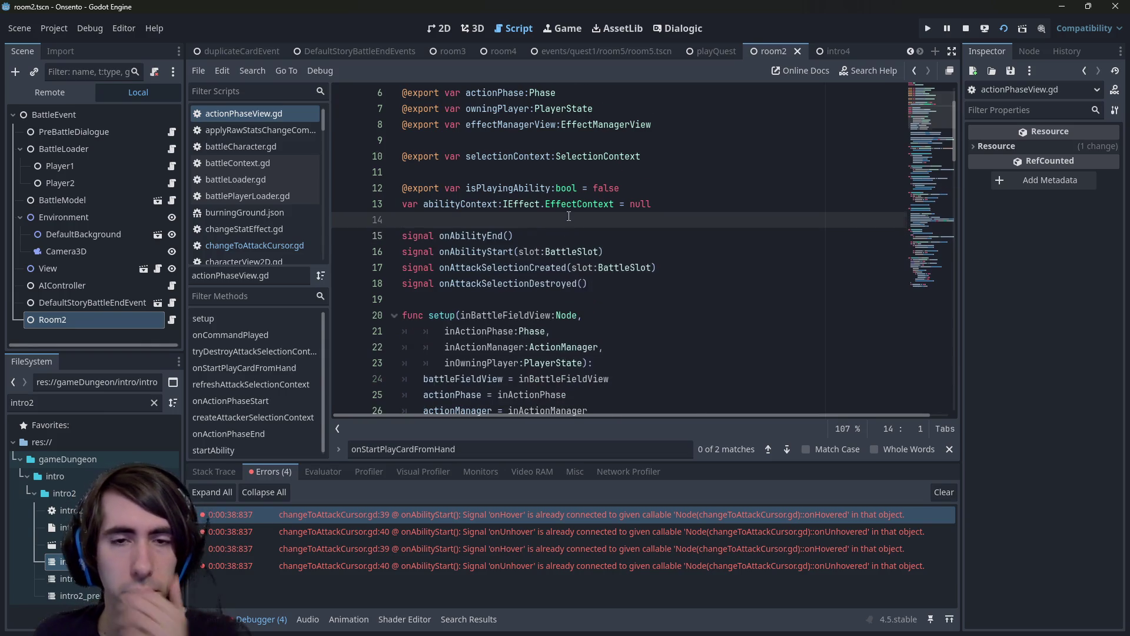
{"action": "scroll", "coordinate": [569, 216], "scroll_direction": "down", "scroll_amount": 9}
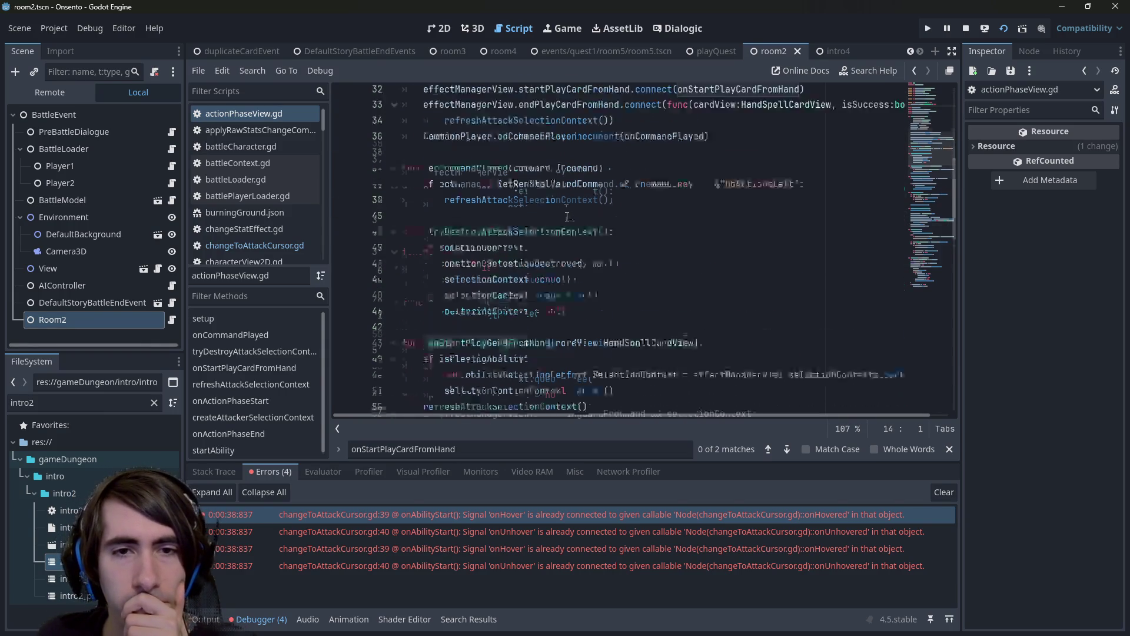
{"action": "scroll", "coordinate": [568, 217], "scroll_direction": "down", "scroll_amount": 7}
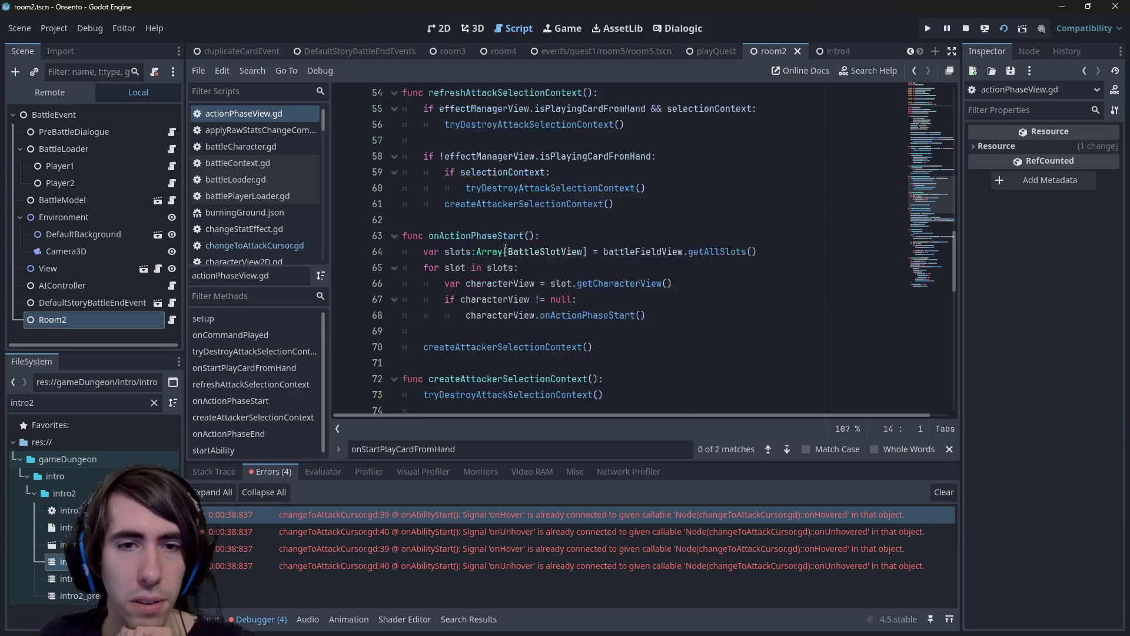
{"action": "scroll", "coordinate": [505, 249], "scroll_direction": "down", "scroll_amount": 11}
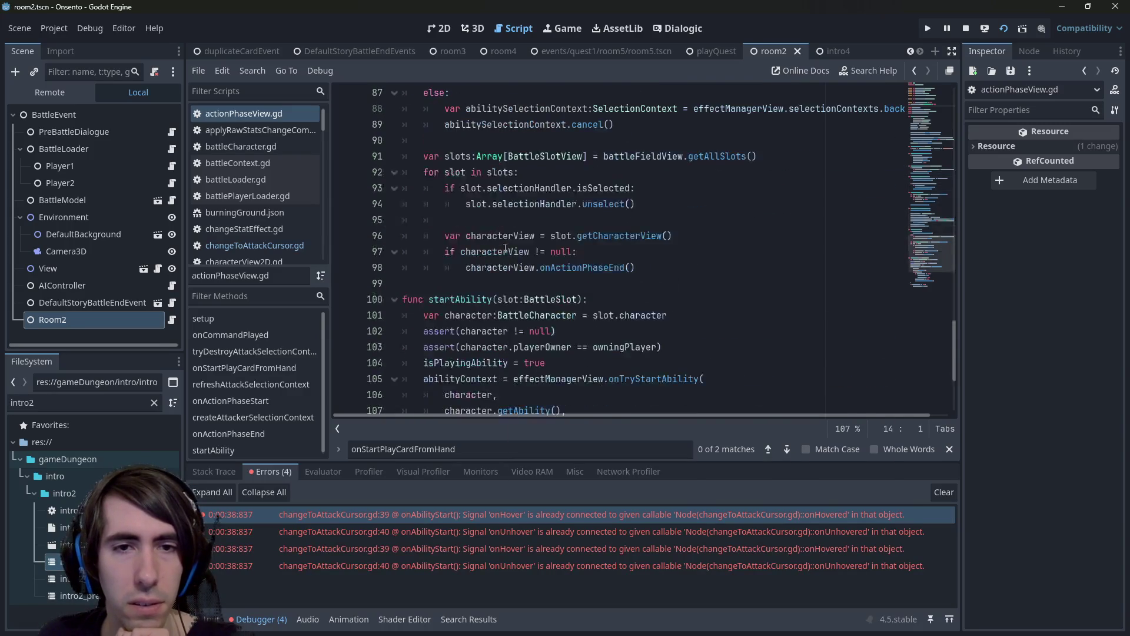
{"action": "scroll", "coordinate": [505, 249], "scroll_direction": "down", "scroll_amount": 4}
{"action": "scroll", "coordinate": [505, 249], "scroll_direction": "up", "scroll_amount": 11}
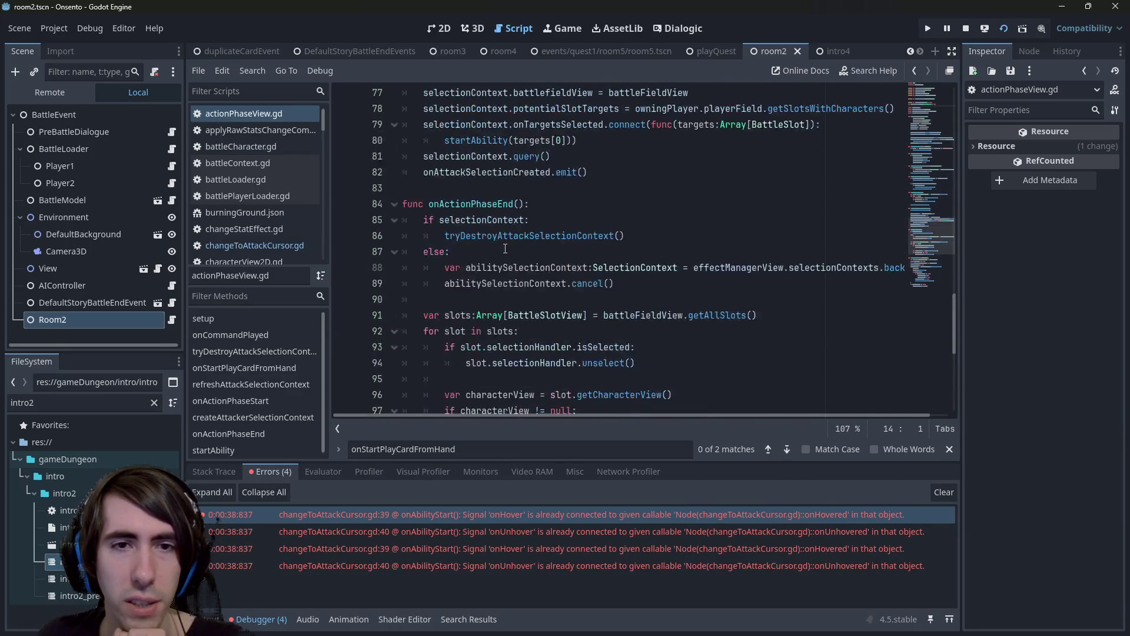
{"action": "double_click", "coordinate": [520, 225]}
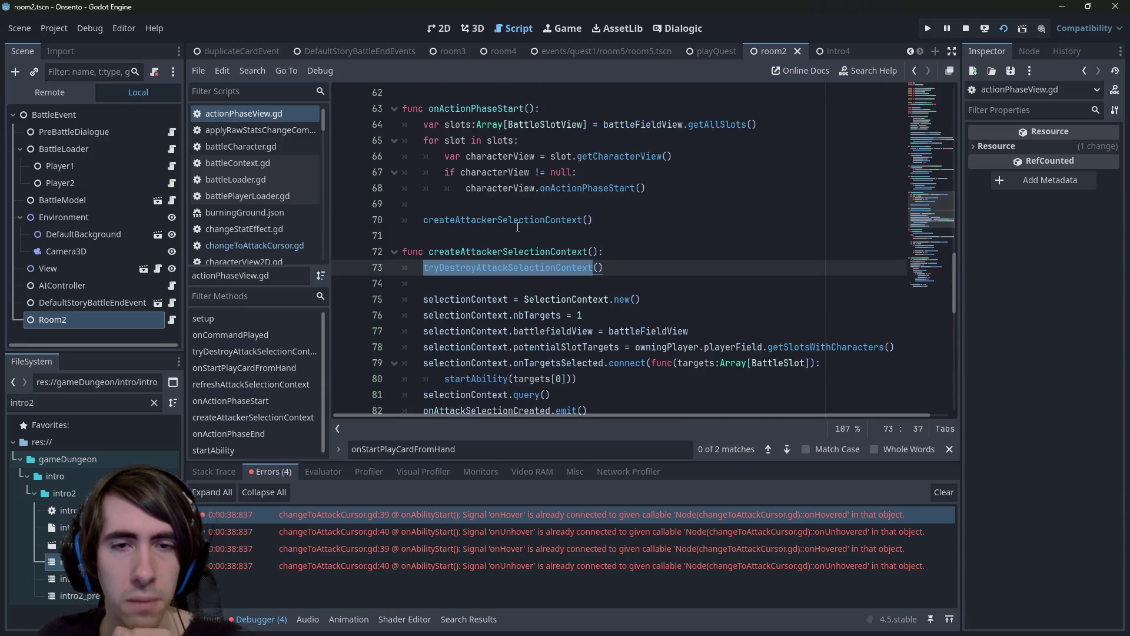
{"action": "scroll", "coordinate": [515, 255], "scroll_direction": "up", "scroll_amount": 1}
{"action": "scroll", "coordinate": [515, 255], "scroll_direction": "up", "scroll_amount": 3}
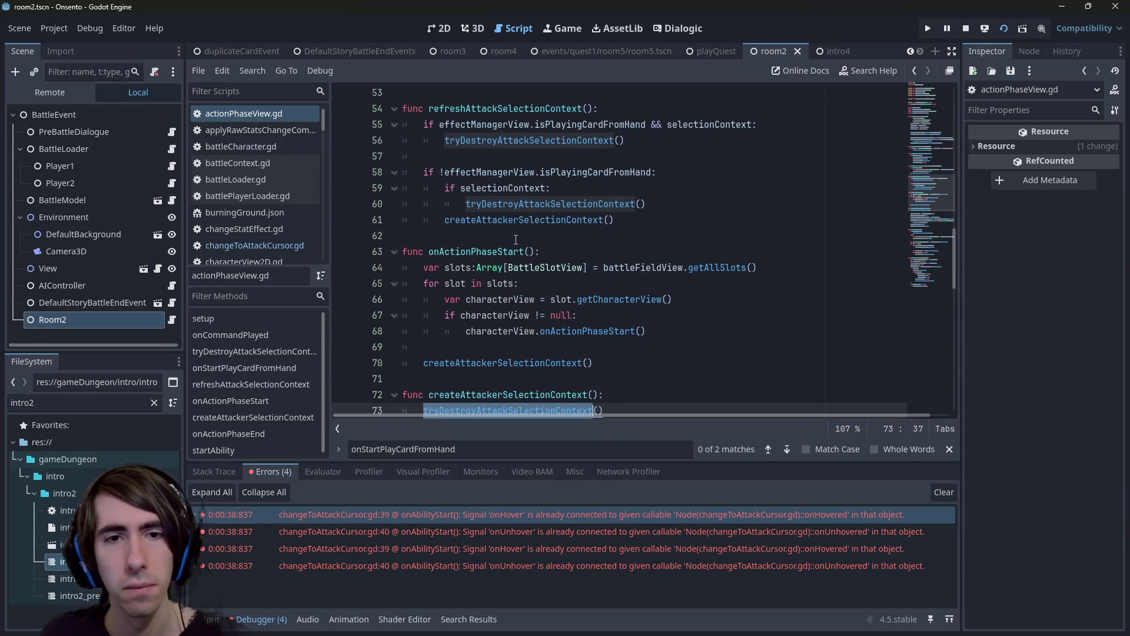
{"action": "scroll", "coordinate": [517, 239], "scroll_direction": "up", "scroll_amount": 1}
{"action": "scroll", "coordinate": [528, 233], "scroll_direction": "down", "scroll_amount": 11}
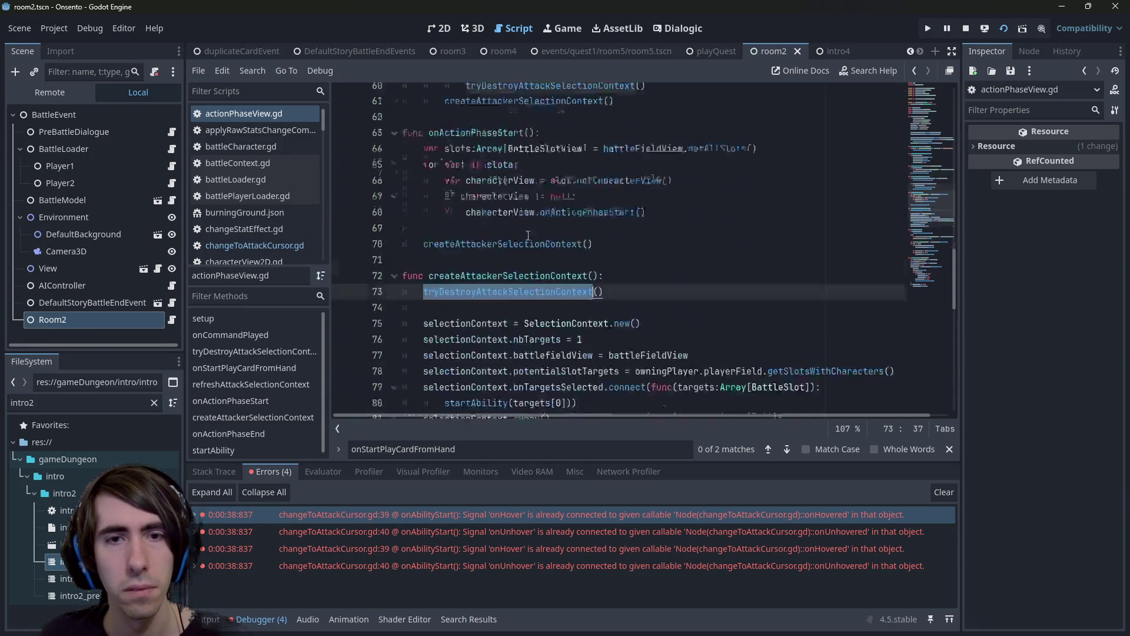
{"action": "scroll", "coordinate": [524, 238], "scroll_direction": "down", "scroll_amount": 1}
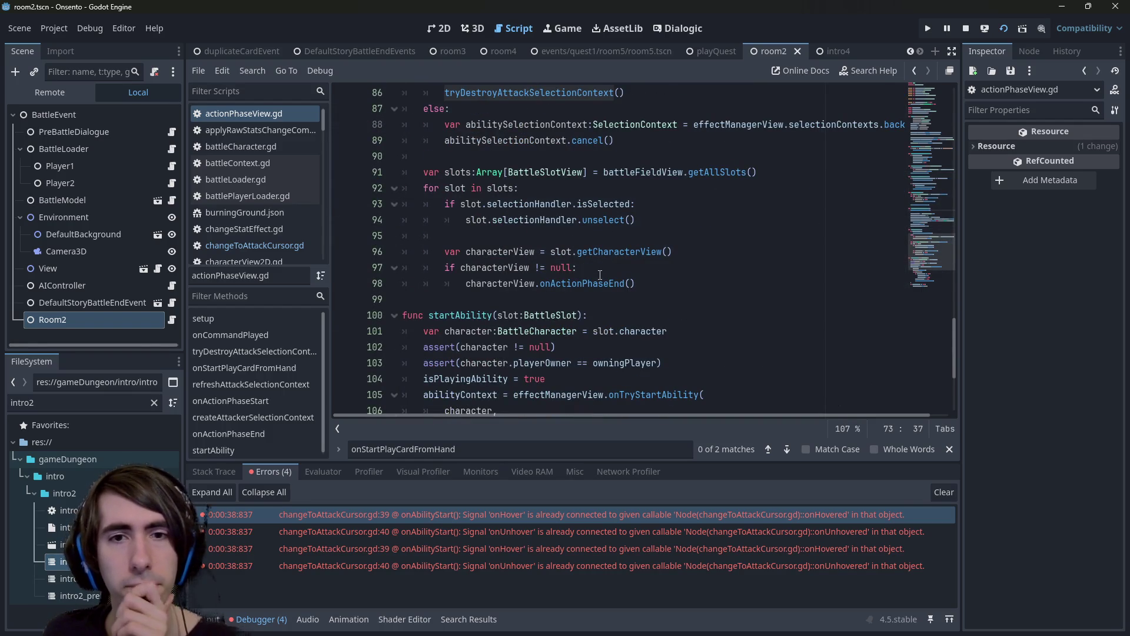
{"action": "scroll", "coordinate": [593, 248], "scroll_direction": "down", "scroll_amount": 4}
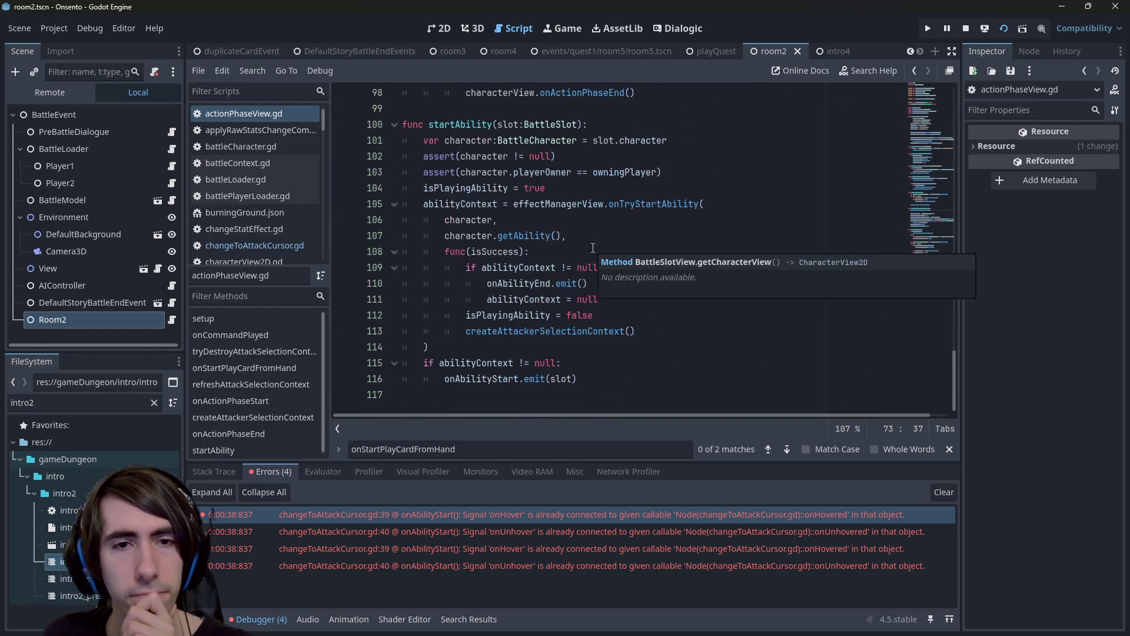
{"action": "left_click", "coordinate": [619, 317]}
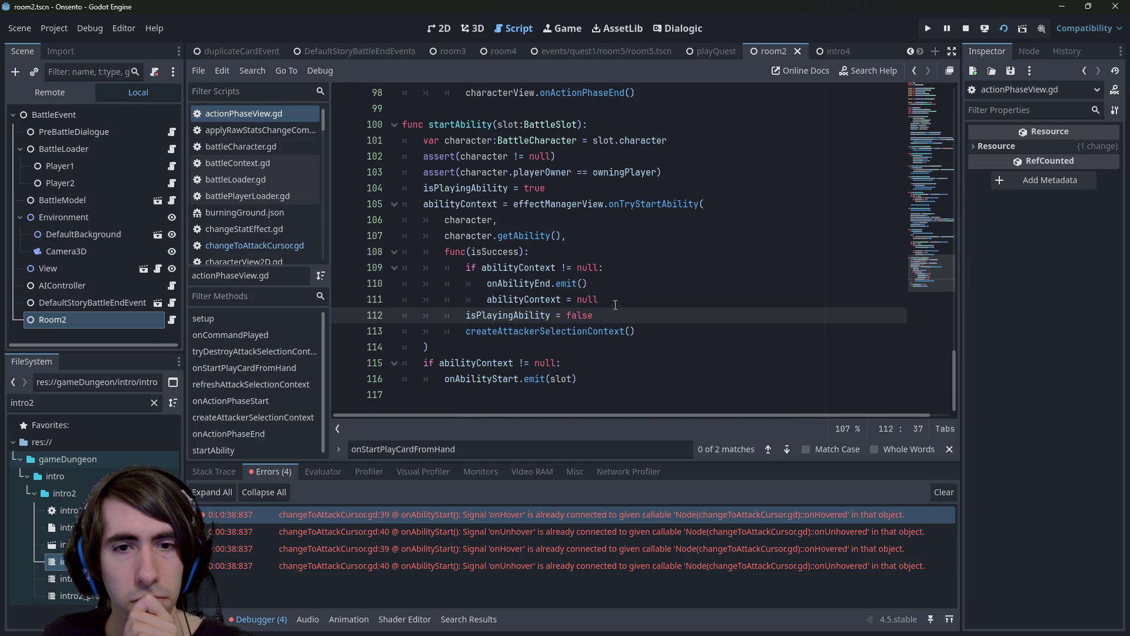
{"action": "scroll", "coordinate": [614, 301], "scroll_direction": "up", "scroll_amount": 14}
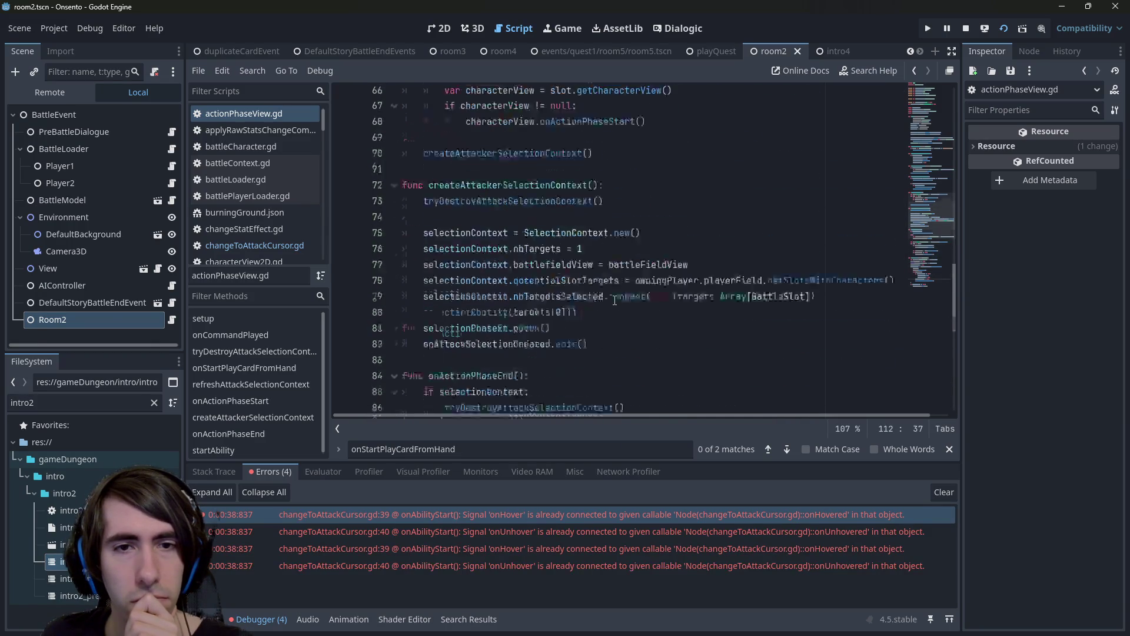
{"action": "scroll", "coordinate": [612, 299], "scroll_direction": "up", "scroll_amount": 5}
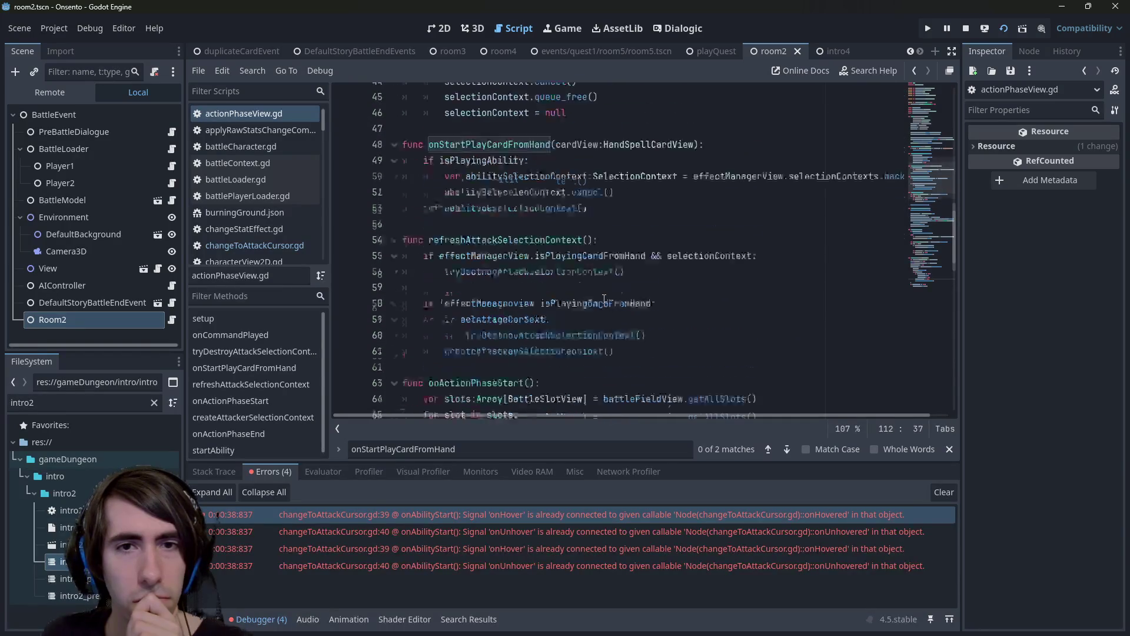
{"action": "scroll", "coordinate": [604, 299], "scroll_direction": "up", "scroll_amount": 2}
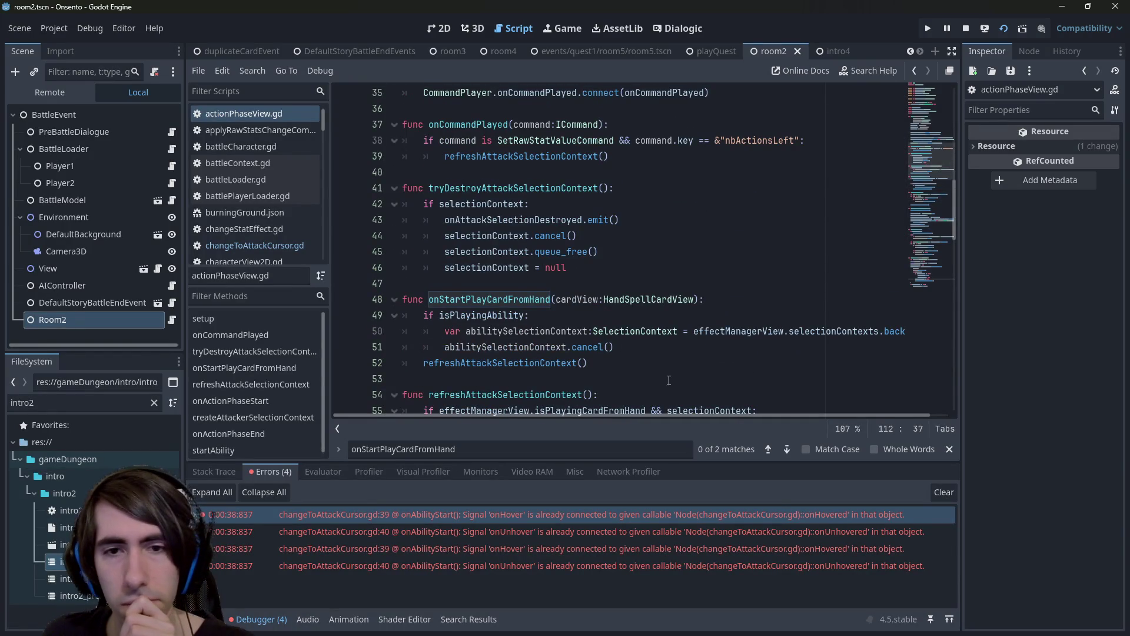
Add tryDestroyAttackSelectionContext(), comment out refreshAttackSelectionContext() with Ctrl+K, and save.
{"action": "left_click", "coordinate": [647, 348]}
{"action": "key", "text": "Return"}
{"action": "key", "text": "BackSpace"}
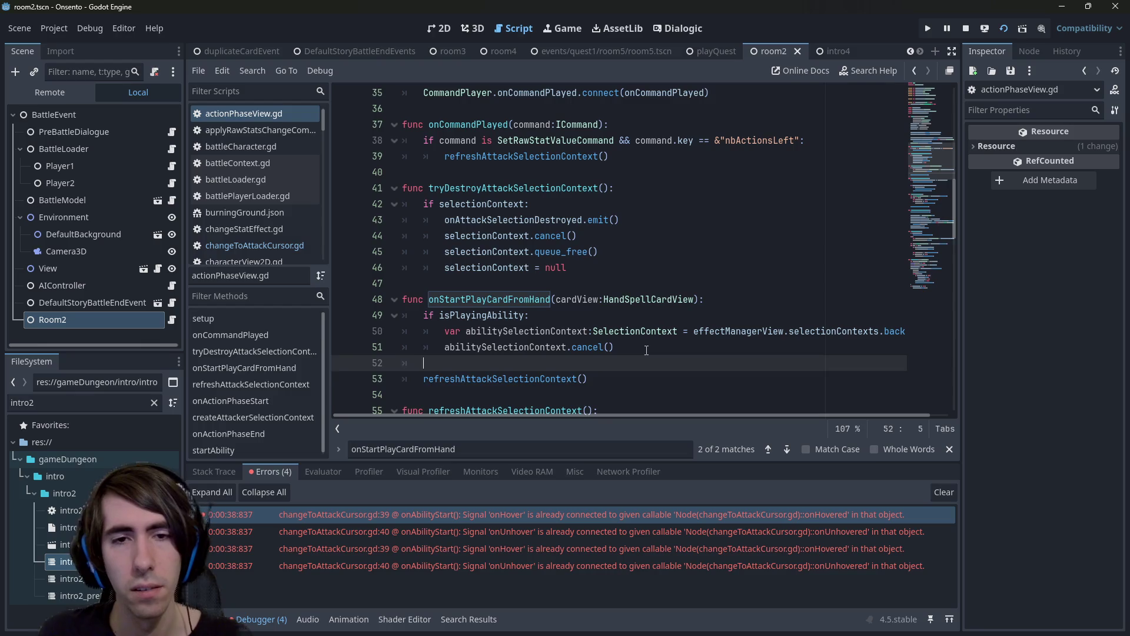
{"action": "key", "text": "Down"}
{"action": "key", "text": "ctrl+k"}
{"action": "key", "text": "Up"}
{"action": "key", "text": "Return"}
{"action": "type", "text": "tryDestroyAttackSelectionContext("}
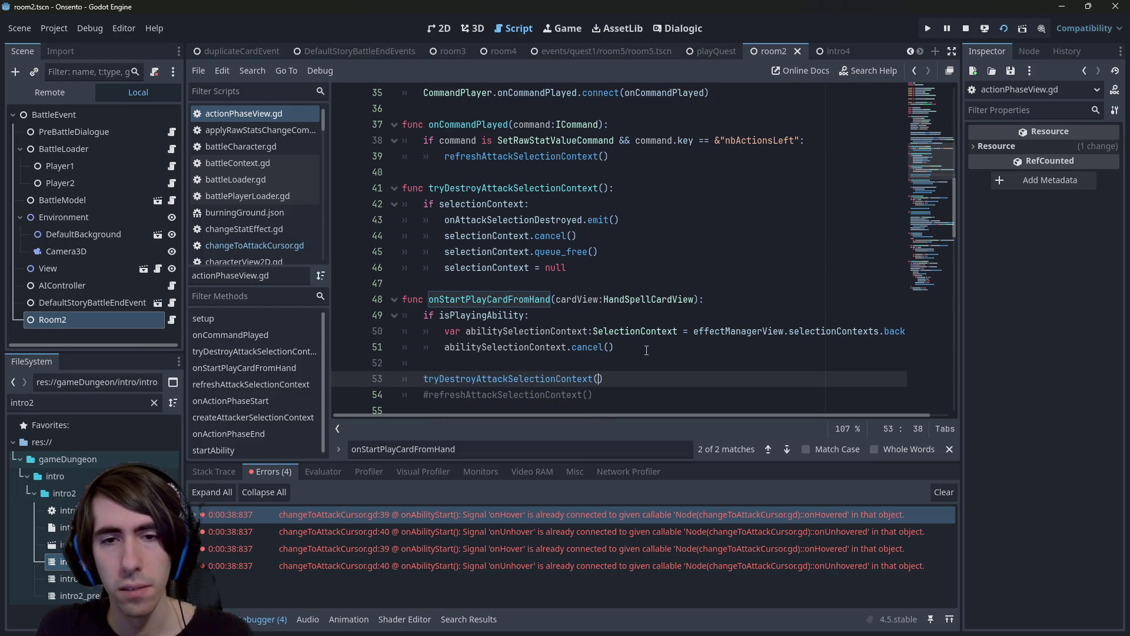
{"action": "key", "text": "ctrl+s"}
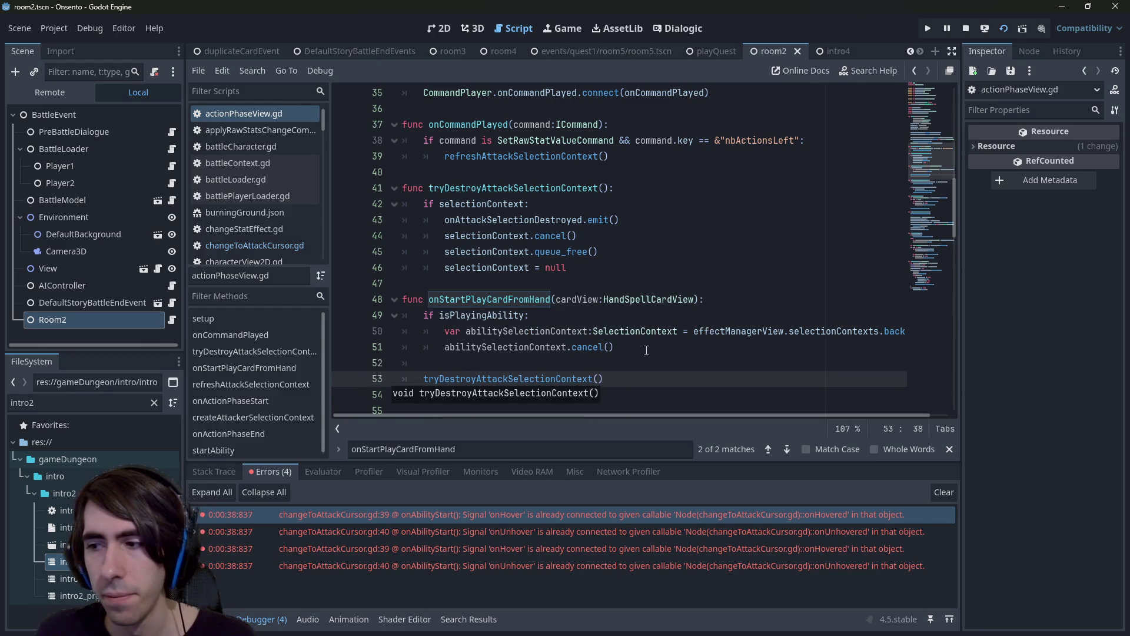
Check references to onStartPlayCardFromHand, tryDestroyAttackSelectionContext and refreshAttackSelectionContext.
{"action": "key", "text": "End"}
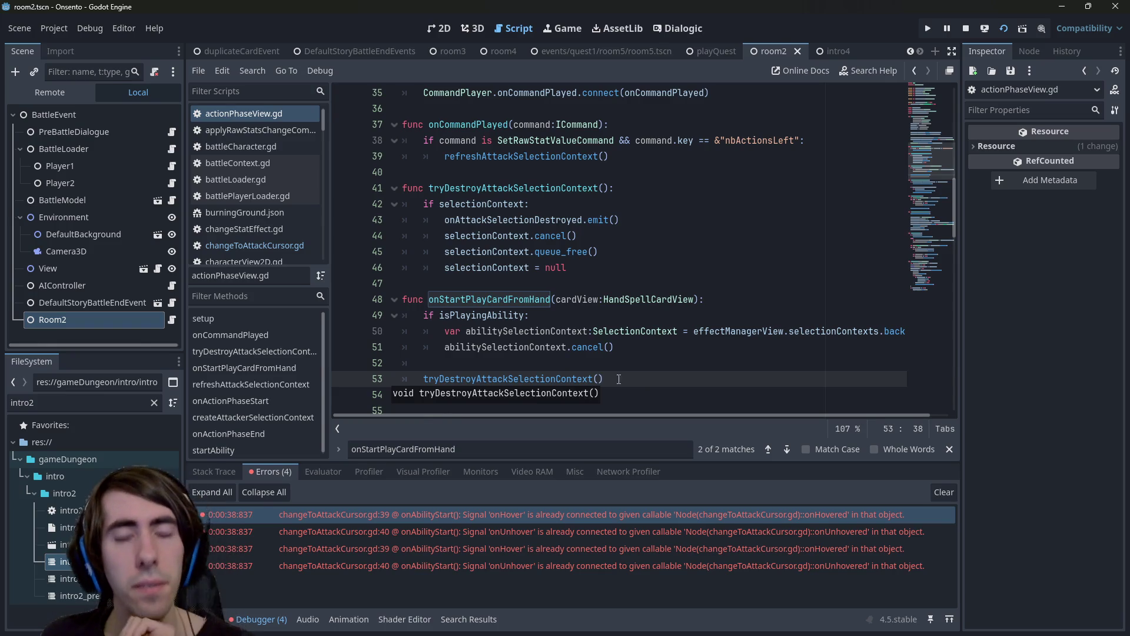
{"action": "key", "text": "shift+Home"}
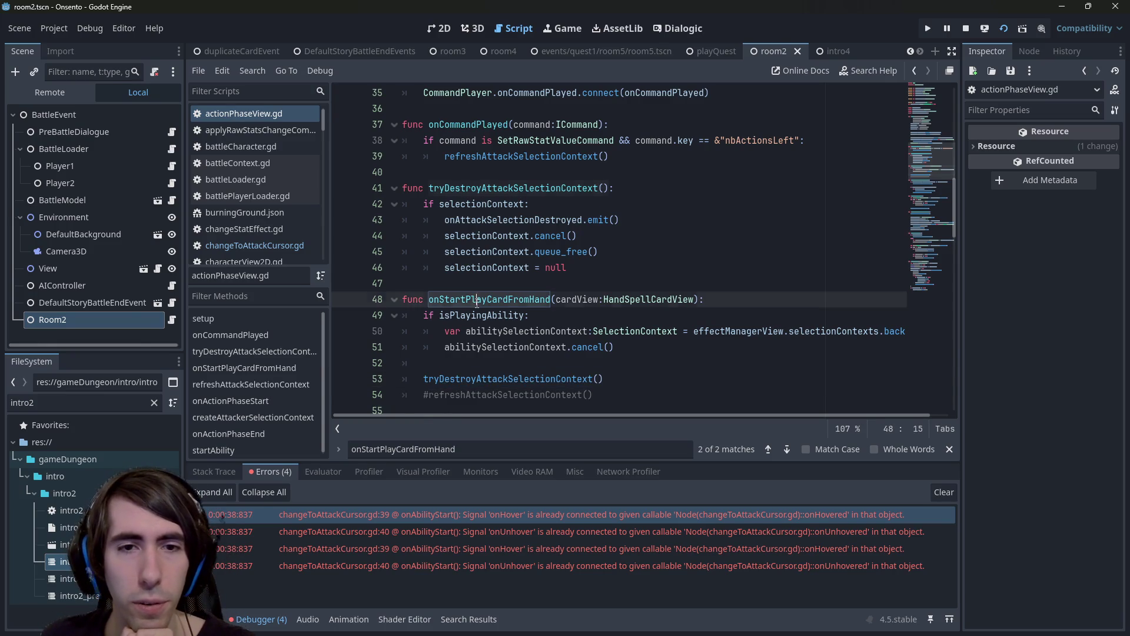
{"action": "double_click", "coordinate": [478, 300]}
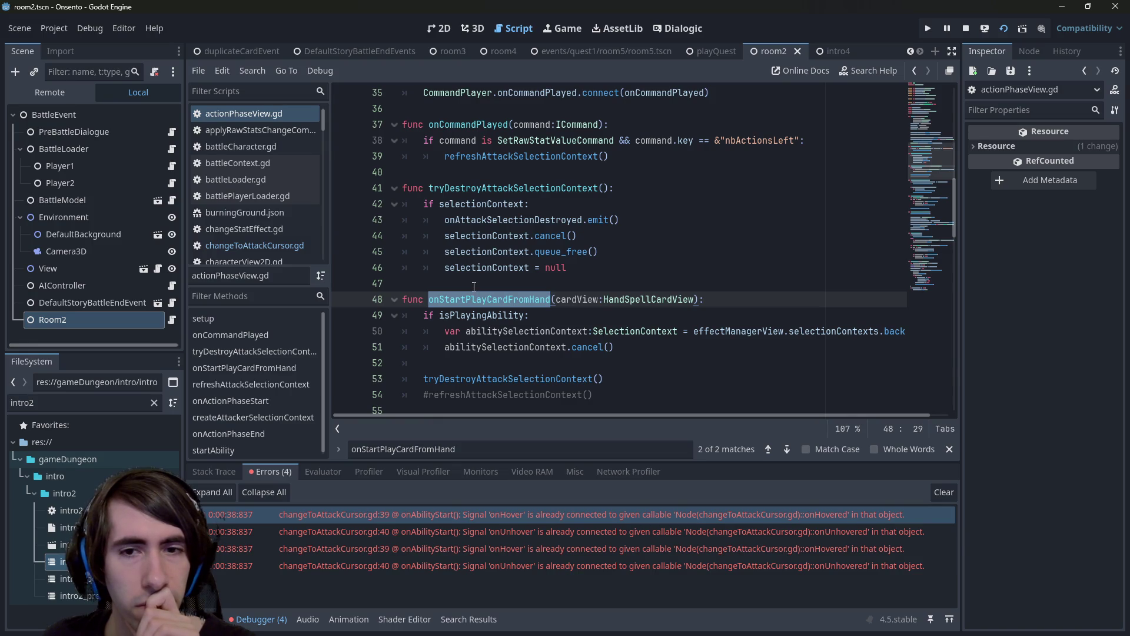
{"action": "double_click", "coordinate": [551, 379]}
{"action": "scroll", "coordinate": [550, 383], "scroll_direction": "up", "scroll_amount": 1}
{"action": "scroll", "coordinate": [551, 383], "scroll_direction": "down", "scroll_amount": 1}
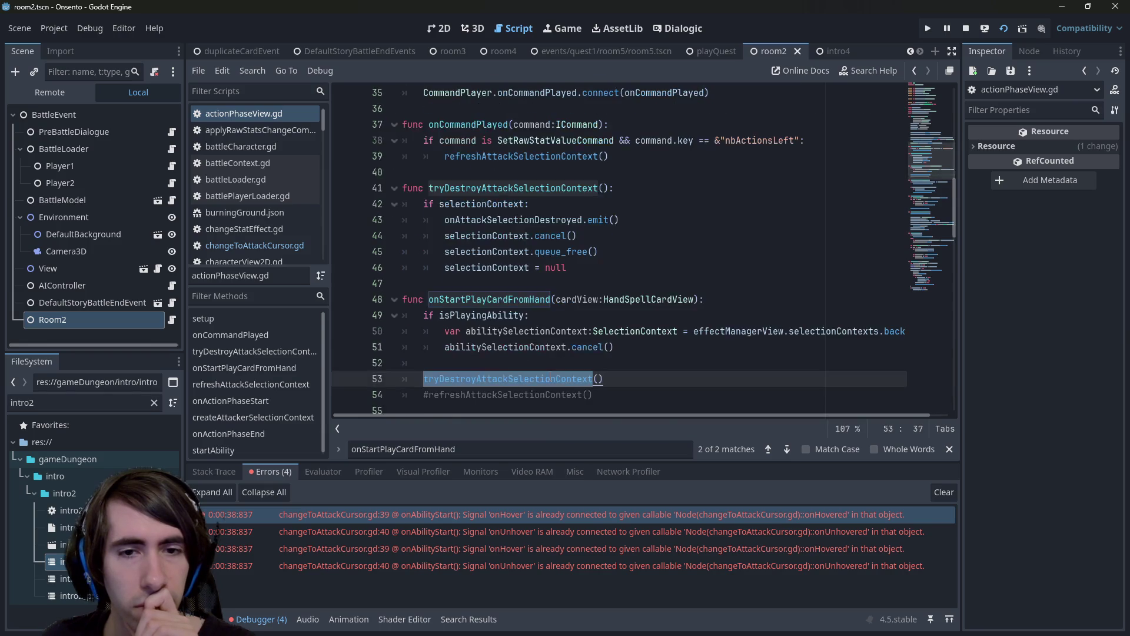
{"action": "scroll", "coordinate": [524, 323], "scroll_direction": "up", "scroll_amount": 5}
{"action": "left_click", "coordinate": [600, 315]}
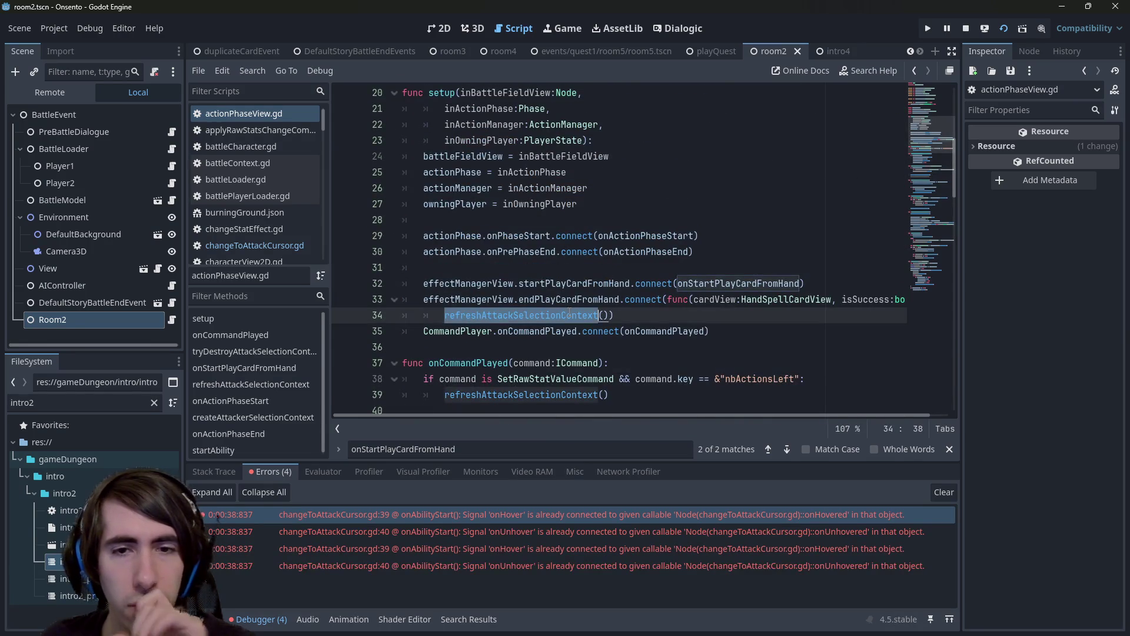
{"action": "scroll", "coordinate": [565, 317], "scroll_direction": "down", "scroll_amount": 7}
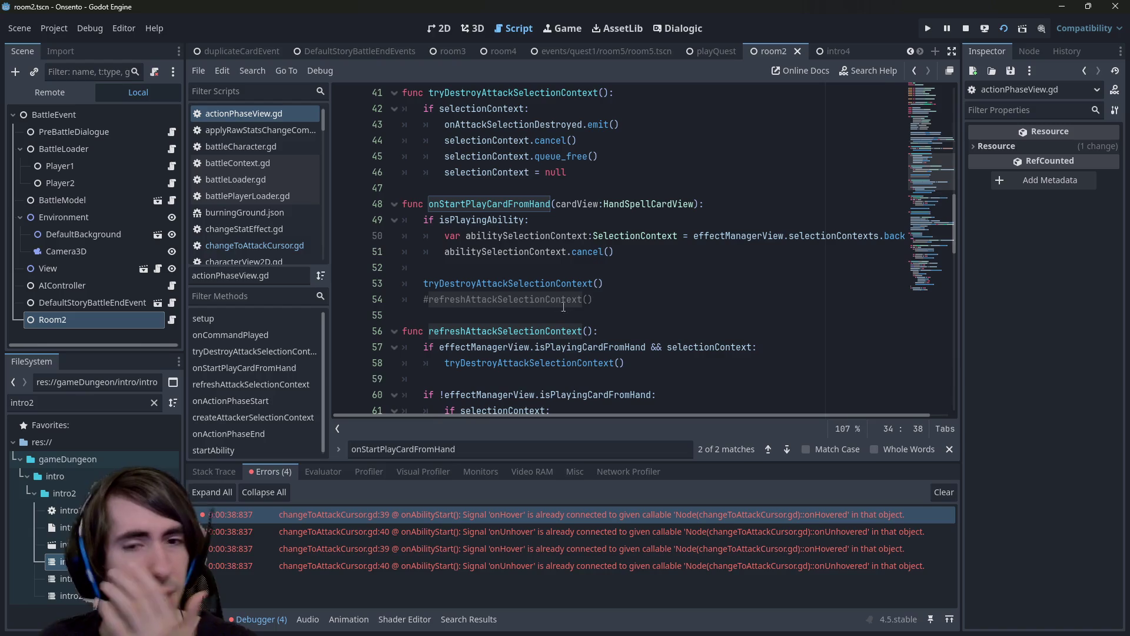
{"action": "left_click", "coordinate": [619, 301]}
Delete the tryDestroyAttackSelectionContext() line, uncomment refreshAttackSelectionContext(), and save the script.
{"action": "key", "text": "Up"}
{"action": "key", "text": "shift+Home"}
{"action": "key", "text": "BackSpace"}
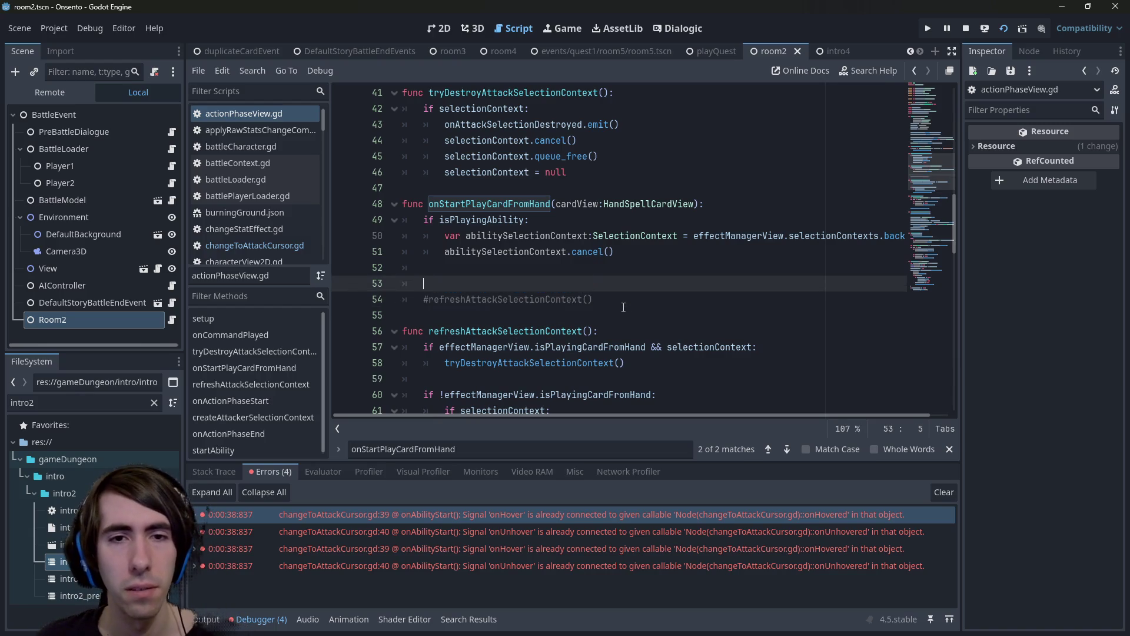
{"action": "key", "text": "BackSpace"}
{"action": "key", "text": "BackSpace"}
{"action": "key", "text": "Down"}
{"action": "key", "text": "ctrl+k"}
{"action": "key", "text": "ctrl+s"}
Review the isPlayingCardFromHand and selectionContext destroy condition, then return to the running game.
{"action": "scroll", "coordinate": [537, 290], "scroll_direction": "down", "scroll_amount": 1}
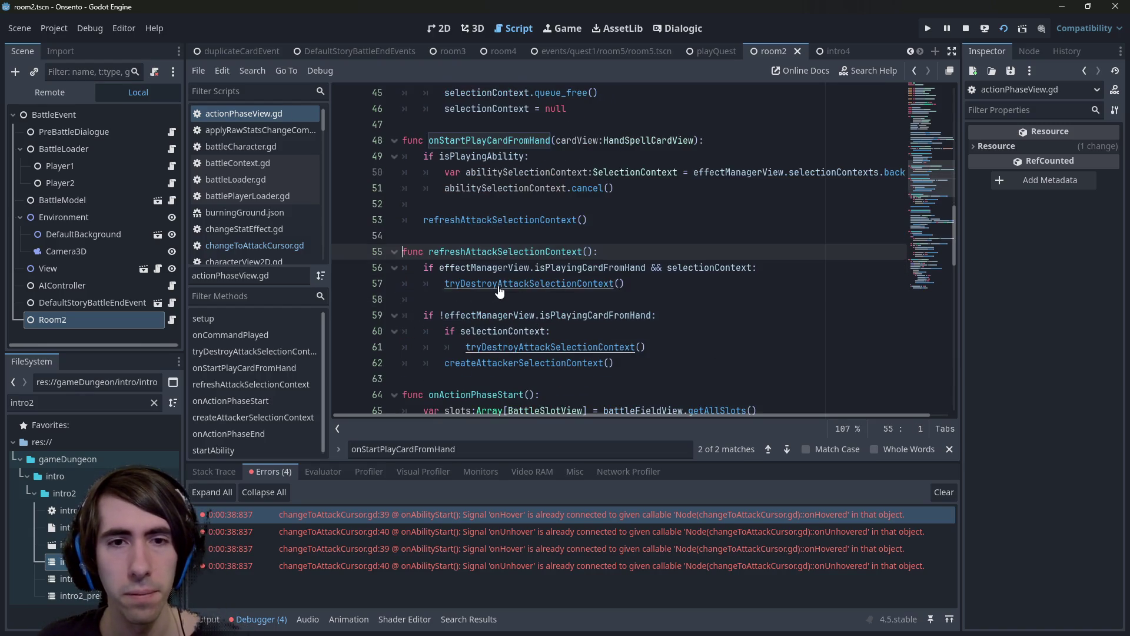
{"action": "double_click", "coordinate": [589, 268]}
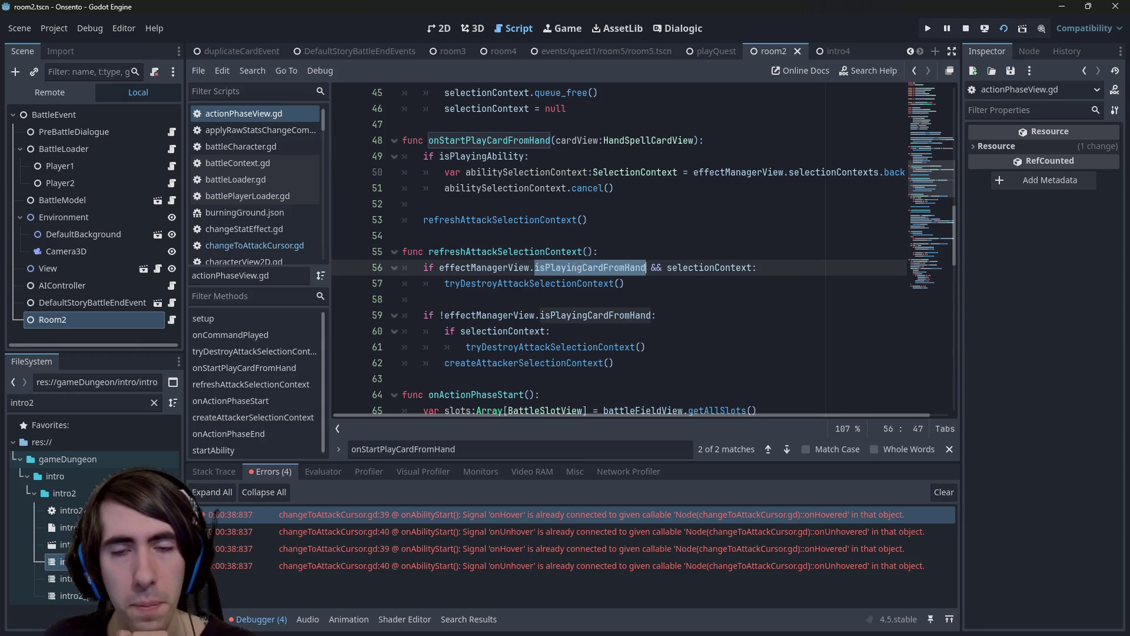
{"action": "double_click", "coordinate": [694, 268]}
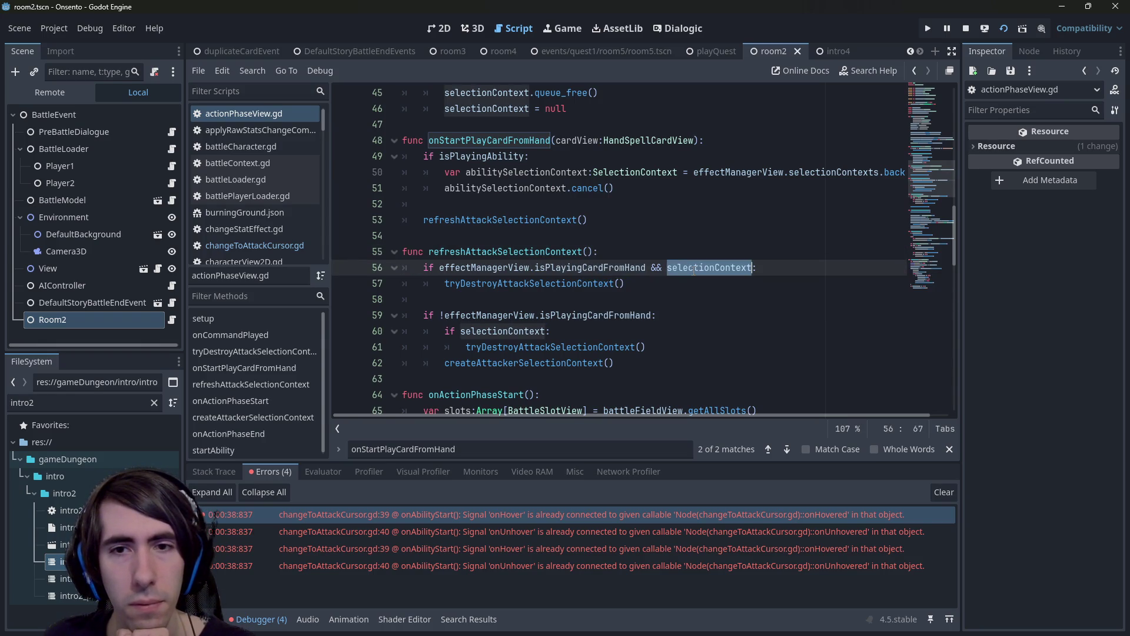
{"action": "triple_click", "coordinate": [694, 268]}
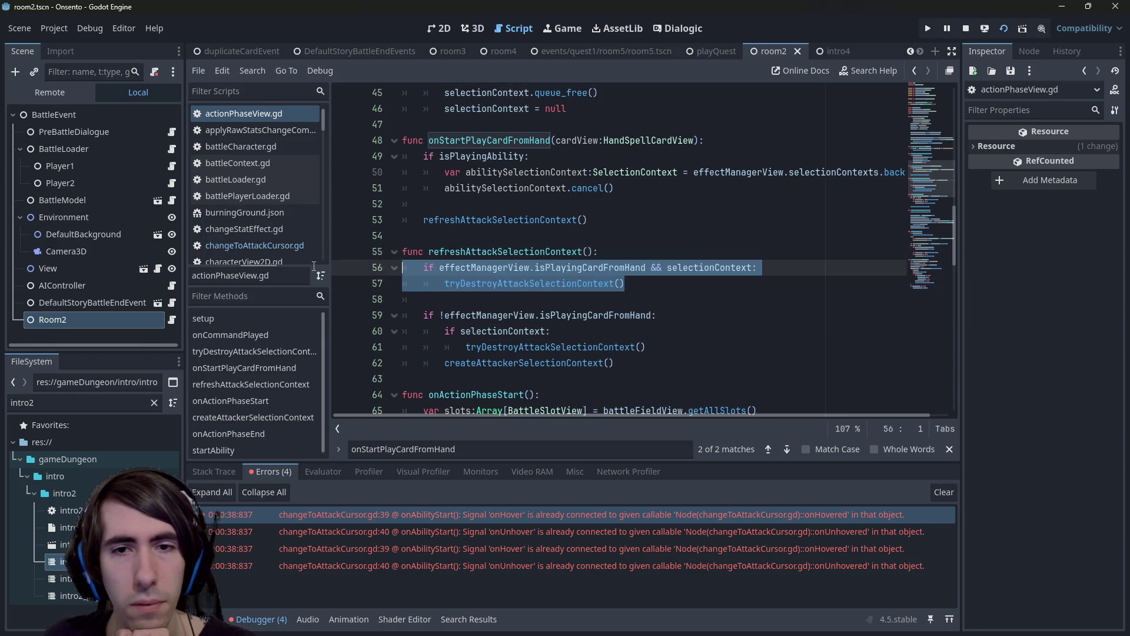
{"action": "left_click", "coordinate": [668, 285]}
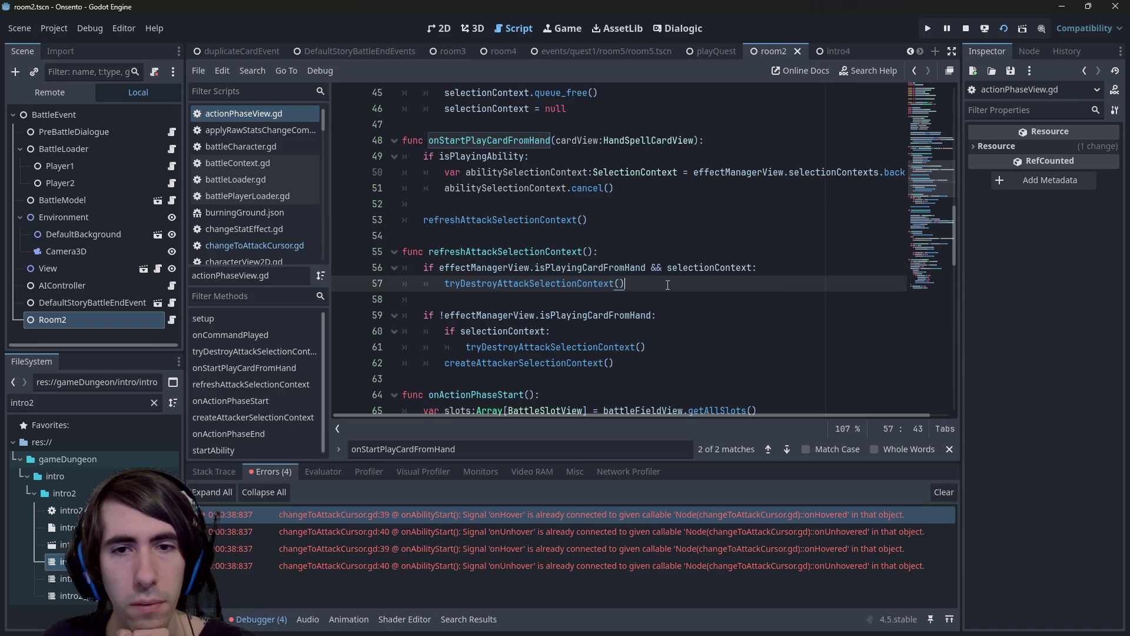
{"action": "double_click", "coordinate": [577, 268]}
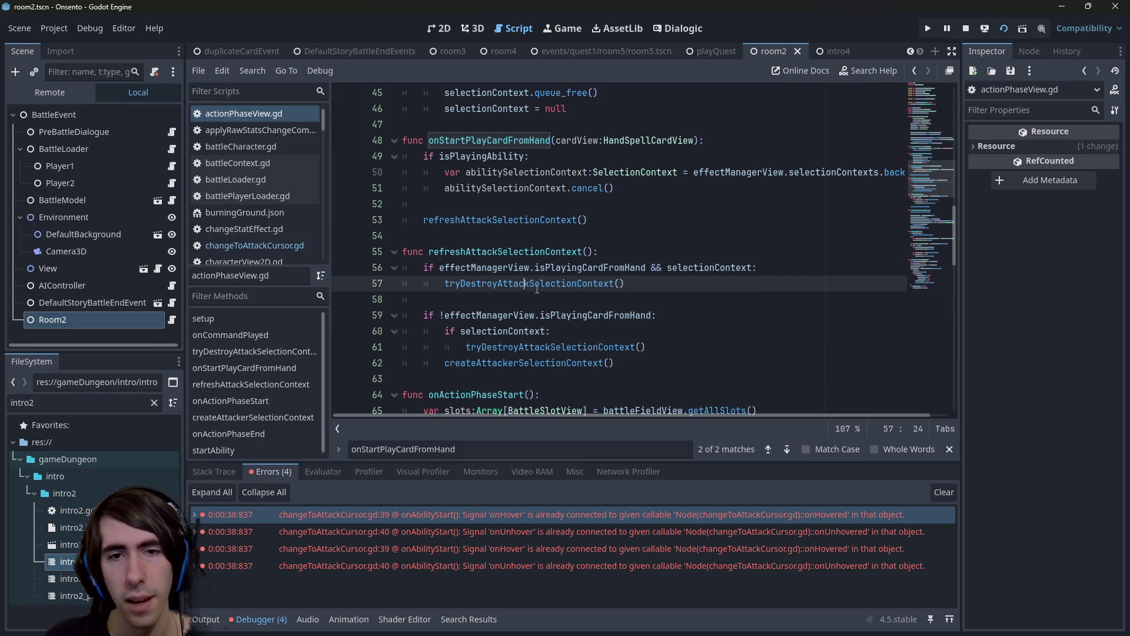
{"action": "left_click", "coordinate": [673, 300]}
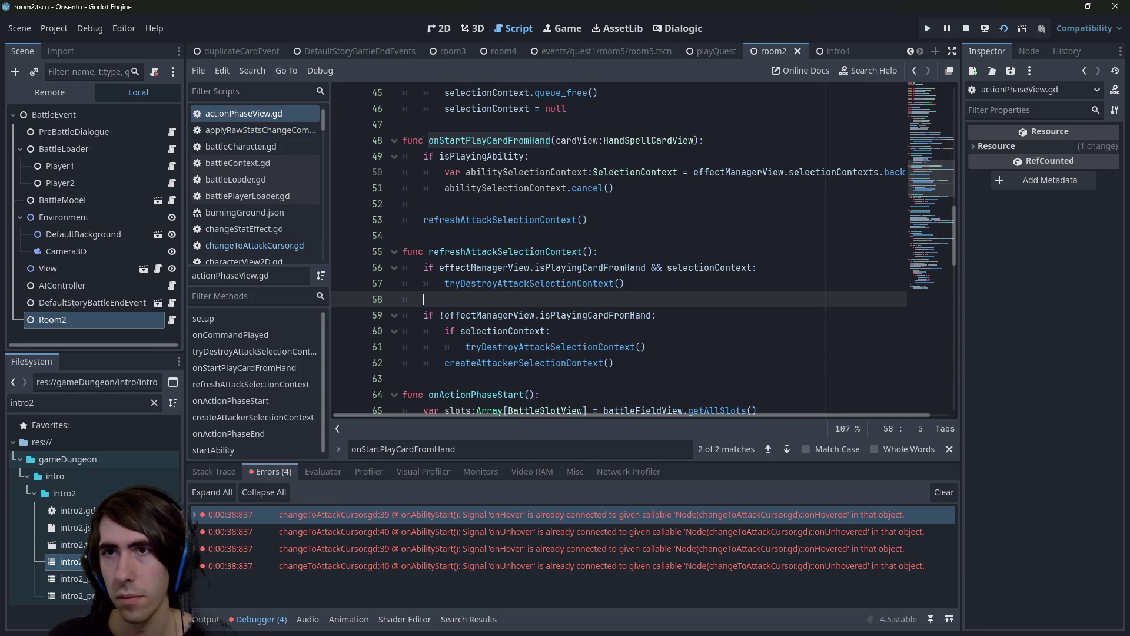
{"action": "key", "text": "alt+Tab"}
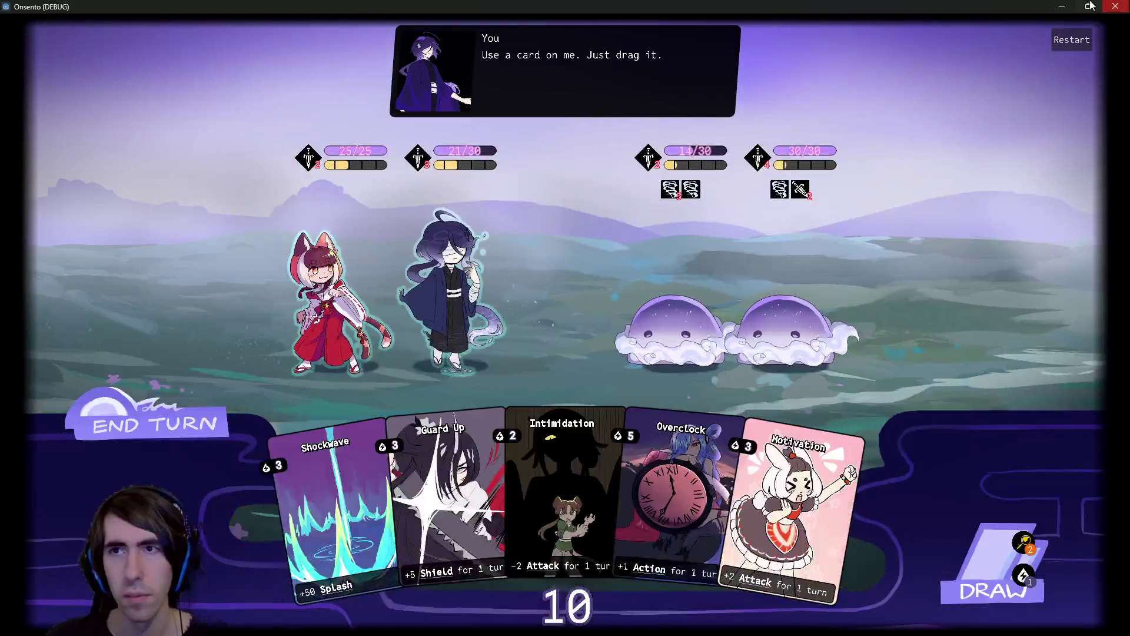
{"action": "key", "text": "alt+Tab"}
Play Guard Up on the robed ally, retrying until it shields them and 7 action points remain.
{"action": "left_click", "coordinate": [676, 287]}
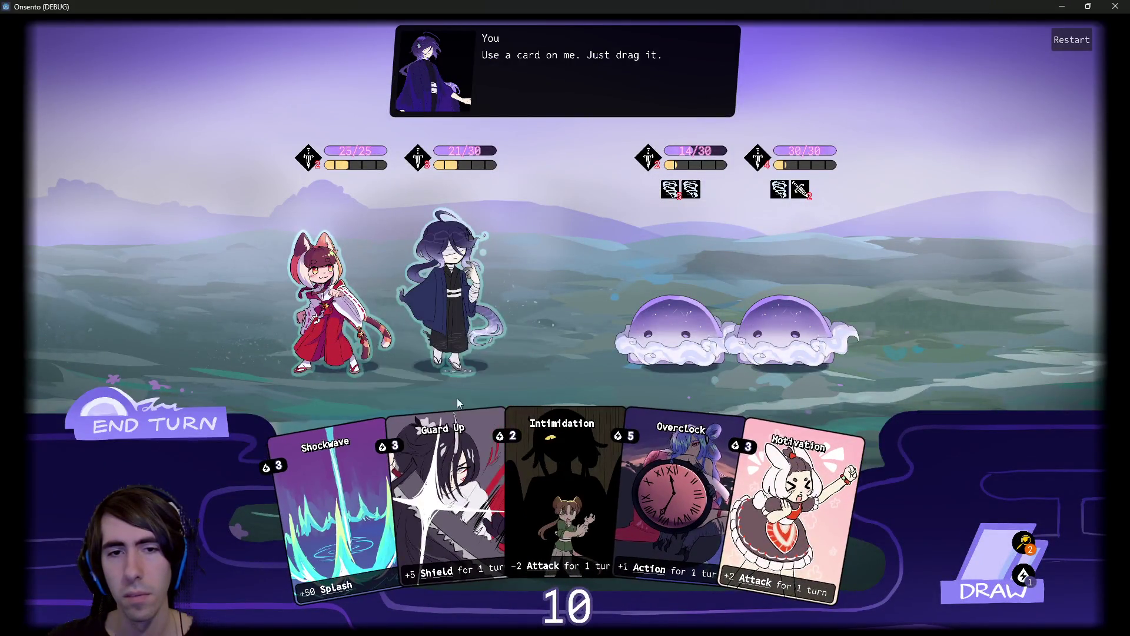
{"action": "left_click_drag", "start_coordinate": [454, 328], "coordinate": [446, 283]}
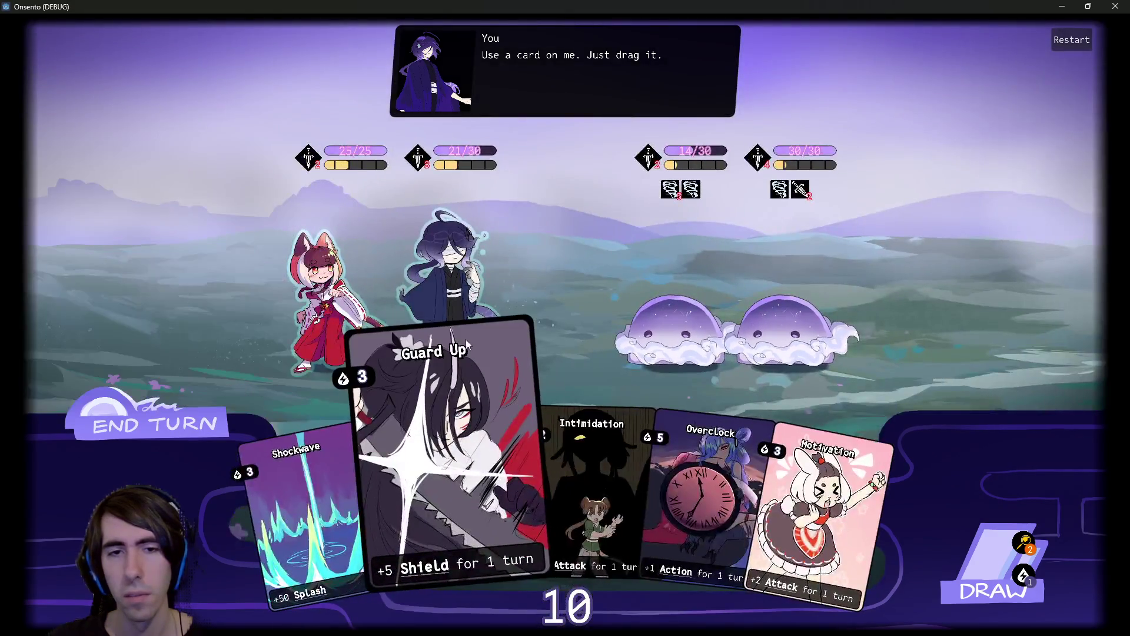
{"action": "left_click_drag", "start_coordinate": [466, 345], "coordinate": [454, 312]}
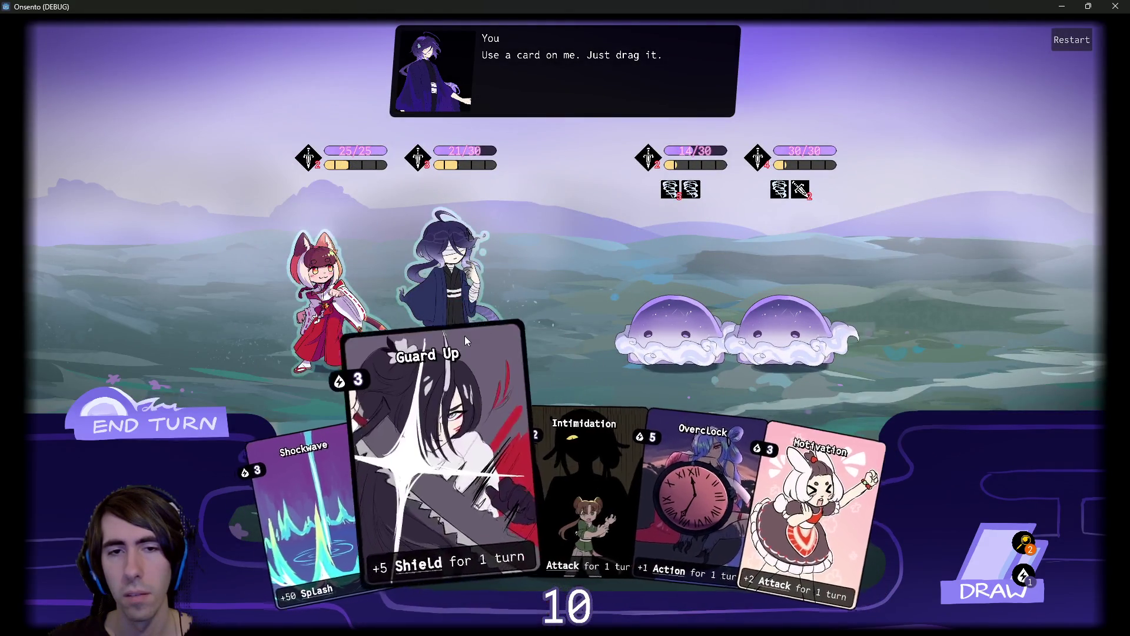
{"action": "left_click_drag", "start_coordinate": [474, 365], "coordinate": [467, 287]}
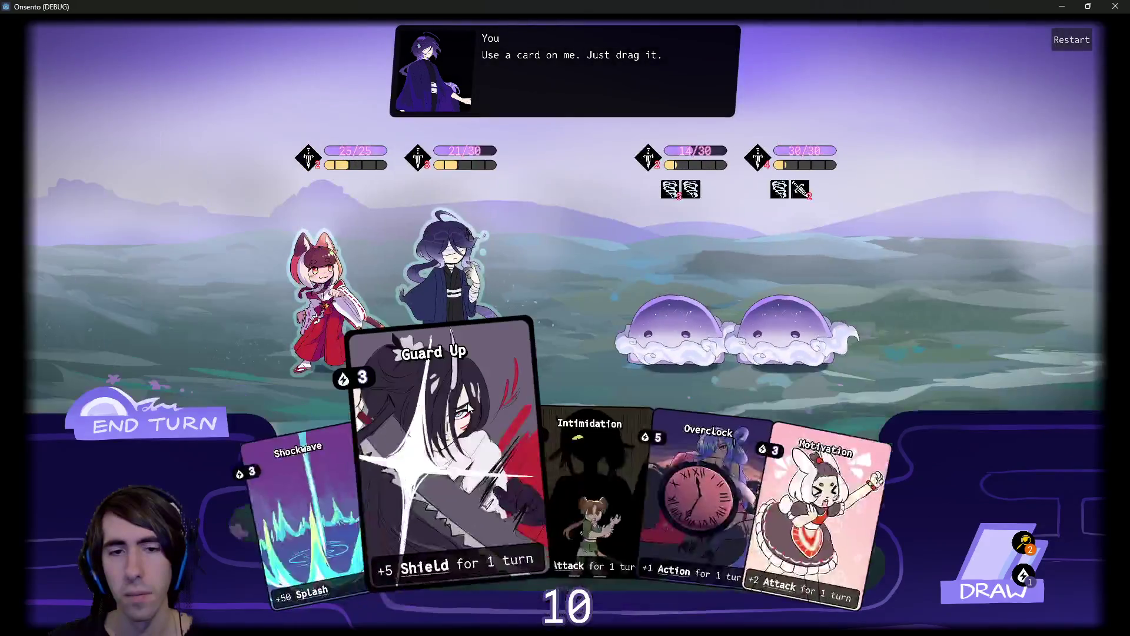
{"action": "left_click_drag", "start_coordinate": [456, 337], "coordinate": [453, 295]}
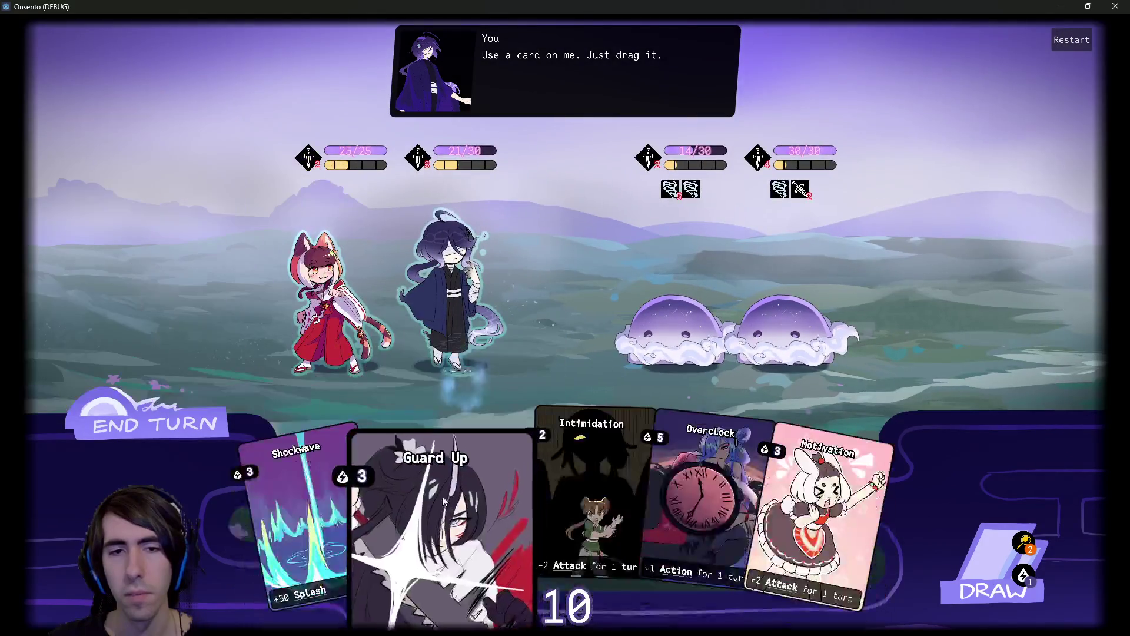
{"action": "left_click_drag", "start_coordinate": [444, 479], "coordinate": [425, 358]}
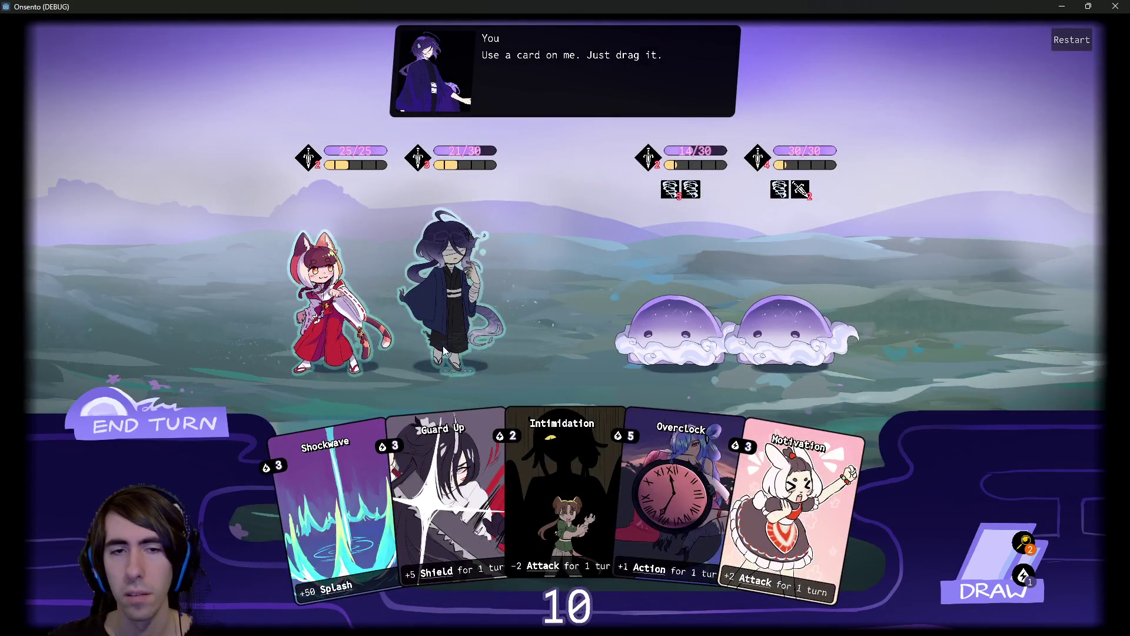
{"action": "left_click_drag", "start_coordinate": [437, 456], "coordinate": [448, 330]}
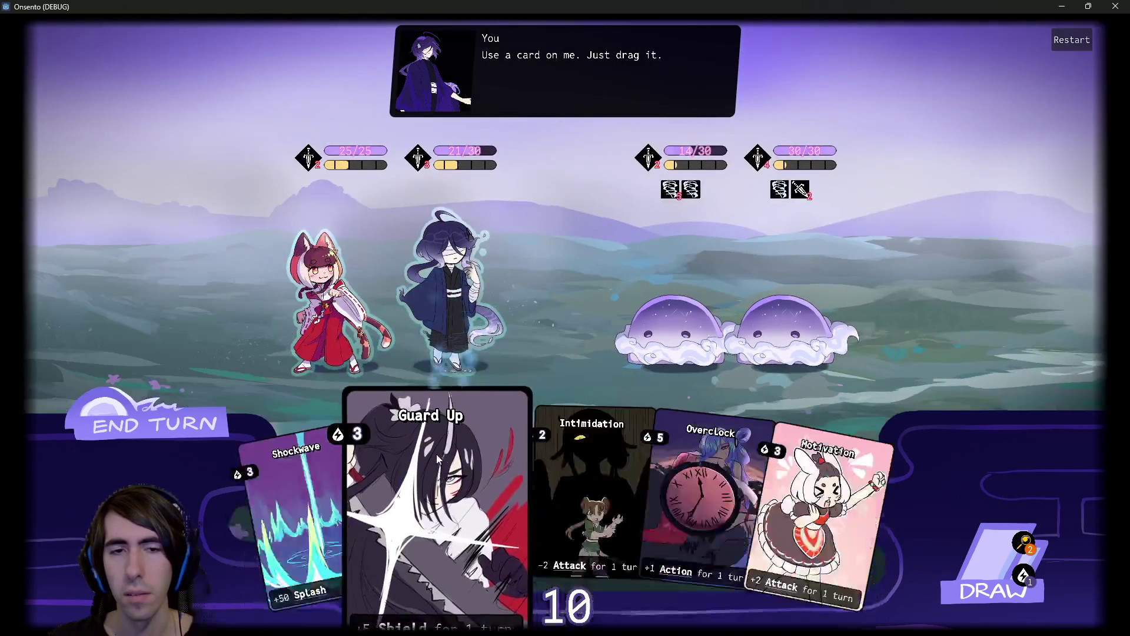
{"action": "left_click_drag", "start_coordinate": [436, 454], "coordinate": [442, 294]}
{"action": "left_click_drag", "start_coordinate": [451, 479], "coordinate": [445, 288]}
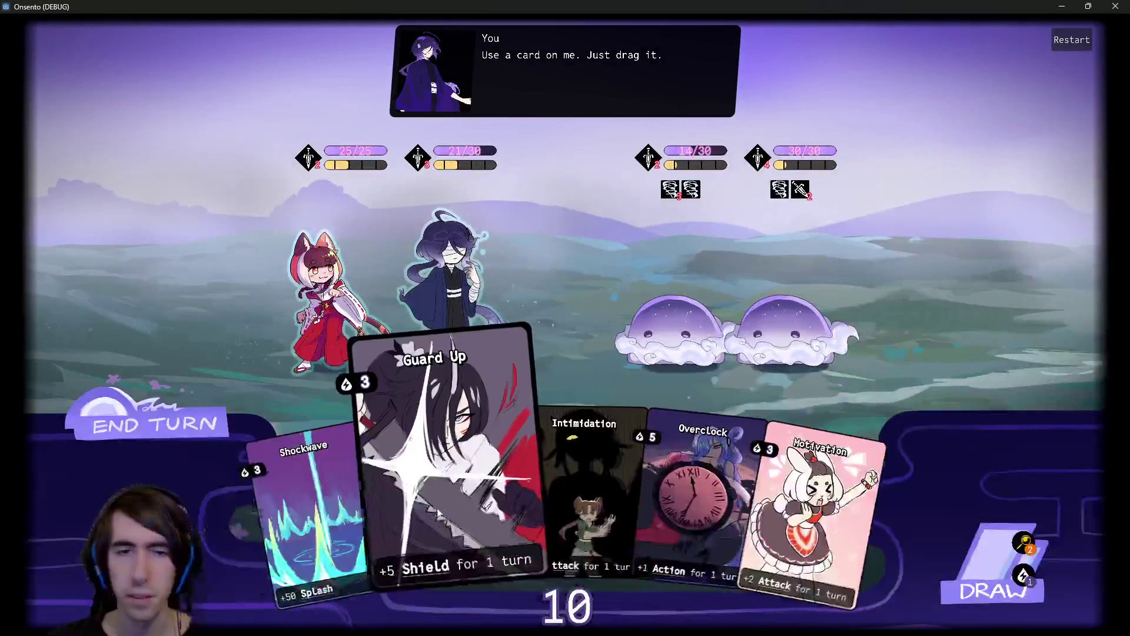
{"action": "left_click_drag", "start_coordinate": [395, 347], "coordinate": [391, 345]}
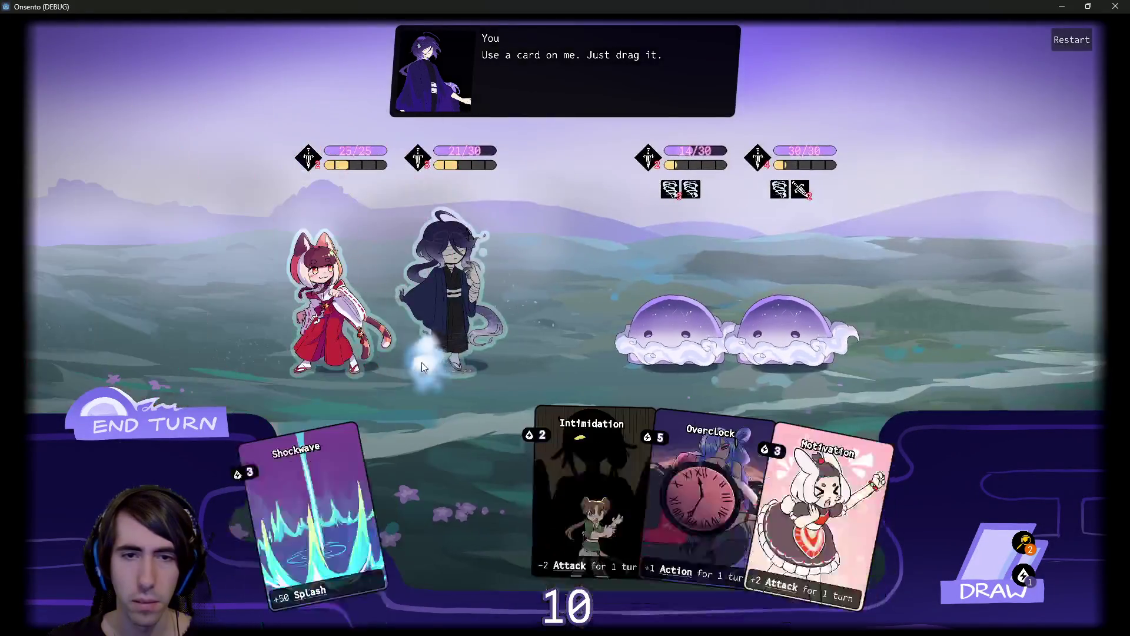
{"action": "mouse_move", "coordinate": [453, 460]}
{"action": "left_mouse_down"}
{"action": "mouse_move", "coordinate": [450, 415]}
{"action": "mouse_move", "coordinate": [363, 299]}
{"action": "left_mouse_up"}
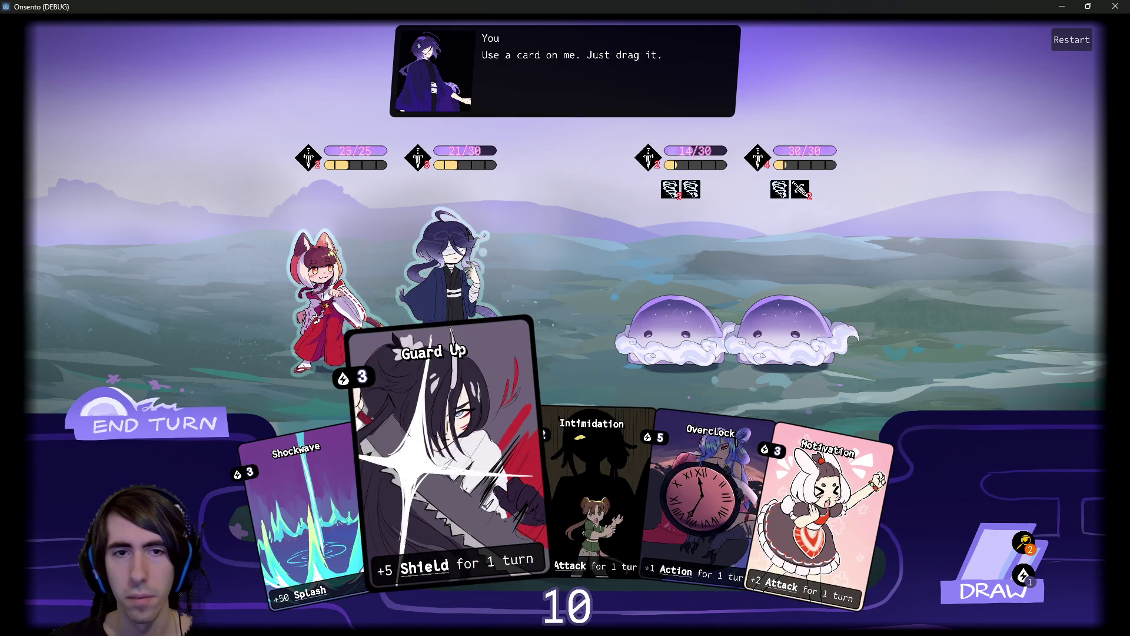
{"action": "left_click_drag", "start_coordinate": [457, 348], "coordinate": [457, 310]}
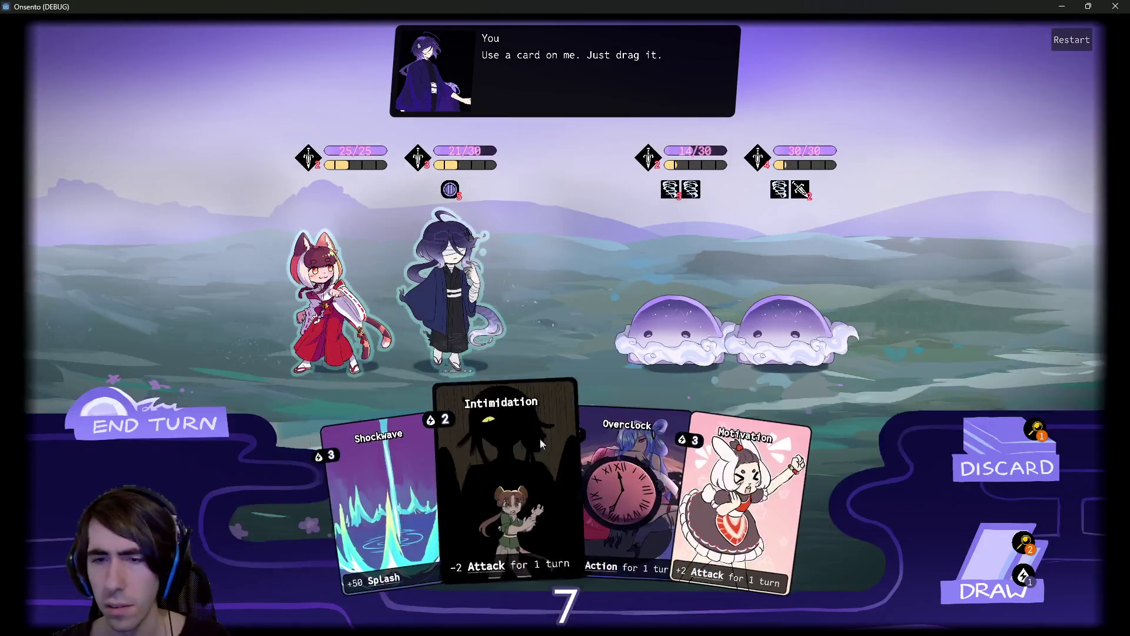
Play Intimidation on the ally, retrying the drop until it takes effect.
{"action": "left_click_drag", "start_coordinate": [461, 348], "coordinate": [452, 342]}
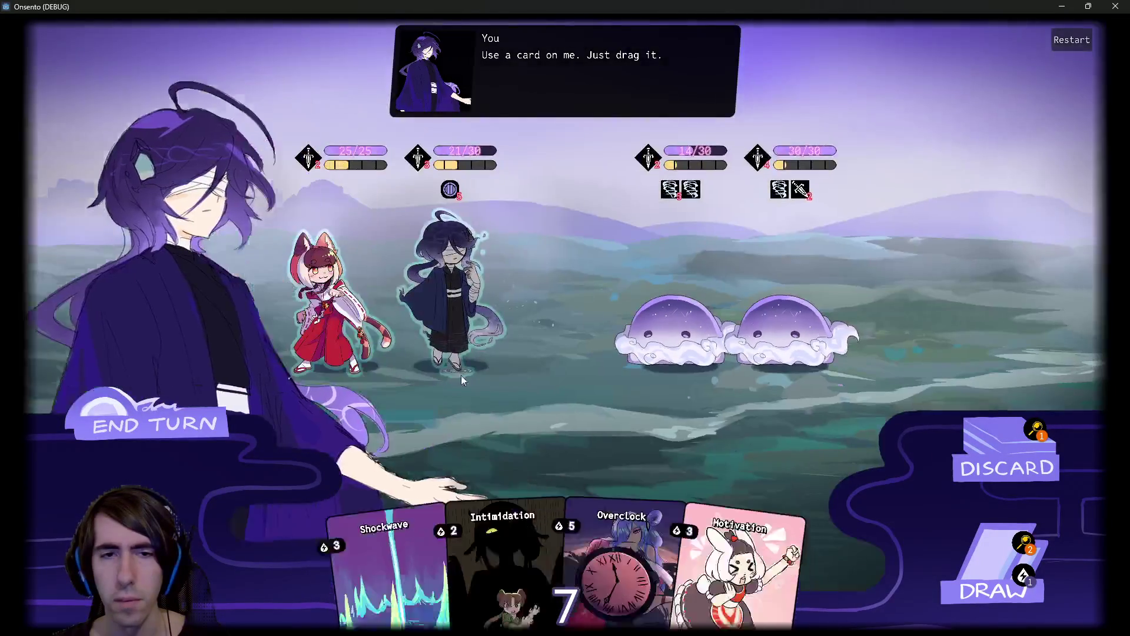
{"action": "mouse_move", "coordinate": [467, 432]}
{"action": "left_mouse_down"}
{"action": "mouse_move", "coordinate": [445, 427]}
{"action": "mouse_move", "coordinate": [459, 369]}
{"action": "mouse_move", "coordinate": [457, 348]}
{"action": "mouse_move", "coordinate": [438, 344]}
{"action": "left_mouse_up"}
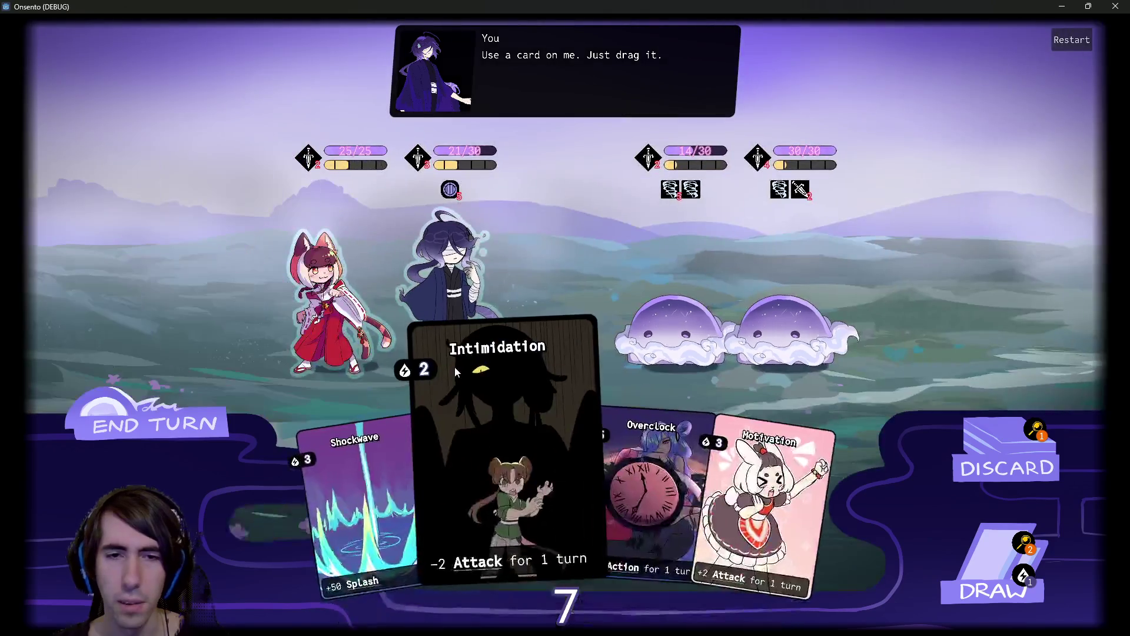
{"action": "left_click_drag", "start_coordinate": [503, 548], "coordinate": [443, 345]}
{"action": "mouse_move", "coordinate": [503, 530]}
{"action": "left_mouse_down"}
{"action": "mouse_move", "coordinate": [450, 336]}
{"action": "mouse_move", "coordinate": [448, 347]}
{"action": "mouse_move", "coordinate": [454, 353]}
{"action": "mouse_move", "coordinate": [453, 333]}
{"action": "left_mouse_up"}
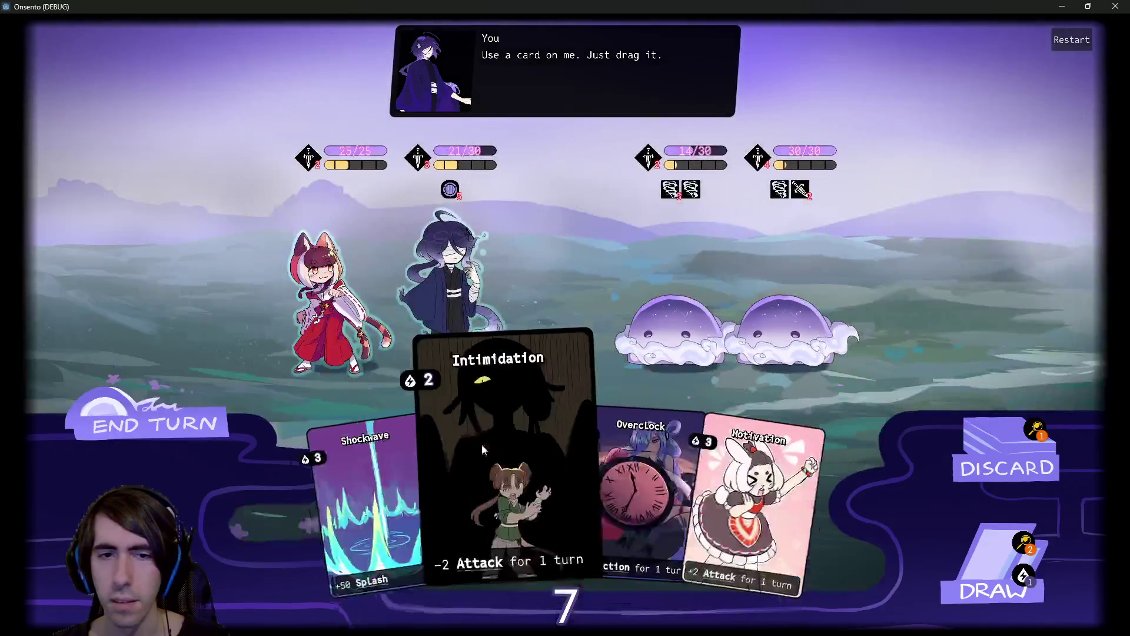
{"action": "left_click_drag", "start_coordinate": [481, 444], "coordinate": [450, 347]}
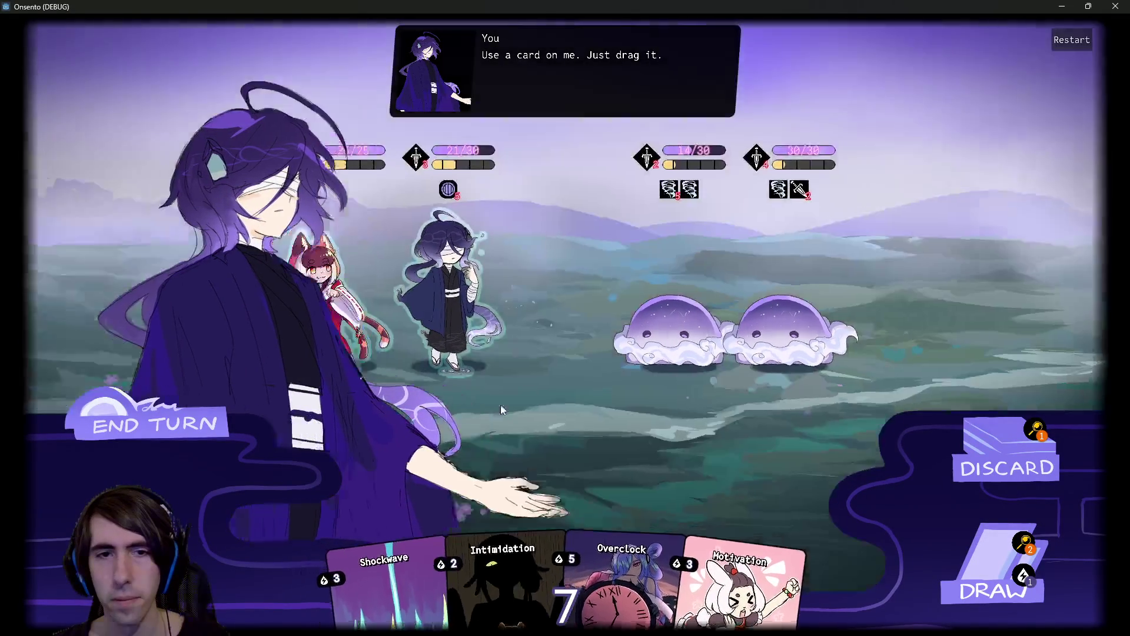
{"action": "left_click_drag", "start_coordinate": [501, 471], "coordinate": [459, 349]}
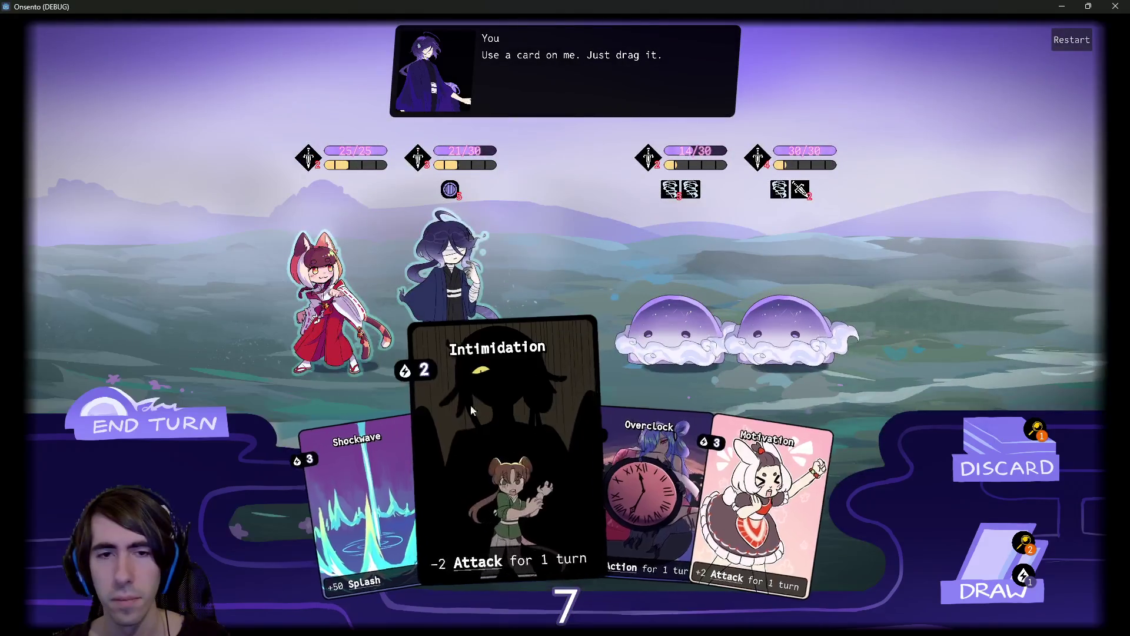
{"action": "left_click_drag", "start_coordinate": [500, 465], "coordinate": [451, 347]}
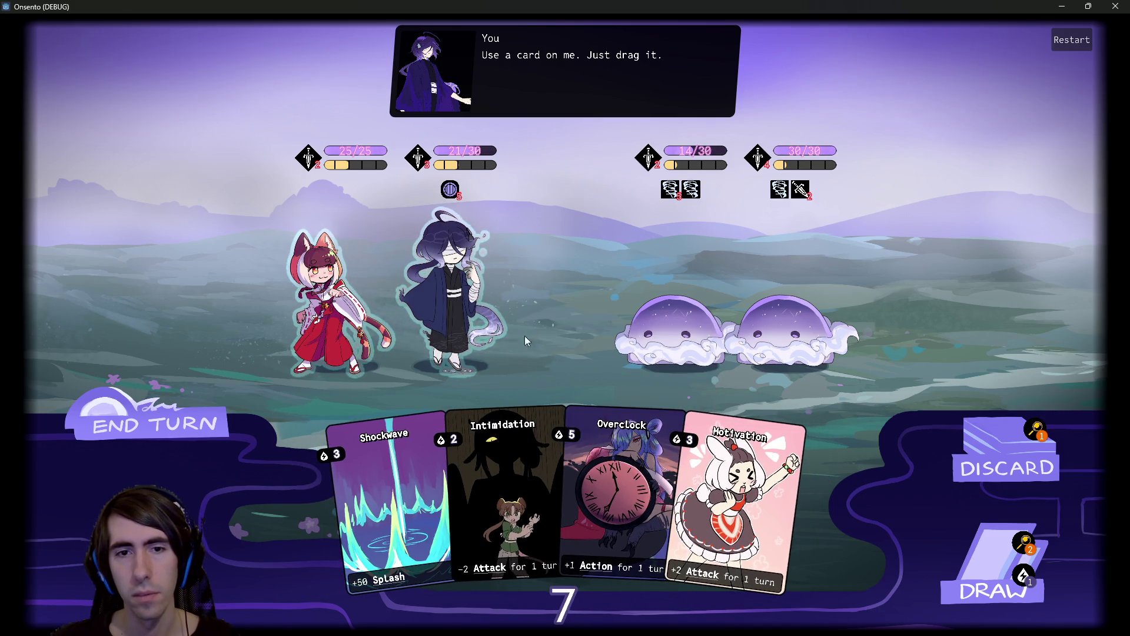
{"action": "mouse_move", "coordinate": [496, 416]}
{"action": "left_mouse_down"}
{"action": "mouse_move", "coordinate": [451, 282]}
{"action": "mouse_move", "coordinate": [468, 457]}
{"action": "left_mouse_up"}
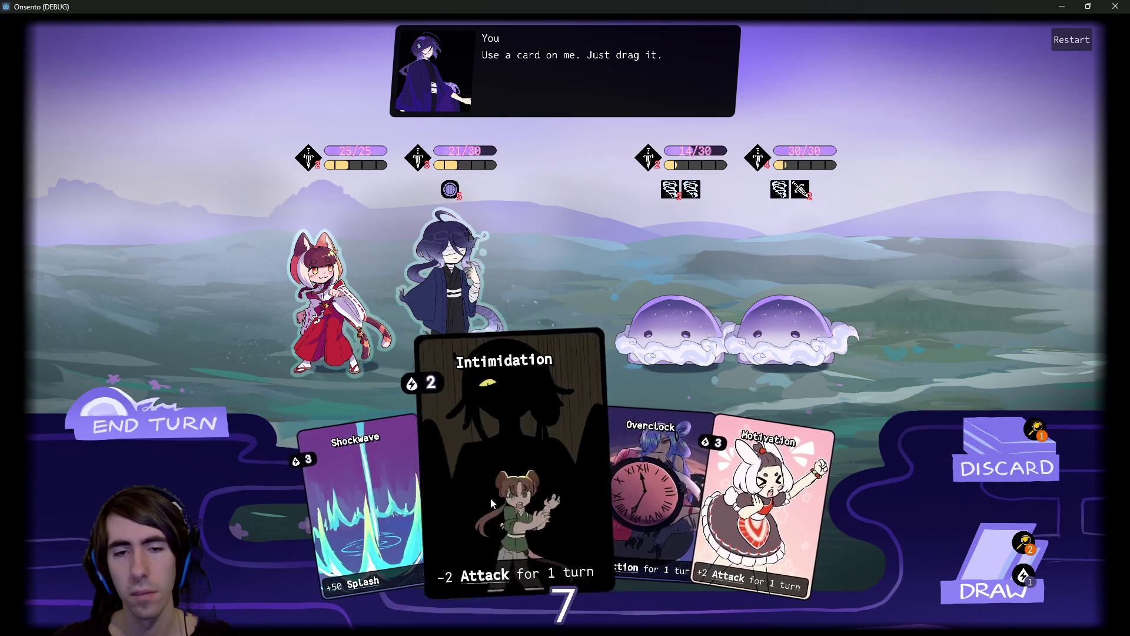
{"action": "mouse_move", "coordinate": [491, 471]}
{"action": "left_mouse_down"}
{"action": "mouse_move", "coordinate": [558, 435]}
{"action": "mouse_move", "coordinate": [426, 383]}
{"action": "left_mouse_up"}
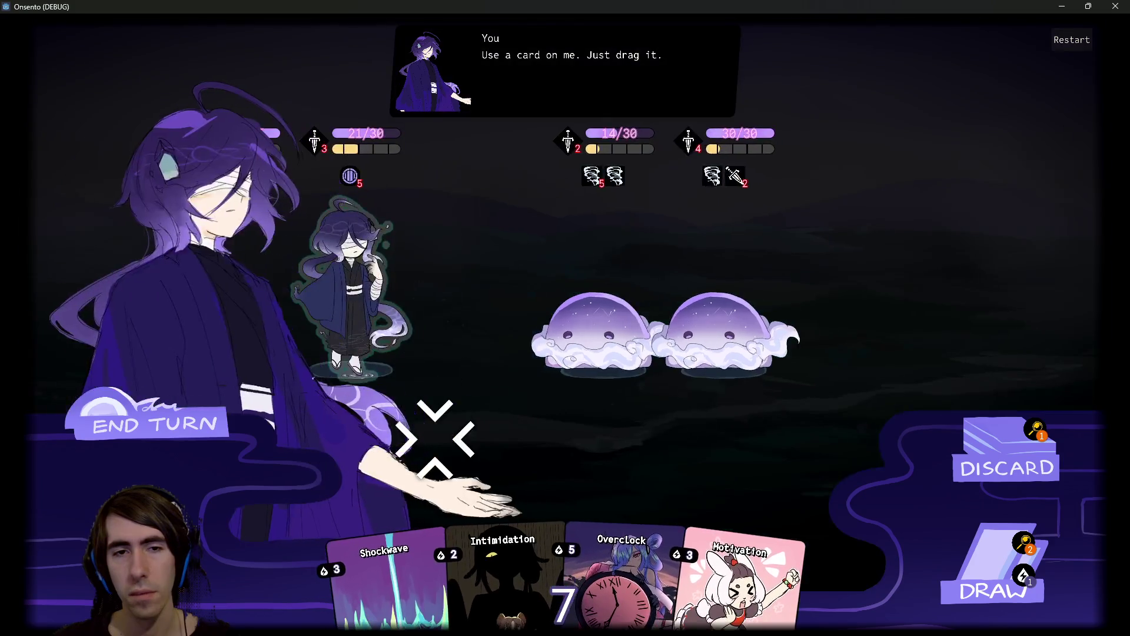
{"action": "left_click_drag", "start_coordinate": [435, 439], "coordinate": [408, 383]}
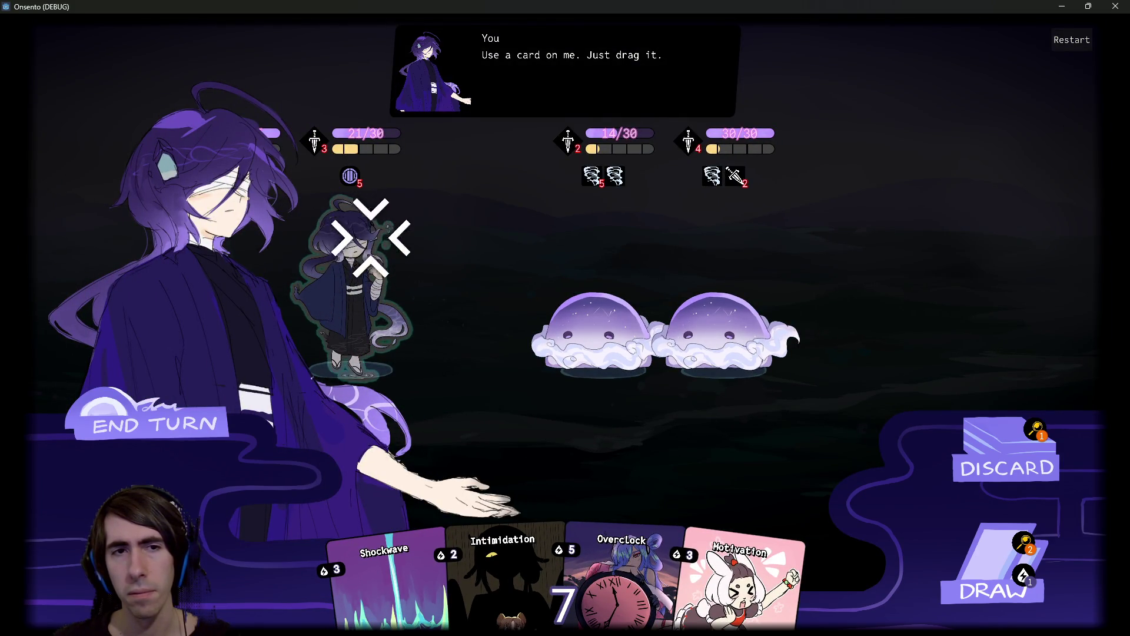
{"action": "left_click_drag", "start_coordinate": [192, 342], "coordinate": [335, 288]}
{"action": "mouse_move", "coordinate": [386, 421]}
{"action": "left_mouse_down"}
{"action": "mouse_move", "coordinate": [495, 525]}
{"action": "mouse_move", "coordinate": [465, 510]}
{"action": "mouse_move", "coordinate": [367, 298]}
{"action": "left_mouse_up"}
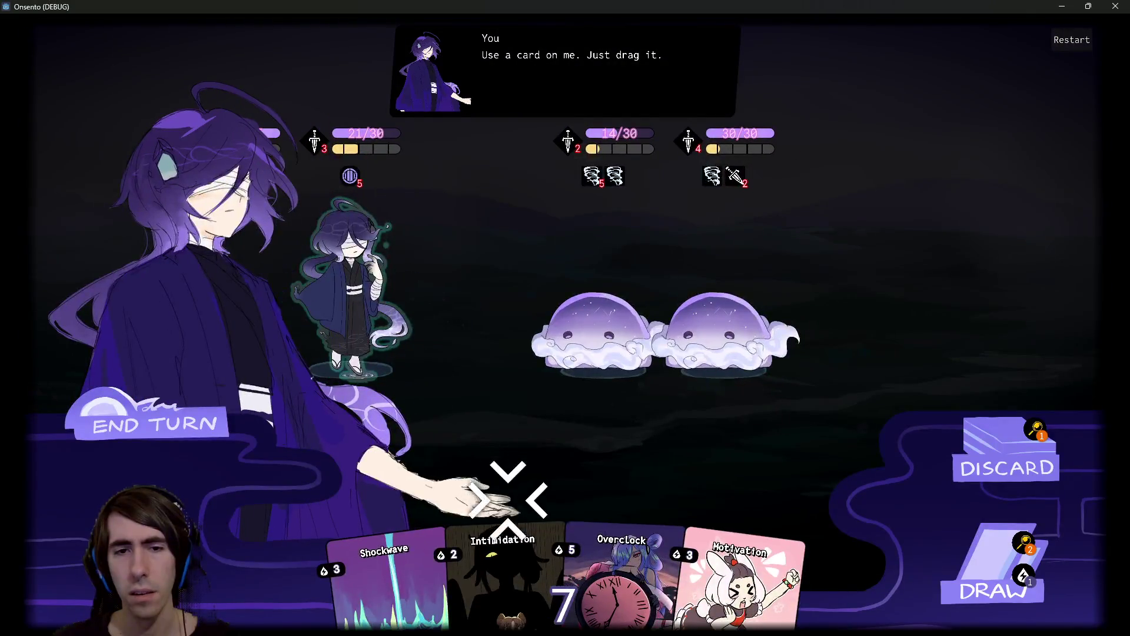
{"action": "left_click_drag", "start_coordinate": [495, 533], "coordinate": [399, 320]}
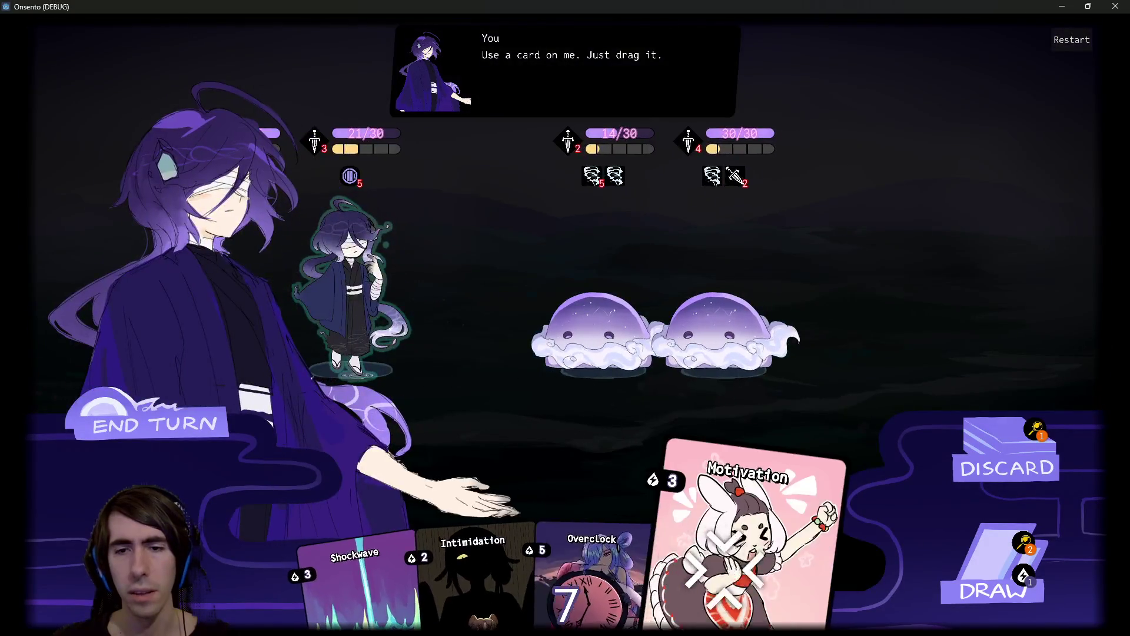
Play Motivation on the ally, attack the first slime to 10/30, end the turn, and close the game.
{"action": "left_click_drag", "start_coordinate": [742, 553], "coordinate": [365, 303]}
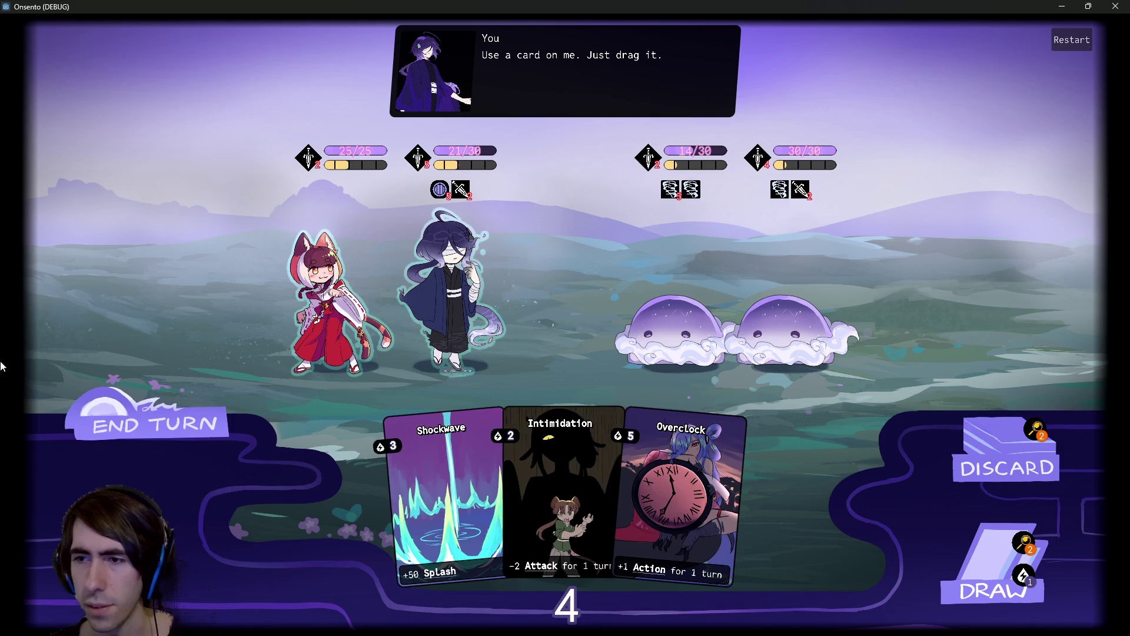
{"action": "mouse_move", "coordinate": [406, 296]}
{"action": "left_mouse_down"}
{"action": "mouse_move", "coordinate": [535, 298]}
{"action": "mouse_move", "coordinate": [676, 334]}
{"action": "left_mouse_up"}
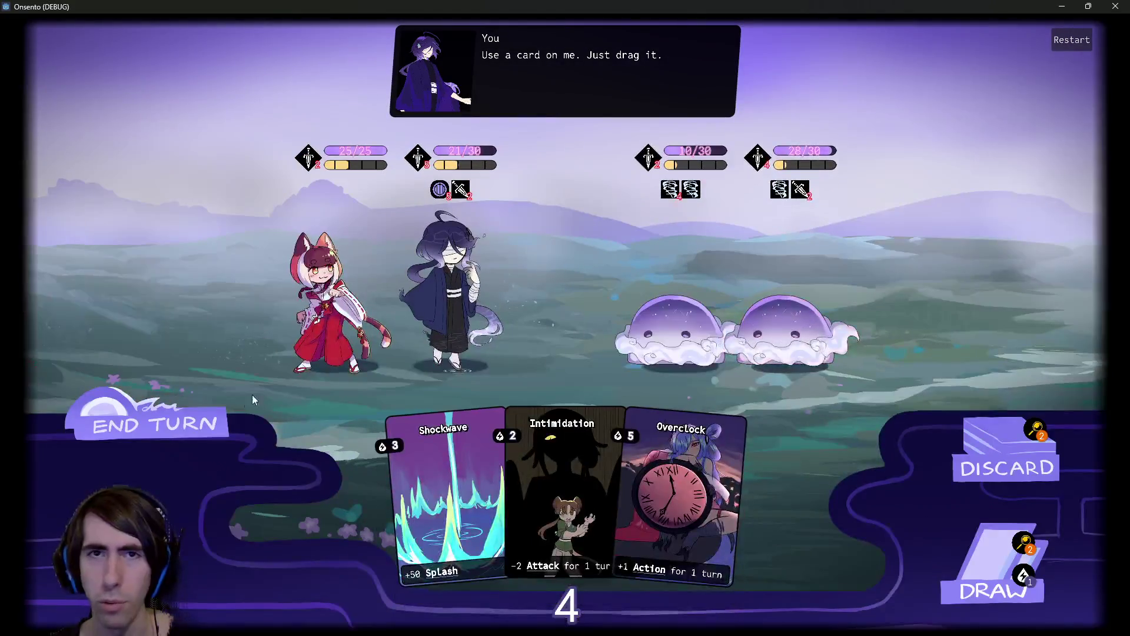
{"action": "left_click", "coordinate": [179, 426]}
{"action": "left_click", "coordinate": [179, 426]}
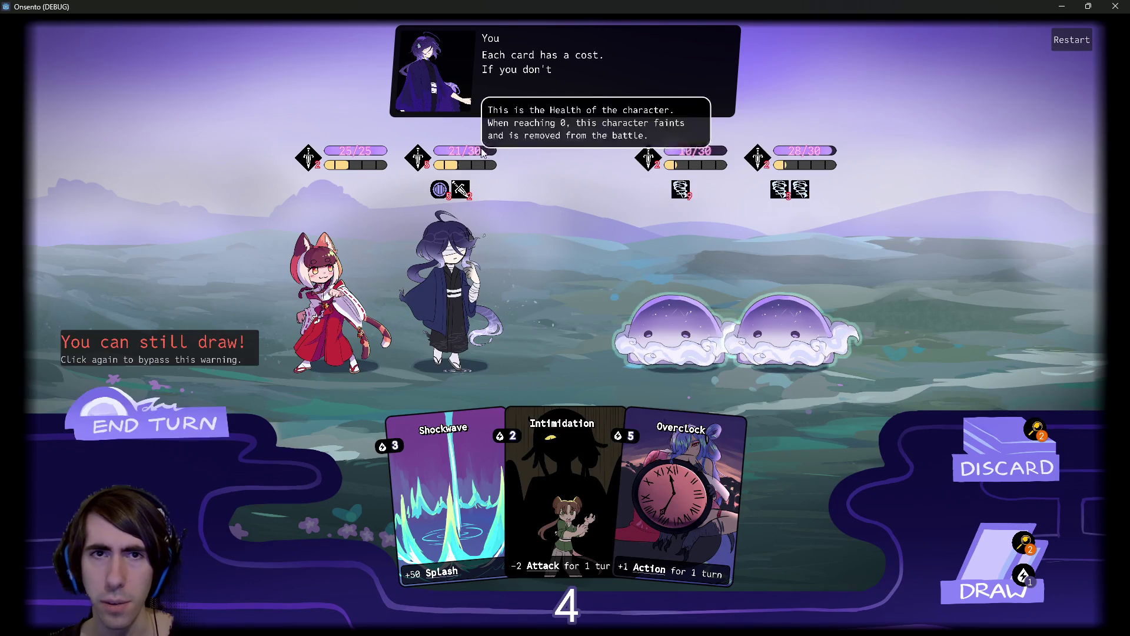
{"action": "left_click", "coordinate": [1116, 5]}
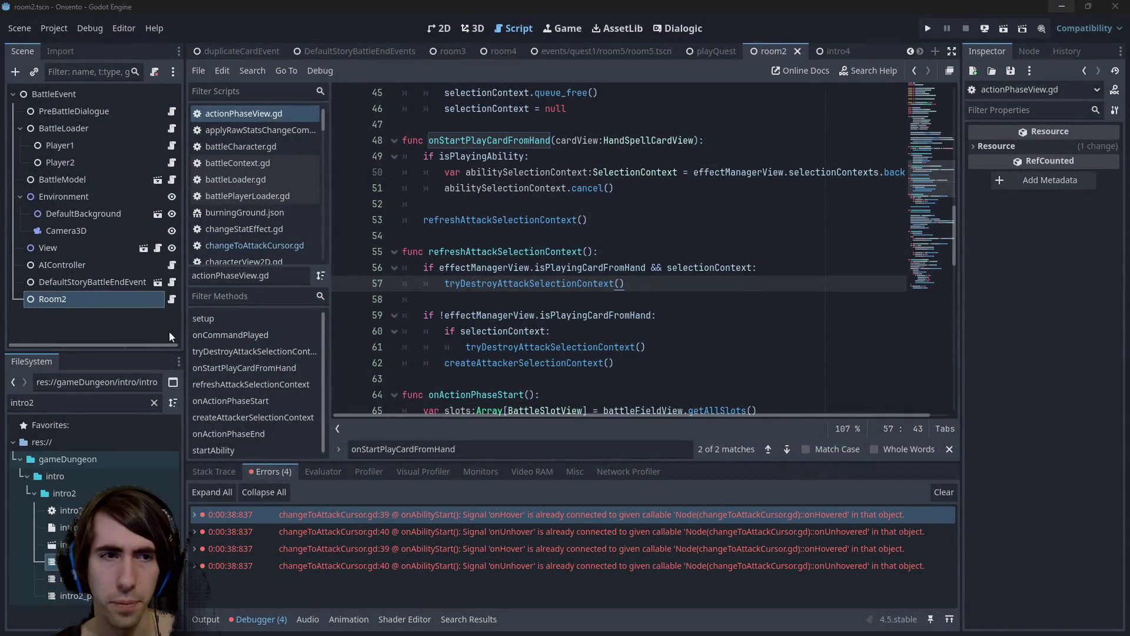
Select Room2 to show its intro2_battleDialogue property, widen the Inspector, go to line 38, and relaunch the scene.
{"action": "left_click", "coordinate": [117, 301]}
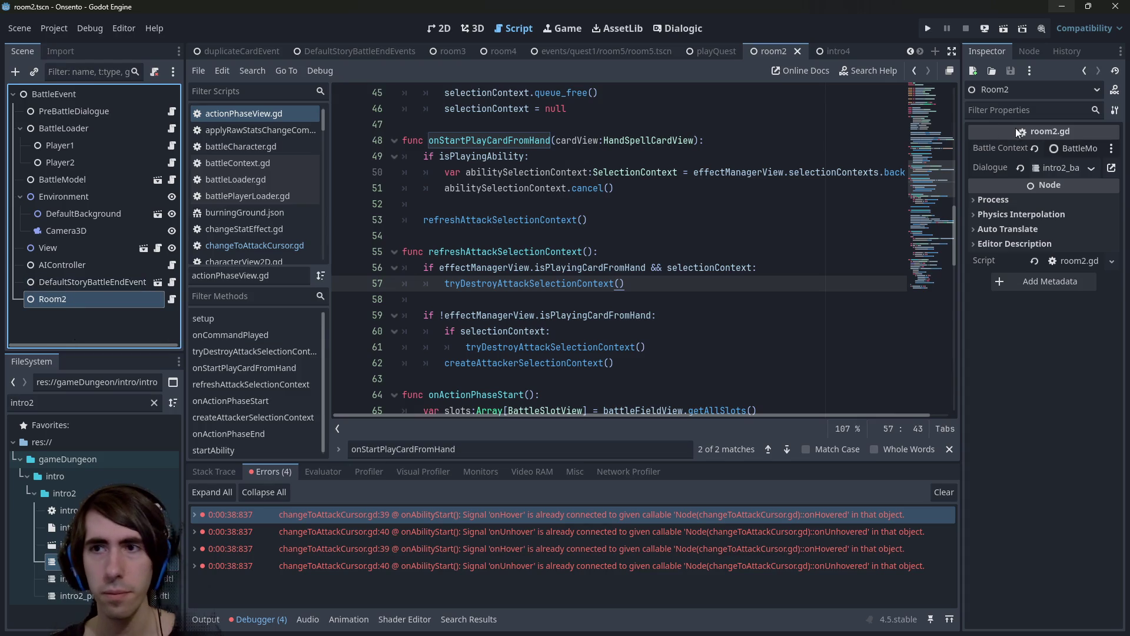
{"action": "left_click_drag", "start_coordinate": [961, 144], "coordinate": [826, 151]}
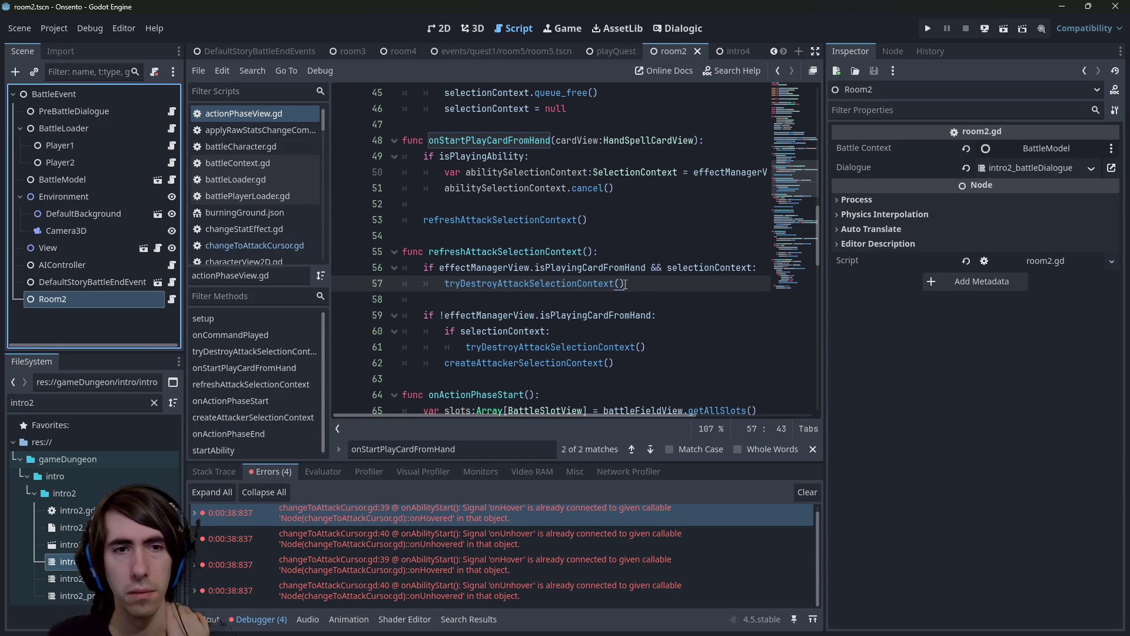
{"action": "scroll", "coordinate": [638, 285], "scroll_direction": "up", "scroll_amount": 6}
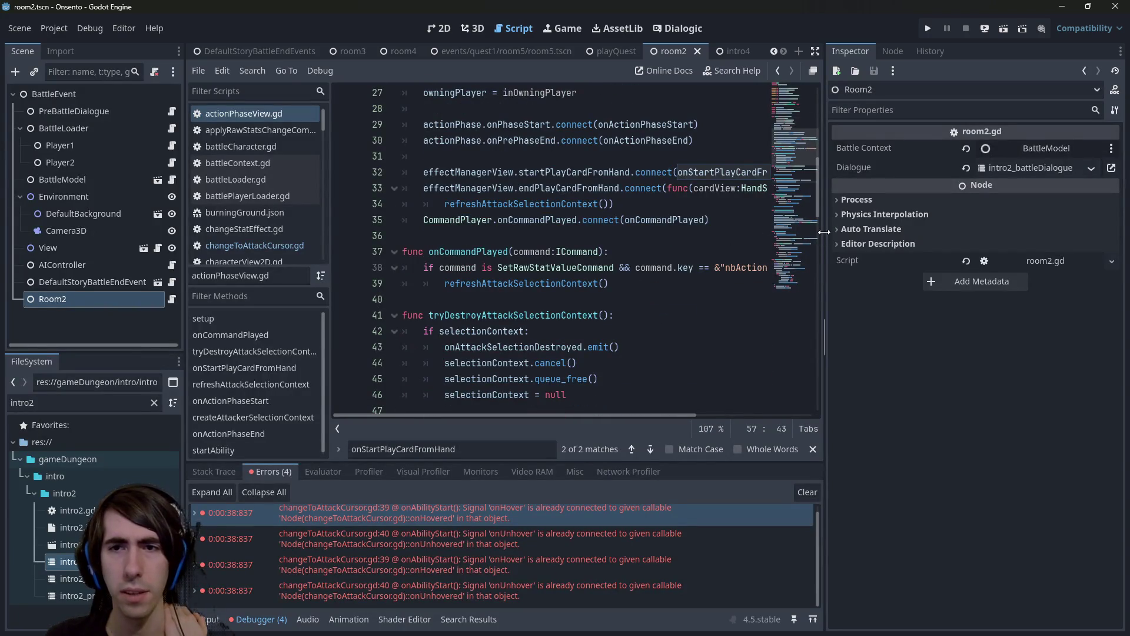
{"action": "left_click_drag", "start_coordinate": [824, 232], "coordinate": [868, 232]}
{"action": "left_click", "coordinate": [664, 267]}
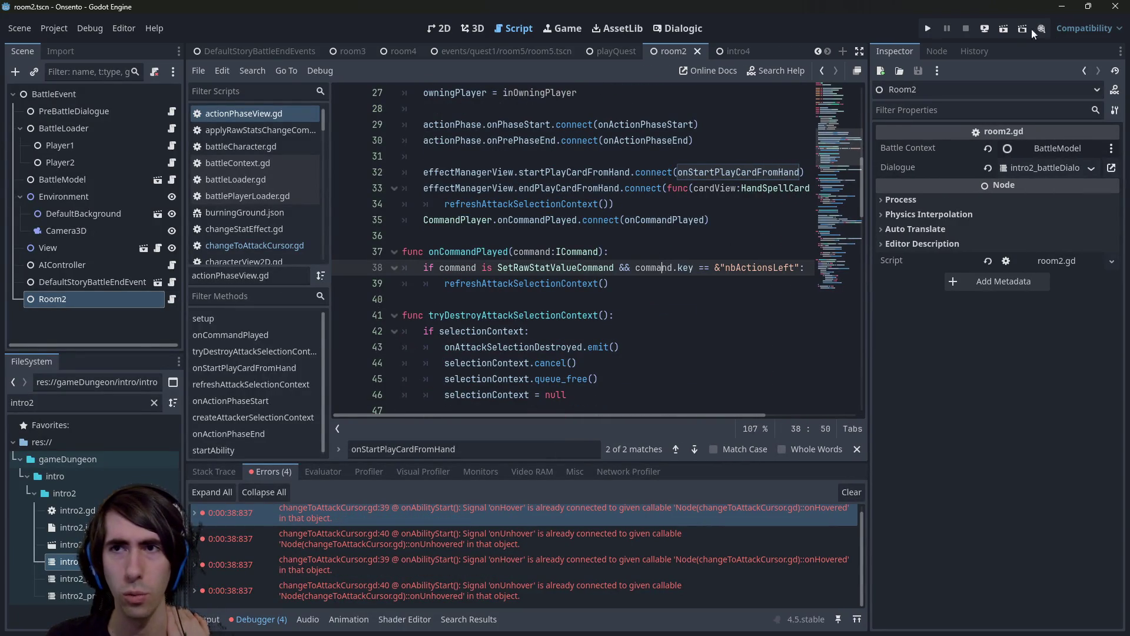
{"action": "left_click", "coordinate": [1005, 29]}
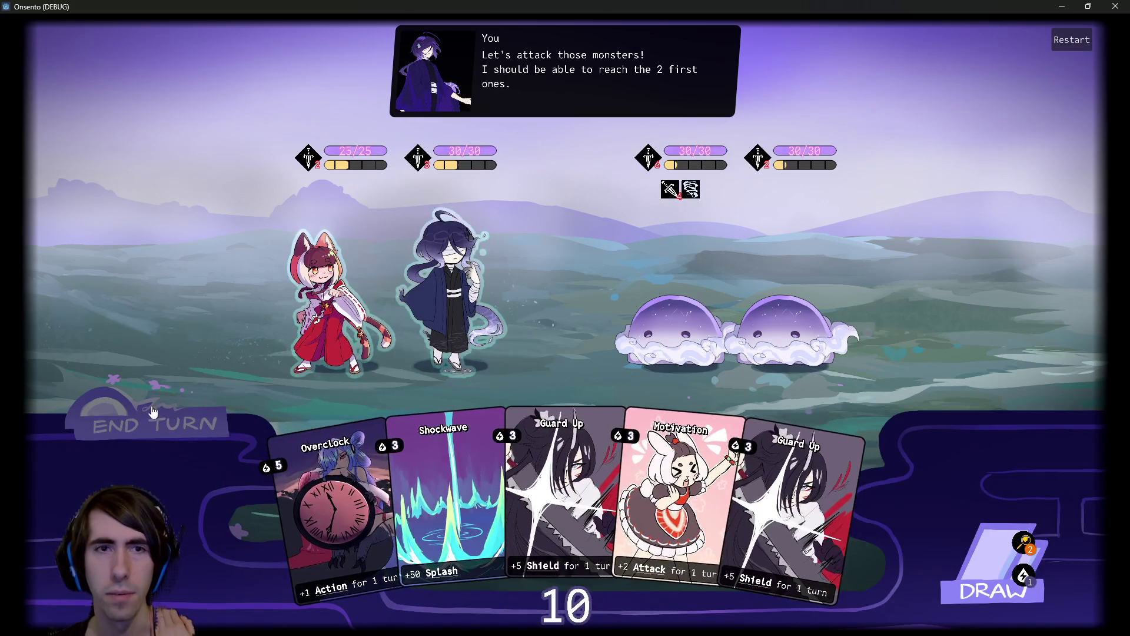
End the turn in the game, then minimize it to get back to the Godot editor.
{"action": "left_click", "coordinate": [196, 424]}
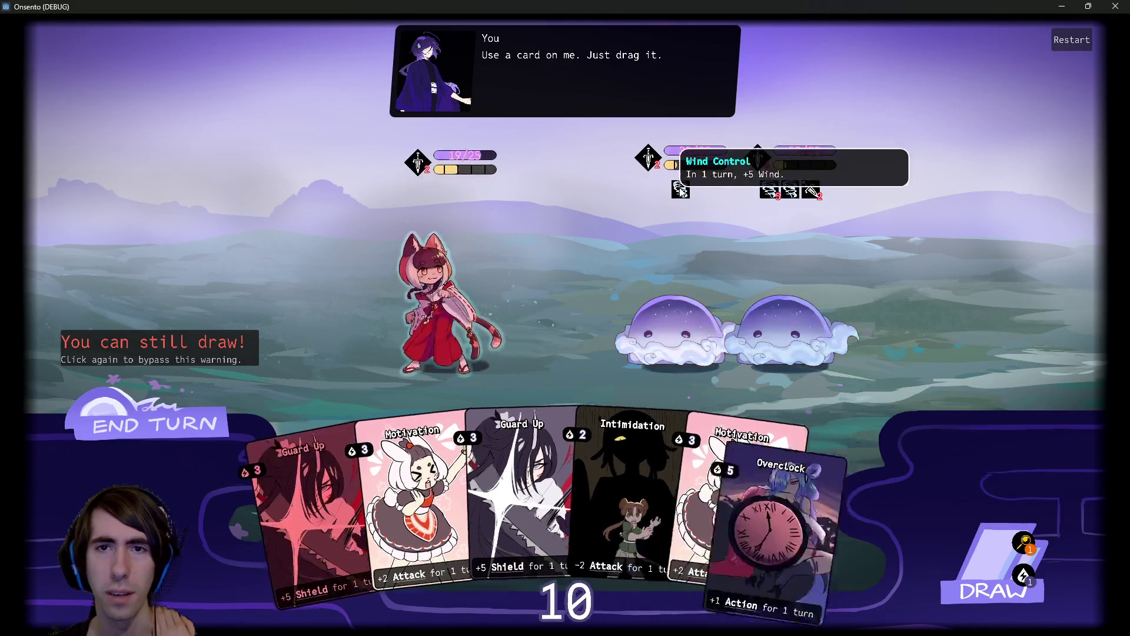
{"action": "mouse_move", "coordinate": [682, 190]}
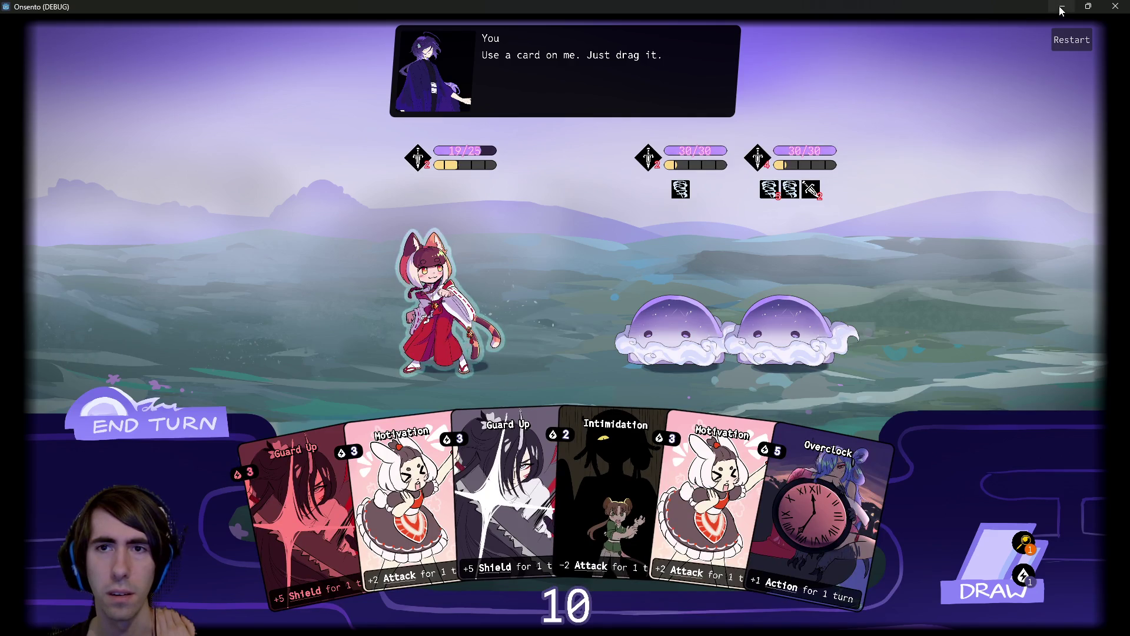
{"action": "left_click", "coordinate": [1061, 11]}
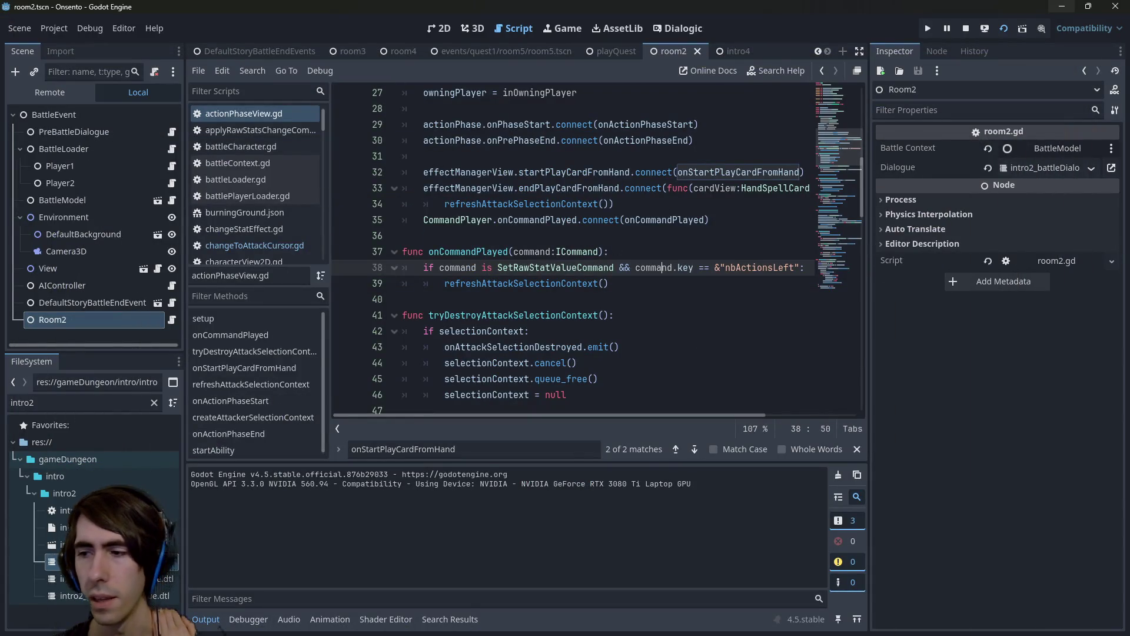
Open room2.gd, assign room2_battleDialogue as Room2's Dialogue timeline, and save the scene.
{"action": "key", "text": "alt+Tab"}
{"action": "key", "text": "alt+Tab"}
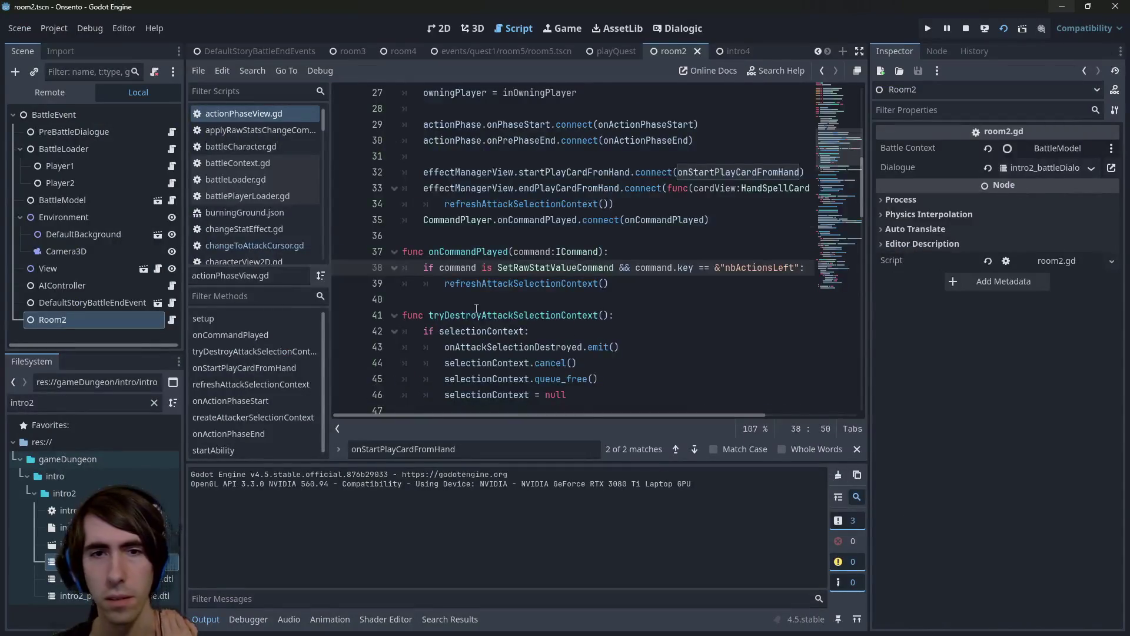
{"action": "scroll", "coordinate": [476, 308], "scroll_direction": "down", "scroll_amount": 2}
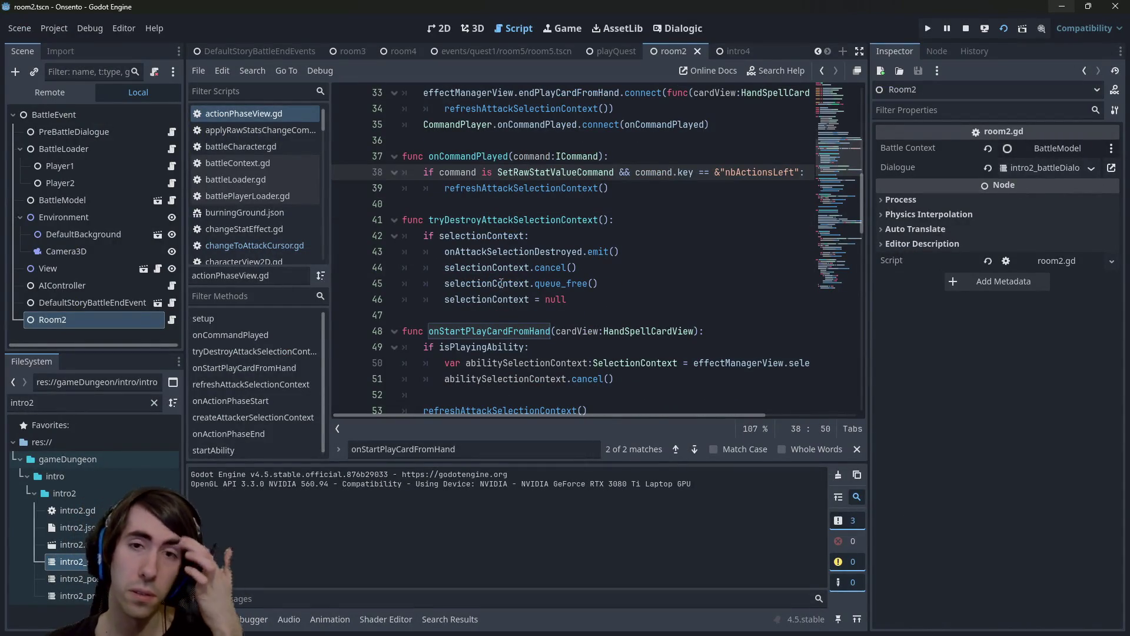
{"action": "scroll", "coordinate": [501, 284], "scroll_direction": "down", "scroll_amount": 3}
{"action": "scroll", "coordinate": [562, 248], "scroll_direction": "up", "scroll_amount": 11}
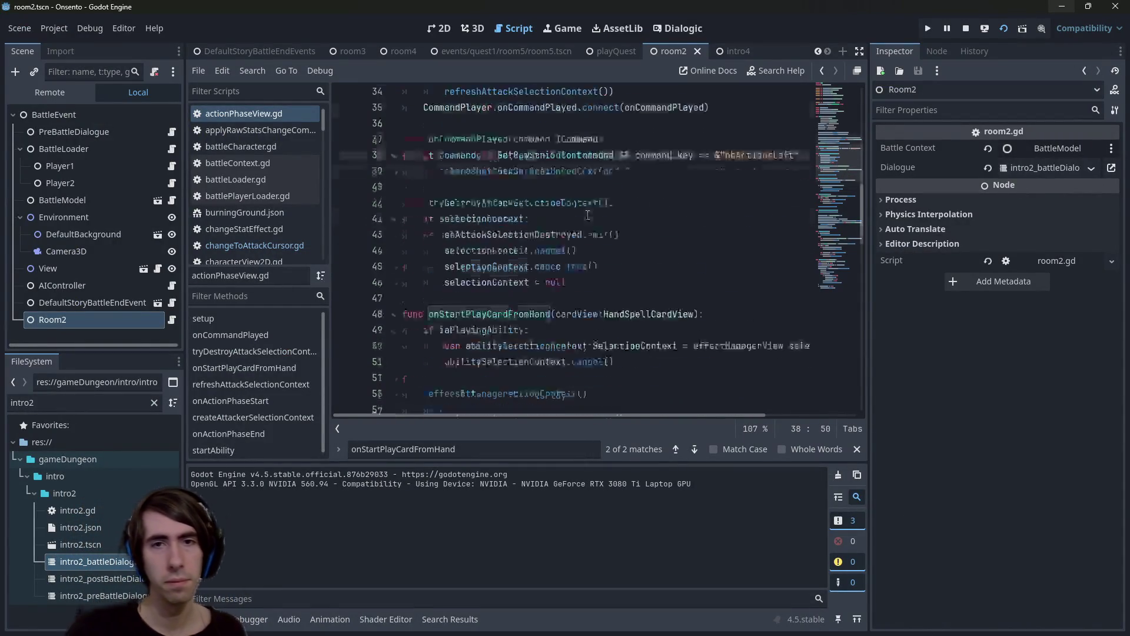
{"action": "left_click", "coordinate": [171, 319]}
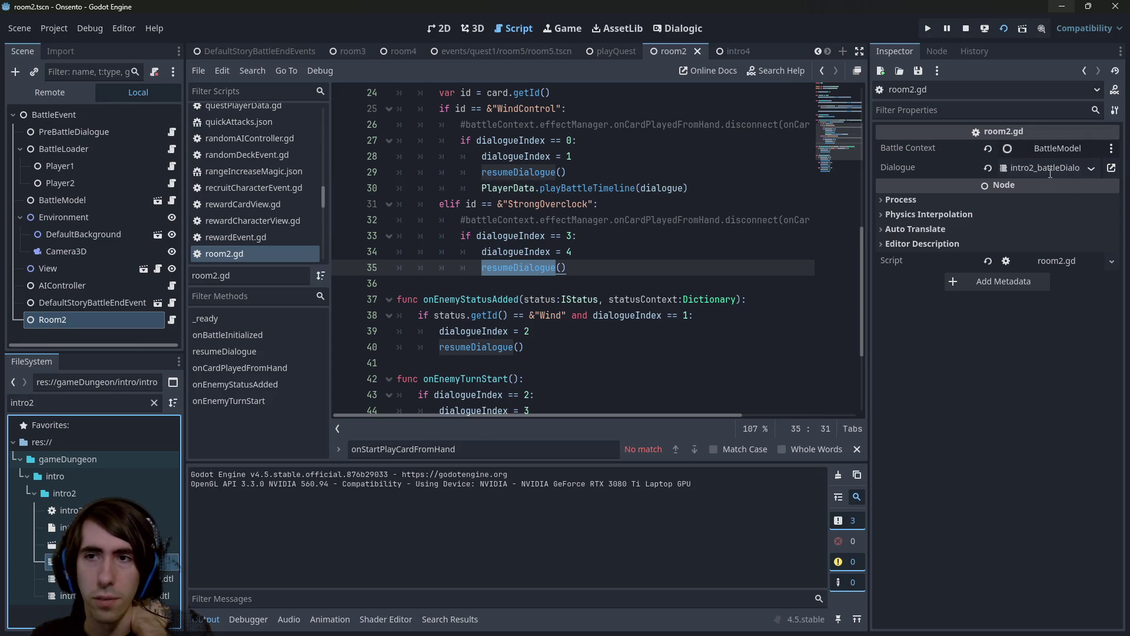
{"action": "mouse_move", "coordinate": [118, 633]}
{"action": "double_click", "coordinate": [136, 398]}
{"action": "type", "text": "room2"}
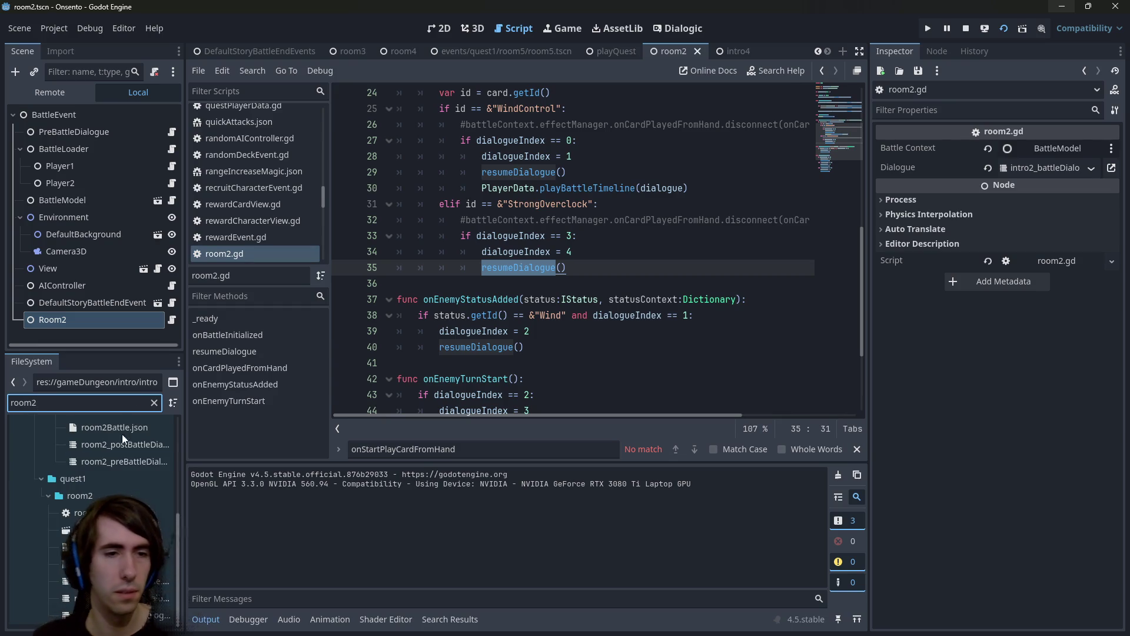
{"action": "mouse_move", "coordinate": [77, 581]}
{"action": "left_mouse_down"}
{"action": "mouse_move", "coordinate": [850, 218]}
{"action": "mouse_move", "coordinate": [1048, 168]}
{"action": "left_mouse_up"}
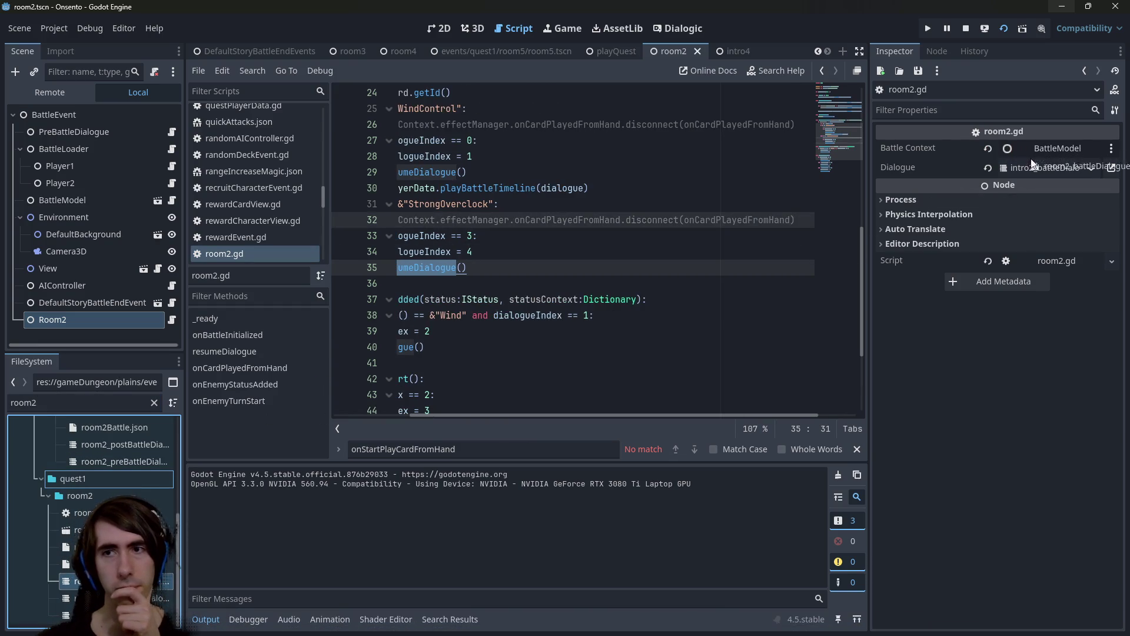
{"action": "key", "text": "ctrl+s"}
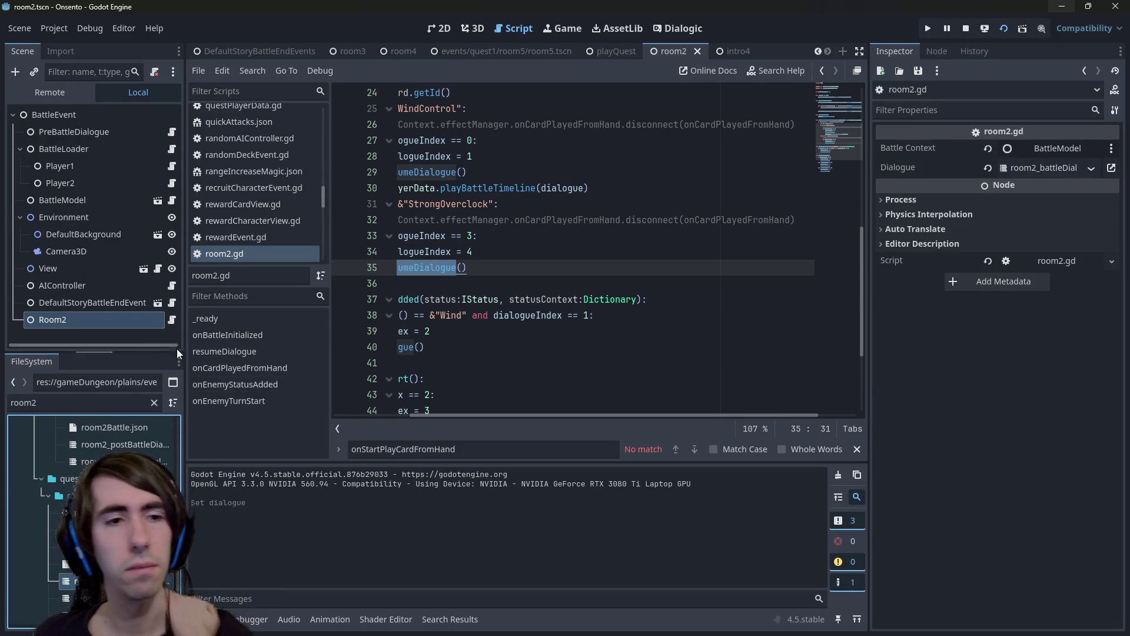
Review the WindControl dialogue block and the resumeDialogue call on line 45 in room2.gd.
{"action": "left_click", "coordinate": [631, 275]}
{"action": "left_click_drag", "start_coordinate": [631, 275], "coordinate": [354, 235]}
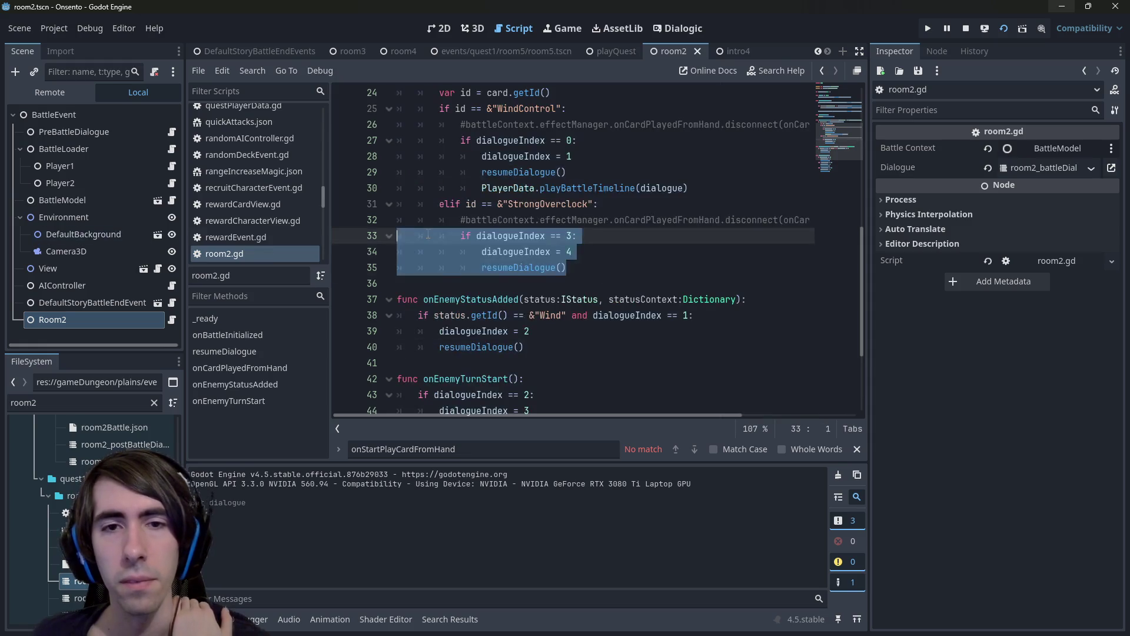
{"action": "scroll", "coordinate": [530, 236], "scroll_direction": "up", "scroll_amount": 3}
{"action": "left_click_drag", "start_coordinate": [566, 219], "coordinate": [312, 184]}
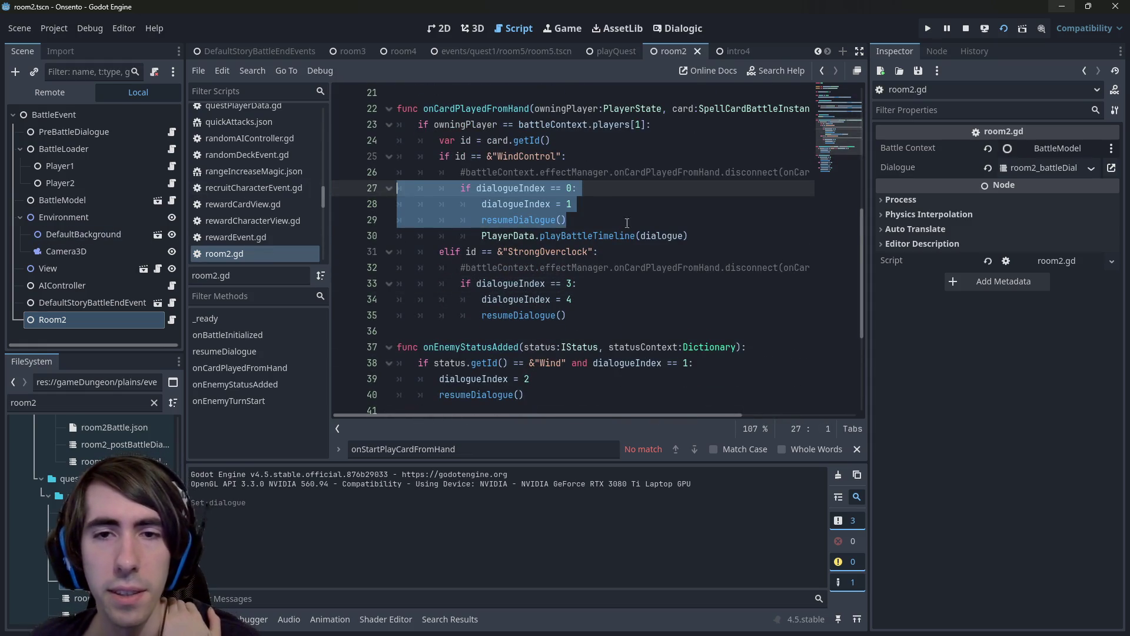
{"action": "mouse_move", "coordinate": [687, 236]}
{"action": "left_mouse_down"}
{"action": "mouse_move", "coordinate": [413, 172]}
{"action": "mouse_move", "coordinate": [353, 187]}
{"action": "left_mouse_up"}
{"action": "scroll", "coordinate": [530, 220], "scroll_direction": "down", "scroll_amount": 4}
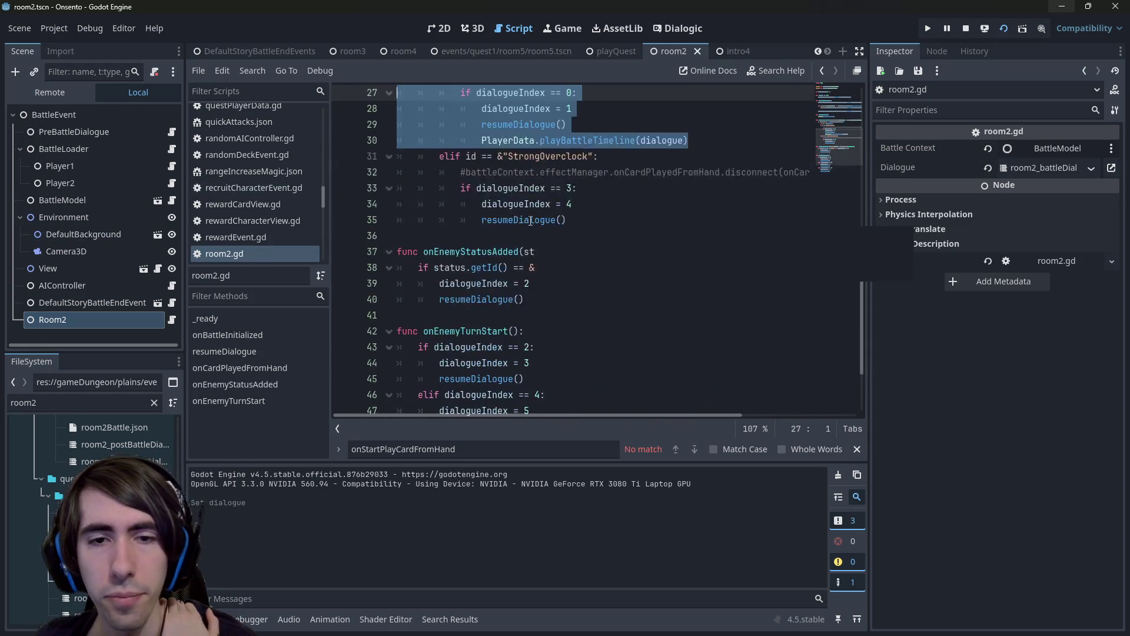
{"action": "scroll", "coordinate": [577, 283], "scroll_direction": "up", "scroll_amount": 2}
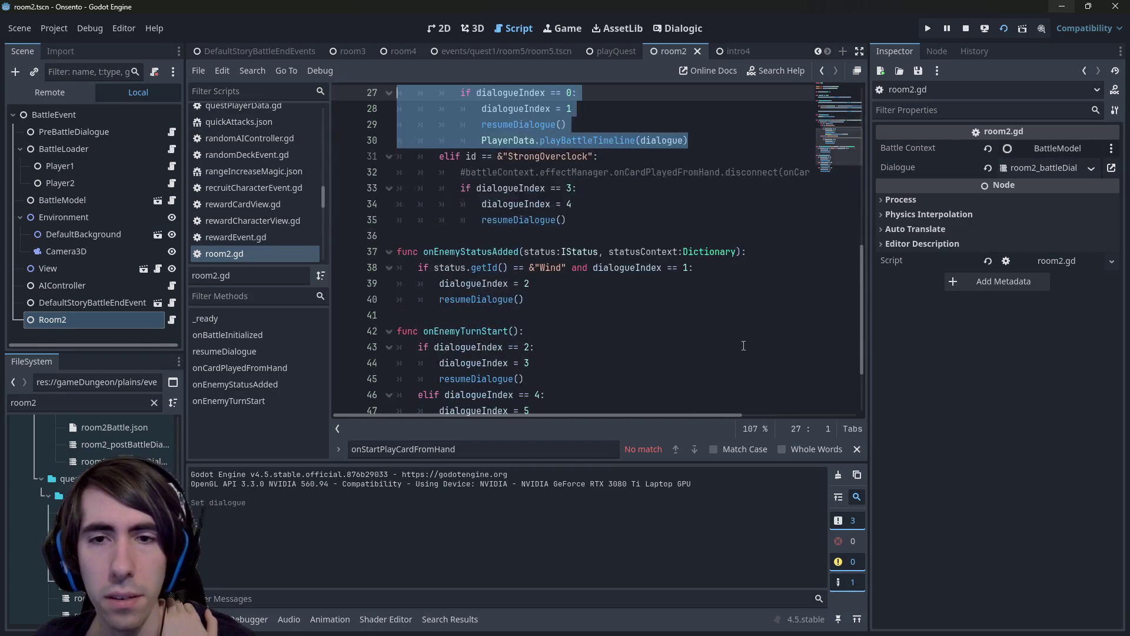
{"action": "mouse_move", "coordinate": [533, 299]}
{"action": "left_mouse_down"}
{"action": "mouse_move", "coordinate": [447, 301]}
{"action": "mouse_move", "coordinate": [280, 251]}
{"action": "mouse_move", "coordinate": [278, 265]}
{"action": "left_mouse_up"}
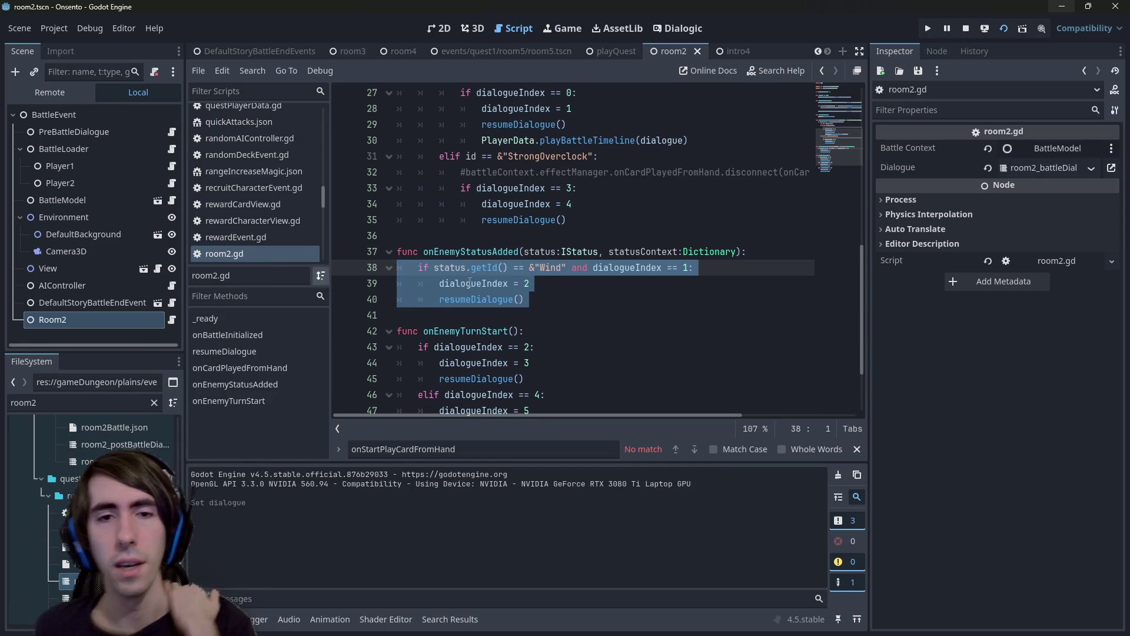
{"action": "mouse_move", "coordinate": [524, 378]}
{"action": "left_mouse_down"}
{"action": "mouse_move", "coordinate": [412, 318]}
{"action": "mouse_move", "coordinate": [183, 296]}
{"action": "left_mouse_up"}
{"action": "scroll", "coordinate": [512, 363], "scroll_direction": "down", "scroll_amount": 3}
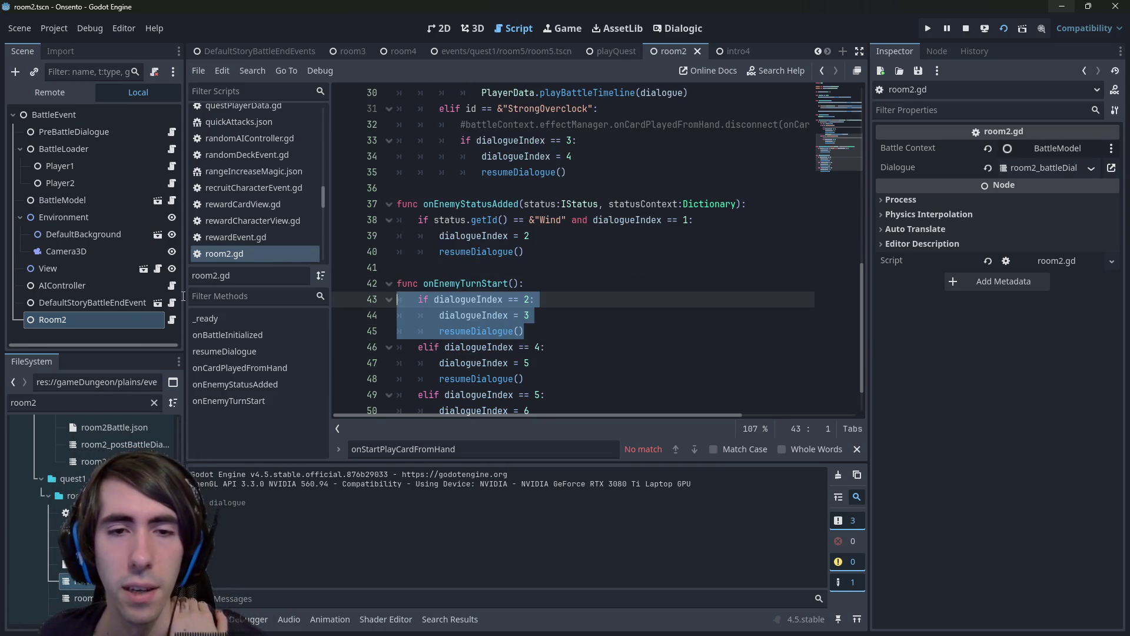
{"action": "double_click", "coordinate": [477, 331]}
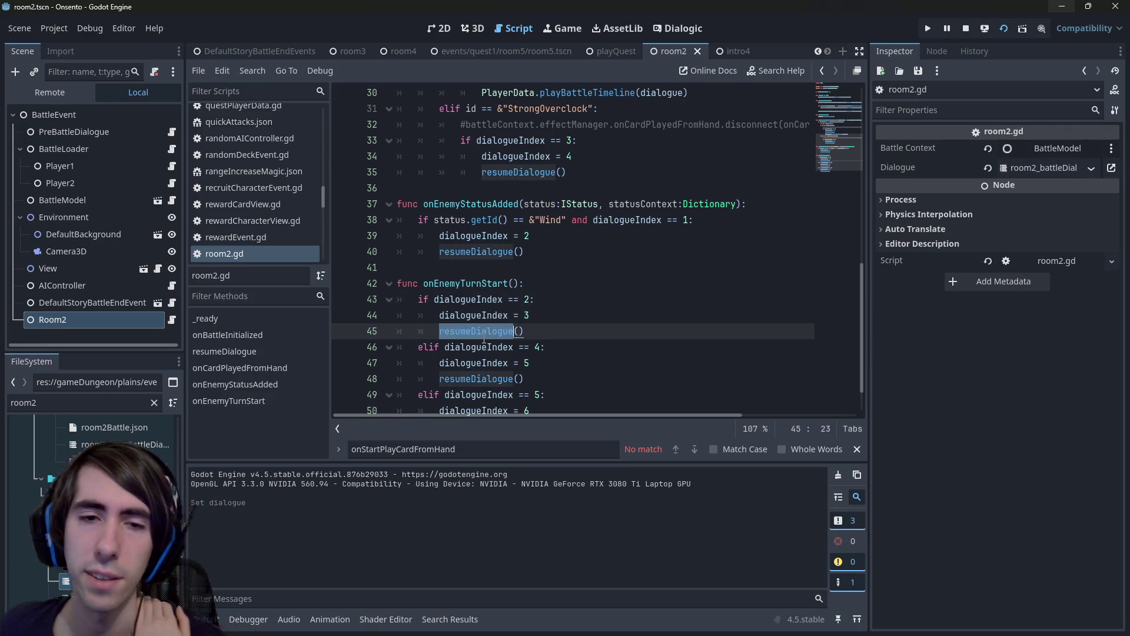
{"action": "scroll", "coordinate": [492, 333], "scroll_direction": "down", "scroll_amount": 1}
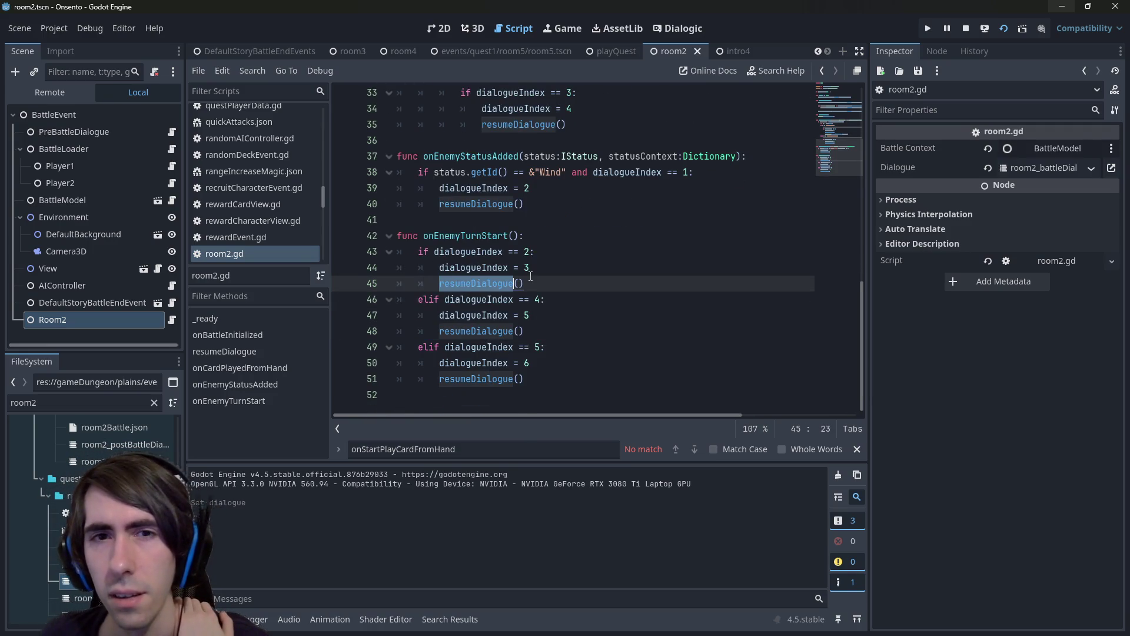
{"action": "scroll", "coordinate": [531, 276], "scroll_direction": "up", "scroll_amount": 1}
{"action": "left_click_drag", "start_coordinate": [524, 253], "coordinate": [354, 220]}
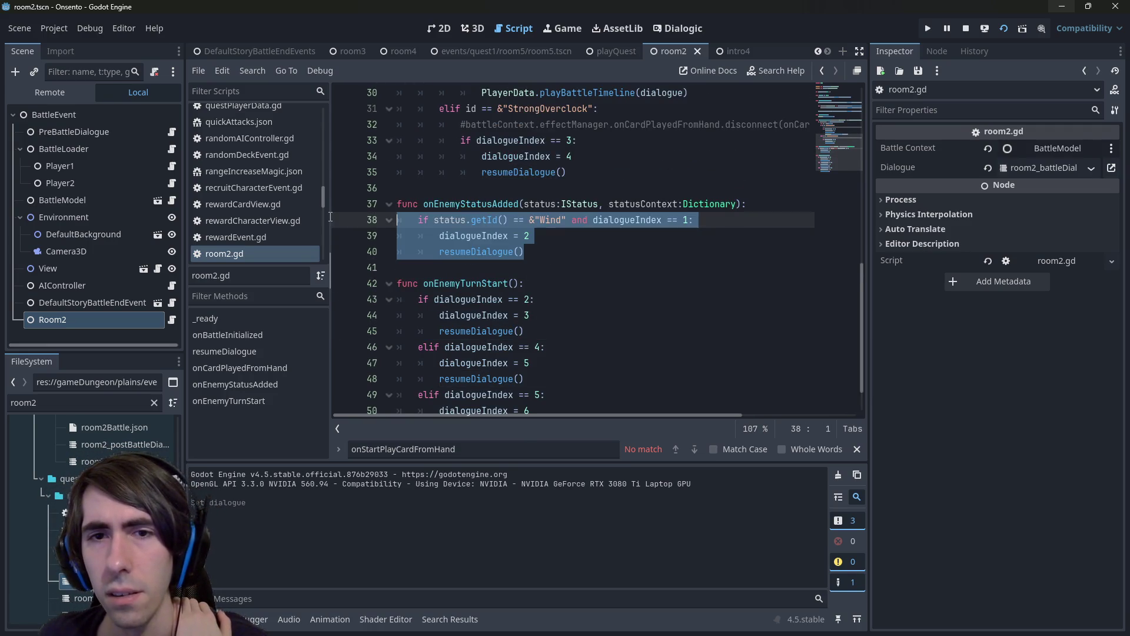
Examine line 40's resumeDialogue call, the dialogueIndex = 5 line, and the StrongOverclock branch.
{"action": "left_click", "coordinate": [638, 218]}
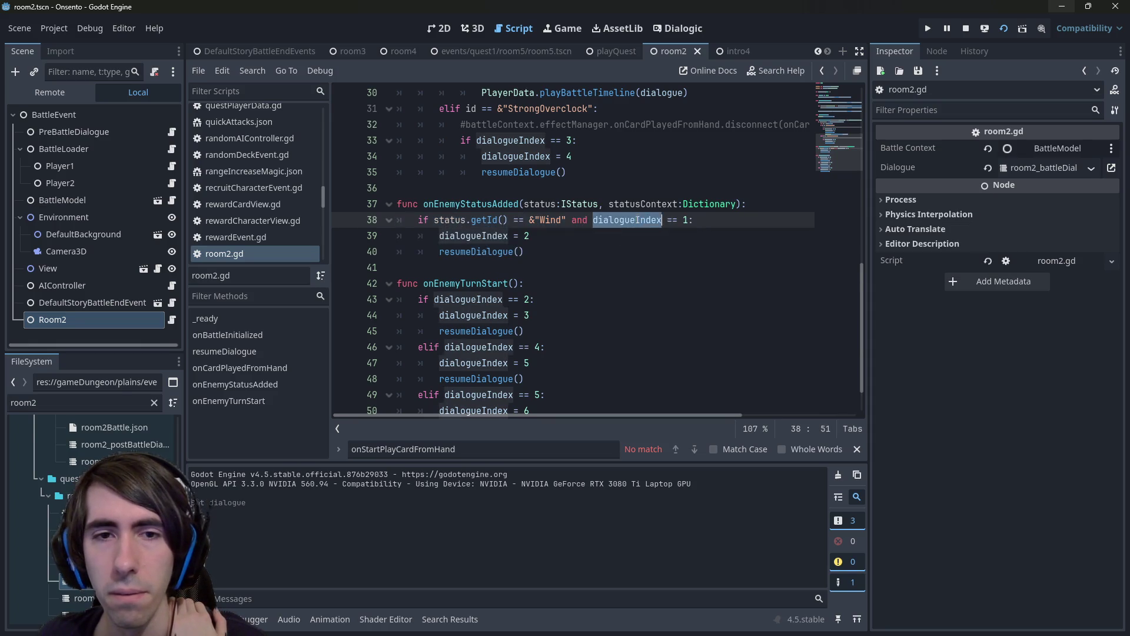
{"action": "double_click", "coordinate": [474, 248]}
{"action": "mouse_move", "coordinate": [474, 244]}
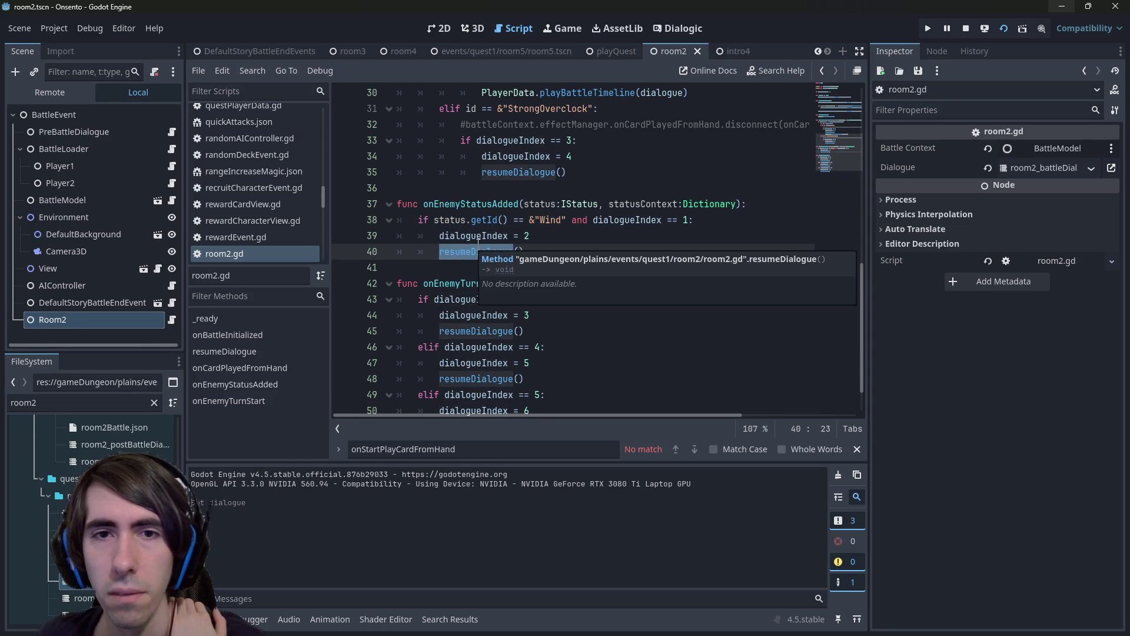
{"action": "scroll", "coordinate": [615, 240], "scroll_direction": "down", "scroll_amount": 1}
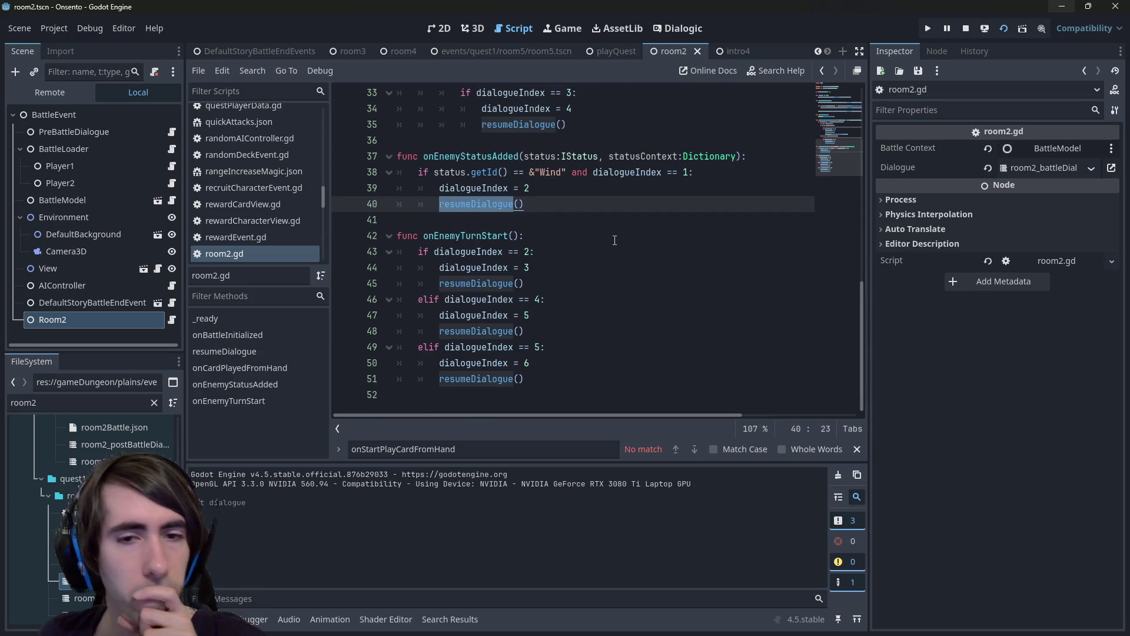
{"action": "triple_click", "coordinate": [472, 317]}
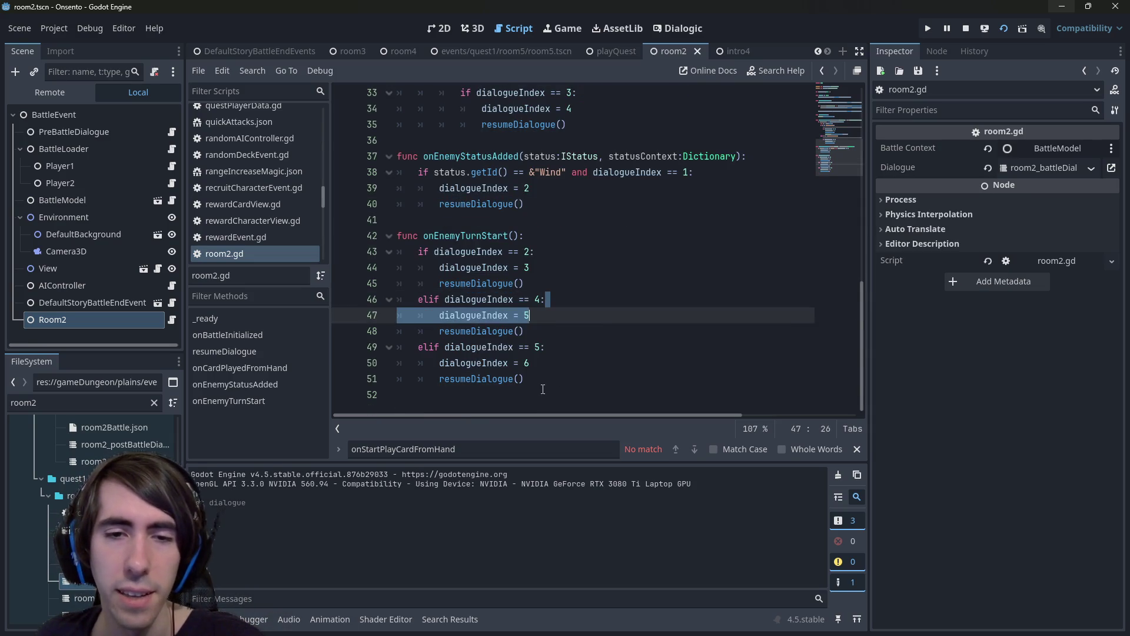
{"action": "scroll", "coordinate": [587, 316], "scroll_direction": "up", "scroll_amount": 2}
{"action": "left_click_drag", "start_coordinate": [587, 316], "coordinate": [424, 269]}
{"action": "scroll", "coordinate": [424, 269], "scroll_direction": "up", "scroll_amount": 3}
{"action": "mouse_move", "coordinate": [572, 347]}
{"action": "left_mouse_down"}
{"action": "mouse_move", "coordinate": [482, 347]}
{"action": "mouse_move", "coordinate": [357, 302]}
{"action": "left_mouse_up"}
{"action": "scroll", "coordinate": [509, 322], "scroll_direction": "down", "scroll_amount": 1}
{"action": "left_click_drag", "start_coordinate": [568, 316], "coordinate": [343, 253]}
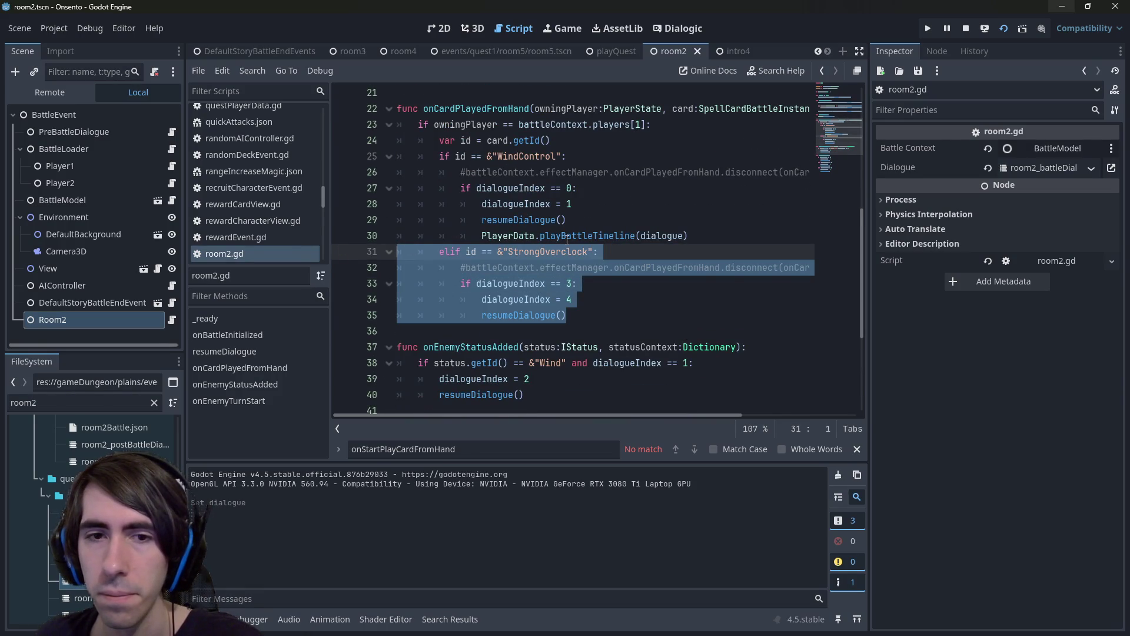
{"action": "left_click", "coordinate": [592, 311]}
{"action": "left_click_drag", "start_coordinate": [592, 315], "coordinate": [343, 253]}
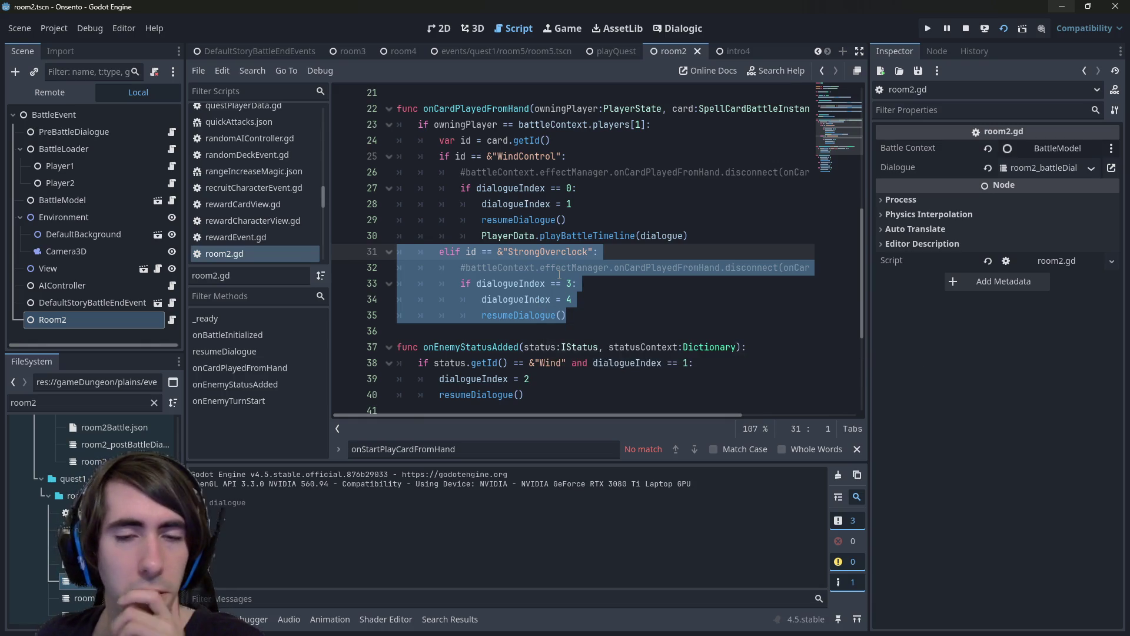
{"action": "scroll", "coordinate": [559, 274], "scroll_direction": "down", "scroll_amount": 1}
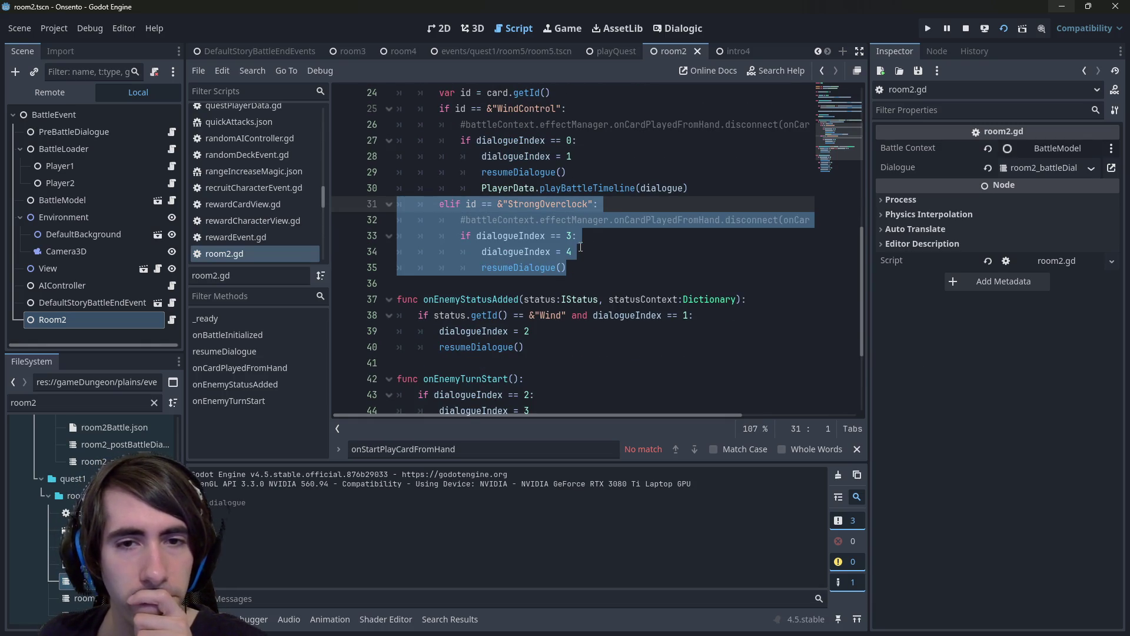
{"action": "scroll", "coordinate": [581, 248], "scroll_direction": "down", "scroll_amount": 2}
{"action": "scroll", "coordinate": [574, 248], "scroll_direction": "up", "scroll_amount": 1}
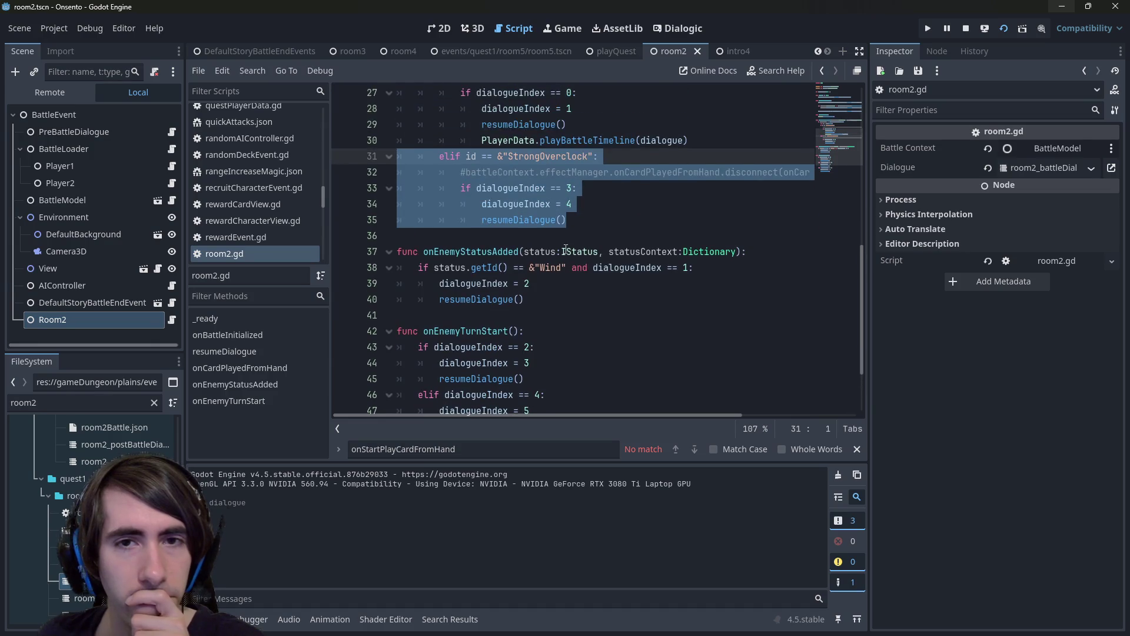
{"action": "scroll", "coordinate": [568, 249], "scroll_direction": "down", "scroll_amount": 2}
{"action": "scroll", "coordinate": [566, 249], "scroll_direction": "up", "scroll_amount": 1}
{"action": "scroll", "coordinate": [565, 249], "scroll_direction": "down", "scroll_amount": 1}
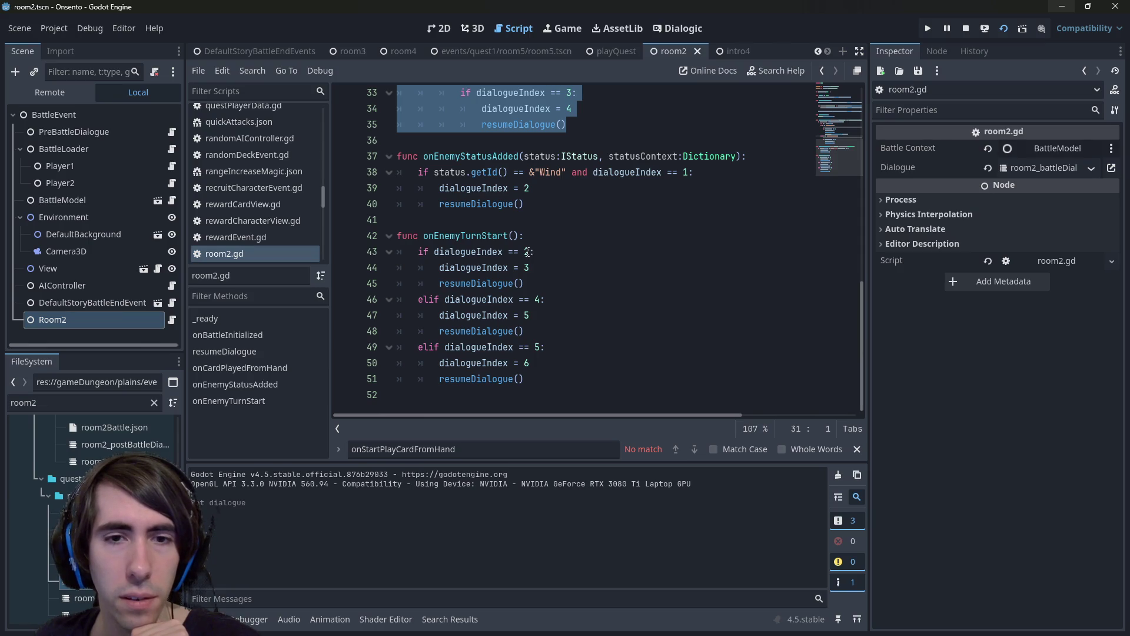
{"action": "scroll", "coordinate": [528, 252], "scroll_direction": "up", "scroll_amount": 2}
{"action": "scroll", "coordinate": [528, 252], "scroll_direction": "up", "scroll_amount": 1}
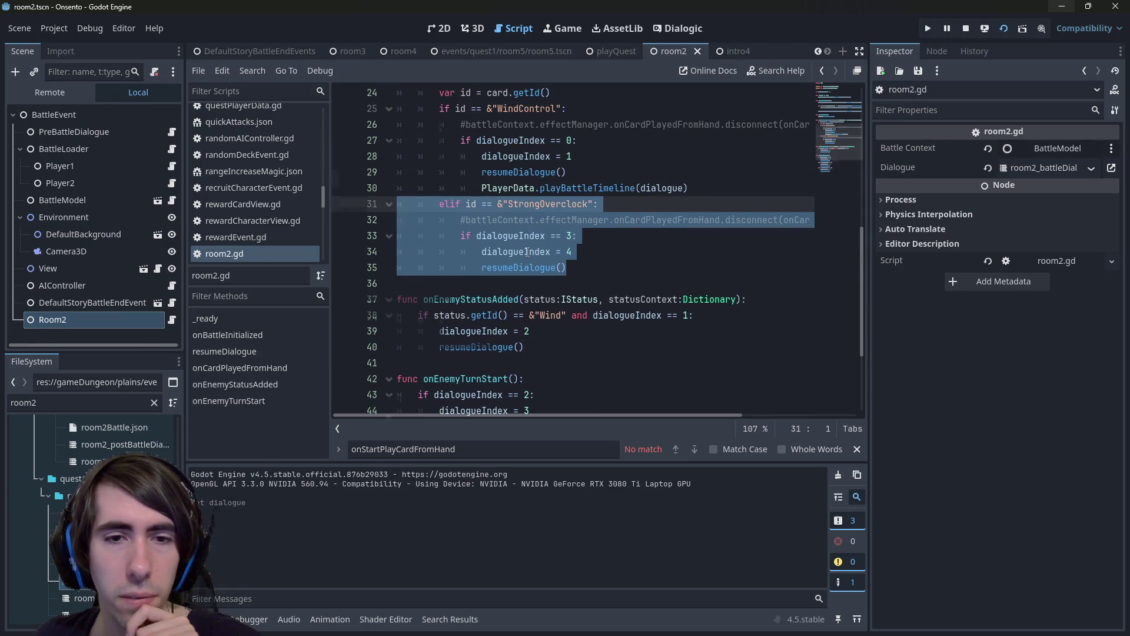
{"action": "scroll", "coordinate": [528, 251], "scroll_direction": "down", "scroll_amount": 2}
Duplicate line 40's resumeDialogue() call below itself and save room2.gd.
{"action": "left_click", "coordinate": [528, 252]}
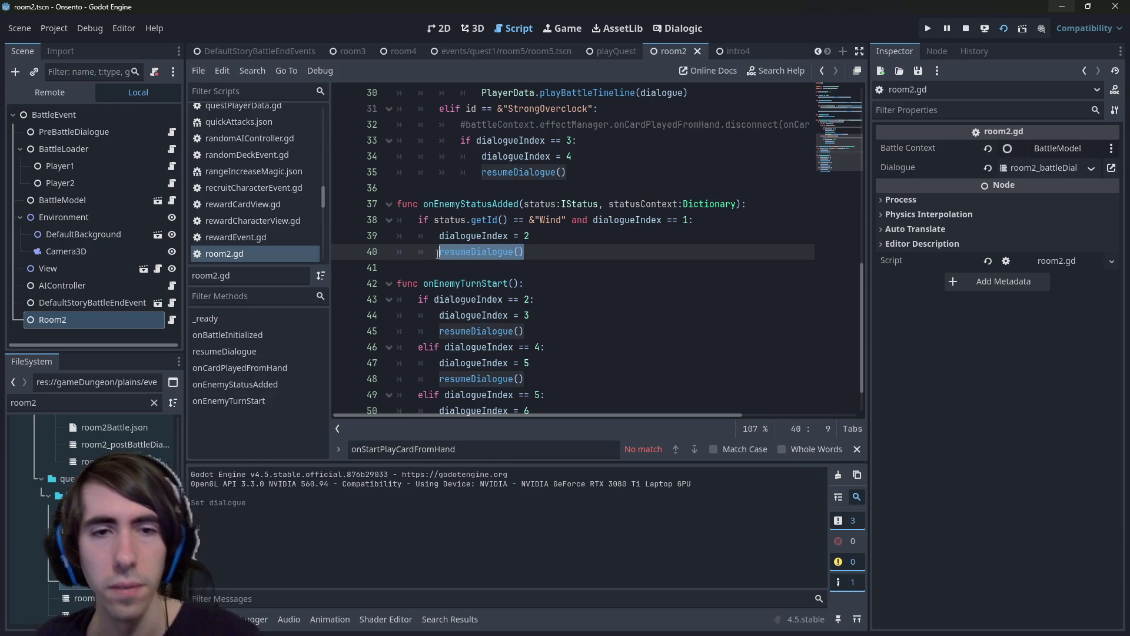
{"action": "key", "text": "ctrl+shift+d"}
{"action": "key", "text": "ctrl+s"}
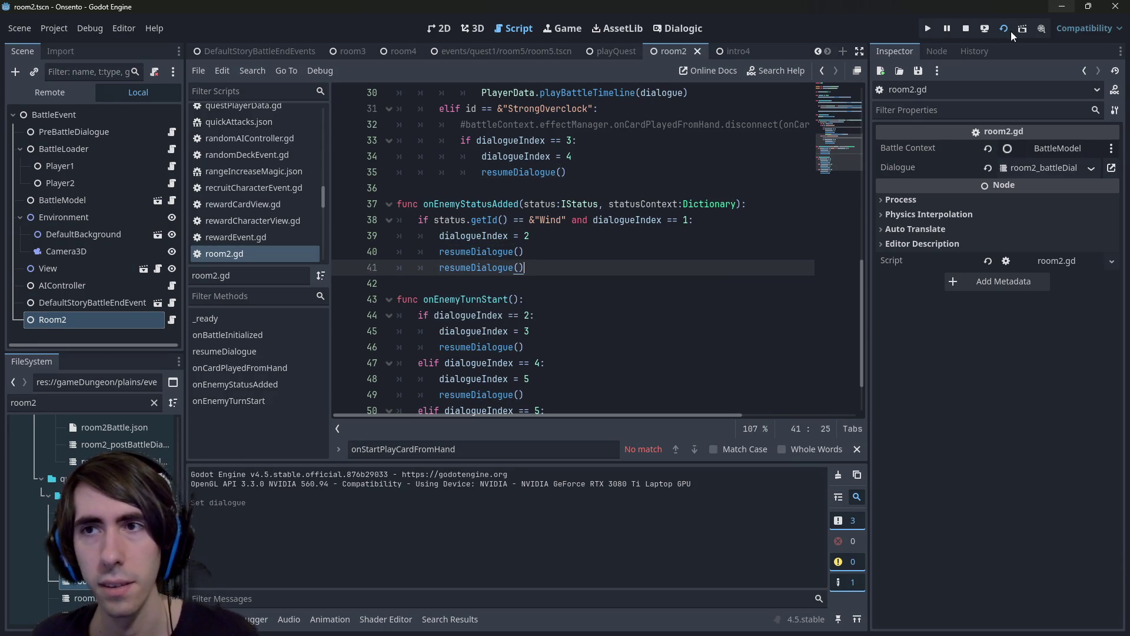
Relaunch room2, open the room2_battleDialogue timeline, and end turns until the wind attack dialogue plays.
{"action": "left_click", "coordinate": [966, 29]}
{"action": "left_click", "coordinate": [1003, 29]}
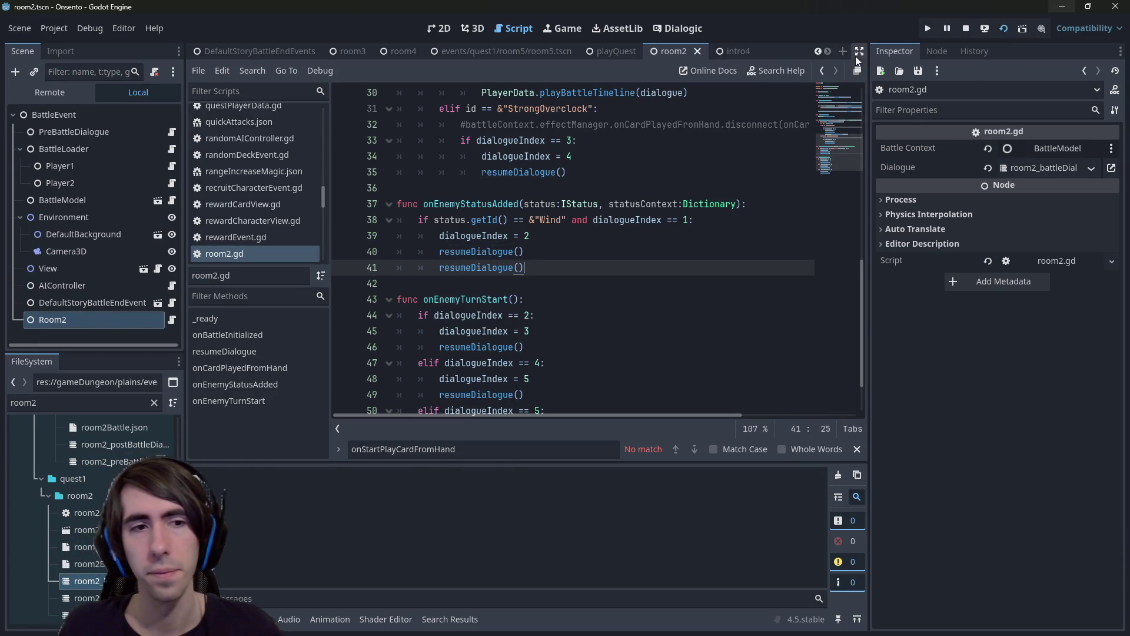
{"action": "double_click", "coordinate": [85, 581]}
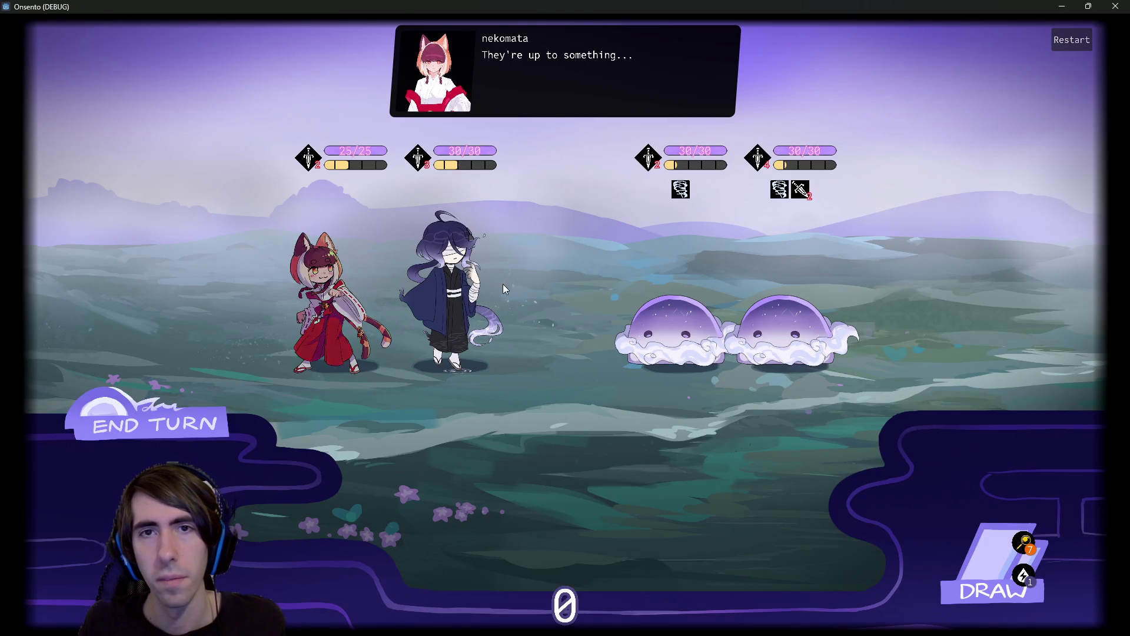
{"action": "left_click", "coordinate": [192, 414]}
{"action": "left_click", "coordinate": [194, 417]}
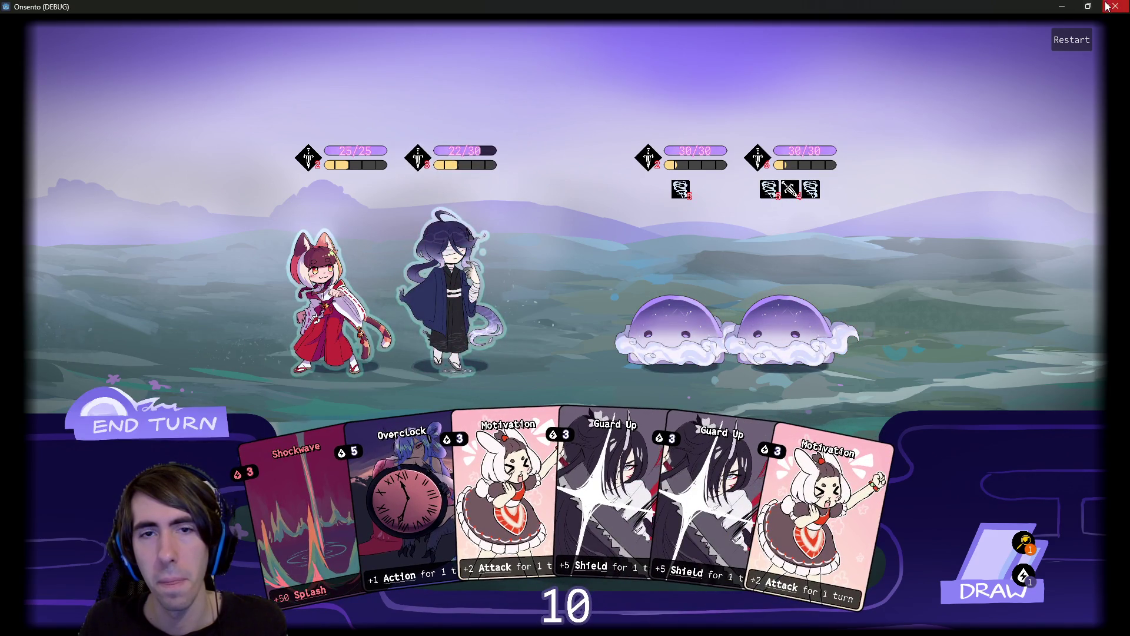
{"action": "left_click", "coordinate": [149, 415]}
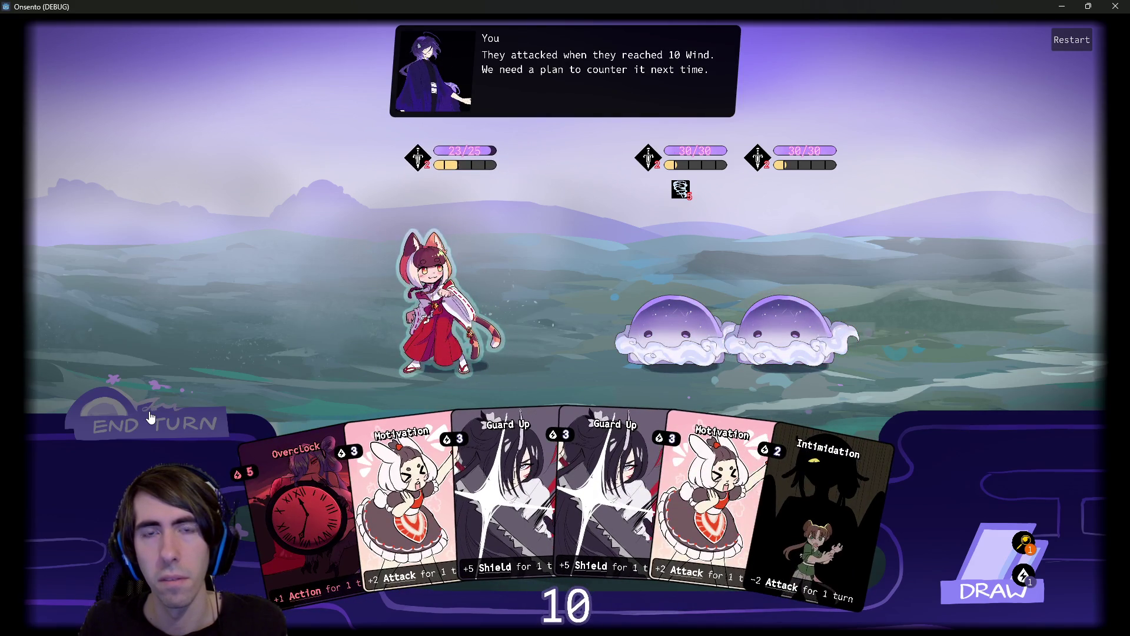
{"action": "left_click", "coordinate": [1062, 5]}
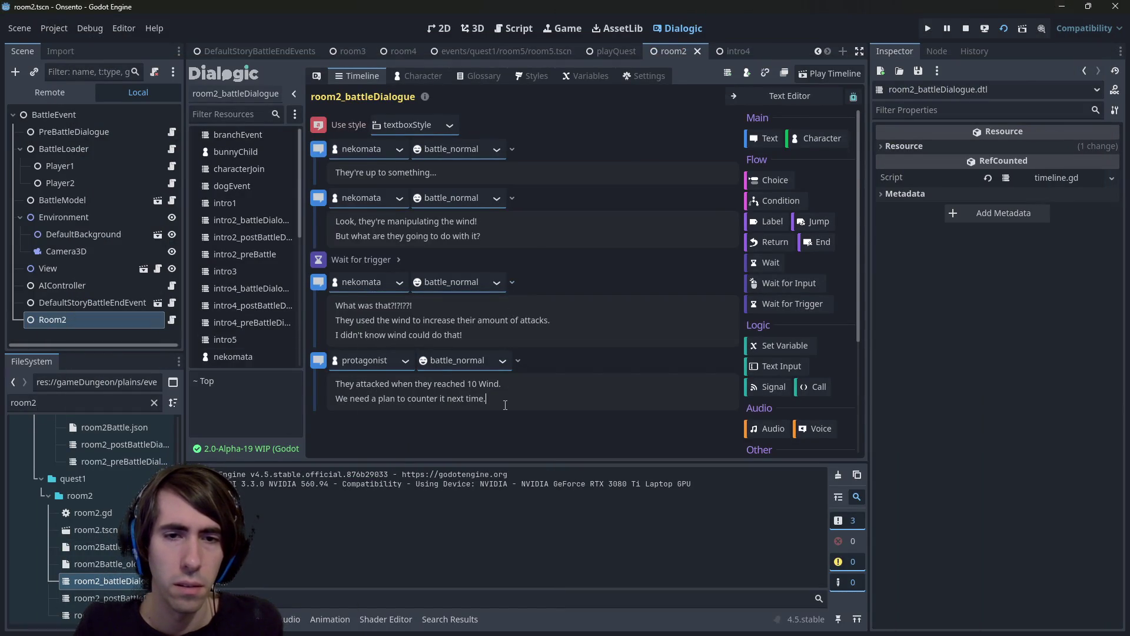
Delete the duplicate resumeDialogue() line from the Wind status handler and save room2.gd.
{"action": "left_click", "coordinate": [179, 322]}
{"action": "left_click", "coordinate": [179, 319]}
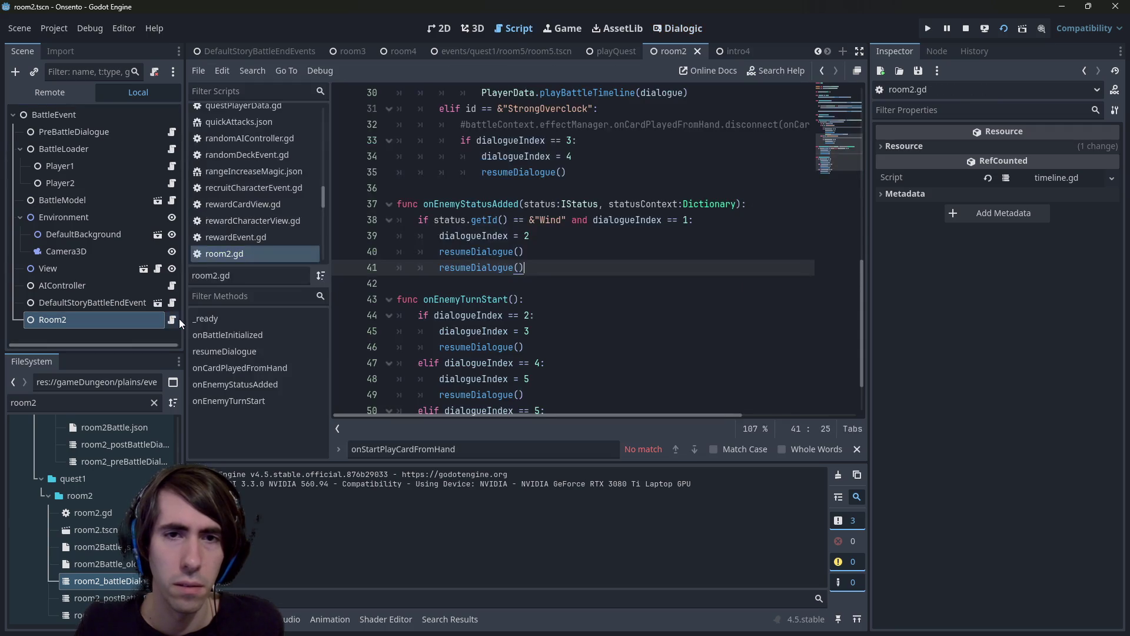
{"action": "left_click", "coordinate": [455, 300]}
{"action": "double_click", "coordinate": [455, 300]}
{"action": "scroll", "coordinate": [500, 259], "scroll_direction": "up", "scroll_amount": 5}
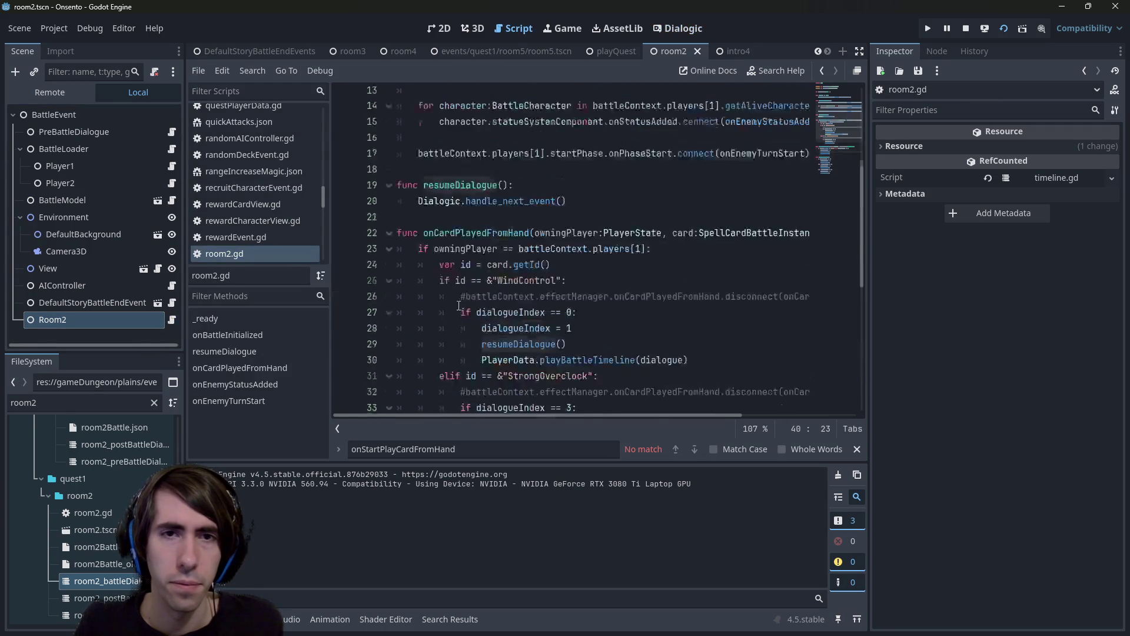
{"action": "mouse_move", "coordinate": [534, 218]}
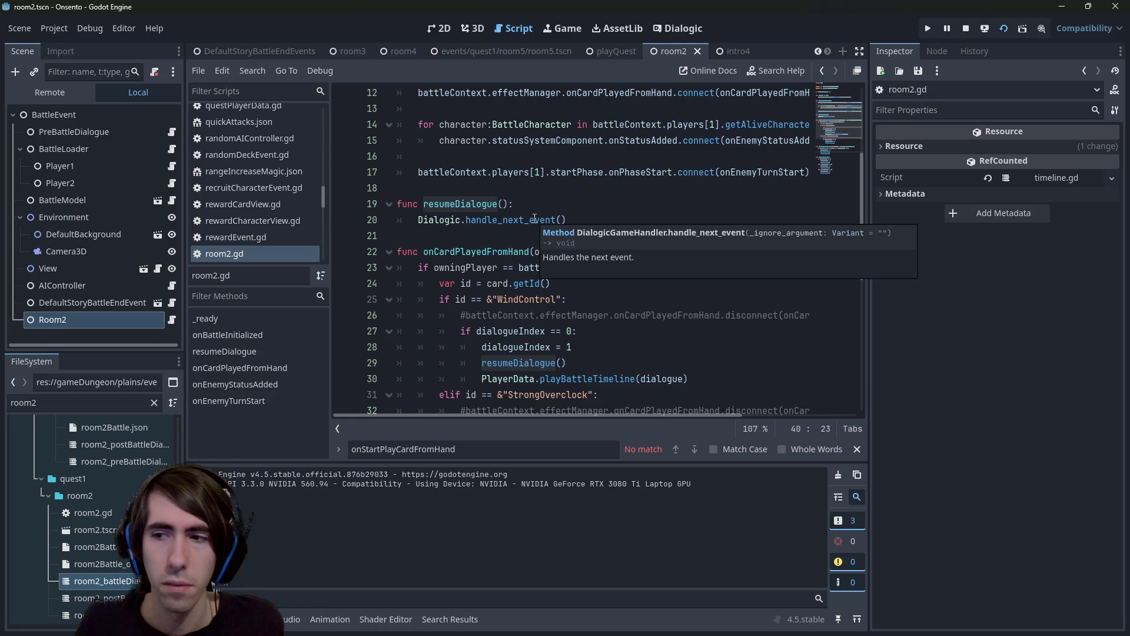
{"action": "scroll", "coordinate": [536, 288], "scroll_direction": "down", "scroll_amount": 3}
{"action": "scroll", "coordinate": [536, 288], "scroll_direction": "down", "scroll_amount": 2}
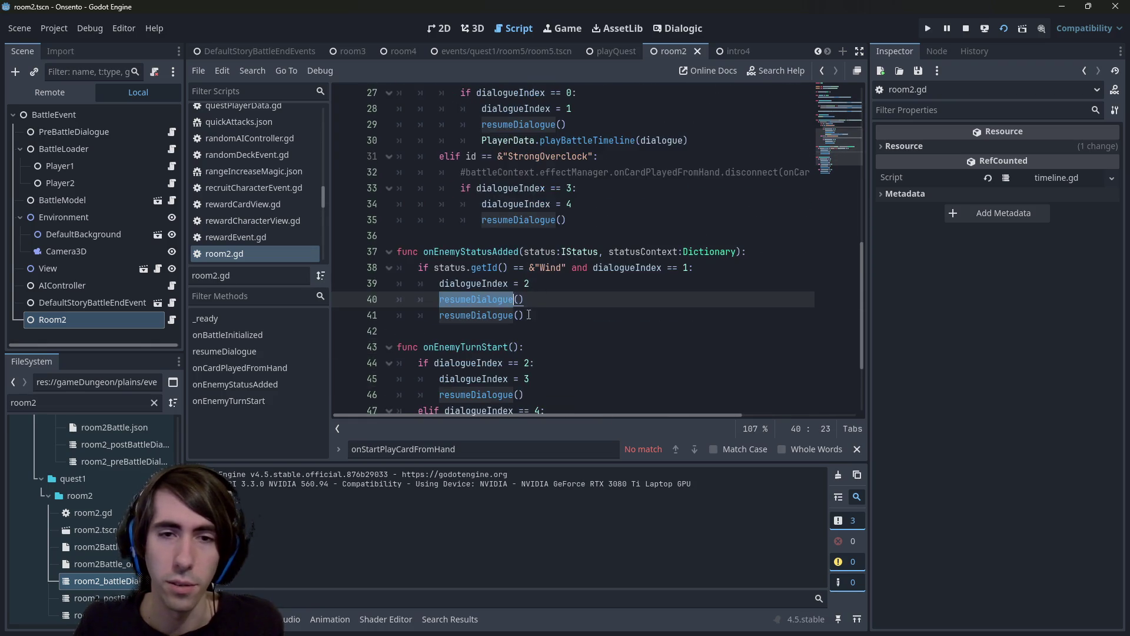
{"action": "left_click_drag", "start_coordinate": [524, 316], "coordinate": [349, 321]}
{"action": "key", "text": "BackSpace"}
{"action": "key", "text": "BackSpace"}
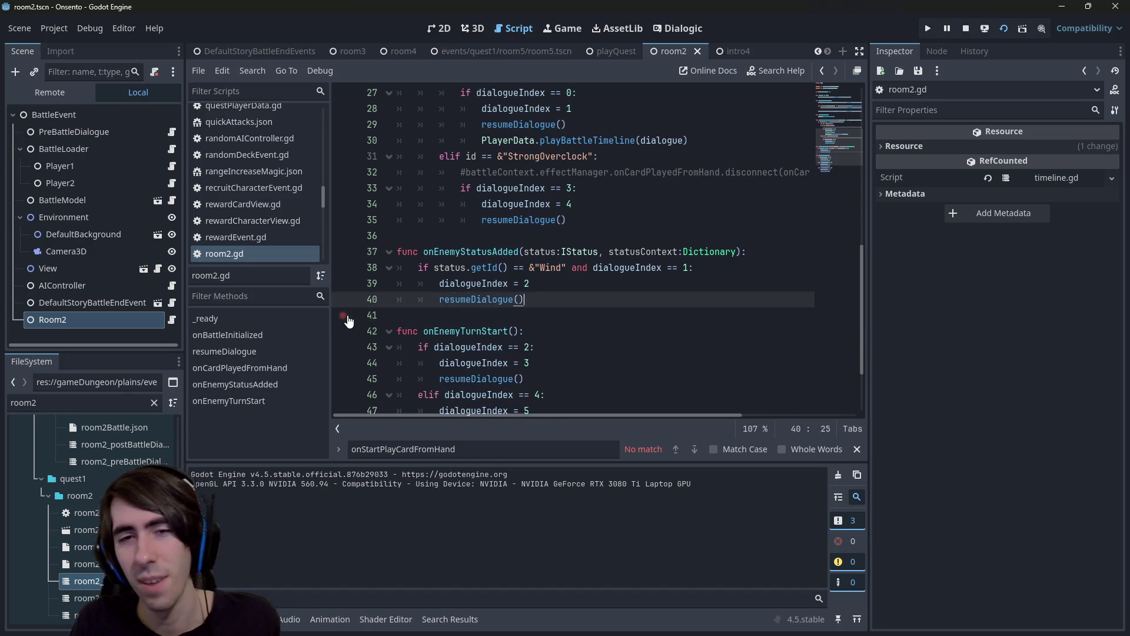
{"action": "key", "text": "ctrl+s"}
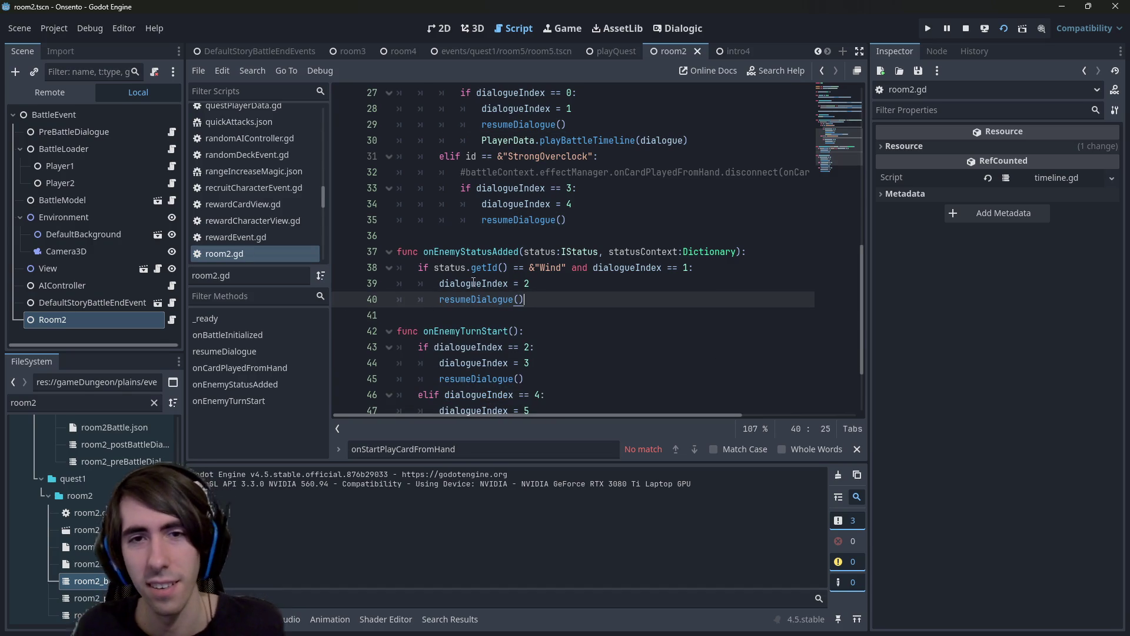
Inspect the handle_next_event call in resumeDialogue and the StrongOverclock check.
{"action": "key", "text": "shift+Home"}
{"action": "scroll", "coordinate": [534, 290], "scroll_direction": "up", "scroll_amount": 3}
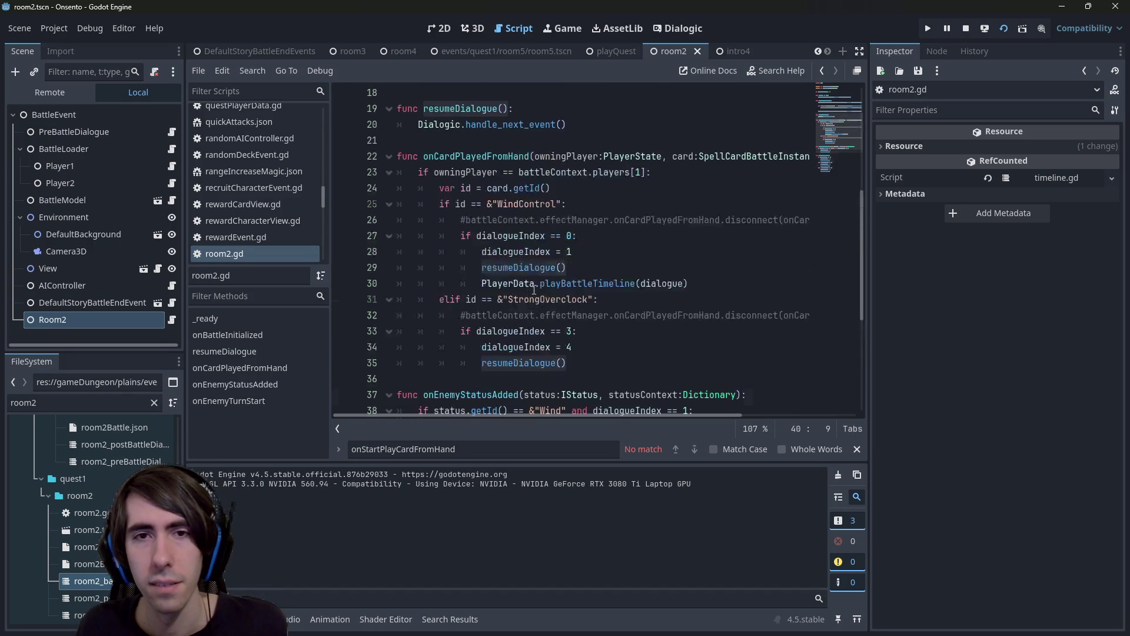
{"action": "left_click", "coordinate": [510, 129]}
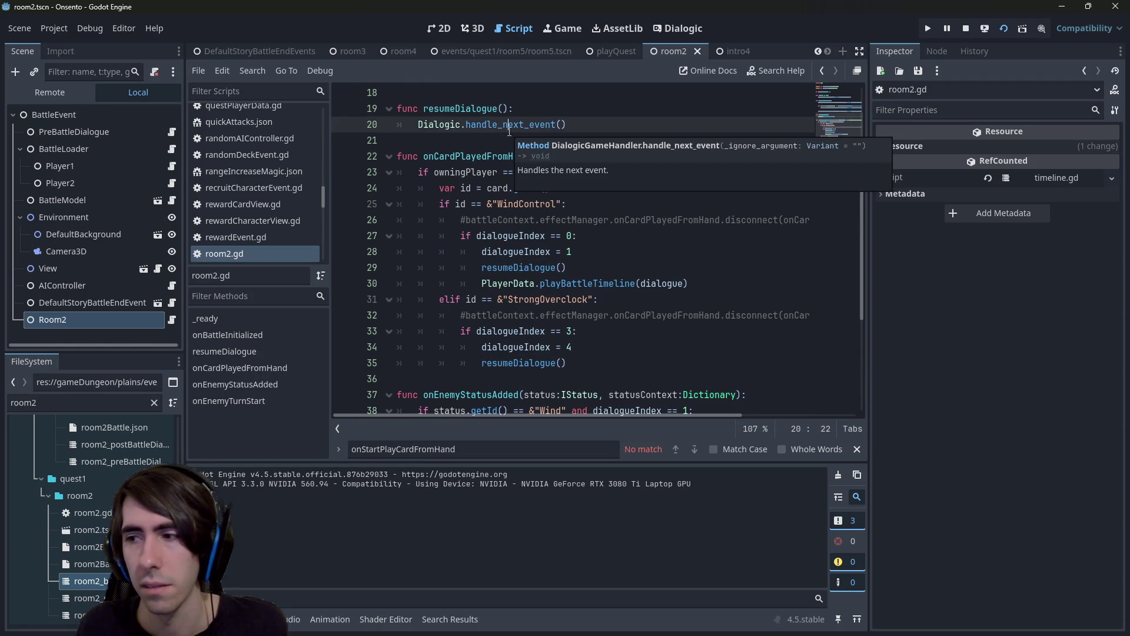
{"action": "left_click", "coordinate": [594, 299]}
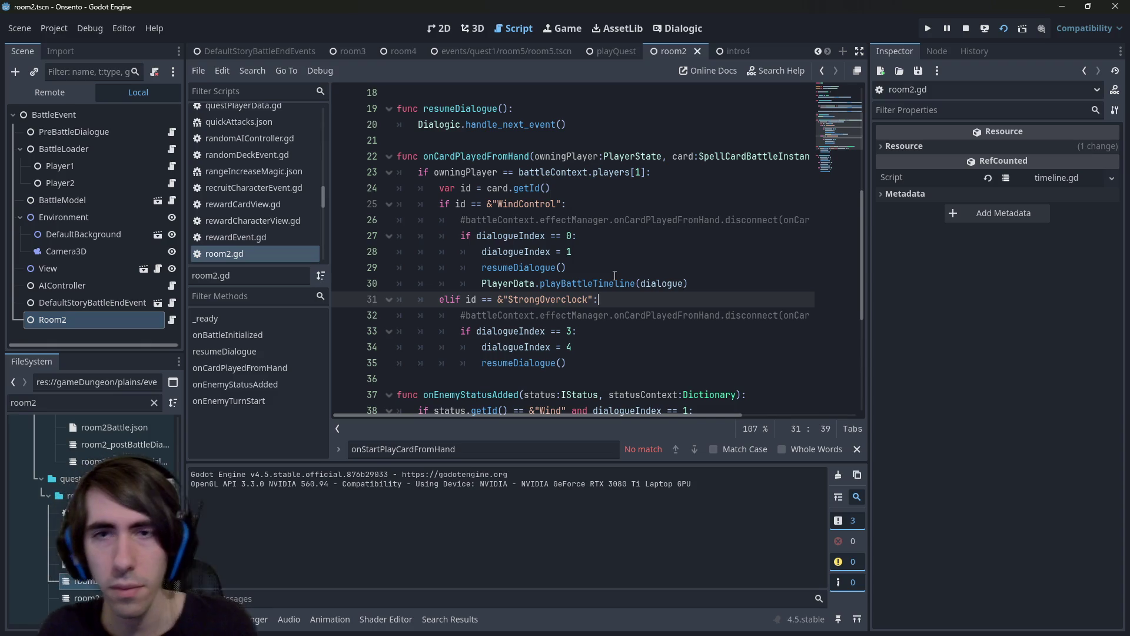
Open the intro2 scene via quick-open and stop the running game.
{"action": "key", "text": "alt+shift+o"}
{"action": "type", "text": "intro2"}
{"action": "key", "text": "Down"}
{"action": "key", "text": "Return"}
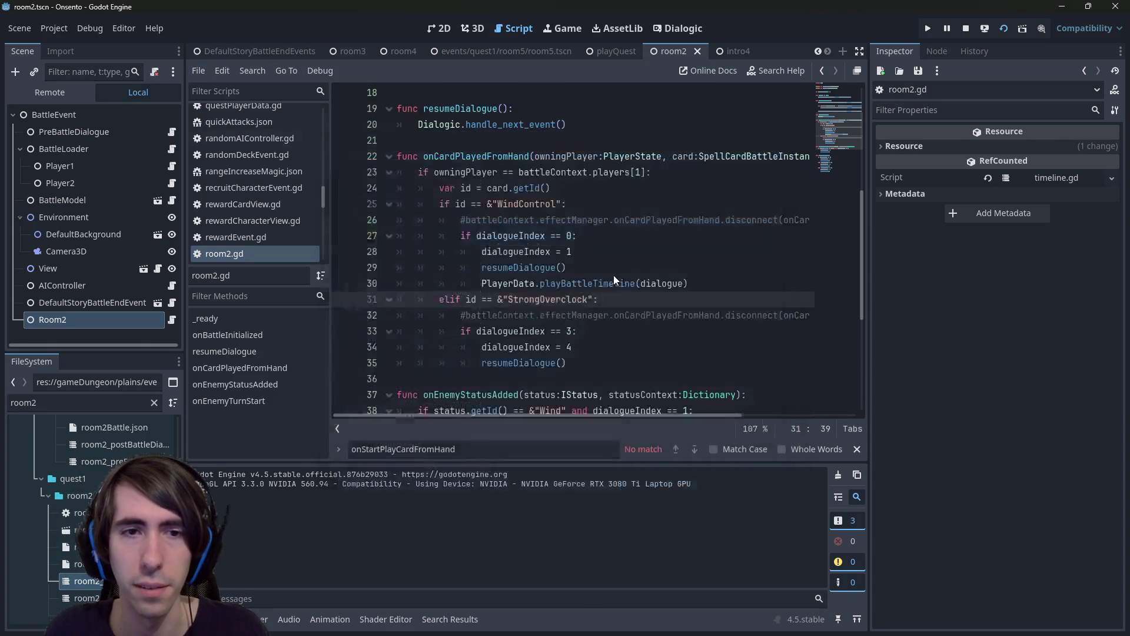
{"action": "left_click", "coordinate": [972, 21]}
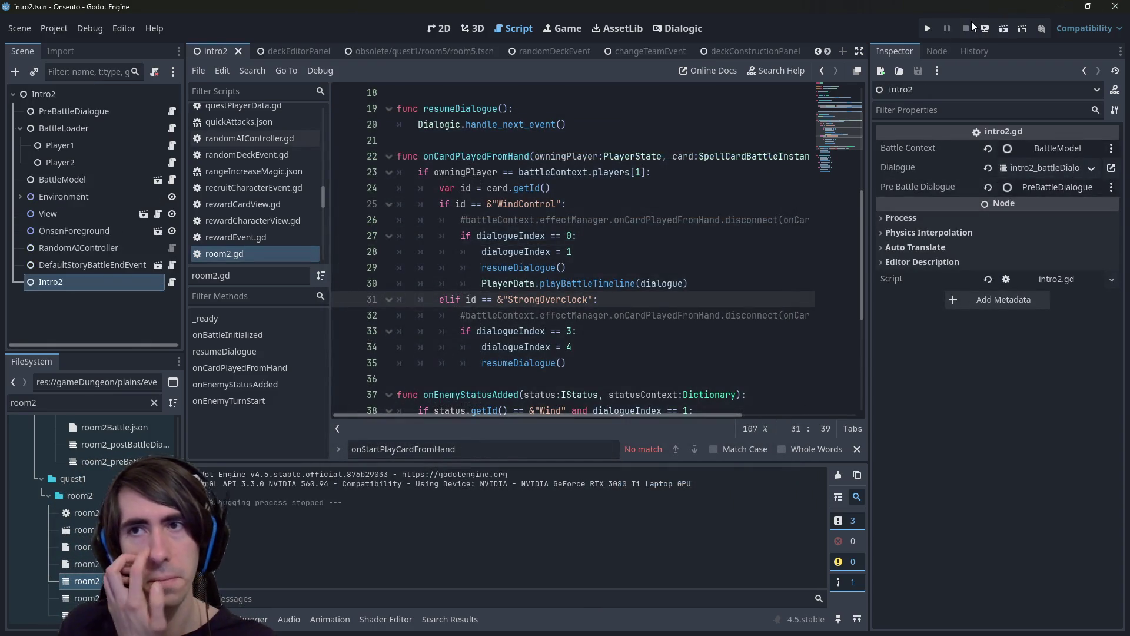
Restart the intro2 scene and inspect handle_next_event in intro2.gd's resume() function.
{"action": "left_click", "coordinate": [1007, 29]}
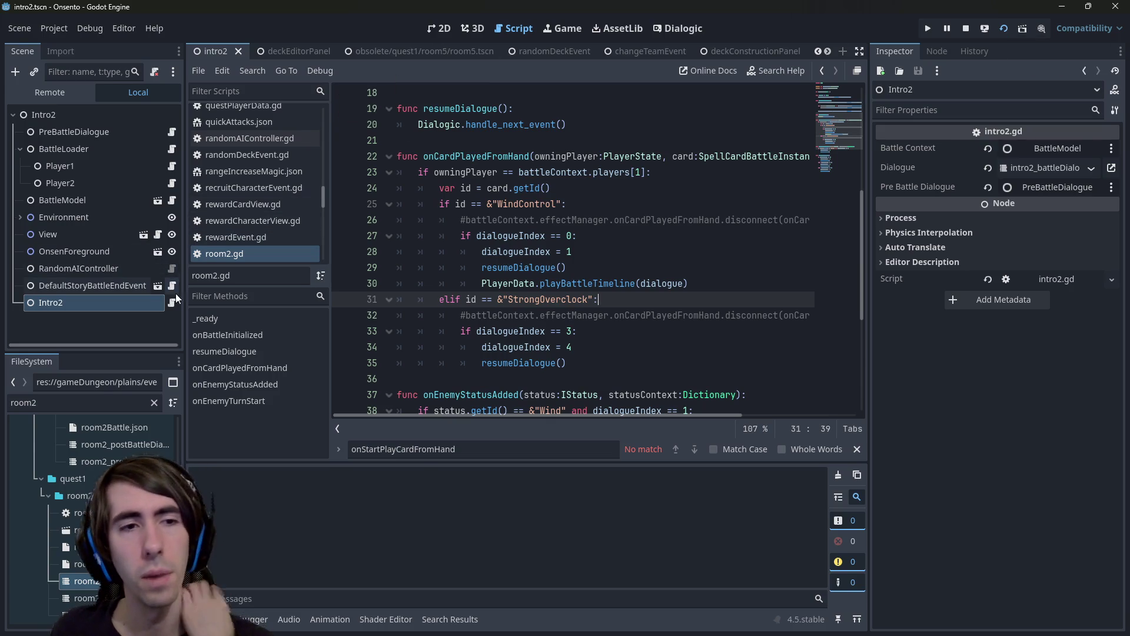
{"action": "left_click", "coordinate": [173, 302]}
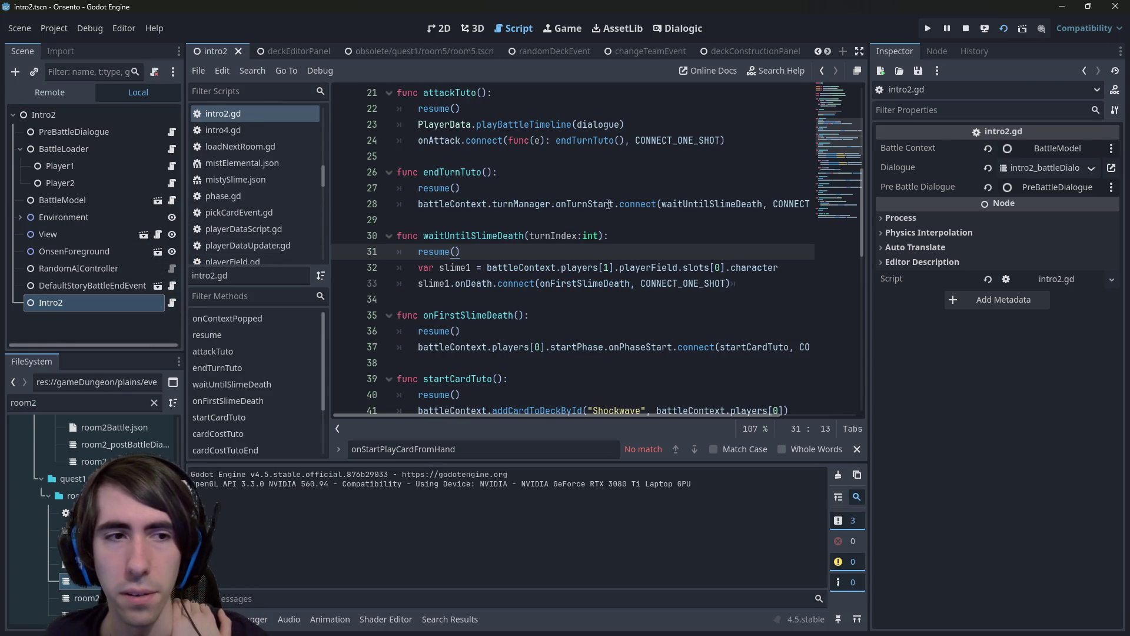
{"action": "scroll", "coordinate": [630, 303], "scroll_direction": "up", "scroll_amount": 4}
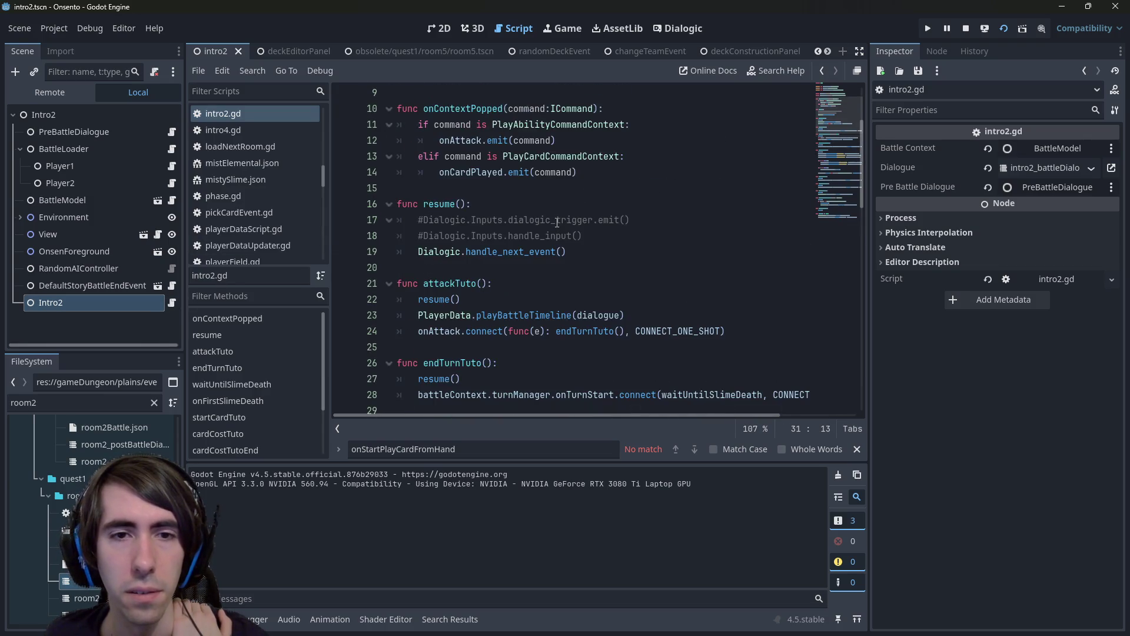
{"action": "double_click", "coordinate": [498, 258]}
{"action": "scroll", "coordinate": [501, 253], "scroll_direction": "up", "scroll_amount": 3}
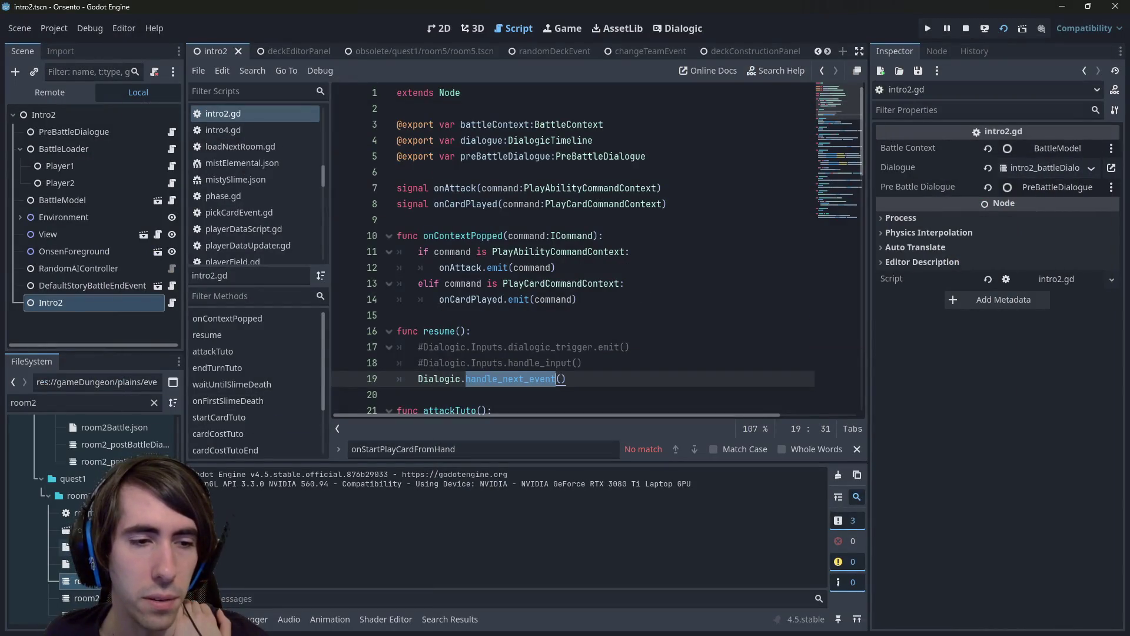
Open the intro2_battleDialogue timeline in Dialogic and playtest the intro2 battle.
{"action": "left_click", "coordinate": [679, 28]}
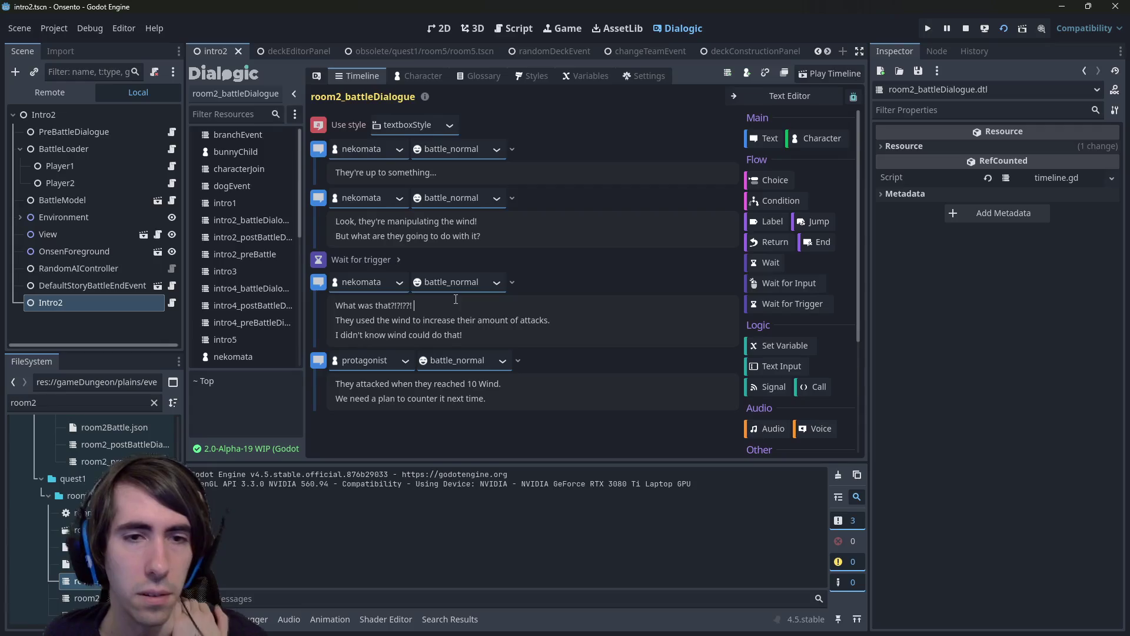
{"action": "key", "text": "shift+alt+o"}
{"action": "type", "text": "intro2 battle"}
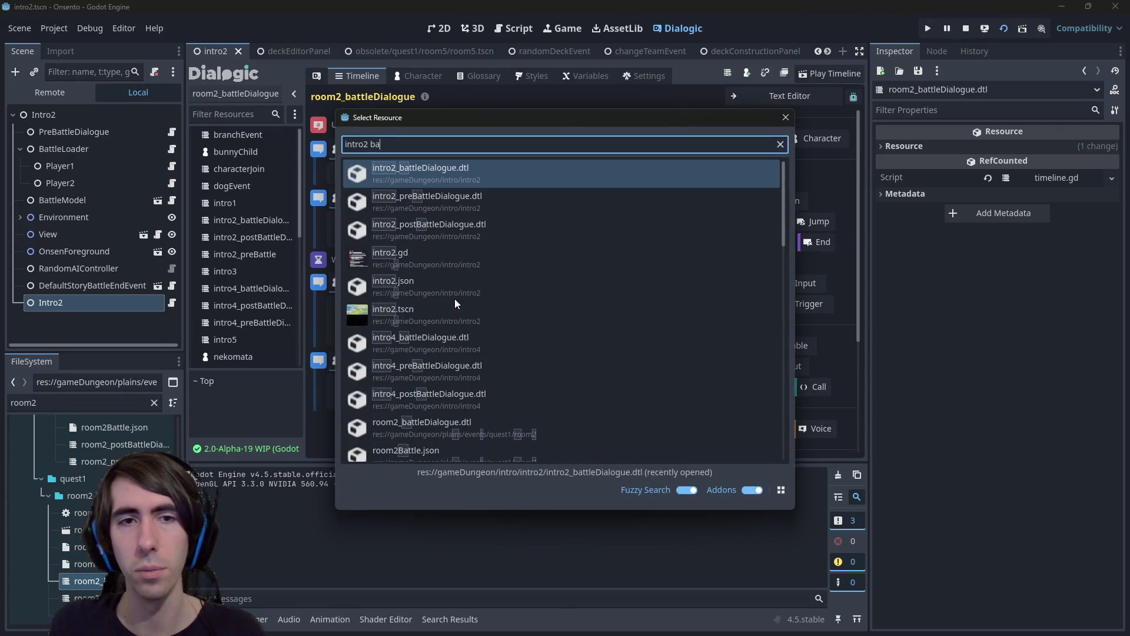
{"action": "key", "text": "Return"}
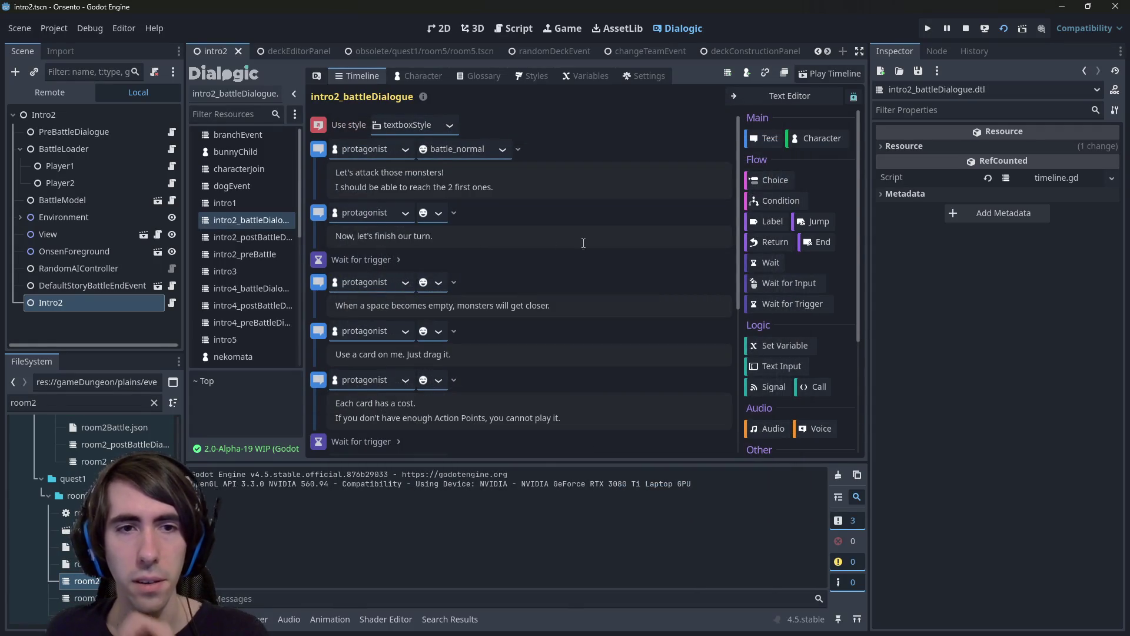
{"action": "key", "text": "F6"}
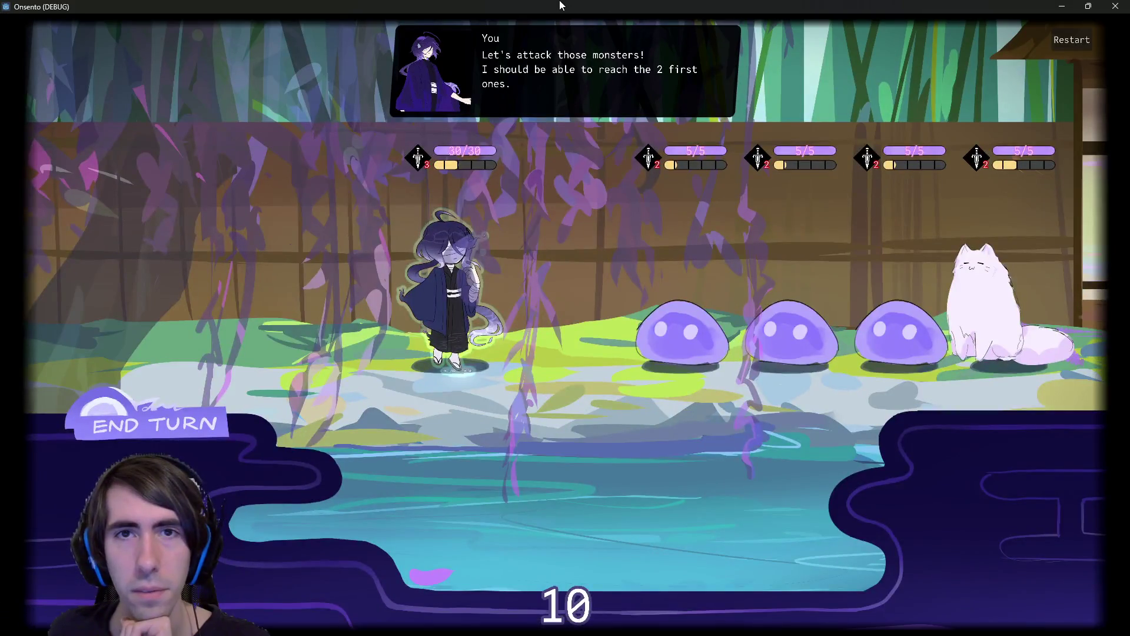
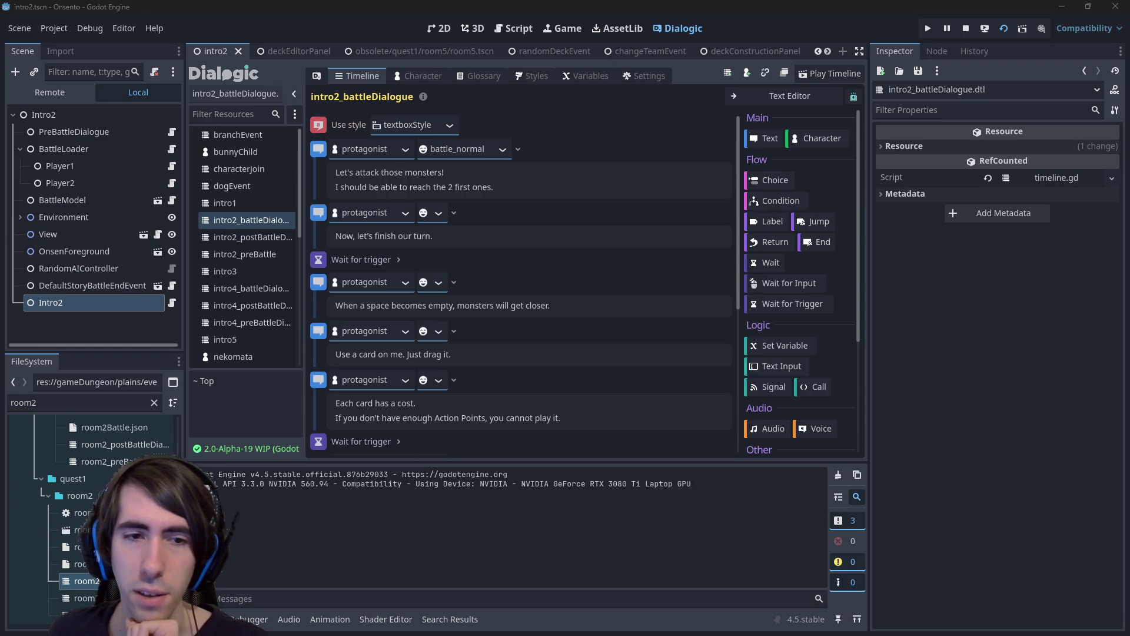
Stop the running game and confirm the intro2 timeline keeps textboxStyle.
{"action": "scroll", "coordinate": [707, 302], "scroll_direction": "down", "scroll_amount": 3}
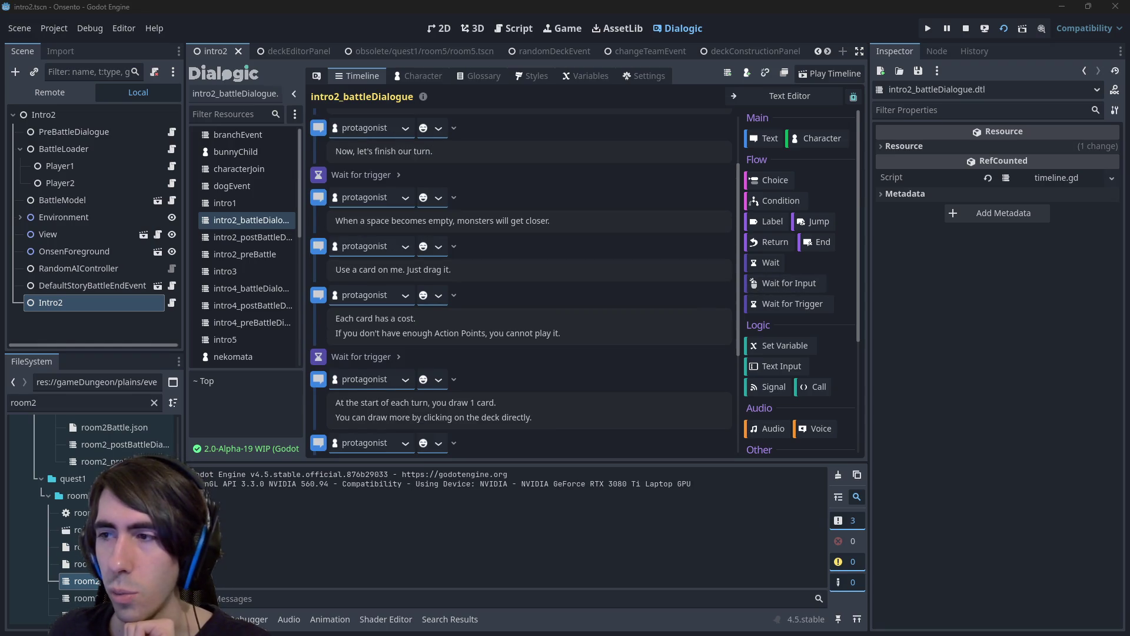
{"action": "key", "text": "F8"}
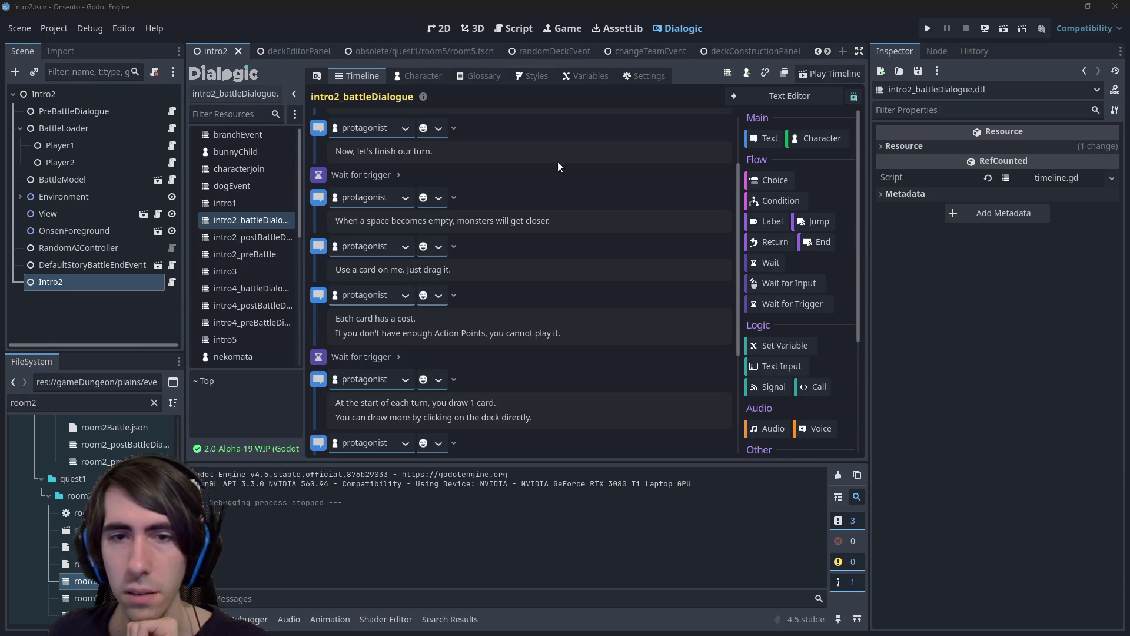
{"action": "scroll", "coordinate": [465, 312], "scroll_direction": "up", "scroll_amount": 3}
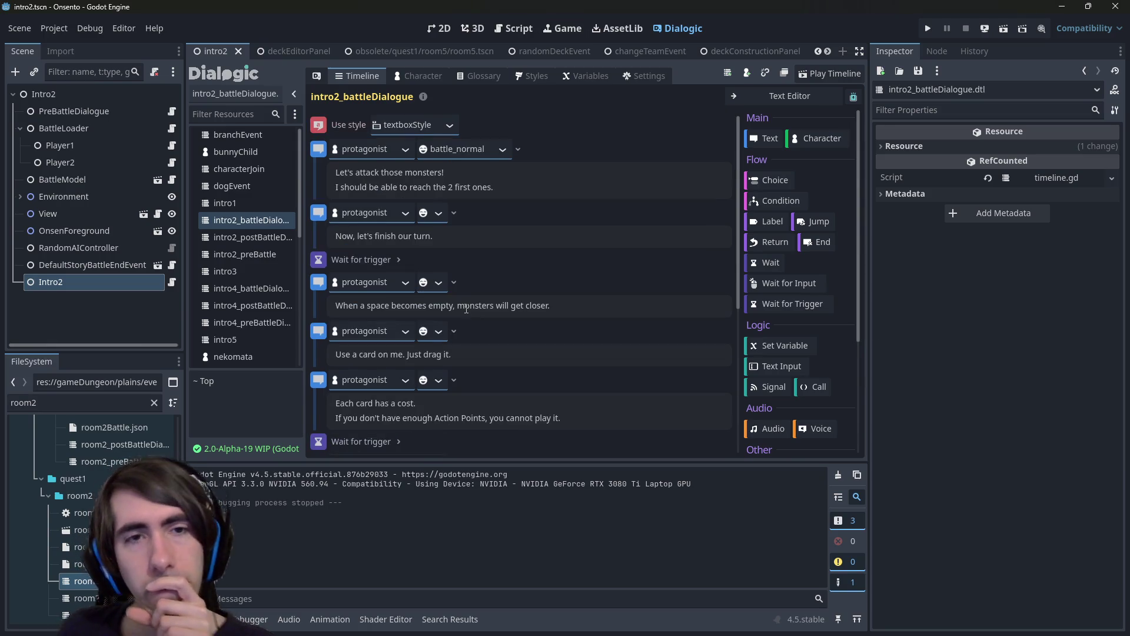
{"action": "left_click", "coordinate": [451, 125]}
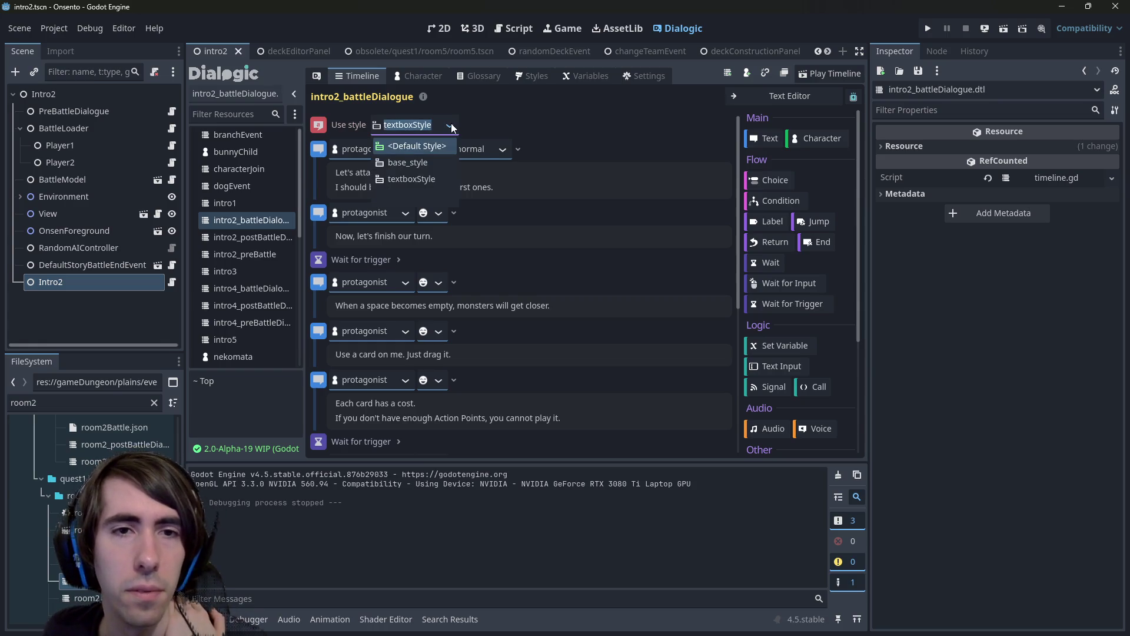
{"action": "left_click", "coordinate": [452, 128]}
Review the first protagonist text event, then open the room2 scene and its room2.gd script.
{"action": "left_click", "coordinate": [518, 149]}
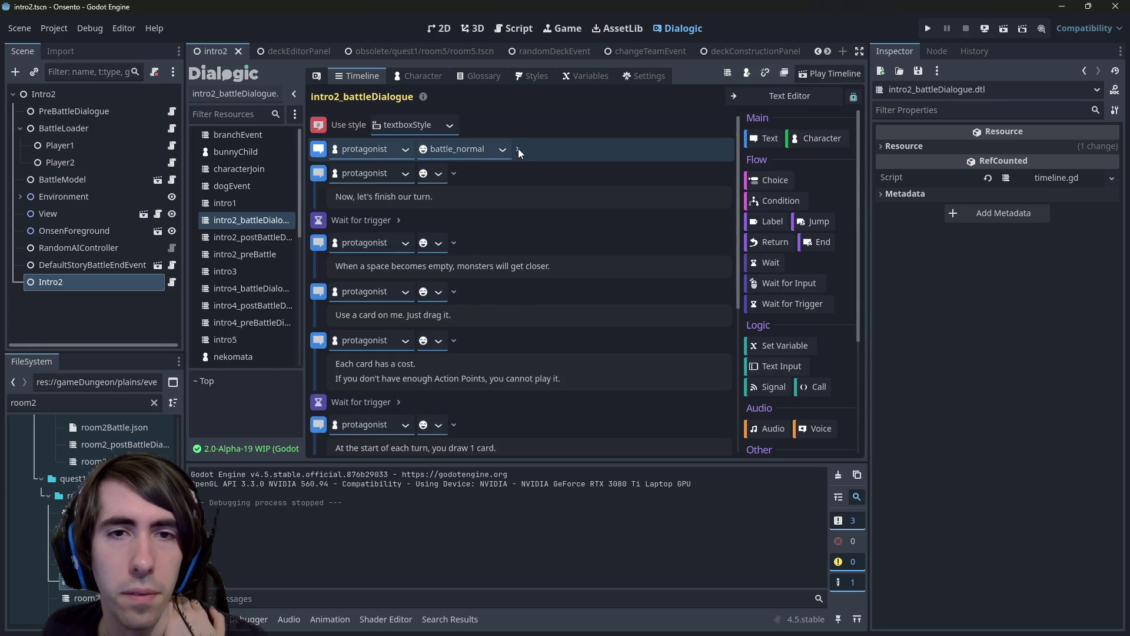
{"action": "left_click", "coordinate": [518, 150]}
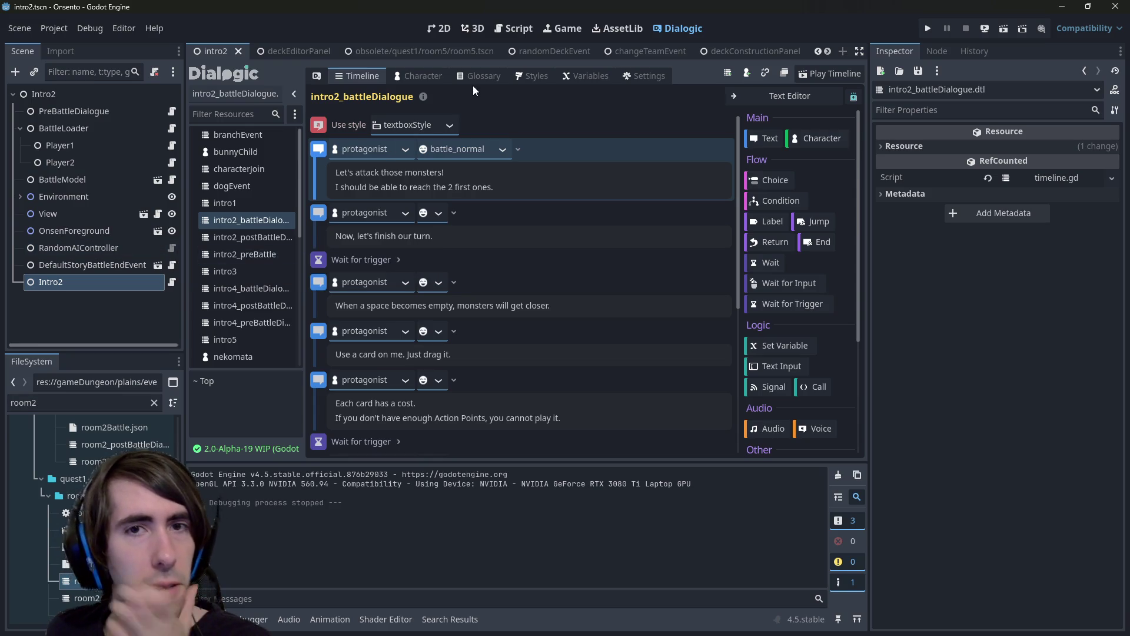
{"action": "double_click", "coordinate": [80, 581]}
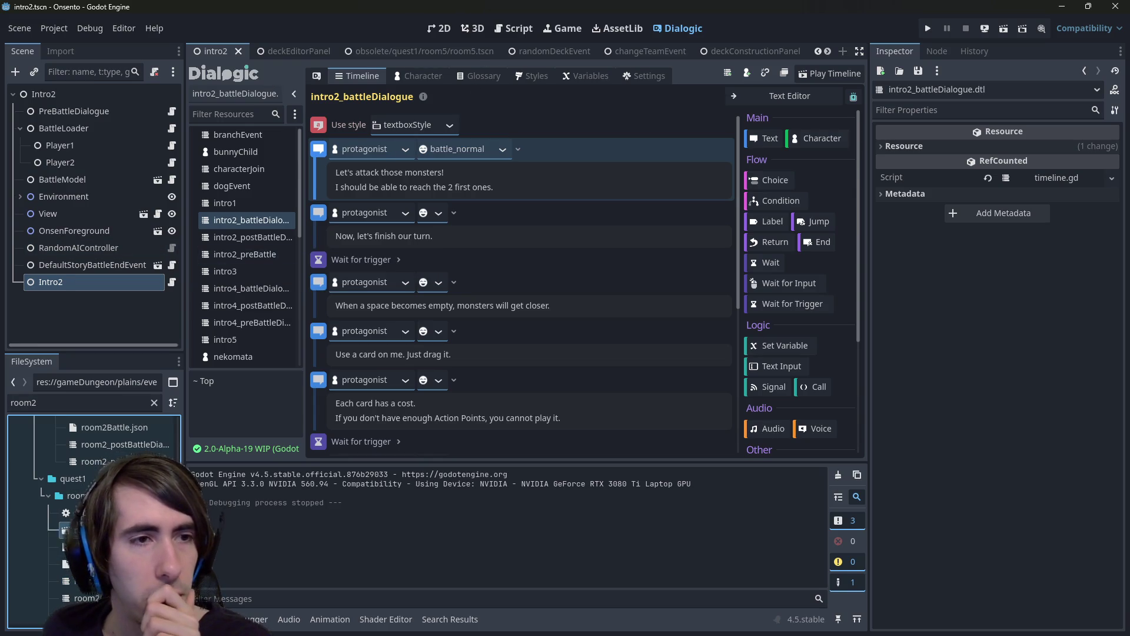
{"action": "left_click", "coordinate": [176, 300]}
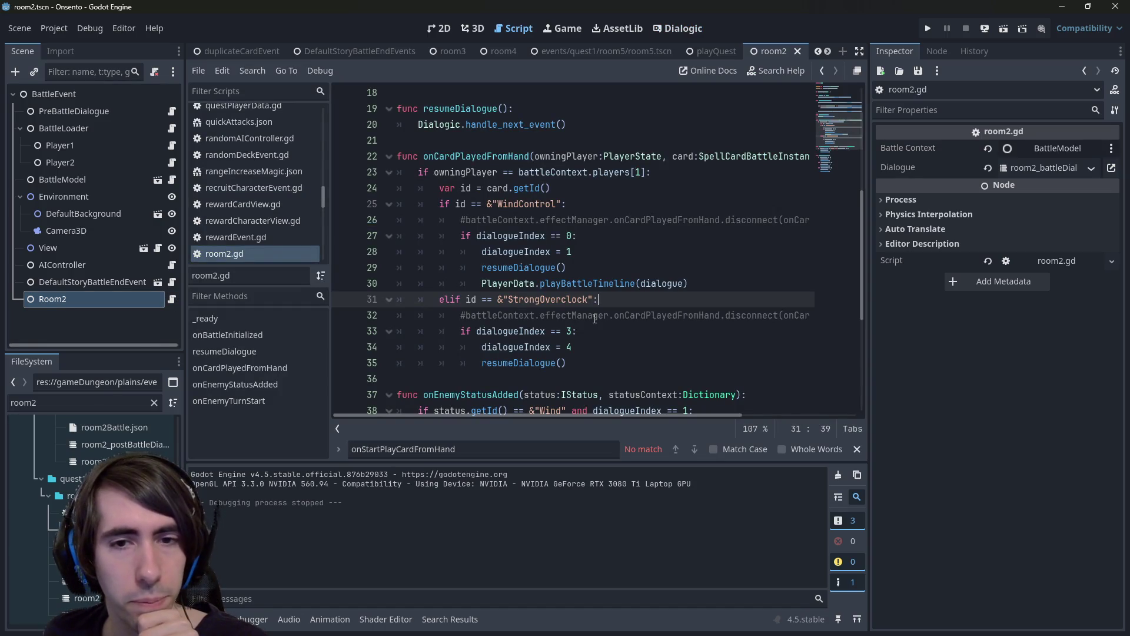
Insert 'await get_tree().process_frame' as the first line of onCardPlayedFromHand.
{"action": "left_click", "coordinate": [574, 368]}
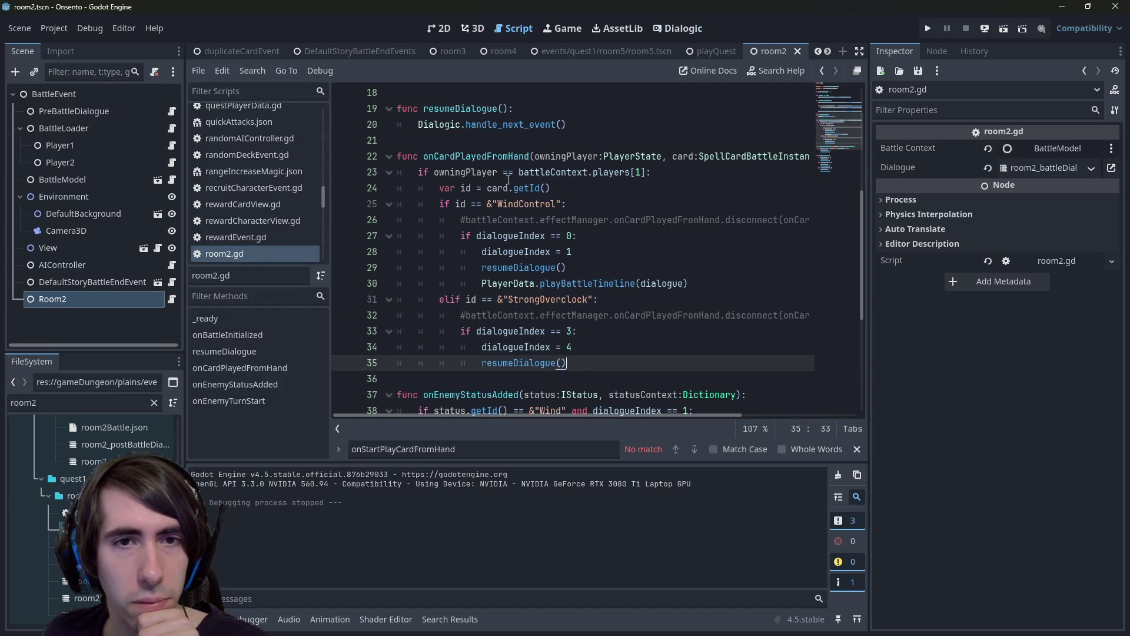
{"action": "double_click", "coordinate": [495, 156]}
{"action": "scroll", "coordinate": [552, 299], "scroll_direction": "up", "scroll_amount": 4}
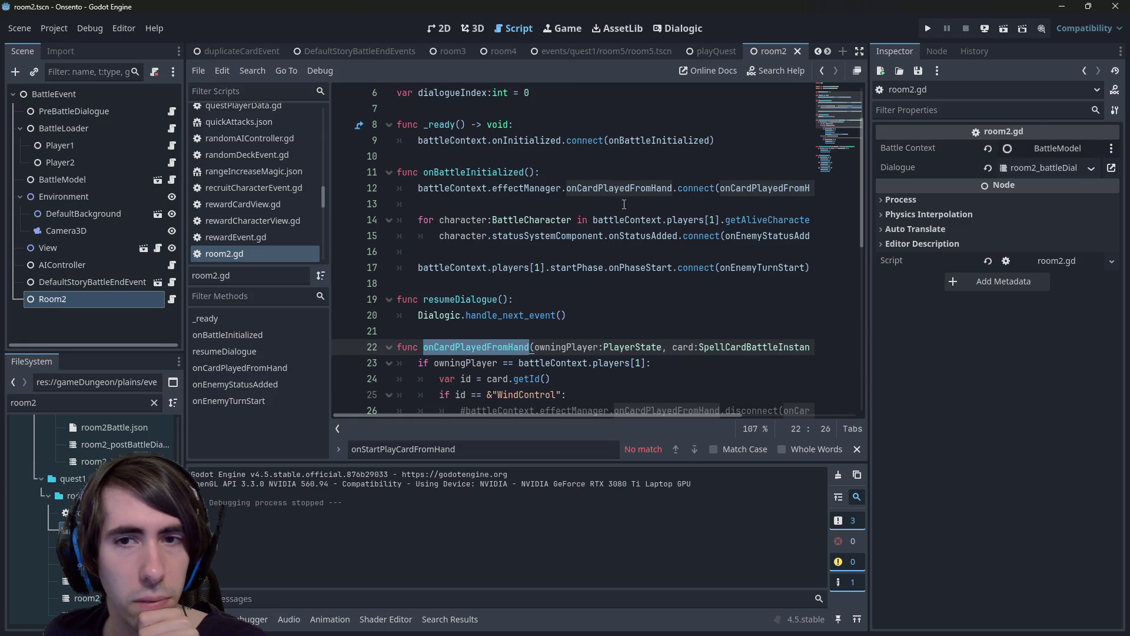
{"action": "mouse_move", "coordinate": [605, 417]}
{"action": "left_mouse_down"}
{"action": "mouse_move", "coordinate": [705, 414]}
{"action": "mouse_move", "coordinate": [609, 400]}
{"action": "left_mouse_up"}
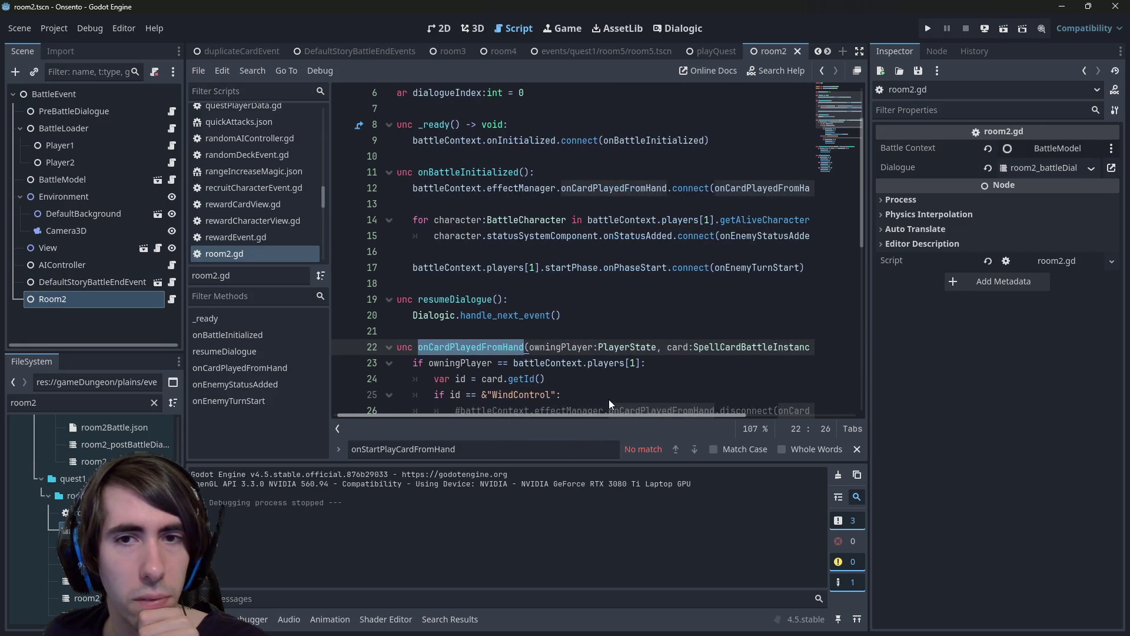
{"action": "left_click", "coordinate": [413, 366]}
{"action": "scroll", "coordinate": [474, 356], "scroll_direction": "down", "scroll_amount": 3}
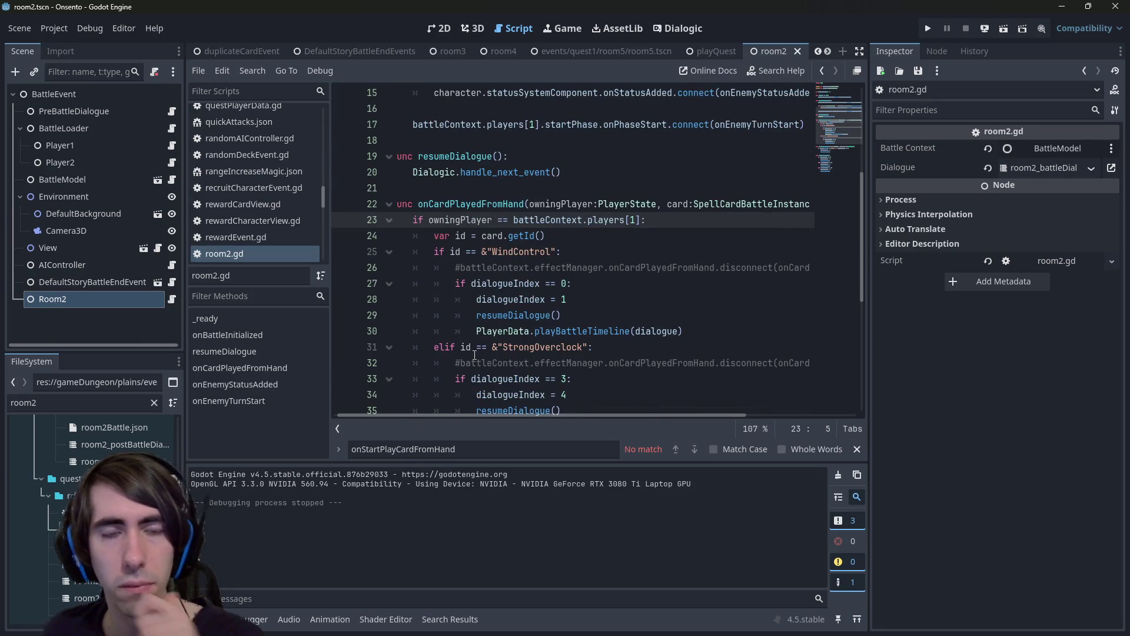
{"action": "key", "text": "Return"}
{"action": "key", "text": "Up"}
{"action": "type", "text": "await ge"}
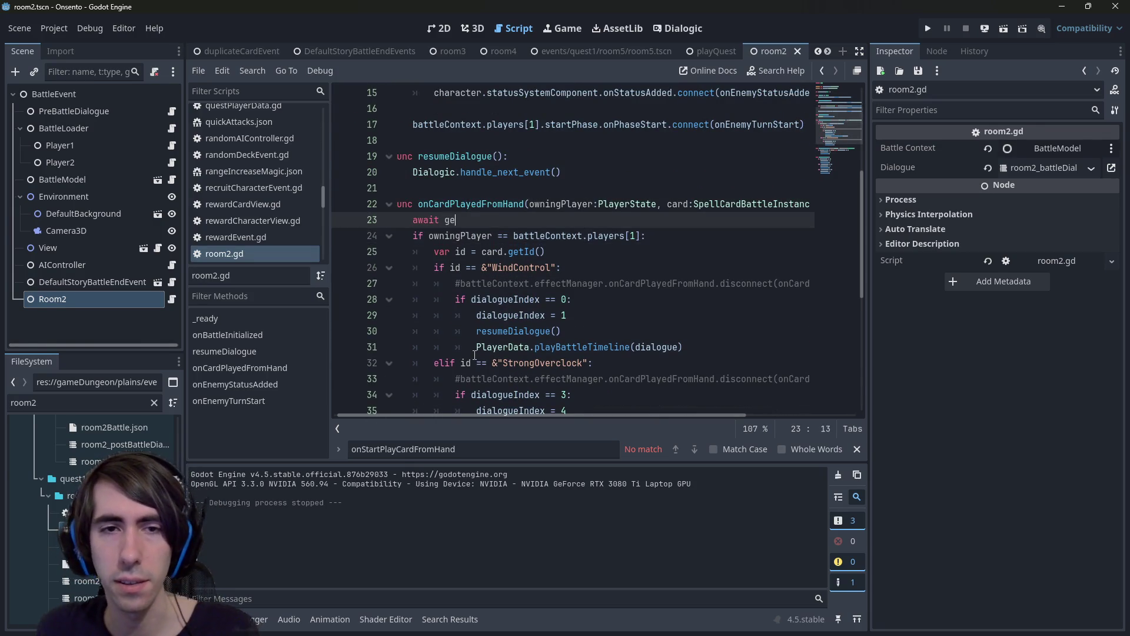
{"action": "type", "text": "t_tree()."}
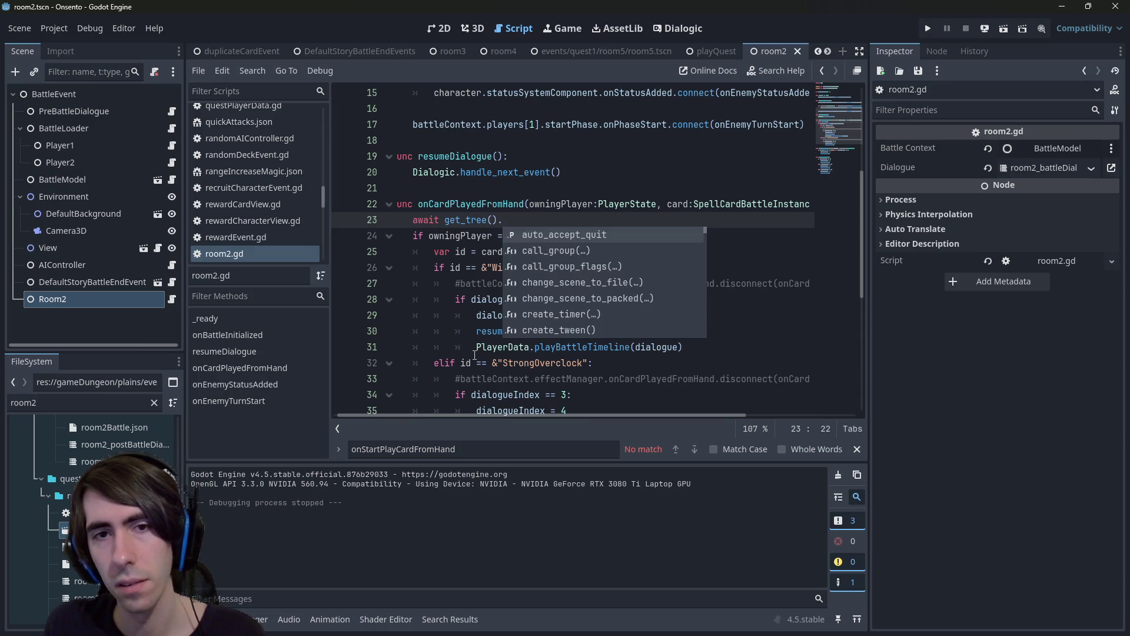
{"action": "type", "text": "proc"}
{"action": "key", "text": "Return"}
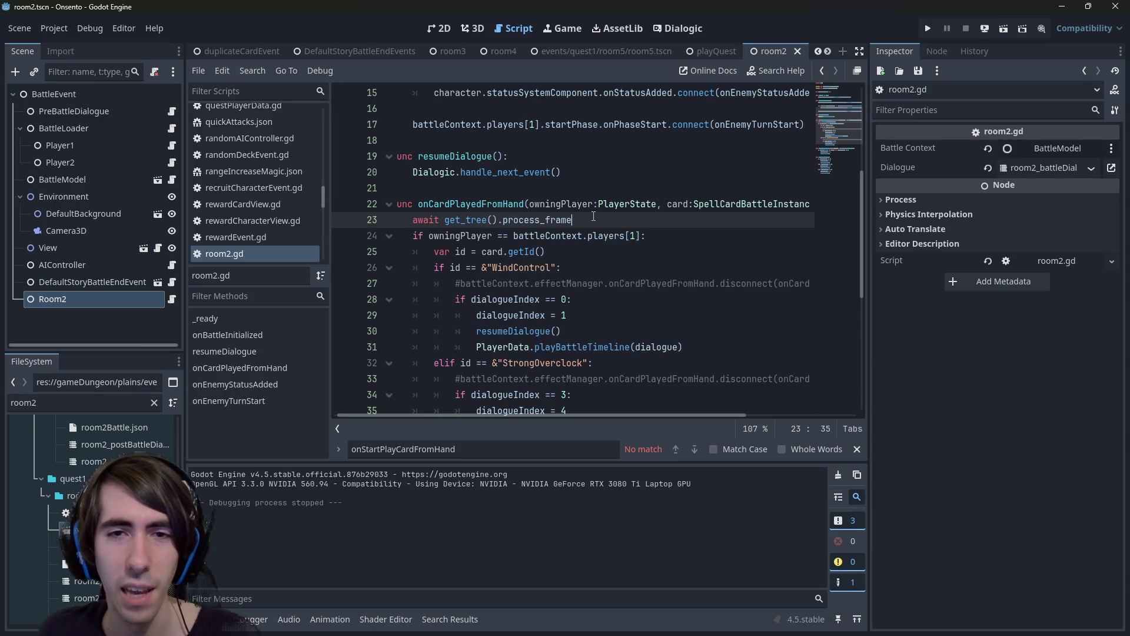
Add the same await line to onEnemyStatusAdded and onEnemyTurnStart, then save room2.gd.
{"action": "left_click_drag", "start_coordinate": [594, 217], "coordinate": [342, 225]}
{"action": "key", "text": "ctrl+c"}
{"action": "scroll", "coordinate": [583, 263], "scroll_direction": "down", "scroll_amount": 5}
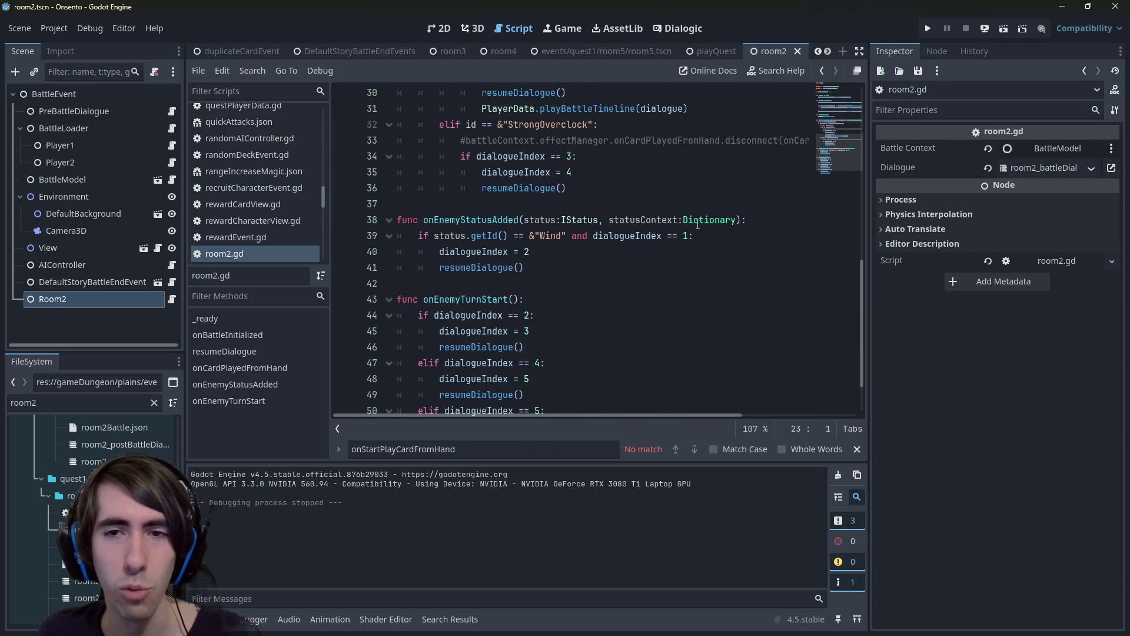
{"action": "left_click", "coordinate": [749, 221]}
{"action": "key", "text": "Return"}
{"action": "type", "text": "#wait get_tree().process_frame"}
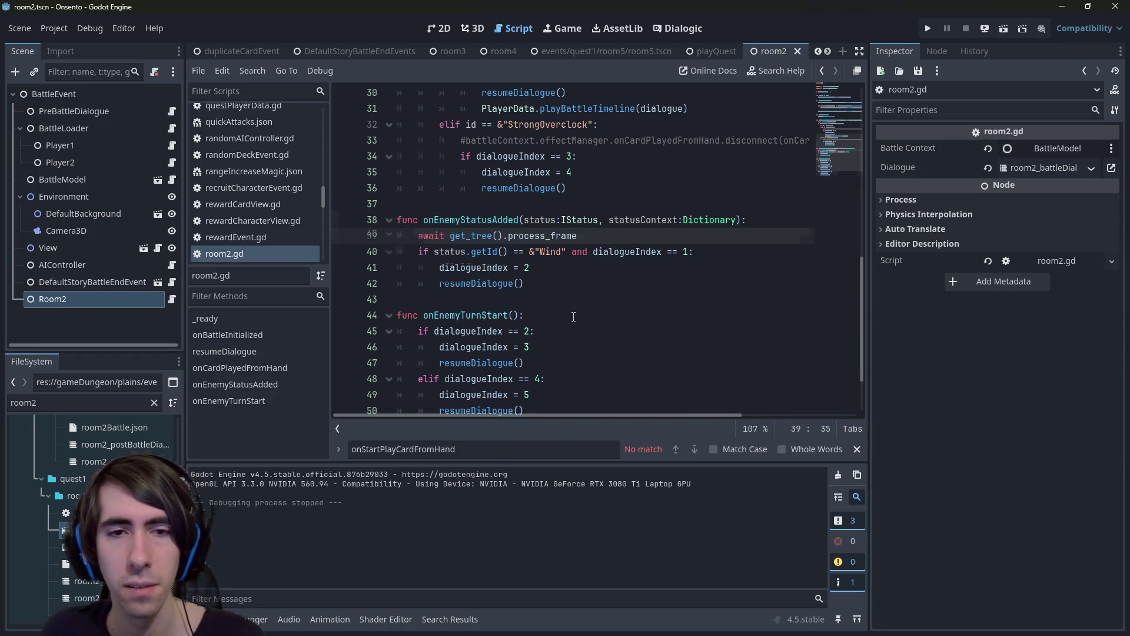
{"action": "scroll", "coordinate": [574, 317], "scroll_direction": "down", "scroll_amount": 1}
{"action": "left_click", "coordinate": [567, 268]}
{"action": "key", "text": "Return"}
{"action": "scroll", "coordinate": [565, 252], "scroll_direction": "down", "scroll_amount": 1}
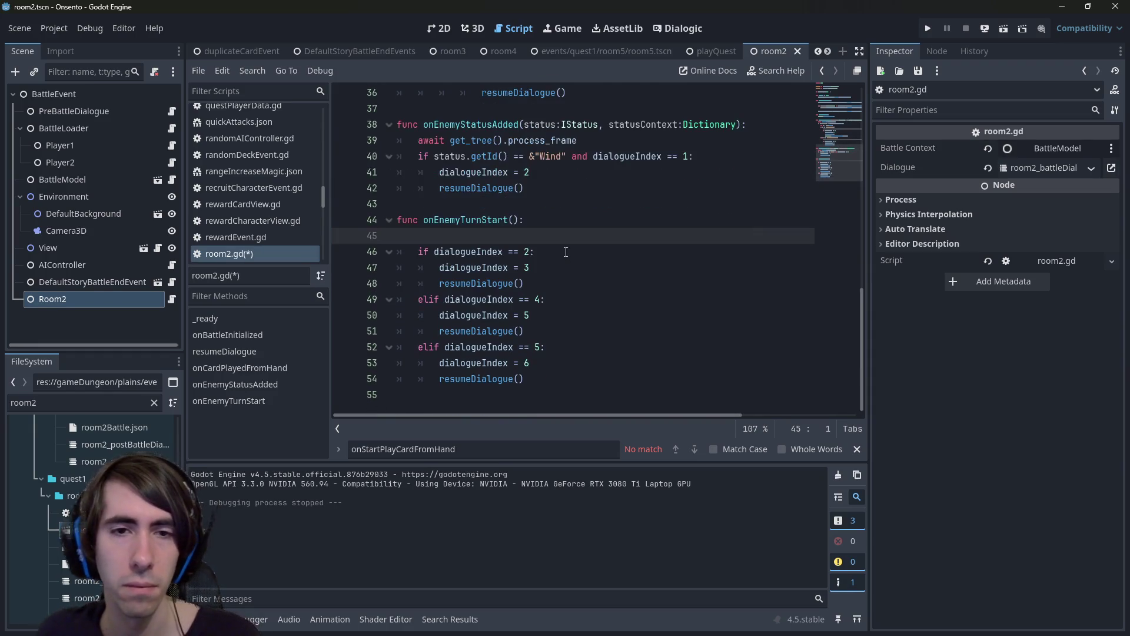
{"action": "key", "text": "ctrl+v"}
{"action": "key", "text": "ctrl+s"}
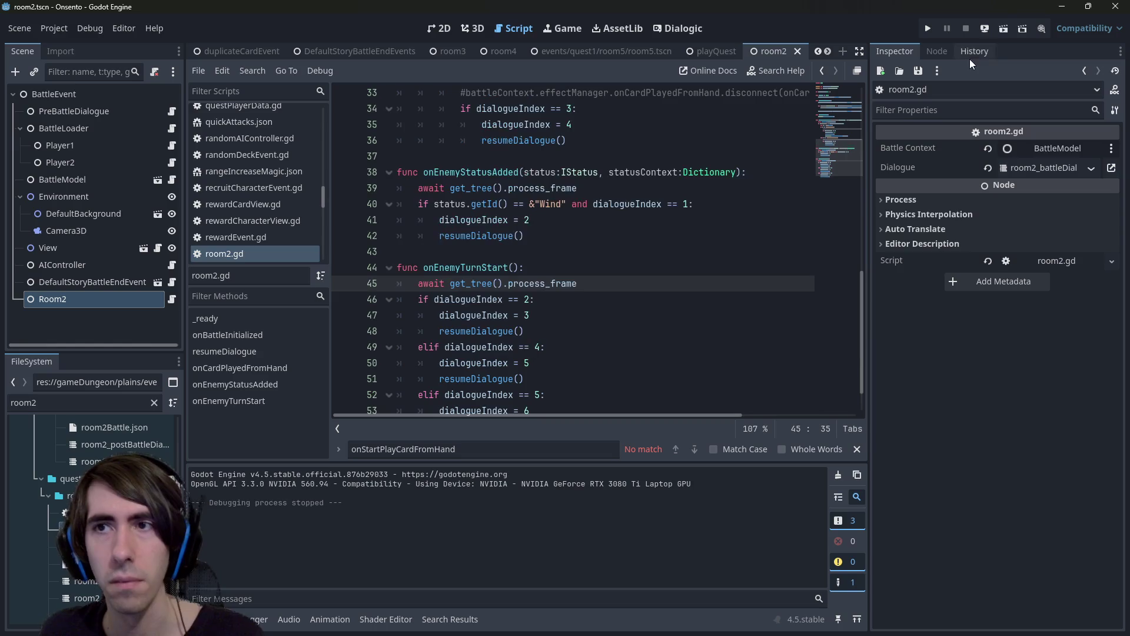
{"action": "left_click", "coordinate": [1002, 28]}
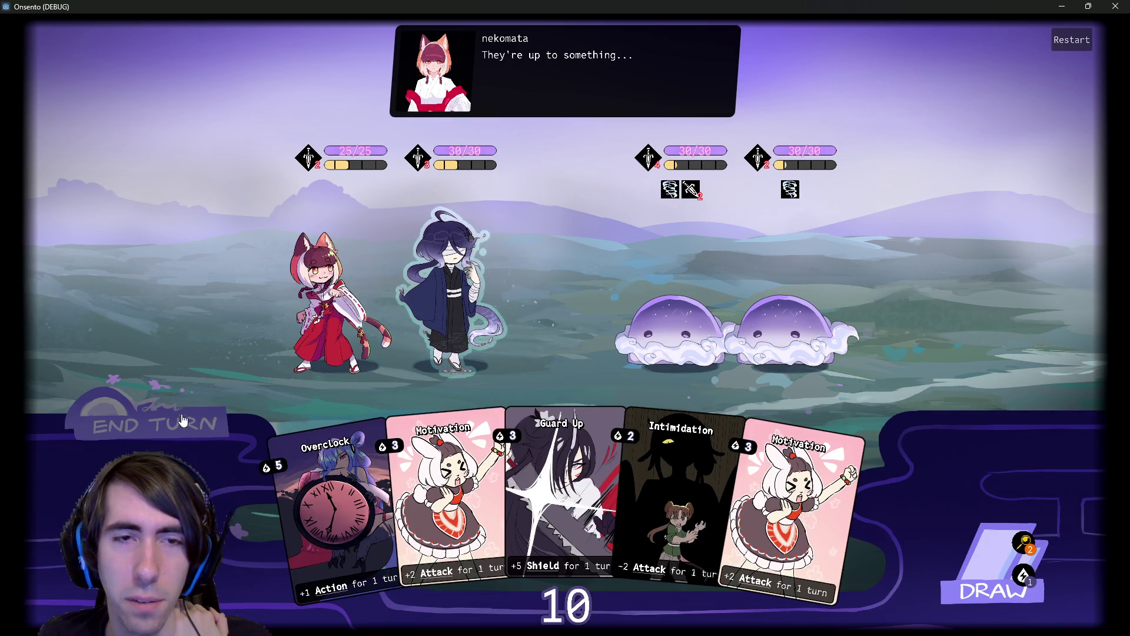
End the turn past the draw warning so enemies gain Wind Control, then close the game.
{"action": "left_click", "coordinate": [183, 419]}
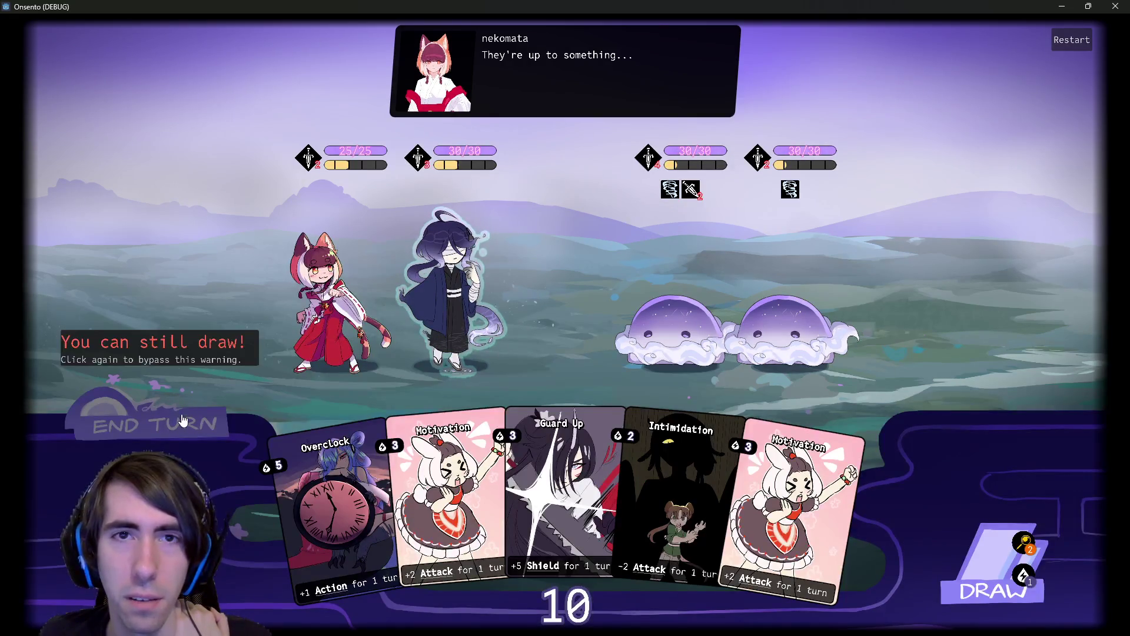
{"action": "left_click", "coordinate": [182, 420]}
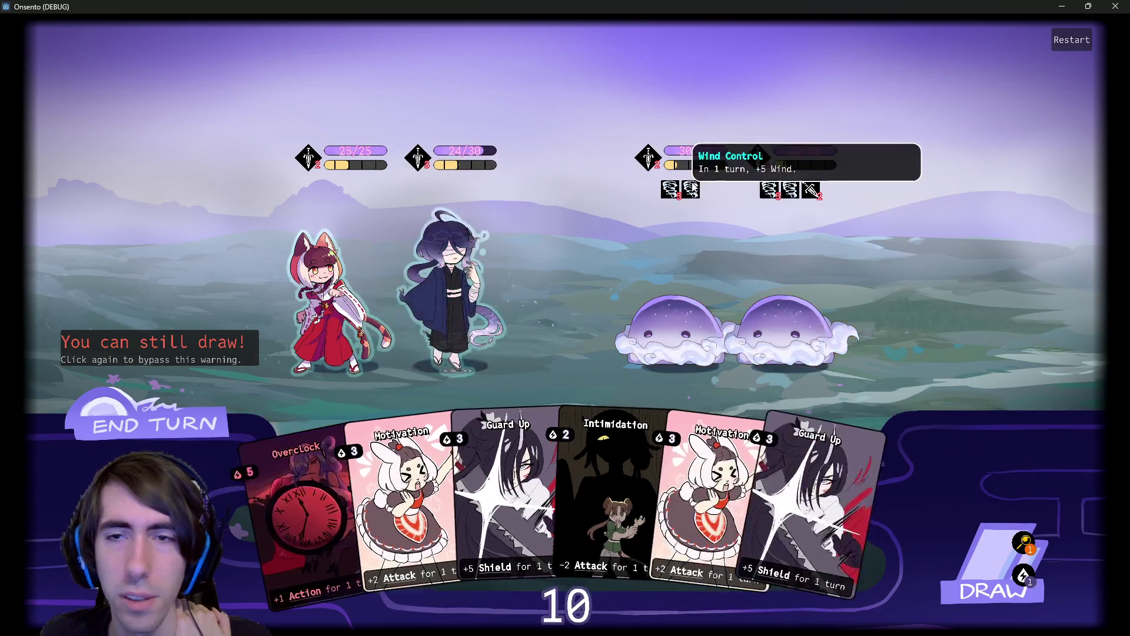
{"action": "left_click", "coordinate": [1125, 6]}
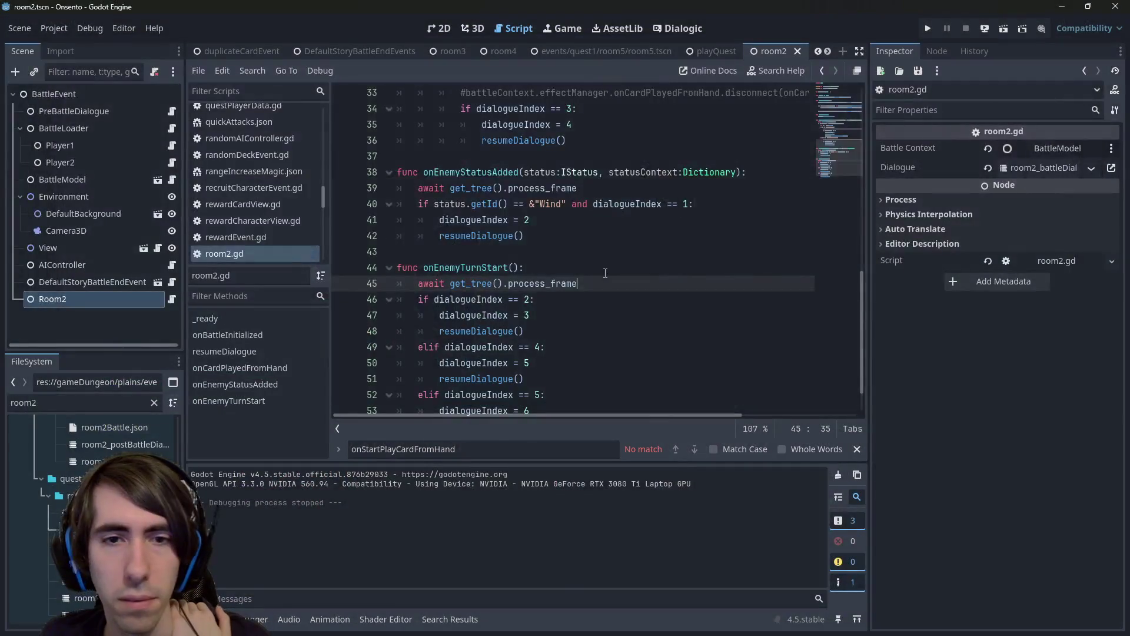
Inspect the onEnemyTurnStart connection on line 17 and the onBattleInitialized declaration in room2.gd.
{"action": "scroll", "coordinate": [605, 269], "scroll_direction": "up", "scroll_amount": 4}
{"action": "scroll", "coordinate": [605, 268], "scroll_direction": "up", "scroll_amount": 6}
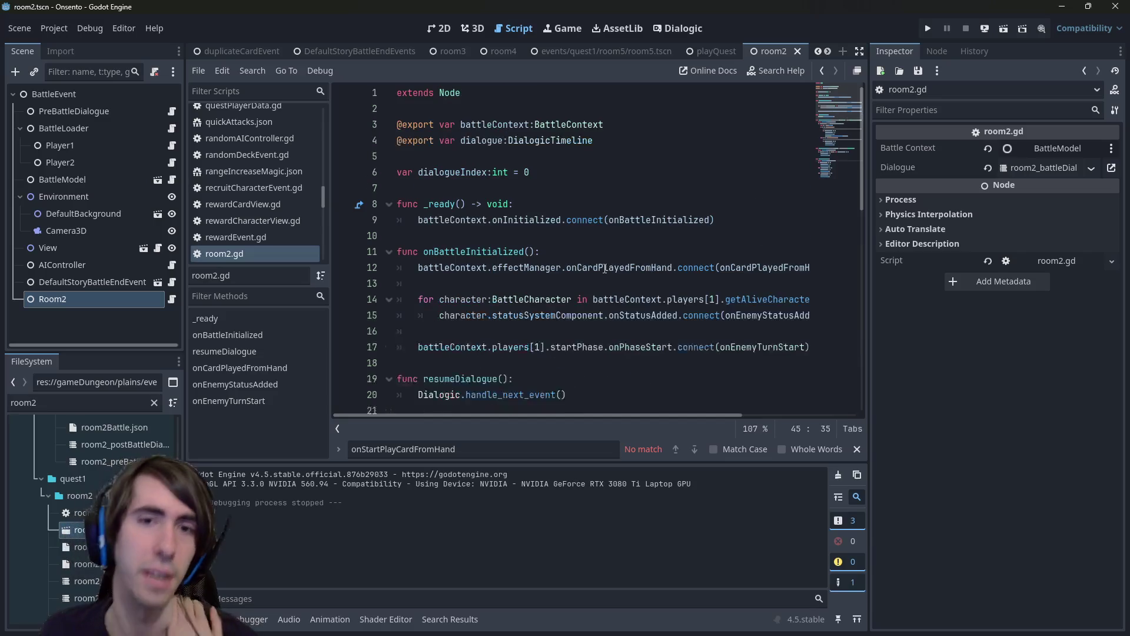
{"action": "mouse_move", "coordinate": [607, 267]}
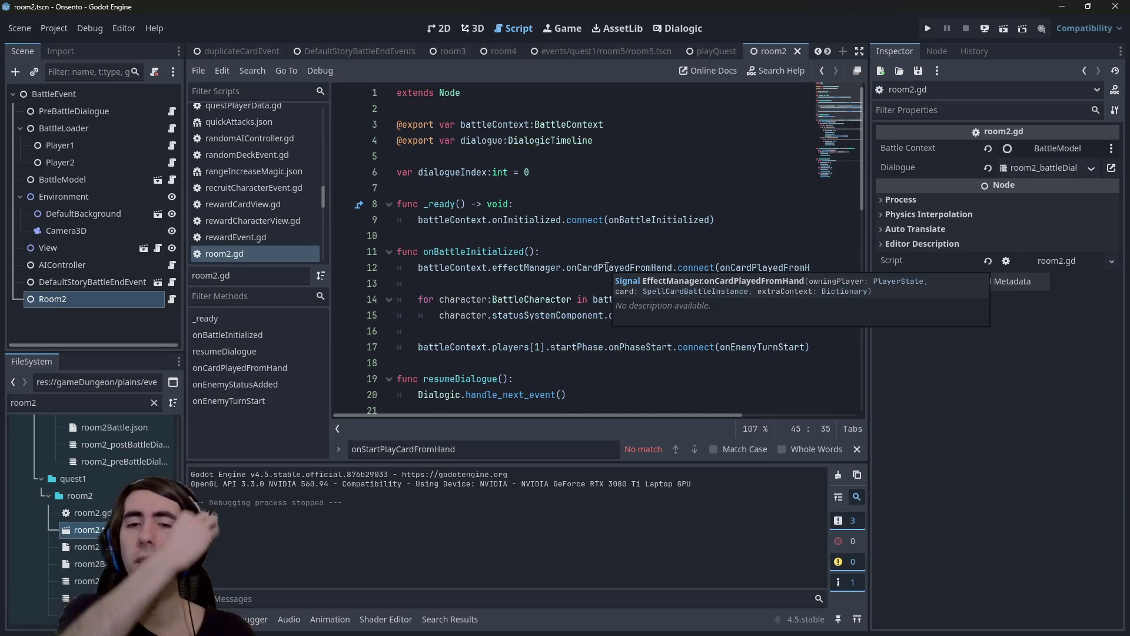
{"action": "left_click", "coordinate": [620, 347]}
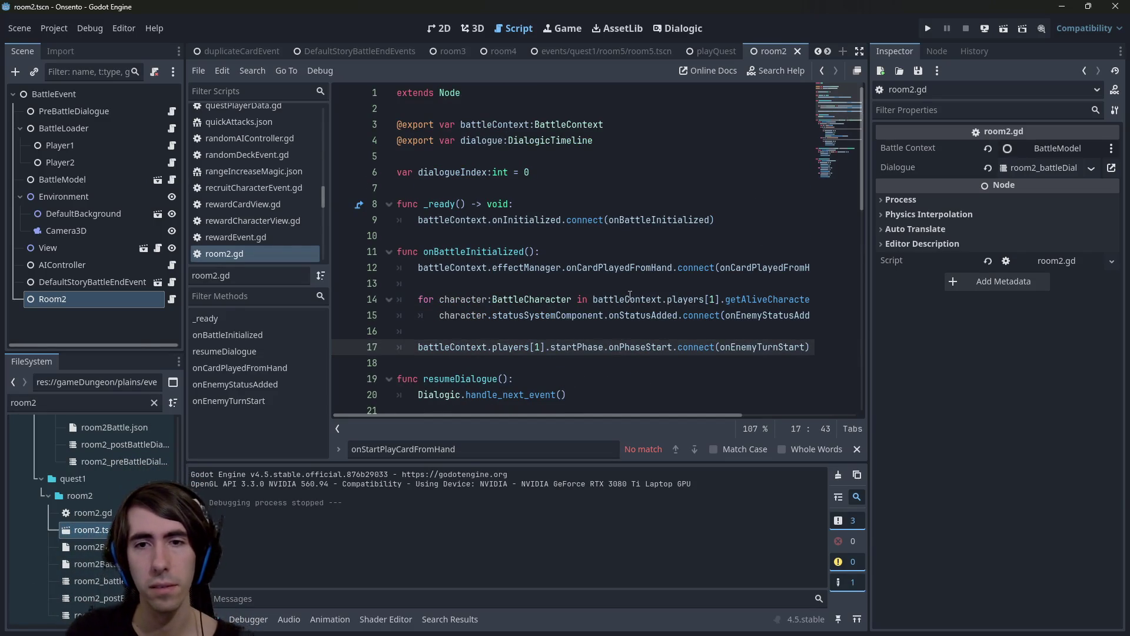
{"action": "mouse_move", "coordinate": [599, 415]}
{"action": "left_mouse_down"}
{"action": "mouse_move", "coordinate": [759, 395]}
{"action": "mouse_move", "coordinate": [581, 393]}
{"action": "left_mouse_up"}
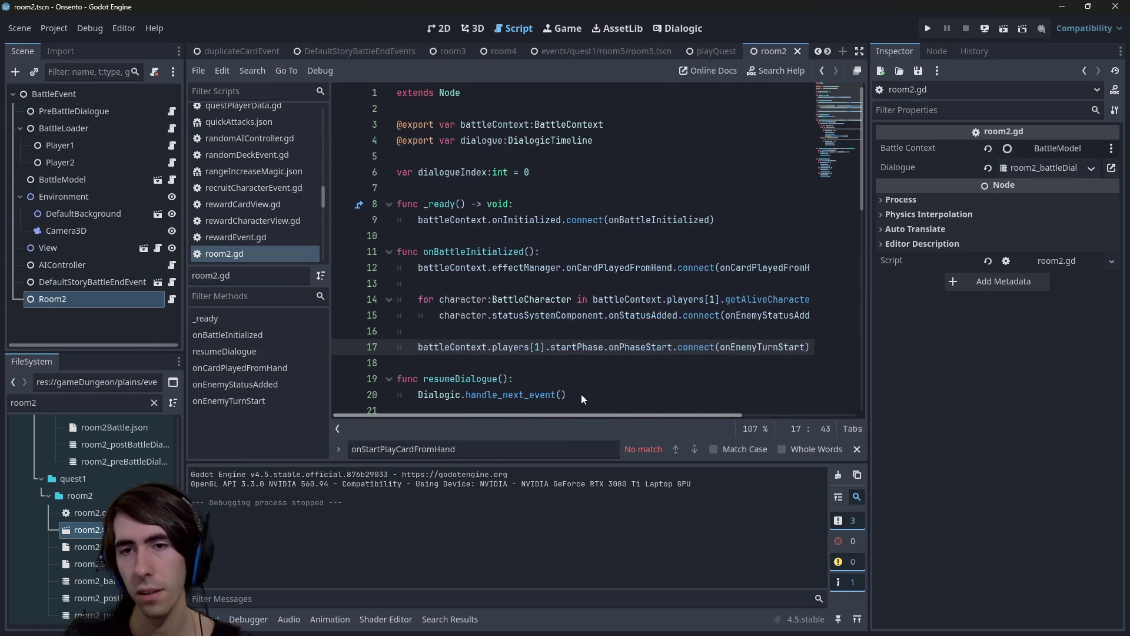
{"action": "double_click", "coordinate": [777, 299]}
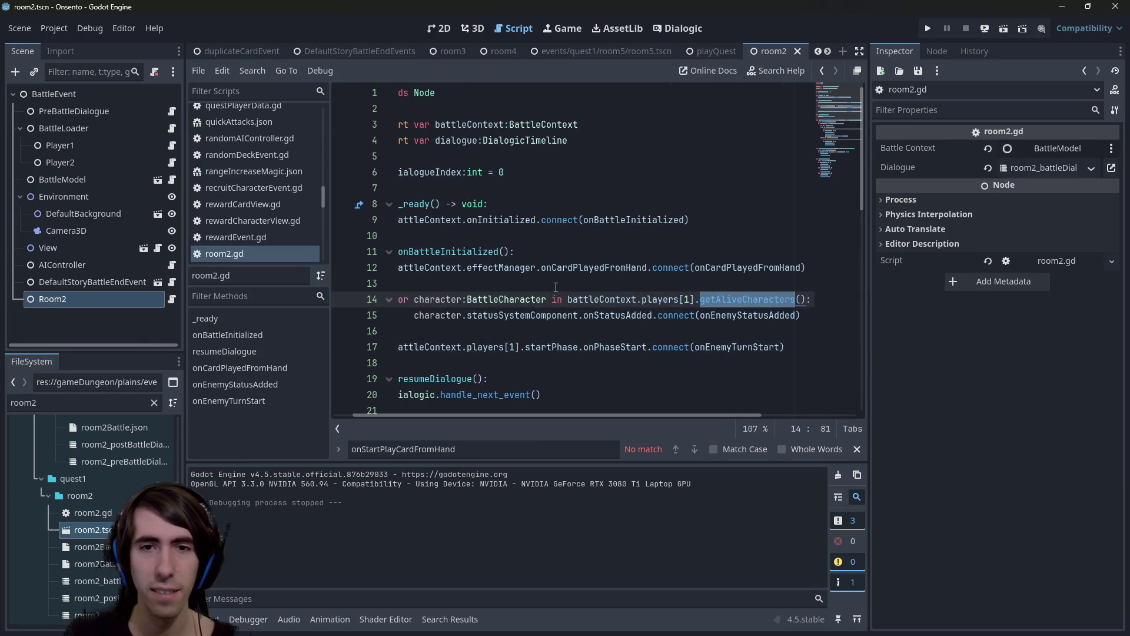
{"action": "left_click", "coordinate": [585, 298]}
{"action": "left_click", "coordinate": [561, 236]}
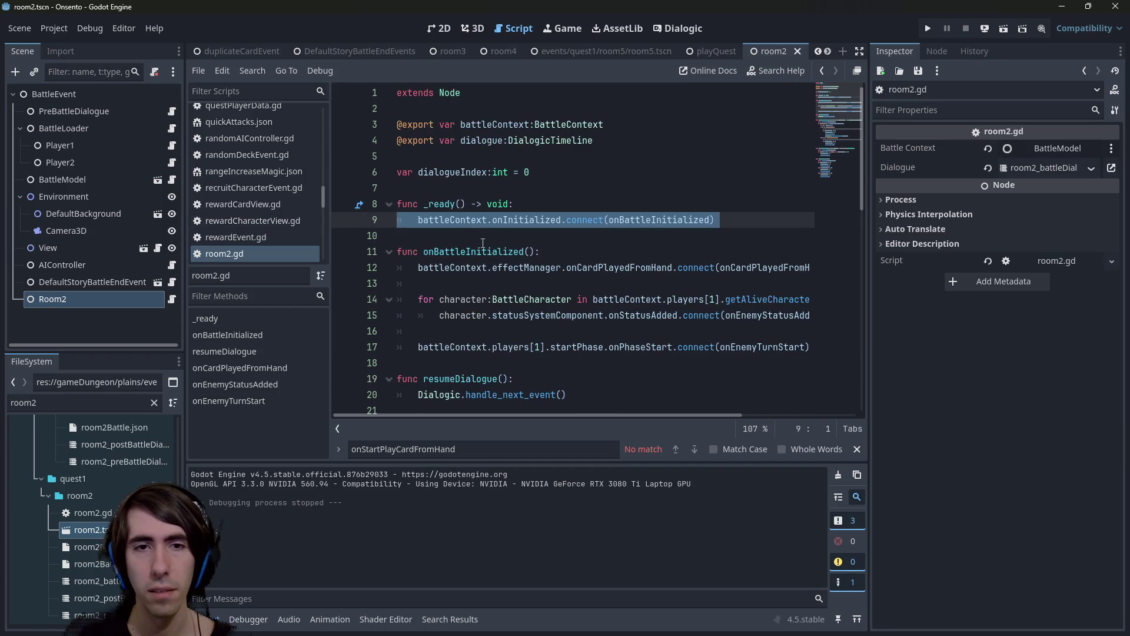
{"action": "double_click", "coordinate": [501, 249]}
Examine the Dialogic call on line 20 and the playBattleTimeline call.
{"action": "scroll", "coordinate": [502, 245], "scroll_direction": "down", "scroll_amount": 1}
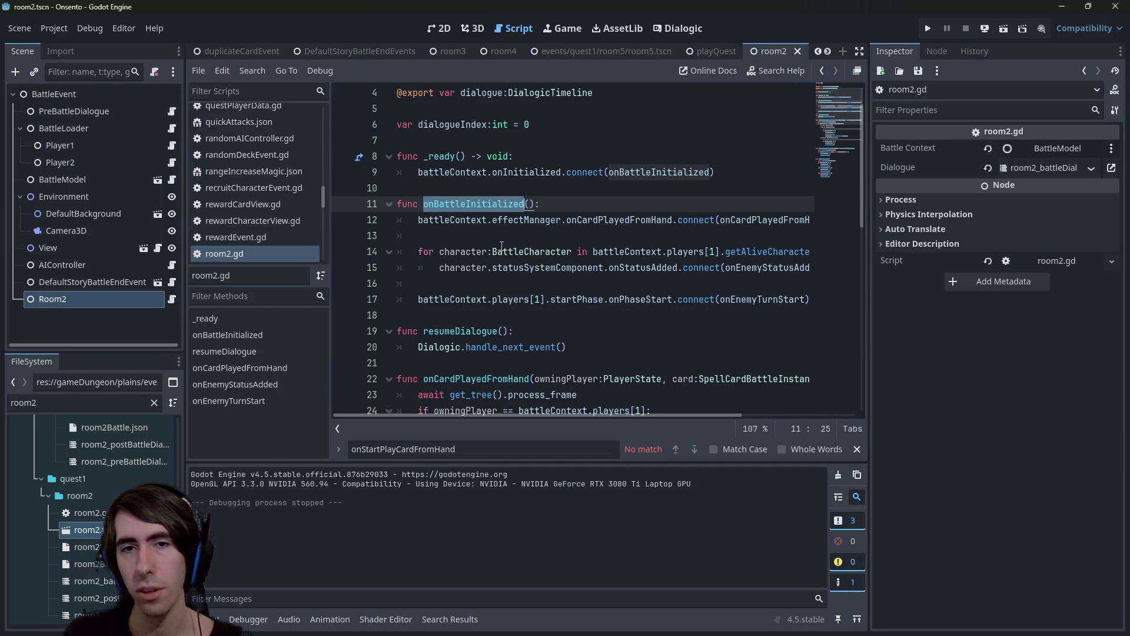
{"action": "scroll", "coordinate": [501, 245], "scroll_direction": "down", "scroll_amount": 3}
{"action": "left_click", "coordinate": [445, 204]}
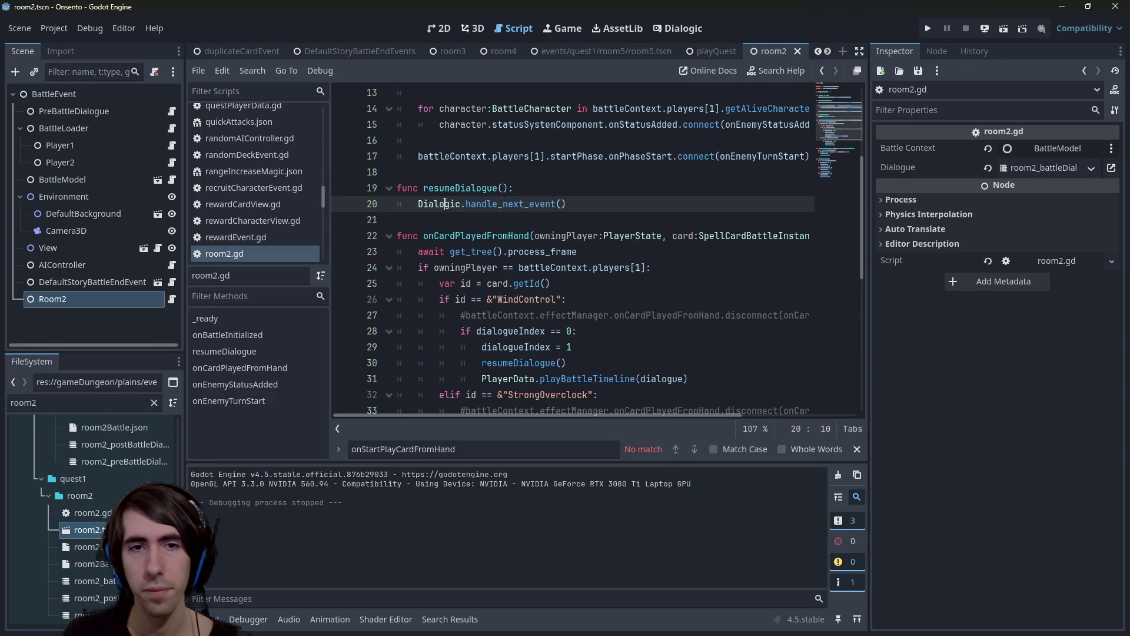
{"action": "double_click", "coordinate": [451, 204]}
{"action": "scroll", "coordinate": [459, 224], "scroll_direction": "down", "scroll_amount": 7}
{"action": "scroll", "coordinate": [469, 238], "scroll_direction": "up", "scroll_amount": 4}
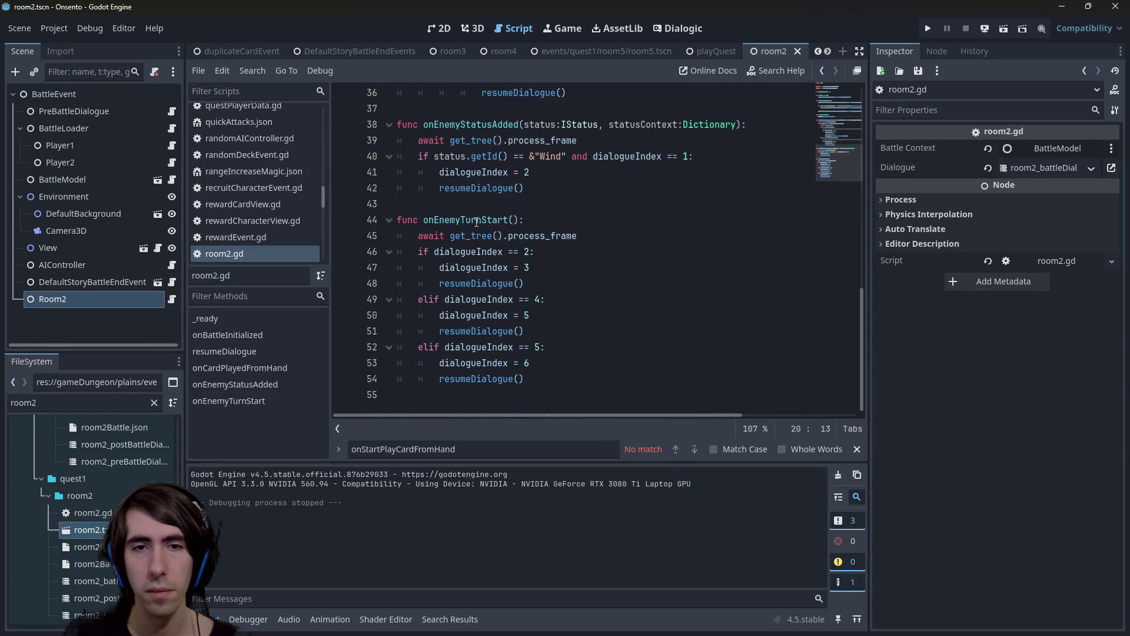
{"action": "scroll", "coordinate": [469, 238], "scroll_direction": "up", "scroll_amount": 2}
{"action": "key", "text": "ctrl+z"}
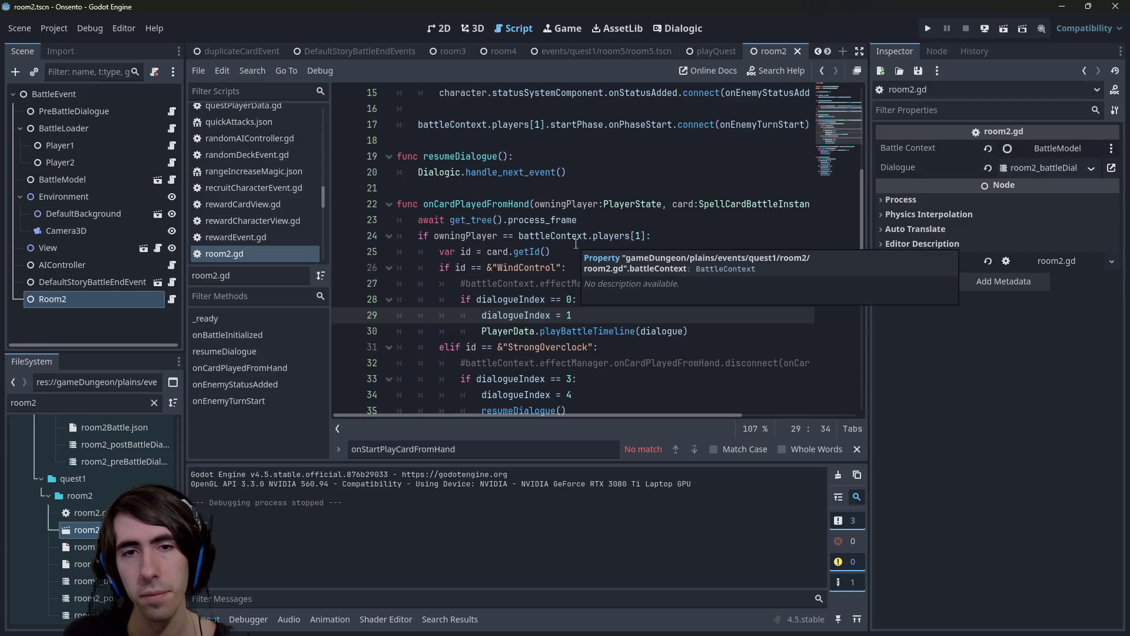
{"action": "double_click", "coordinate": [569, 332]}
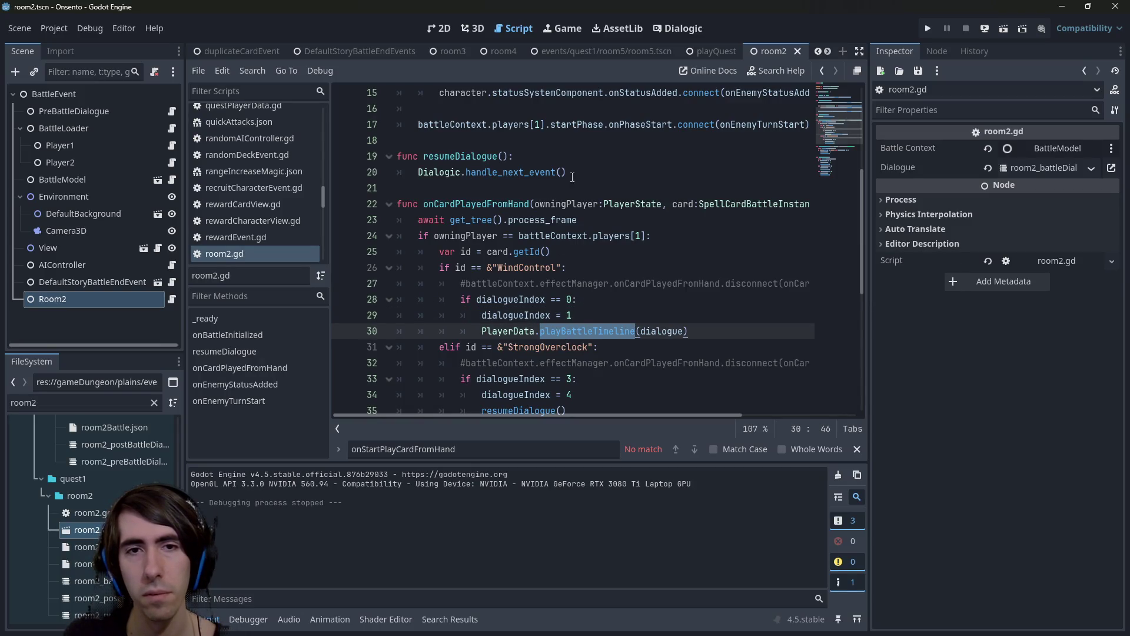
Cut the await process_frame line from onCardPlayedFromHand, paste it atop resumeDialogue, and save.
{"action": "left_click_drag", "start_coordinate": [577, 220], "coordinate": [326, 218]}
{"action": "key", "text": "BackSpace"}
{"action": "key", "text": "BackSpace"}
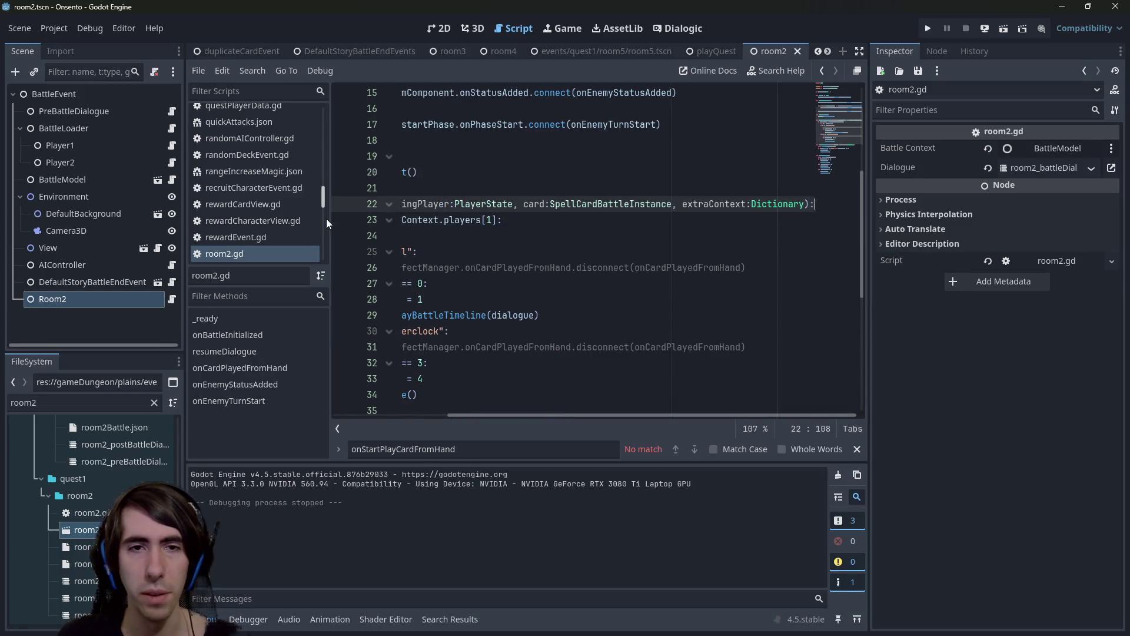
{"action": "key", "text": "ctrl+z"}
{"action": "key", "text": "ctrl+x"}
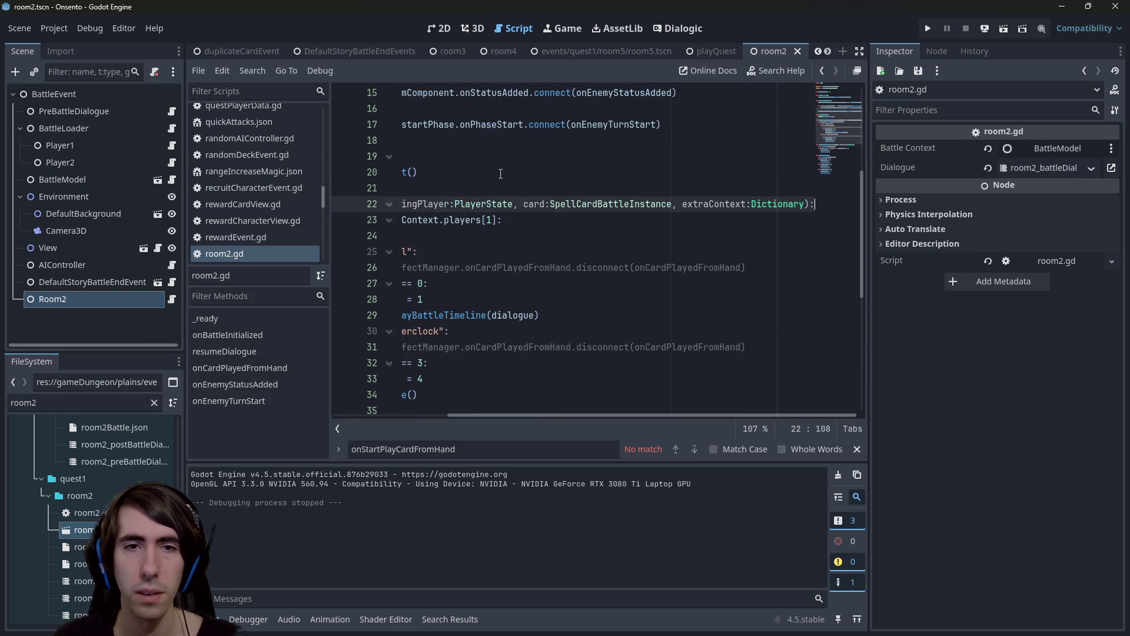
{"action": "left_click", "coordinate": [513, 156]}
{"action": "key", "text": "Return"}
{"action": "key", "text": "ctrl+v"}
{"action": "key", "text": "ctrl+s"}
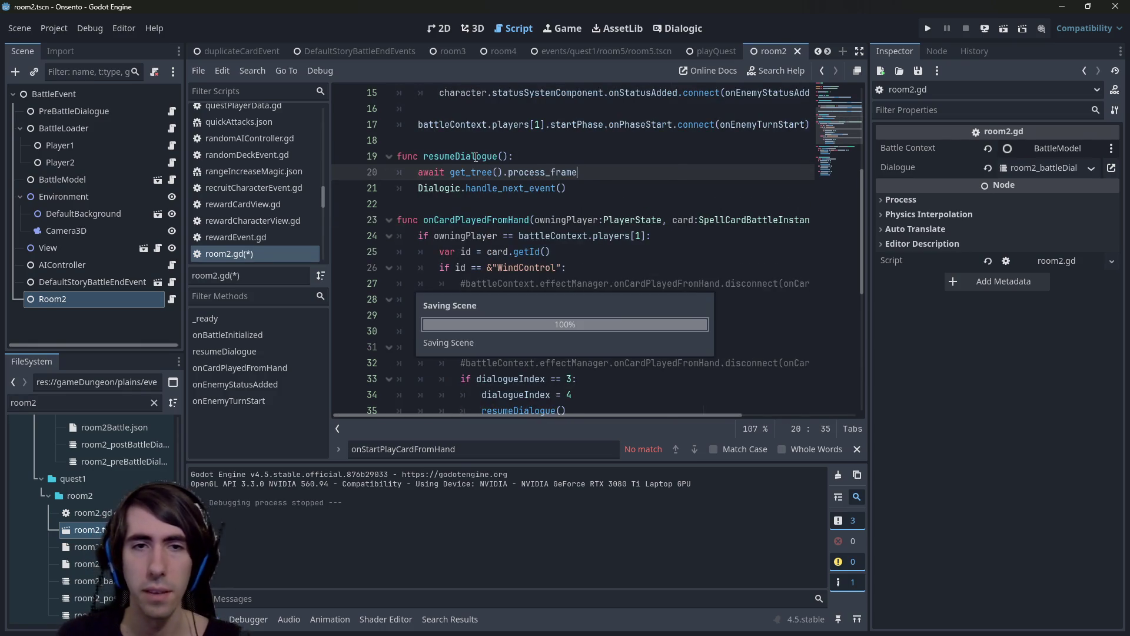
{"action": "left_click", "coordinate": [1004, 30]}
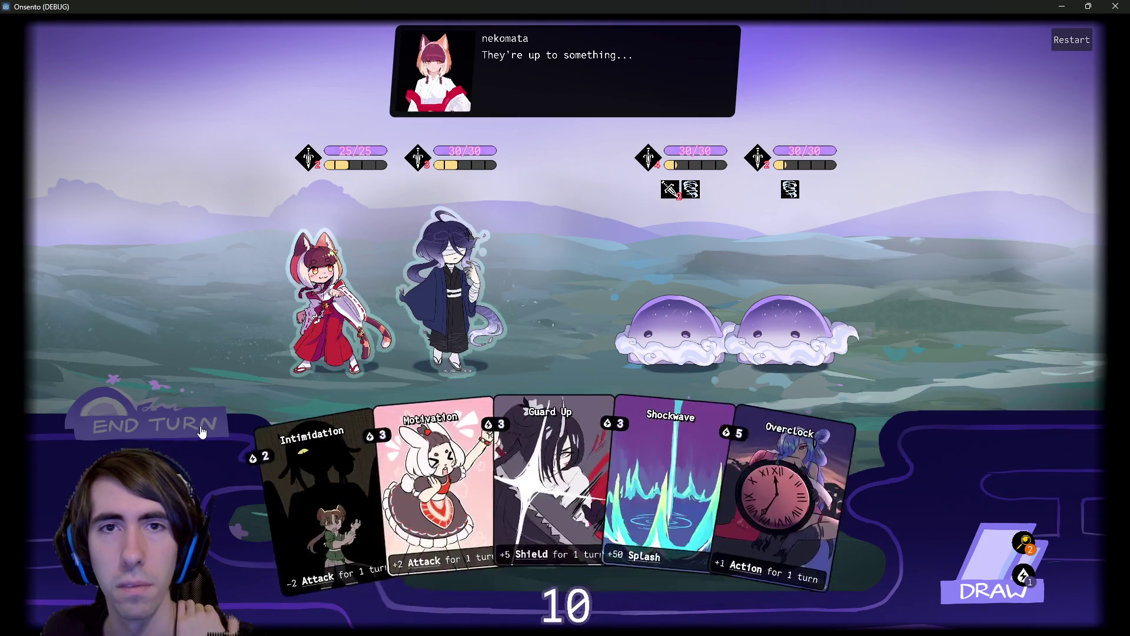
{"action": "left_click", "coordinate": [202, 432]}
{"action": "left_click", "coordinate": [1104, 6]}
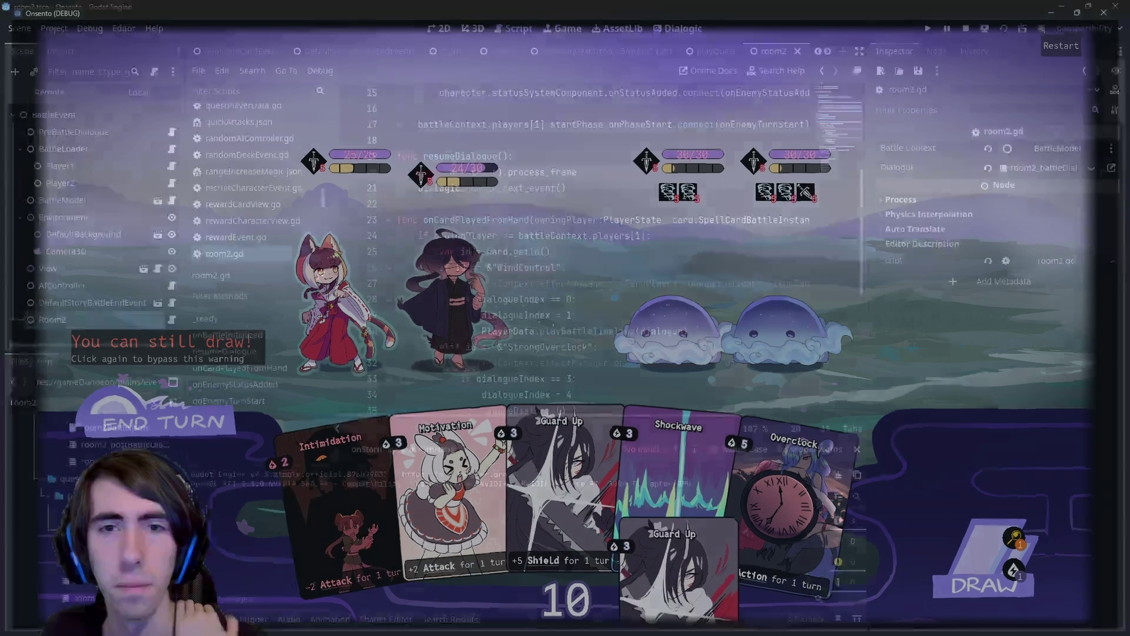
{"action": "left_click", "coordinate": [612, 290]}
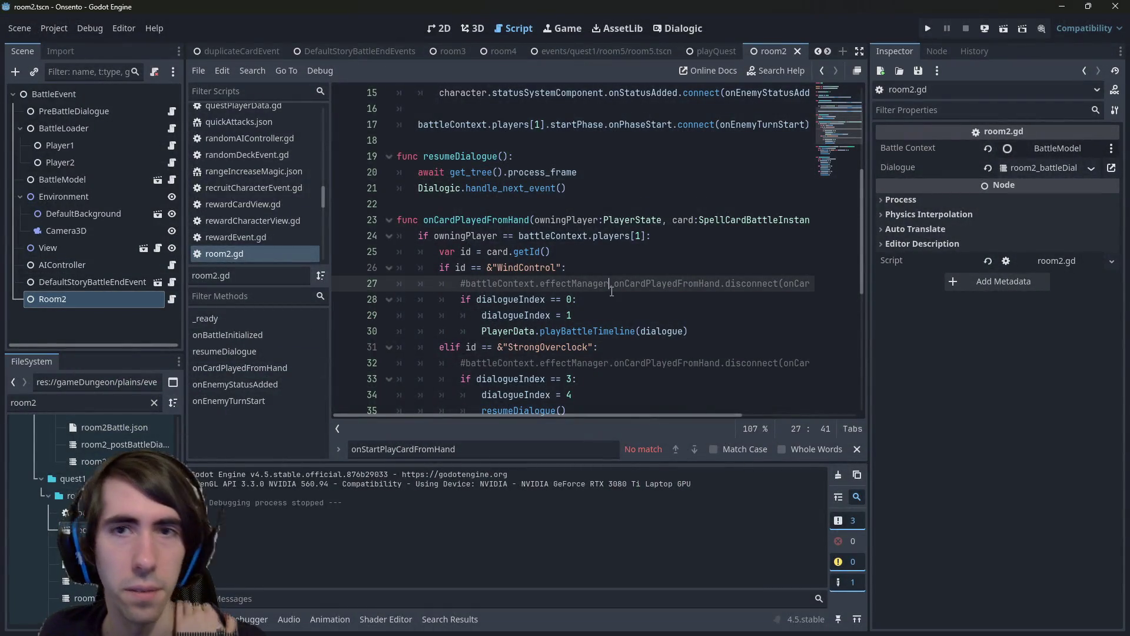
{"action": "right_click", "coordinate": [223, 253]}
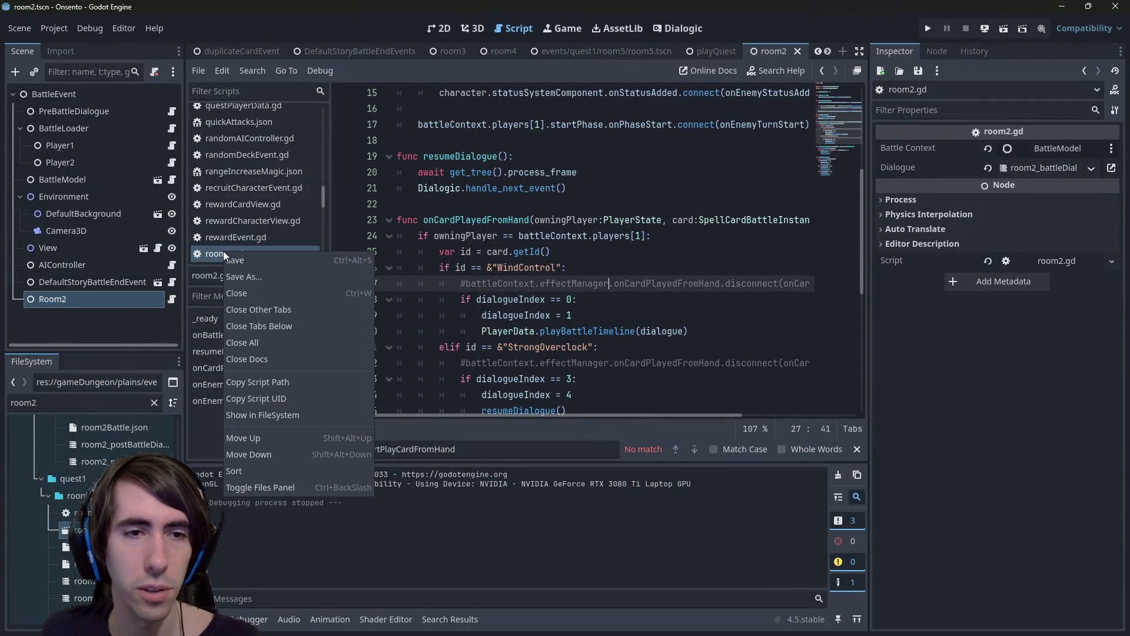
{"action": "key", "text": "Escape"}
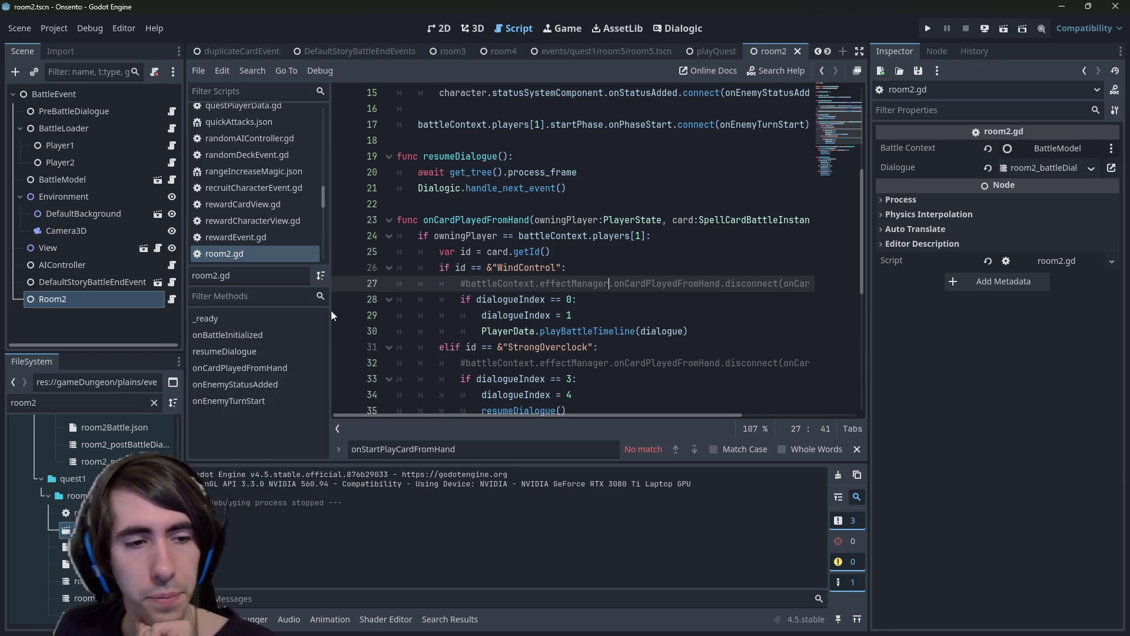
Quick-open intro2.gd and check where onAttack is used.
{"action": "left_click", "coordinate": [587, 262]}
{"action": "key", "text": "shift+alt+o"}
{"action": "type", "text": "intro2"}
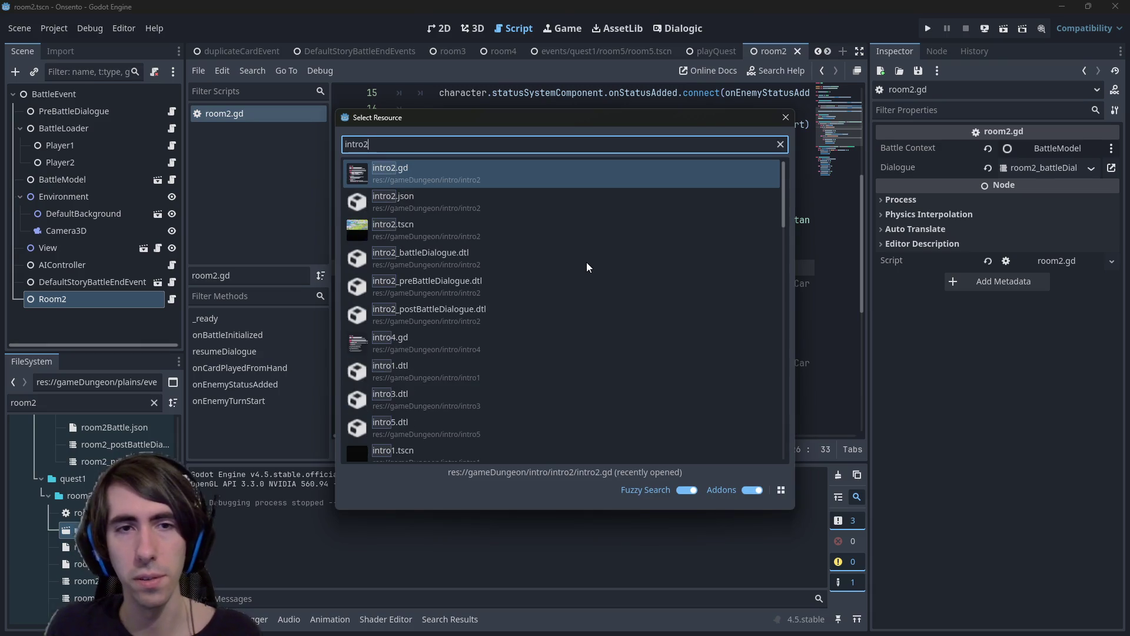
{"action": "key", "text": "Return"}
{"action": "scroll", "coordinate": [553, 241], "scroll_direction": "down", "scroll_amount": 2}
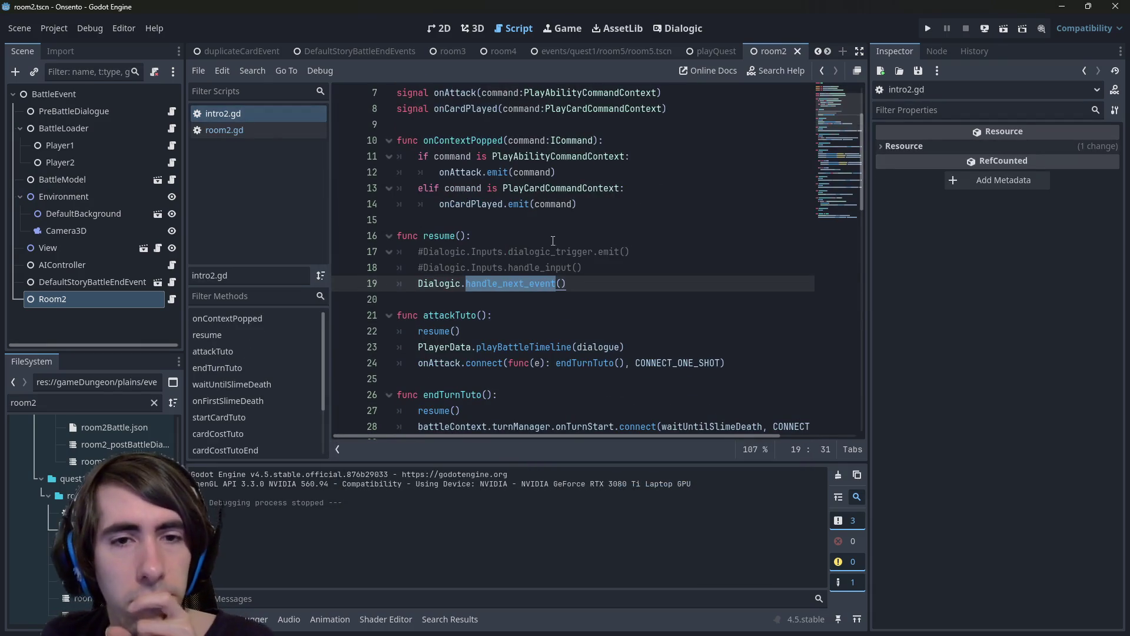
{"action": "scroll", "coordinate": [545, 244], "scroll_direction": "down", "scroll_amount": 3}
{"action": "scroll", "coordinate": [515, 270], "scroll_direction": "up", "scroll_amount": 5}
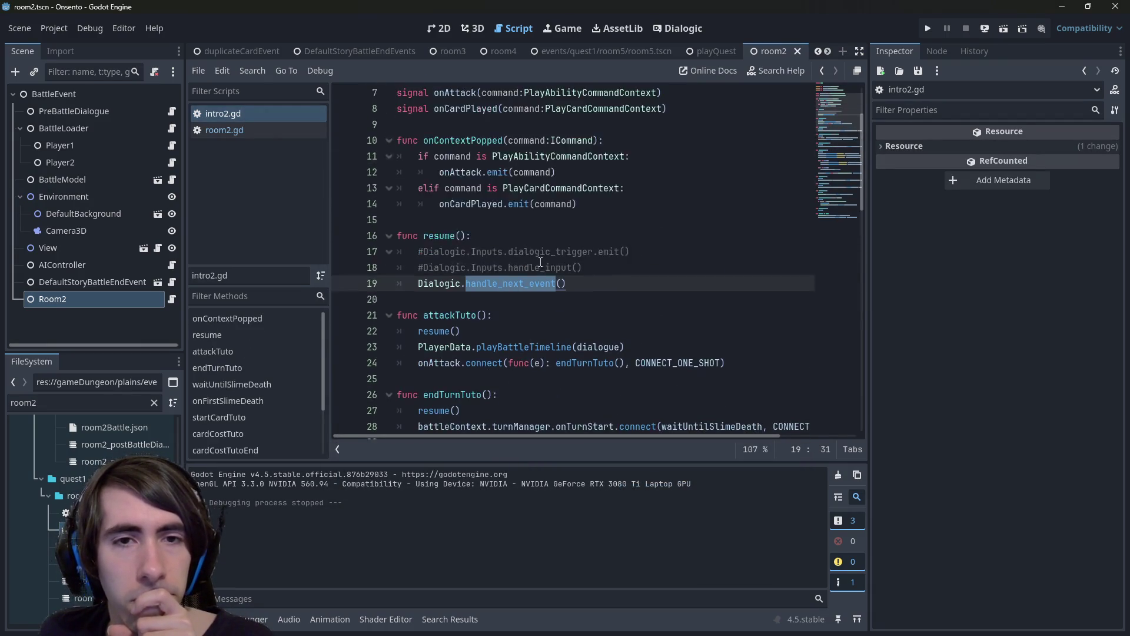
{"action": "double_click", "coordinate": [458, 268]}
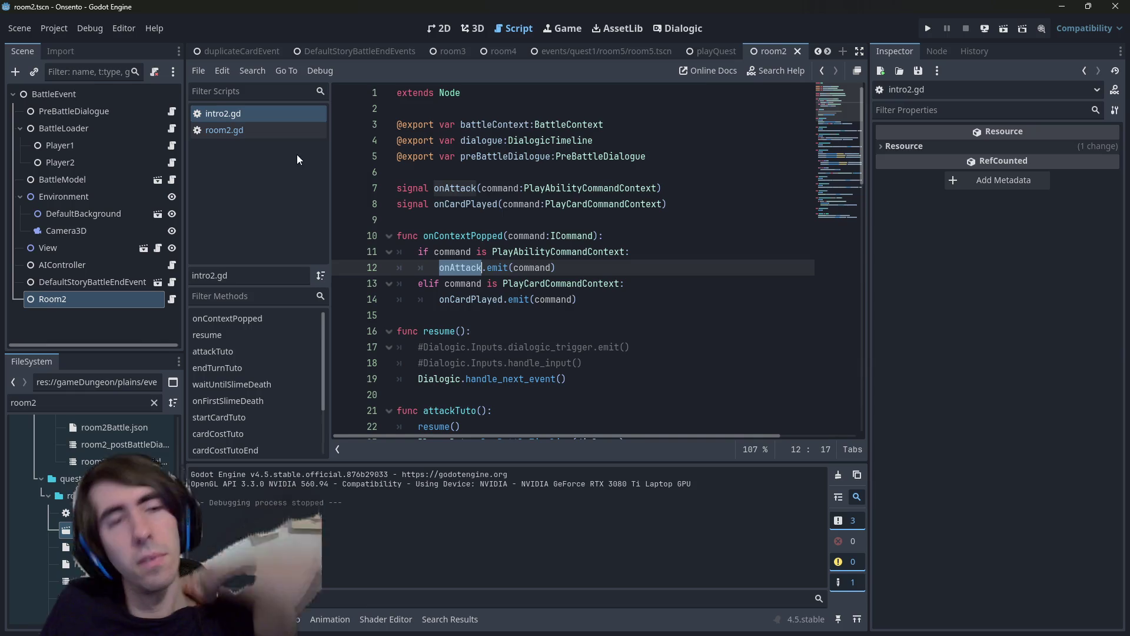
Set breakpoints on the resumeDialogue calls at lines 41 and 47 of room2.gd and run.
{"action": "left_click", "coordinate": [250, 136]}
{"action": "scroll", "coordinate": [581, 279], "scroll_direction": "down", "scroll_amount": 1}
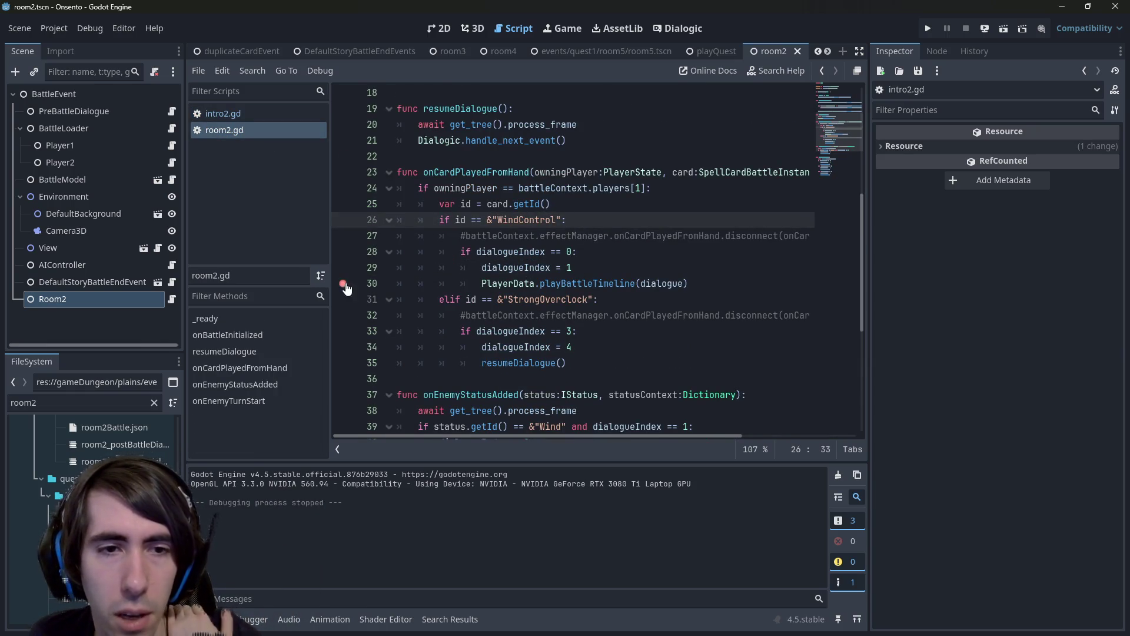
{"action": "scroll", "coordinate": [537, 270], "scroll_direction": "down", "scroll_amount": 2}
{"action": "double_click", "coordinate": [543, 176]}
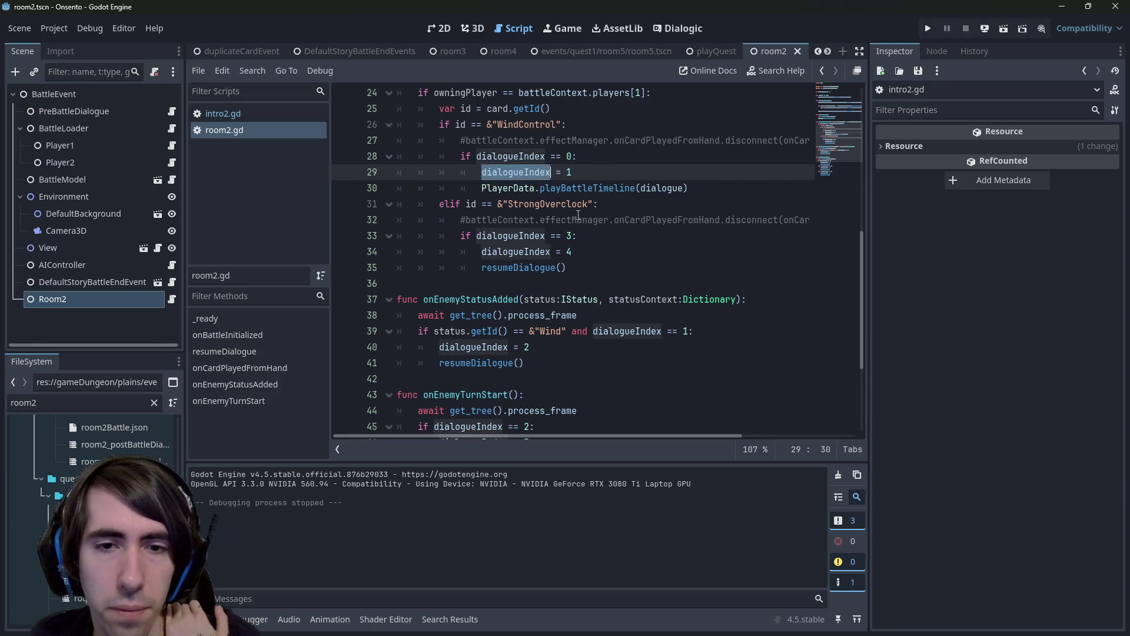
{"action": "scroll", "coordinate": [554, 236], "scroll_direction": "down", "scroll_amount": 2}
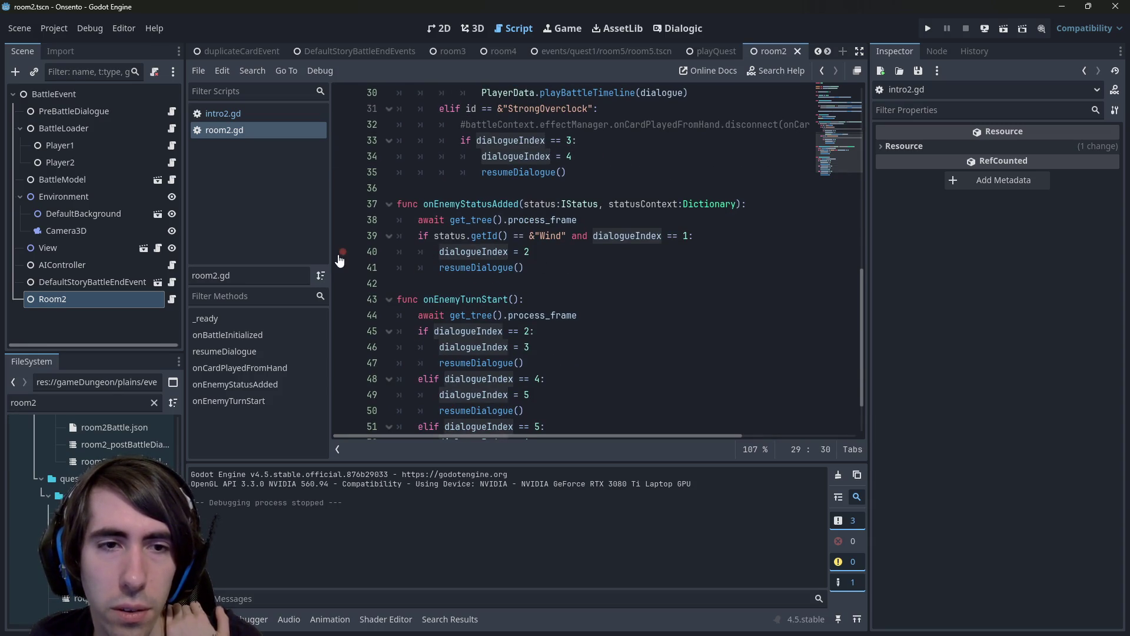
{"action": "left_click", "coordinate": [340, 268]}
{"action": "scroll", "coordinate": [336, 274], "scroll_direction": "down", "scroll_amount": 2}
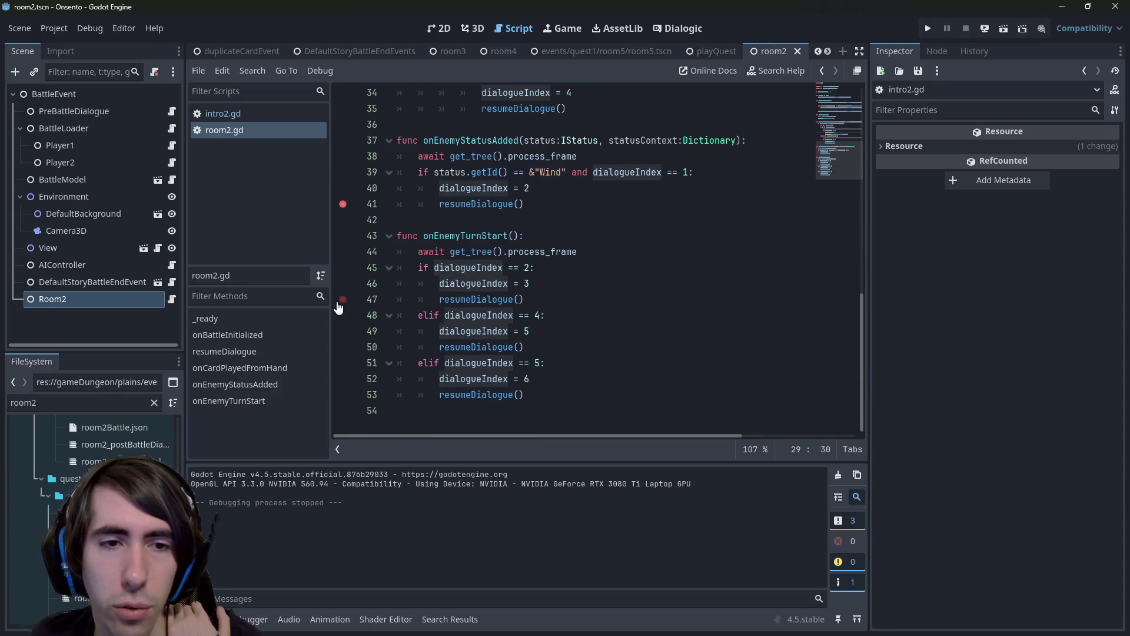
{"action": "left_click", "coordinate": [667, 282]}
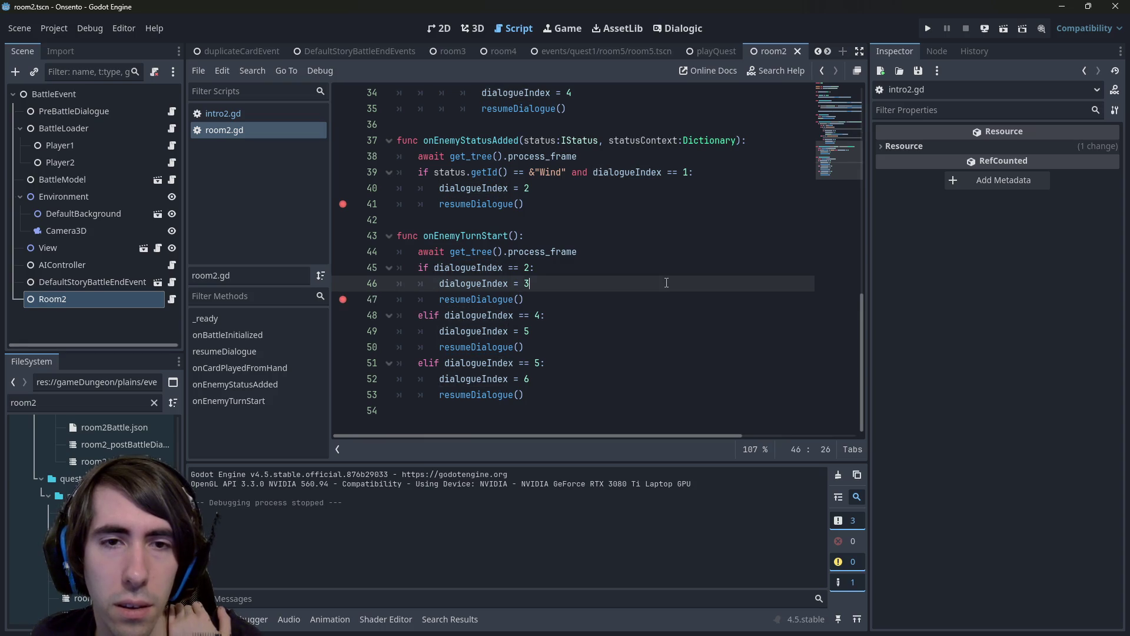
{"action": "left_click", "coordinate": [1004, 30]}
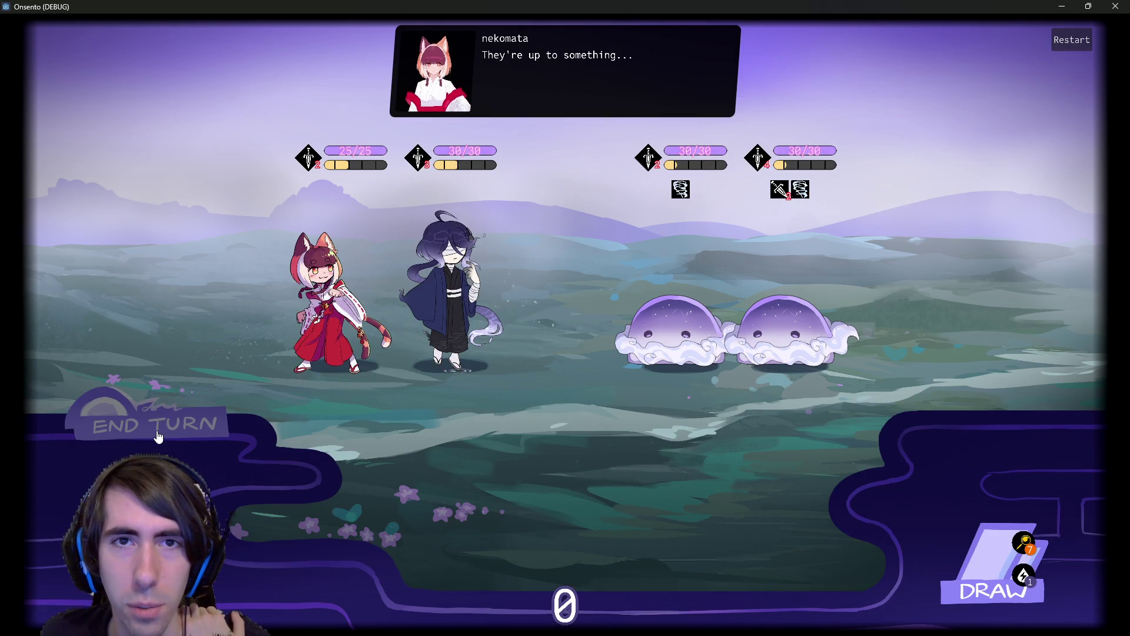
End the turn, continue past the breakpoint, and remove the breakpoints on lines 41 and 47.
{"action": "left_click", "coordinate": [158, 436]}
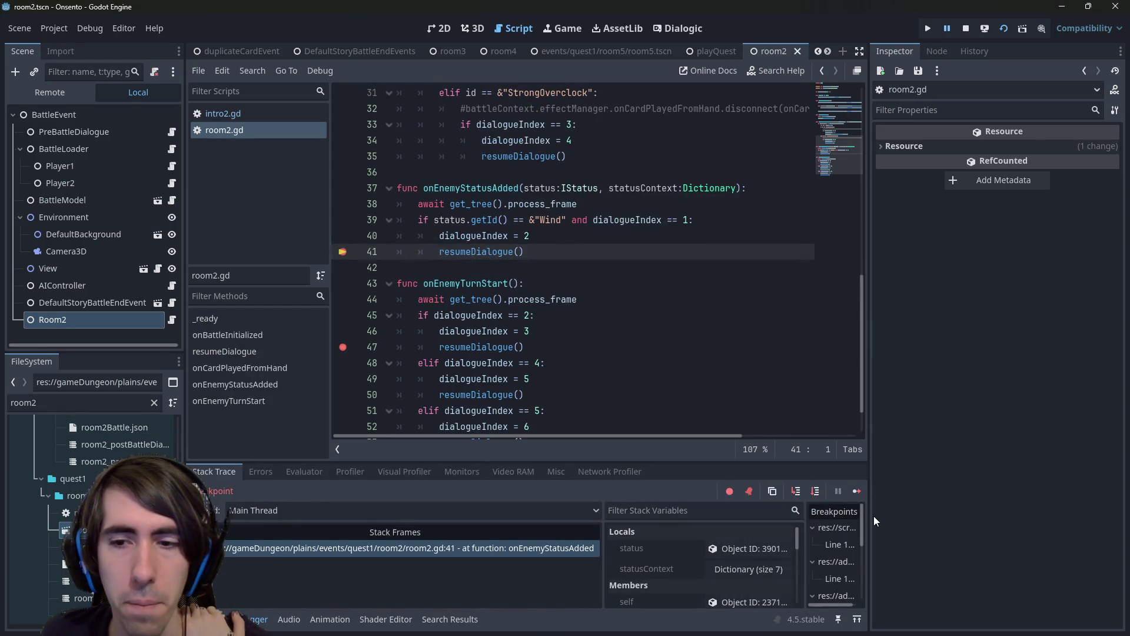
{"action": "left_click", "coordinate": [857, 491]}
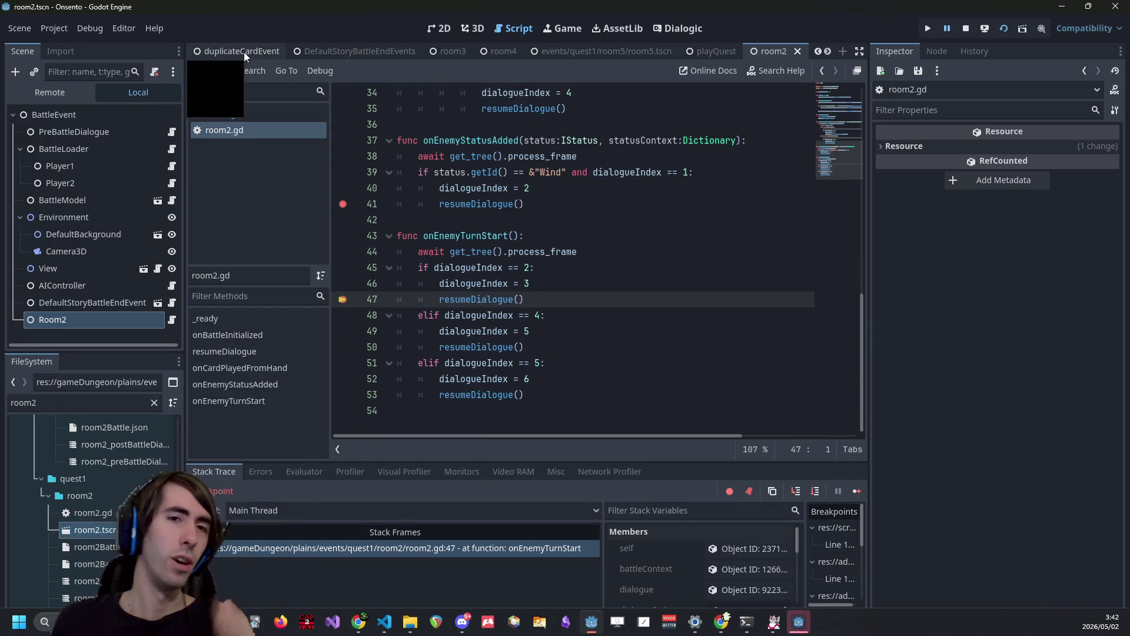
{"action": "left_click", "coordinate": [343, 204]}
{"action": "left_click", "coordinate": [343, 299]}
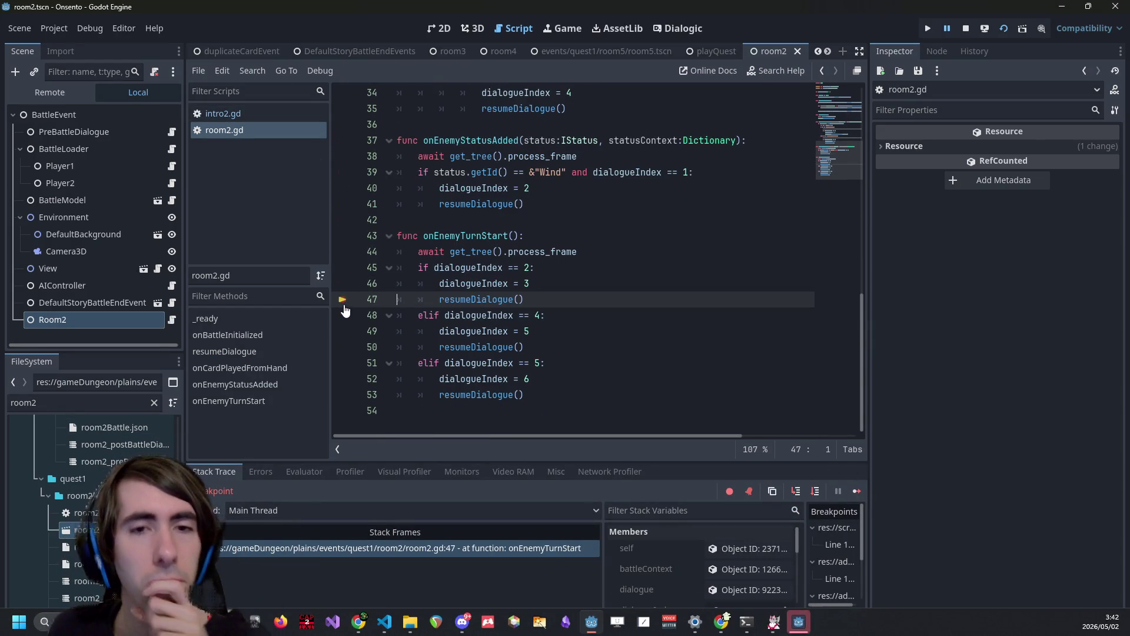
Delete both await process_frame lines from the enemy handlers and save room2.gd.
{"action": "left_click_drag", "start_coordinate": [578, 251], "coordinate": [398, 251]}
{"action": "scroll", "coordinate": [459, 262], "scroll_direction": "up", "scroll_amount": 1}
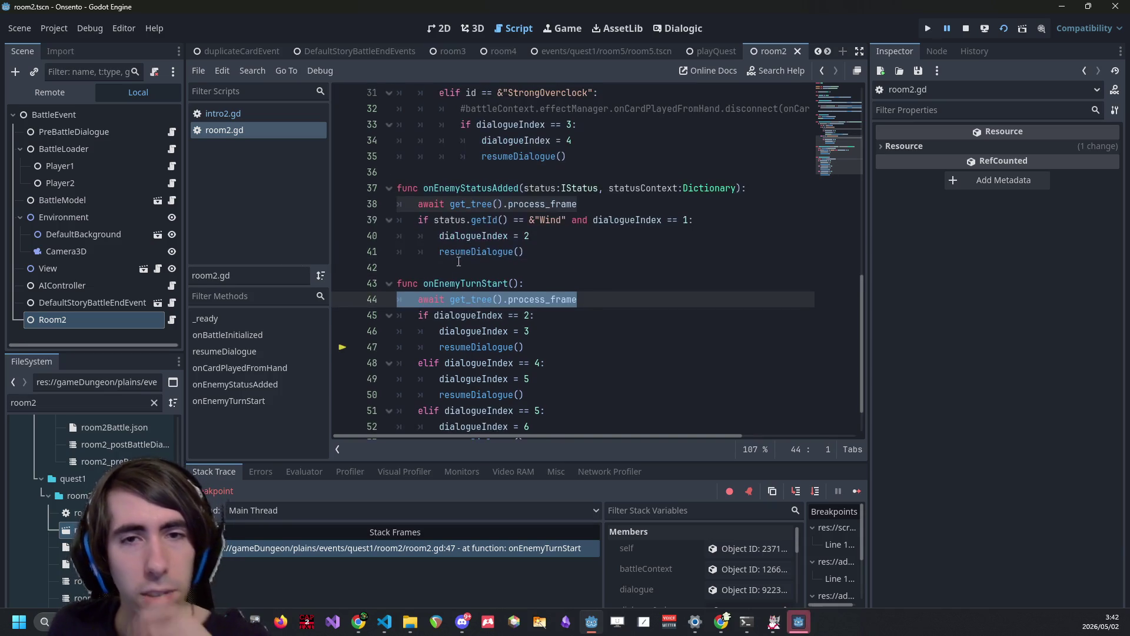
{"action": "key", "text": "ctrl+d"}
{"action": "key", "text": "BackSpace"}
{"action": "key", "text": "BackSpace"}
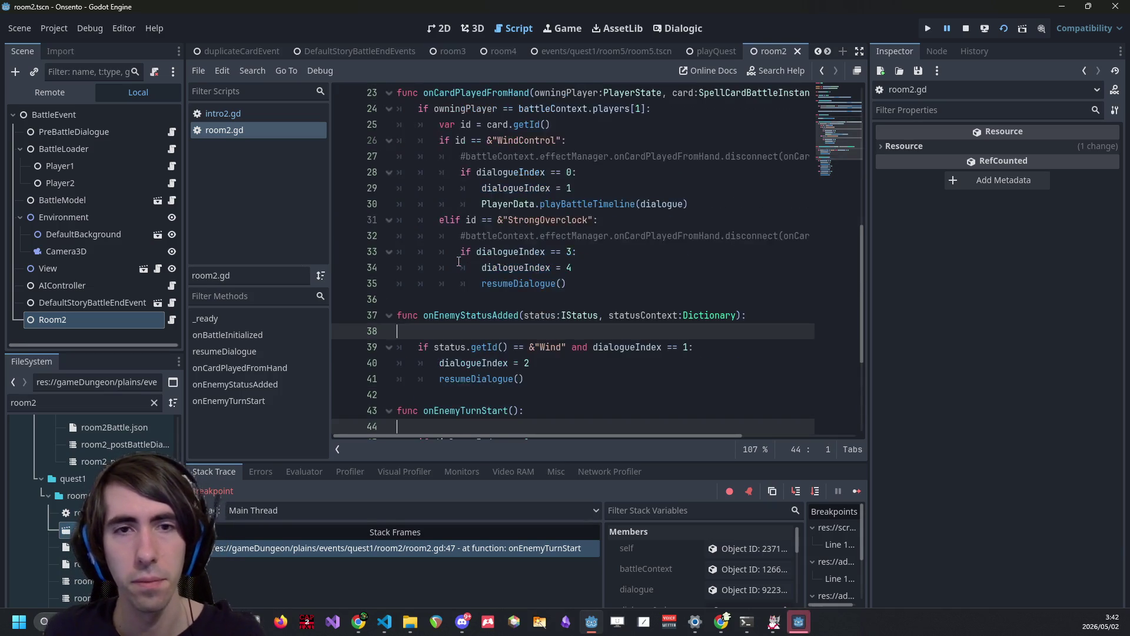
{"action": "scroll", "coordinate": [459, 261], "scroll_direction": "up", "scroll_amount": 4}
{"action": "key", "text": "ctrl+s"}
{"action": "scroll", "coordinate": [570, 235], "scroll_direction": "down", "scroll_amount": 4}
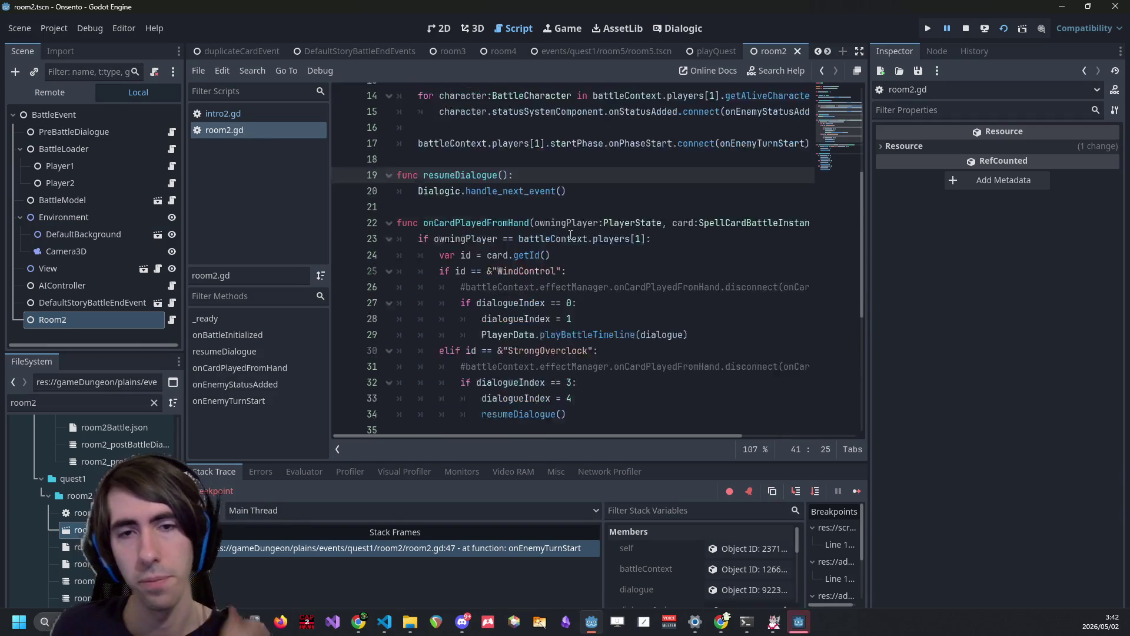
{"action": "scroll", "coordinate": [572, 259], "scroll_direction": "down", "scroll_amount": 2}
{"action": "key", "text": "Escape"}
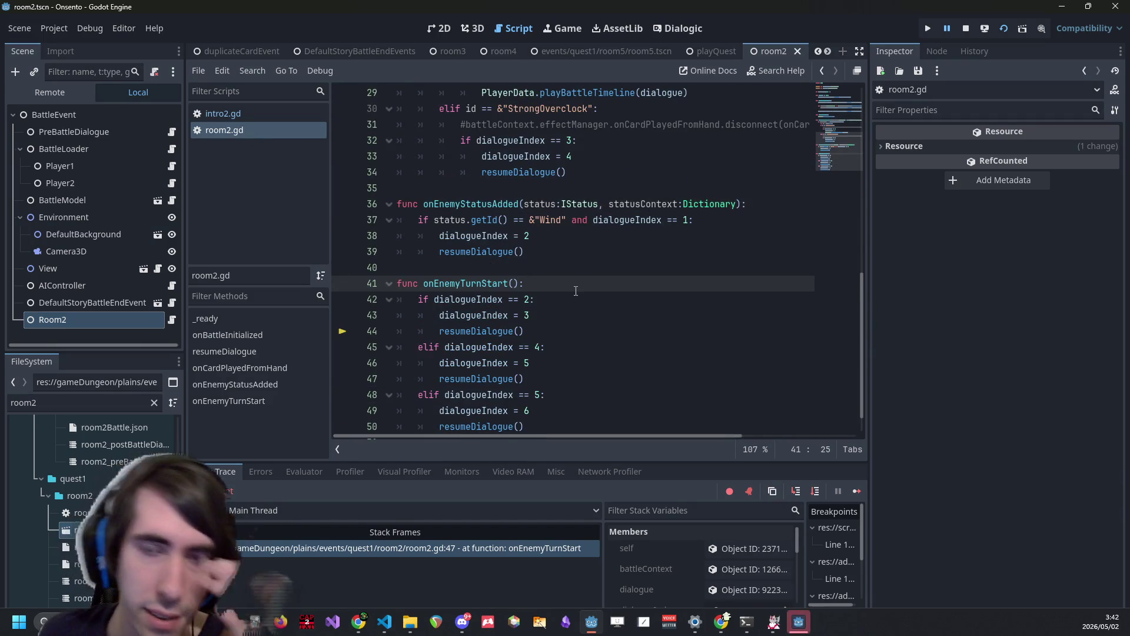
{"action": "left_click", "coordinate": [737, 221]}
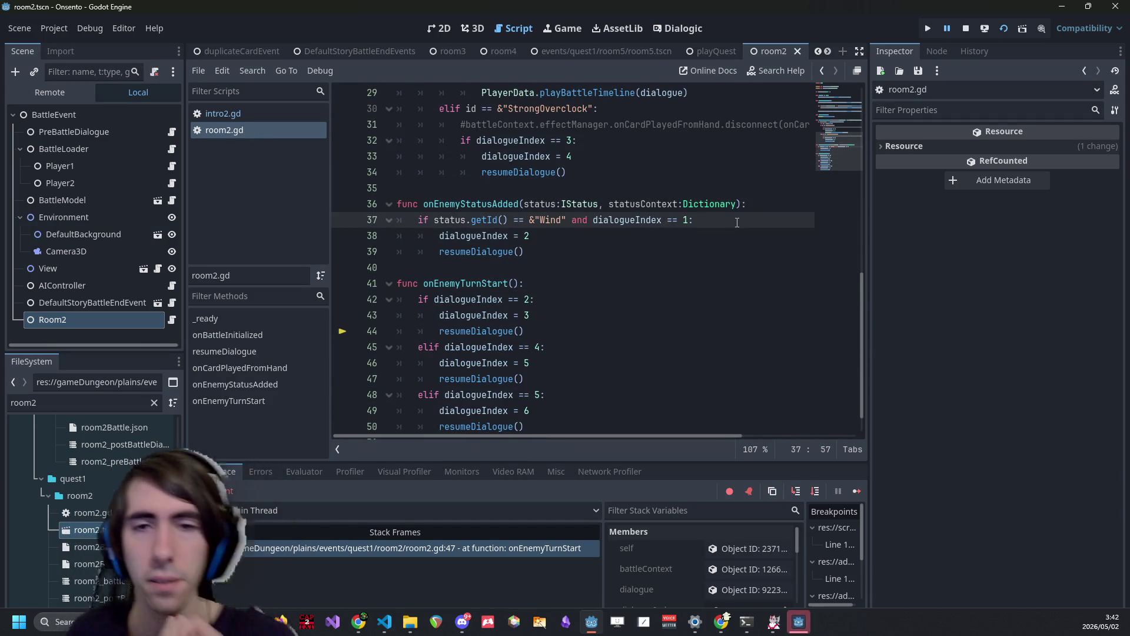
{"action": "key", "text": "Return"}
{"action": "type", "text": "await get_"}
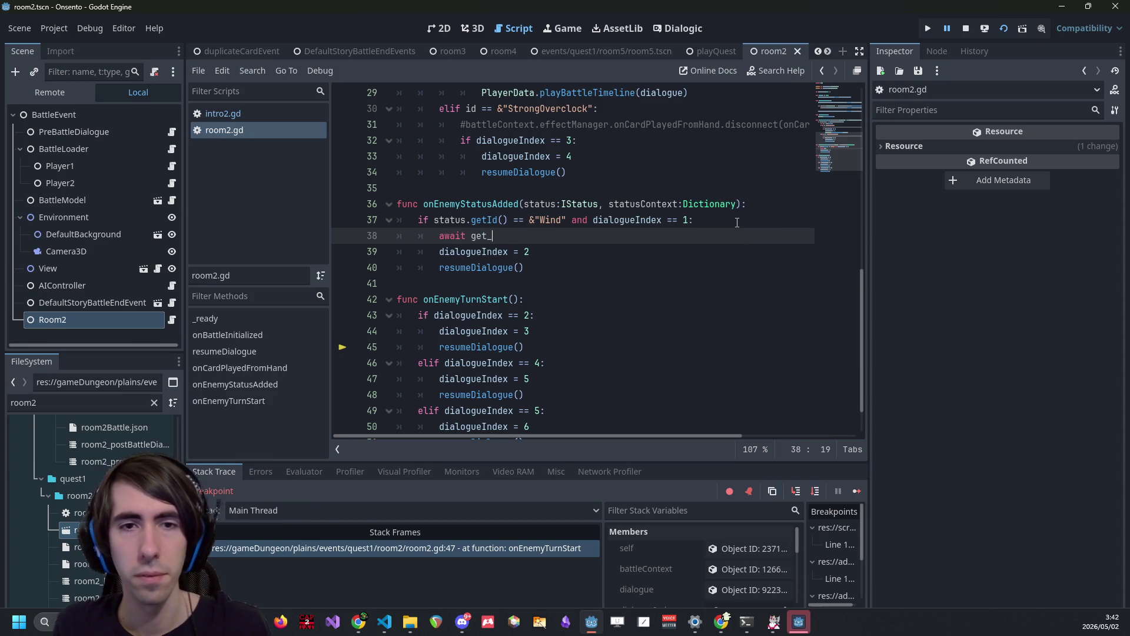
{"action": "type", "text": "tree().proces"}
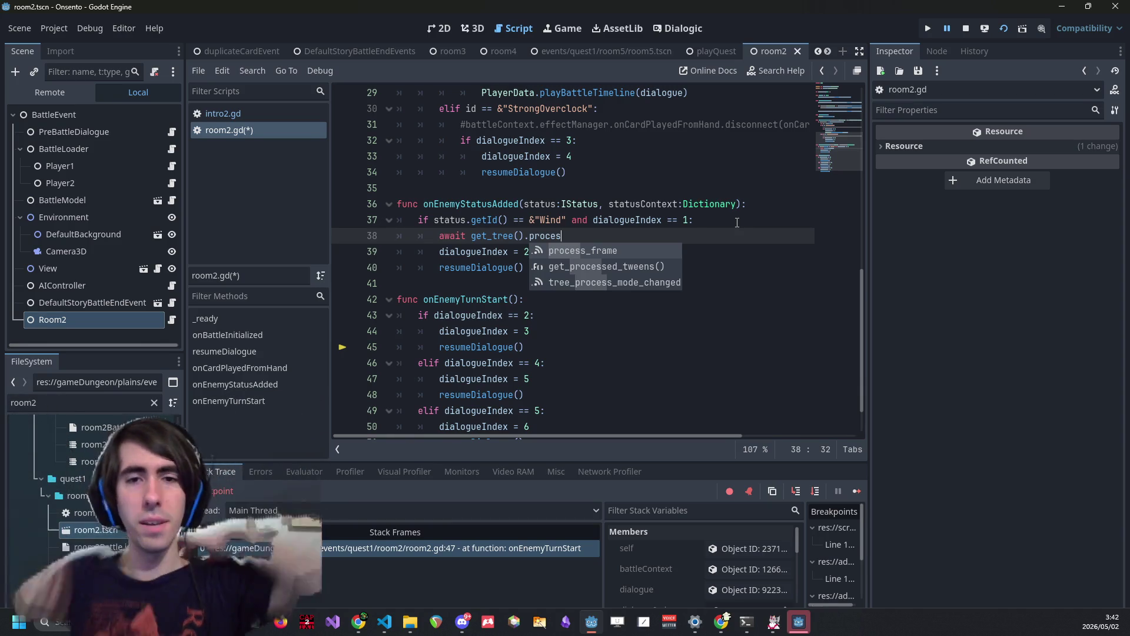
{"action": "key", "text": "BackSpace"}
{"action": "key", "text": "BackSpace"}
{"action": "key", "text": "BackSpace"}
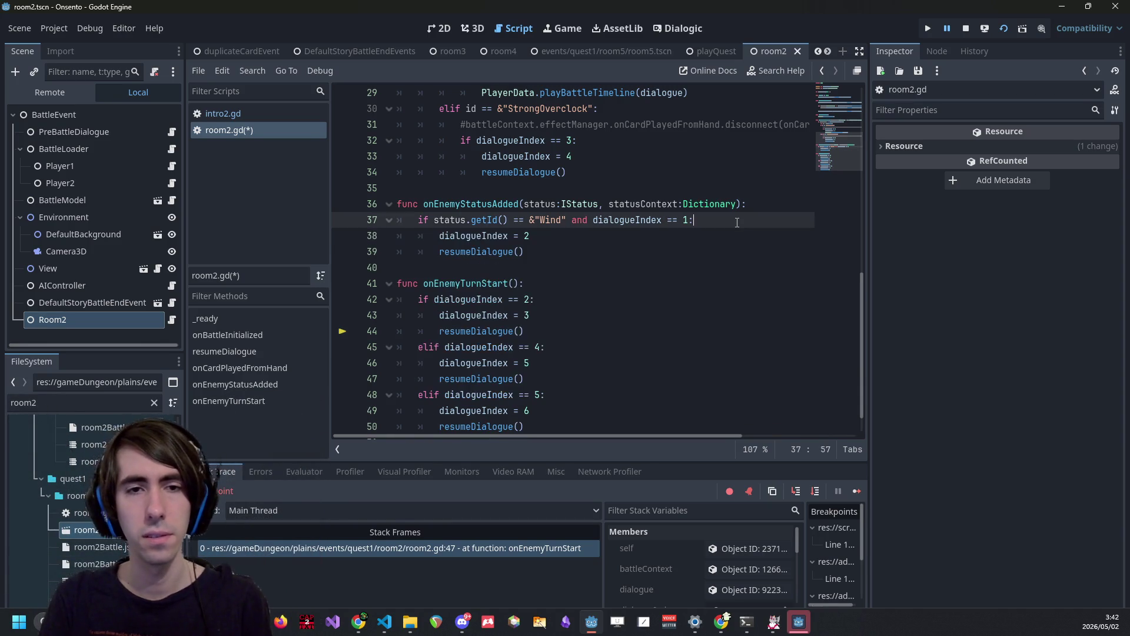
{"action": "key", "text": "ctrl+s"}
Rename the onEnemyTurnStart function to onPlayerTurnEnd.
{"action": "double_click", "coordinate": [483, 284]}
{"action": "scroll", "coordinate": [546, 287], "scroll_direction": "up", "scroll_amount": 5}
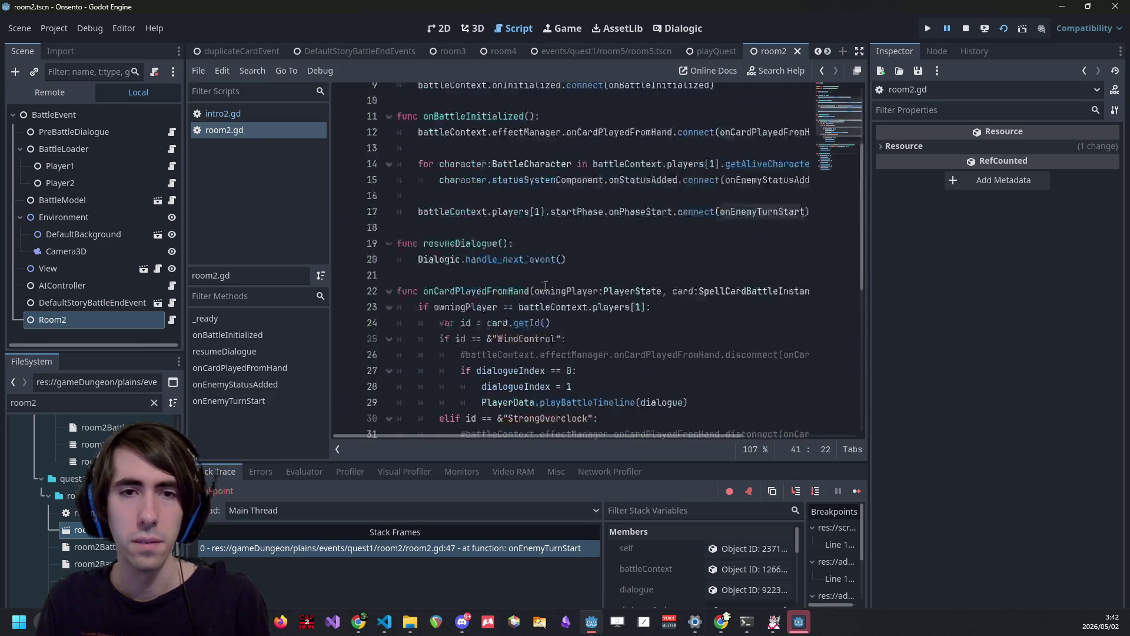
{"action": "type", "text": "on():"}
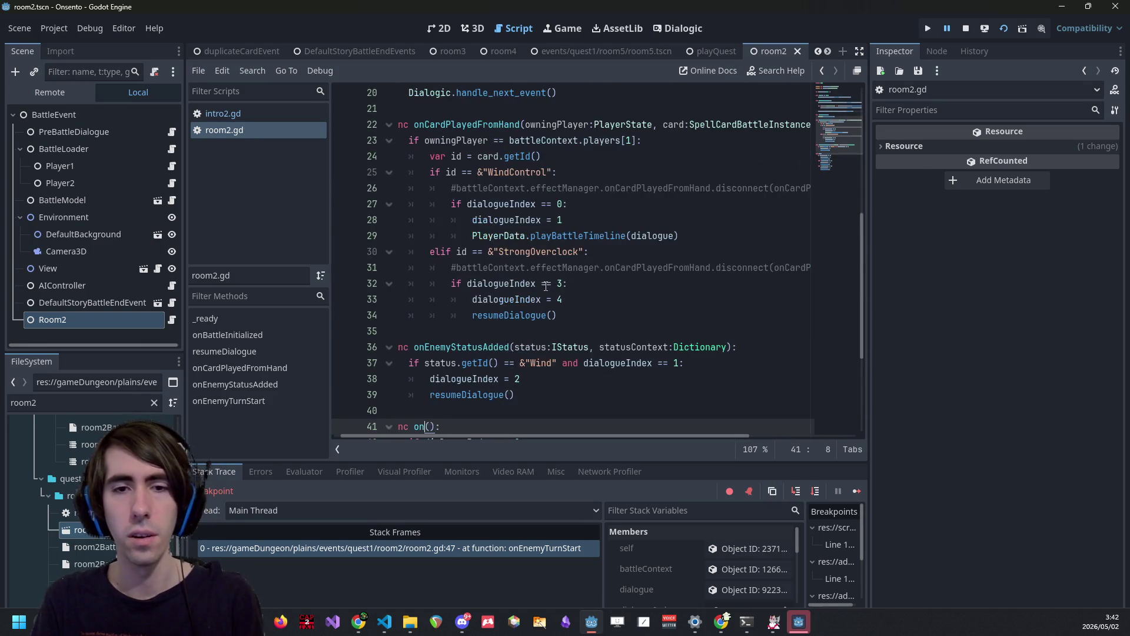
{"action": "type", "text": "nd"}
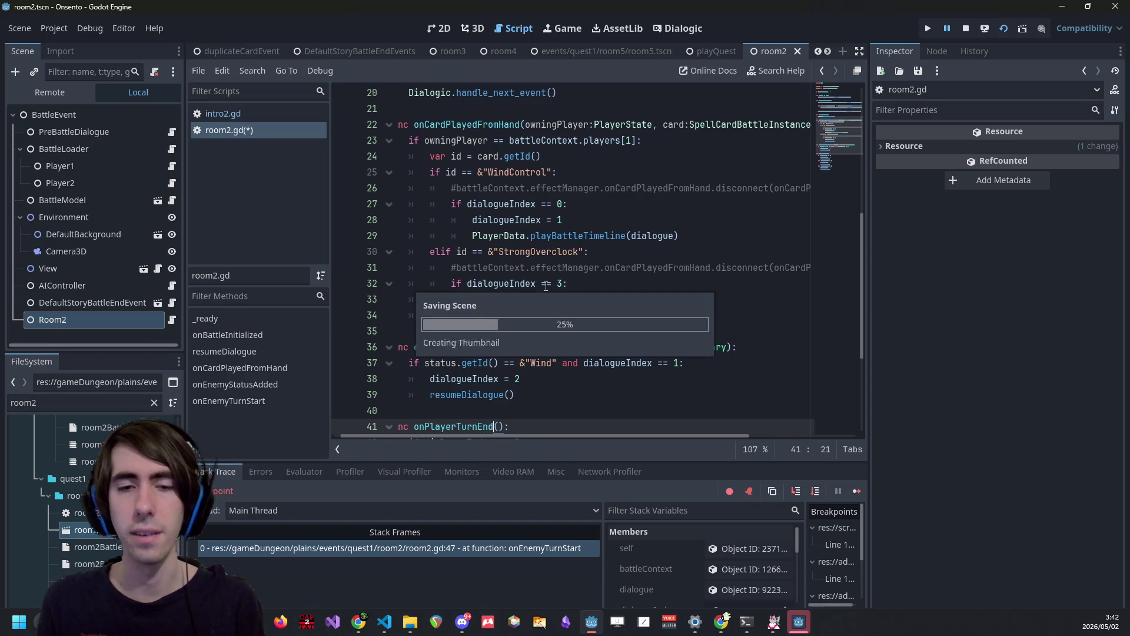
{"action": "scroll", "coordinate": [589, 280], "scroll_direction": "up", "scroll_amount": 6}
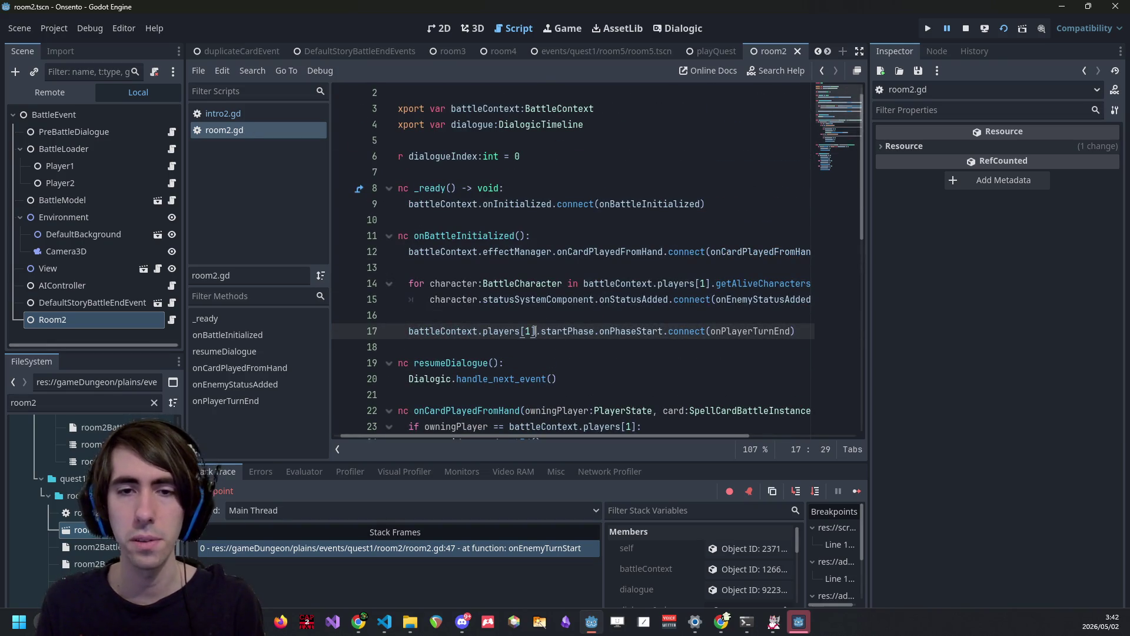
Connect line 17 to players[0].endPhase.onPhaseStart, check endPhase's definition, and relaunch the game.
{"action": "key", "text": "BackSpace"}
{"action": "type", "text": "0]."}
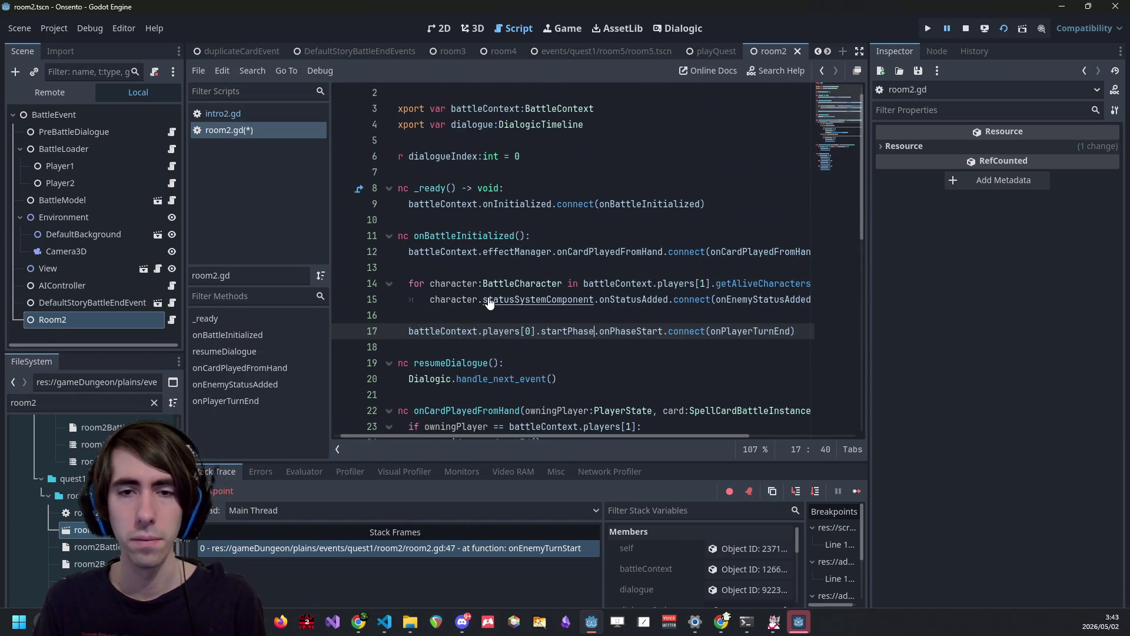
{"action": "type", "text": "endP"}
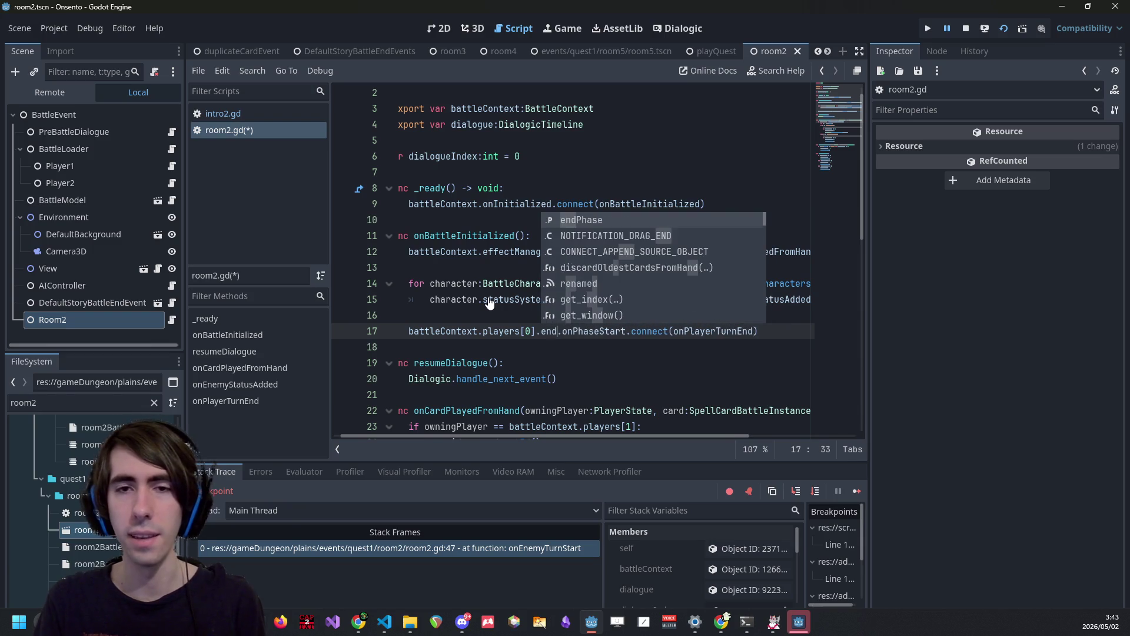
{"action": "key", "text": "Return"}
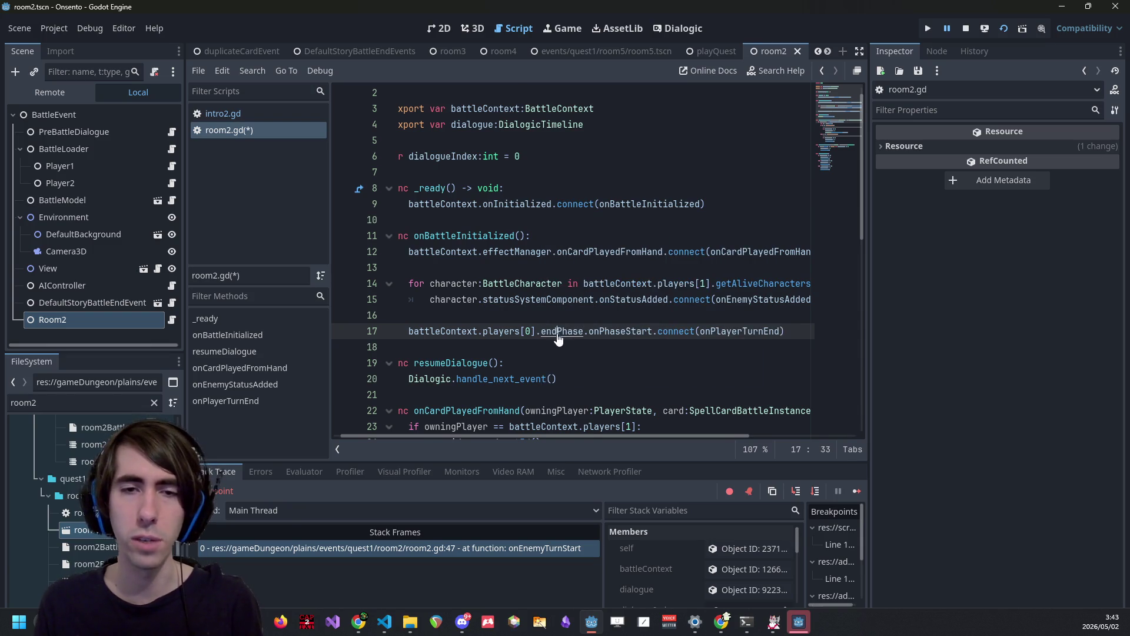
{"action": "left_click", "coordinate": [558, 333], "text": "ctrl"}
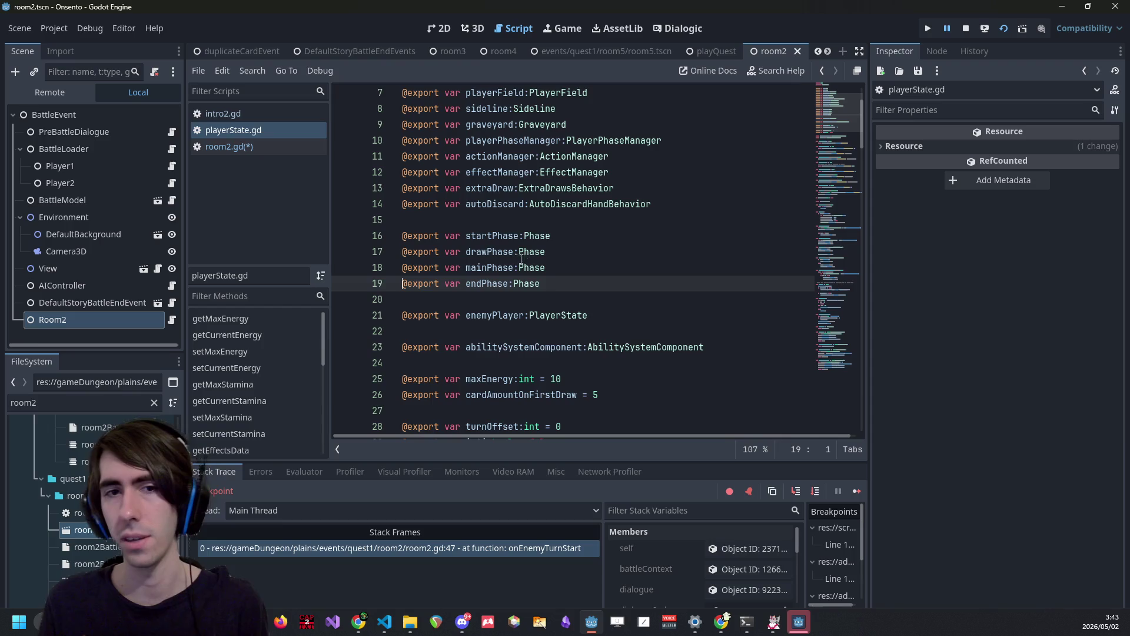
{"action": "left_click", "coordinate": [565, 292]}
{"action": "key", "text": "alt+Left"}
{"action": "key", "text": "alt+Left"}
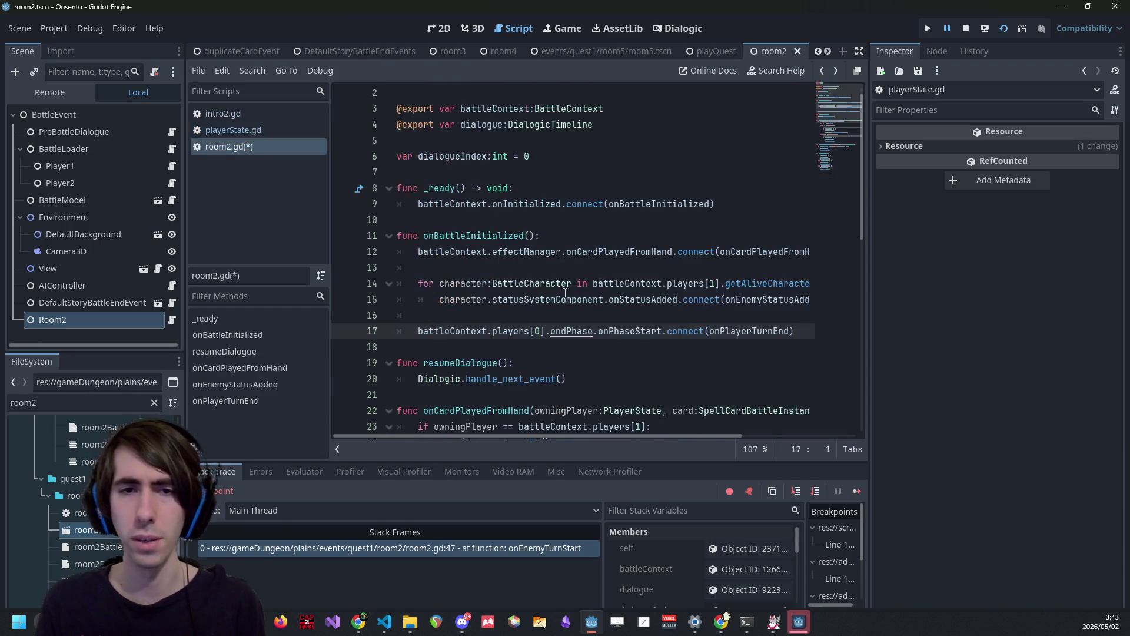
{"action": "key", "text": "F5"}
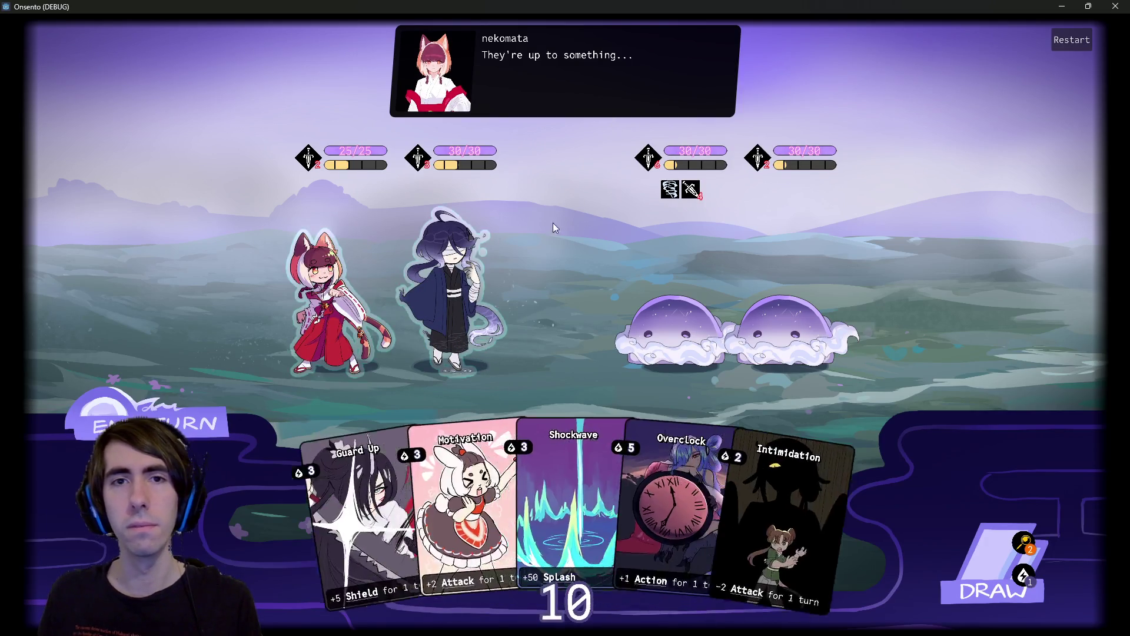
Start the battle, advance the nekomata dialogue, and end the turn until enemies attack at 10 Wind.
{"action": "left_click", "coordinate": [143, 415]}
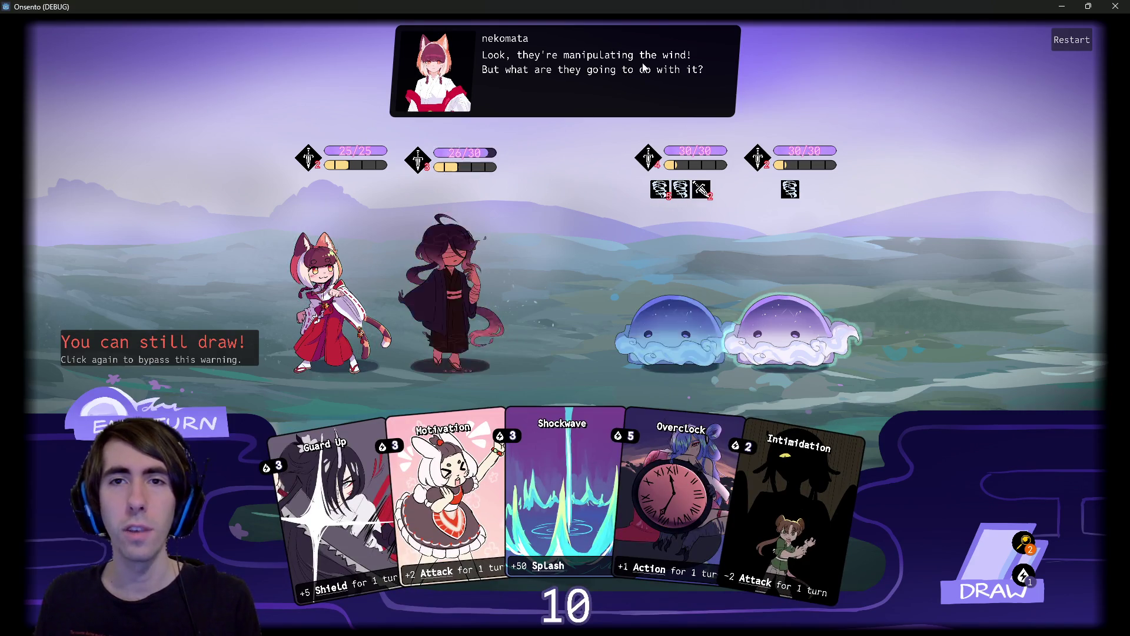
{"action": "mouse_move", "coordinate": [675, 151]}
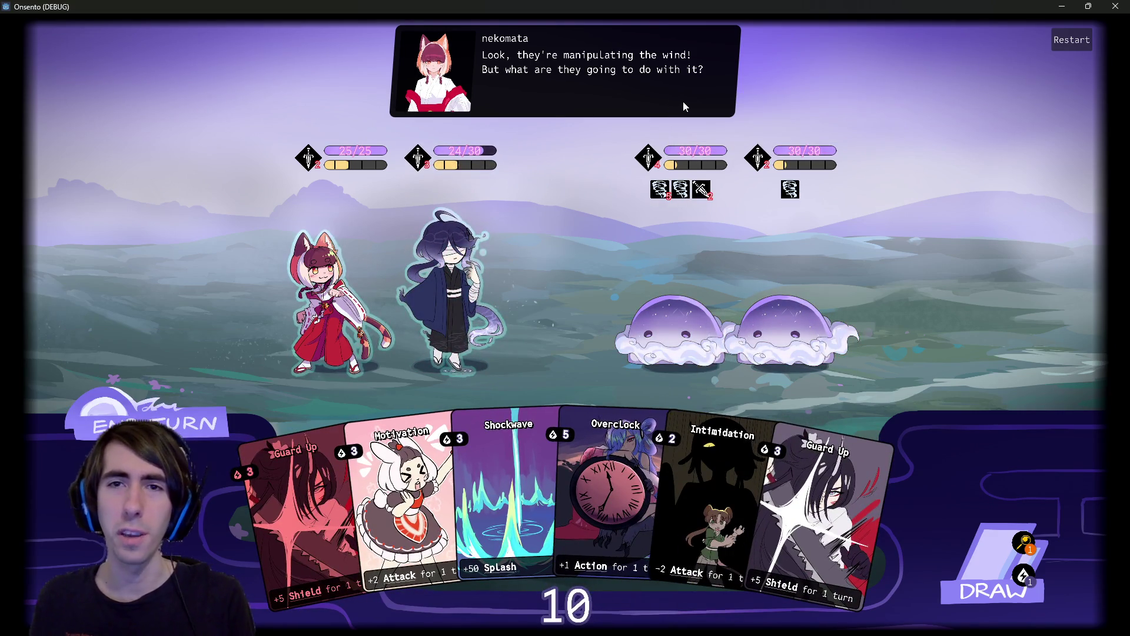
{"action": "mouse_move", "coordinate": [681, 188]}
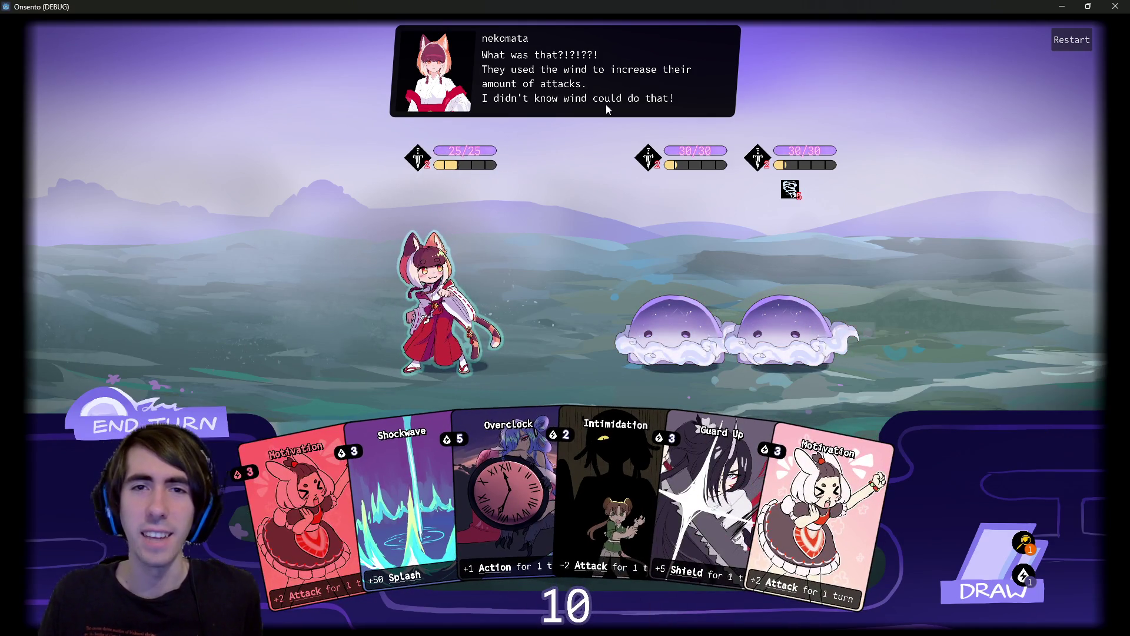
{"action": "left_click", "coordinate": [201, 402]}
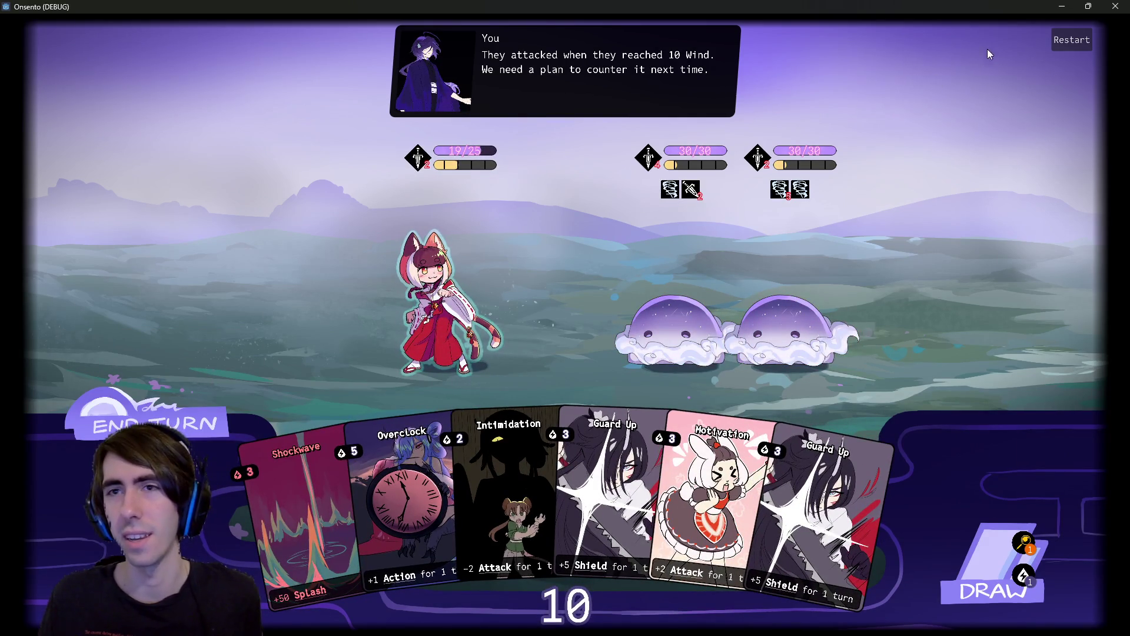
{"action": "left_click", "coordinate": [157, 419]}
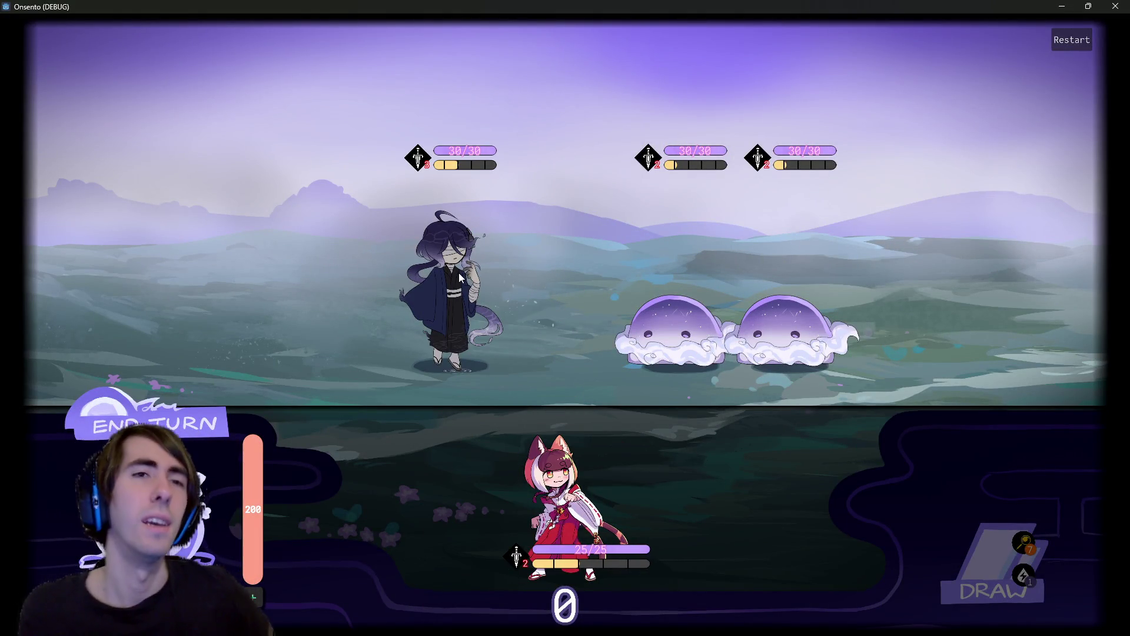
Play two Motivations on the hooded ally and Intimidation on the right enemy, then attack.
{"action": "left_click", "coordinate": [458, 273]}
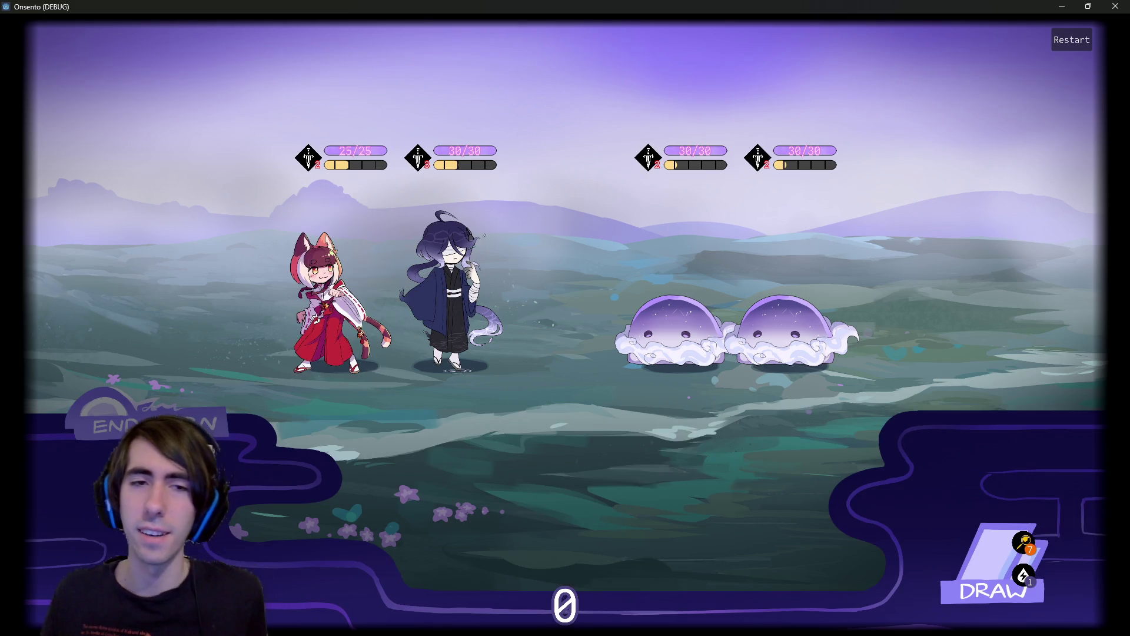
{"action": "left_click", "coordinate": [194, 389]}
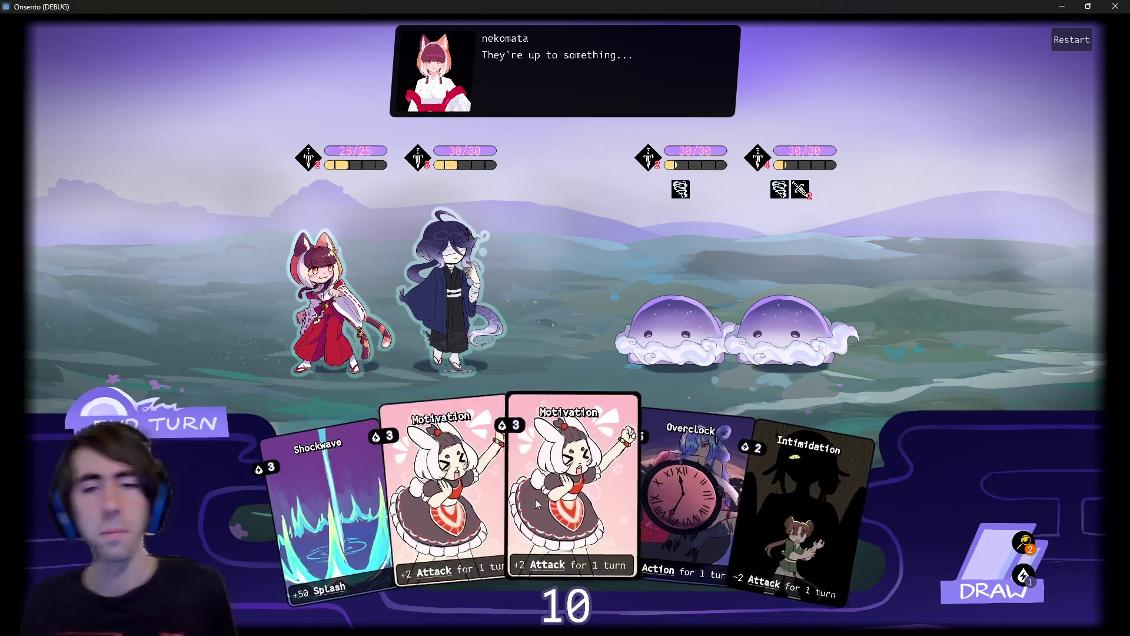
{"action": "mouse_move", "coordinate": [442, 448]}
{"action": "left_mouse_down"}
{"action": "mouse_move", "coordinate": [494, 392]}
{"action": "mouse_move", "coordinate": [476, 330]}
{"action": "left_mouse_up"}
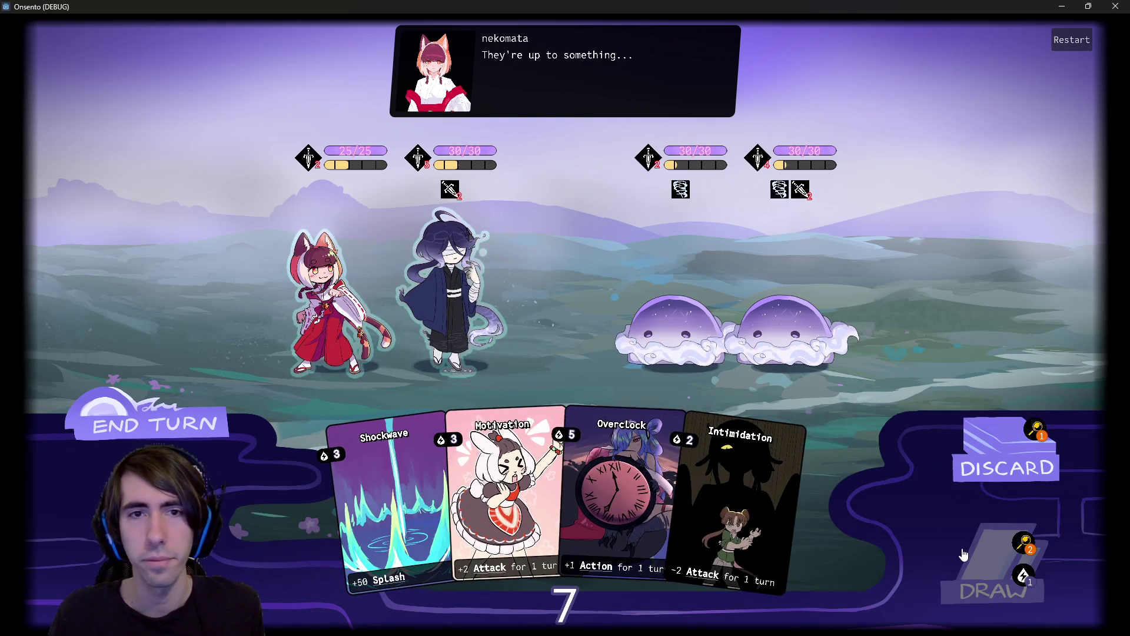
{"action": "left_click_drag", "start_coordinate": [505, 483], "coordinate": [450, 295]}
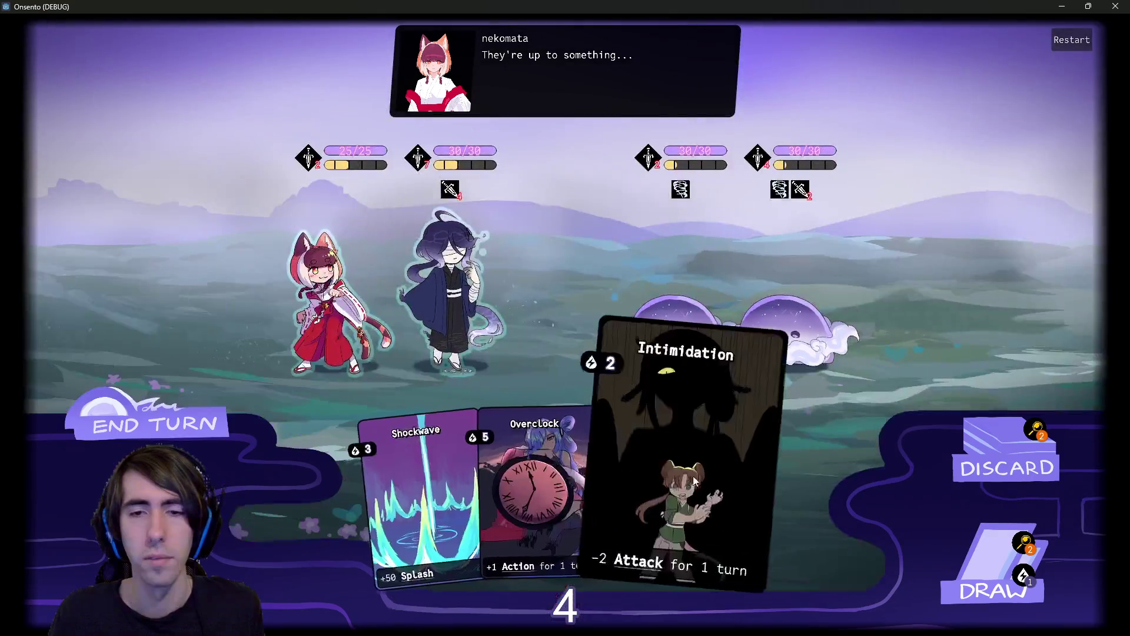
{"action": "left_click_drag", "start_coordinate": [694, 476], "coordinate": [761, 299]}
{"action": "left_click", "coordinate": [454, 263]}
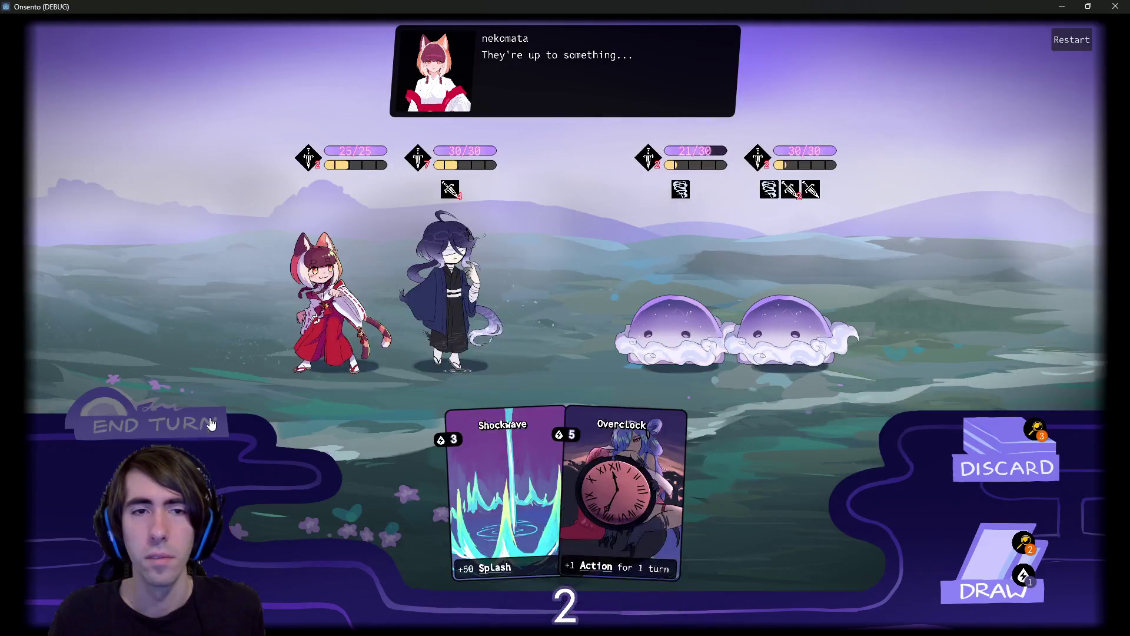
End the turn, shield the hooded ally with Guard Up, and close the game.
{"action": "left_click", "coordinate": [199, 435]}
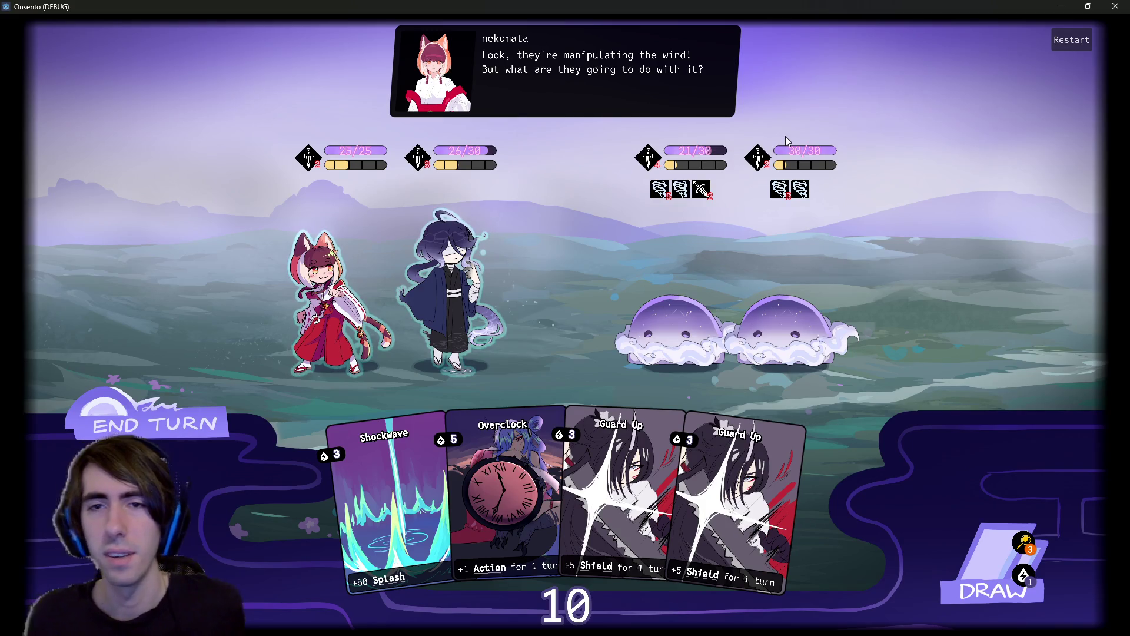
{"action": "left_click_drag", "start_coordinate": [756, 414], "coordinate": [453, 283]}
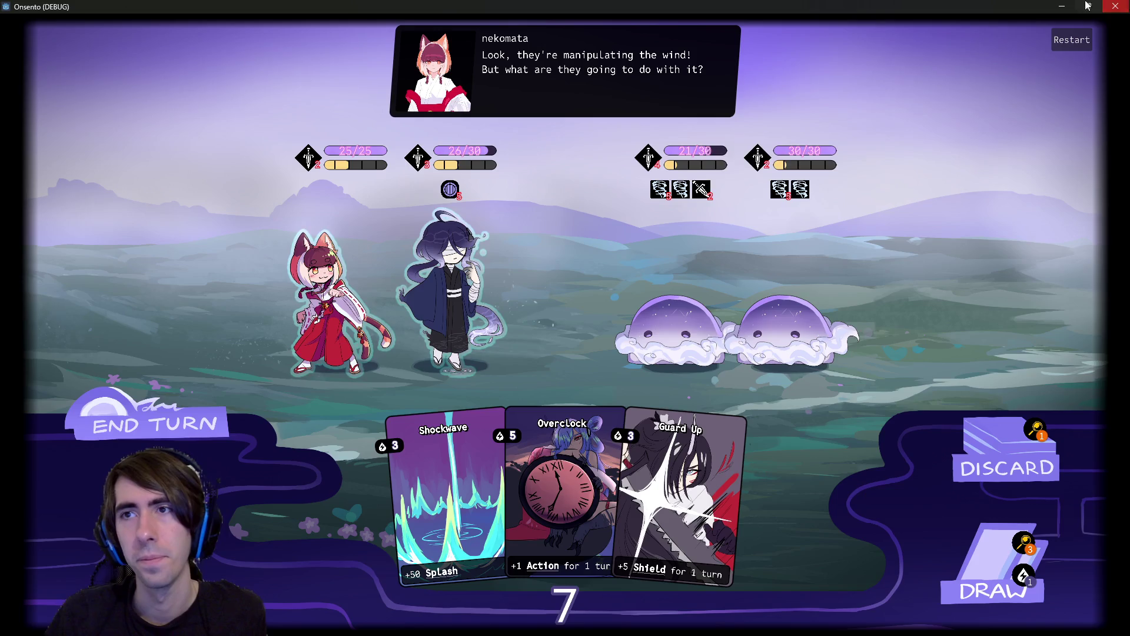
{"action": "left_click", "coordinate": [1116, 6]}
Filter for wind, open status/wind/wind.json, and put 'On damages' on a new line.
{"action": "double_click", "coordinate": [65, 402]}
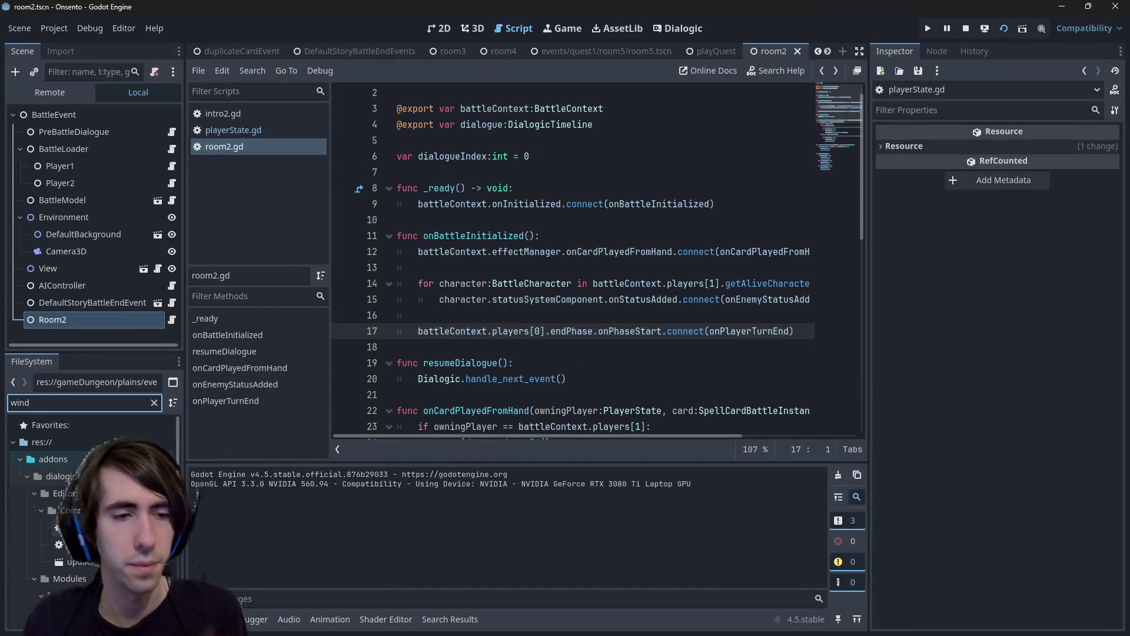
{"action": "scroll", "coordinate": [89, 501], "scroll_direction": "down", "scroll_amount": 3}
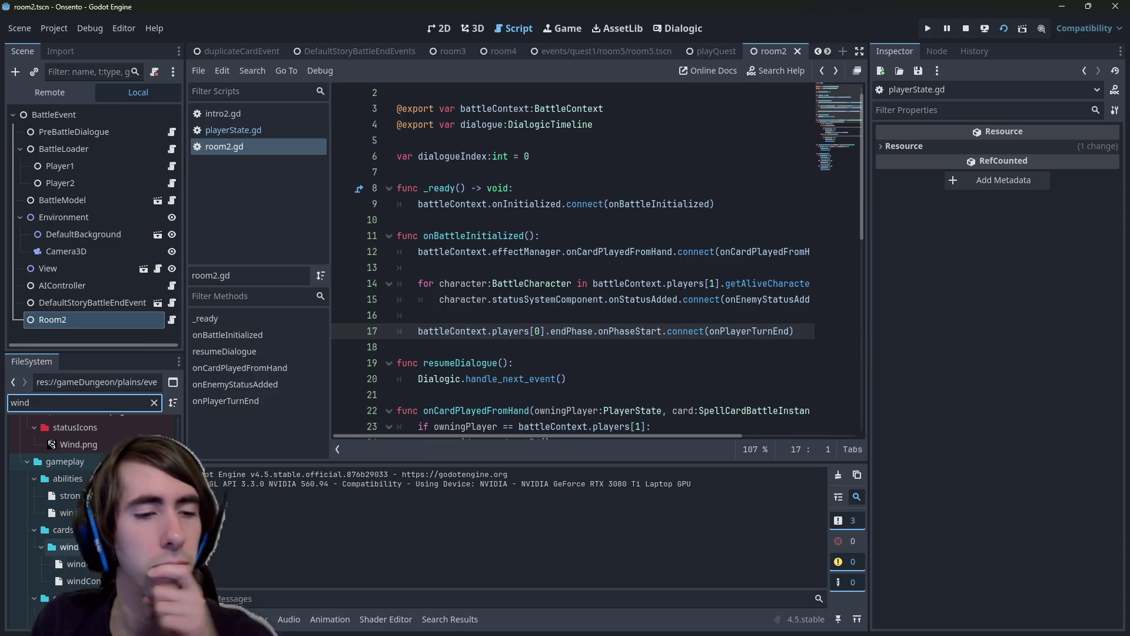
{"action": "double_click", "coordinate": [67, 589]}
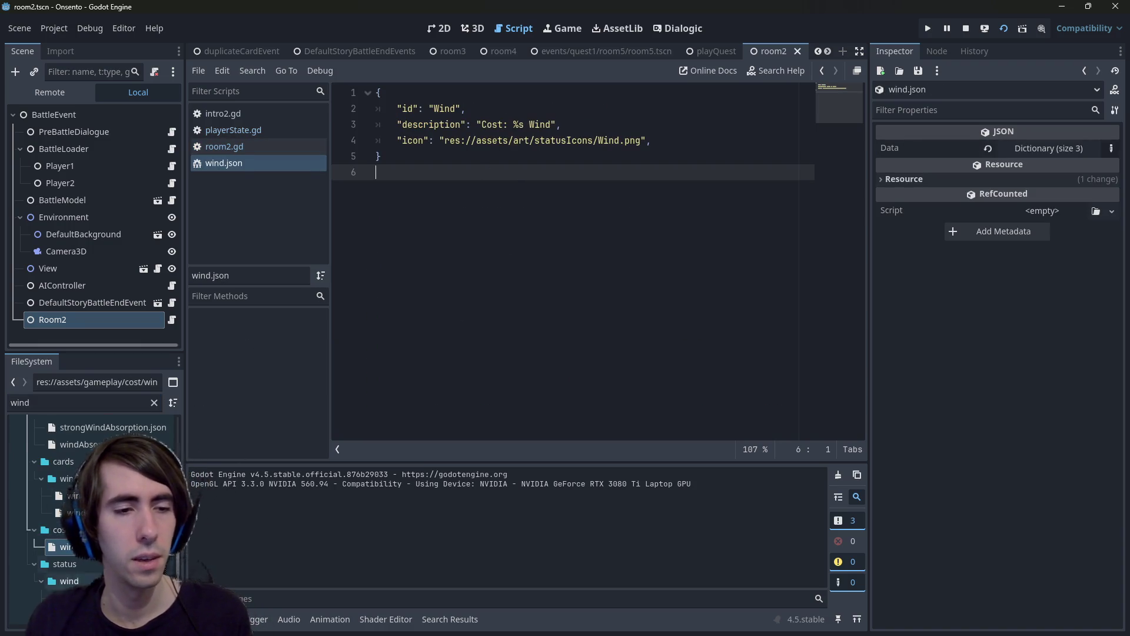
{"action": "double_click", "coordinate": [76, 598]}
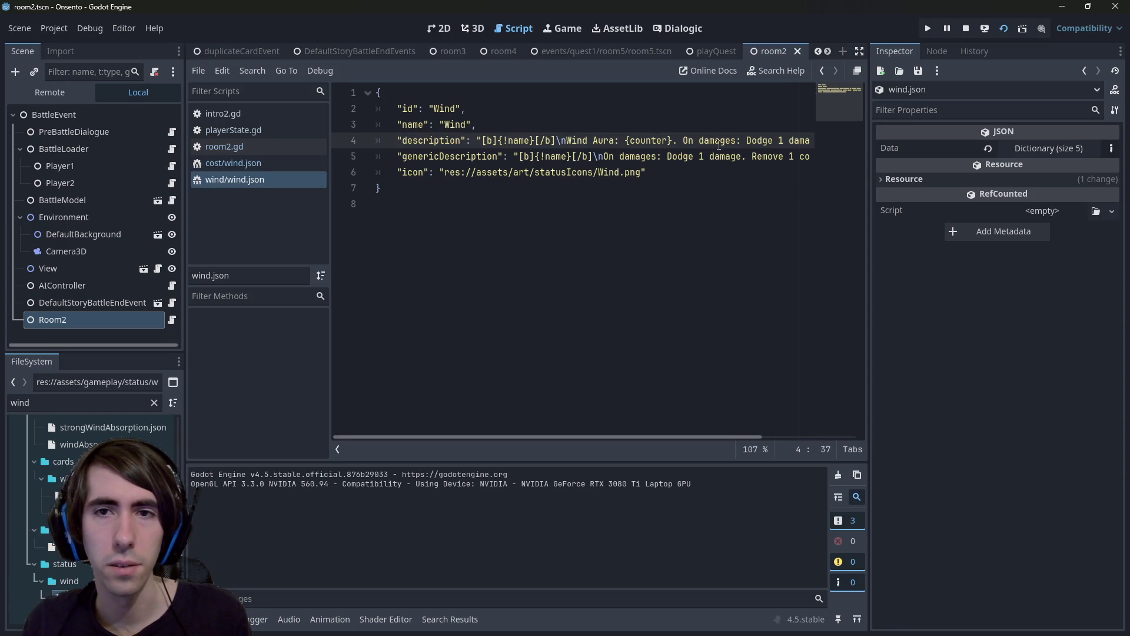
{"action": "key", "text": "BackSpace"}
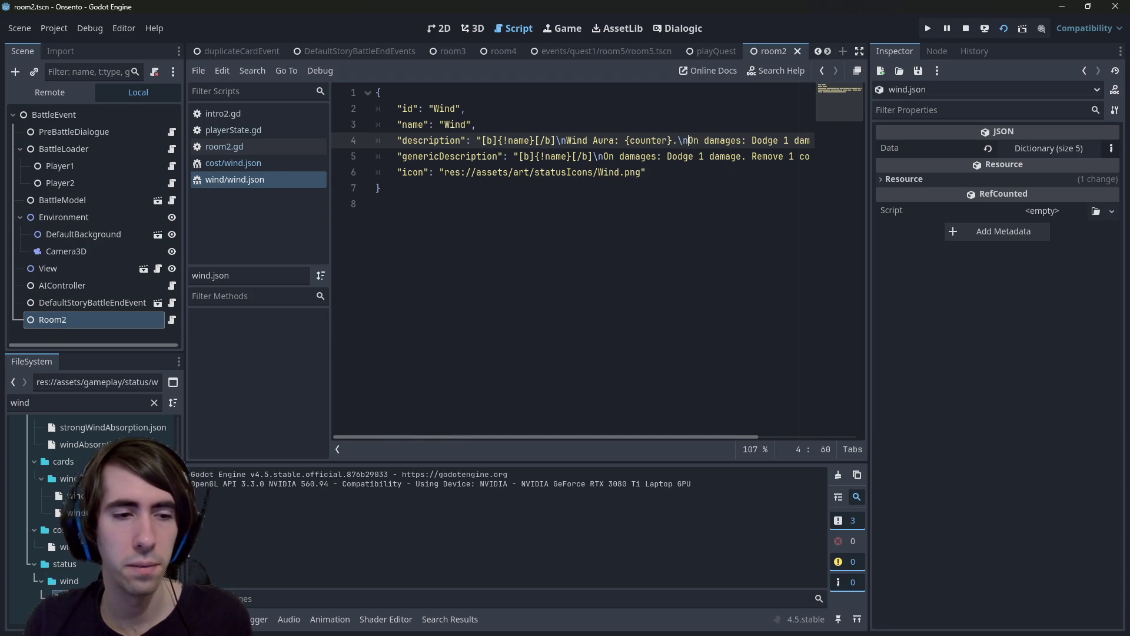
Compare the Wind description against windControl.json's description.
{"action": "double_click", "coordinate": [77, 615]}
{"action": "double_click", "coordinate": [77, 597]}
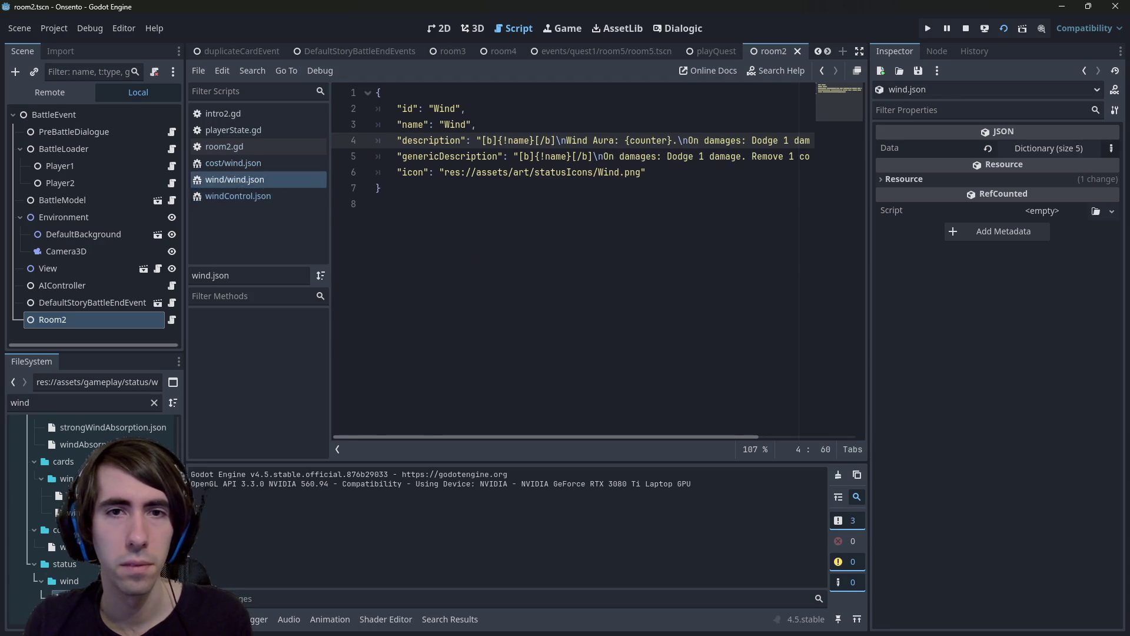
{"action": "double_click", "coordinate": [76, 615]}
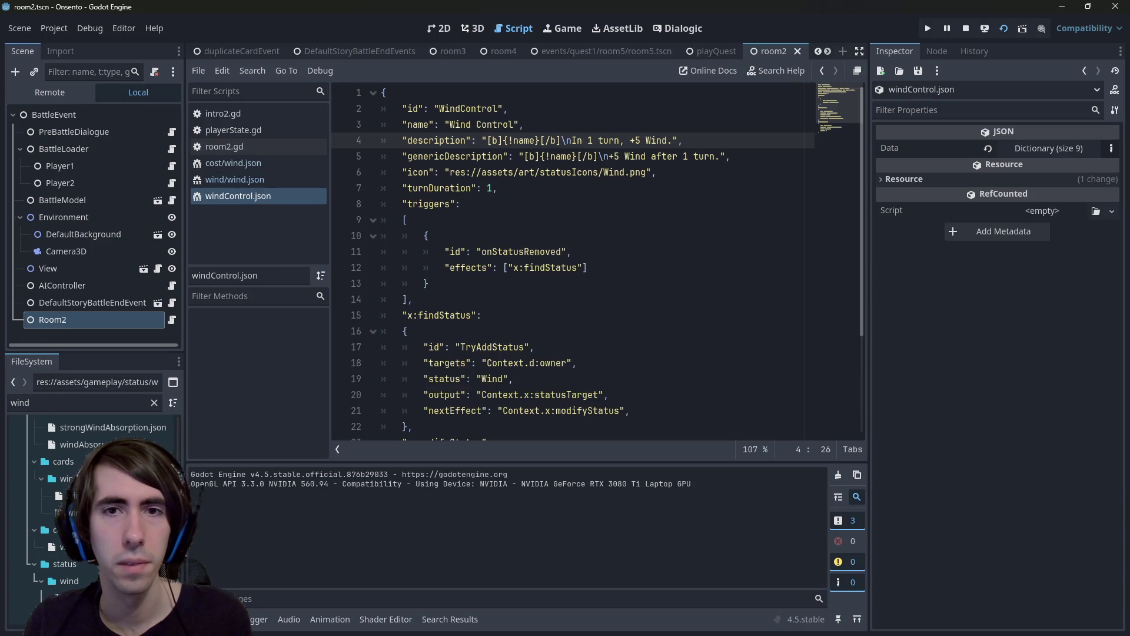
{"action": "double_click", "coordinate": [76, 596]}
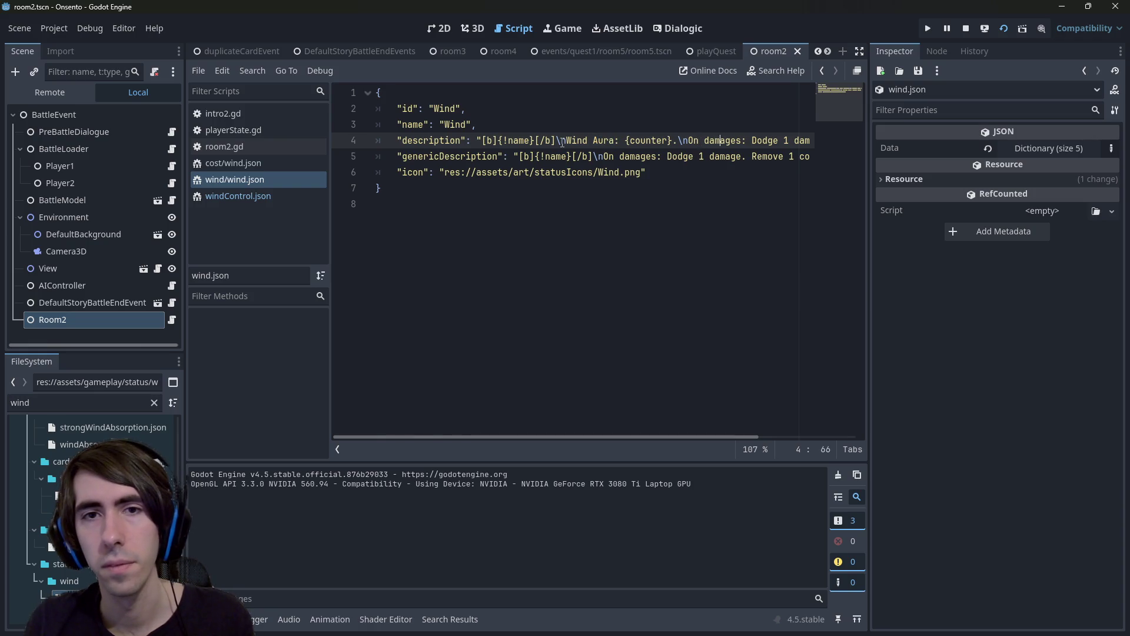
{"action": "left_click_drag", "start_coordinate": [557, 140], "coordinate": [832, 144]}
Compare wind.json's description with windControl.json and go to the end after 'Remove 1 counter.'.
{"action": "left_click", "coordinate": [758, 145]}
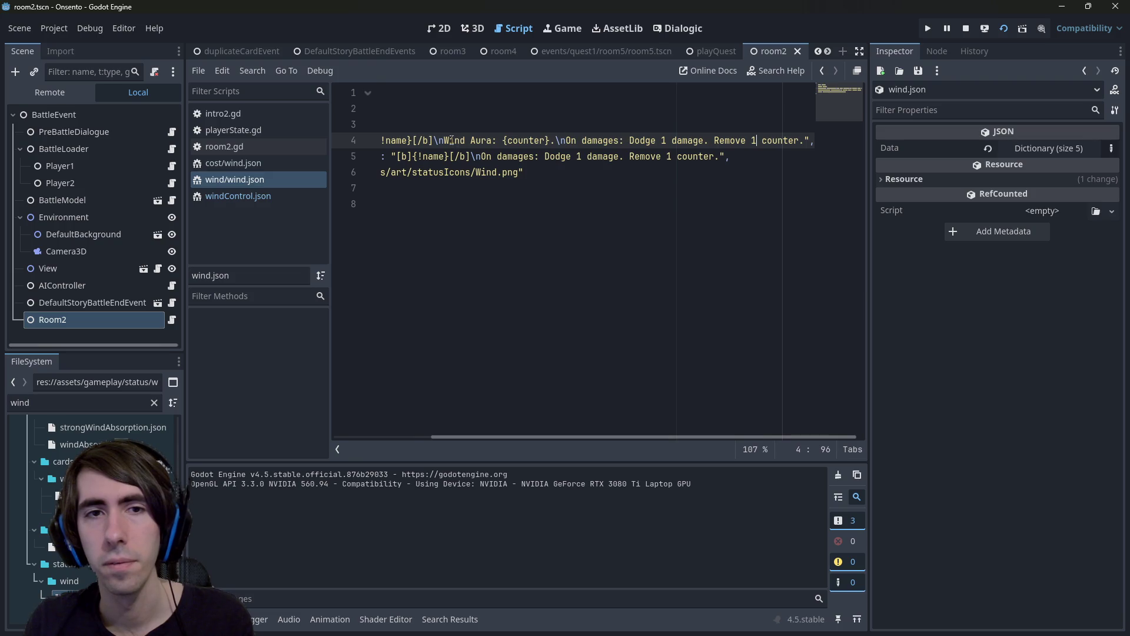
{"action": "mouse_move", "coordinate": [442, 140]}
{"action": "left_mouse_down"}
{"action": "mouse_move", "coordinate": [553, 140]}
{"action": "mouse_move", "coordinate": [385, 131]}
{"action": "left_mouse_up"}
{"action": "left_click", "coordinate": [552, 140]}
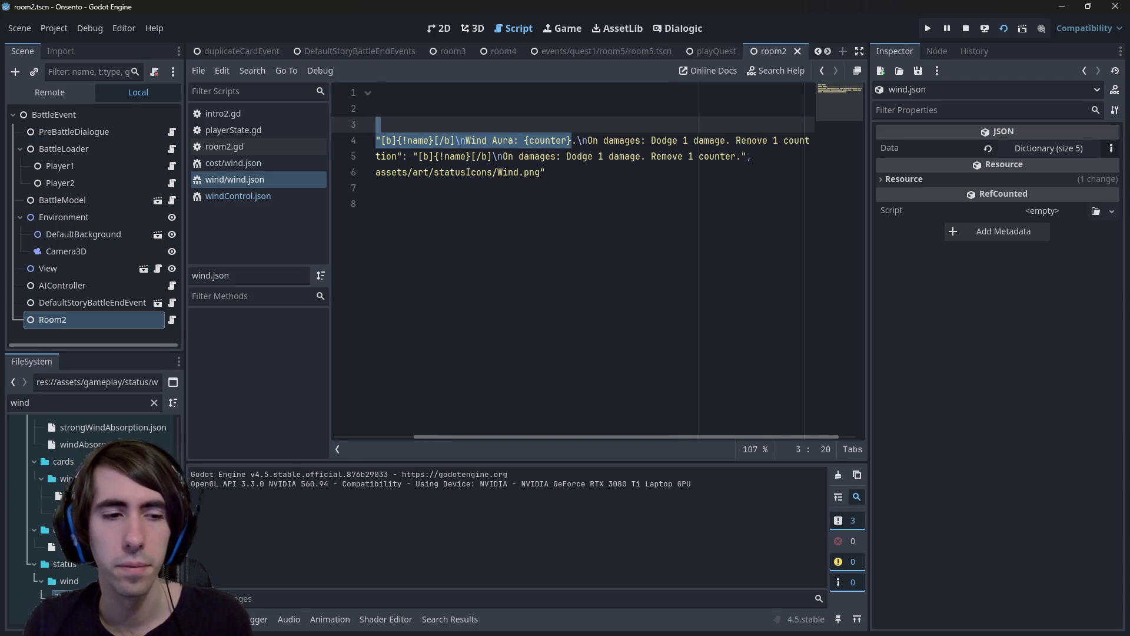
{"action": "key", "text": "ctrl+shift+period"}
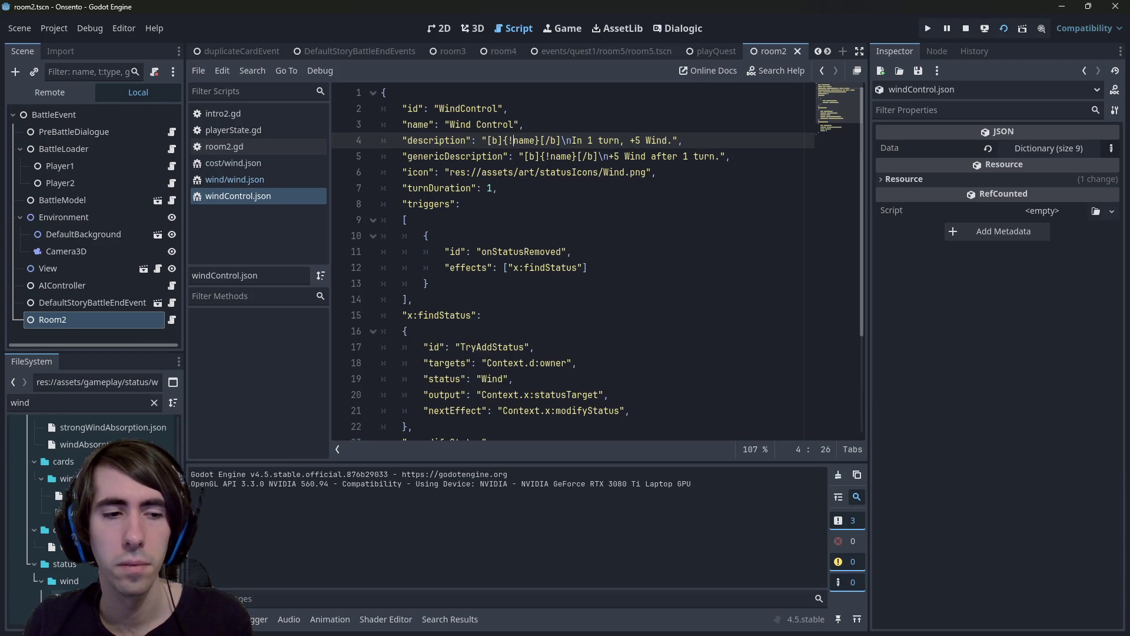
{"action": "key", "text": "ctrl+shift+comma"}
{"action": "left_click_drag", "start_coordinate": [651, 140], "coordinate": [816, 140]}
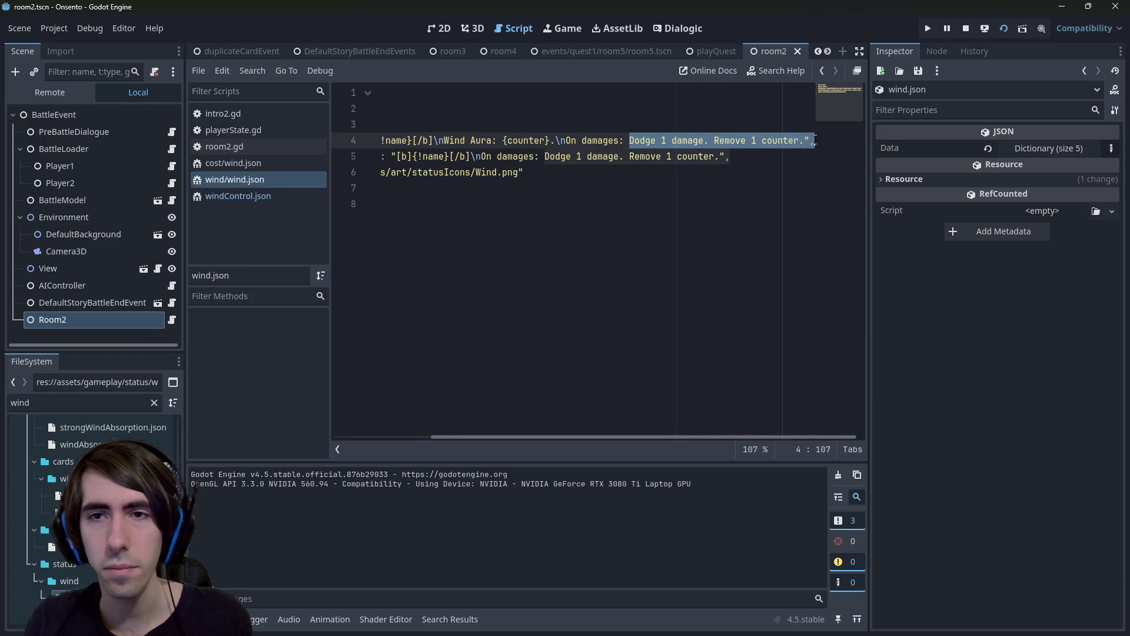
{"action": "left_click", "coordinate": [764, 142]}
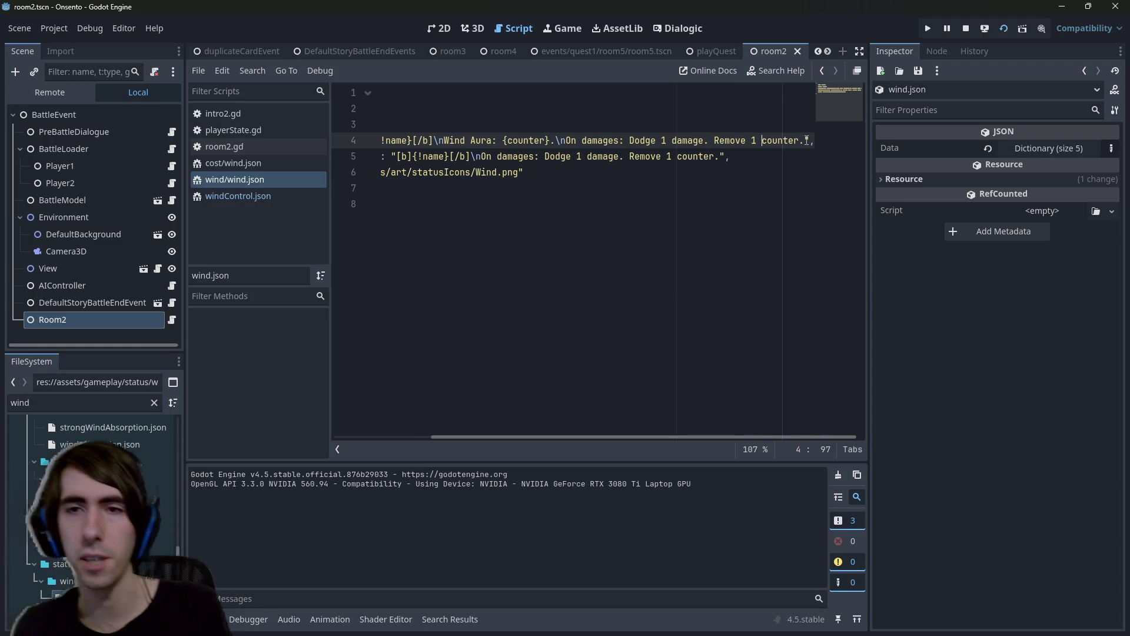
Type a new description line beginning 'Often used' after 'Remove 1 counter.'.
{"action": "type", "text": "C"}
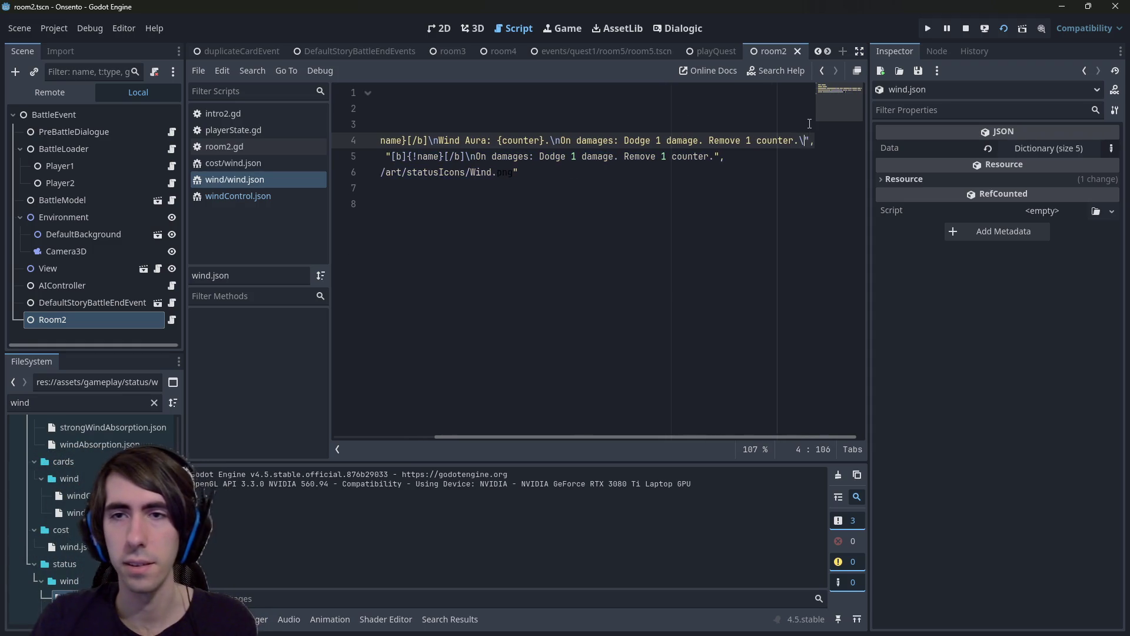
{"action": "type", "text": "an"}
{"action": "key", "text": "BackSpace"}
{"action": "key", "text": "BackSpace"}
{"action": "key", "text": "BackSpace"}
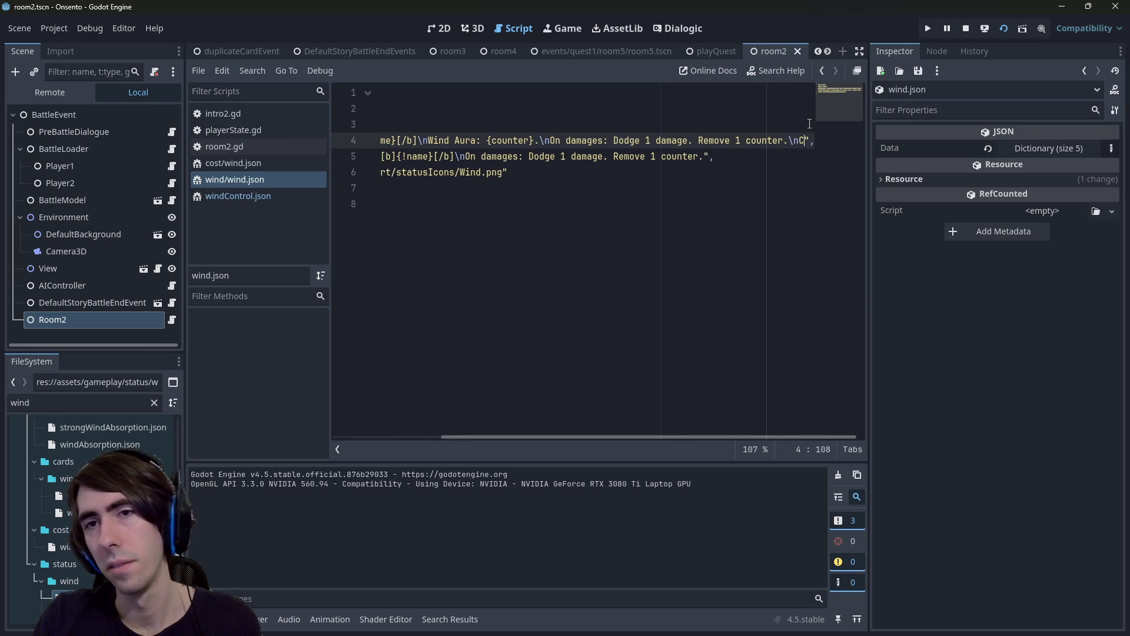
{"action": "type", "text": "Oftne u"}
{"action": "key", "text": "BackSpace"}
{"action": "key", "text": "BackSpace"}
{"action": "key", "text": "BackSpace"}
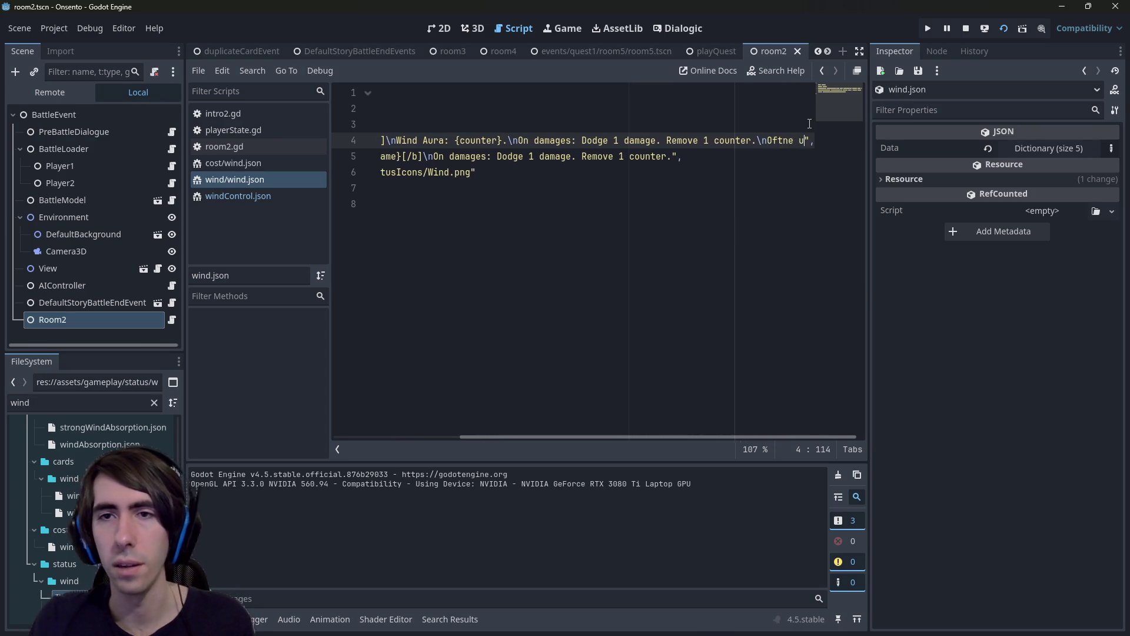
{"action": "type", "text": "en used"}
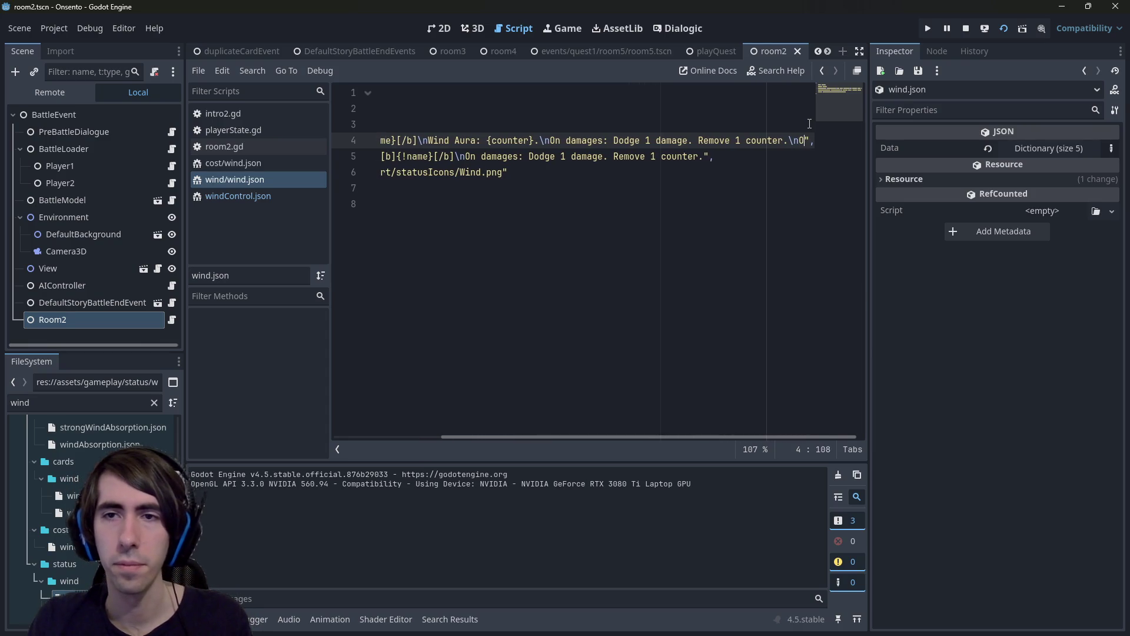
{"action": "type", "text": " to play "}
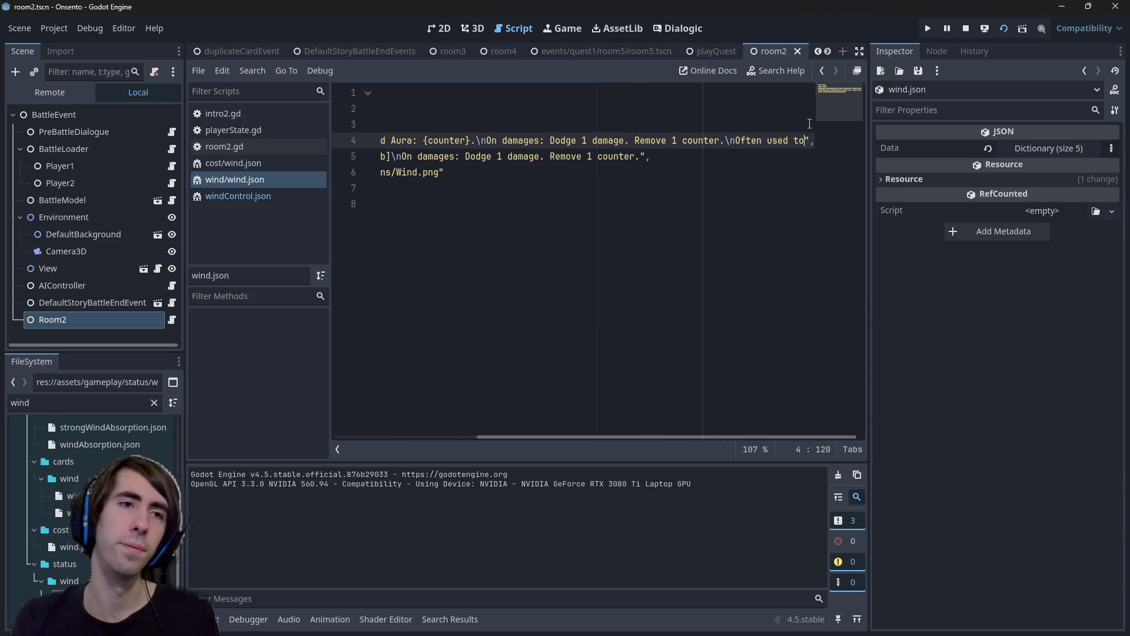
{"action": "type", "text": "better"}
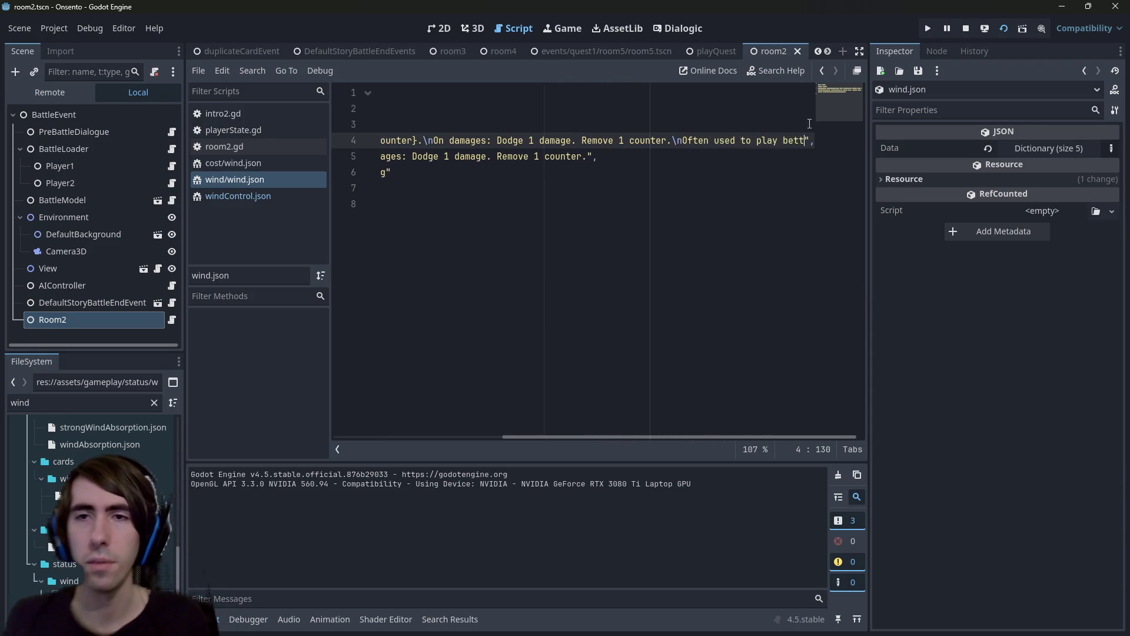
{"action": "key", "text": "BackSpace"}
{"action": "key", "text": "BackSpace"}
{"action": "key", "text": "BackSpace"}
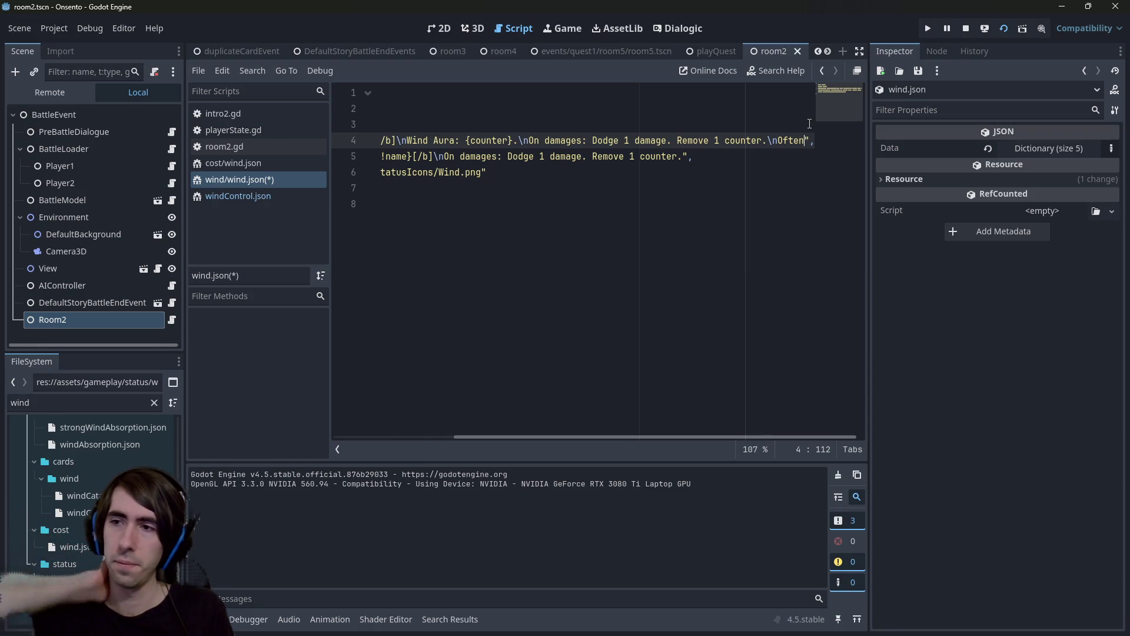
{"action": "type", "text": "used"}
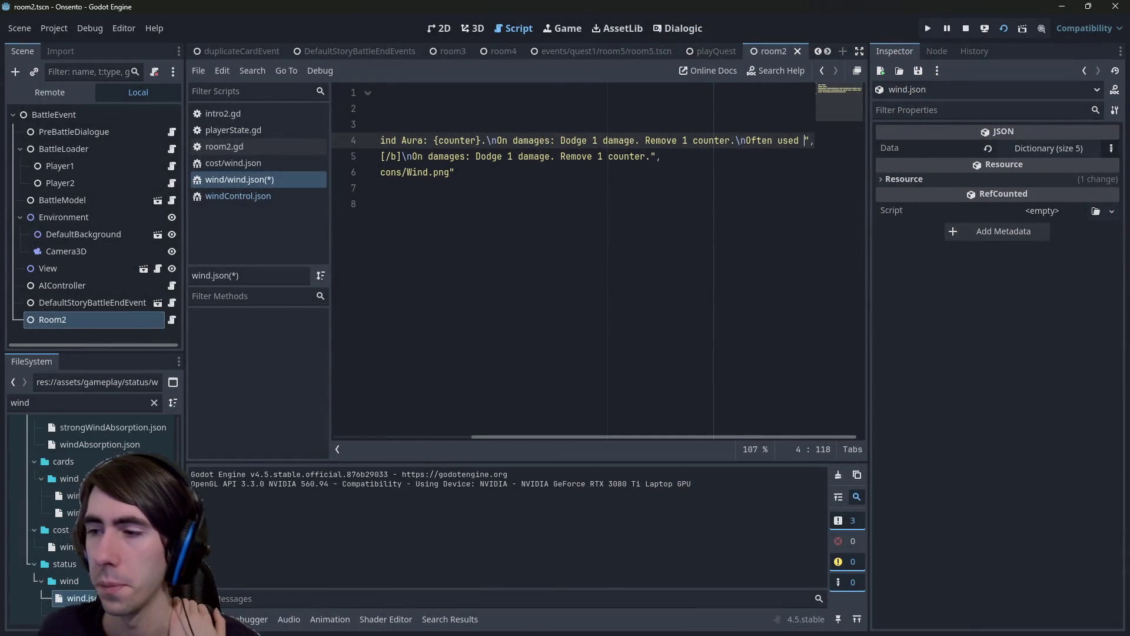
Extend the new line with 'to play more powerful cards.' and save wind.json.
{"action": "left_click", "coordinate": [575, 249]}
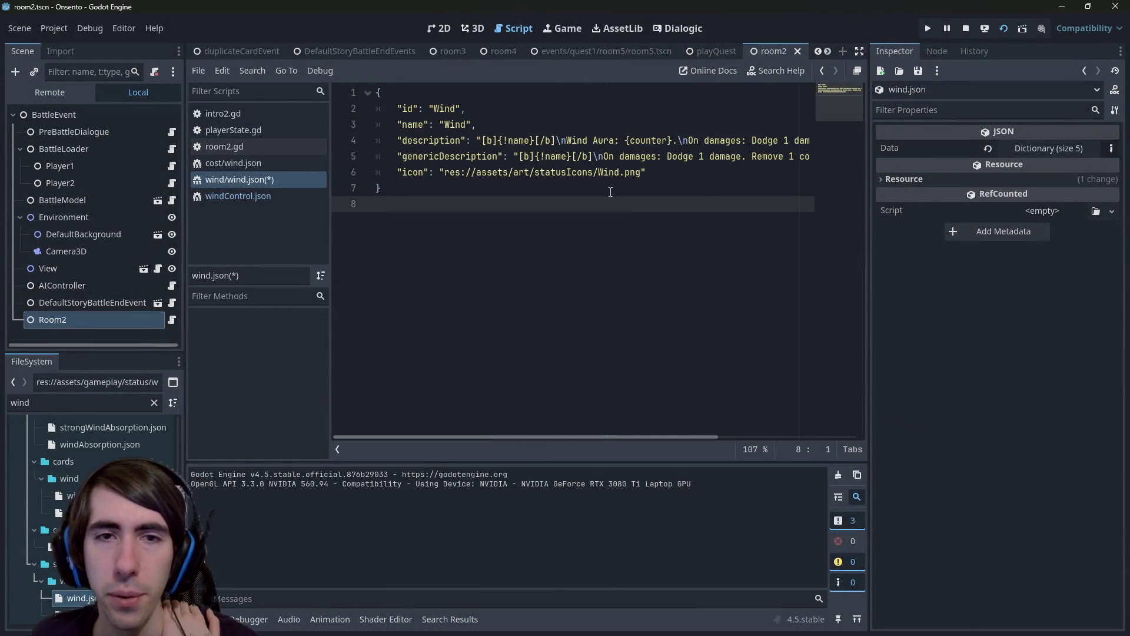
{"action": "left_click_drag", "start_coordinate": [583, 437], "coordinate": [803, 433]}
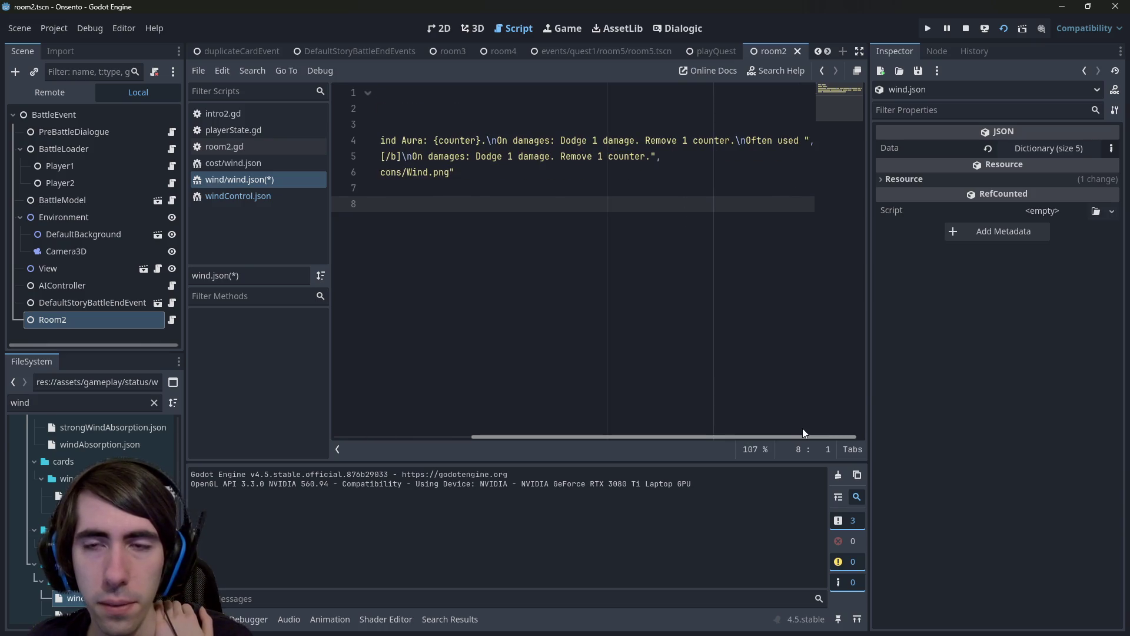
{"action": "left_click", "coordinate": [806, 140]}
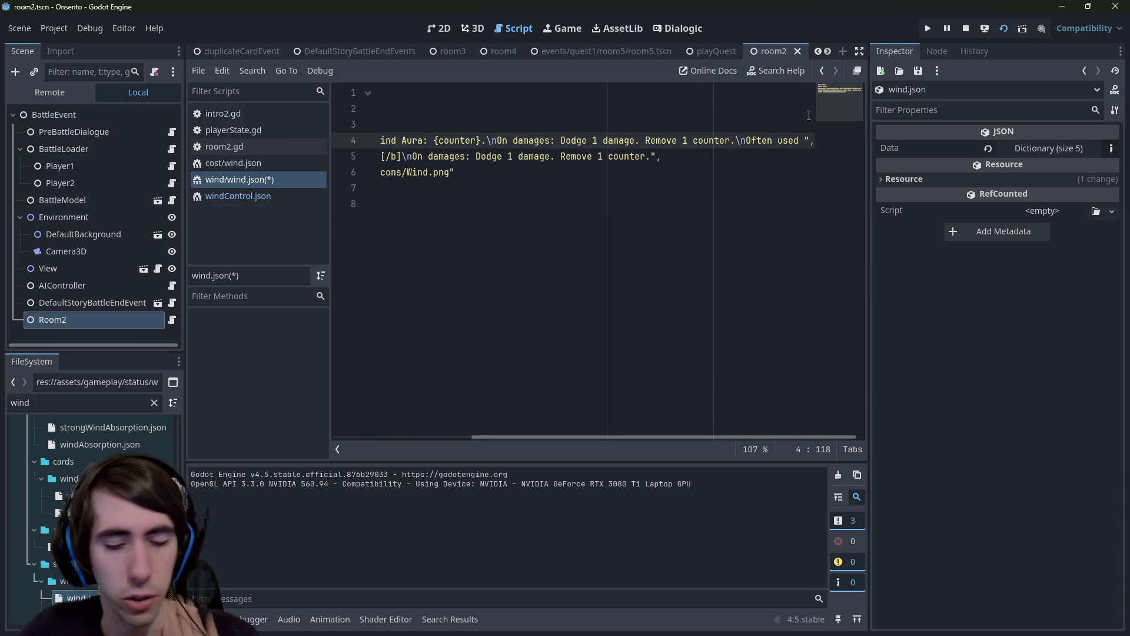
{"action": "type", "text": "to play "}
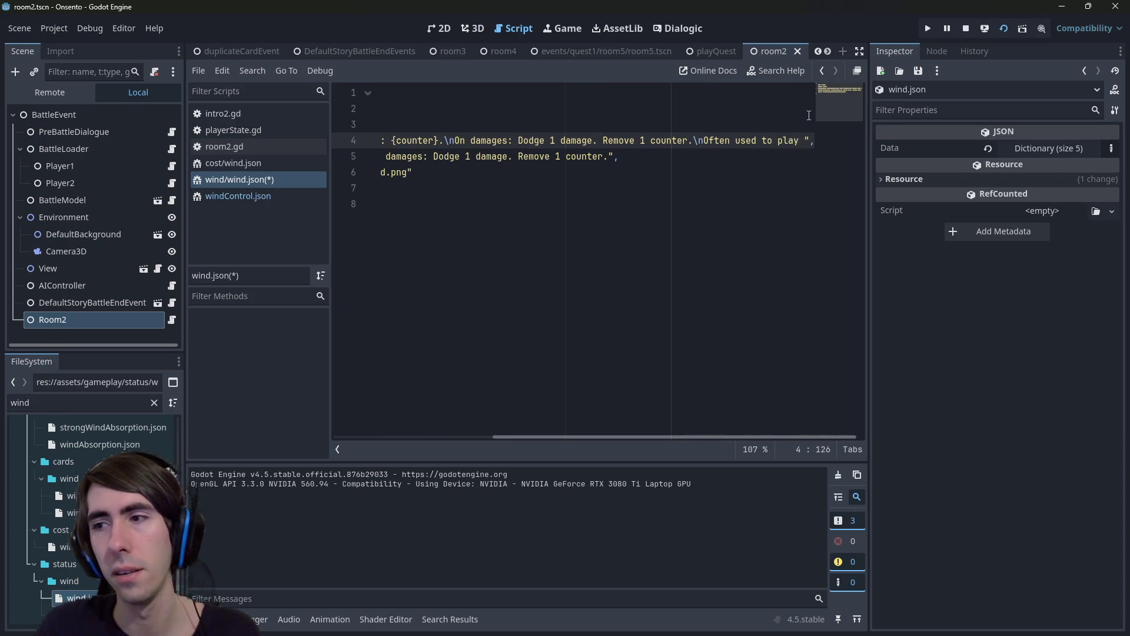
{"action": "type", "text": "more powerful car"}
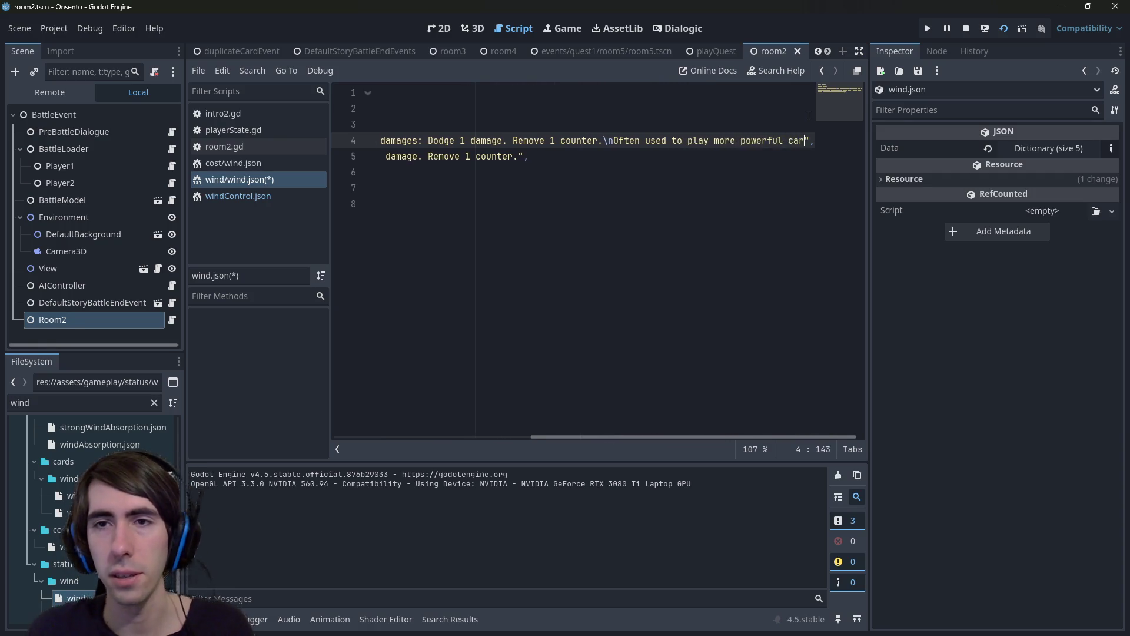
{"action": "type", "text": "ds."}
{"action": "key", "text": "ctrl+s"}
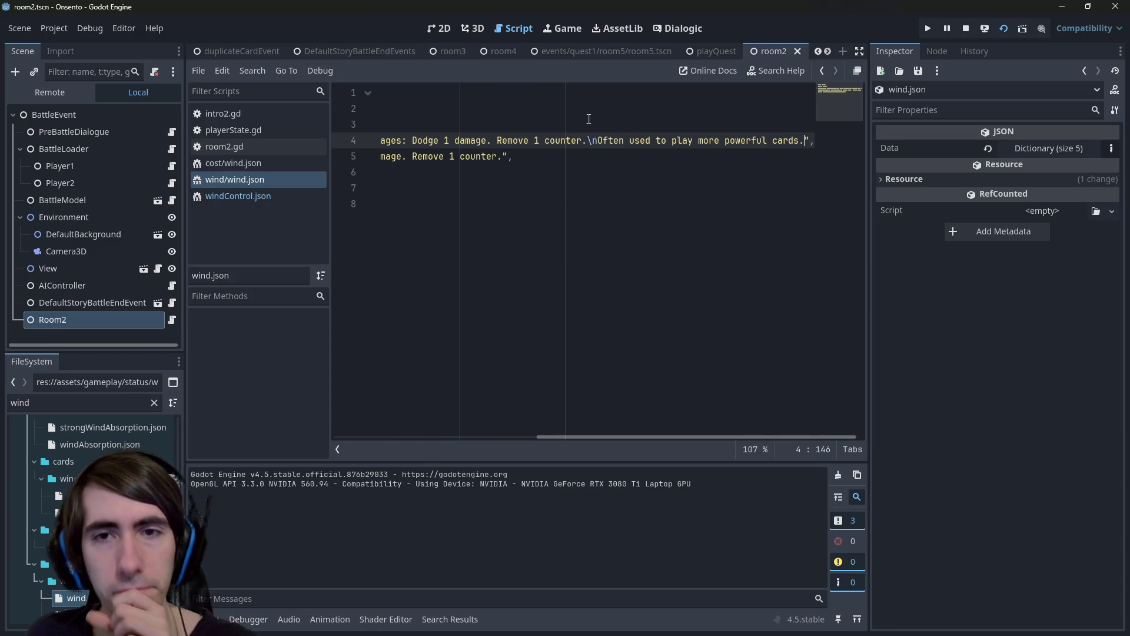
Replace 'Often used to' with 'Can be used to' and rerun the battle scene.
{"action": "double_click", "coordinate": [618, 140]}
{"action": "left_click", "coordinate": [599, 141]}
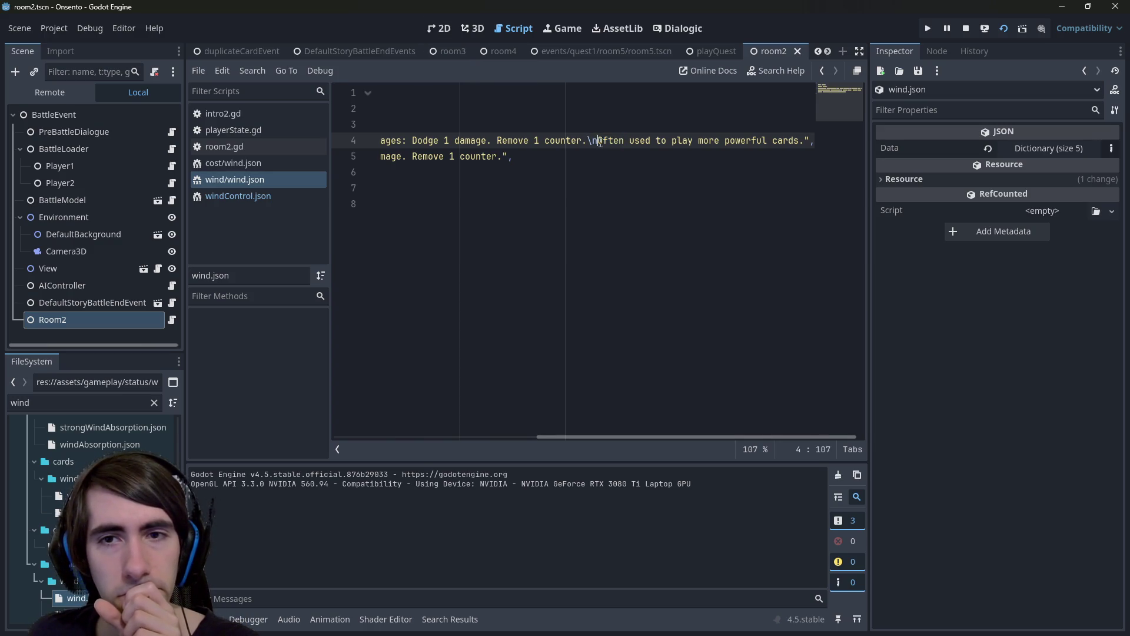
{"action": "left_click_drag", "start_coordinate": [600, 143], "coordinate": [661, 136]}
{"action": "type", "text": "Can be used to"}
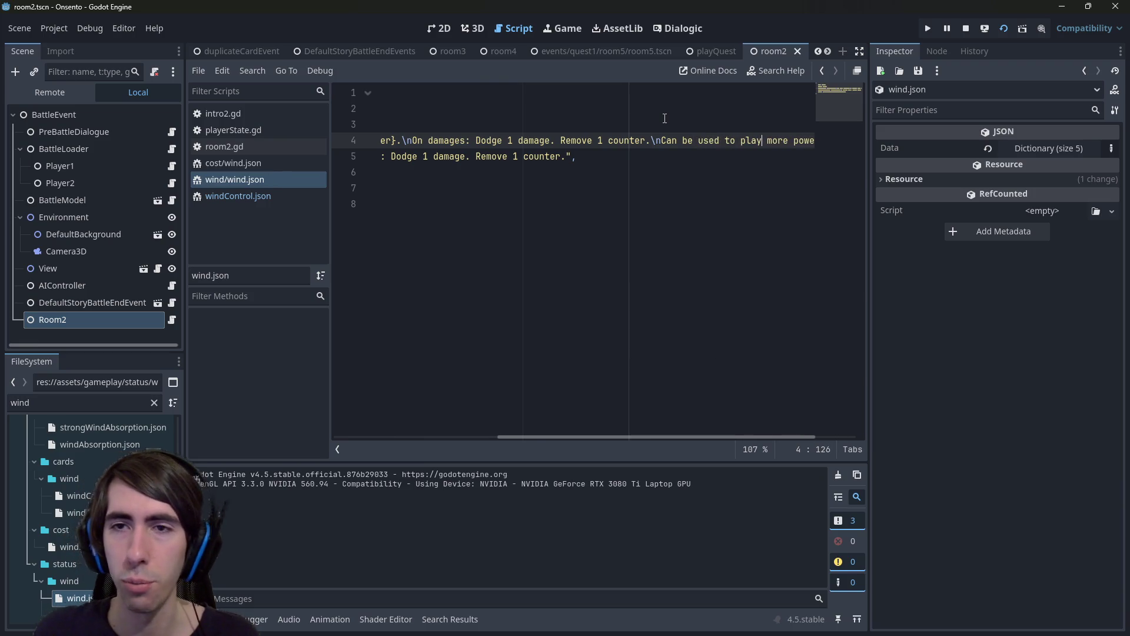
{"action": "key", "text": "ctrl+Right"}
{"action": "key", "text": "ctrl+Right"}
{"action": "key", "text": "ctrl+Right"}
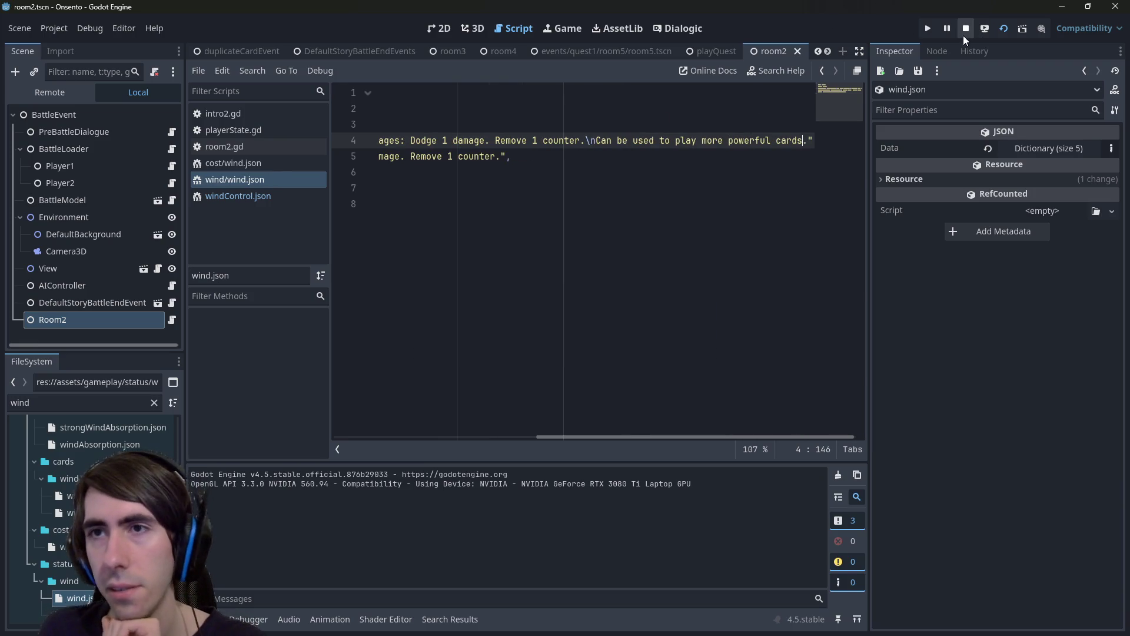
{"action": "left_click", "coordinate": [1005, 30]}
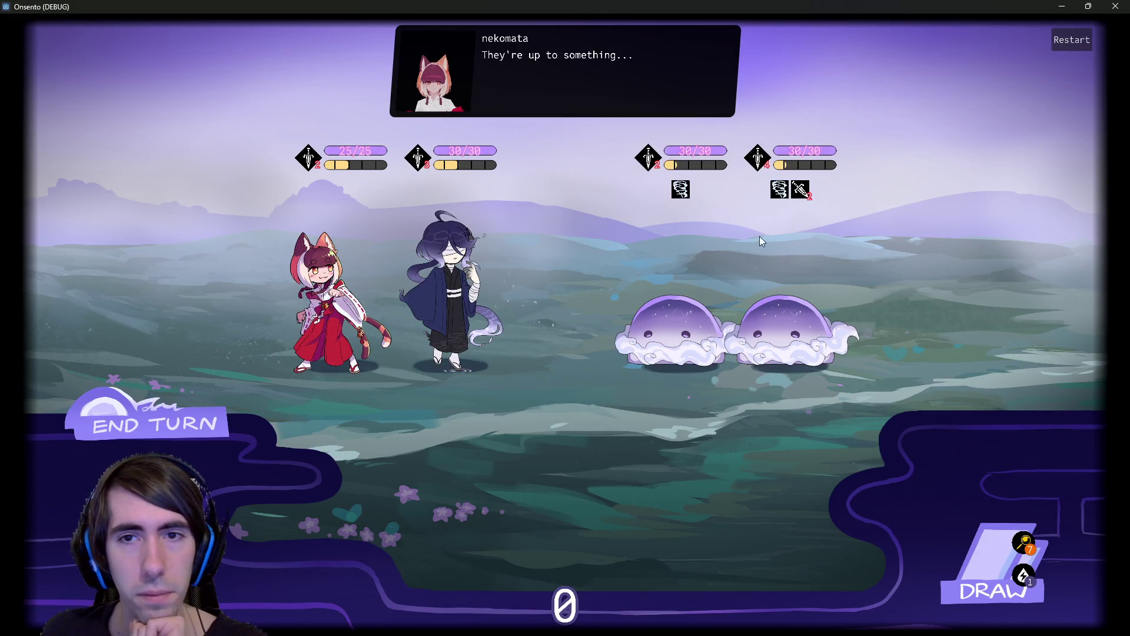
{"action": "mouse_move", "coordinate": [678, 191]}
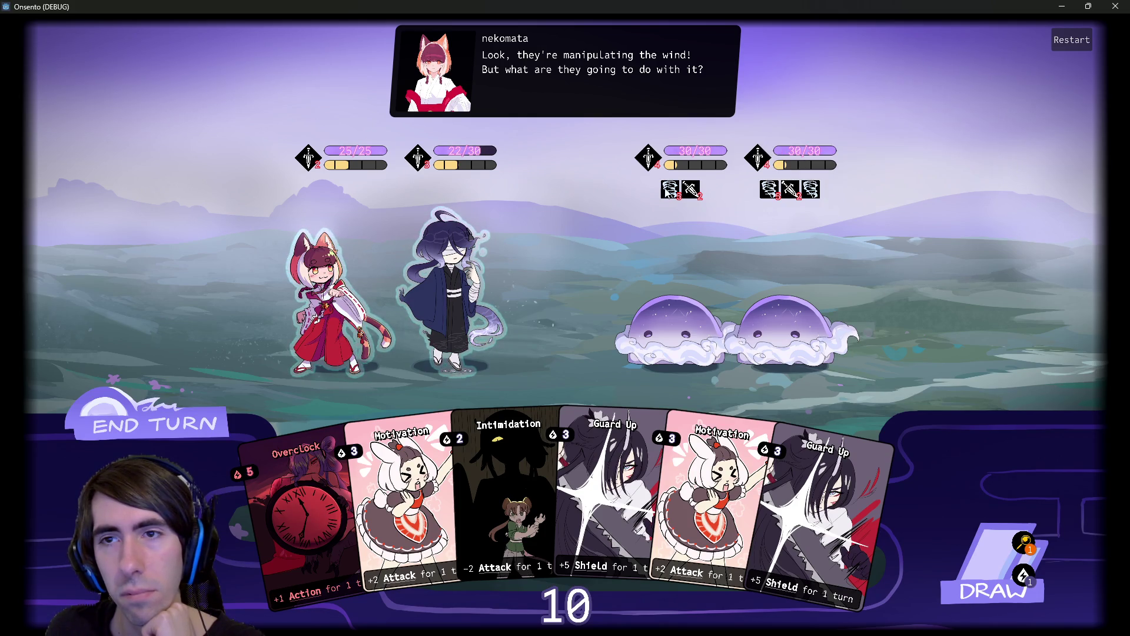
{"action": "mouse_move", "coordinate": [670, 190]}
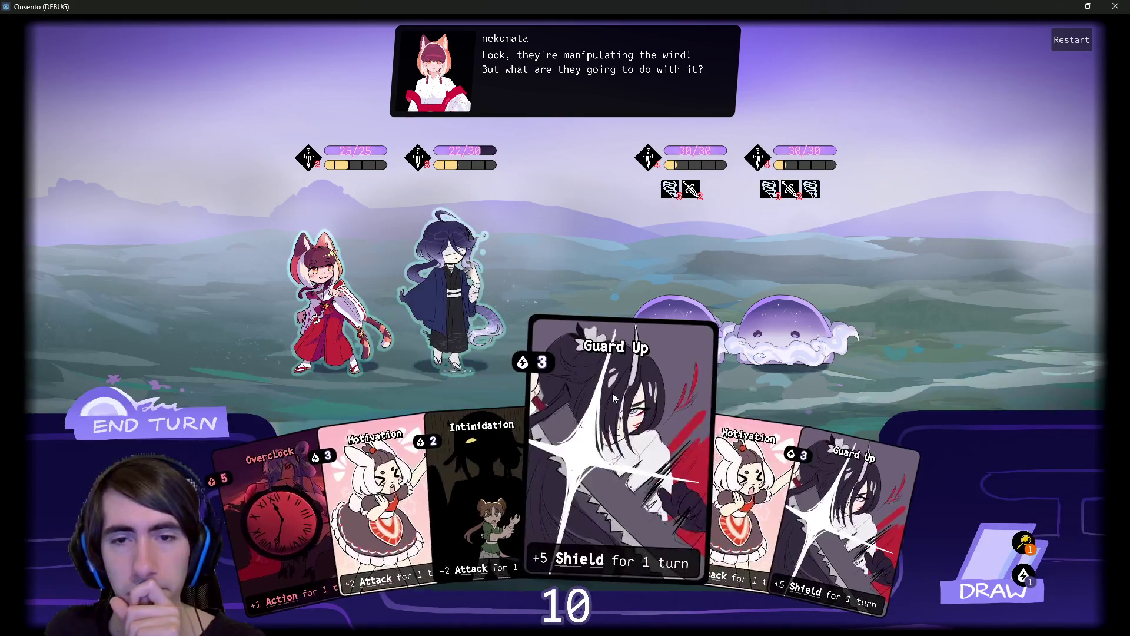
{"action": "left_click_drag", "start_coordinate": [853, 501], "coordinate": [454, 294]}
{"action": "mouse_move", "coordinate": [453, 192]}
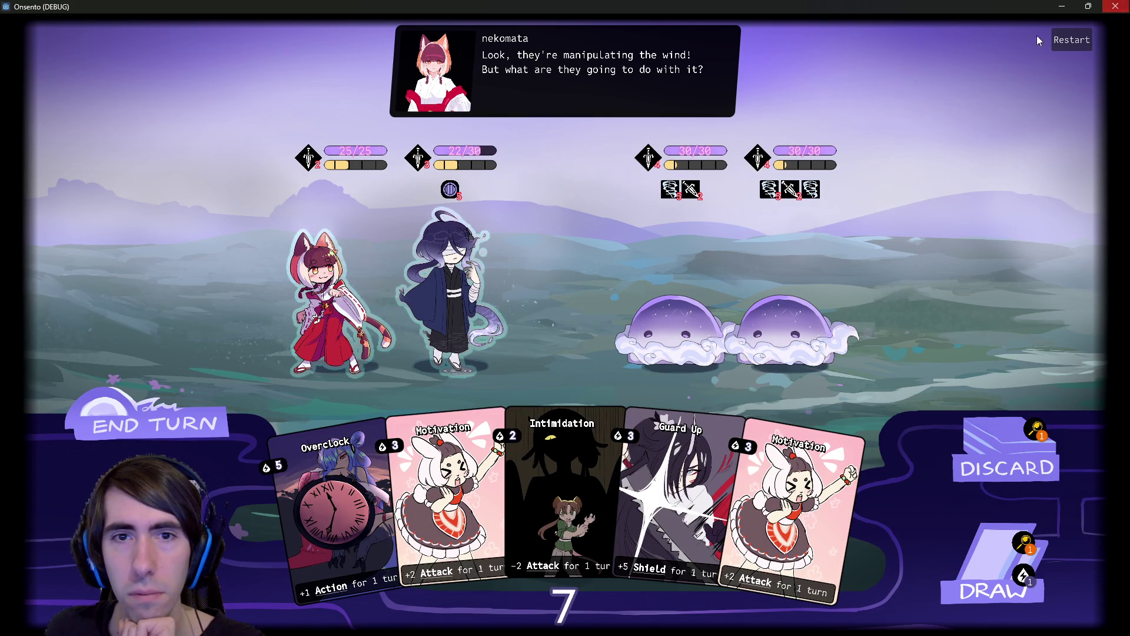
{"action": "left_click", "coordinate": [1116, 5]}
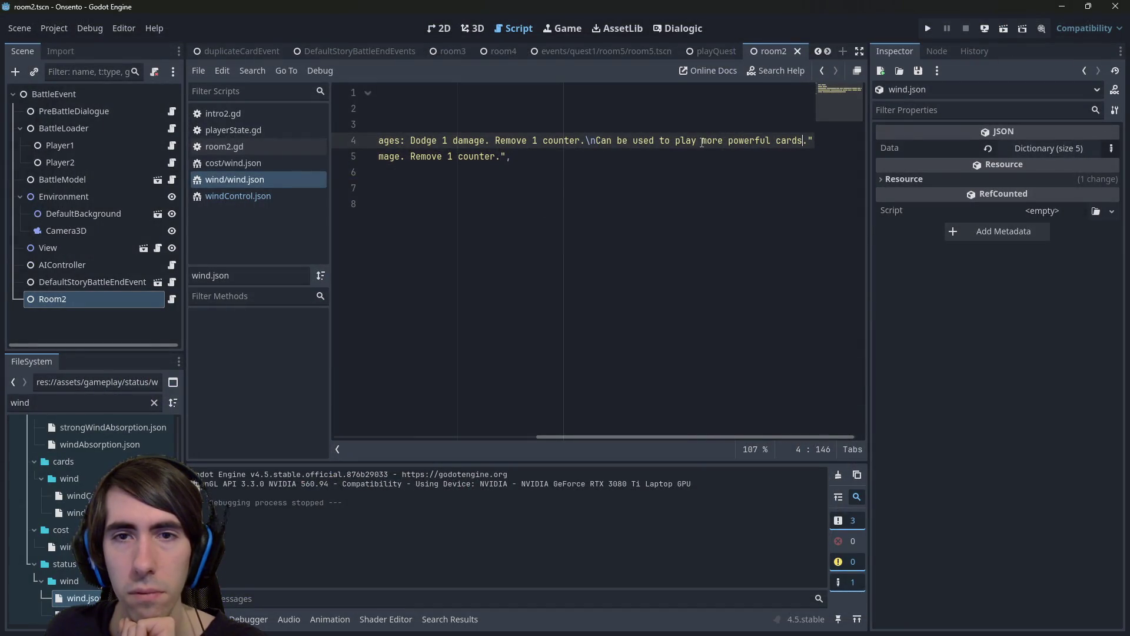
Rename the description's 'Wind Aura' counter label to 'Amount' and save.
{"action": "left_click_drag", "start_coordinate": [555, 142], "coordinate": [383, 142]}
{"action": "double_click", "coordinate": [766, 142]}
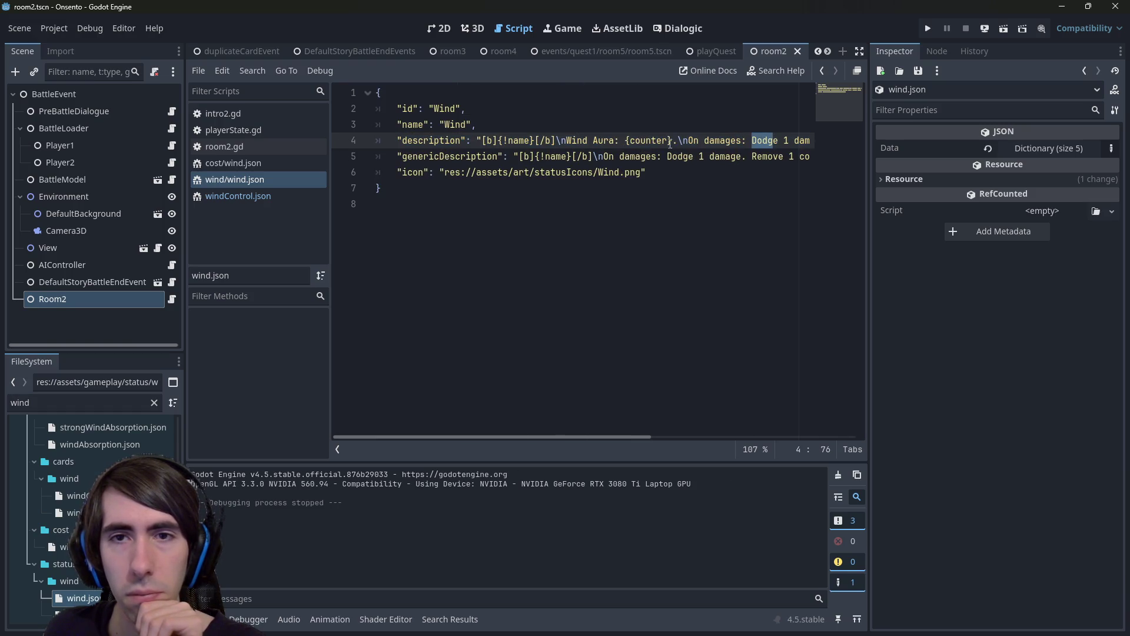
{"action": "left_click", "coordinate": [679, 141]}
{"action": "key", "text": "BackSpace"}
{"action": "key", "text": "Left"}
{"action": "key", "text": "Left"}
{"action": "key", "text": "Left"}
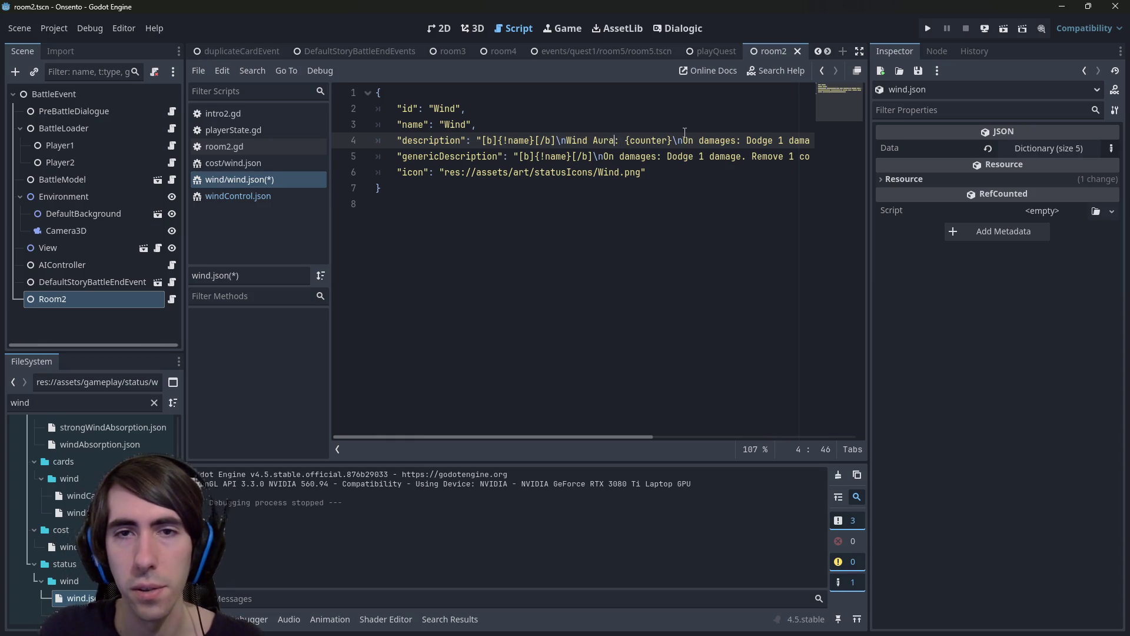
{"action": "key", "text": "BackSpace"}
{"action": "key", "text": "BackSpace"}
{"action": "key", "text": "BackSpace"}
{"action": "key", "text": "ctrl+s"}
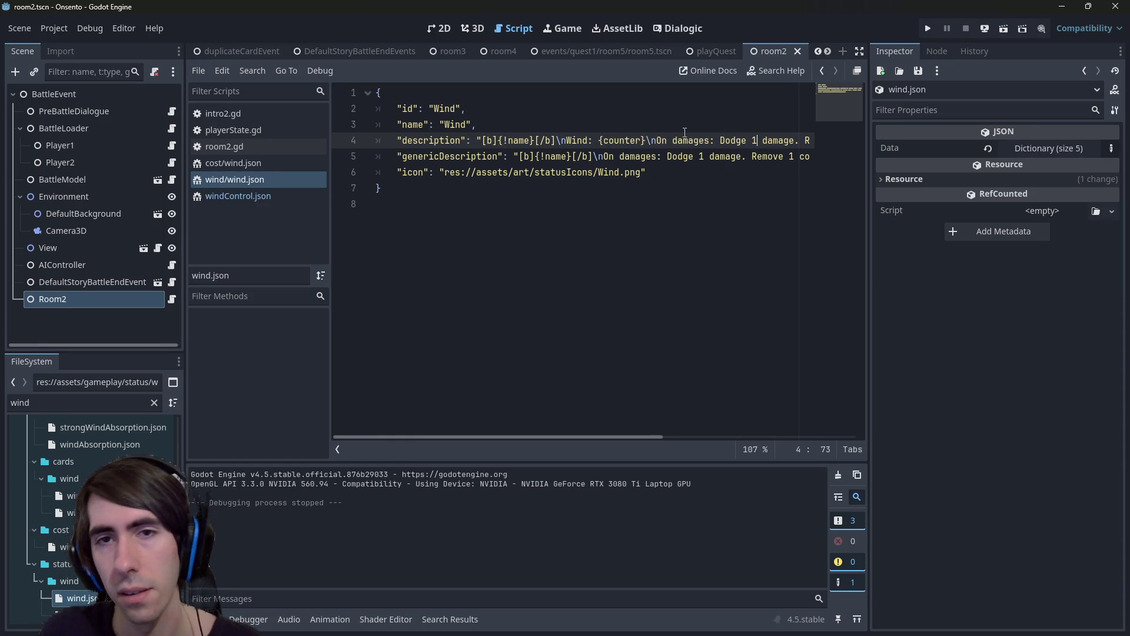
{"action": "key", "text": "ctrl+Right"}
{"action": "key", "text": "ctrl+Right"}
{"action": "key", "text": "ctrl+Right"}
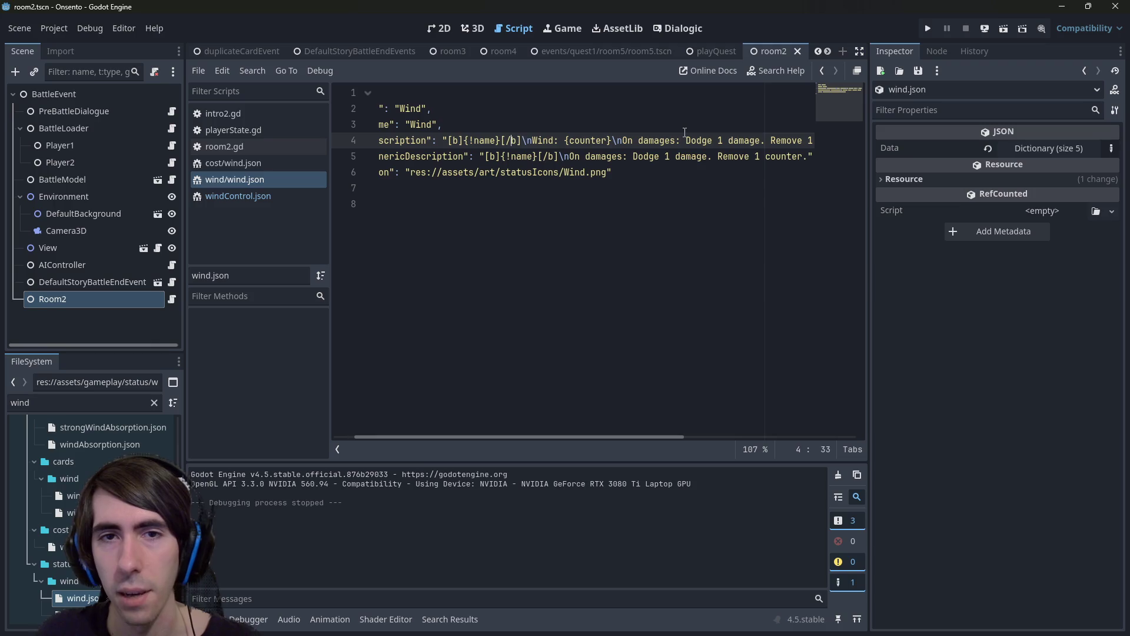
{"action": "key", "text": "BackSpace"}
{"action": "key", "text": "BackSpace"}
{"action": "key", "text": "BackSpace"}
{"action": "type", "text": "Amount"}
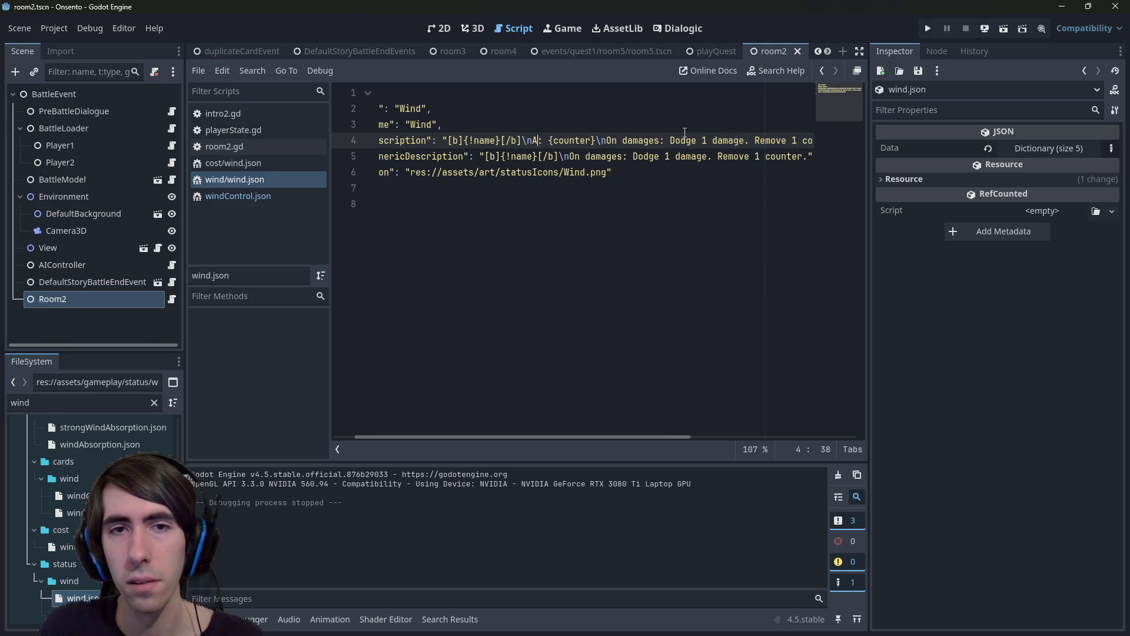
{"action": "key", "text": "ctrl+s"}
Change 'Dodge' to 'Remove' in the On damages effects and save.
{"action": "key", "text": "ctrl+Right"}
{"action": "key", "text": "ctrl+Right"}
{"action": "key", "text": "ctrl+Right"}
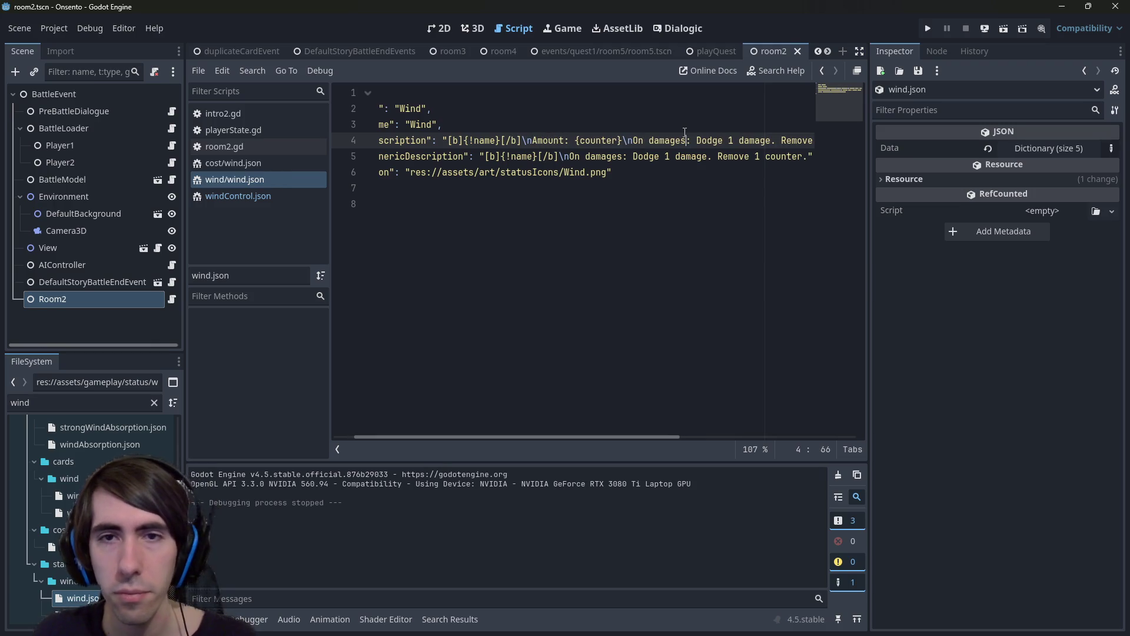
{"action": "key", "text": "ctrl+Right"}
{"action": "key", "text": "ctrl+Right"}
{"action": "key", "text": "ctrl+Right"}
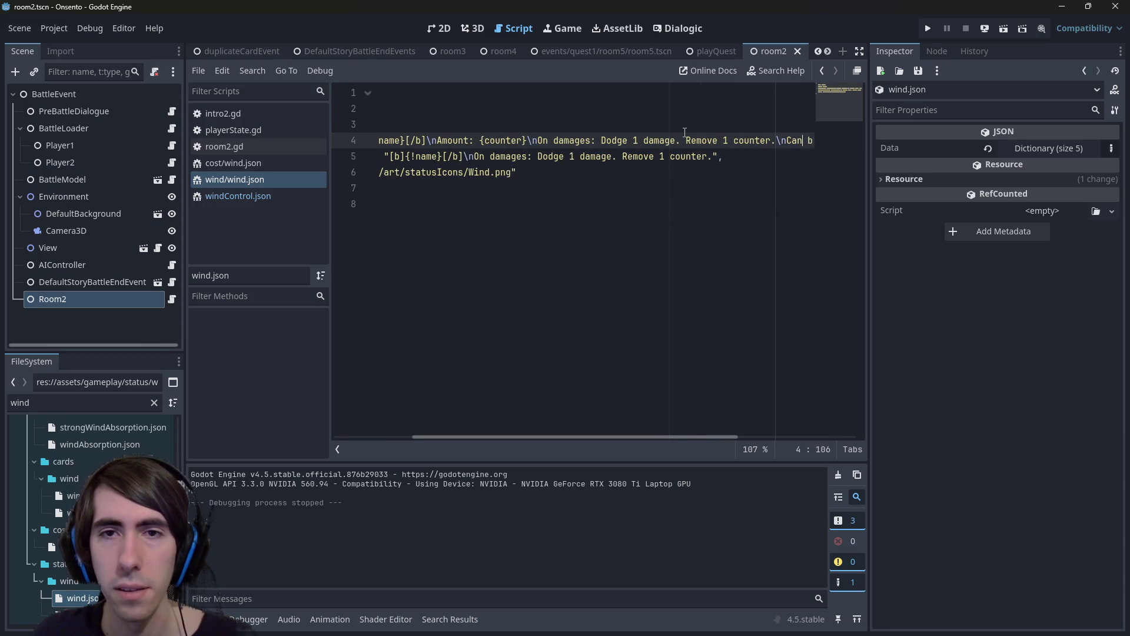
{"action": "key", "text": "ctrl+shift+Left"}
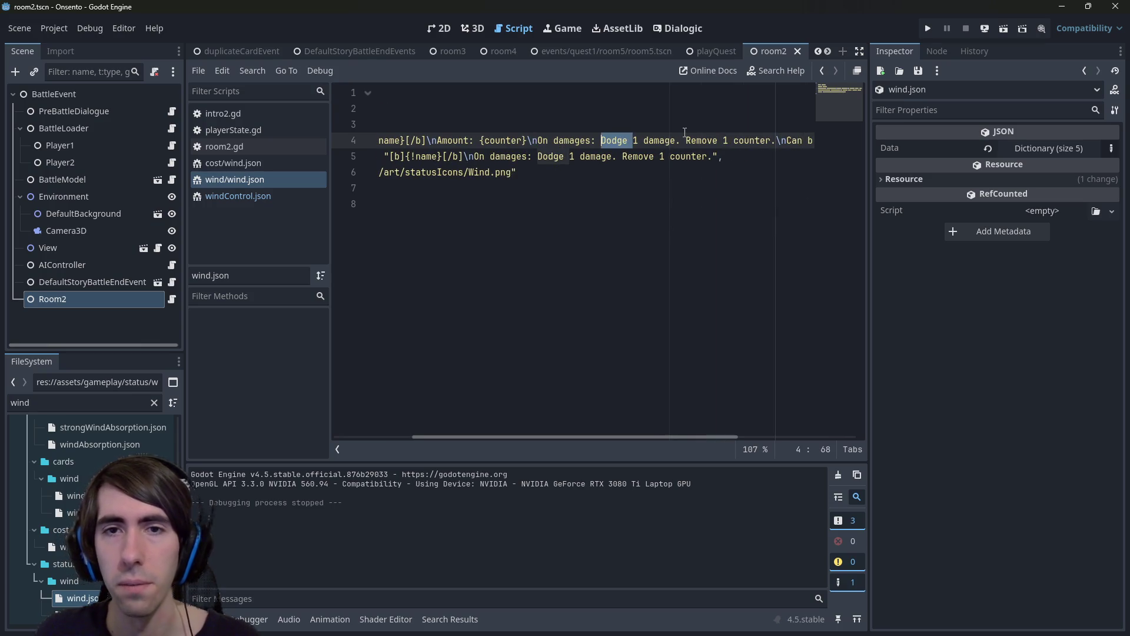
{"action": "type", "text": "Remove"}
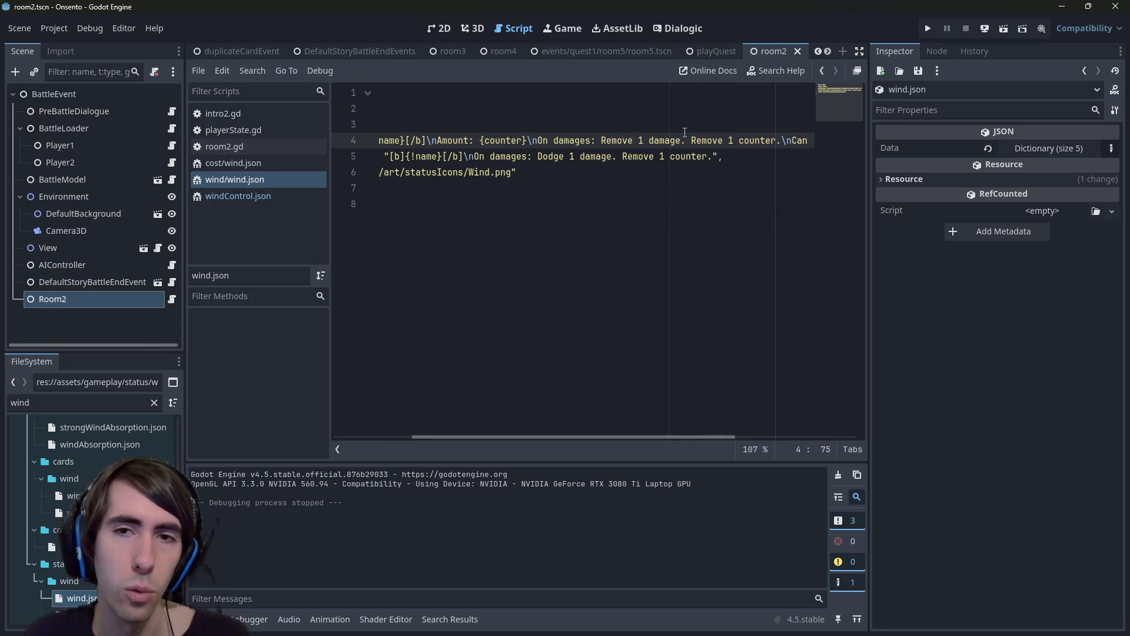
{"action": "key", "text": "ctrl+s"}
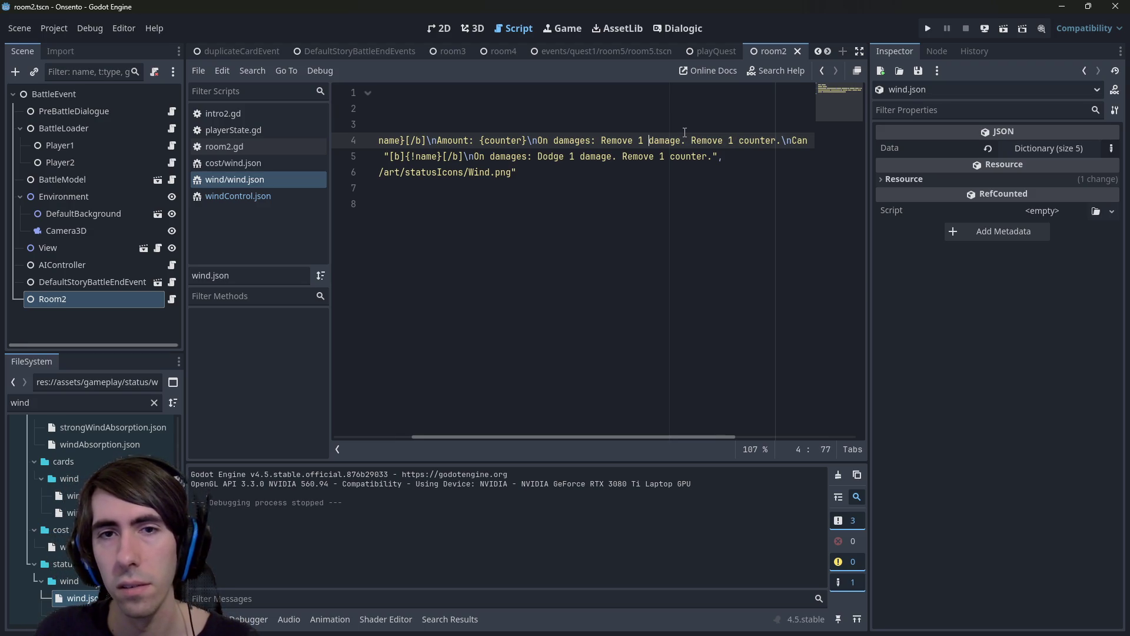
Put both damage effects on dash-bulleted lines, add a blank line before 'Can be used', and save.
{"action": "key", "text": "BackSpace"}
{"action": "type", "text": "-"}
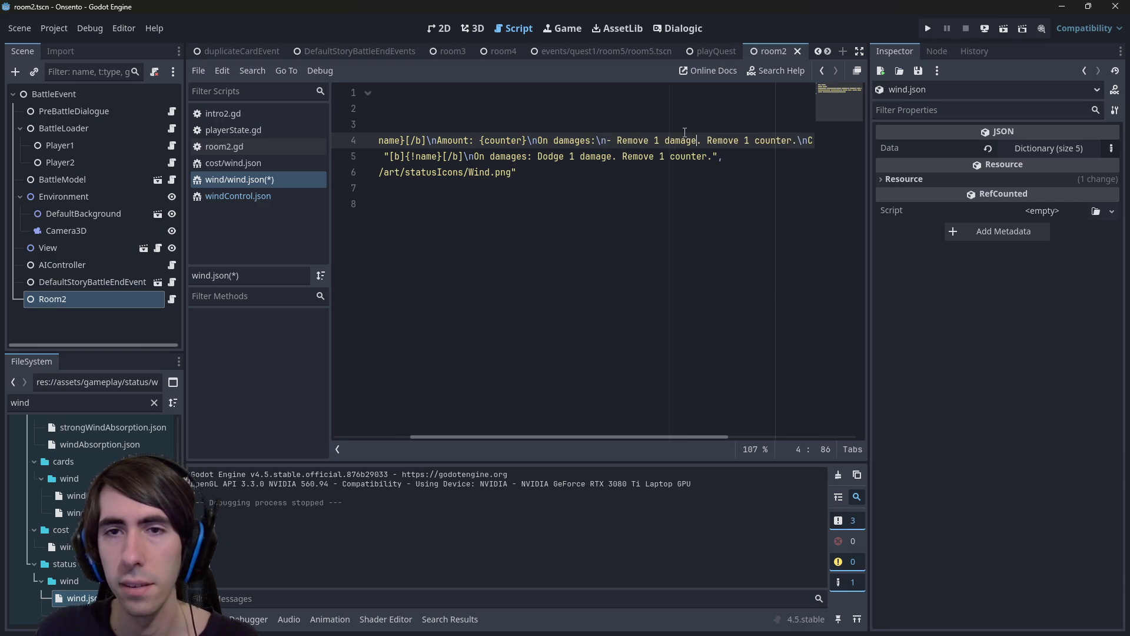
{"action": "key", "text": "BackSpace"}
{"action": "type", "text": "-"}
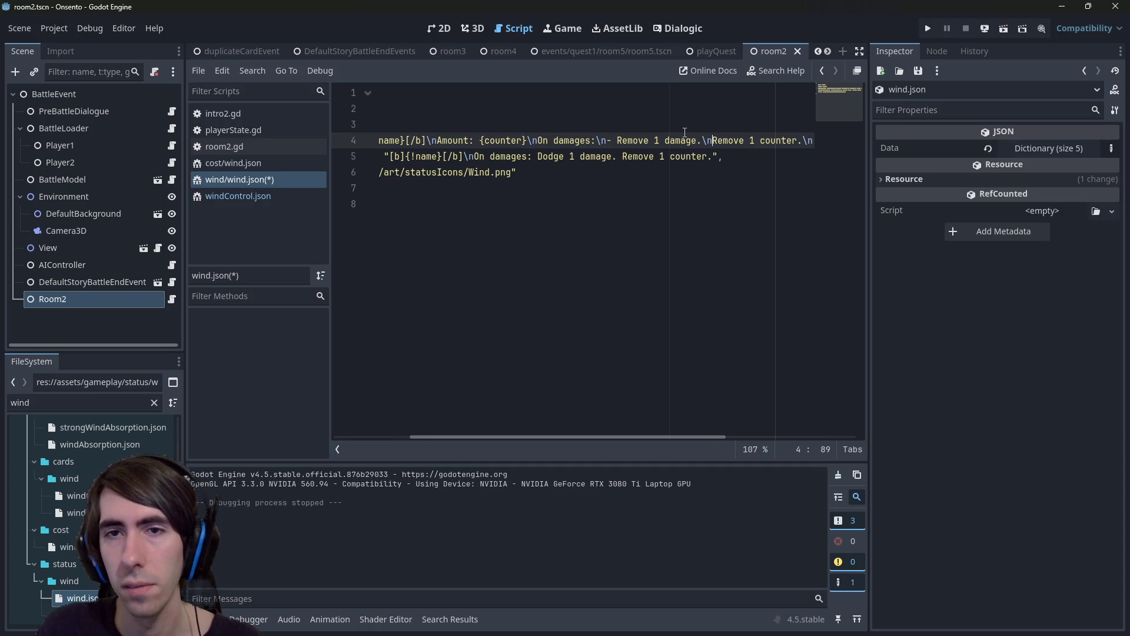
{"action": "key", "text": "ctrl+s"}
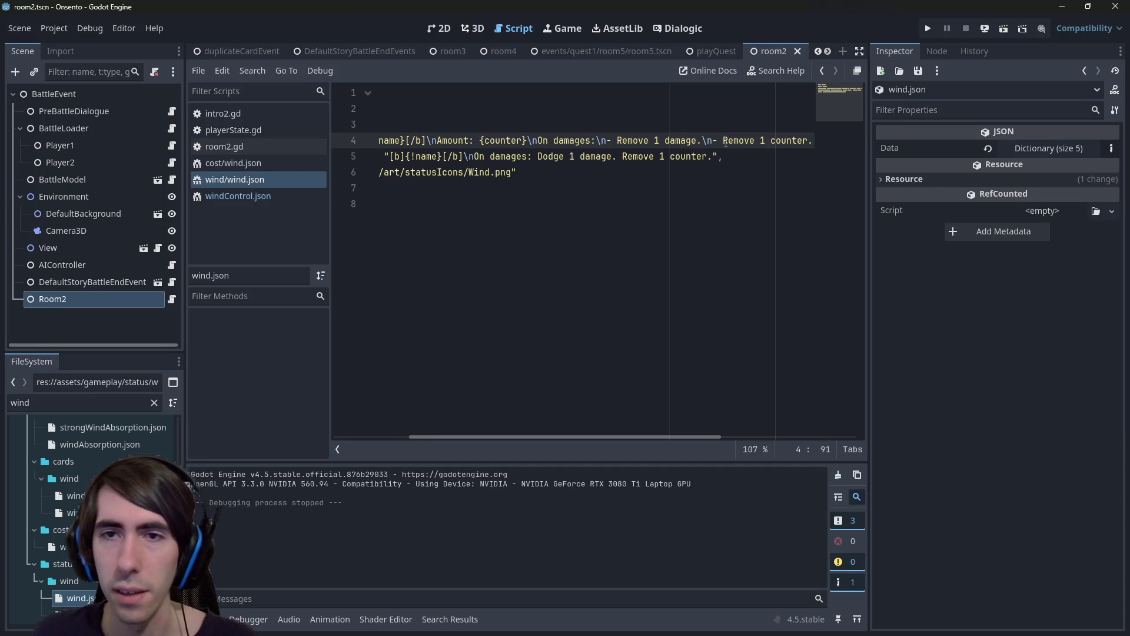
{"action": "left_click_drag", "start_coordinate": [724, 140], "coordinate": [849, 136]}
{"action": "left_click", "coordinate": [588, 142]}
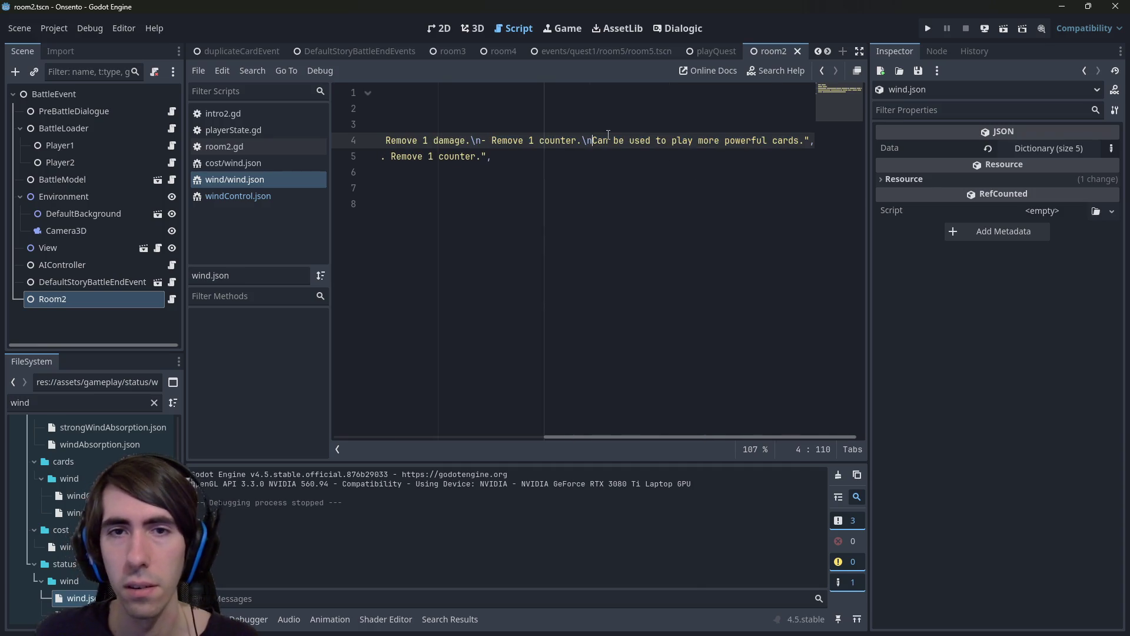
{"action": "key", "text": "ctrl+s"}
{"action": "type", "text": "\\n"}
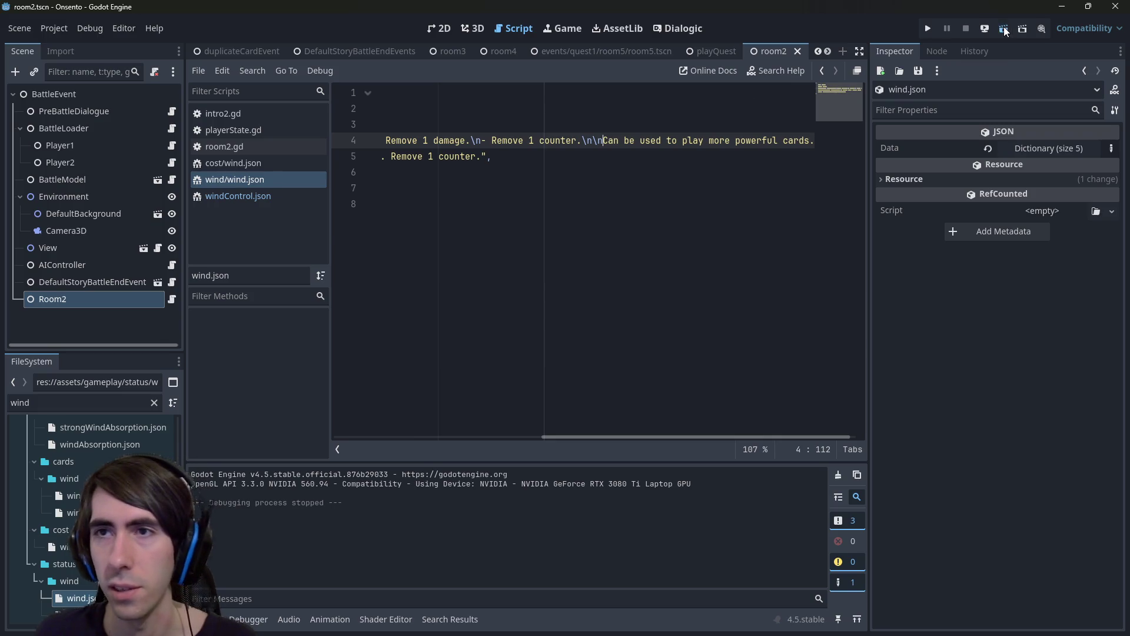
{"action": "left_click", "coordinate": [1005, 29]}
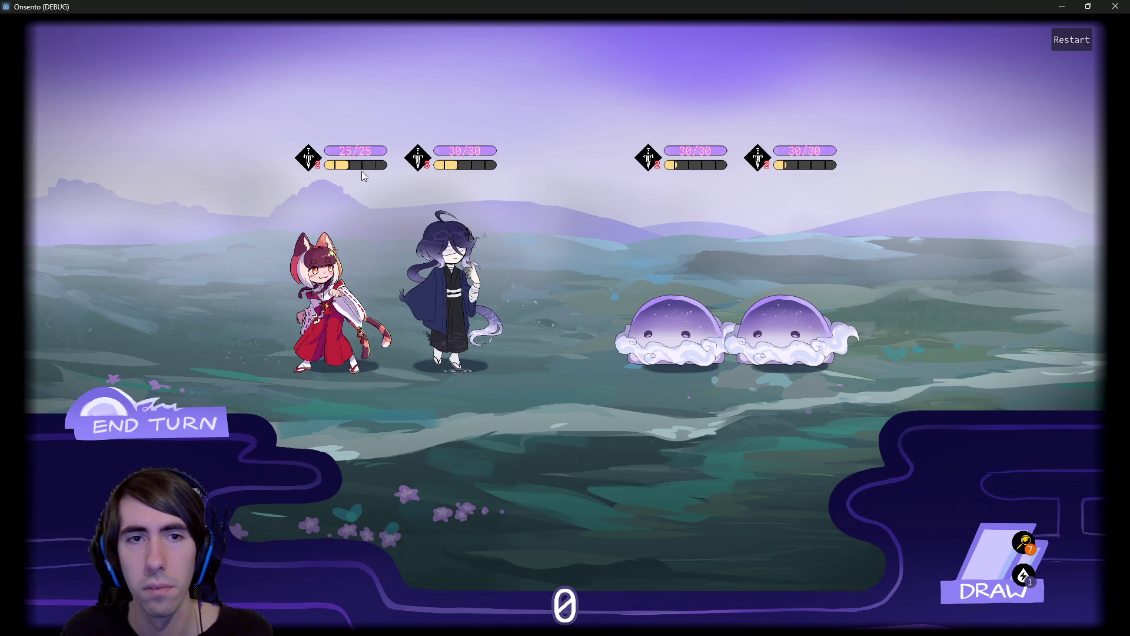
{"action": "mouse_move", "coordinate": [416, 158]}
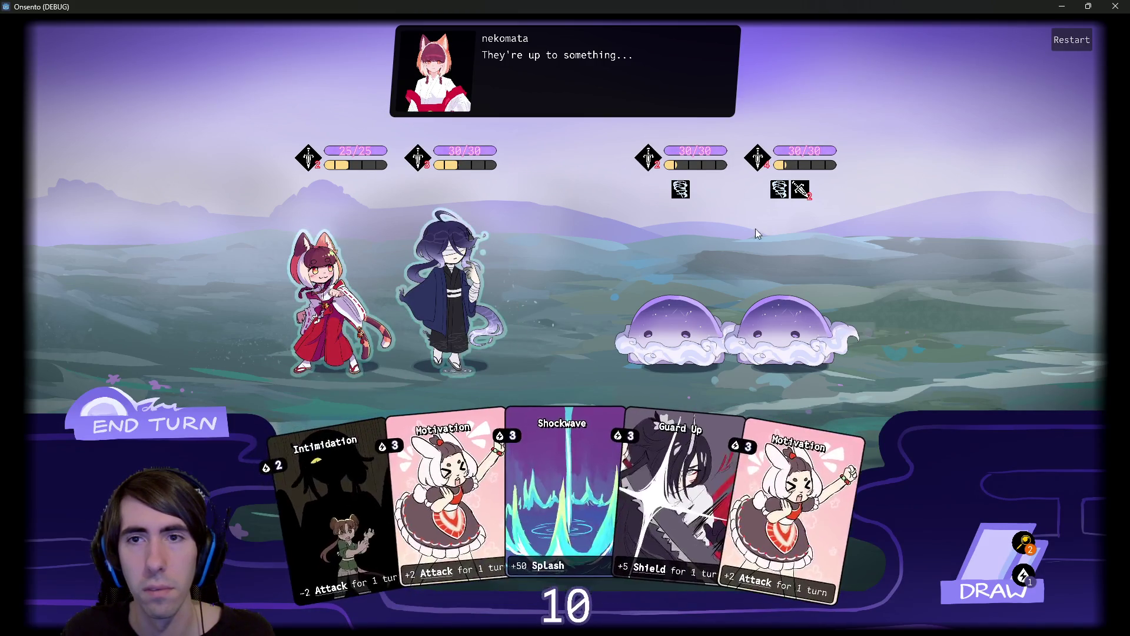
{"action": "left_click", "coordinate": [189, 423]}
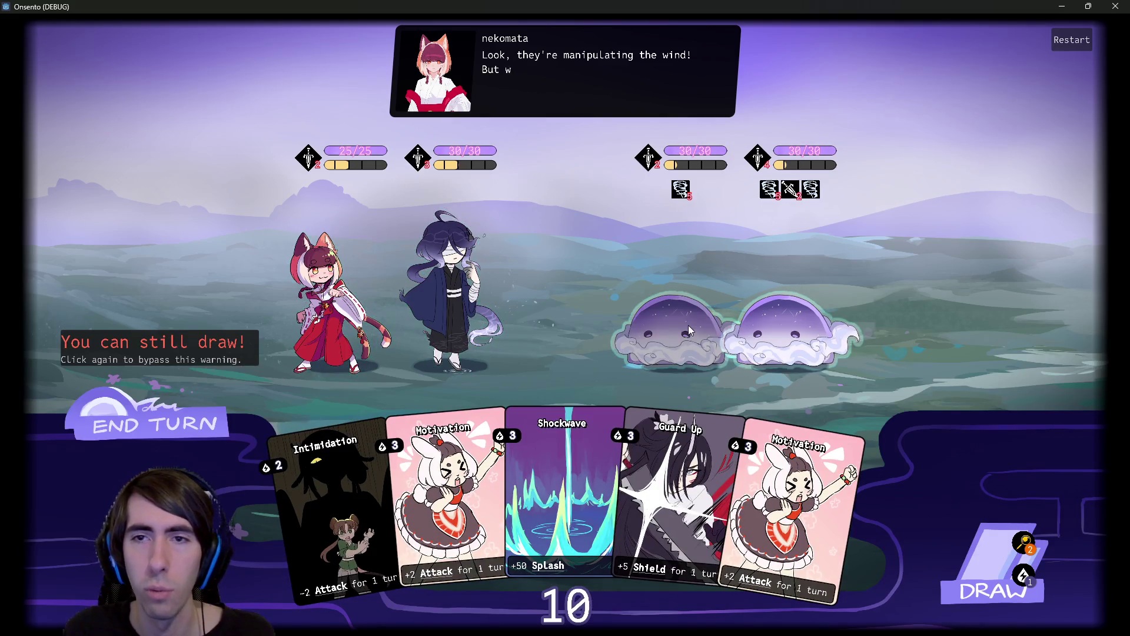
{"action": "mouse_move", "coordinate": [667, 194]}
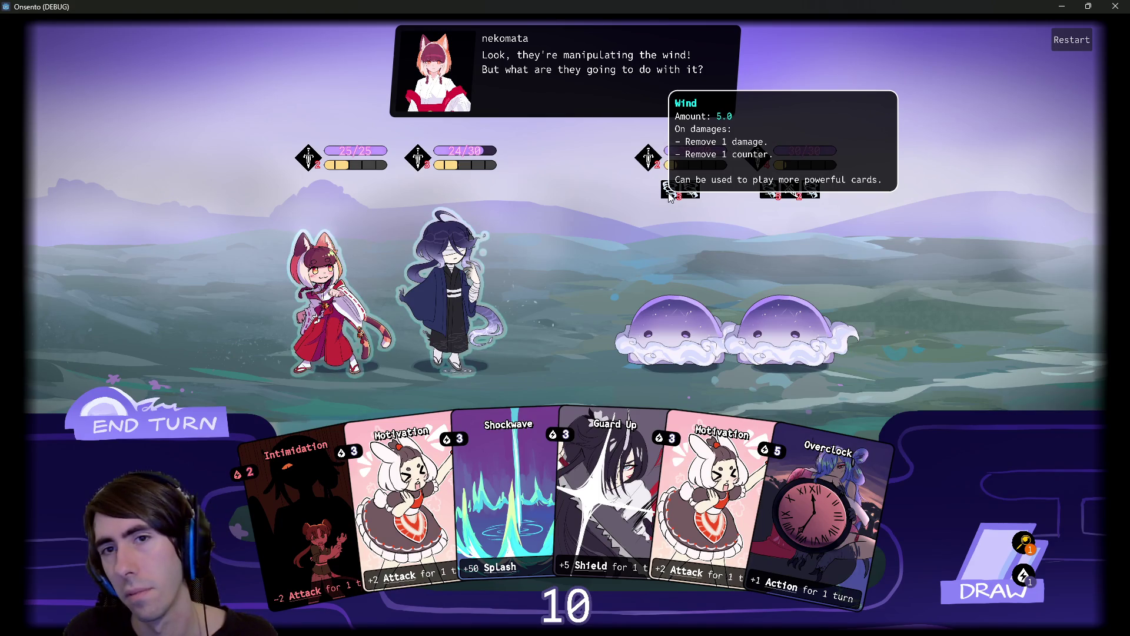
{"action": "left_click", "coordinate": [1115, 7]}
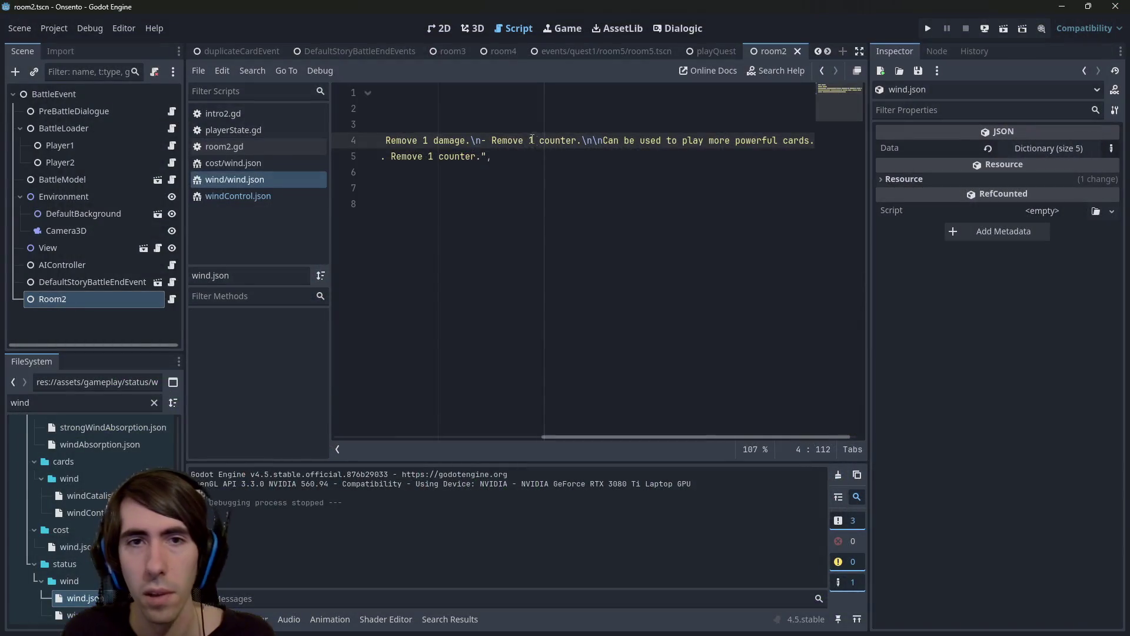
Change 'Remove 1 counter.' to 'Remove 1 Wind.' and briefly test-run the scene.
{"action": "scroll", "coordinate": [530, 236], "scroll_direction": "left", "scroll_amount": 5}
{"action": "left_click", "coordinate": [668, 140]}
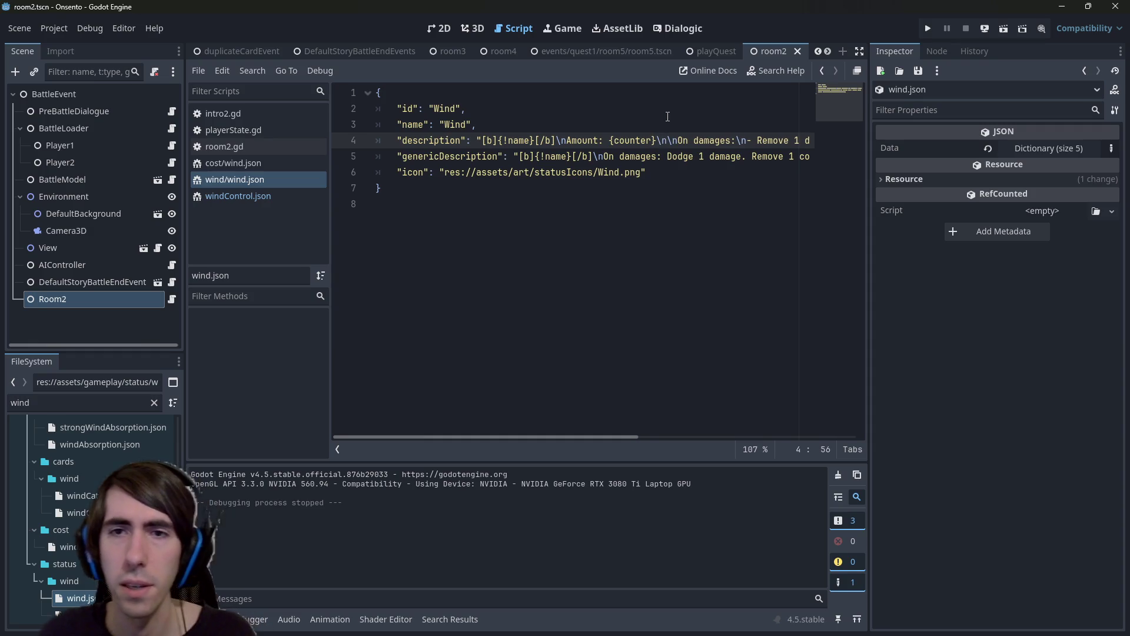
{"action": "key", "text": "Right"}
{"action": "key", "text": "Right"}
{"action": "key", "text": "Right"}
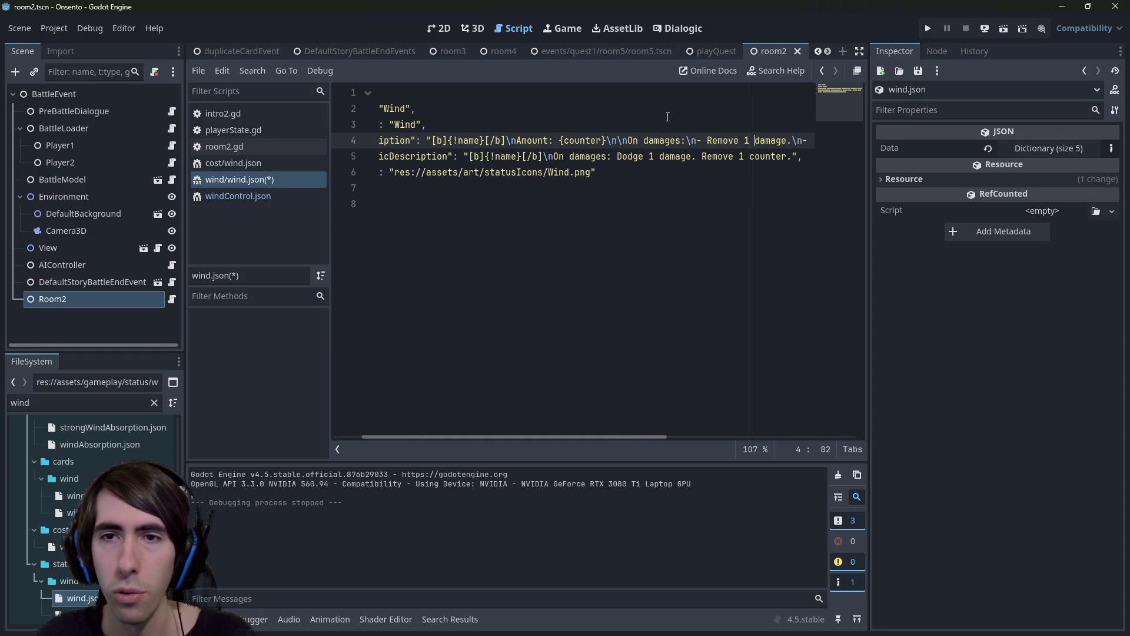
{"action": "key", "text": "Right"}
{"action": "key", "text": "Right"}
{"action": "key", "text": "Right"}
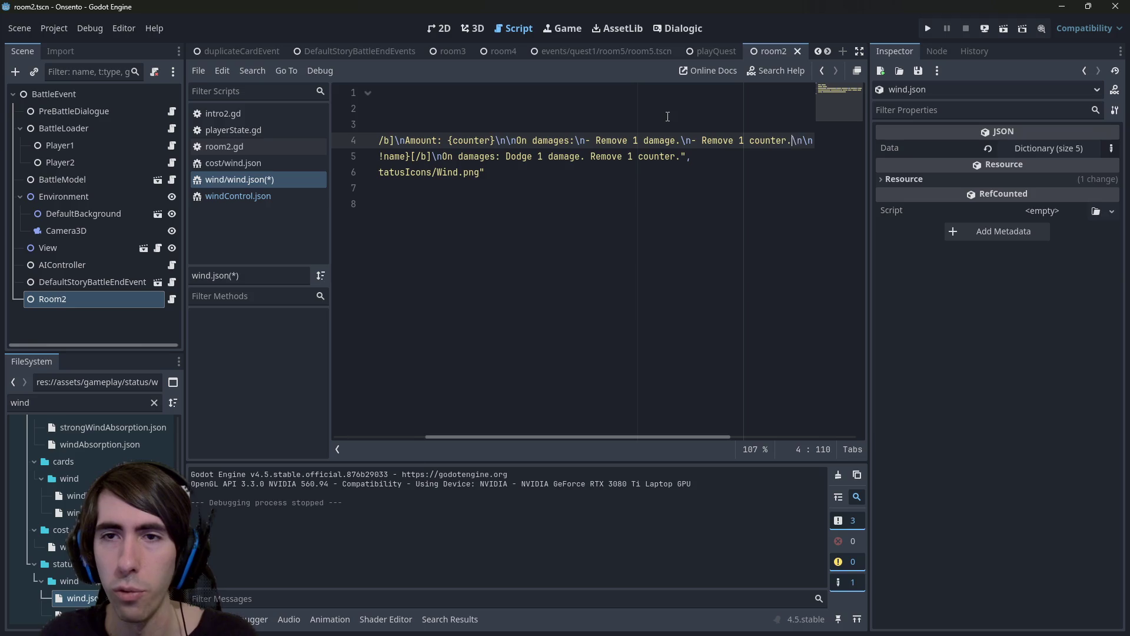
{"action": "key", "text": "Left"}
{"action": "key", "text": "ctrl+shift+Left"}
{"action": "type", "text": "Wind"}
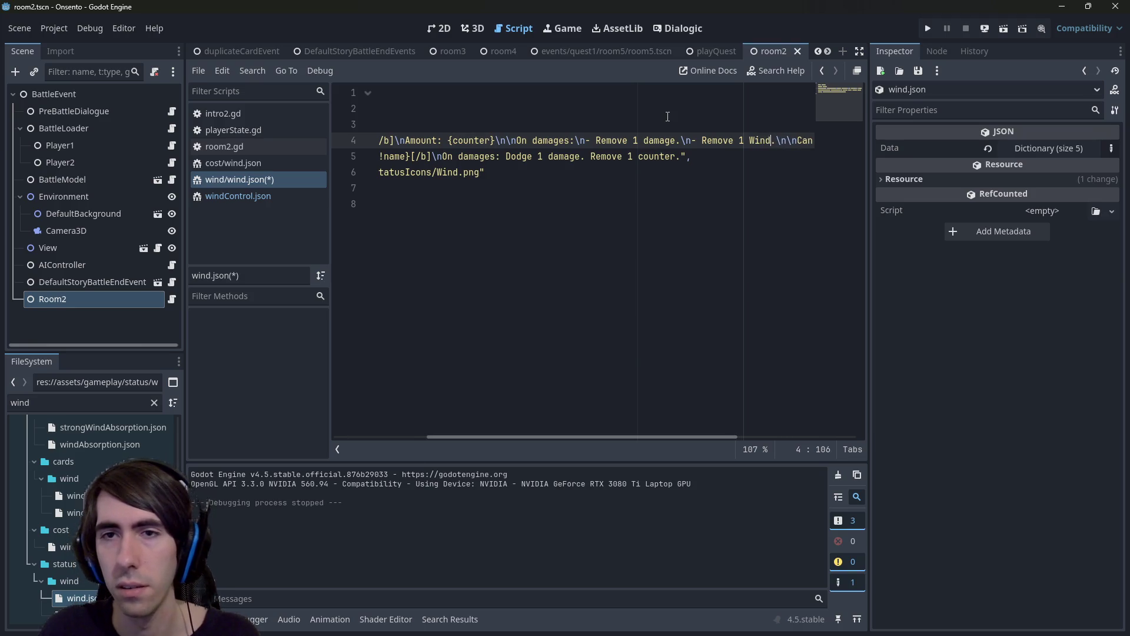
{"action": "left_click", "coordinate": [1005, 28]}
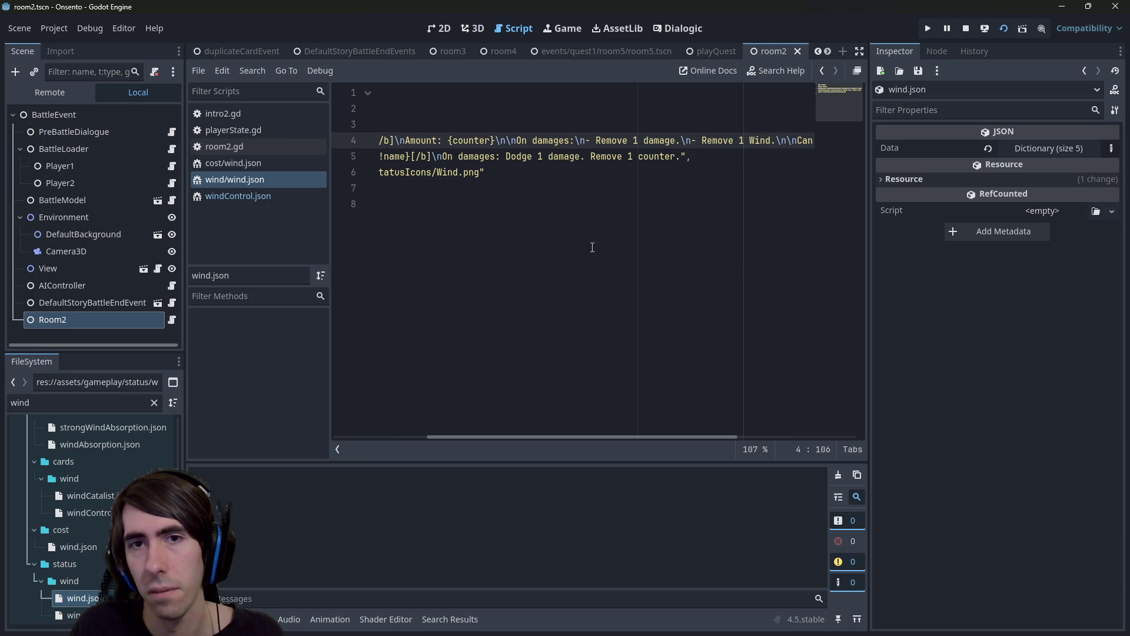
{"action": "left_click", "coordinate": [963, 25]}
Change the first bullet's 'Remove' to 'Block' and save wind.json.
{"action": "double_click", "coordinate": [616, 141]}
{"action": "type", "text": "Block"}
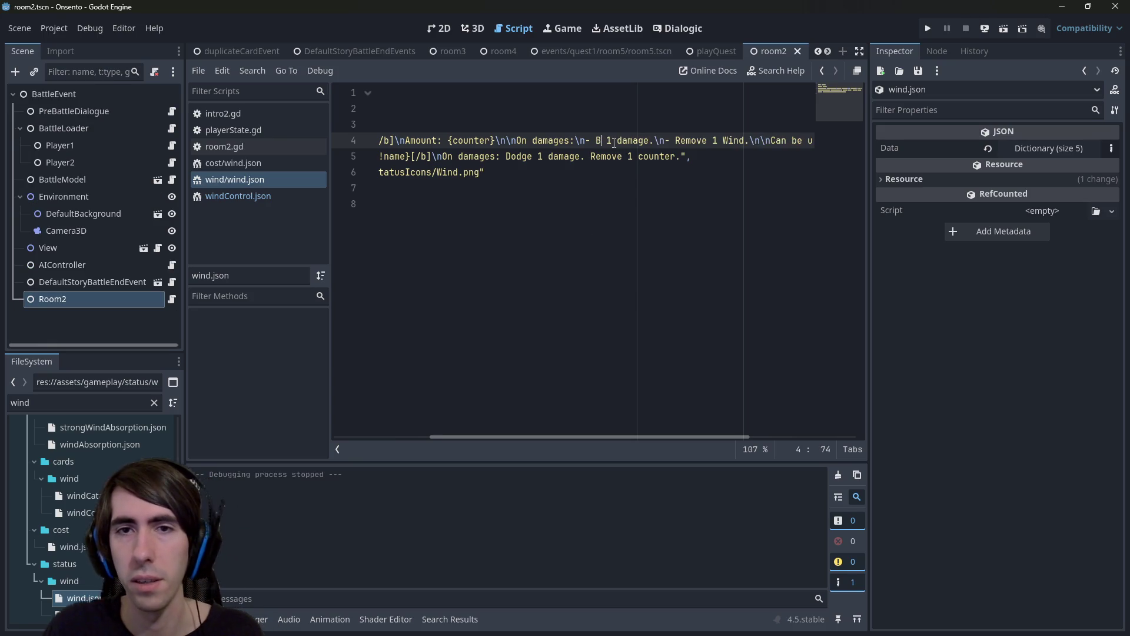
{"action": "key", "text": "ctrl+s"}
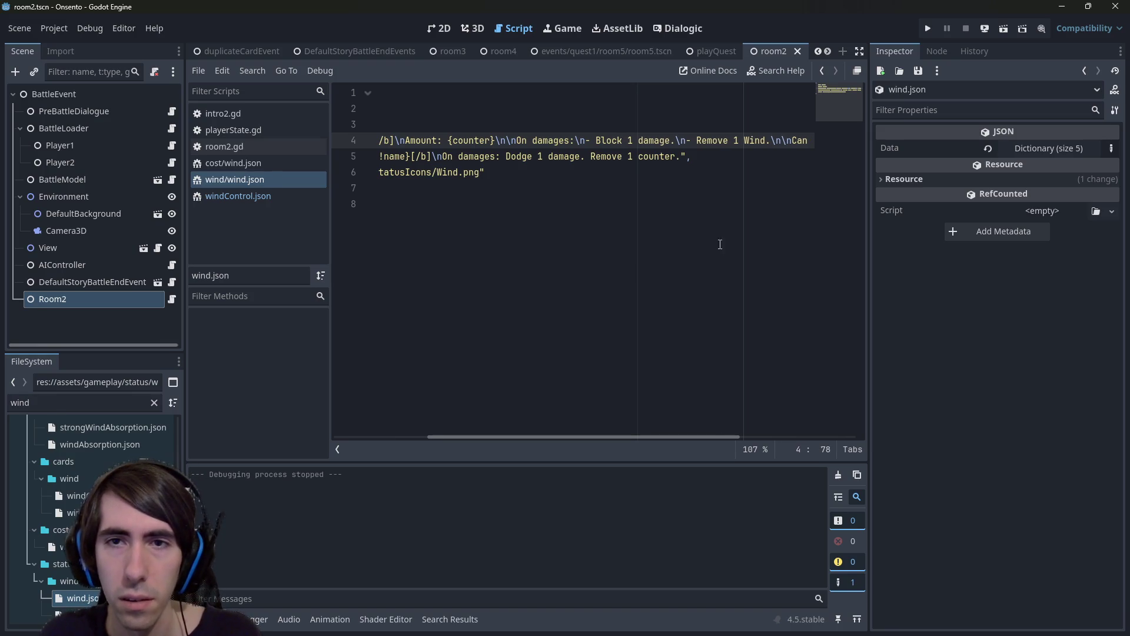
{"action": "mouse_move", "coordinate": [661, 441]}
{"action": "left_mouse_down"}
{"action": "mouse_move", "coordinate": [807, 437]}
{"action": "mouse_move", "coordinate": [550, 424]}
{"action": "mouse_move", "coordinate": [841, 411]}
{"action": "mouse_move", "coordinate": [421, 394]}
{"action": "left_mouse_up"}
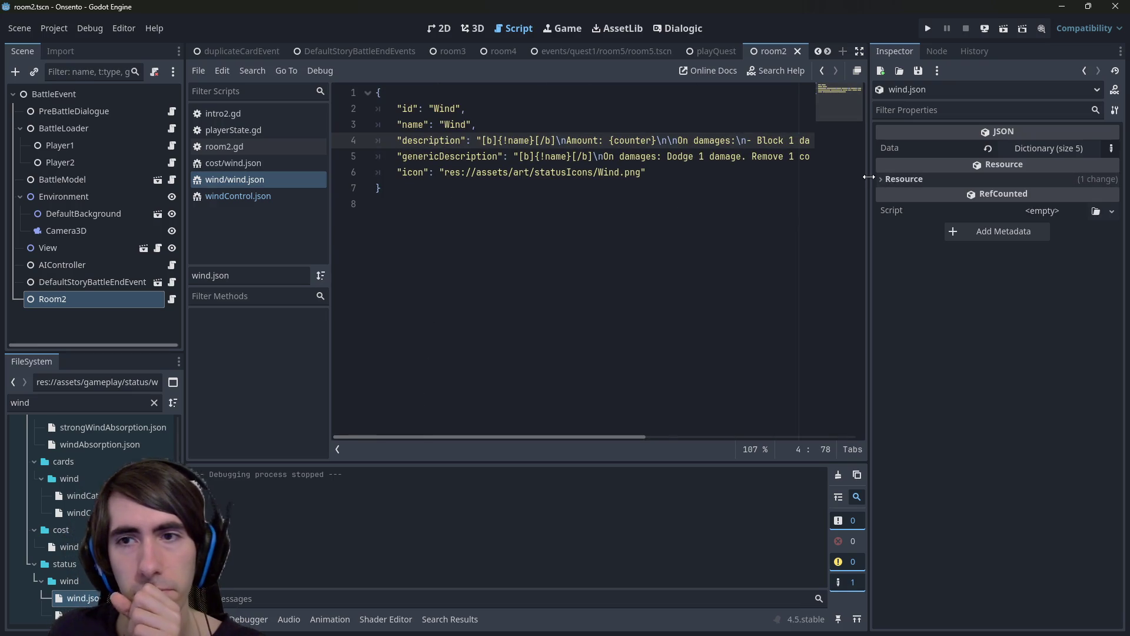
Paste the On damages bullet list over genericDescription's old damage text.
{"action": "left_click_drag", "start_coordinate": [869, 176], "coordinate": [1001, 193]}
{"action": "left_click", "coordinate": [633, 425]}
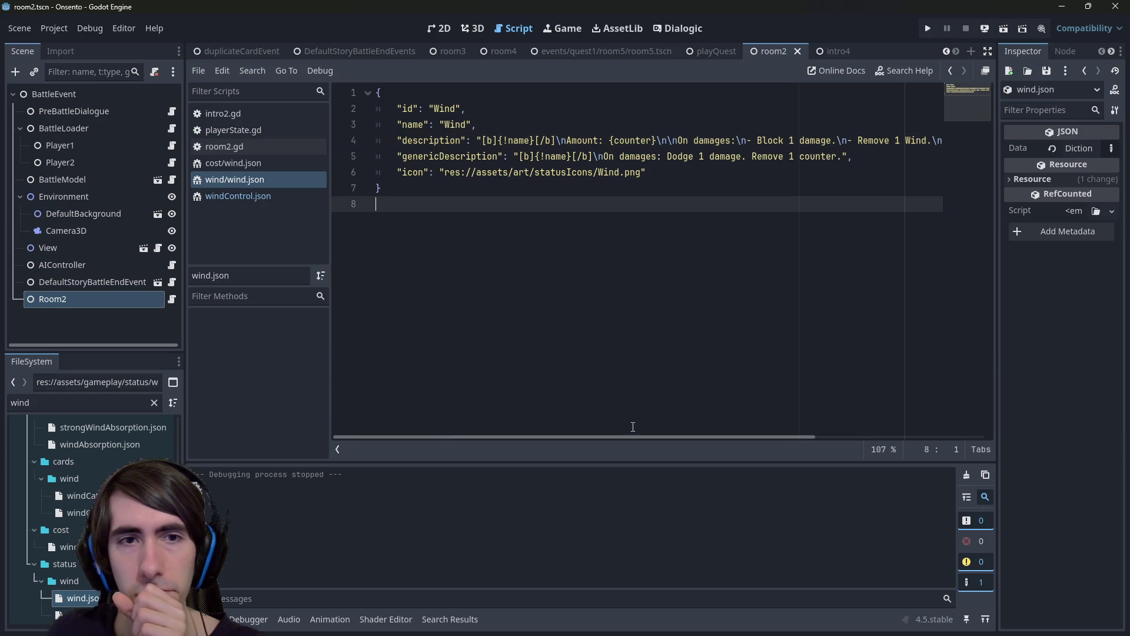
{"action": "left_click", "coordinate": [612, 141]}
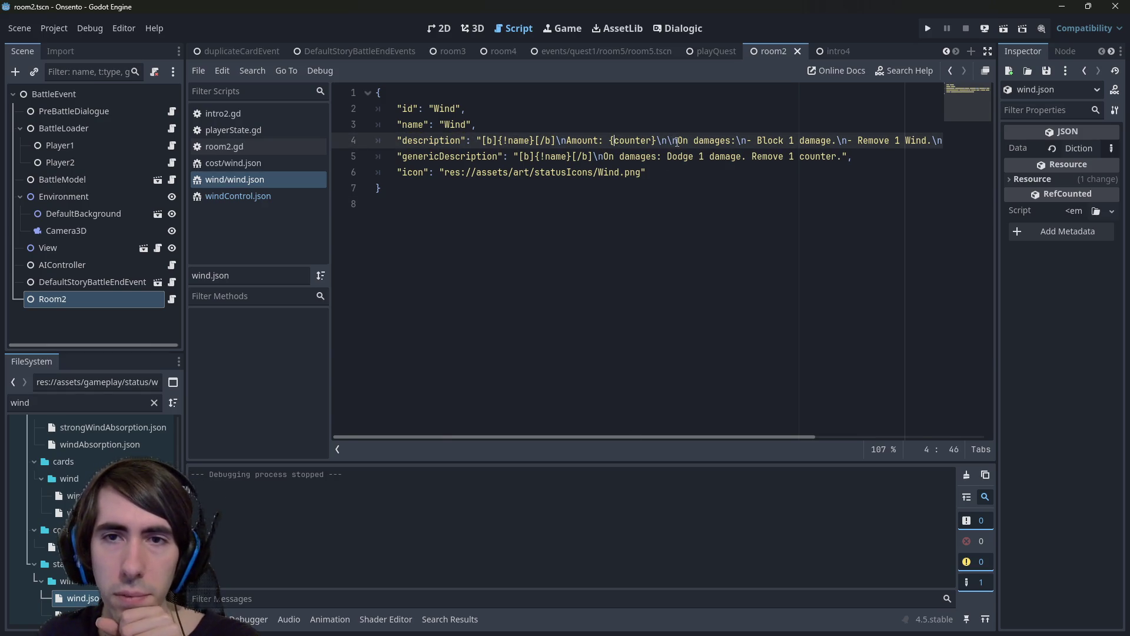
{"action": "left_click_drag", "start_coordinate": [681, 141], "coordinate": [932, 144]}
{"action": "key", "text": "ctrl+c"}
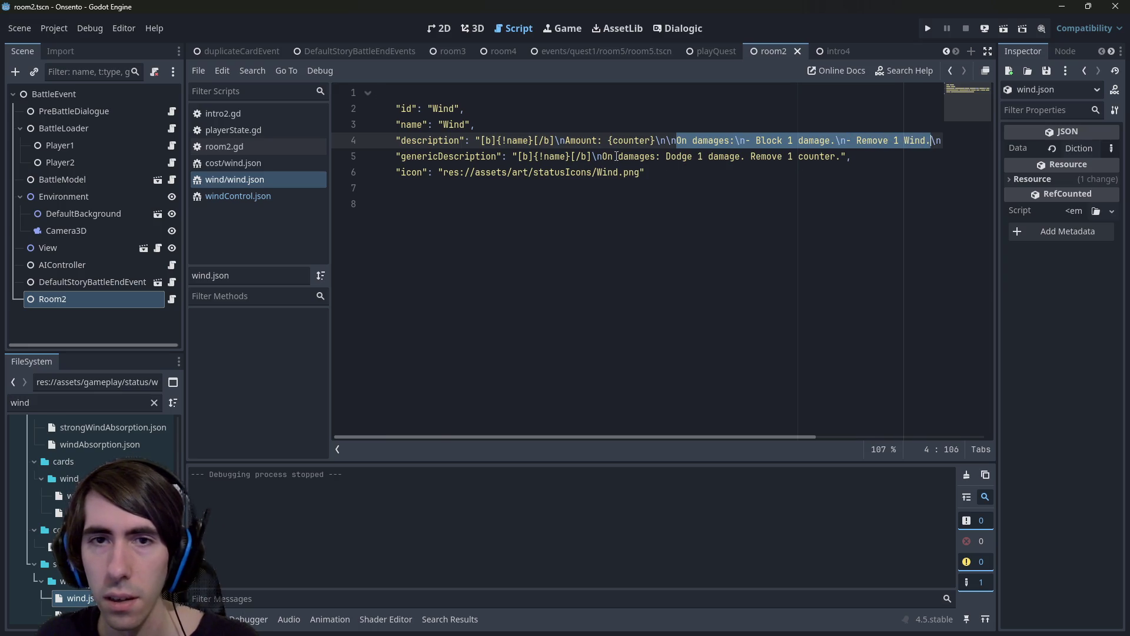
{"action": "left_click_drag", "start_coordinate": [602, 157], "coordinate": [842, 157]}
{"action": "key", "text": "ctrl+v"}
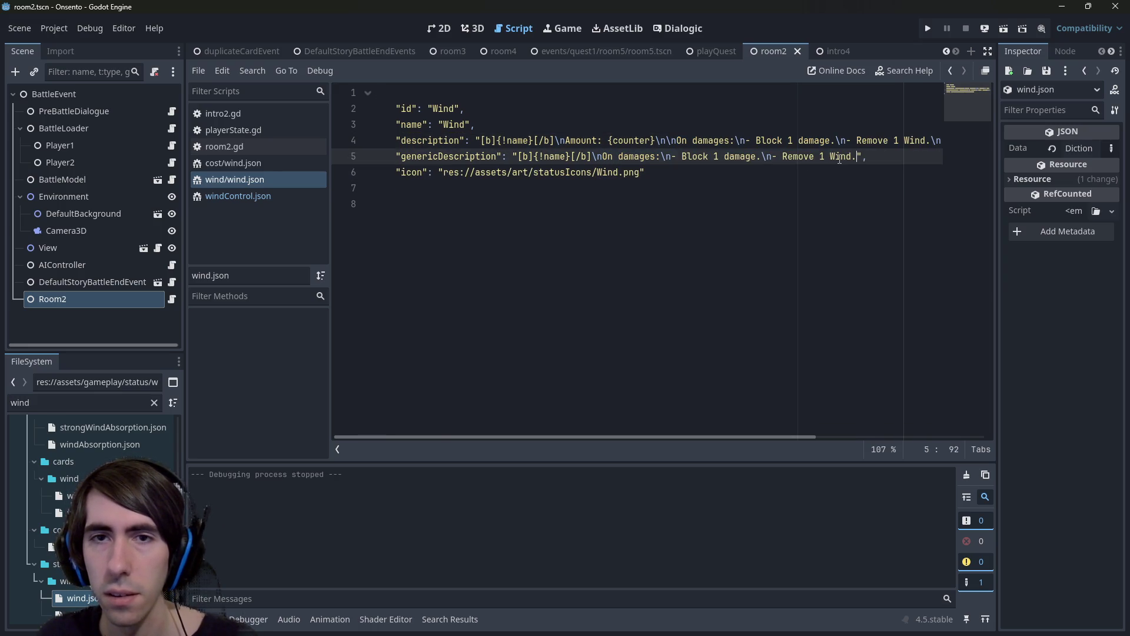
Append the 'Can be used…' closing sentence to genericDescription and run the scene with F5.
{"action": "left_click_drag", "start_coordinate": [738, 436], "coordinate": [908, 437]}
{"action": "left_click_drag", "start_coordinate": [701, 140], "coordinate": [933, 144]}
{"action": "key", "text": "ctrl+c"}
{"action": "left_click", "coordinate": [622, 156]}
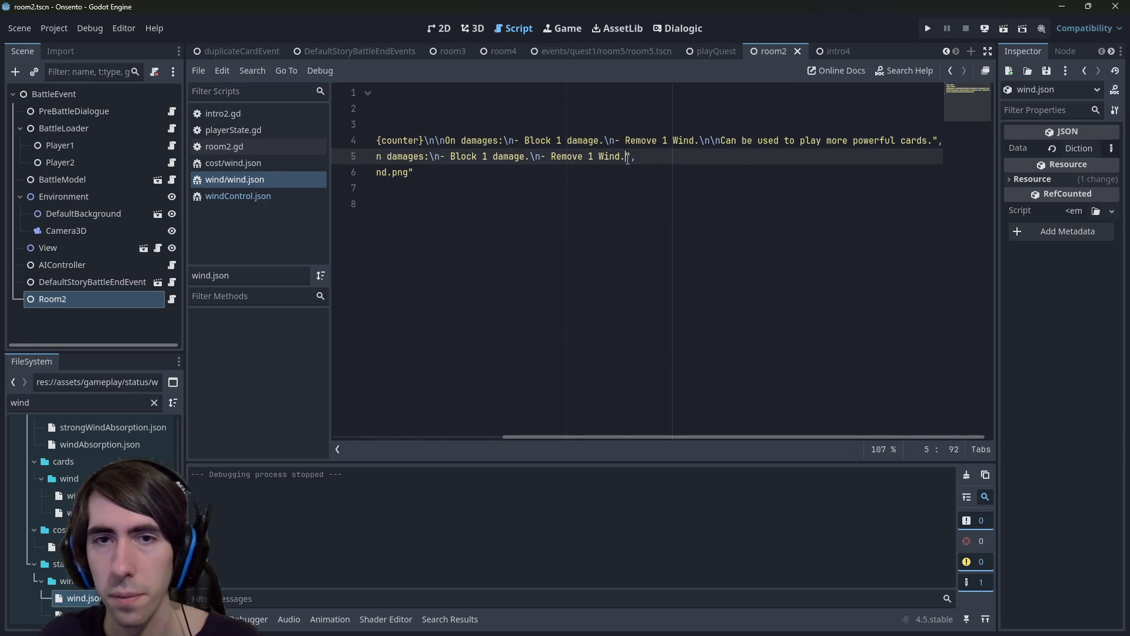
{"action": "type", "text": "."}
{"action": "key", "text": "ctrl+v"}
{"action": "key", "text": "F5"}
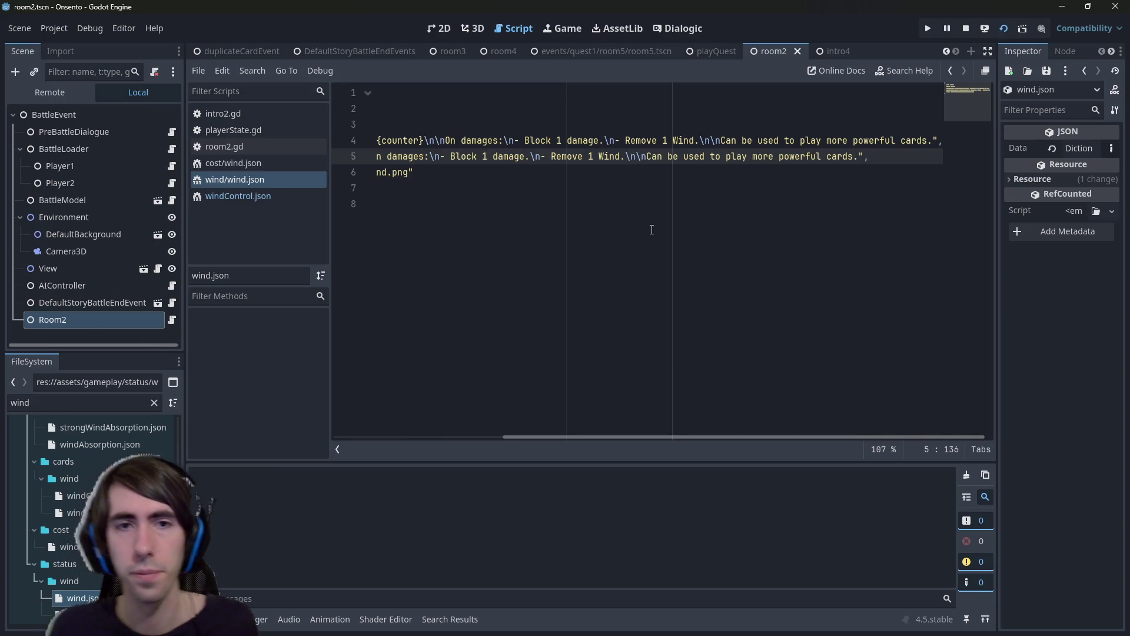
Swap the two party characters, check the card pile, and end the turn past the 'You can still draw!' warning.
{"action": "left_click_drag", "start_coordinate": [561, 437], "coordinate": [359, 437]}
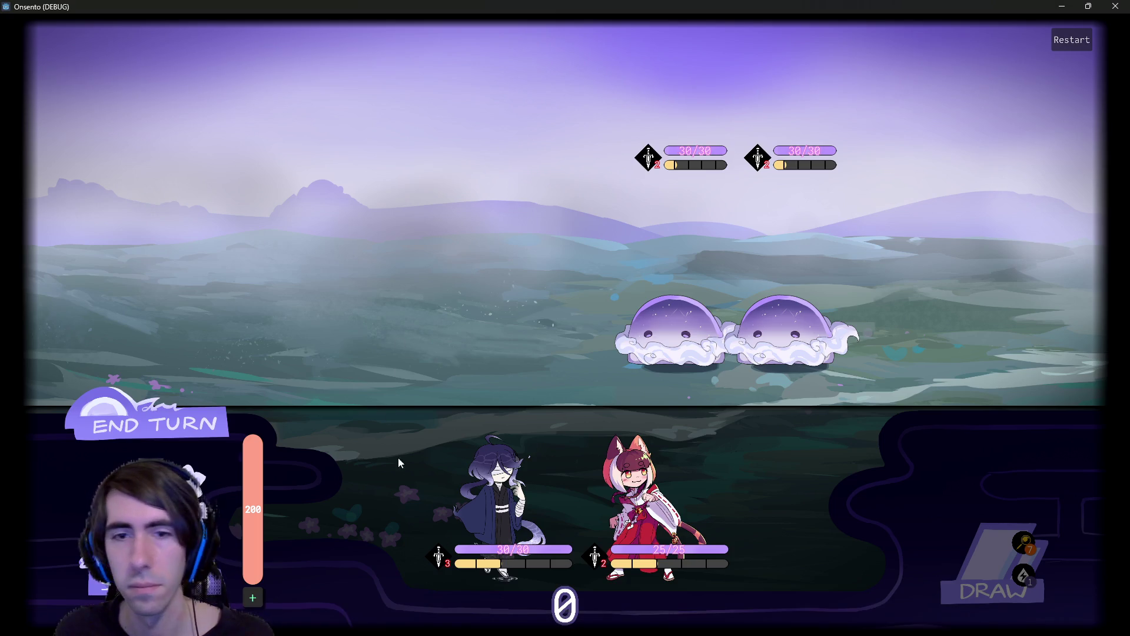
{"action": "mouse_move", "coordinate": [495, 500]}
{"action": "left_mouse_down"}
{"action": "mouse_move", "coordinate": [471, 268]}
{"action": "mouse_move", "coordinate": [653, 483]}
{"action": "mouse_move", "coordinate": [455, 270]}
{"action": "left_mouse_up"}
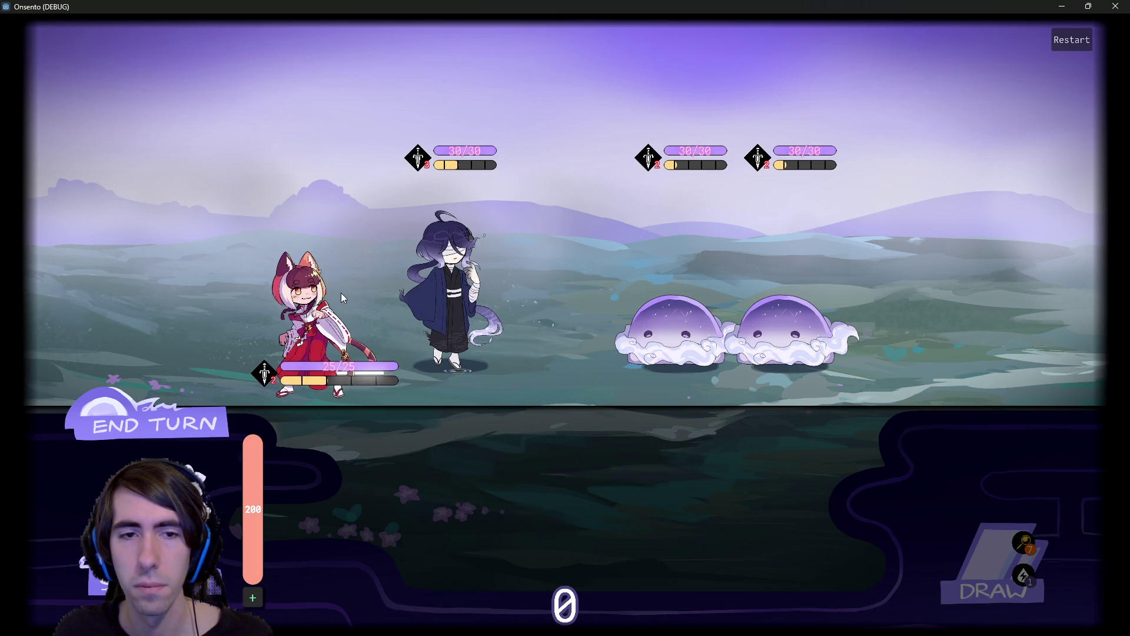
{"action": "mouse_move", "coordinate": [421, 168]}
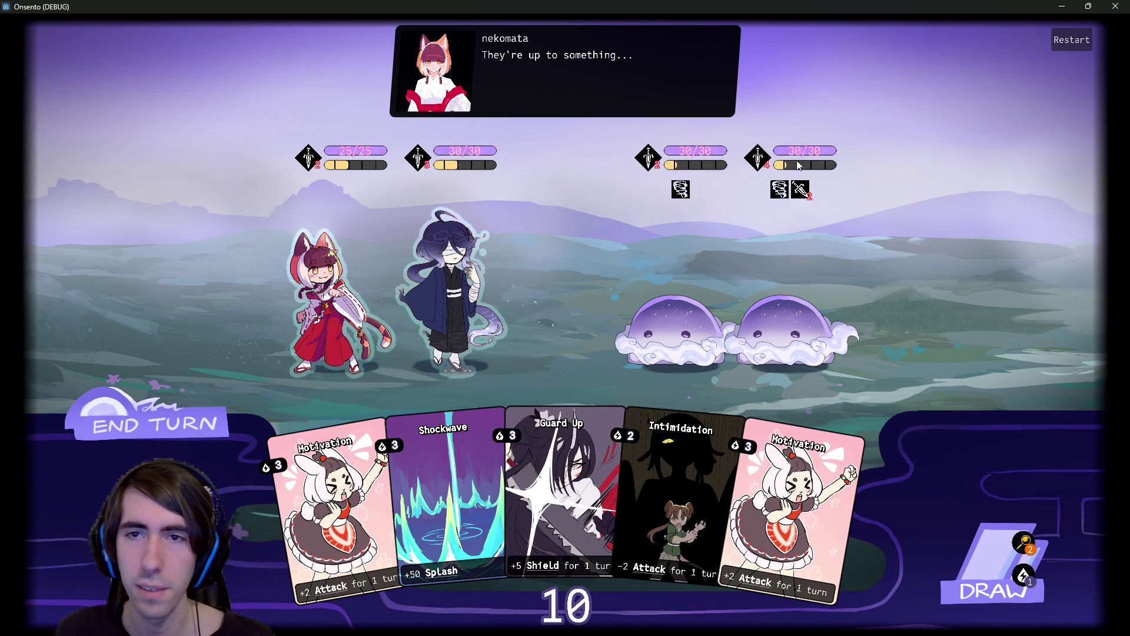
{"action": "mouse_move", "coordinate": [760, 159]}
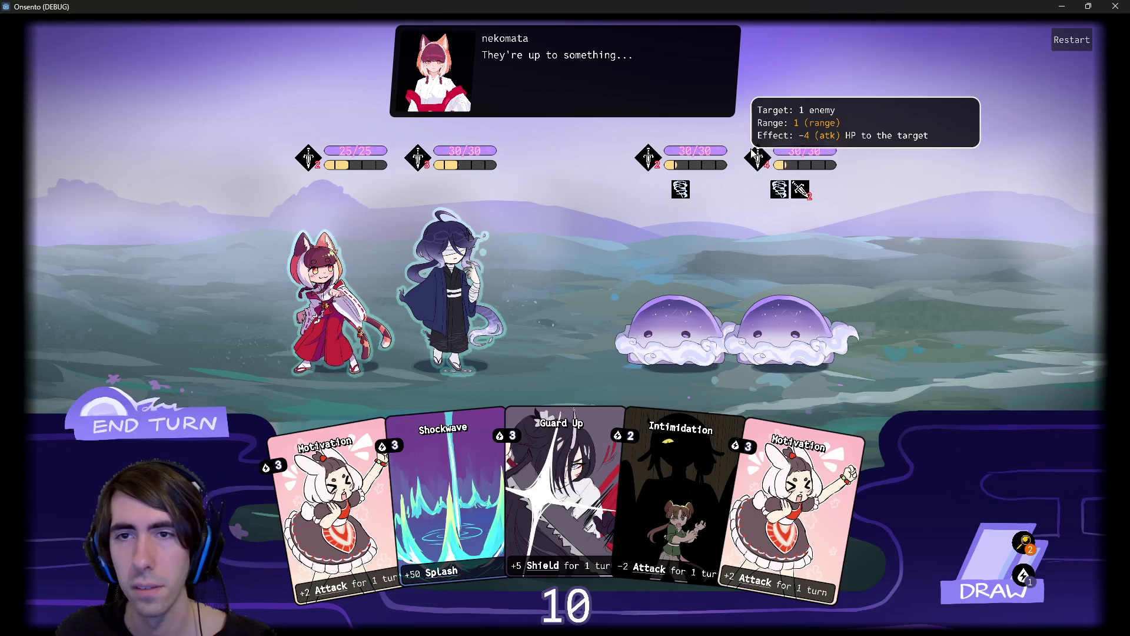
{"action": "mouse_move", "coordinate": [775, 191]}
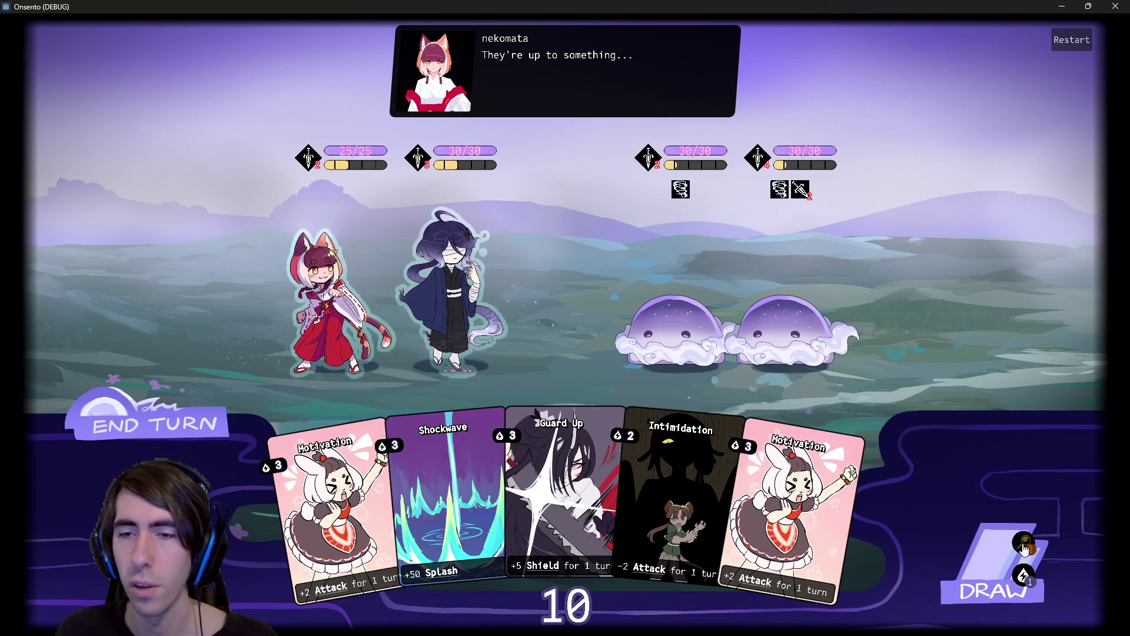
{"action": "left_click", "coordinate": [1023, 542]}
{"action": "left_click", "coordinate": [1073, 600]}
{"action": "left_click", "coordinate": [217, 409]}
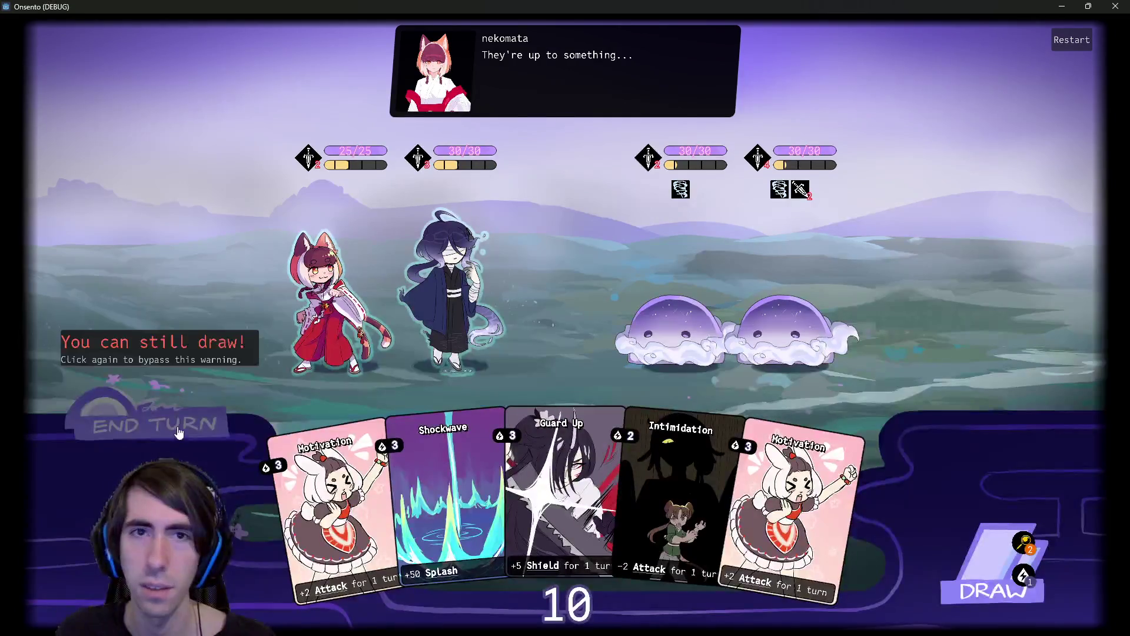
{"action": "left_click", "coordinate": [224, 405]}
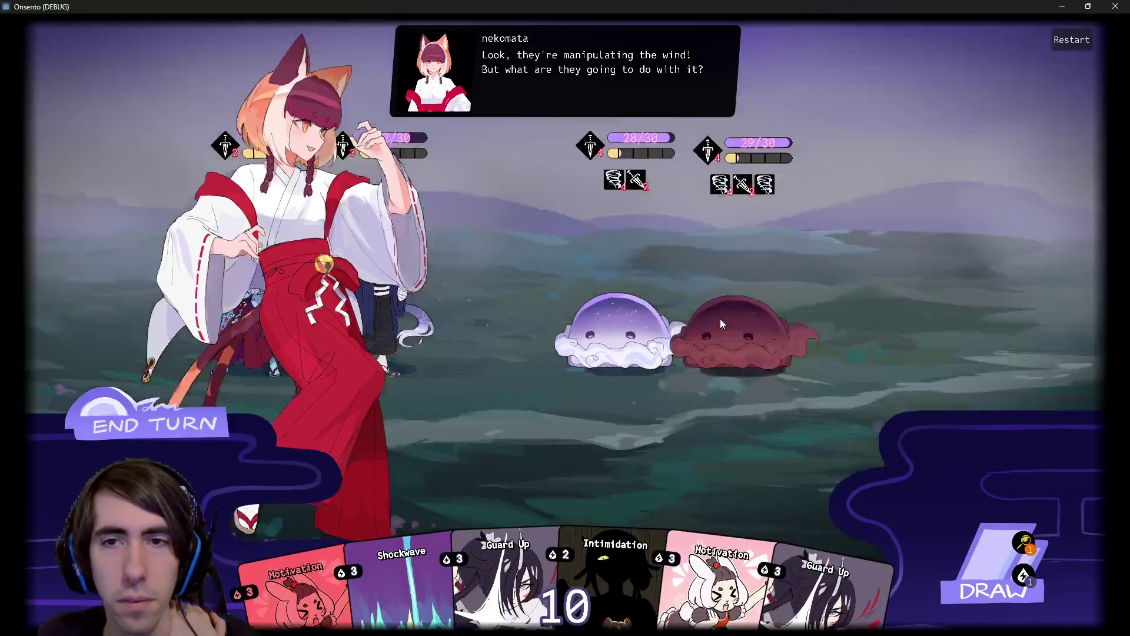
Draw a card, play Motivation, Guard Up and another buff on the blindfolded ally, then end the turn.
{"action": "left_click", "coordinate": [146, 434]}
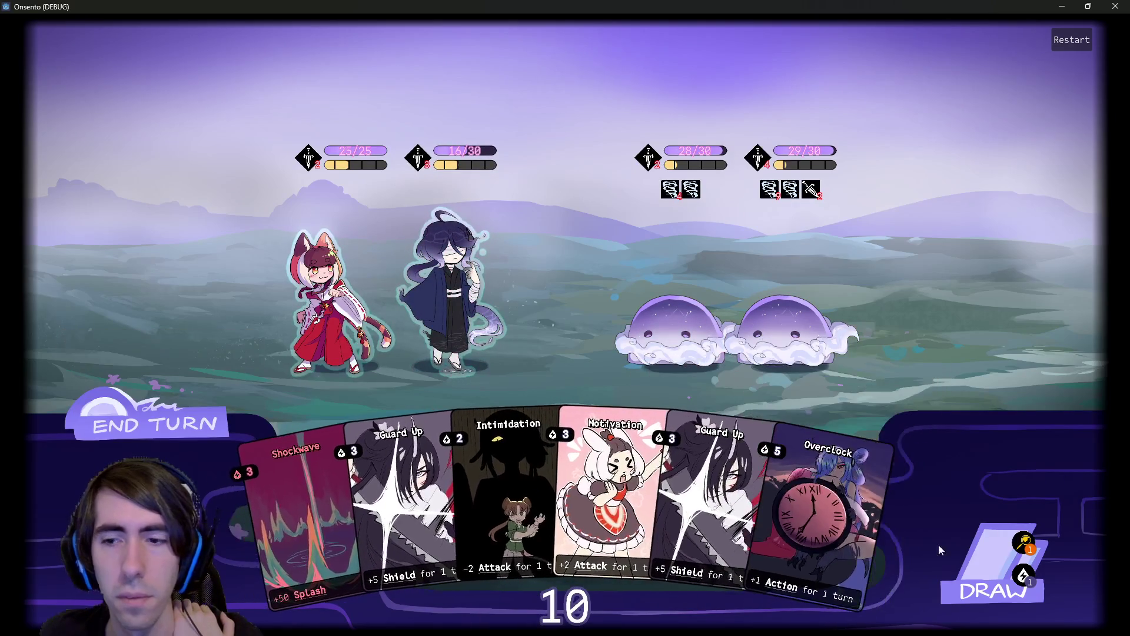
{"action": "left_click", "coordinate": [994, 568]}
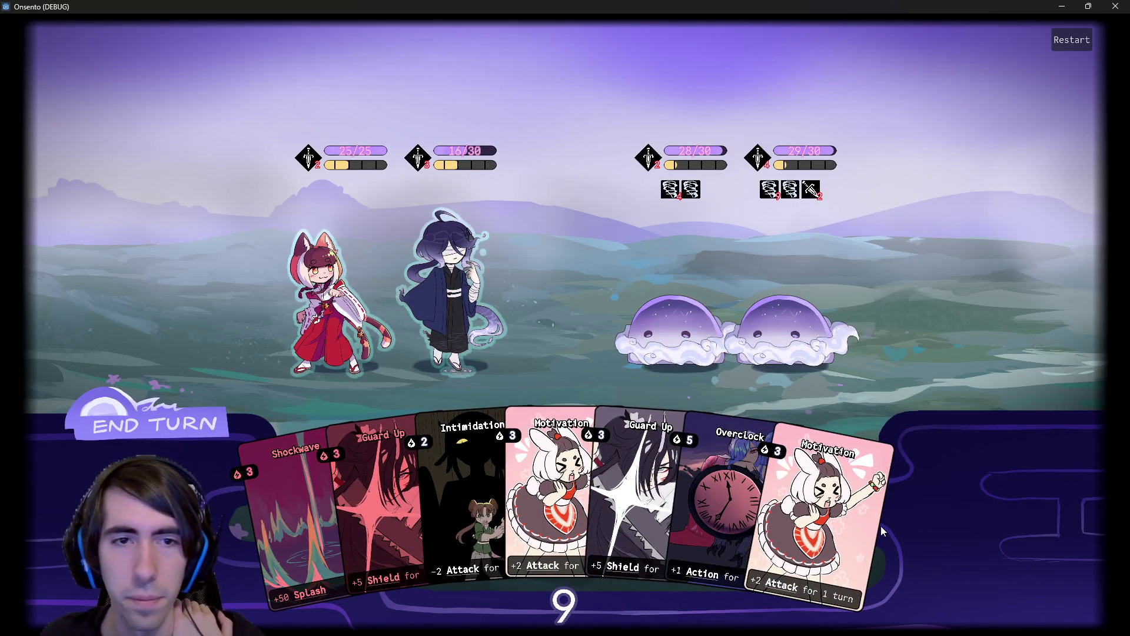
{"action": "left_click_drag", "start_coordinate": [882, 531], "coordinate": [452, 274]}
{"action": "left_click_drag", "start_coordinate": [530, 500], "coordinate": [497, 278]}
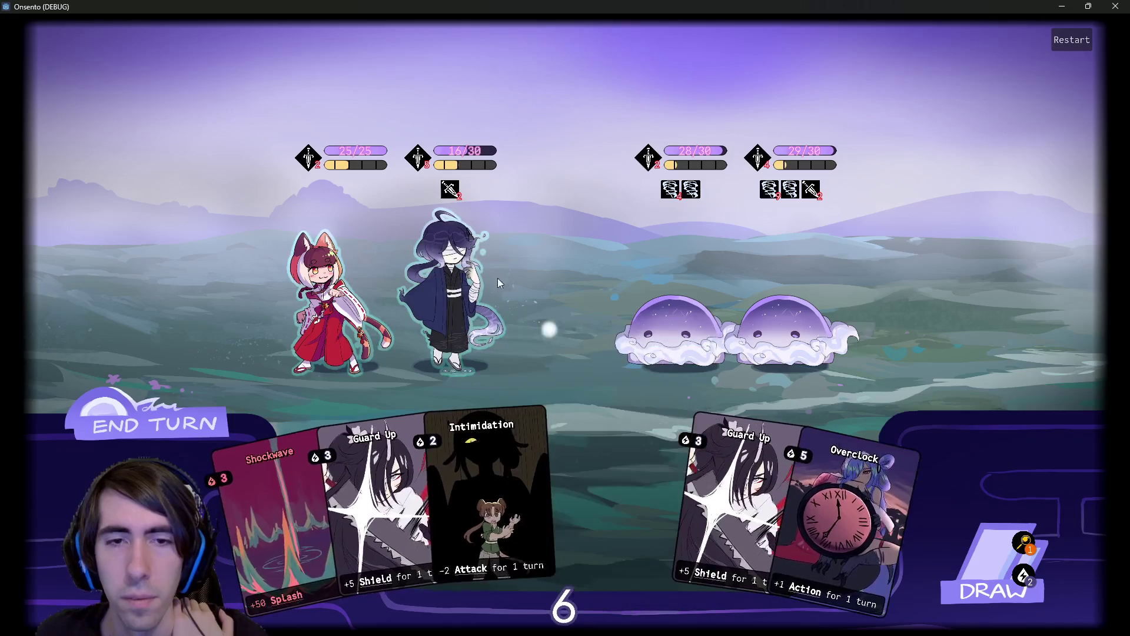
{"action": "left_click_drag", "start_coordinate": [666, 500], "coordinate": [514, 330]}
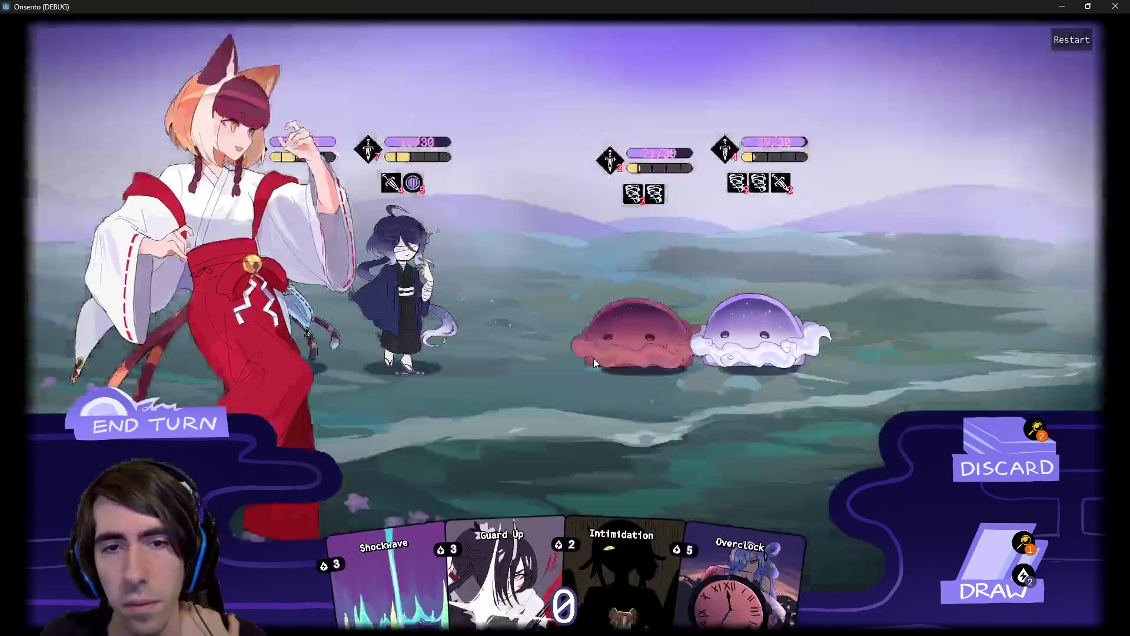
{"action": "left_click", "coordinate": [115, 417]}
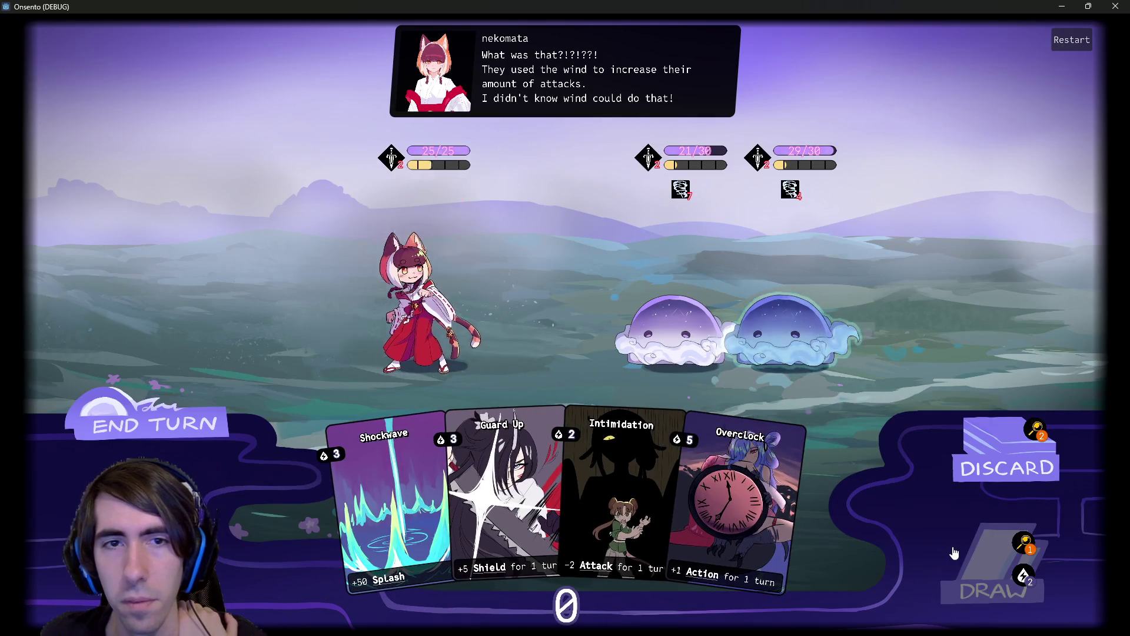
Play Motivation and Overclock on the other ally, end the turn, draw, and close the game.
{"action": "left_click_drag", "start_coordinate": [813, 500], "coordinate": [439, 283]}
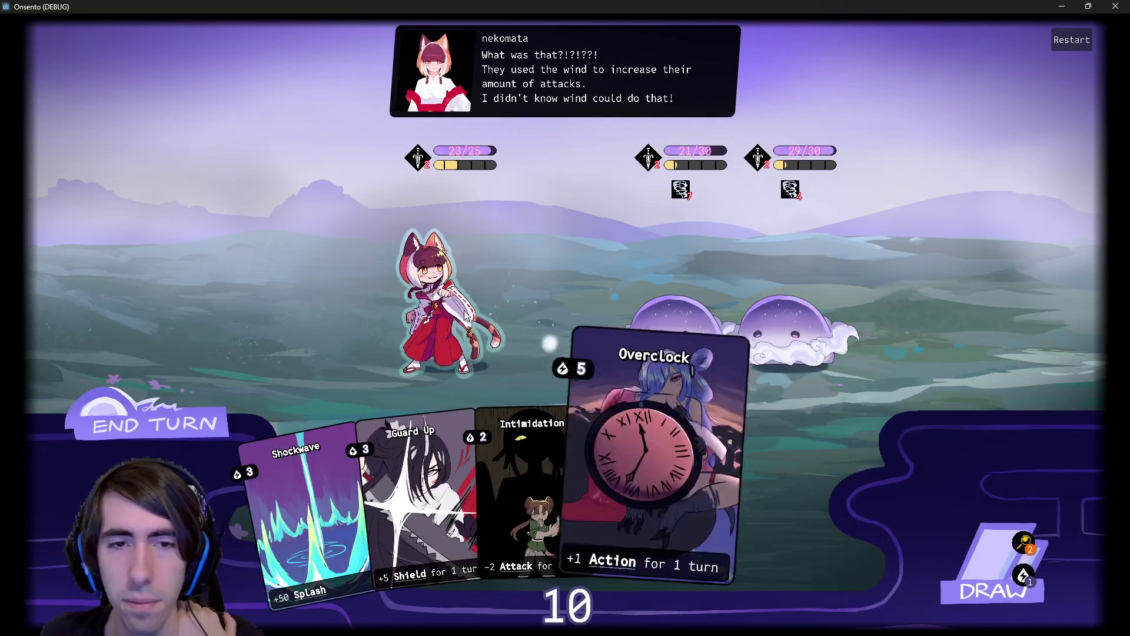
{"action": "left_click_drag", "start_coordinate": [665, 472], "coordinate": [443, 277]}
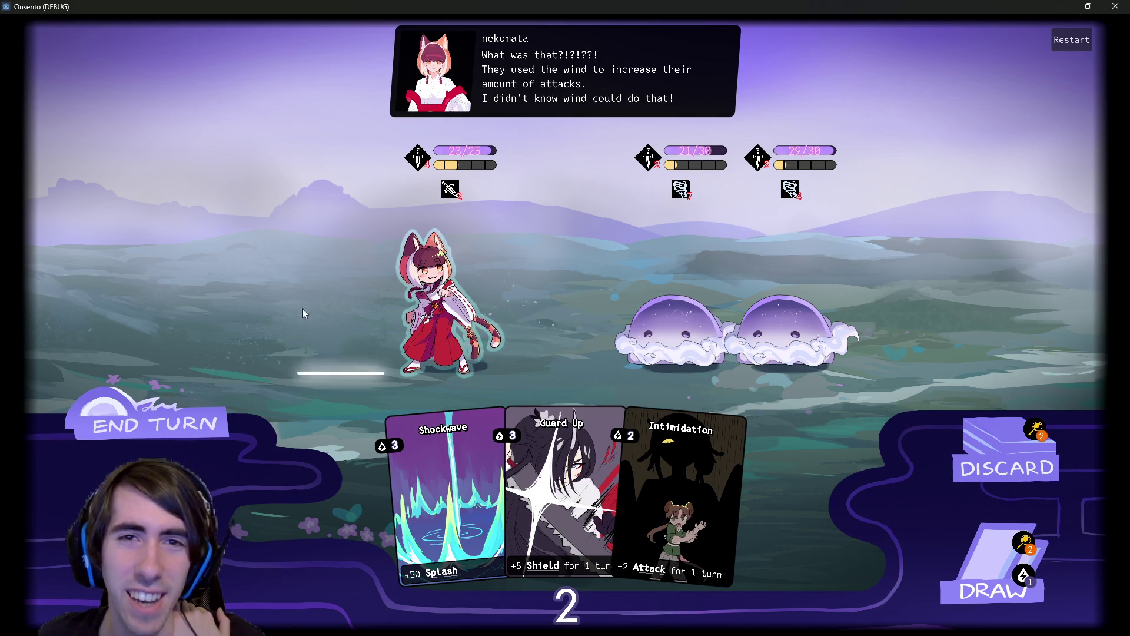
{"action": "left_click", "coordinate": [198, 409]}
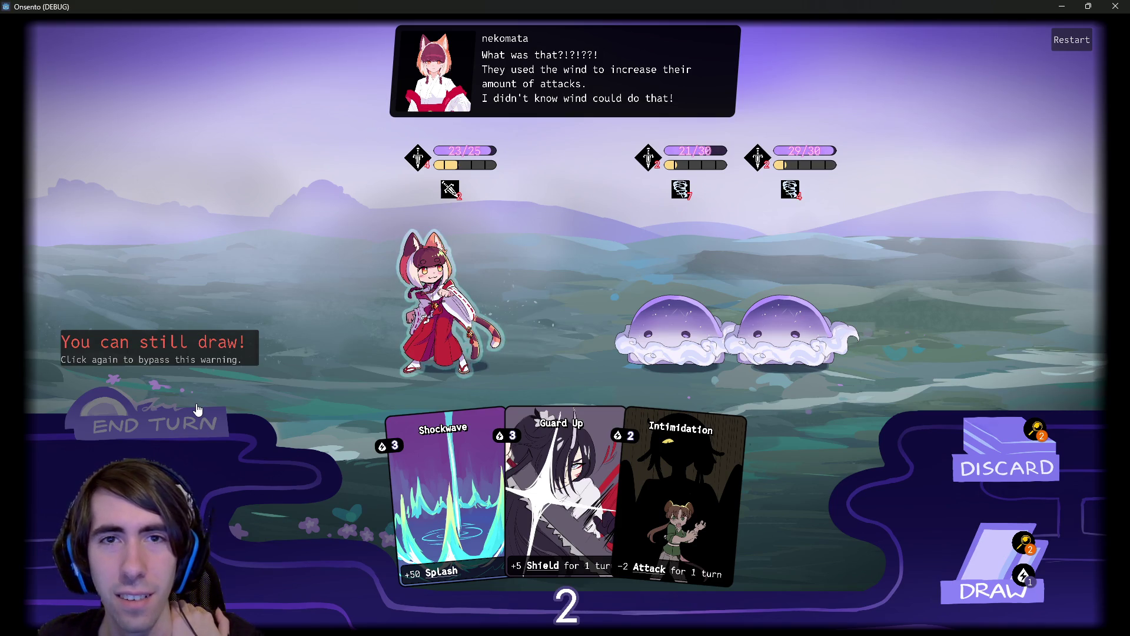
{"action": "left_click", "coordinate": [197, 408]}
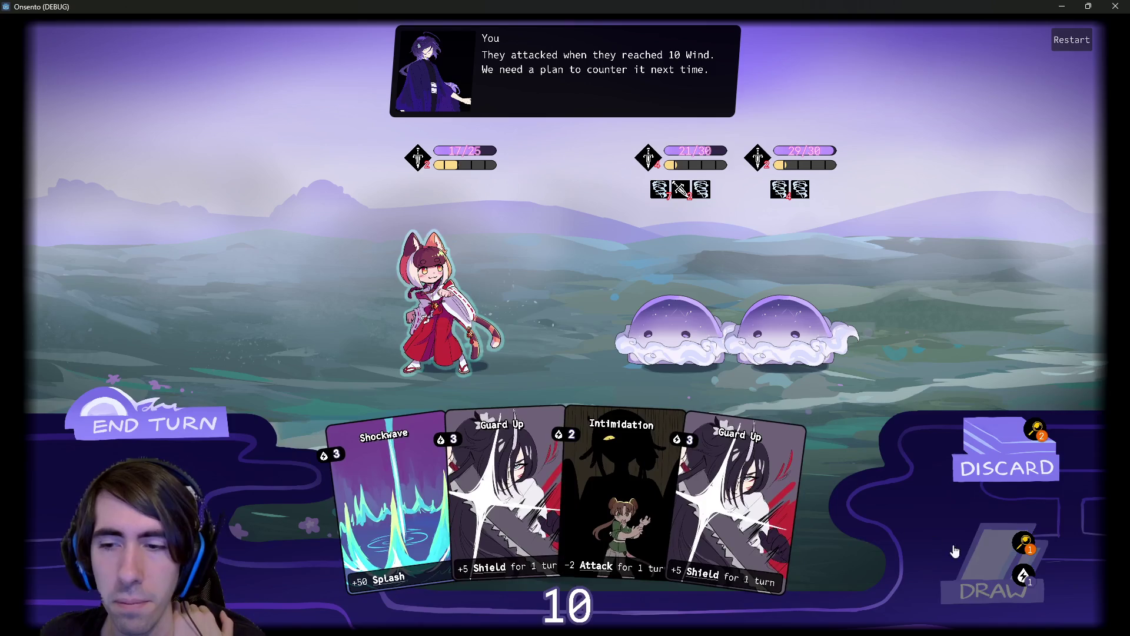
{"action": "left_click", "coordinate": [977, 564]}
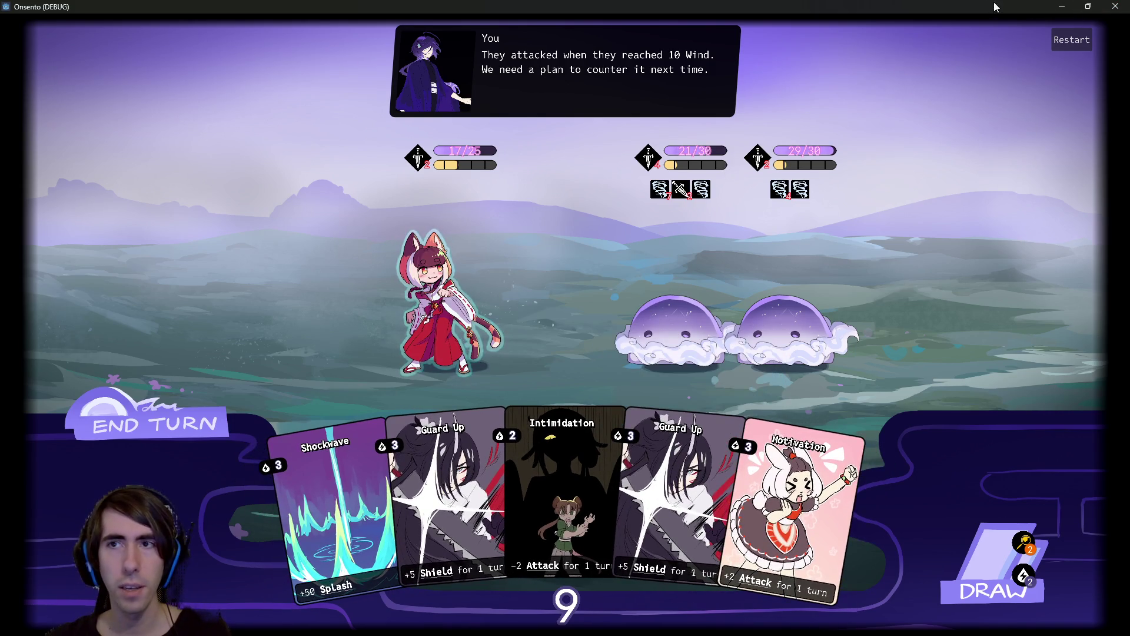
{"action": "left_click", "coordinate": [1115, 6]}
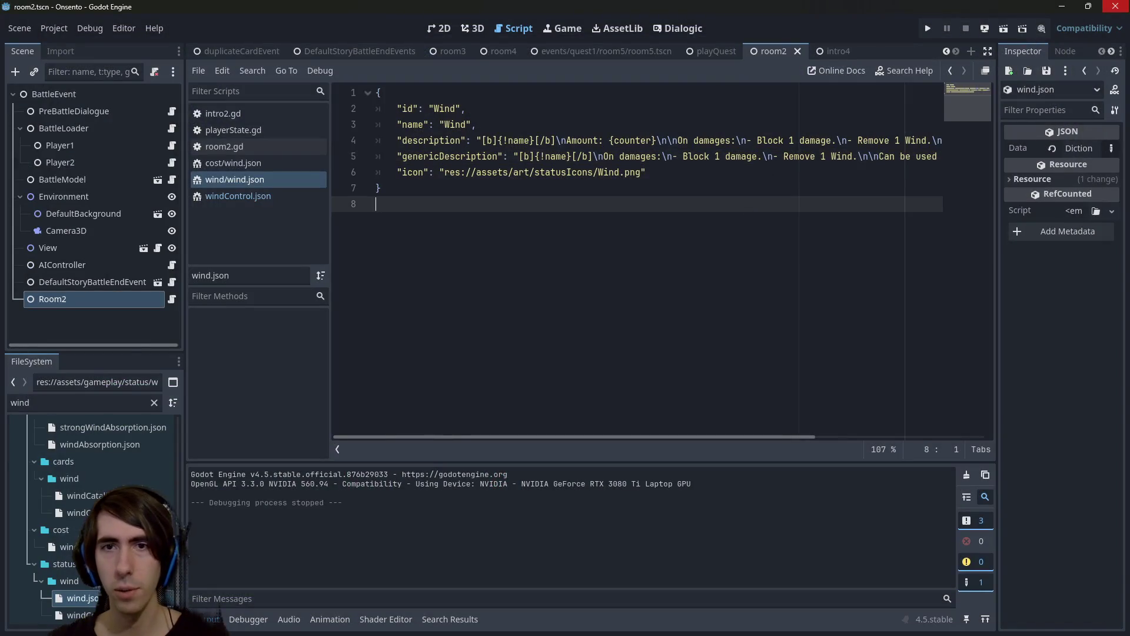
Clear the FileSystem filter and look through windControl.json, wind.json and attackBoost.json.
{"action": "left_click", "coordinate": [83, 512]}
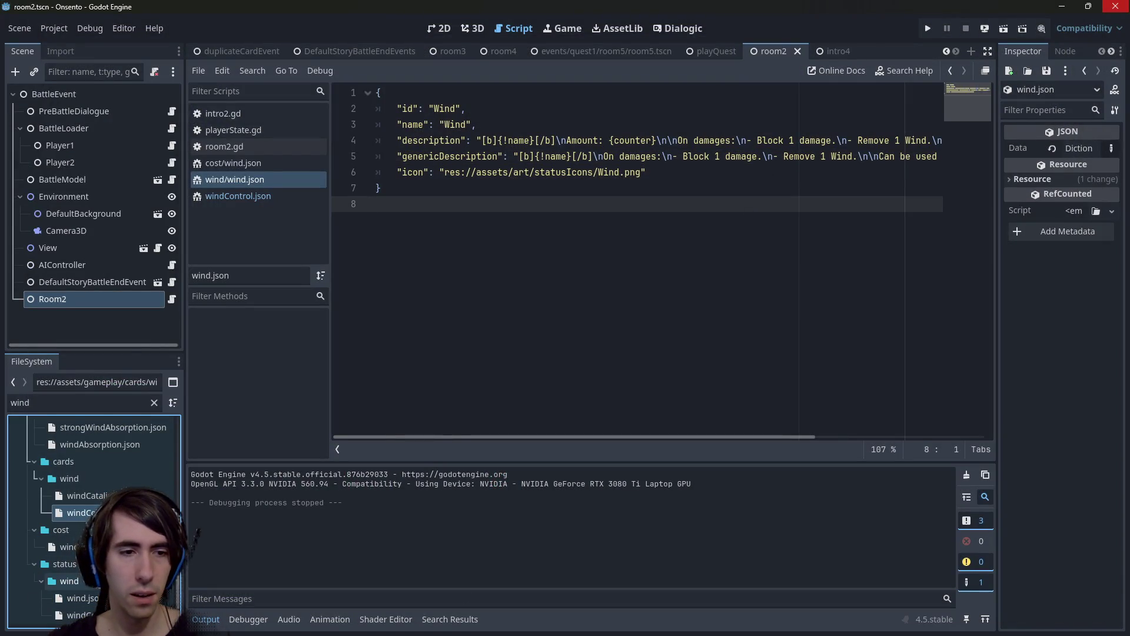
{"action": "left_click", "coordinate": [153, 403]}
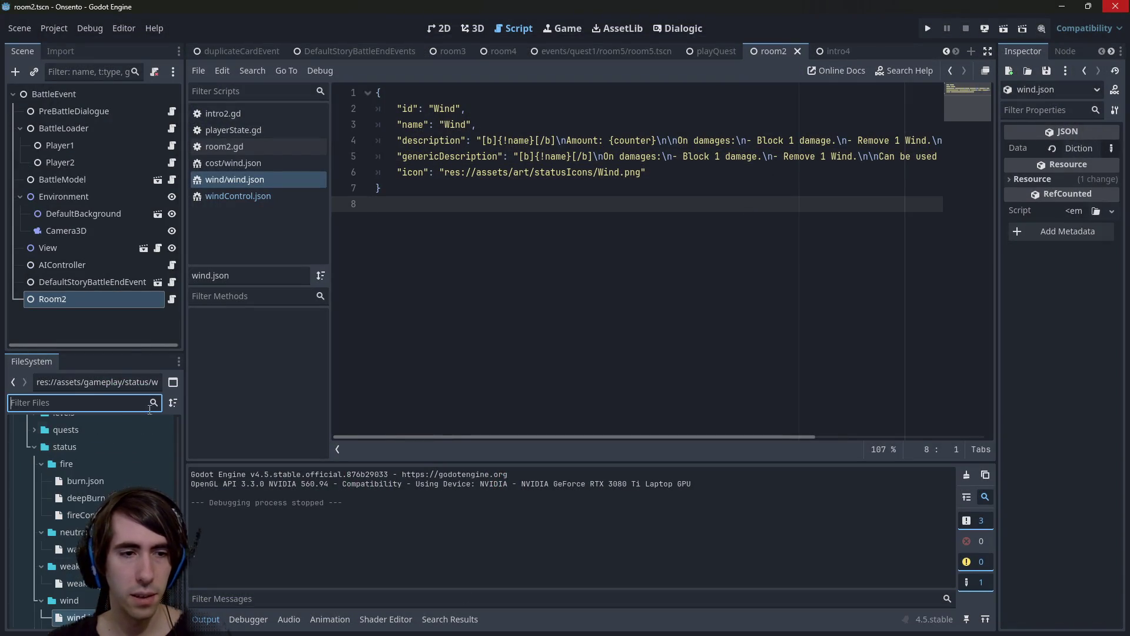
{"action": "scroll", "coordinate": [111, 477], "scroll_direction": "down", "scroll_amount": 5}
{"action": "double_click", "coordinate": [110, 477]}
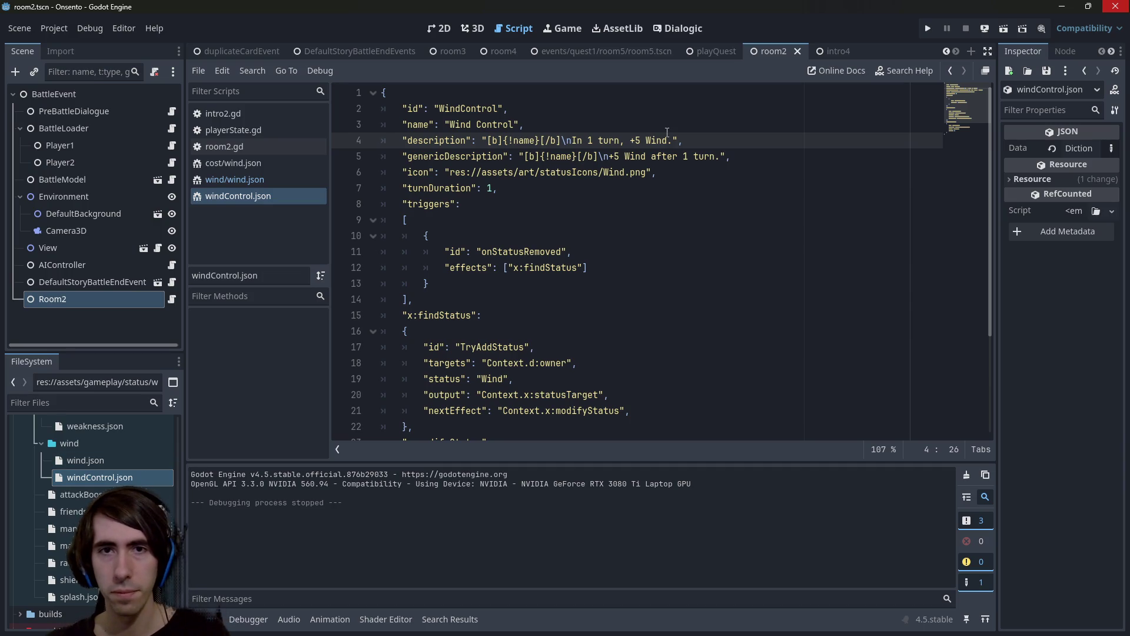
{"action": "double_click", "coordinate": [121, 462]}
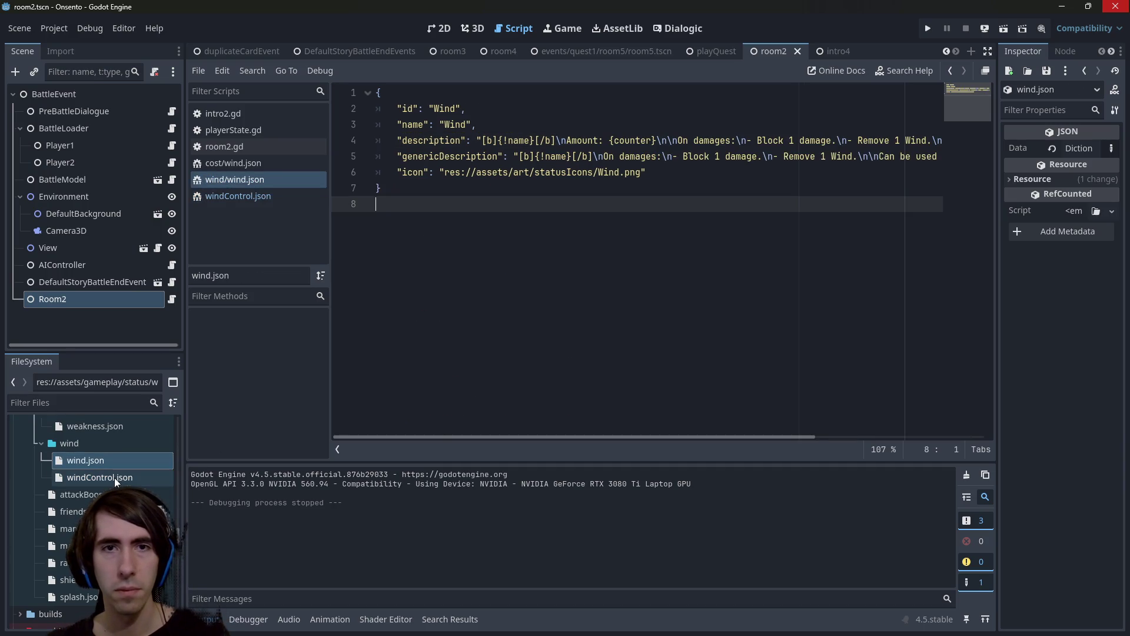
{"action": "double_click", "coordinate": [113, 477]}
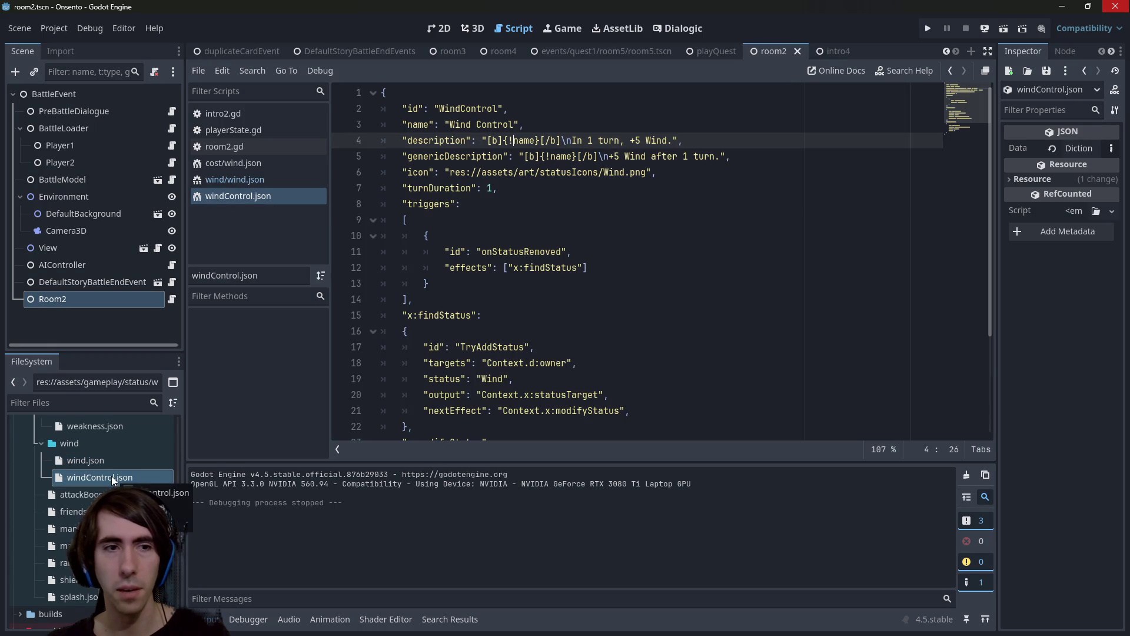
{"action": "double_click", "coordinate": [109, 494]}
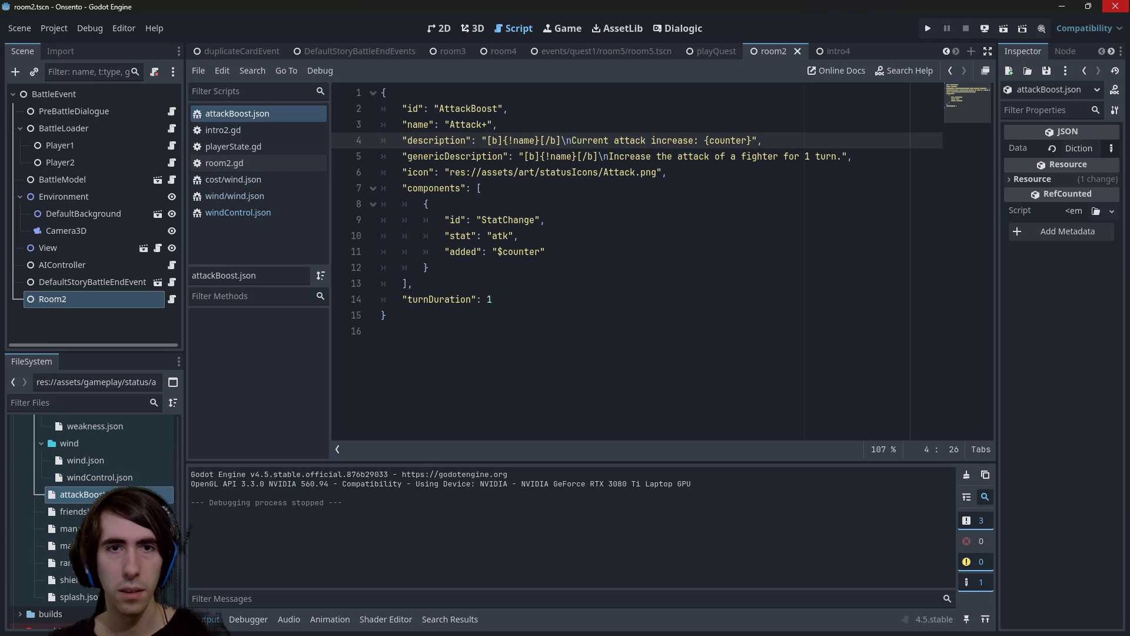
{"action": "double_click", "coordinate": [113, 464]}
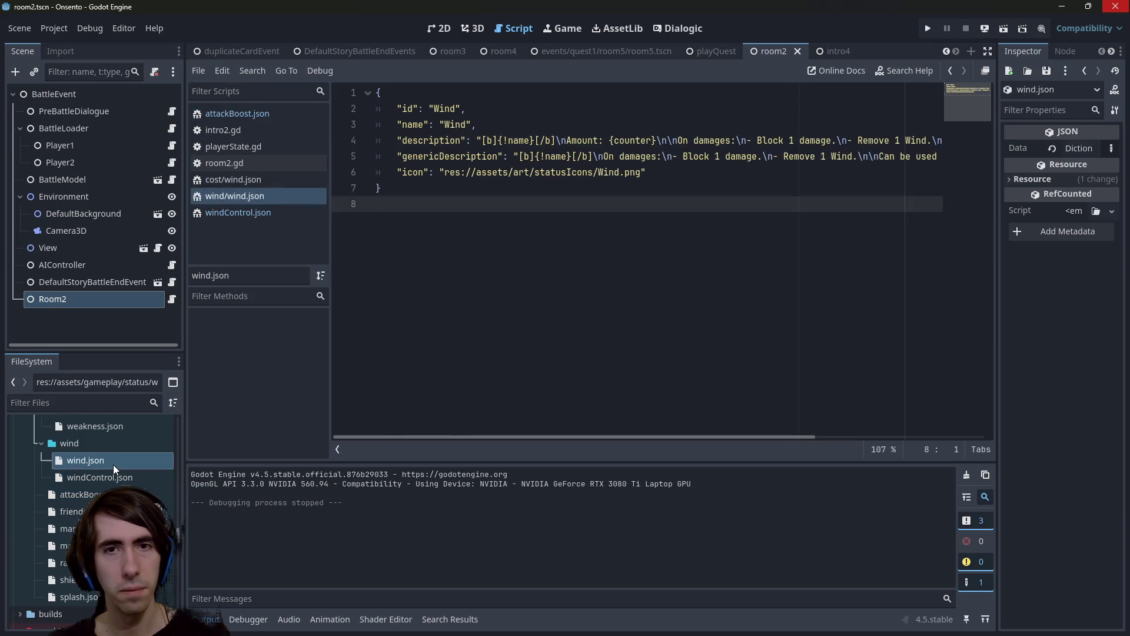
Open mana.json via friendshipPower.json and delete 'Current Mana' from its description.
{"action": "double_click", "coordinate": [76, 494]}
{"action": "double_click", "coordinate": [73, 511]}
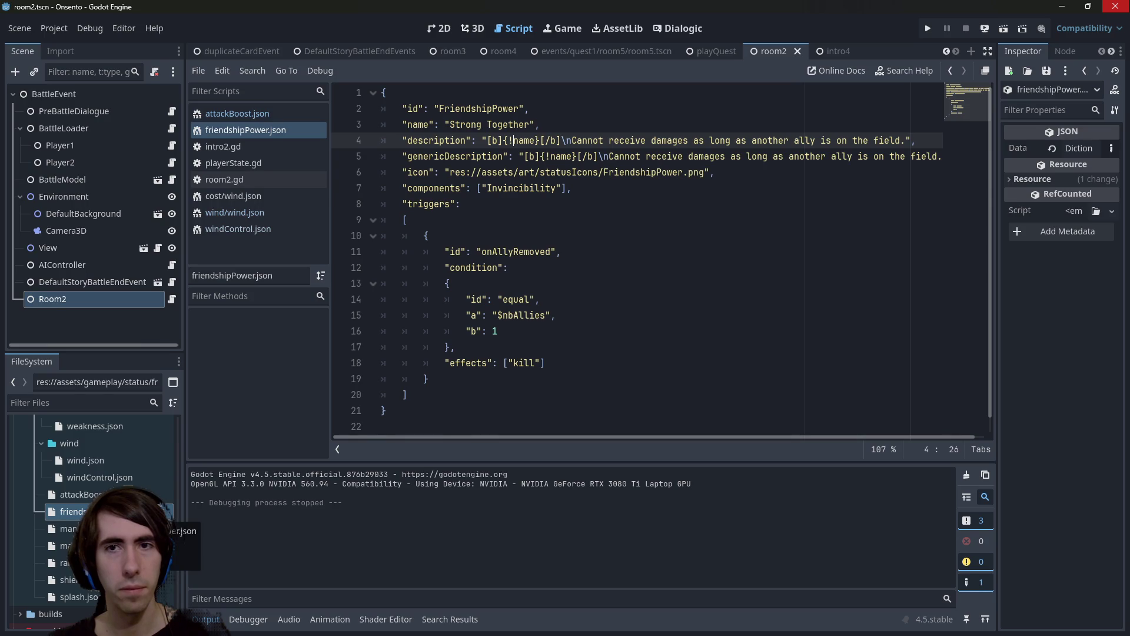
{"action": "double_click", "coordinate": [77, 529]}
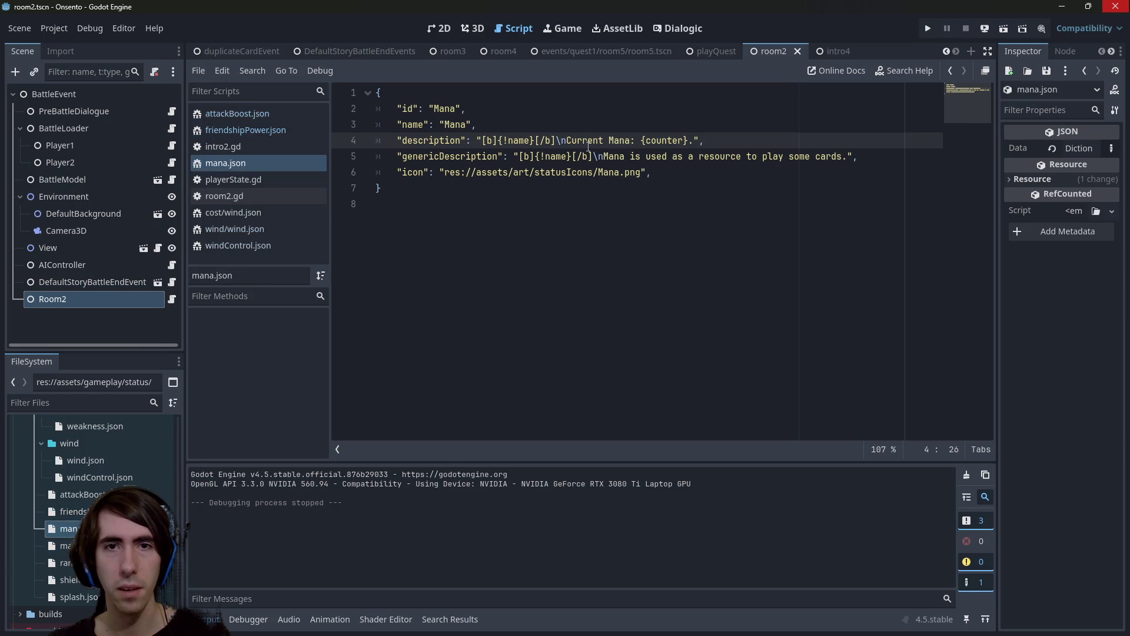
{"action": "double_click", "coordinate": [617, 140]}
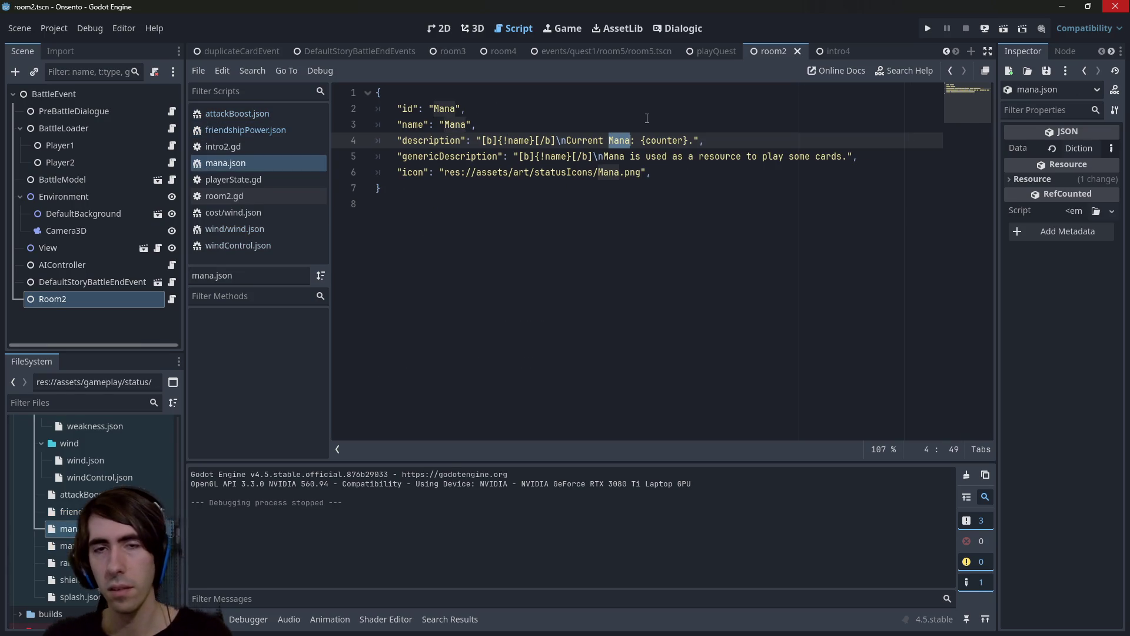
{"action": "key", "text": "BackSpace"}
{"action": "key", "text": "BackSpace"}
{"action": "key", "text": "BackSpace"}
Make mana.json's description read 'Amount: {counter}' without the trailing period.
{"action": "type", "text": "A"}
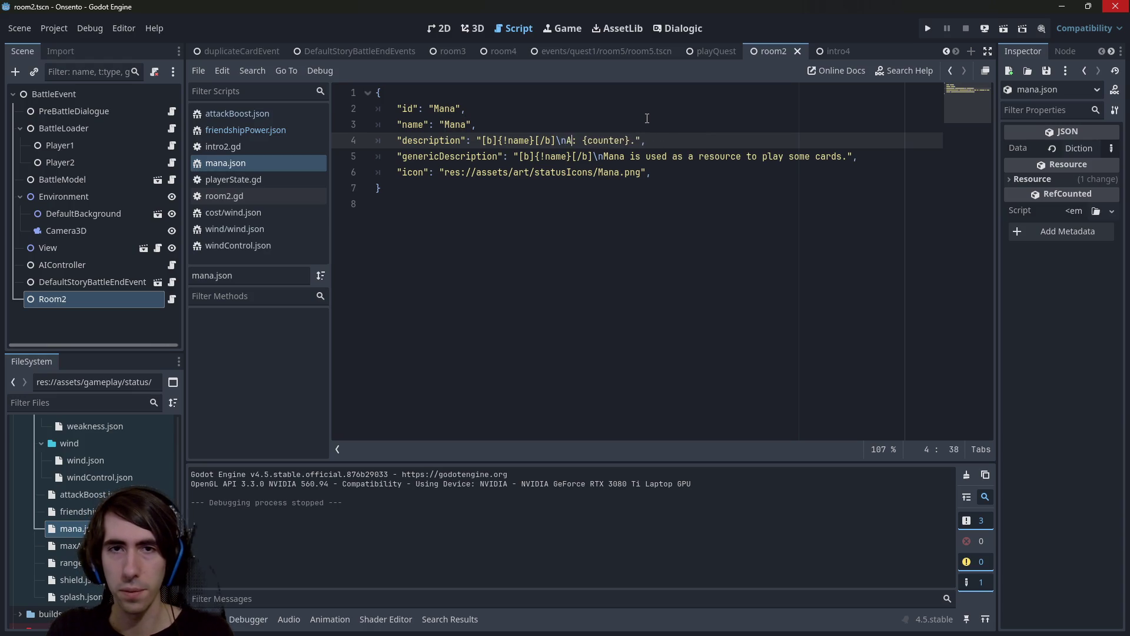
{"action": "type", "text": "mount"}
{"action": "key", "text": "End"}
{"action": "key", "text": "Left"}
{"action": "key", "text": "Left"}
{"action": "key", "text": "BackSpace"}
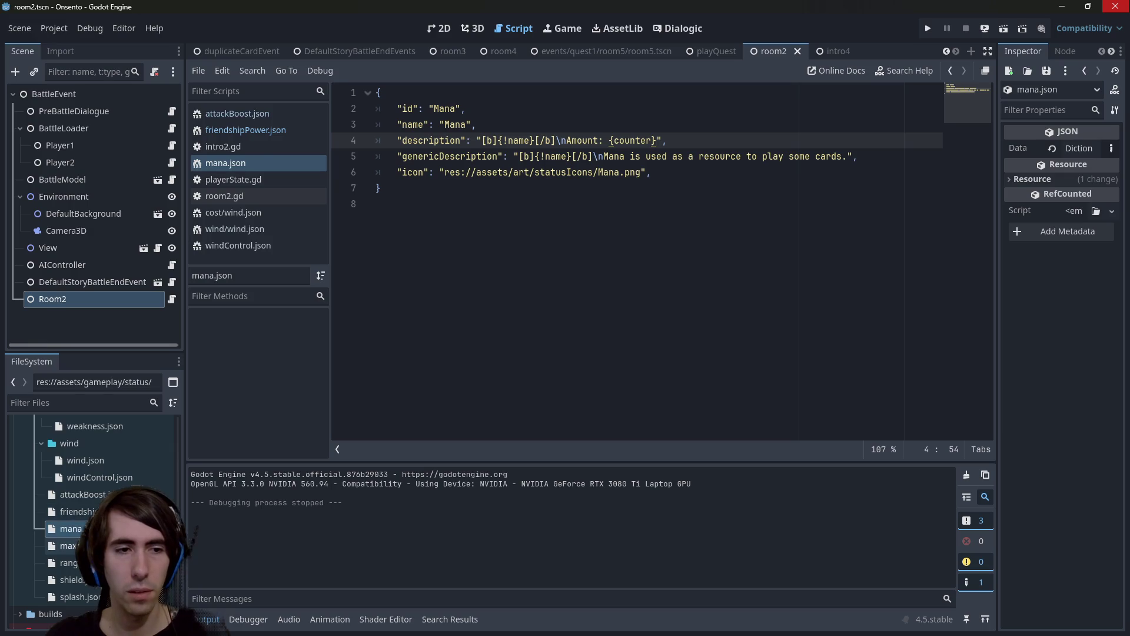
Replace 'Current Shield' with 'Amount' in shield.json, after checking maxAttack and rangeBoost, then open splash.json.
{"action": "double_click", "coordinate": [68, 545]}
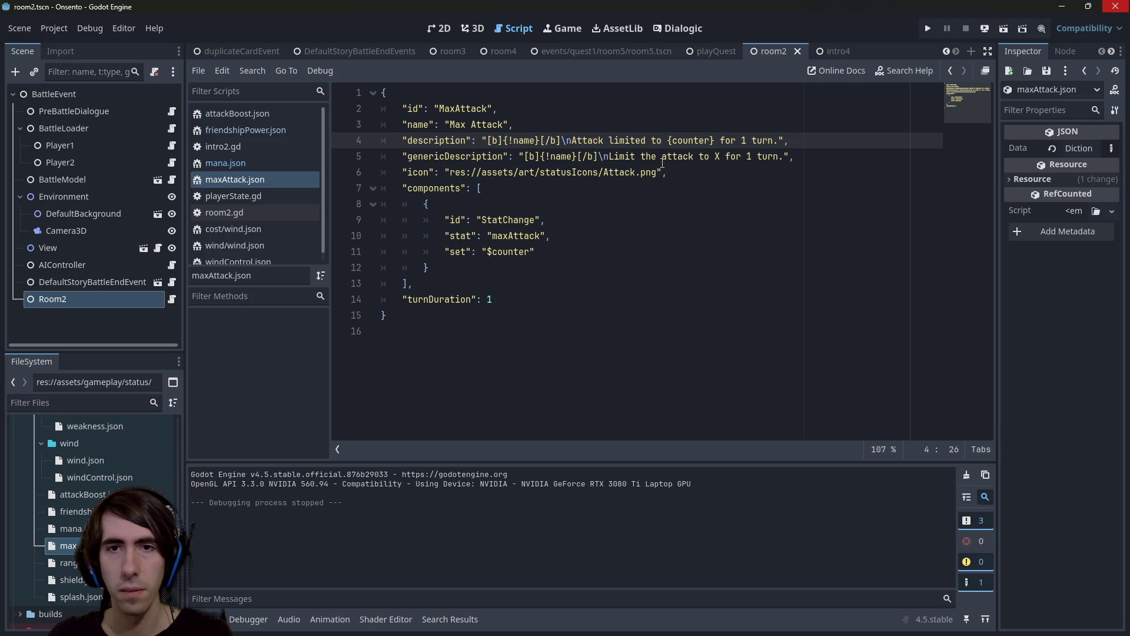
{"action": "double_click", "coordinate": [67, 562]}
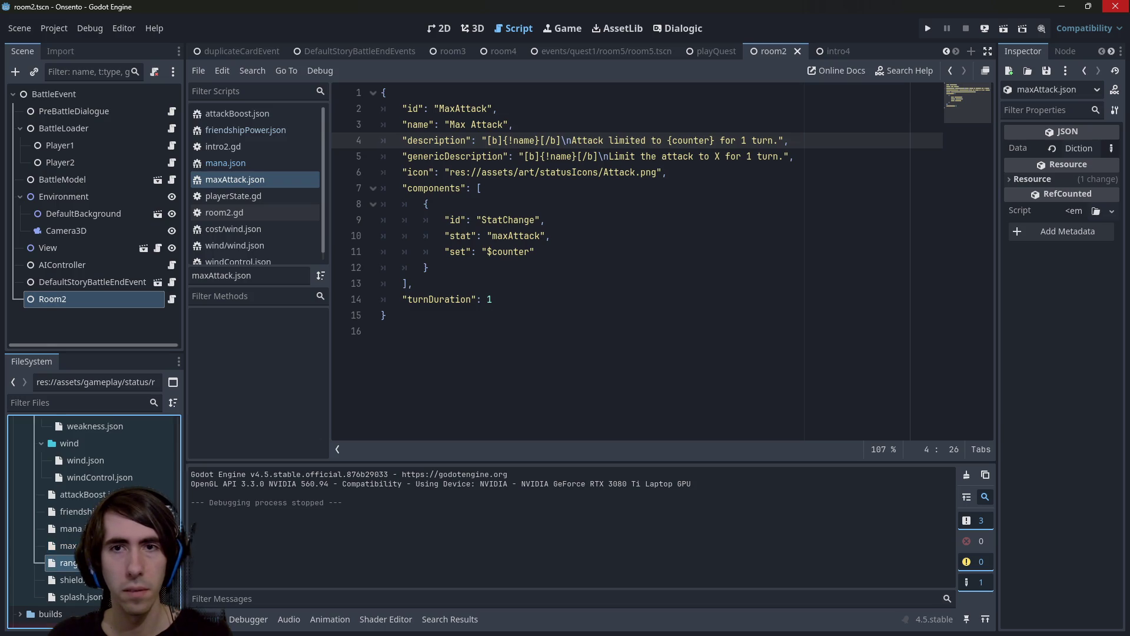
{"action": "key", "text": "alt+Left"}
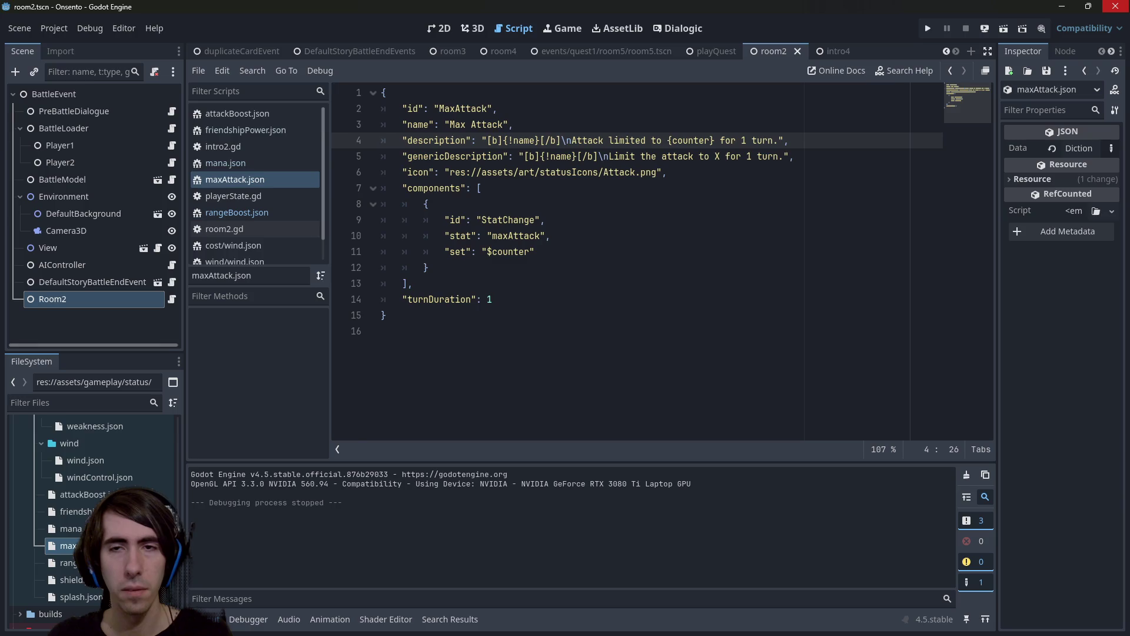
{"action": "key", "text": "alt+Right"}
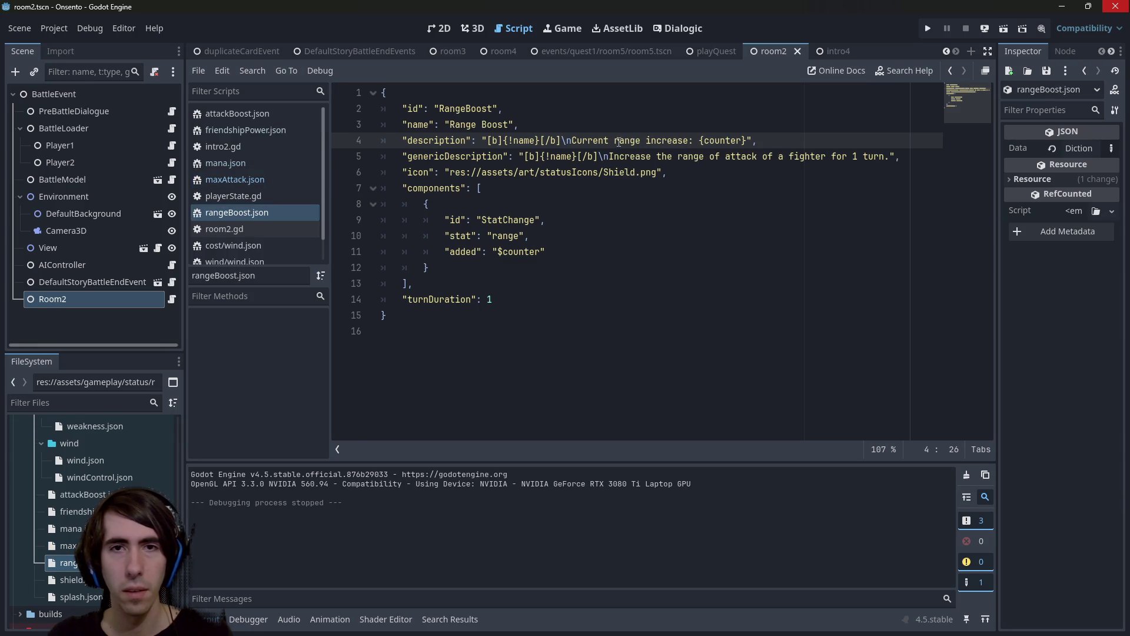
{"action": "double_click", "coordinate": [70, 580]}
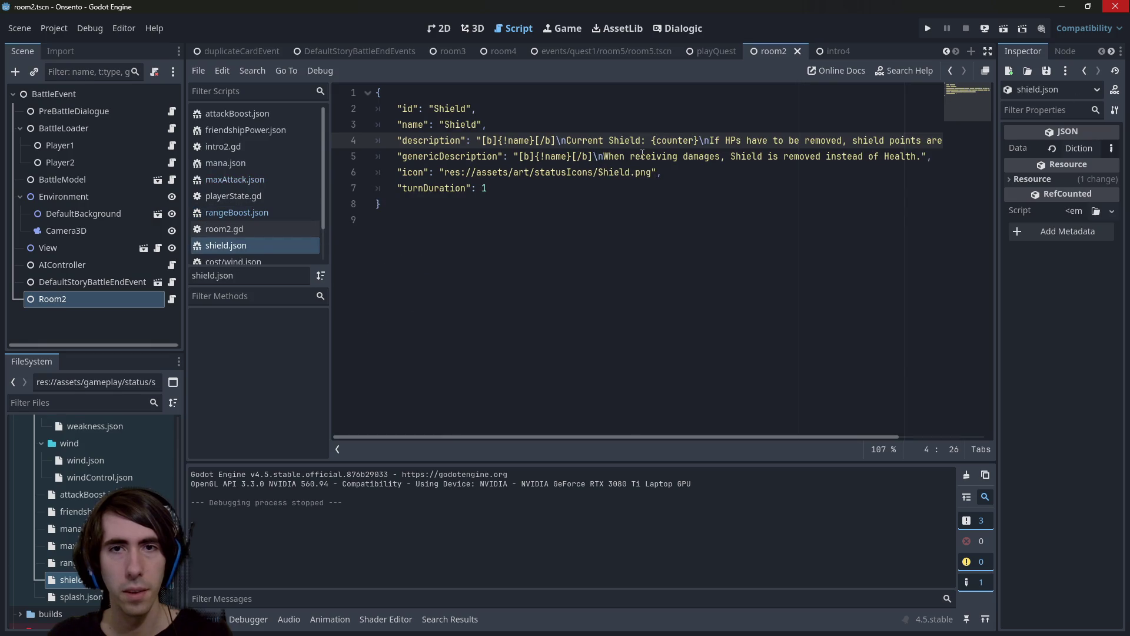
{"action": "double_click", "coordinate": [640, 140]}
{"action": "left_click", "coordinate": [568, 141], "text": "shift"}
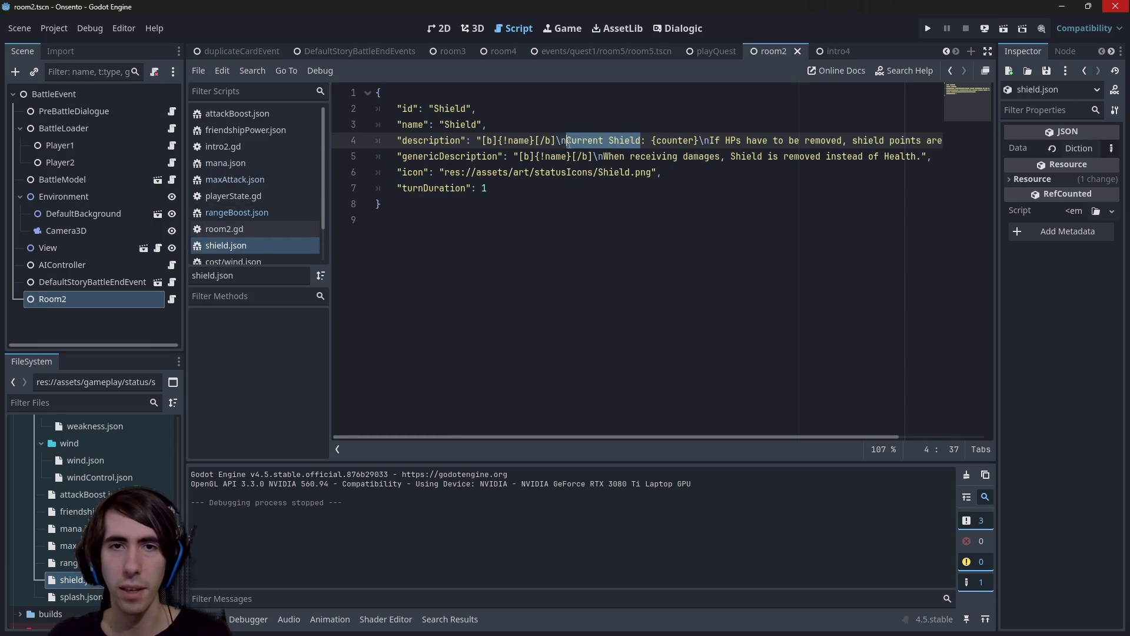
{"action": "type", "text": "Amount"}
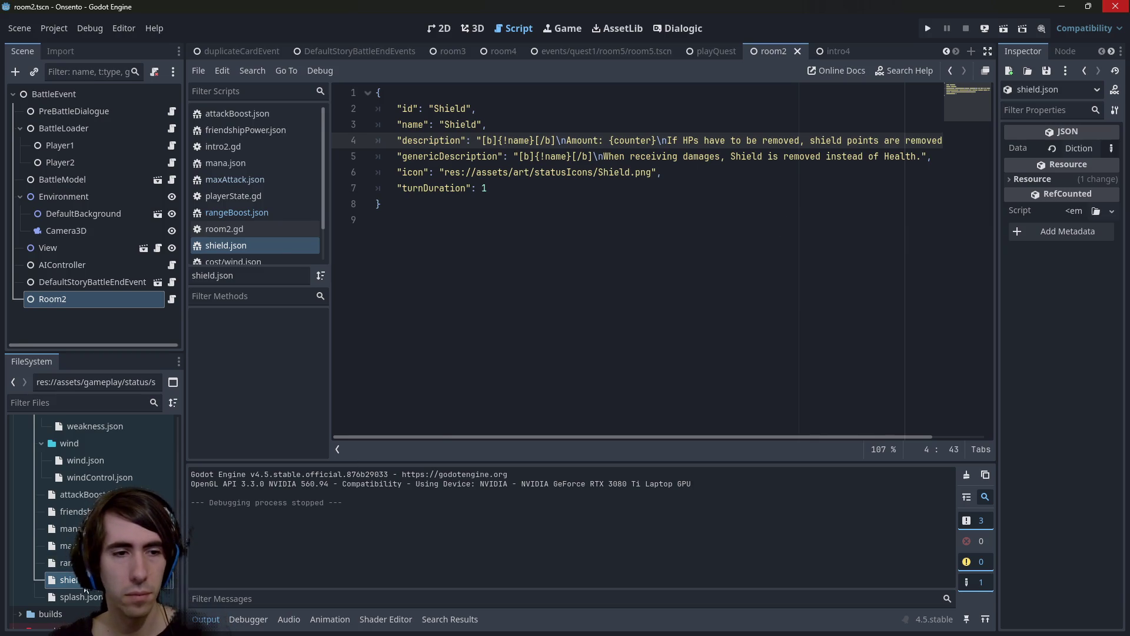
{"action": "double_click", "coordinate": [82, 597]}
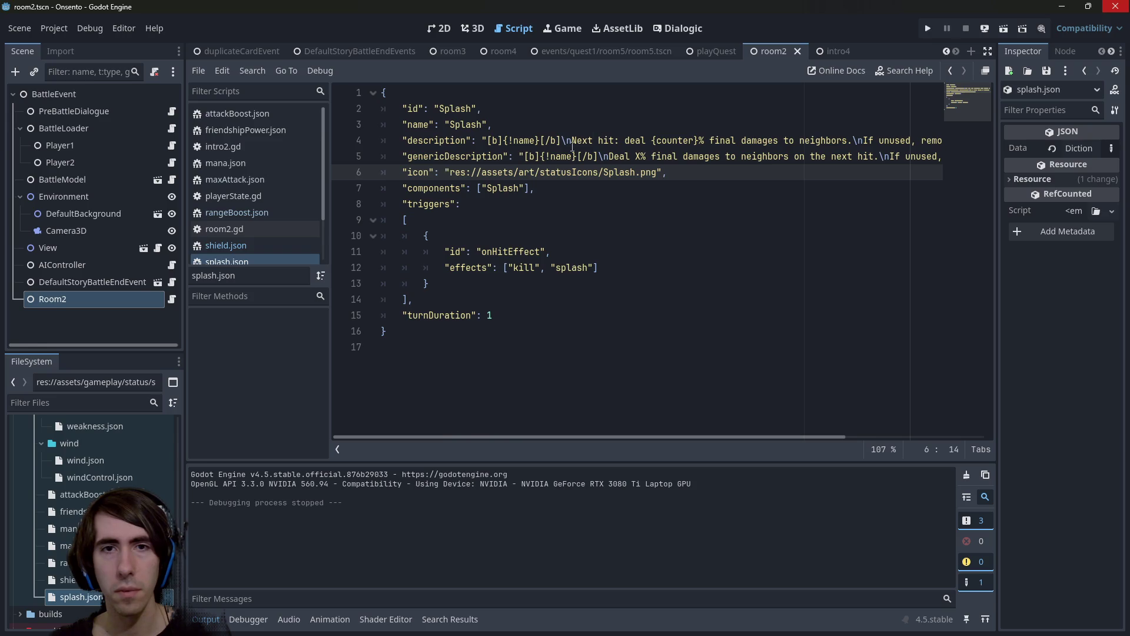
Turn the Splash description into 'On next hit:' followed by a dash-bulleted damage line.
{"action": "left_click", "coordinate": [571, 142]}
{"action": "type", "text": "On"}
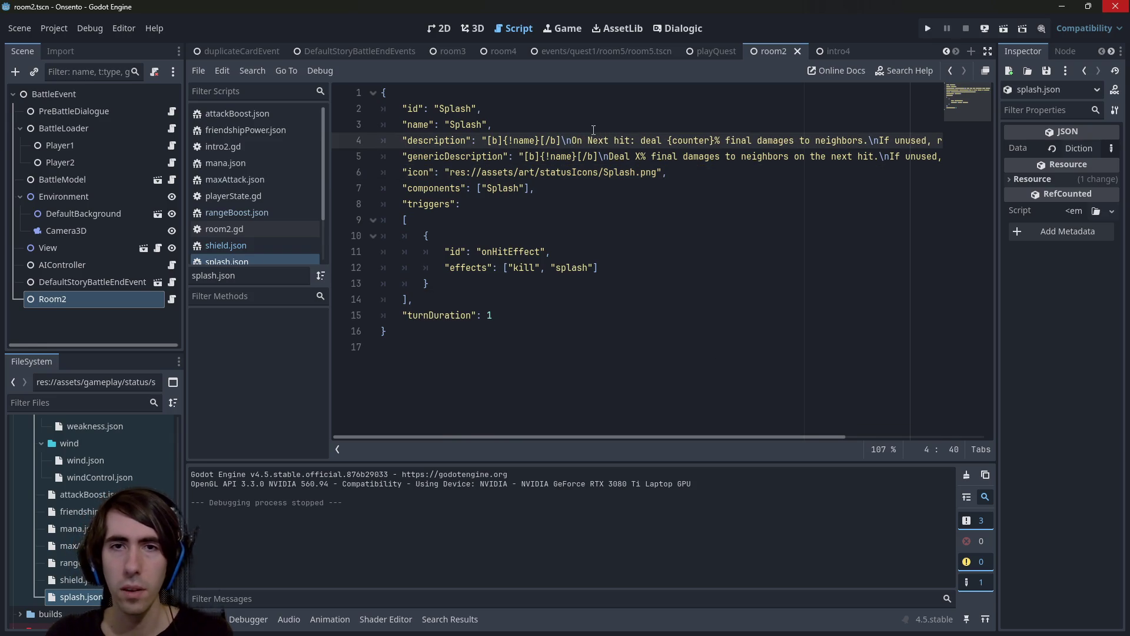
{"action": "key", "text": "ctrl+s"}
{"action": "key", "text": "ctrl+Right"}
{"action": "key", "text": "ctrl+Right"}
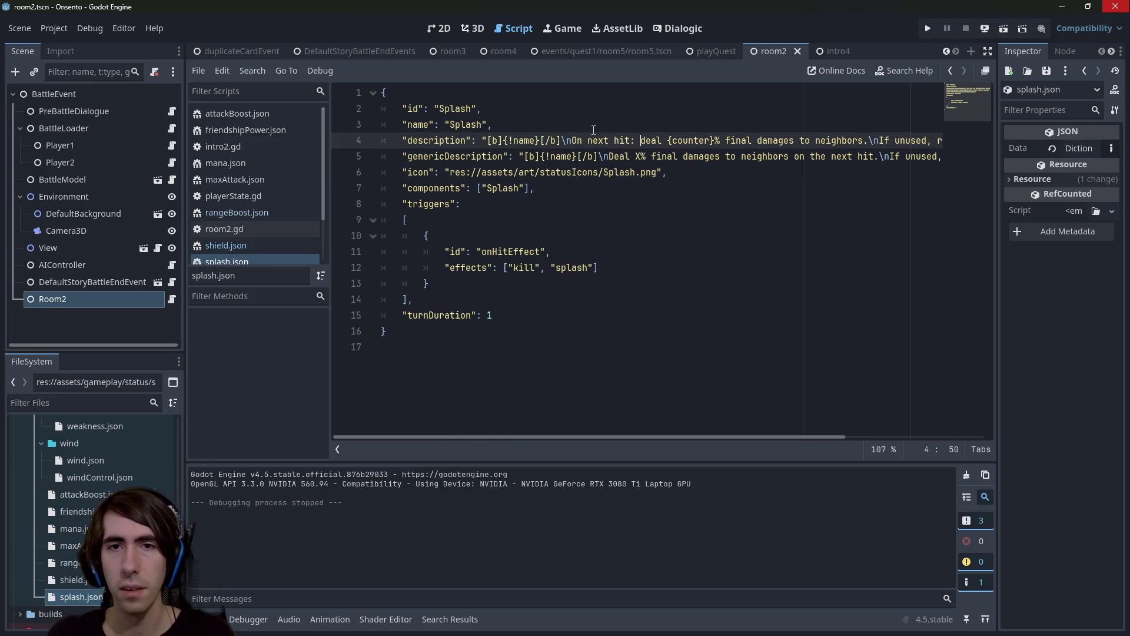
{"action": "key", "text": "BackSpace"}
{"action": "type", "text": "-"}
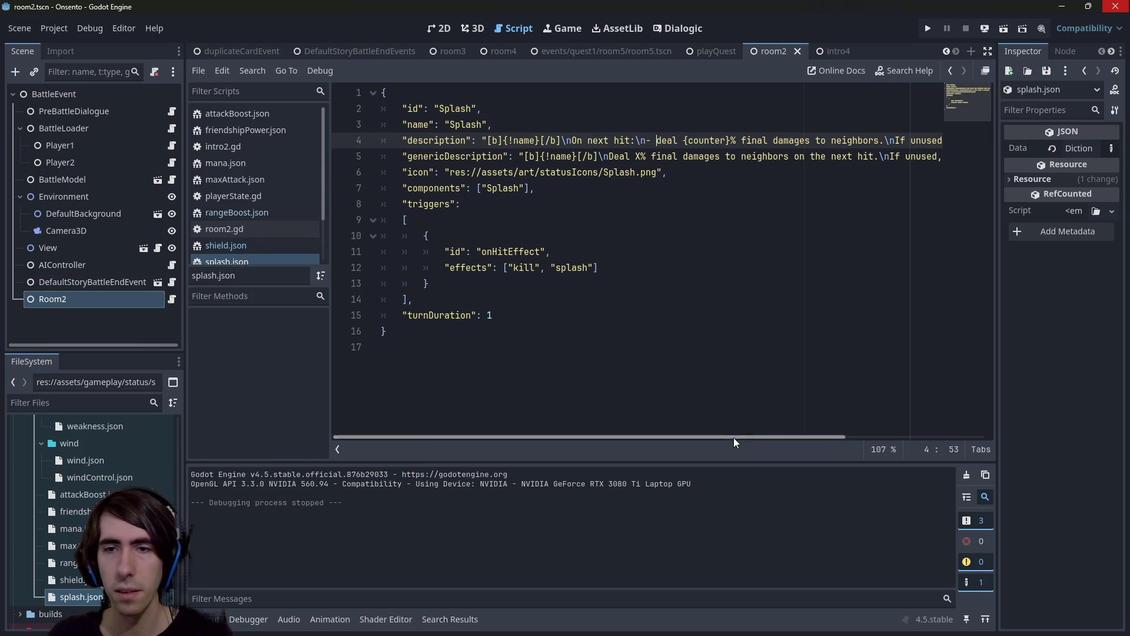
Review the 'If unused' text and genericDescription, then open windControl.json.
{"action": "left_click_drag", "start_coordinate": [733, 437], "coordinate": [882, 422]}
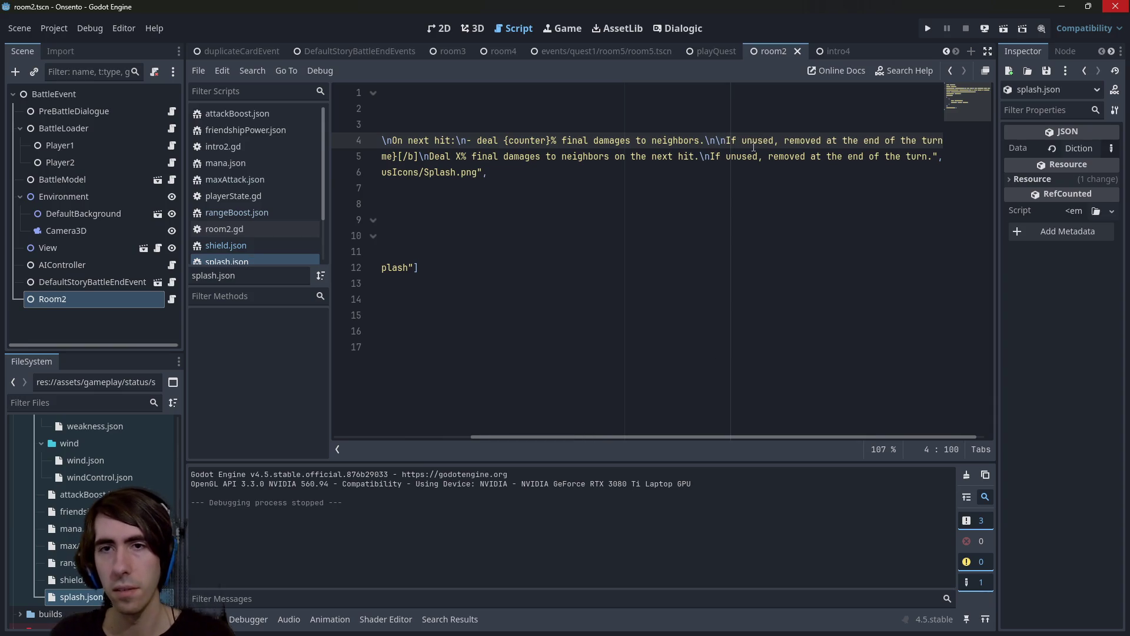
{"action": "left_click_drag", "start_coordinate": [753, 147], "coordinate": [942, 142]}
{"action": "left_click", "coordinate": [846, 167]}
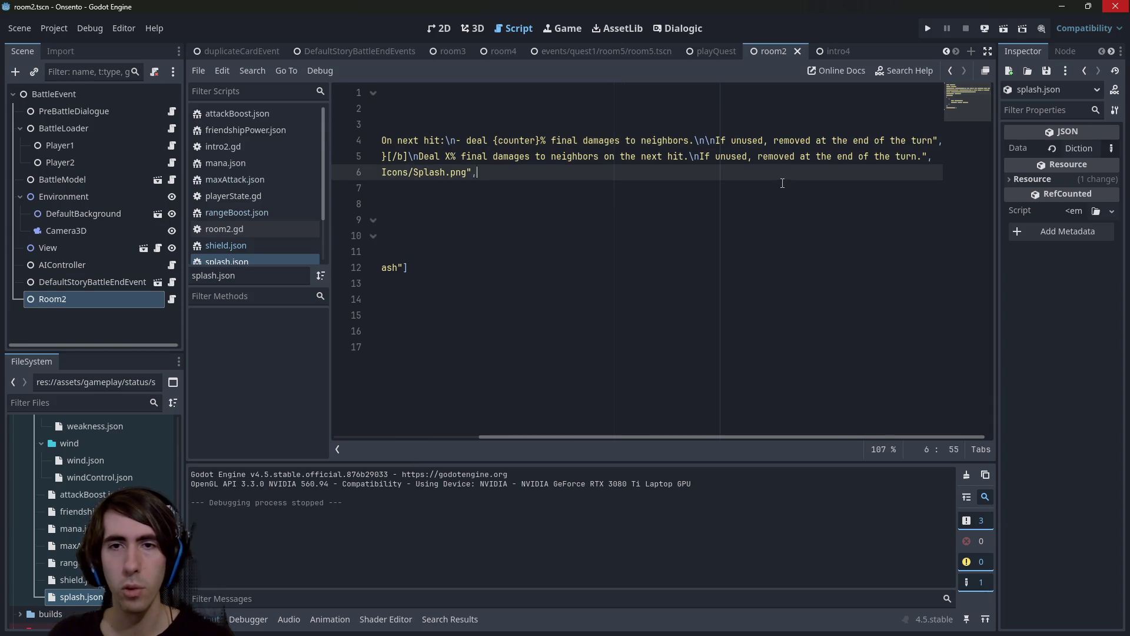
{"action": "left_click", "coordinate": [677, 230]}
{"action": "left_click", "coordinate": [572, 156]}
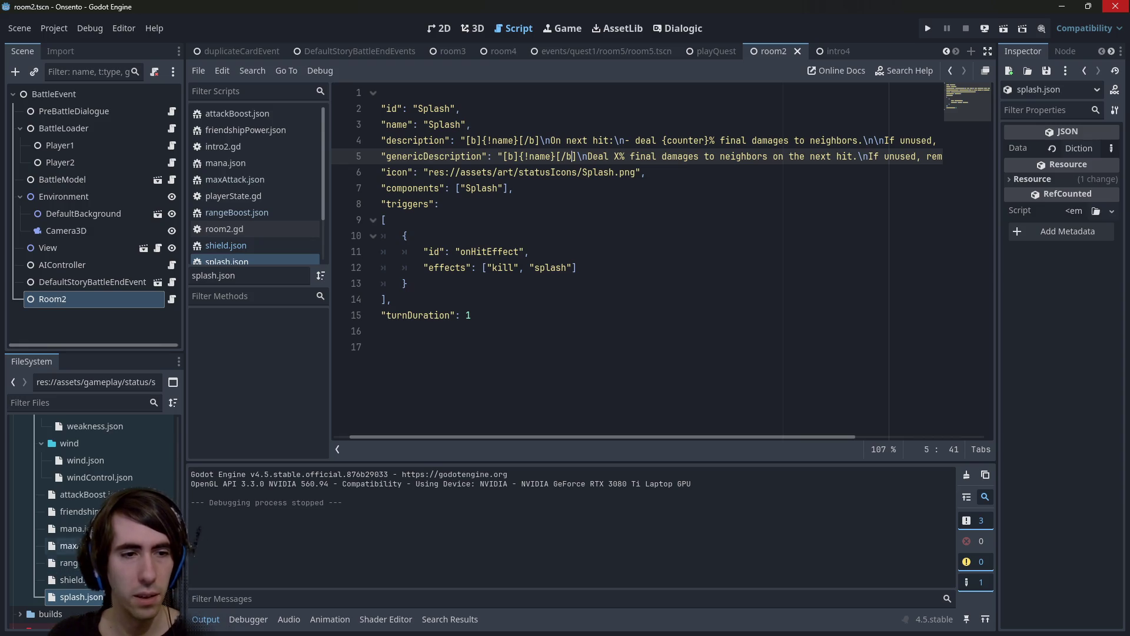
{"action": "scroll", "coordinate": [88, 500], "scroll_direction": "up", "scroll_amount": 5}
{"action": "double_click", "coordinate": [77, 582]}
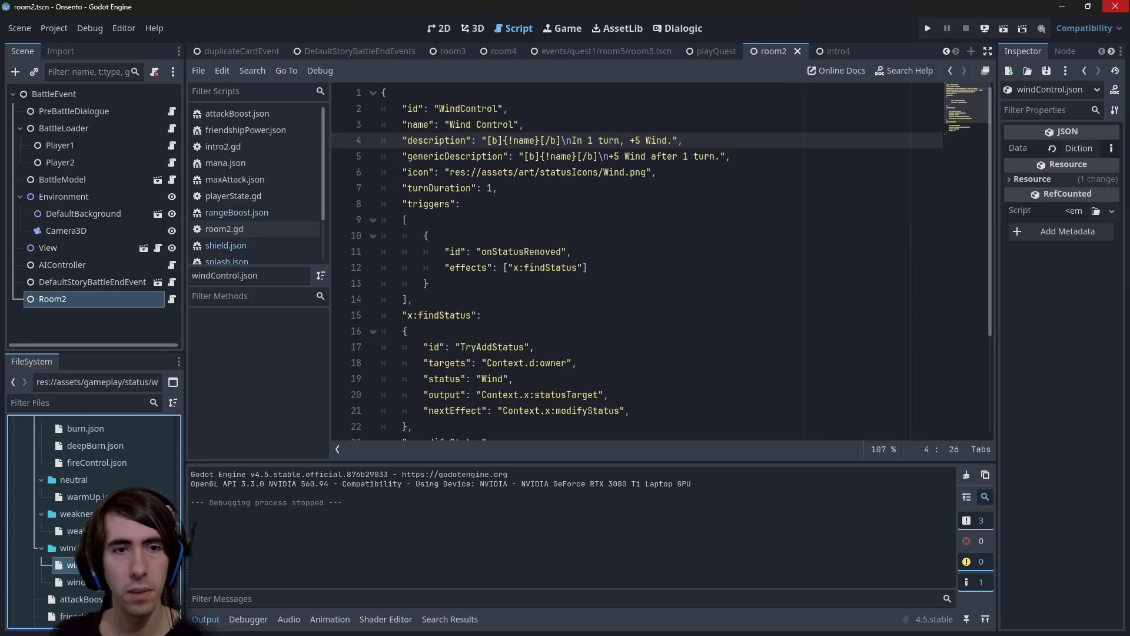
Open weakness.json, try relabelling 'Weakness' as 'Amount', then undo that change.
{"action": "double_click", "coordinate": [77, 583]}
{"action": "double_click", "coordinate": [74, 531]}
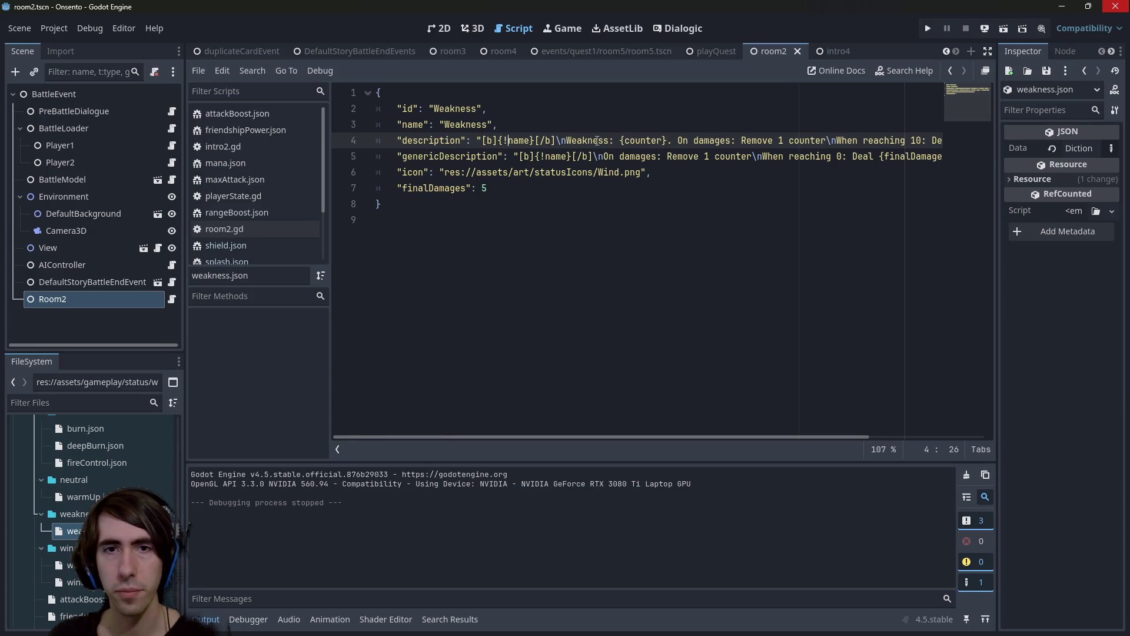
{"action": "double_click", "coordinate": [597, 140]}
{"action": "type", "text": "Amount"}
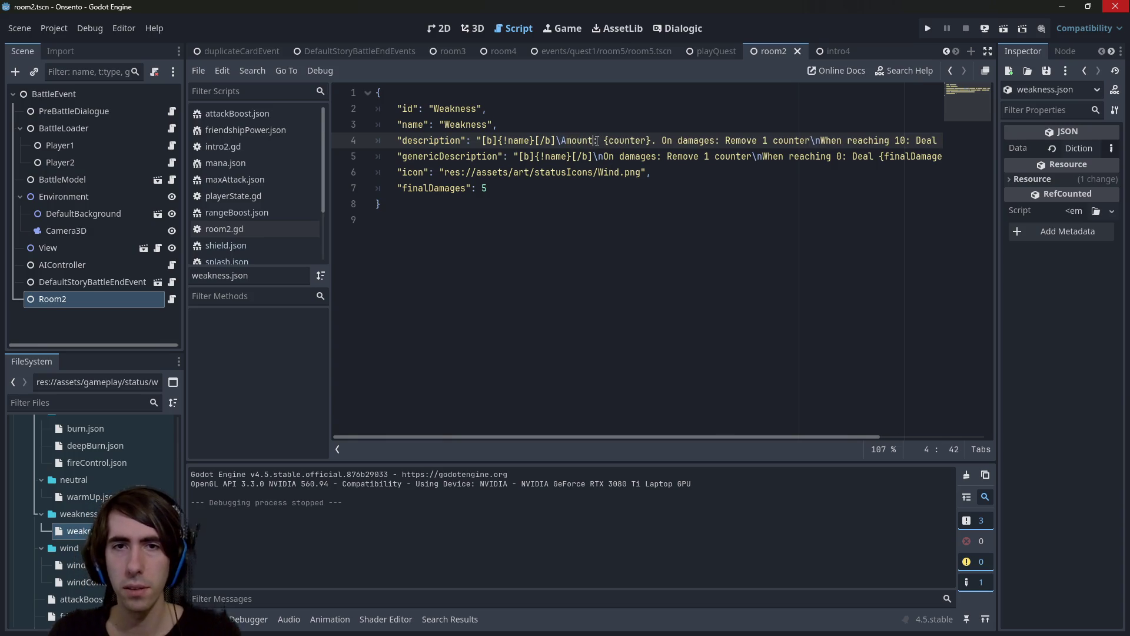
{"action": "key", "text": "ctrl+s"}
{"action": "key", "text": "ctrl+Right"}
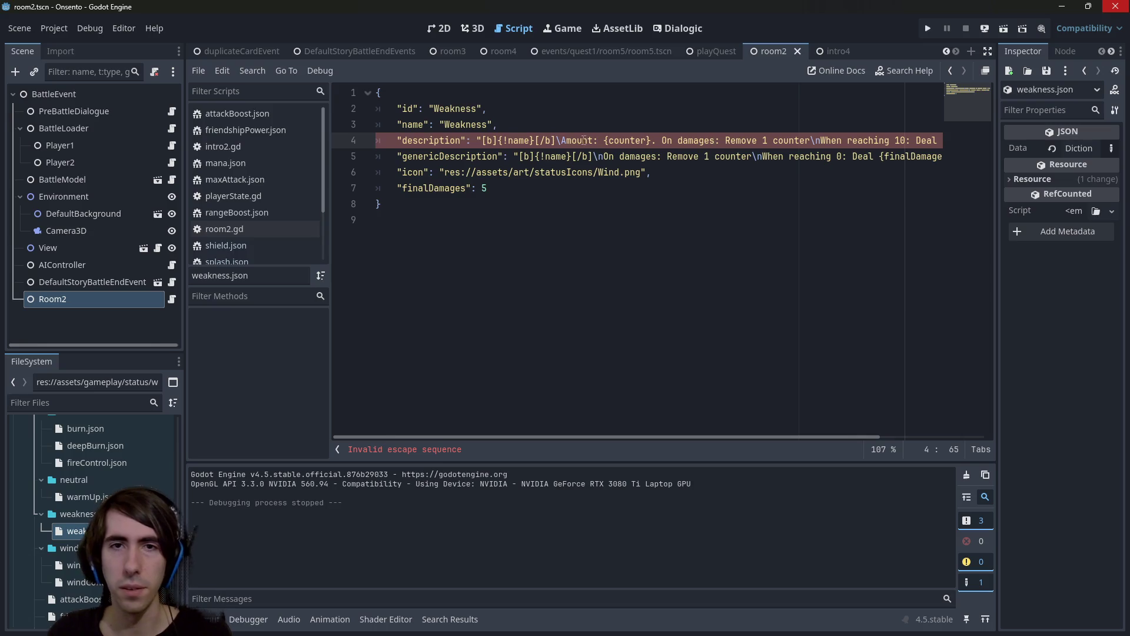
{"action": "double_click", "coordinate": [572, 140]}
{"action": "key", "text": "ctrl+z"}
{"action": "left_click", "coordinate": [574, 140]}
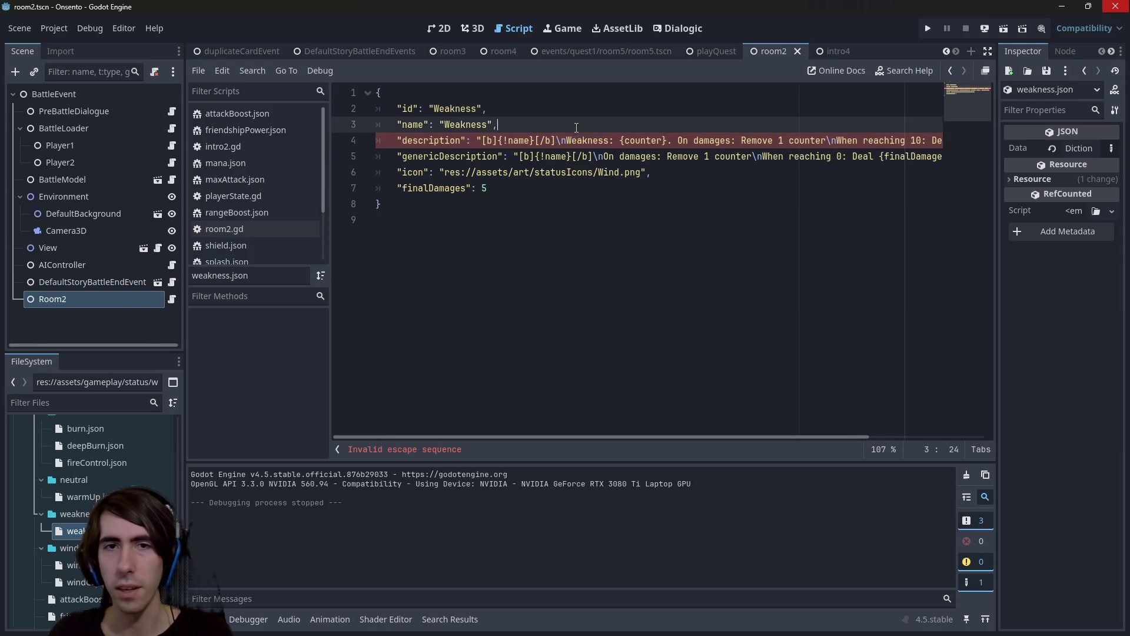
Relabel the counter line to 'Remaining hits: {counter}'.
{"action": "left_click_drag", "start_coordinate": [574, 140], "coordinate": [611, 140]}
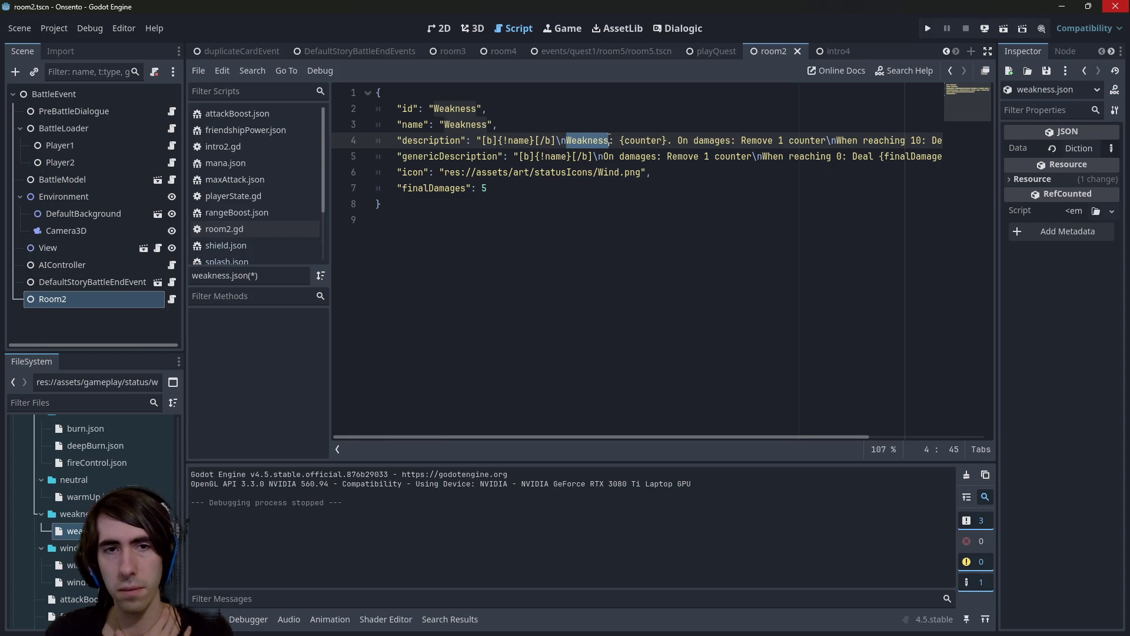
{"action": "type", "text": "Coun"}
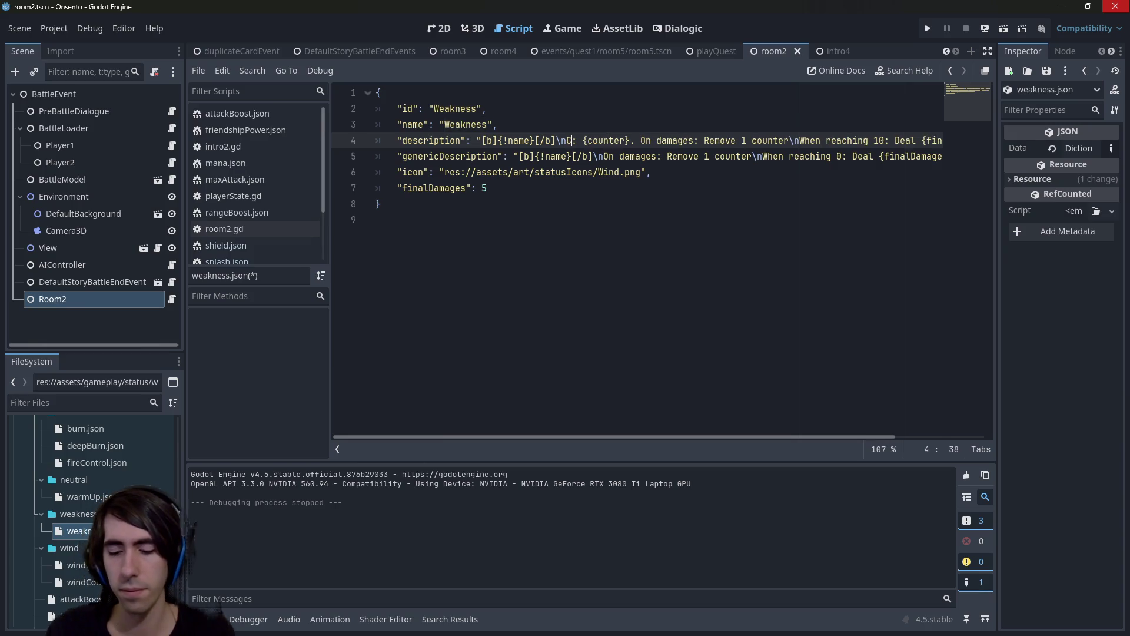
{"action": "key", "text": "BackSpace"}
{"action": "key", "text": "BackSpace"}
{"action": "key", "text": "BackSpace"}
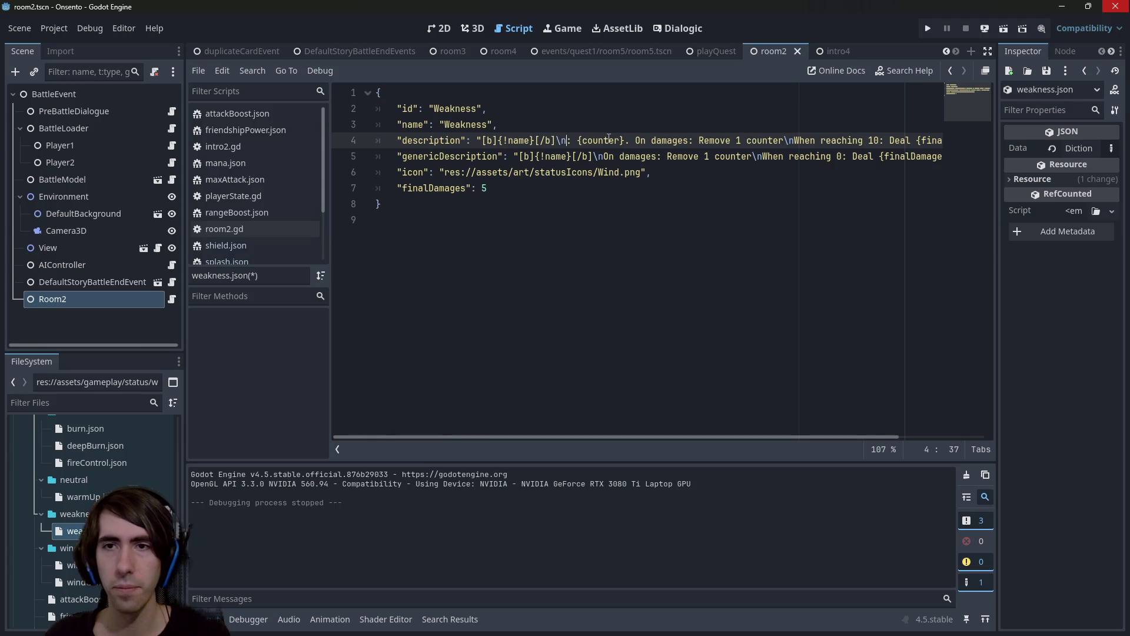
{"action": "mouse_move", "coordinate": [748, 438]}
{"action": "left_mouse_down"}
{"action": "mouse_move", "coordinate": [821, 444]}
{"action": "mouse_move", "coordinate": [713, 415]}
{"action": "left_mouse_up"}
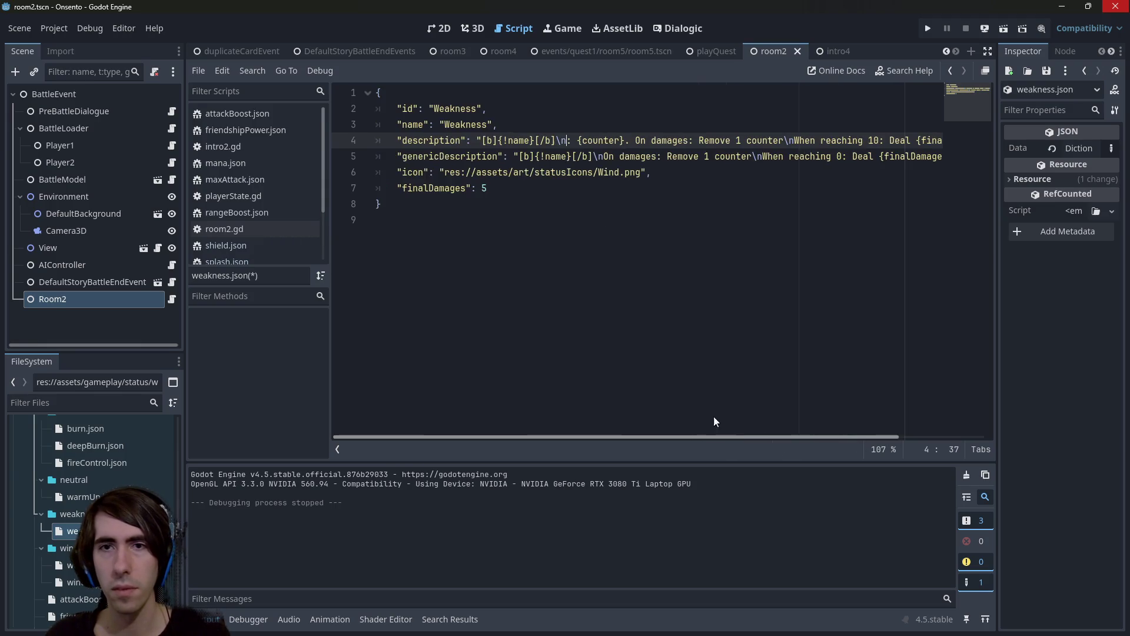
{"action": "type", "text": "Remaining hits"}
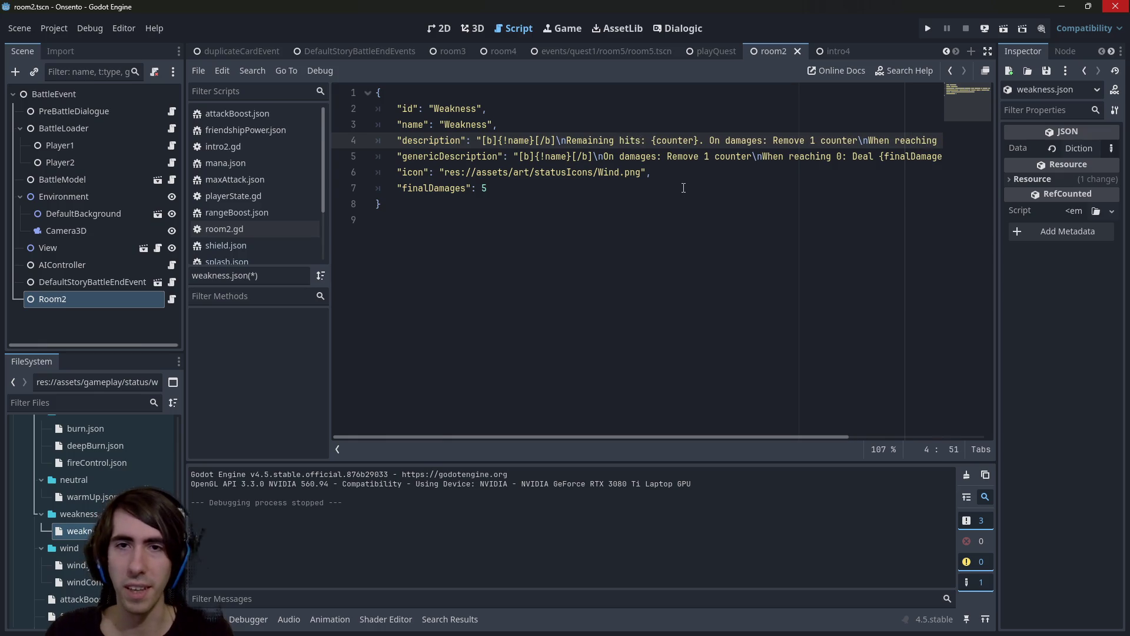
Replace the period after {counter} with a line break before 'On damages' and save.
{"action": "key", "text": "Left"}
{"action": "key", "text": "BackSpace"}
{"action": "type", "text": "\\n"}
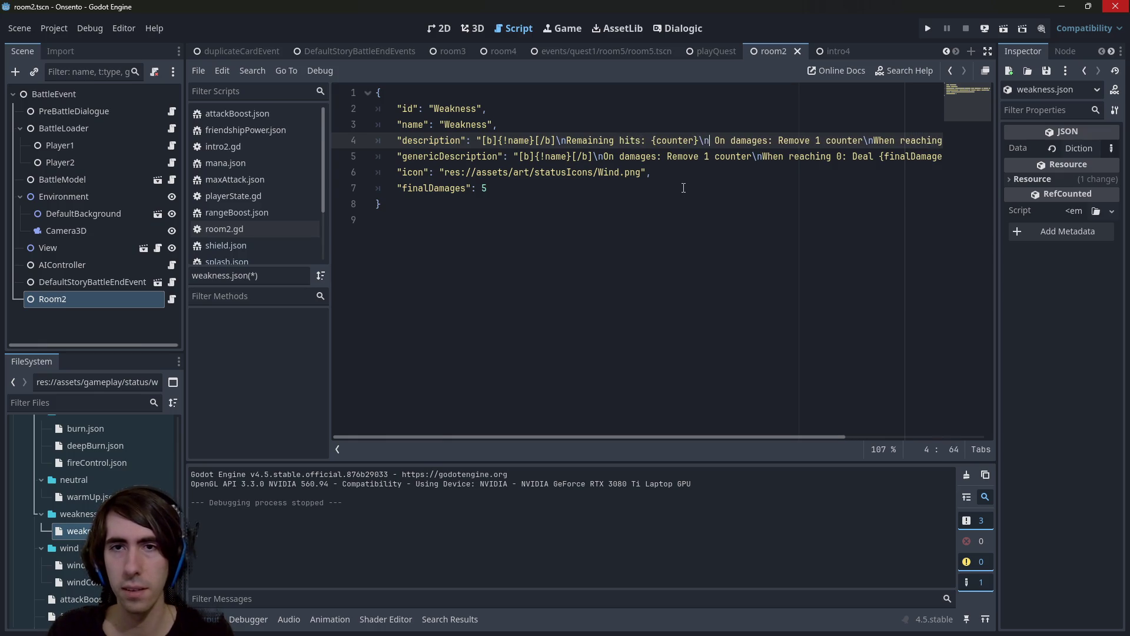
{"action": "key", "text": "ctrl+s"}
{"action": "key", "text": "Delete"}
Add a second line break in weakness.json to make a blank line, then save.
{"action": "type", "text": "\\n"}
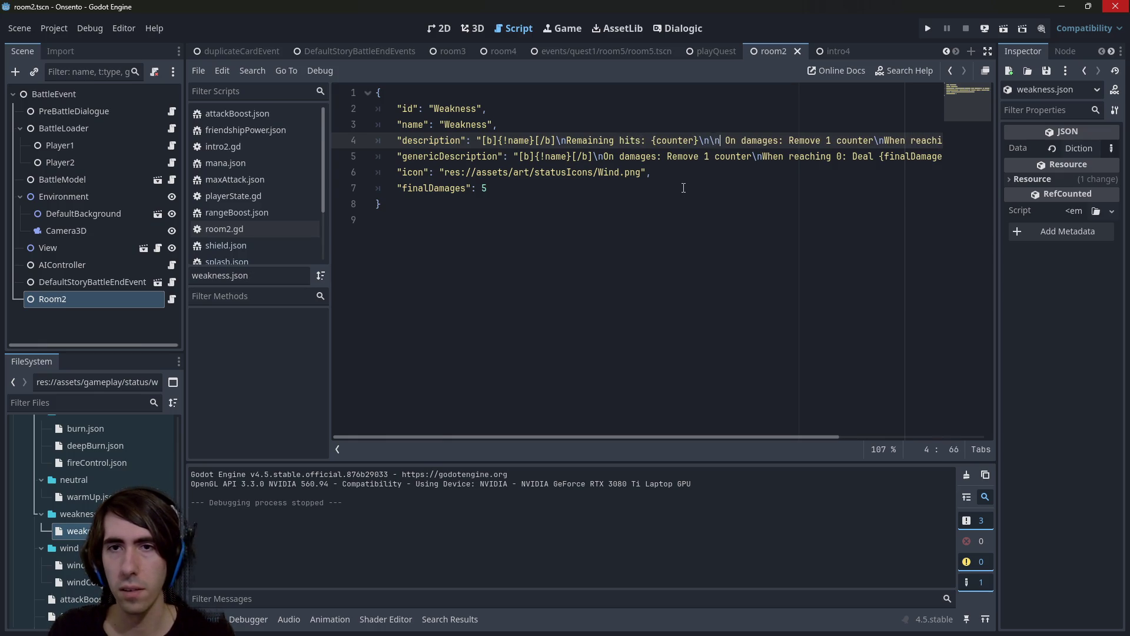
{"action": "key", "text": "ctrl+s"}
{"action": "scroll", "coordinate": [45, 548], "scroll_direction": "down", "scroll_amount": 2}
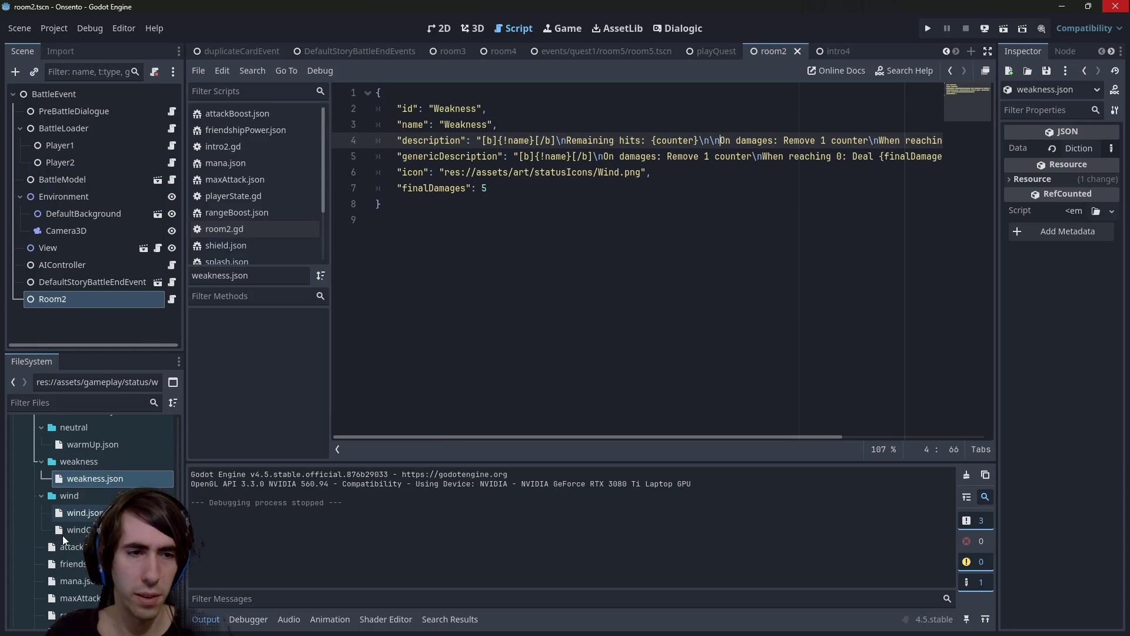
Compare wind.json and splash.json, then adjust the break before 'If HPs' in shield.json and save.
{"action": "double_click", "coordinate": [76, 513]}
{"action": "scroll", "coordinate": [95, 504], "scroll_direction": "down", "scroll_amount": 3}
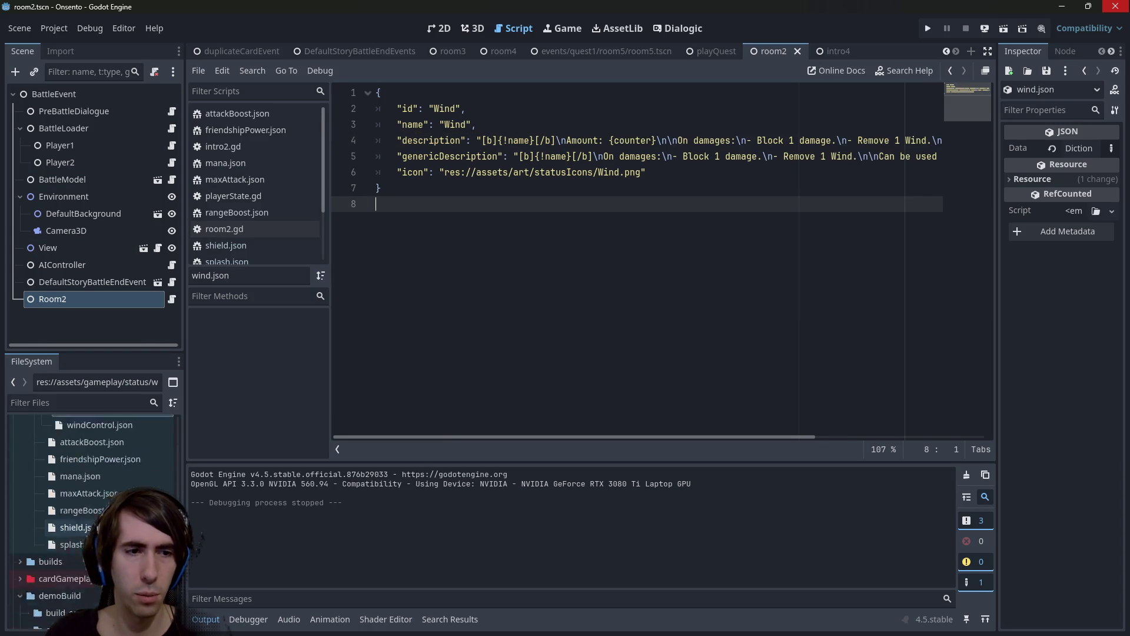
{"action": "double_click", "coordinate": [72, 571]}
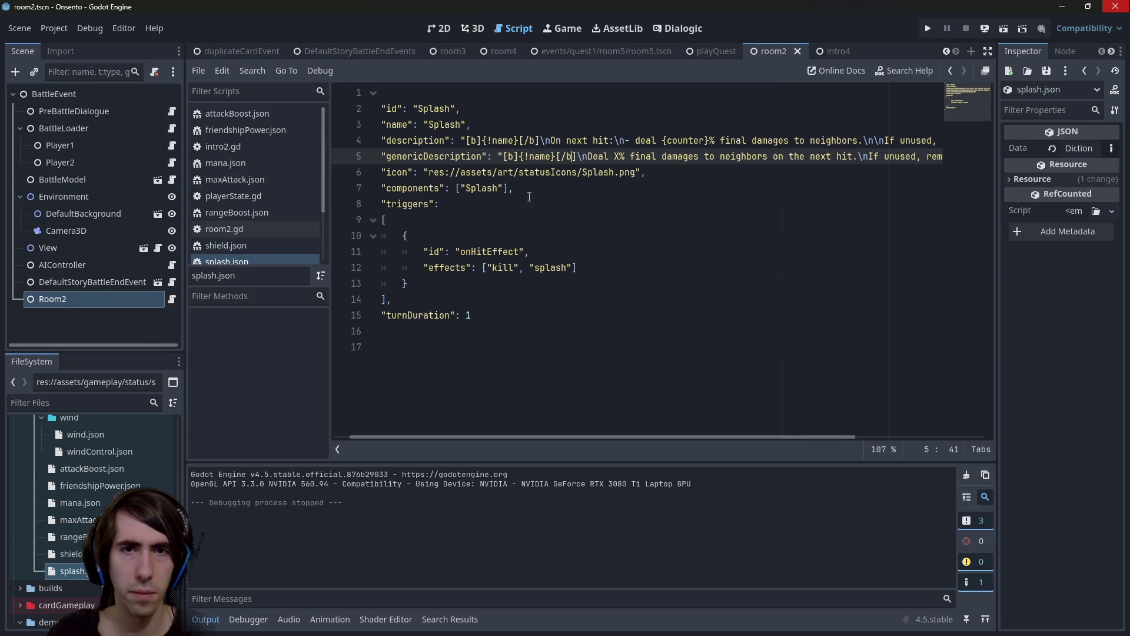
{"action": "double_click", "coordinate": [70, 553]}
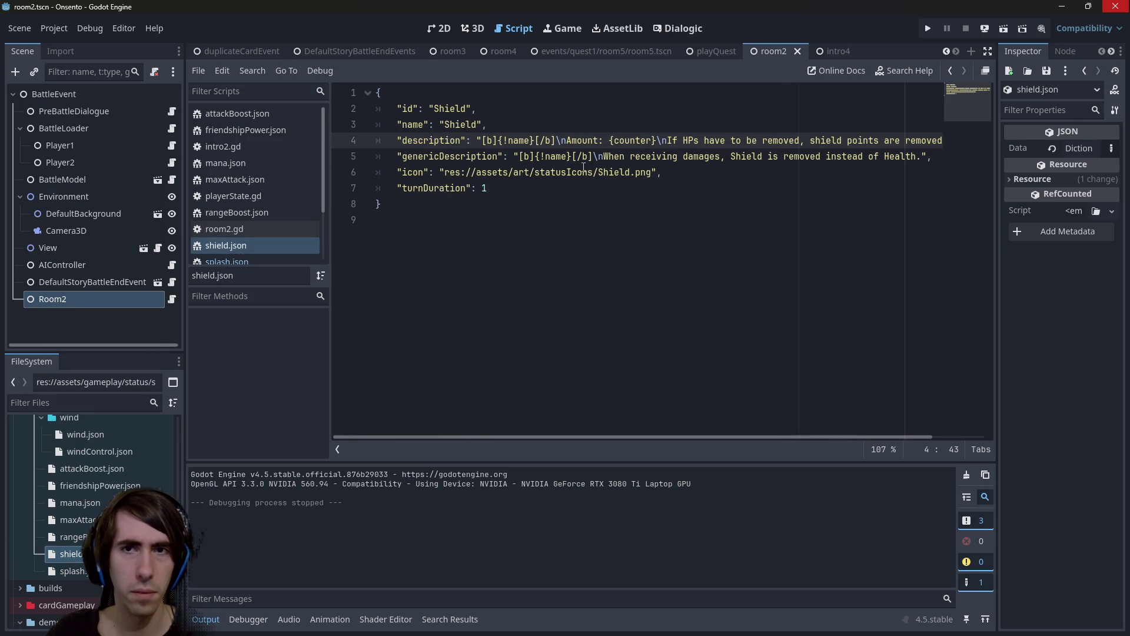
{"action": "left_click", "coordinate": [668, 141]}
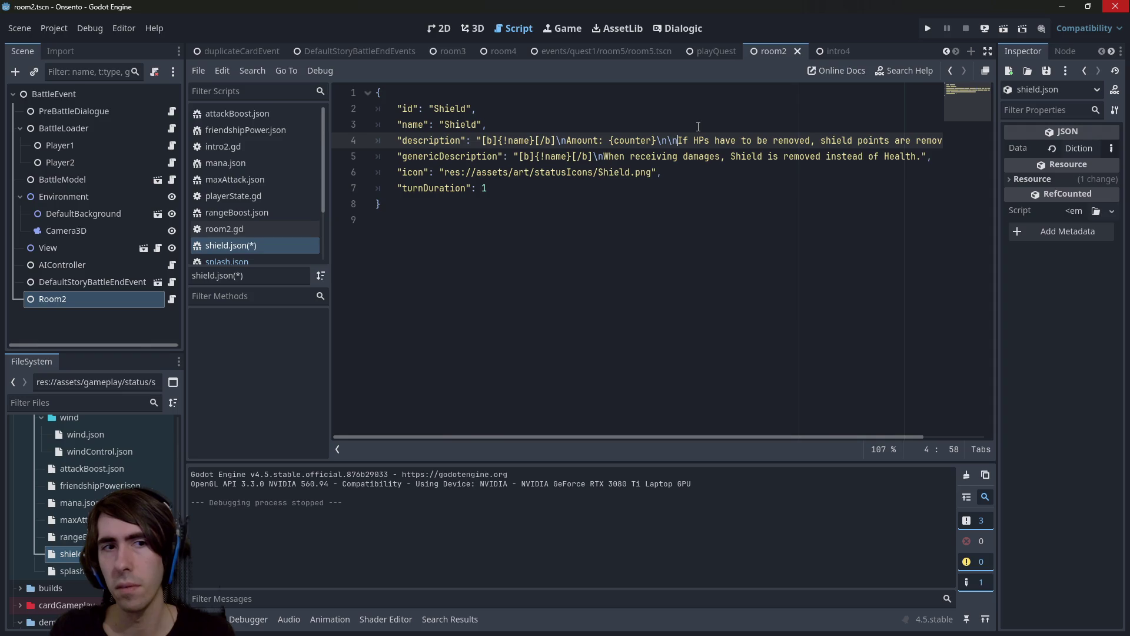
{"action": "key", "text": "BackSpace"}
{"action": "key", "text": "BackSpace"}
{"action": "key", "text": "ctrl+s"}
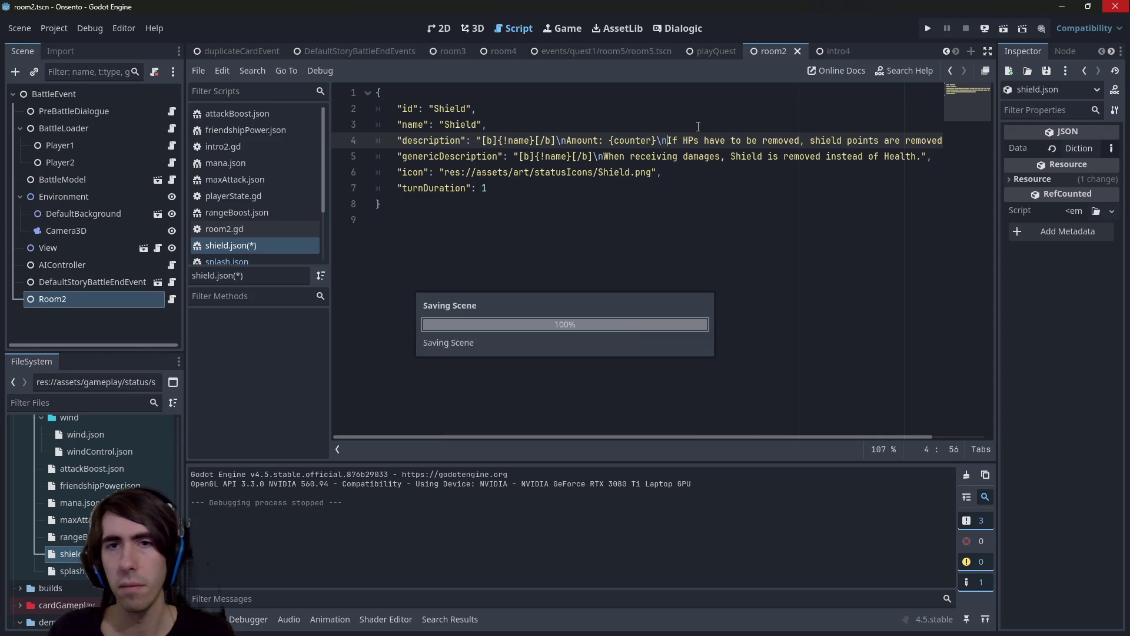
Recheck Wind's layout and save shield.json with the blank line before 'If HPs'.
{"action": "double_click", "coordinate": [82, 434]}
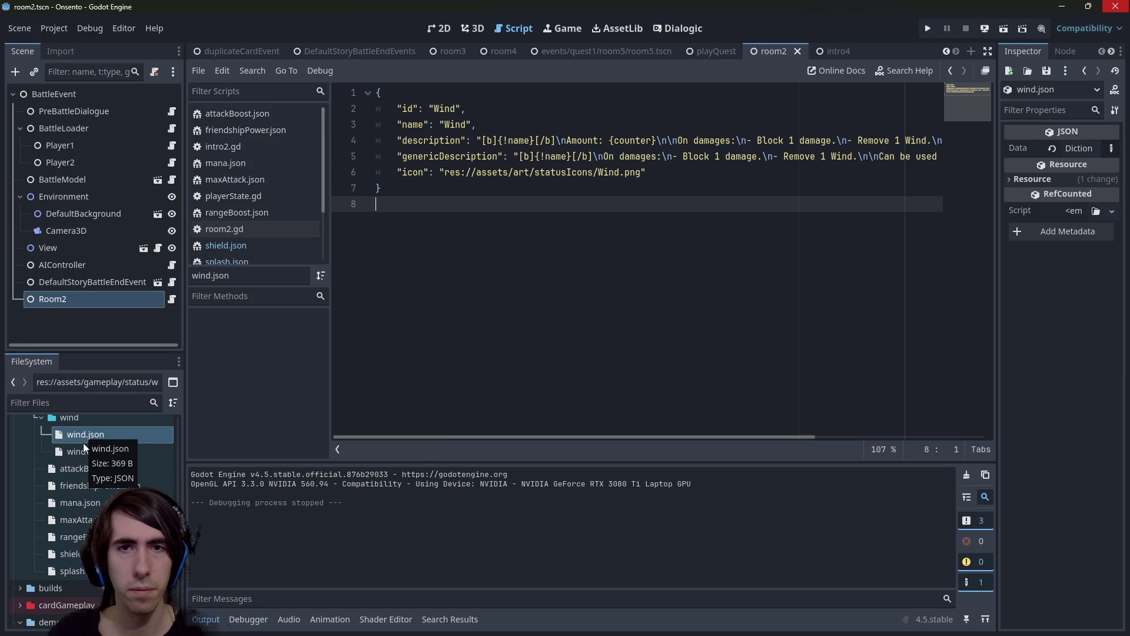
{"action": "scroll", "coordinate": [92, 521], "scroll_direction": "up", "scroll_amount": 3}
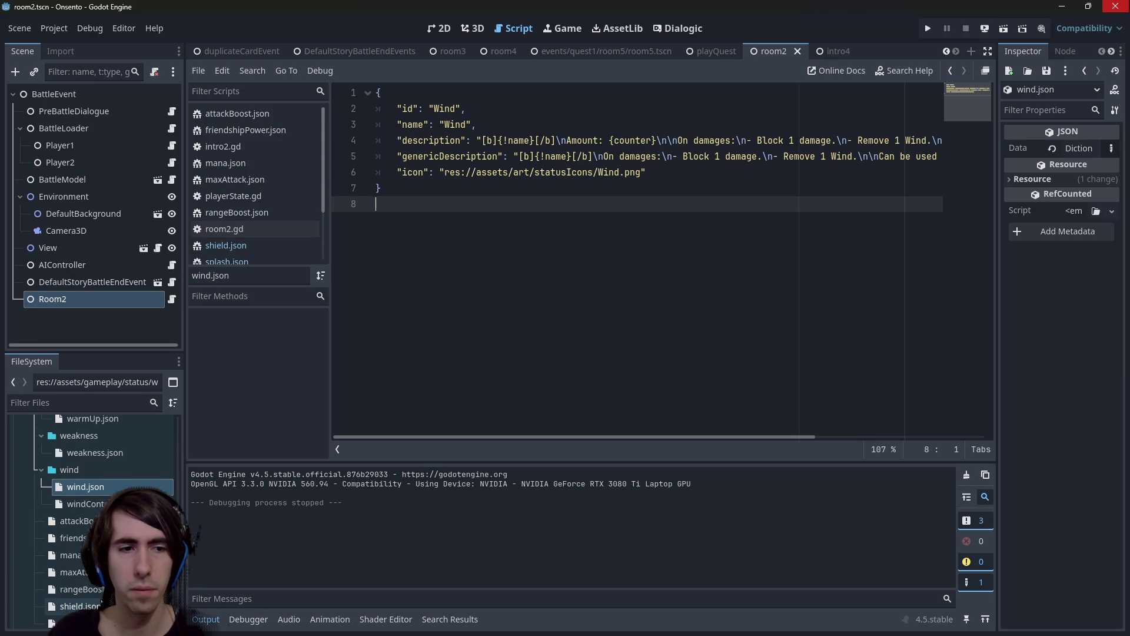
{"action": "double_click", "coordinate": [73, 606]}
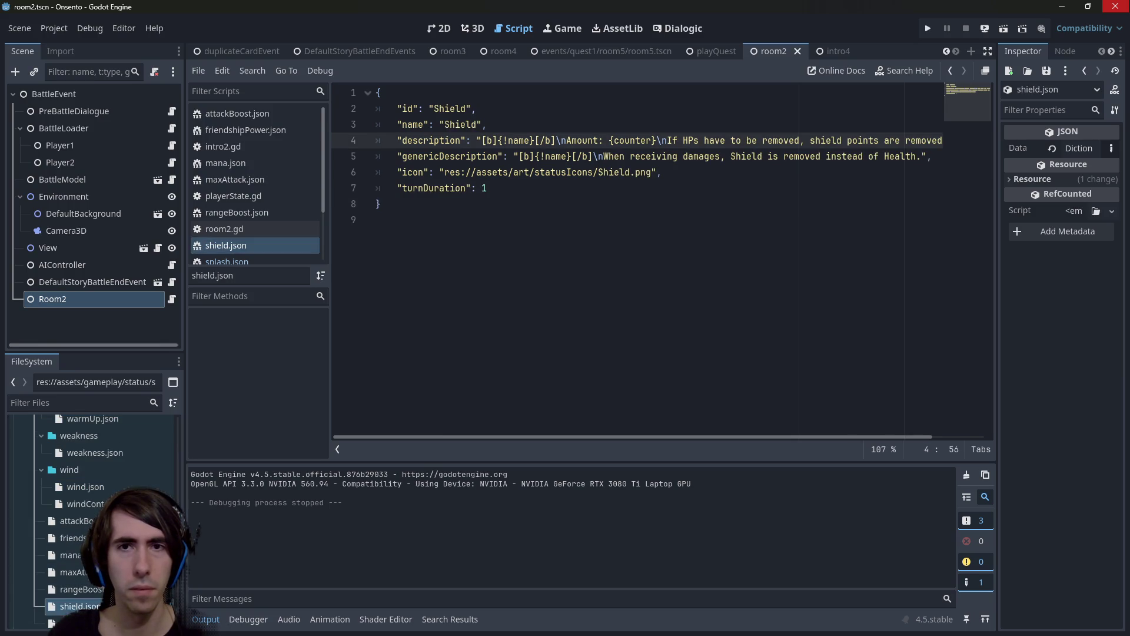
{"action": "double_click", "coordinate": [107, 488]}
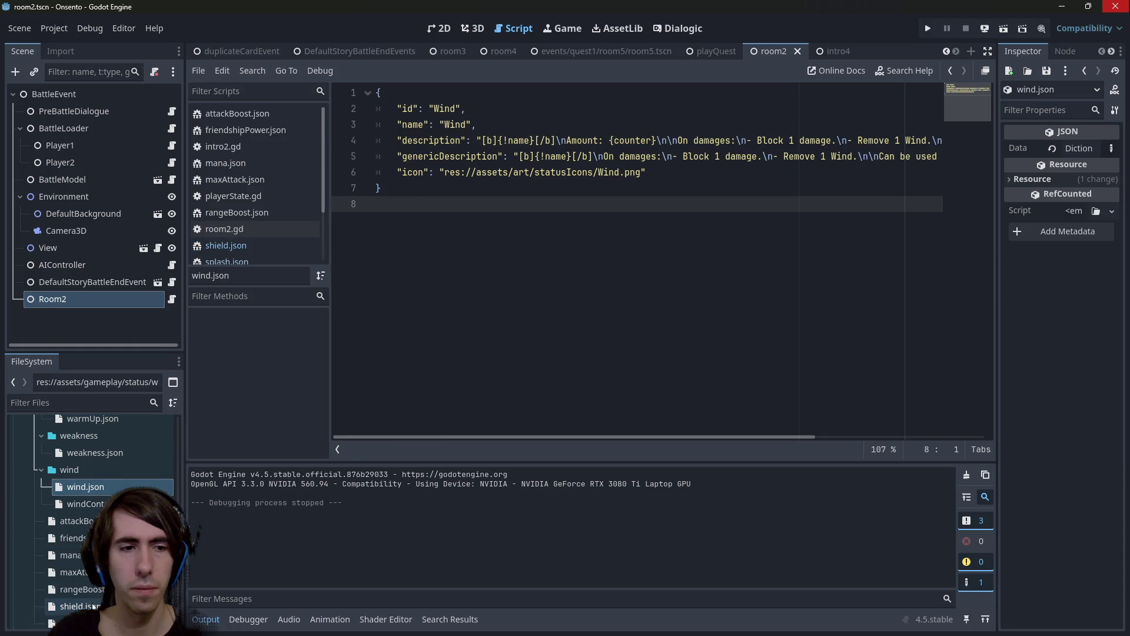
{"action": "double_click", "coordinate": [92, 606]}
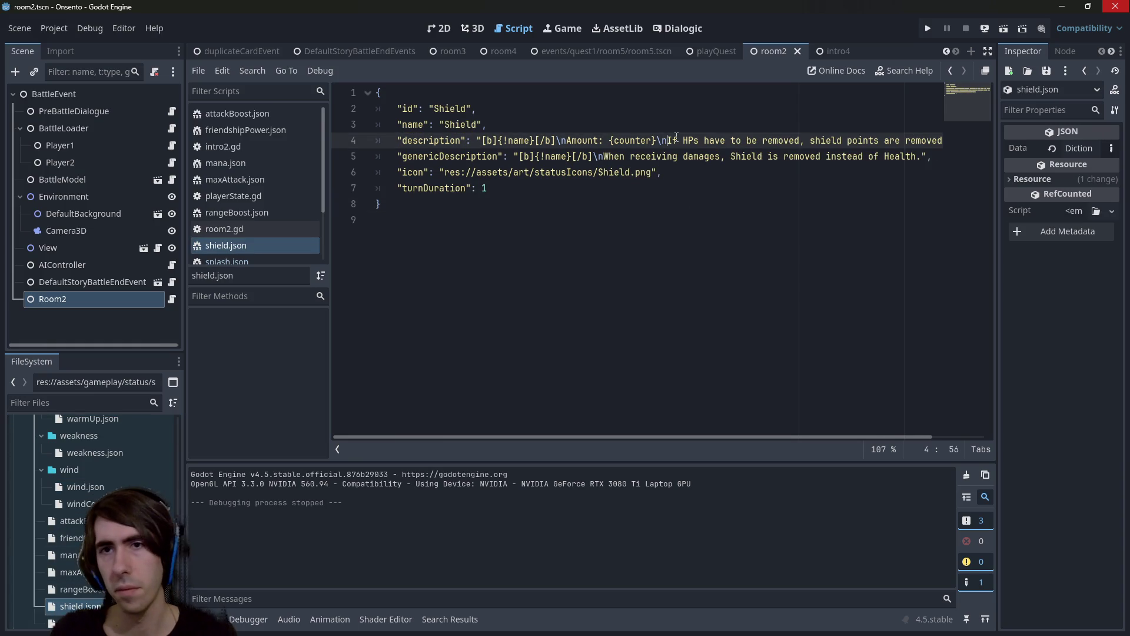
{"action": "type", "text": "\\n"}
{"action": "key", "text": "ctrl+s"}
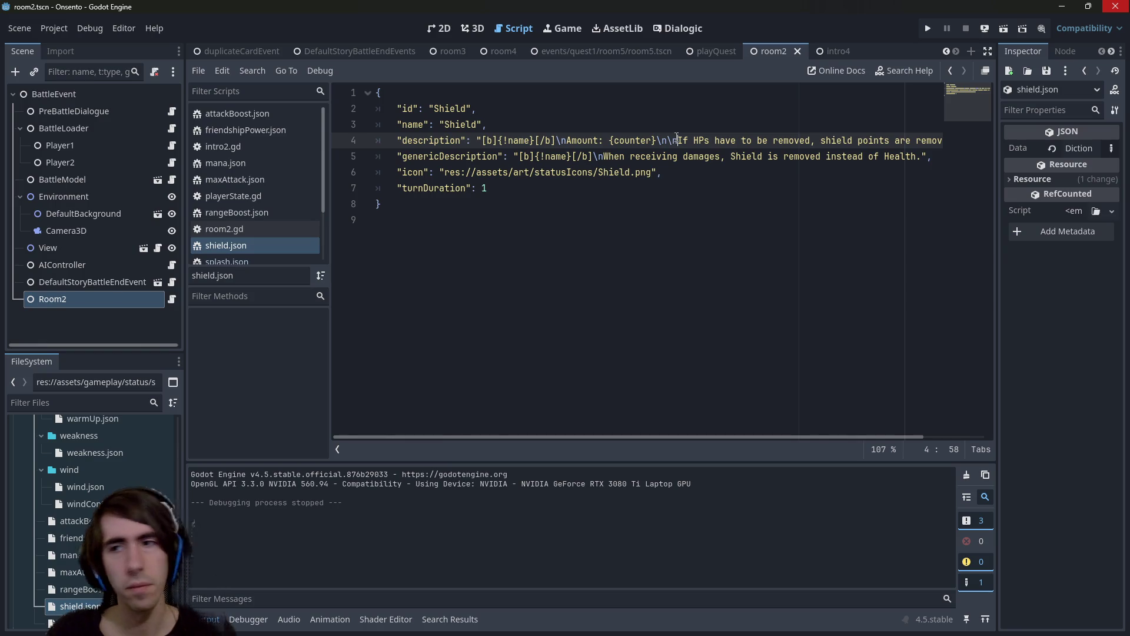
Return to weakness.json in the script editor.
{"action": "scroll", "coordinate": [70, 516], "scroll_direction": "up", "scroll_amount": 1}
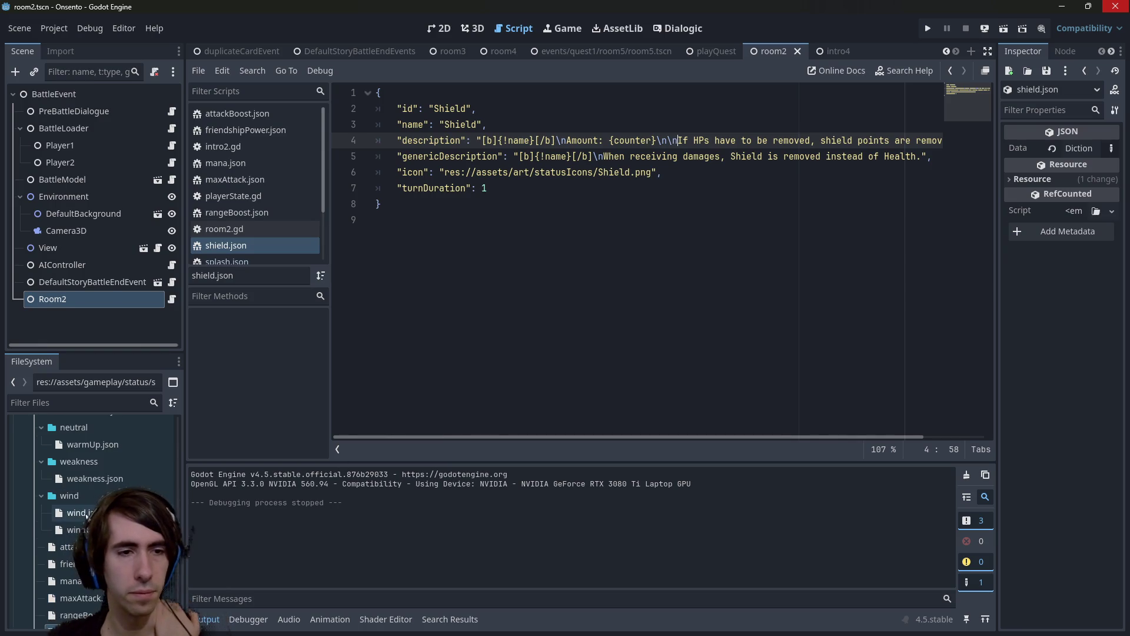
{"action": "double_click", "coordinate": [86, 513]}
{"action": "double_click", "coordinate": [109, 480]}
{"action": "scroll", "coordinate": [112, 482], "scroll_direction": "up", "scroll_amount": 1}
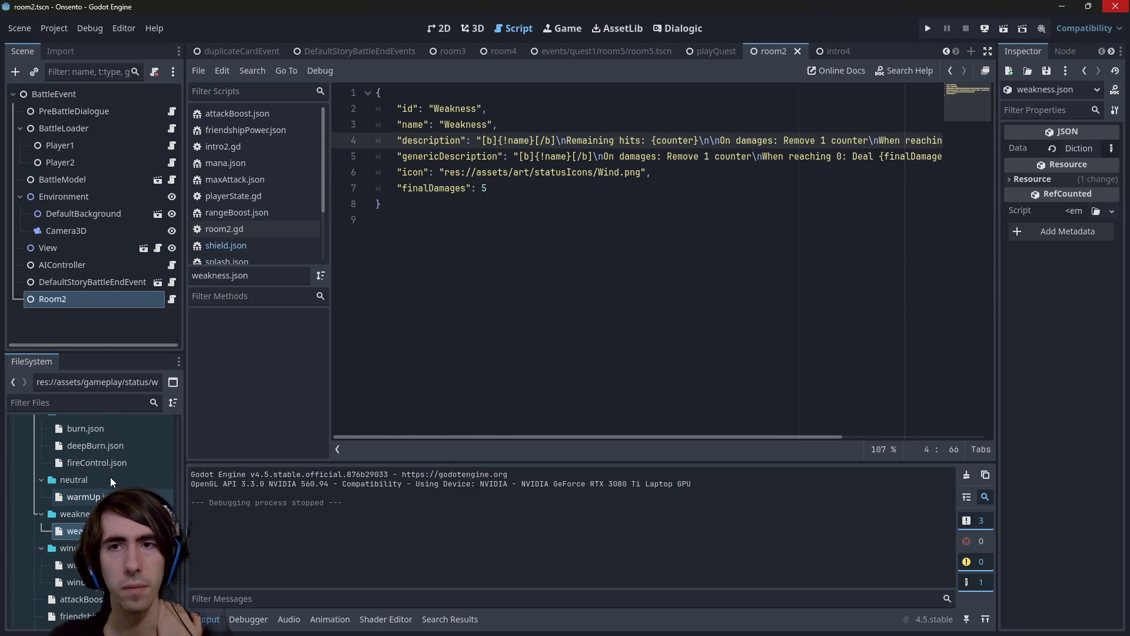
In the description, bullet 'Remove 1 counter' and the Deal damages line, changing 'reaching 10' to 'reaching 0'.
{"action": "left_click_drag", "start_coordinate": [708, 437], "coordinate": [735, 437]}
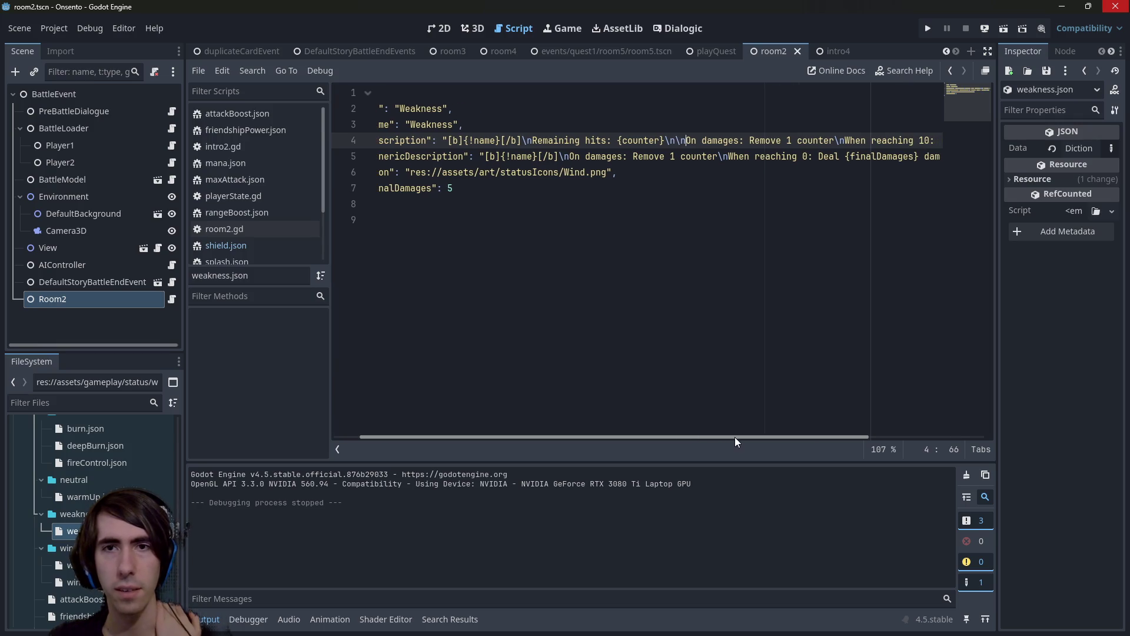
{"action": "left_click", "coordinate": [749, 140]}
{"action": "type", "text": "n-"}
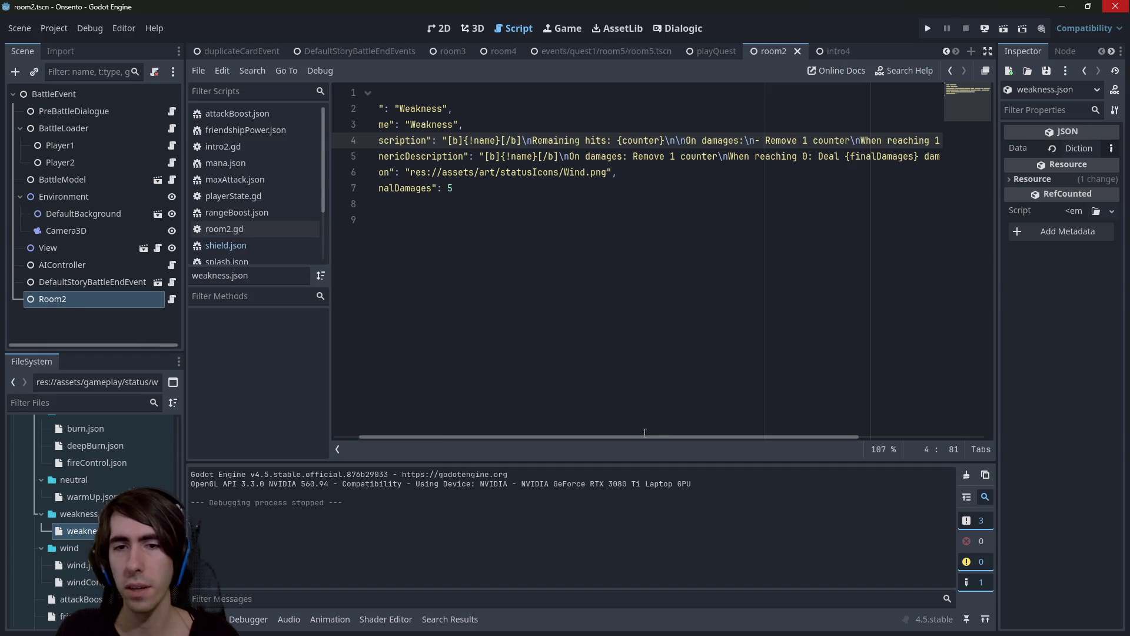
{"action": "left_click_drag", "start_coordinate": [655, 437], "coordinate": [781, 436]}
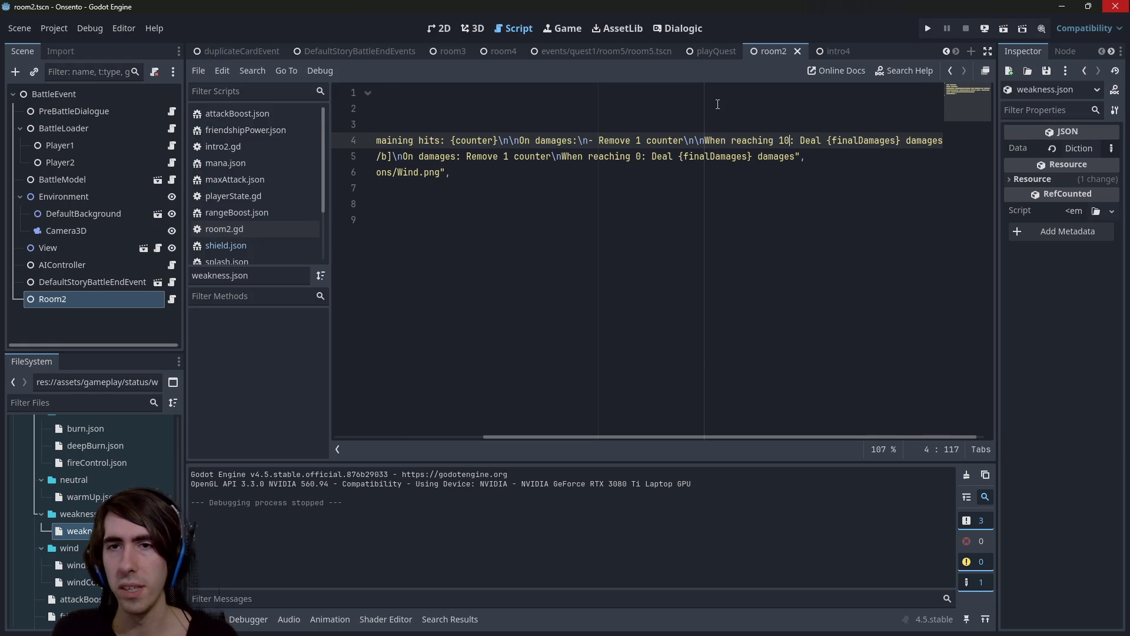
{"action": "key", "text": "BackSpace"}
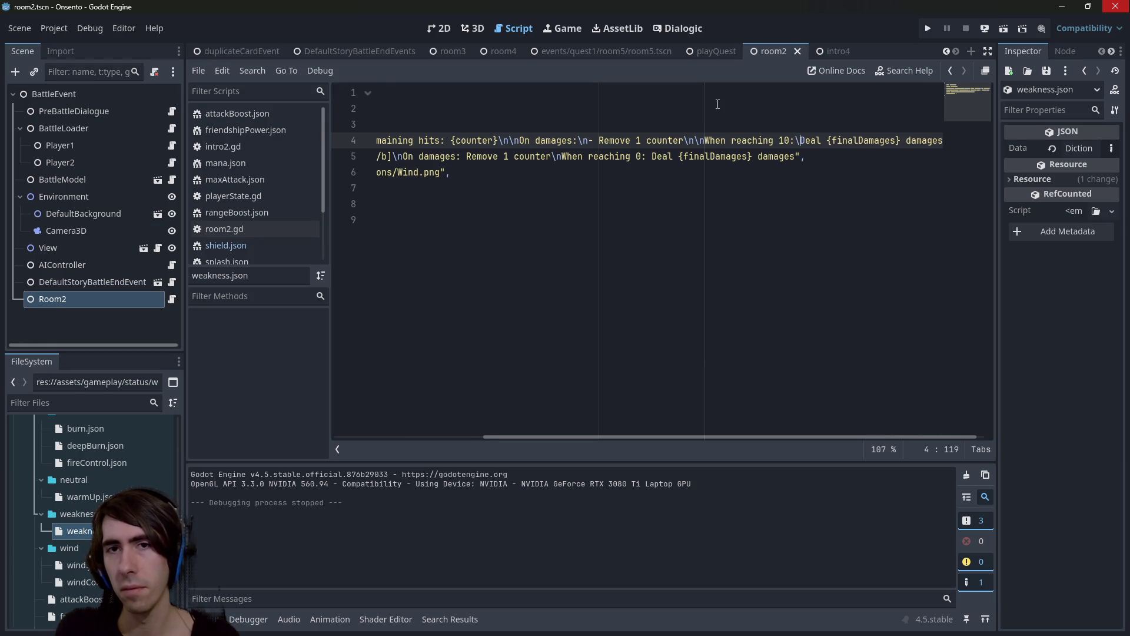
{"action": "key", "text": "BackSpace"}
{"action": "key", "text": "BackSpace"}
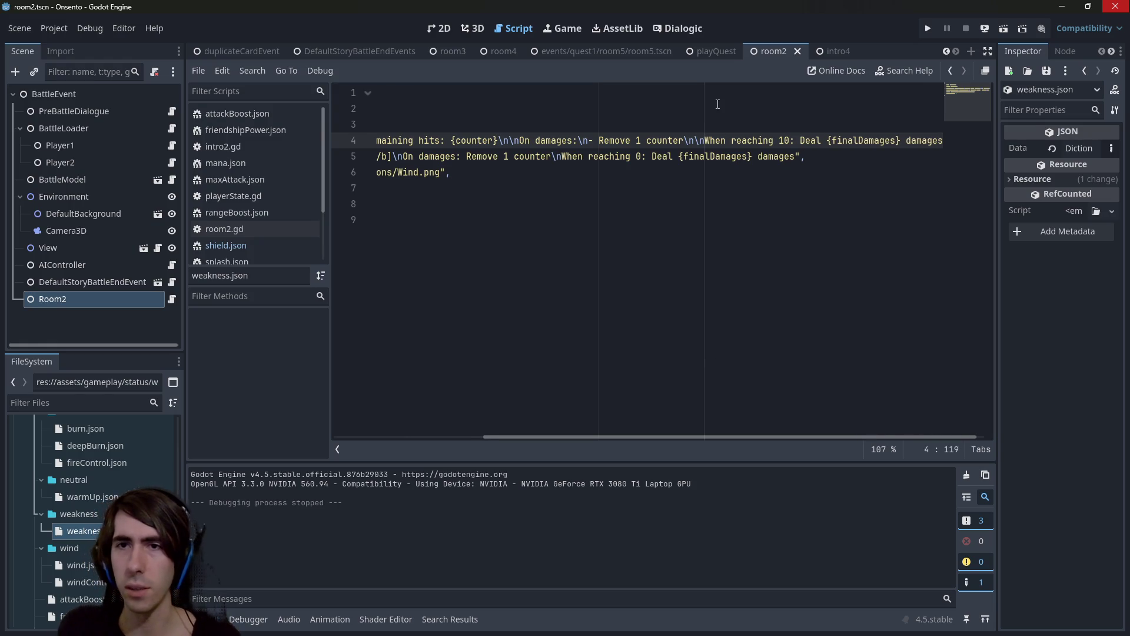
{"action": "key", "text": "Left"}
{"action": "key", "text": "BackSpace"}
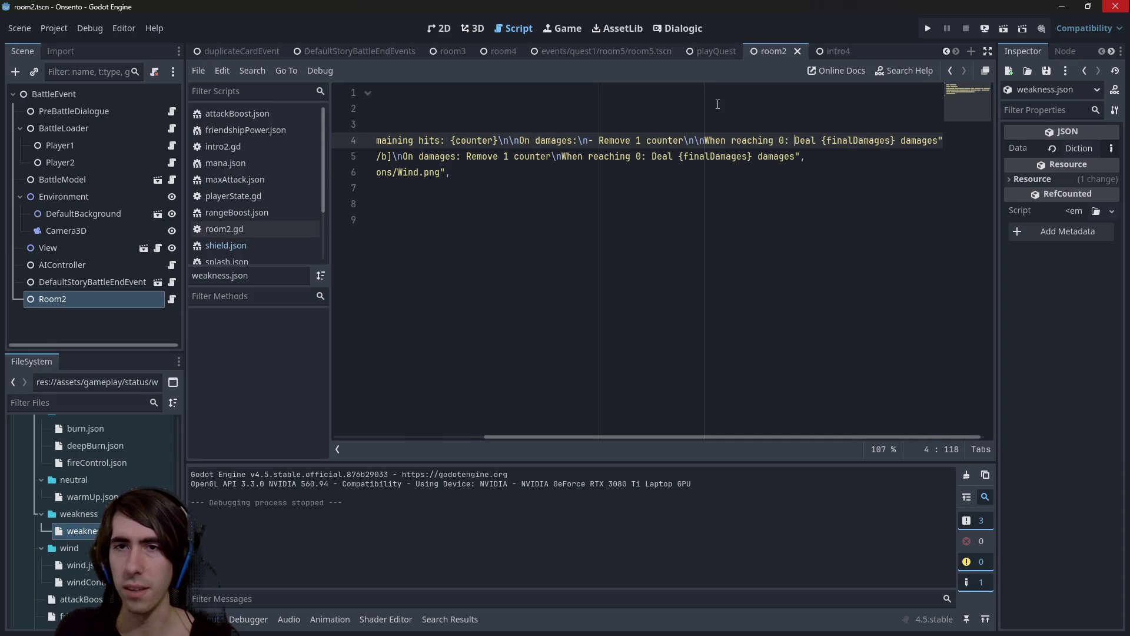
{"action": "key", "text": "BackSpace"}
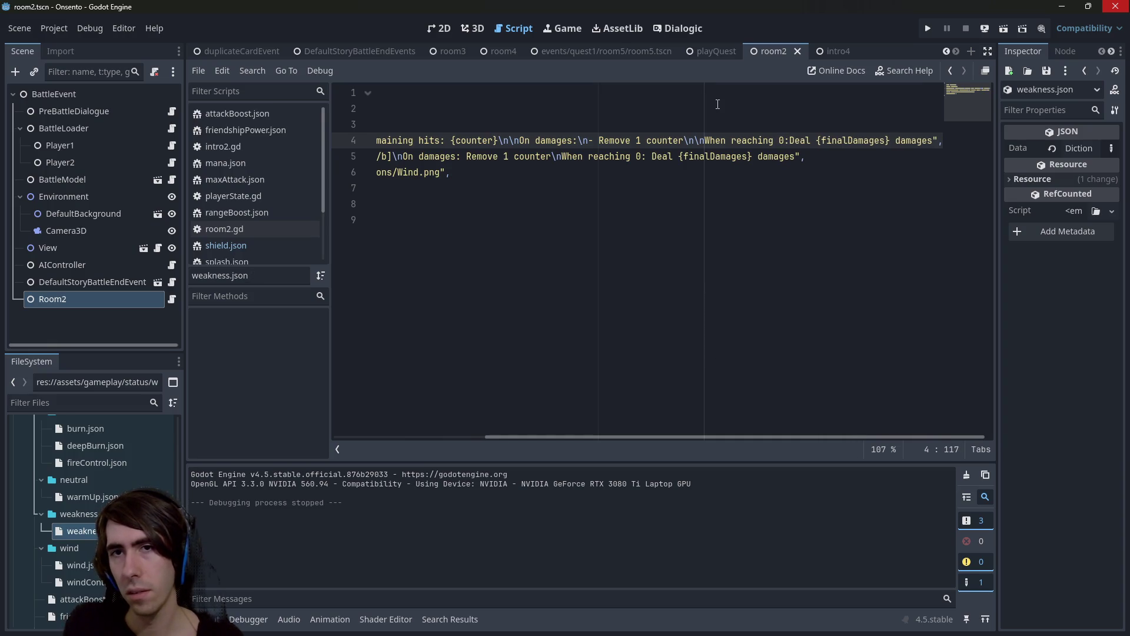
{"action": "type", "text": "-"}
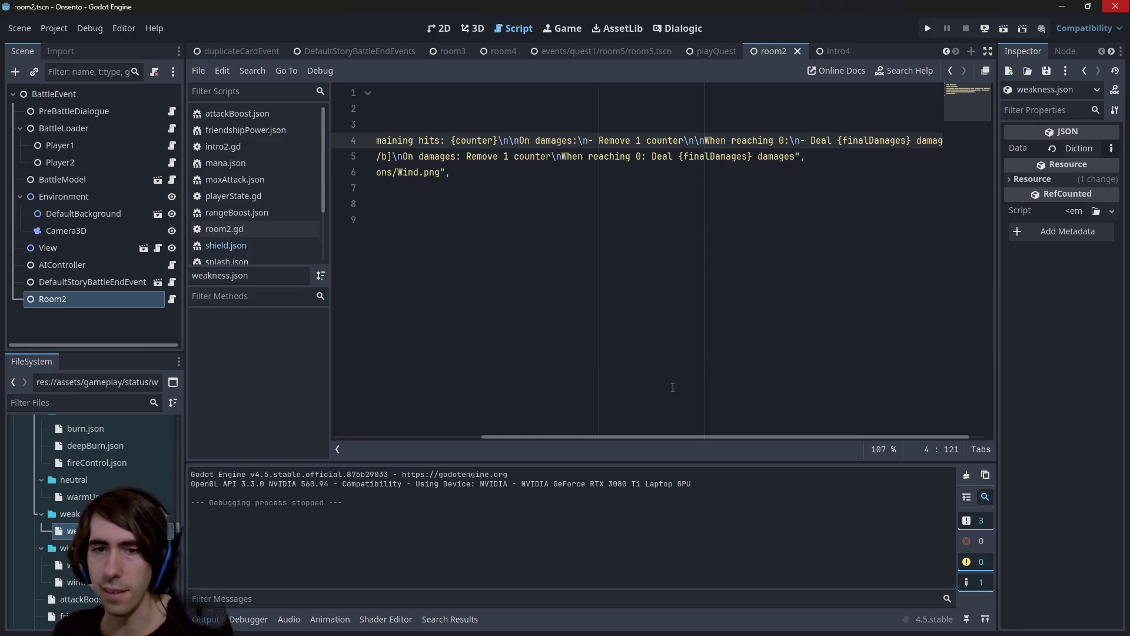
{"action": "left_click_drag", "start_coordinate": [666, 438], "coordinate": [804, 430]}
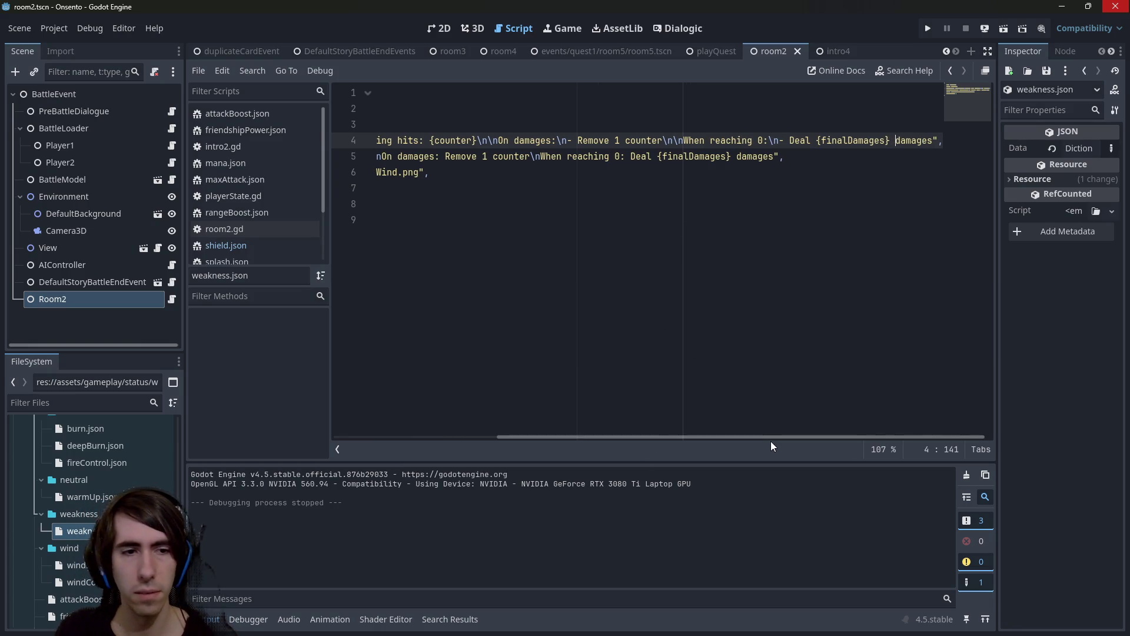
{"action": "left_click_drag", "start_coordinate": [529, 436], "coordinate": [284, 432]}
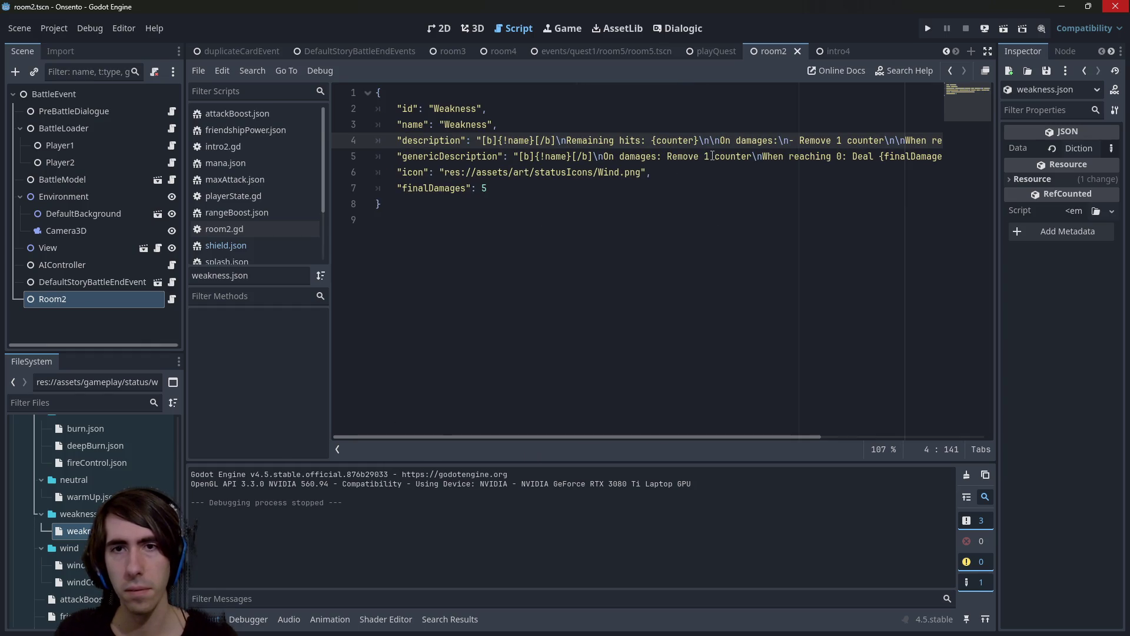
Bullet 'Remove 1 counter' and the 'Deal {finalDamages} damages' line in genericDescription.
{"action": "left_click", "coordinate": [631, 154]}
{"action": "double_click", "coordinate": [630, 155]}
{"action": "left_click", "coordinate": [657, 156]}
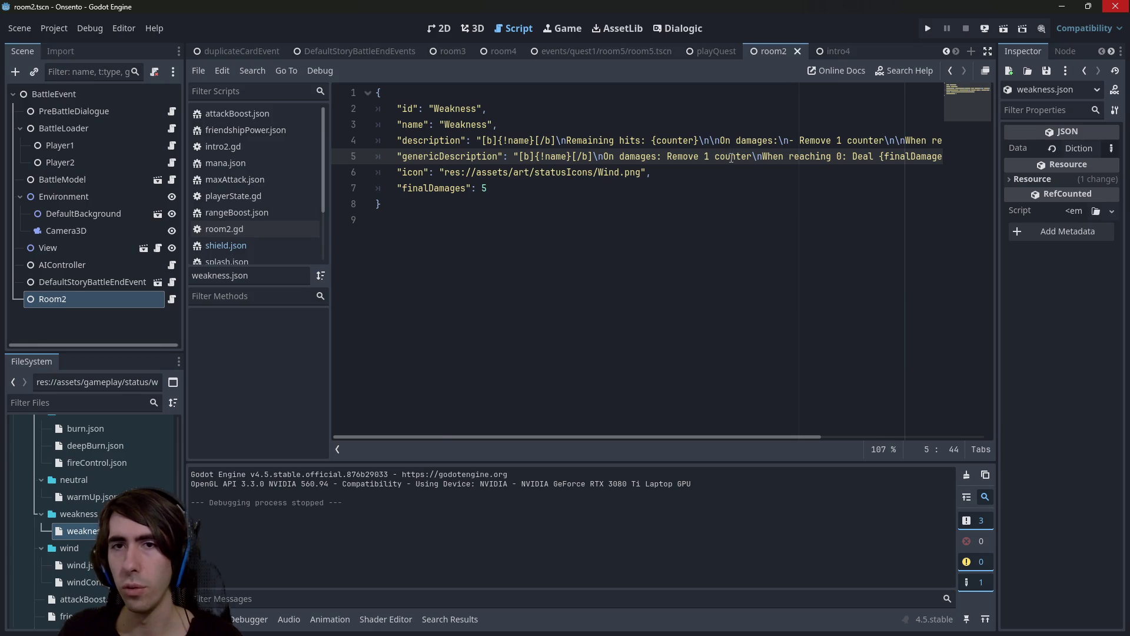
{"action": "left_click", "coordinate": [762, 156]}
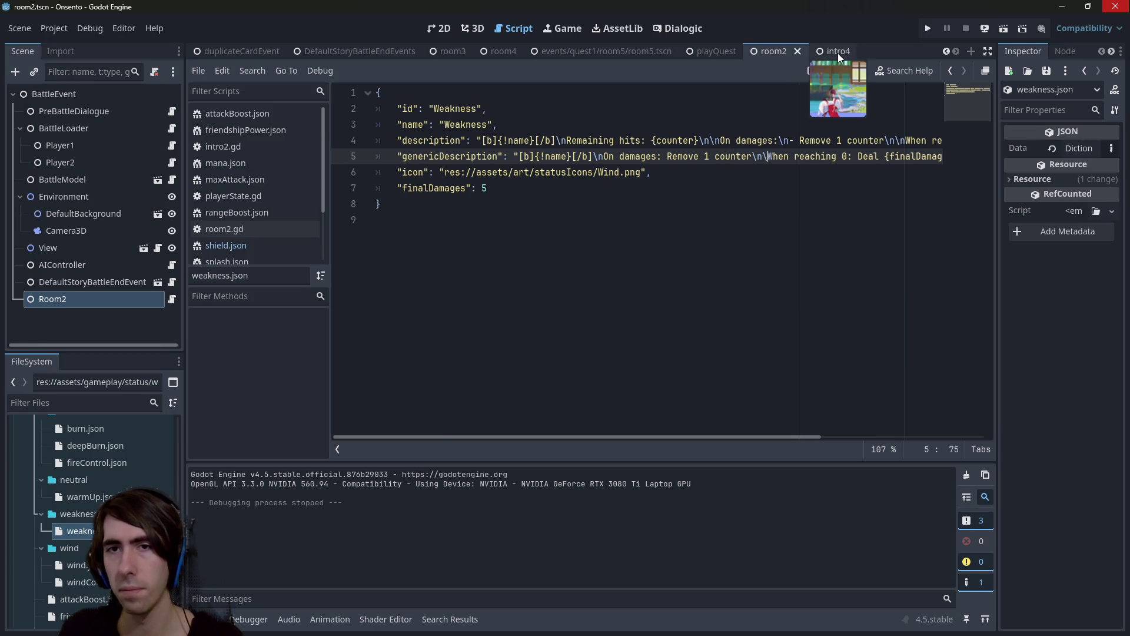
{"action": "left_click_drag", "start_coordinate": [779, 435], "coordinate": [984, 428]}
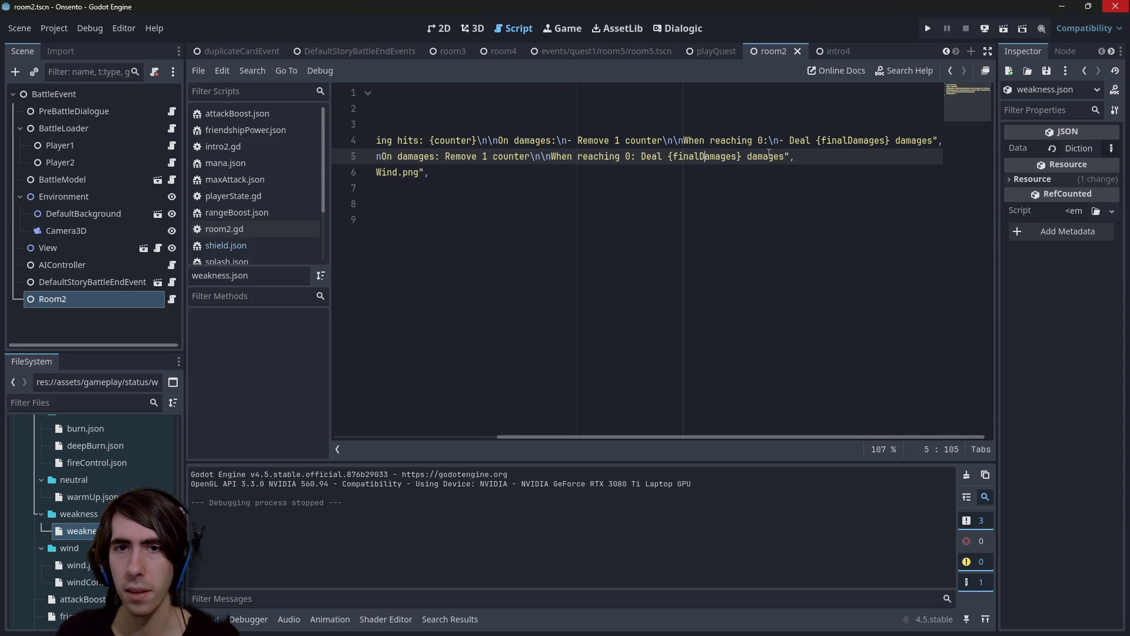
{"action": "left_click", "coordinate": [642, 159]}
{"action": "key", "text": "BackSpace"}
{"action": "type", "text": "-"}
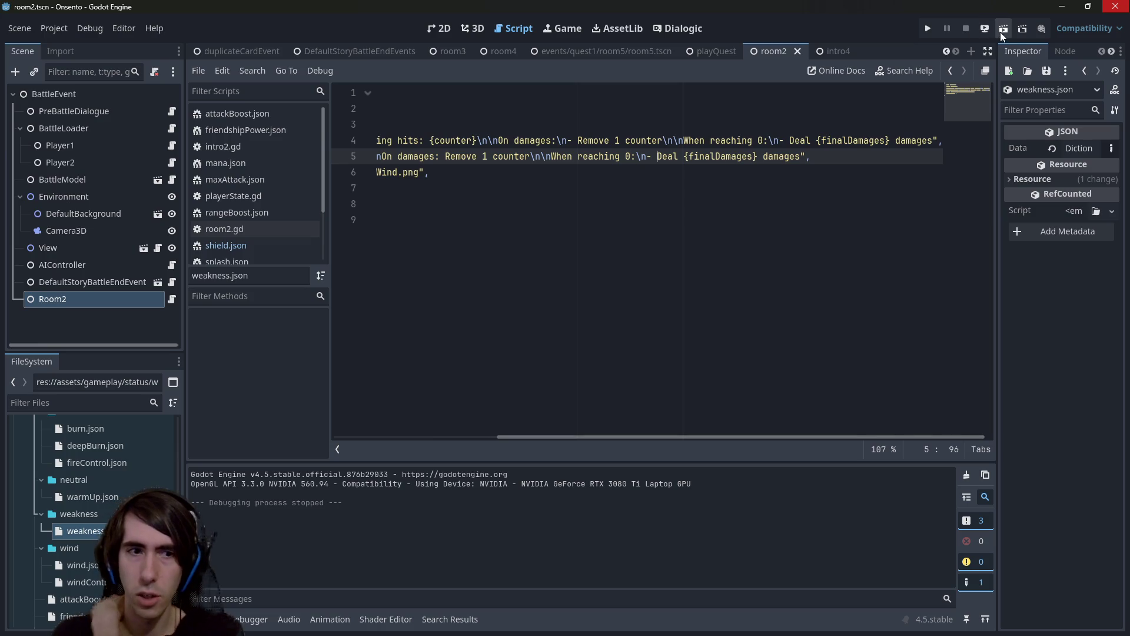
{"action": "double_click", "coordinate": [77, 497]}
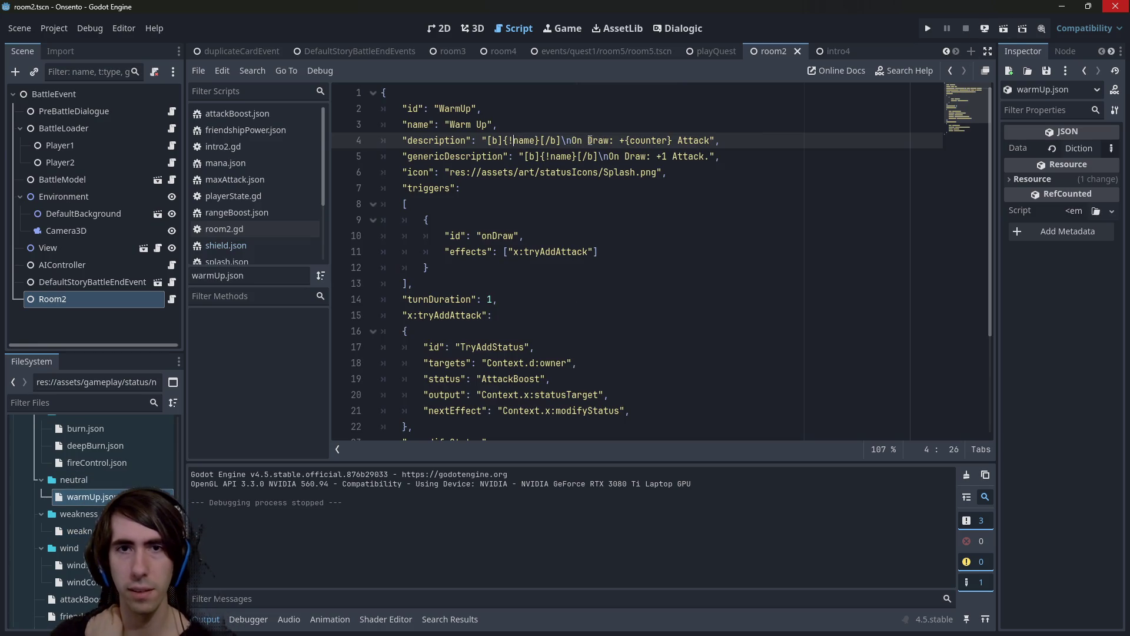
In warmUp.json, bullet '+{counter} Attack' and the generic '+1 Attack.' line.
{"action": "left_click", "coordinate": [620, 140]}
{"action": "key", "text": "BackSpace"}
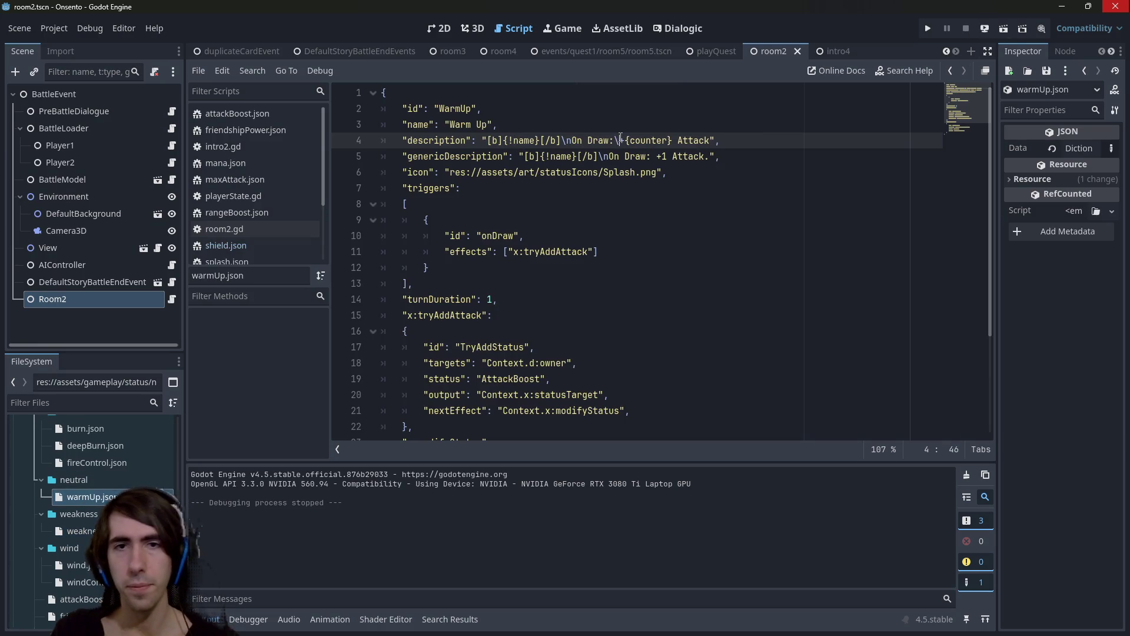
{"action": "type", "text": "n-"}
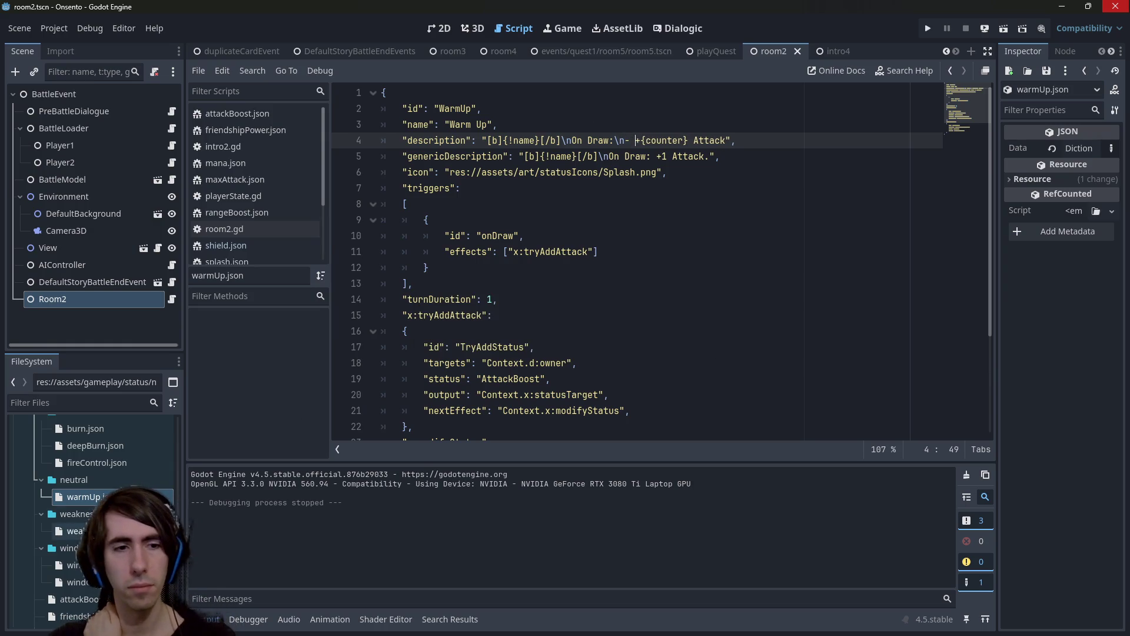
{"action": "left_click", "coordinate": [657, 156]}
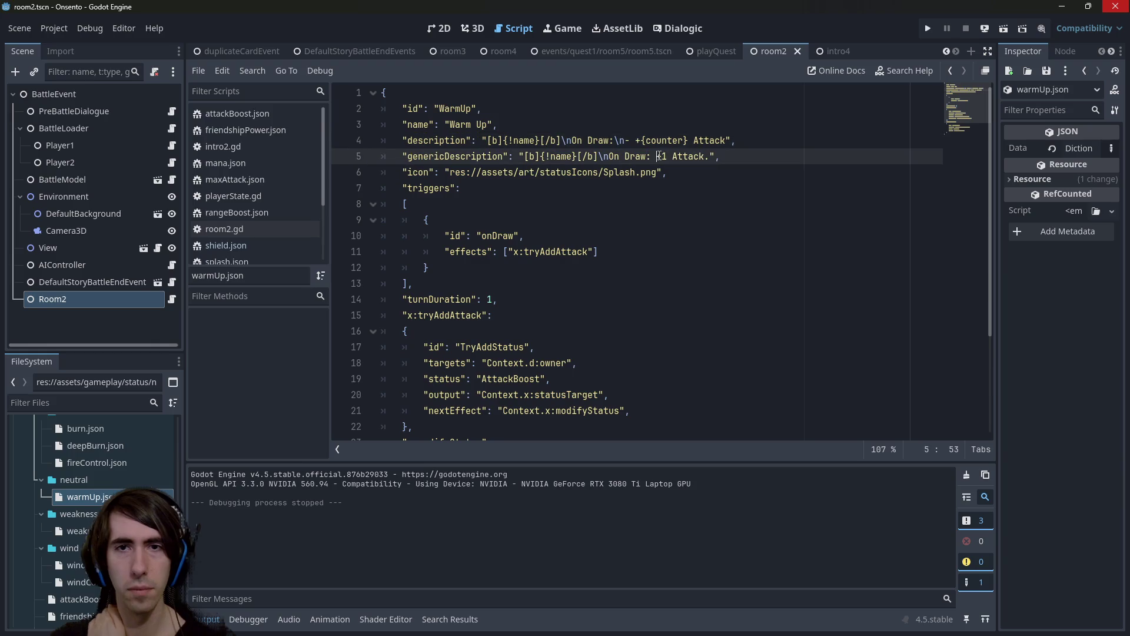
{"action": "type", "text": "\\n -"}
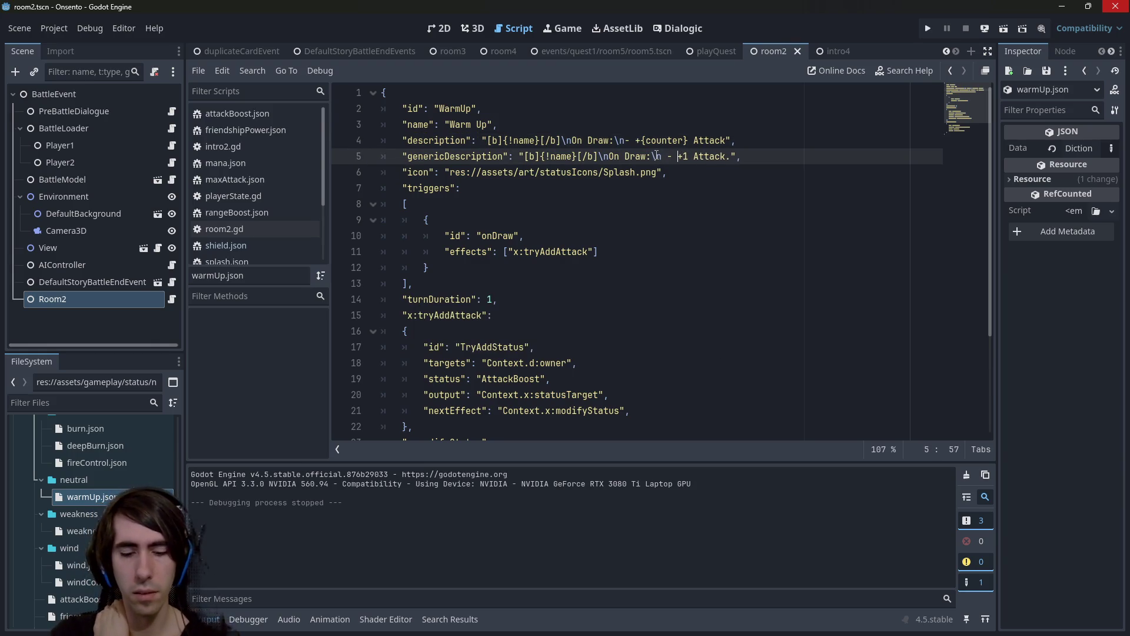
{"action": "scroll", "coordinate": [74, 481], "scroll_direction": "up", "scroll_amount": 3}
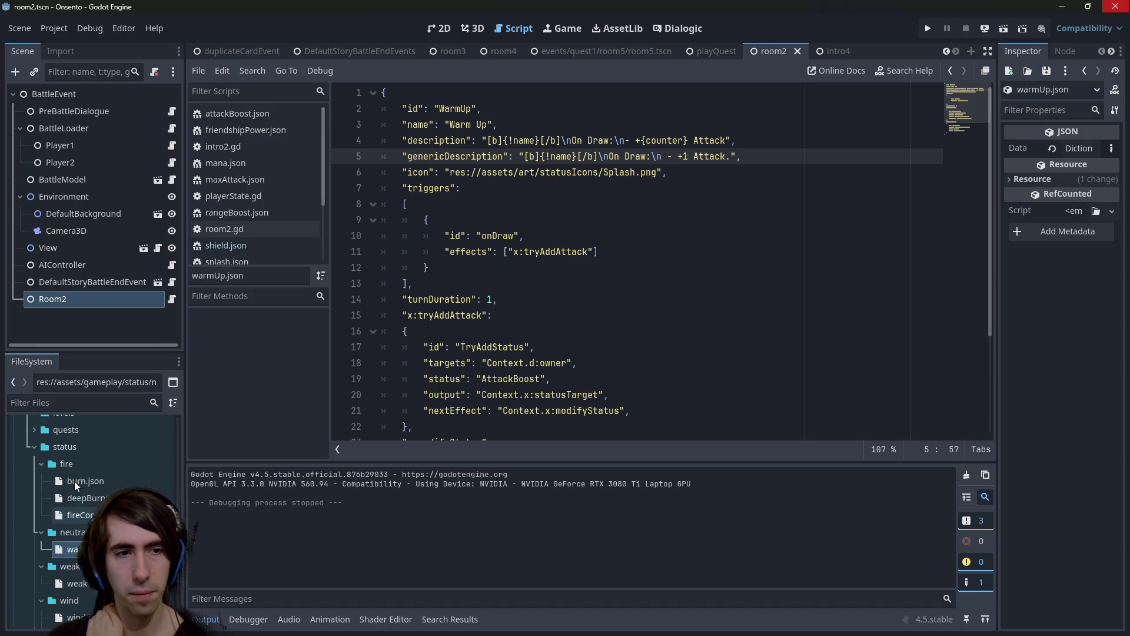
In fireControl.json, bullet '+{counter} Burn on target.' in the description.
{"action": "left_click", "coordinate": [80, 515]}
{"action": "double_click", "coordinate": [79, 516]}
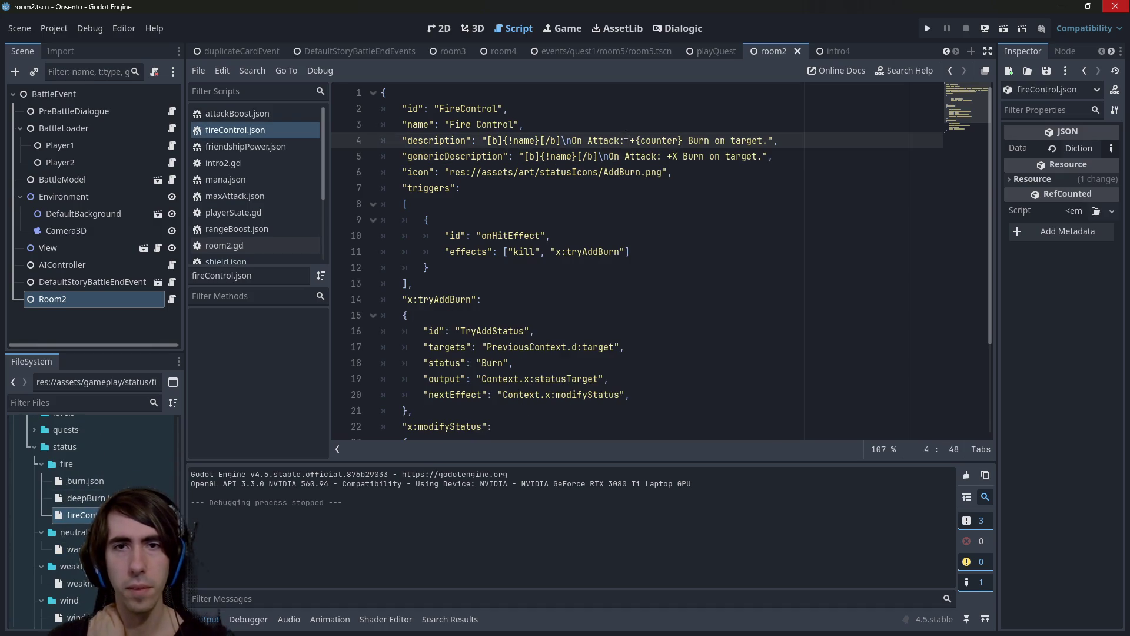
{"action": "left_click", "coordinate": [625, 141]}
{"action": "key", "text": "BackSpace"}
{"action": "type", "text": "-"}
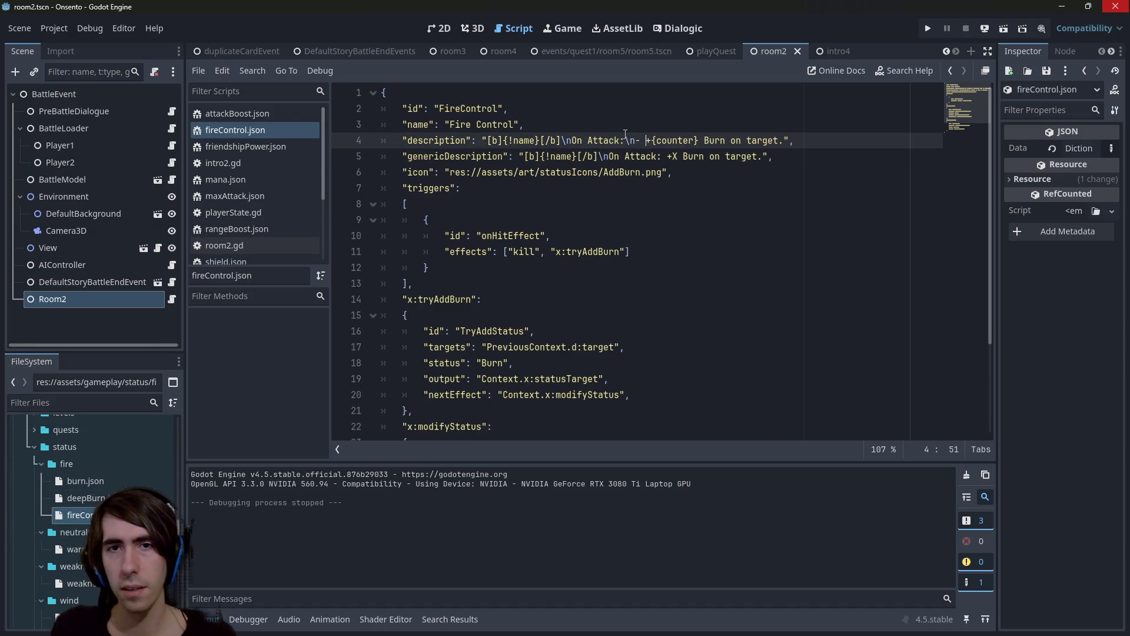
{"action": "key", "text": "Down"}
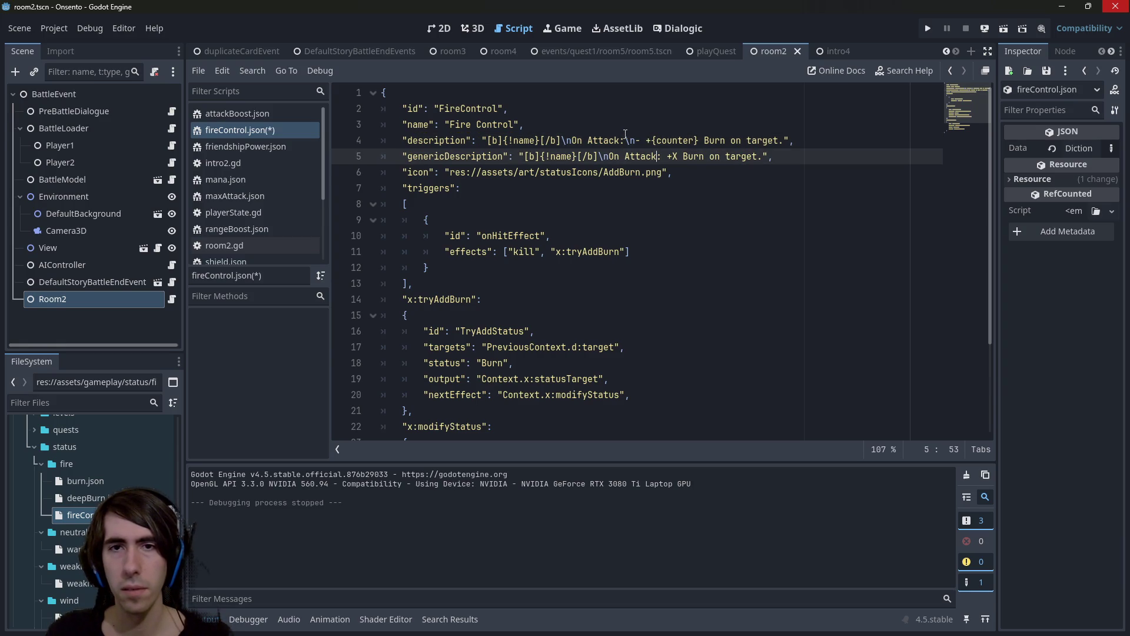
{"action": "key", "text": "Up"}
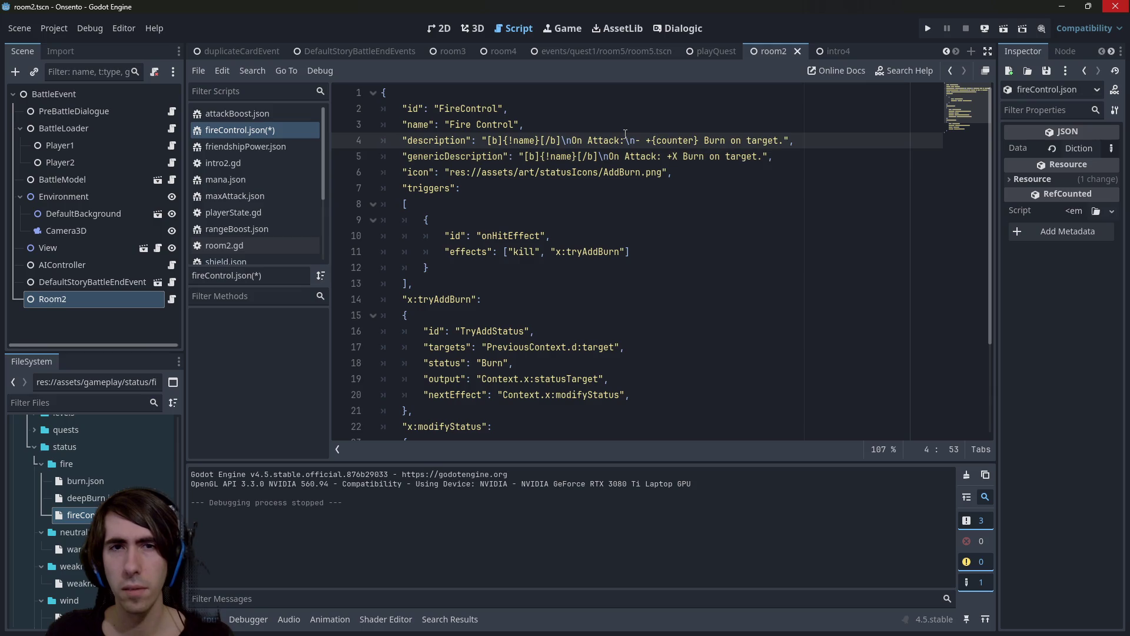
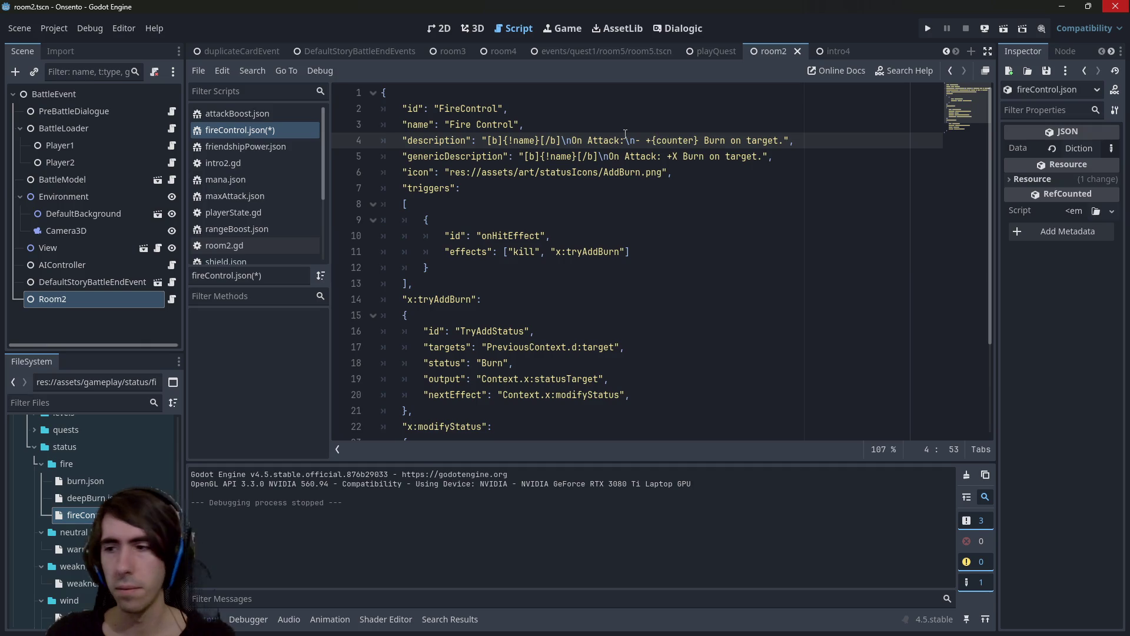
Add an 'Amount: {counter}' line above On Attack in fireControl.json, save it, and open deepBurn.json.
{"action": "left_click", "coordinate": [622, 139]}
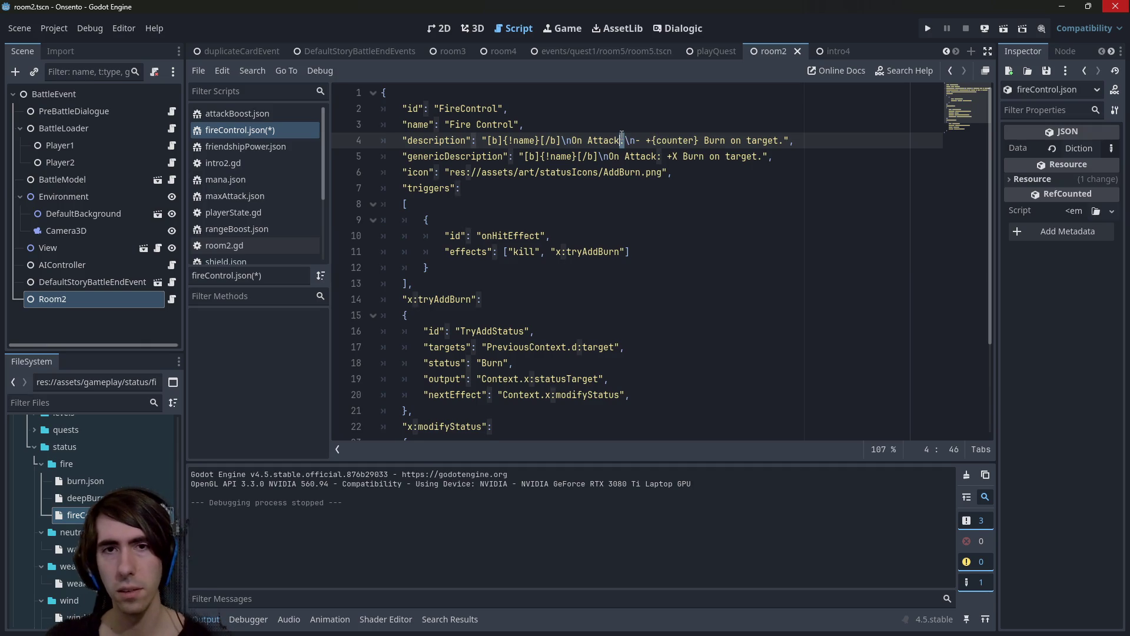
{"action": "left_click", "coordinate": [573, 140]}
{"action": "type", "text": "Amount: "}
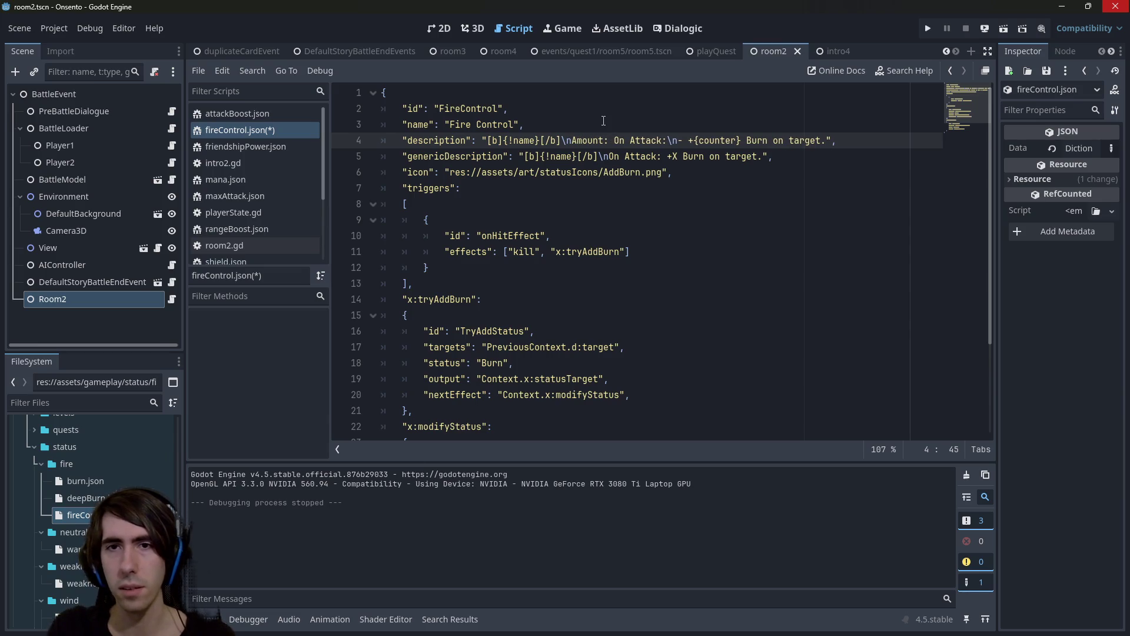
{"action": "type", "text": "{counter}\\n\\n"}
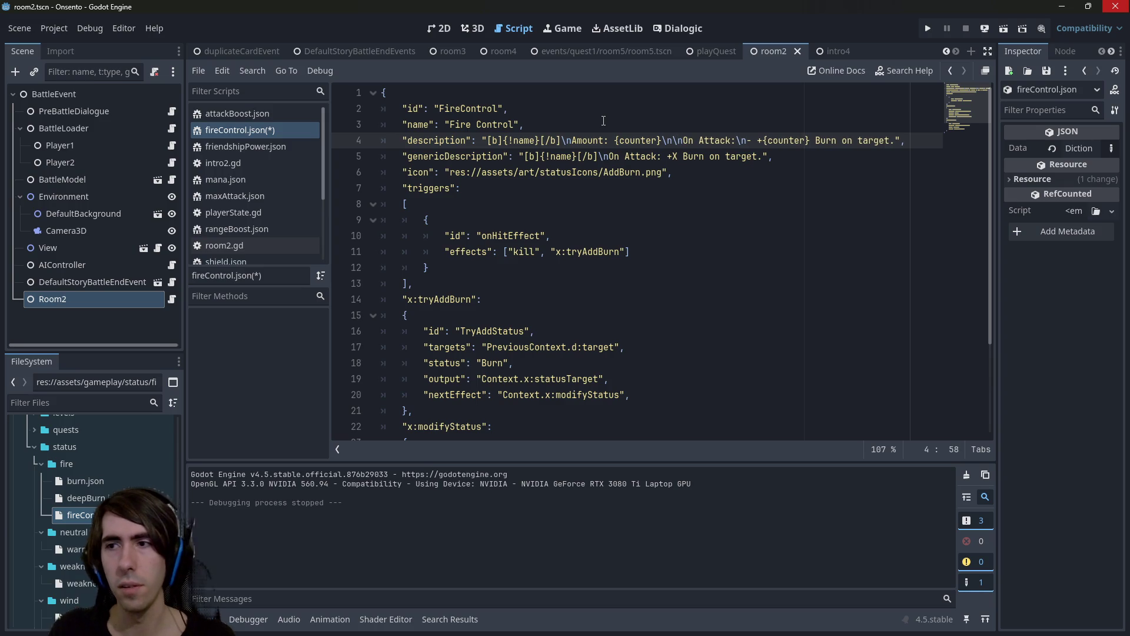
{"action": "key", "text": "ctrl+s"}
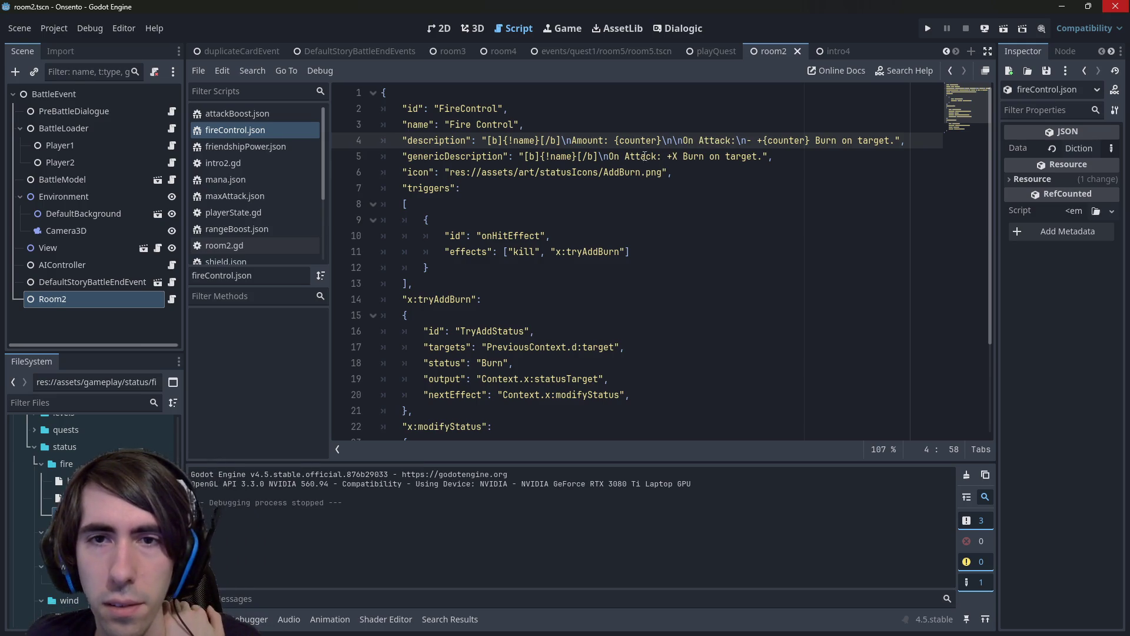
{"action": "left_click", "coordinate": [672, 157]}
{"action": "type", "text": "\\n-"}
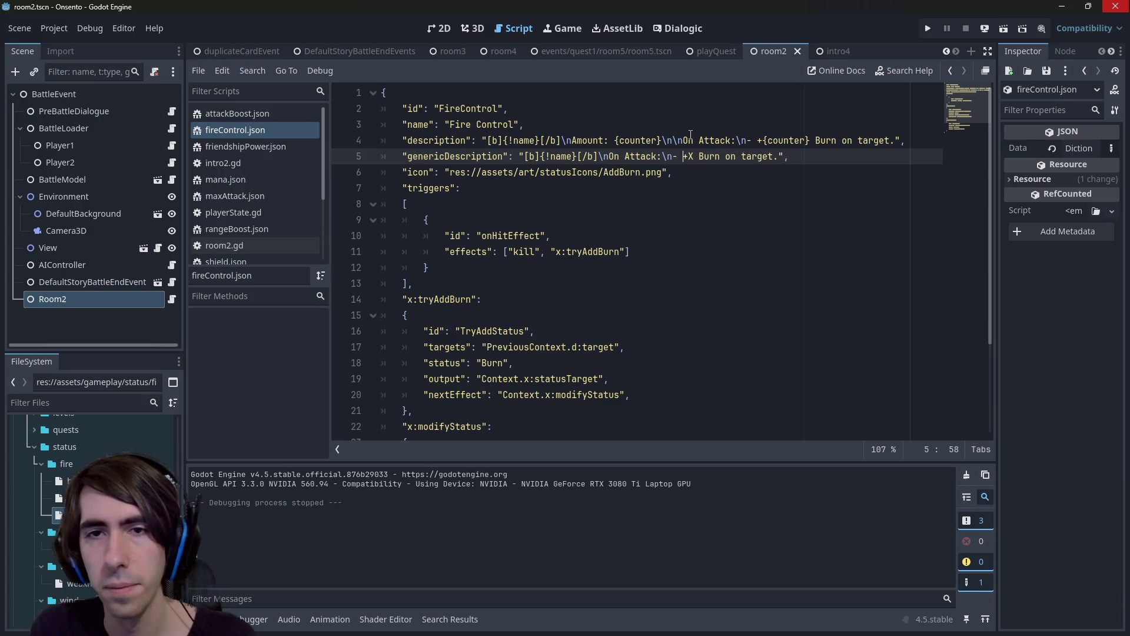
{"action": "double_click", "coordinate": [68, 498]}
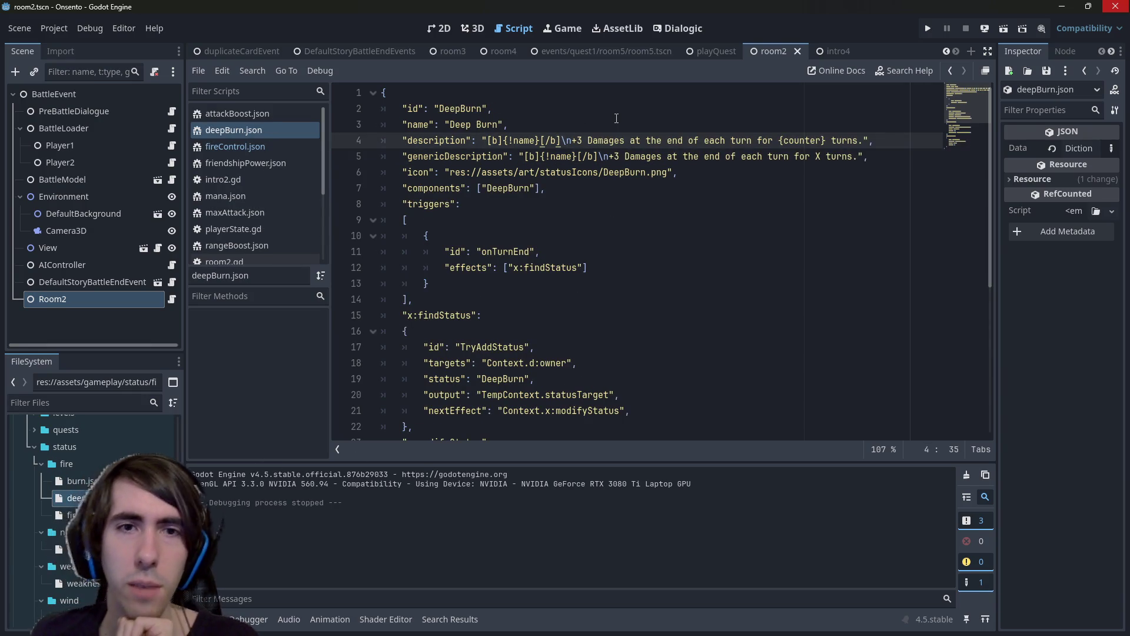
Type an Amount line into deepBurn.json, then remove it so the '+3 Damages' description stays unchanged.
{"action": "type", "text": "Amount: {"}
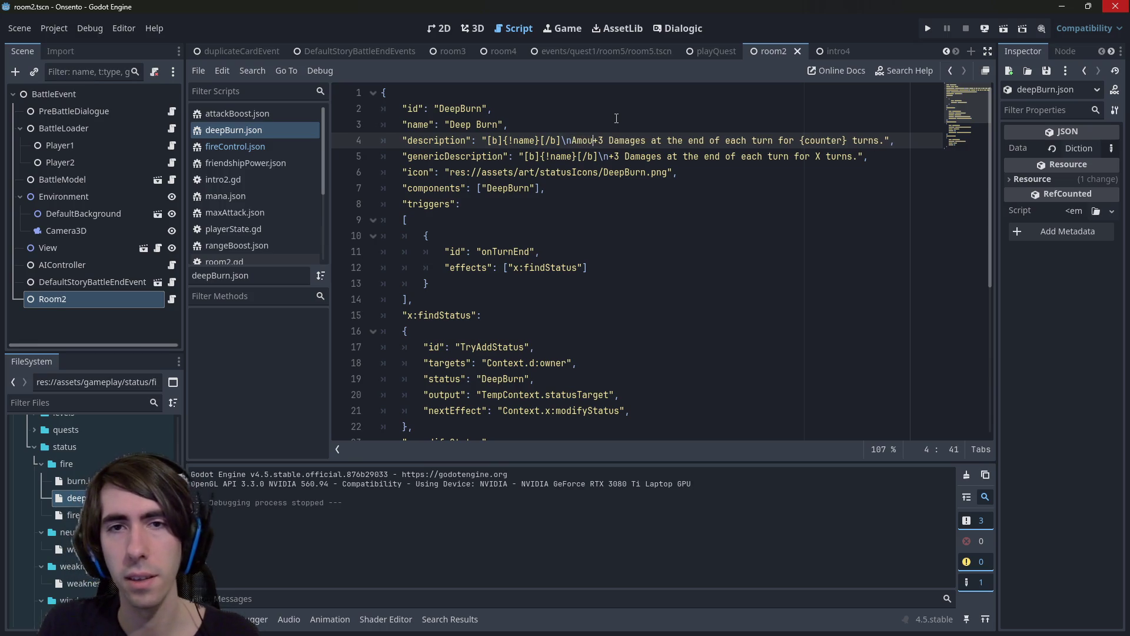
{"action": "type", "text": "counter}"}
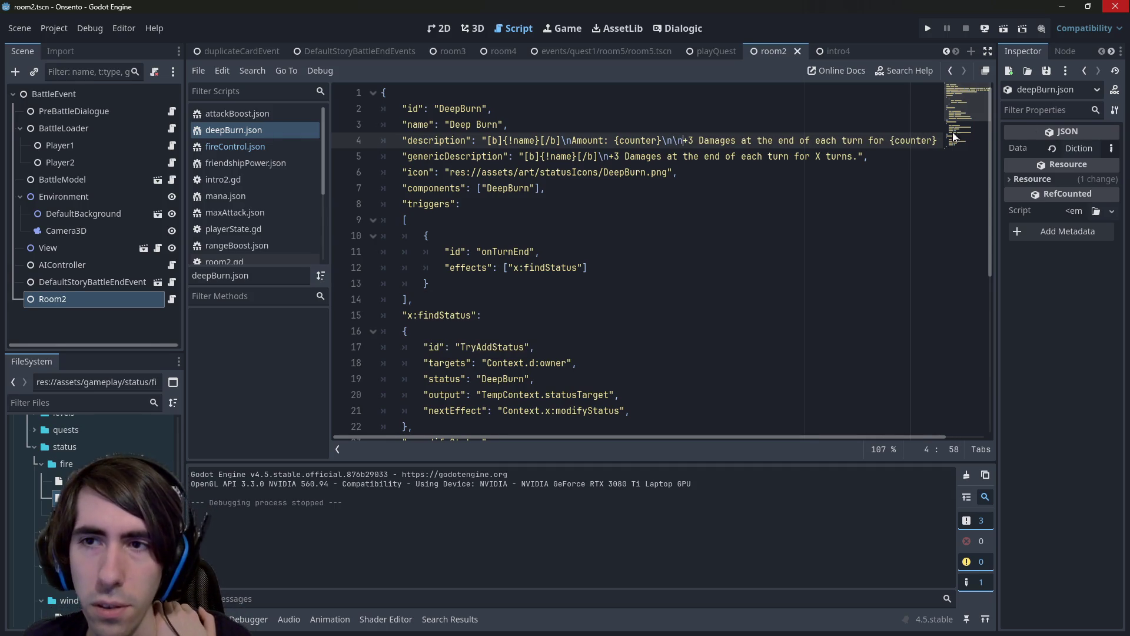
{"action": "mouse_move", "coordinate": [956, 137]}
{"action": "left_mouse_down"}
{"action": "mouse_move", "coordinate": [824, 147]}
{"action": "mouse_move", "coordinate": [528, 137]}
{"action": "left_mouse_up"}
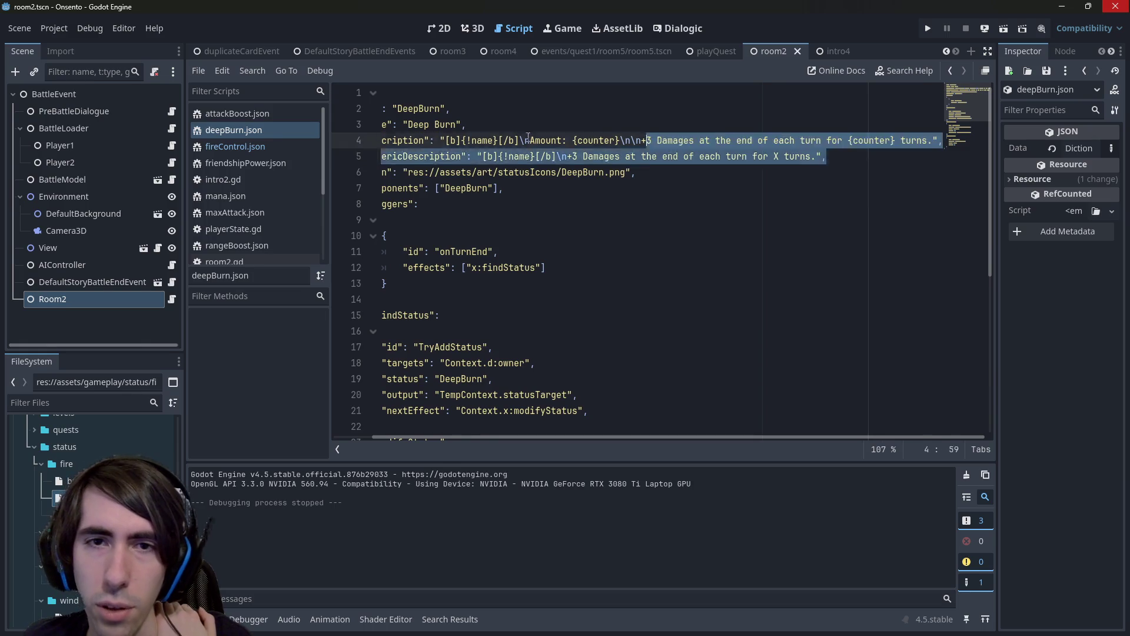
{"action": "left_click", "coordinate": [623, 158]}
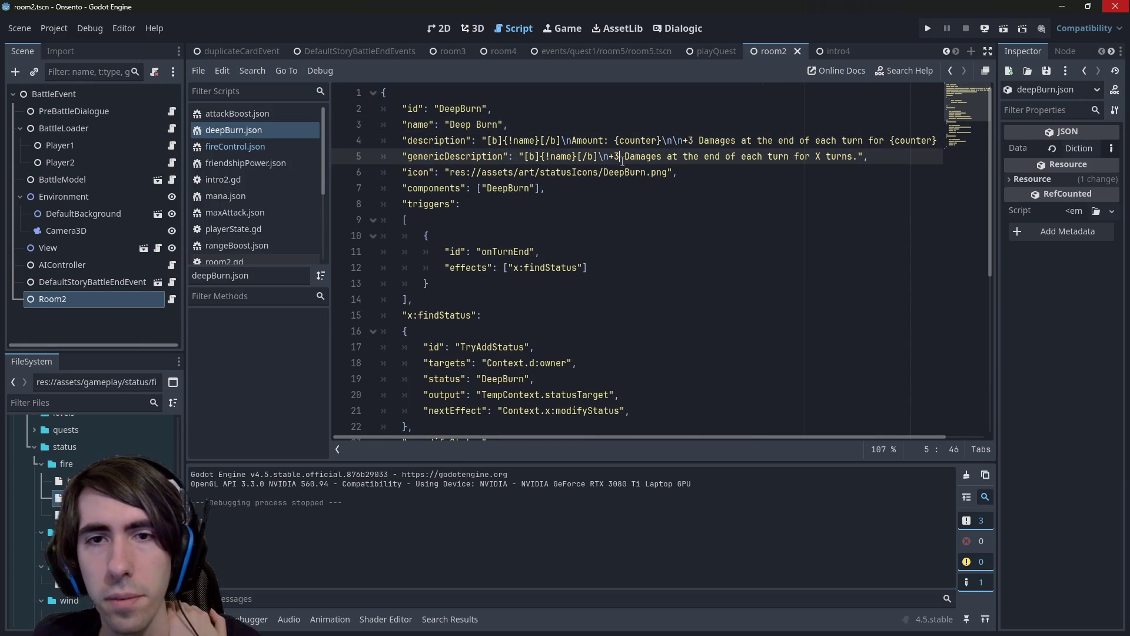
{"action": "key", "text": "Left"}
{"action": "key", "text": "Left"}
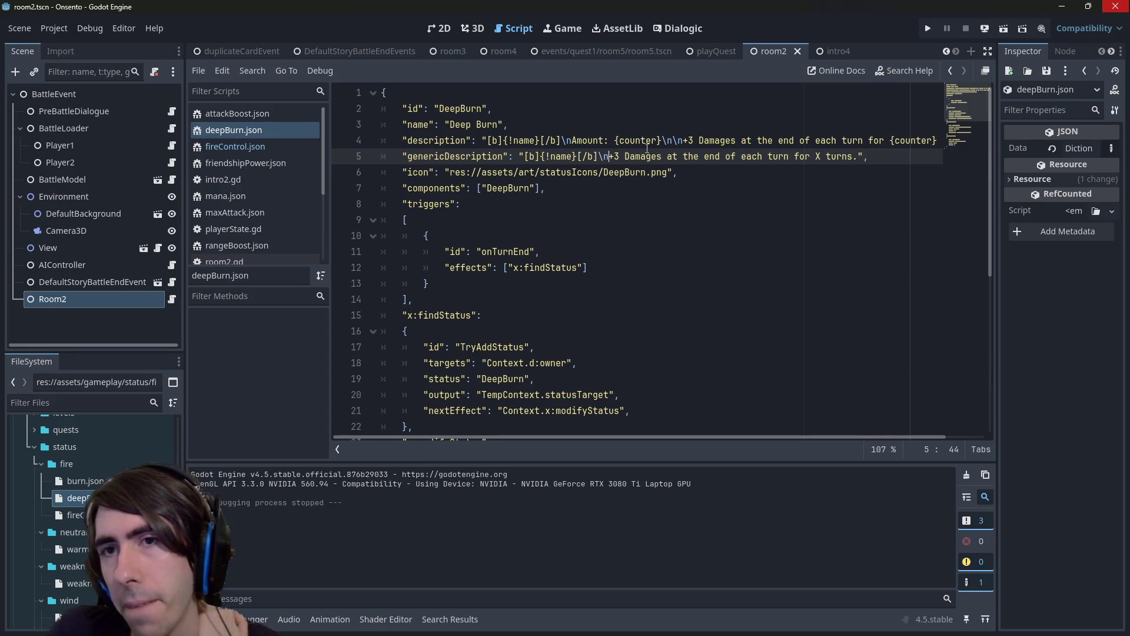
{"action": "key", "text": "BackSpace"}
{"action": "key", "text": "BackSpace"}
{"action": "key", "text": "BackSpace"}
{"action": "key", "text": "BackSpace"}
{"action": "key", "text": "BackSpace"}
{"action": "key", "text": "BackSpace"}
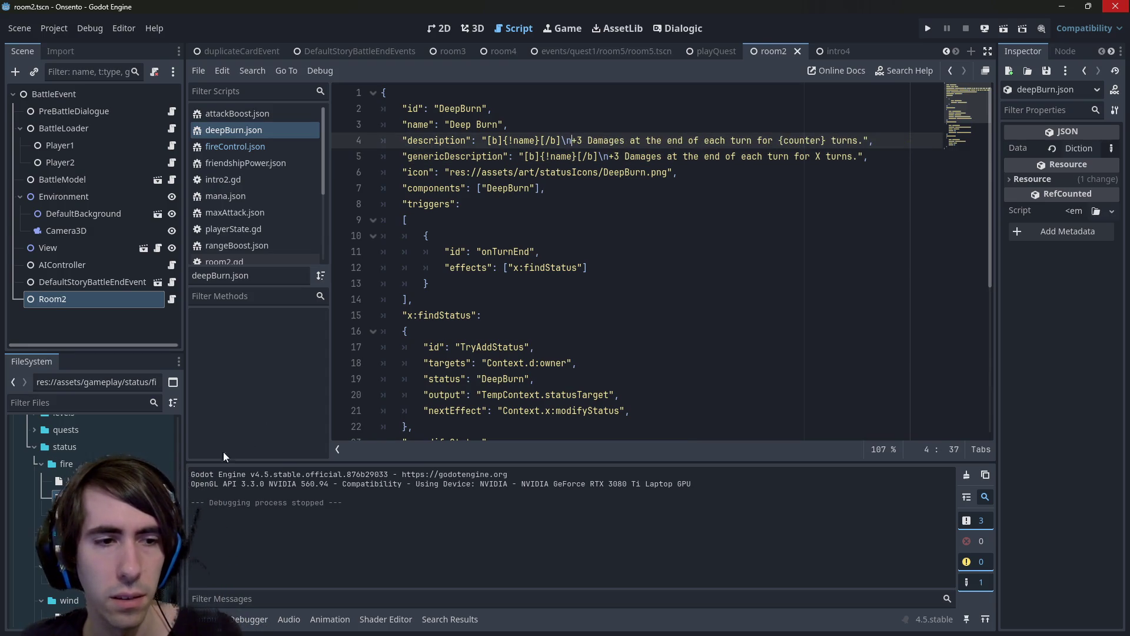
Open burn.json in the script editor.
{"action": "double_click", "coordinate": [70, 481]}
{"action": "key", "text": "alt+Left"}
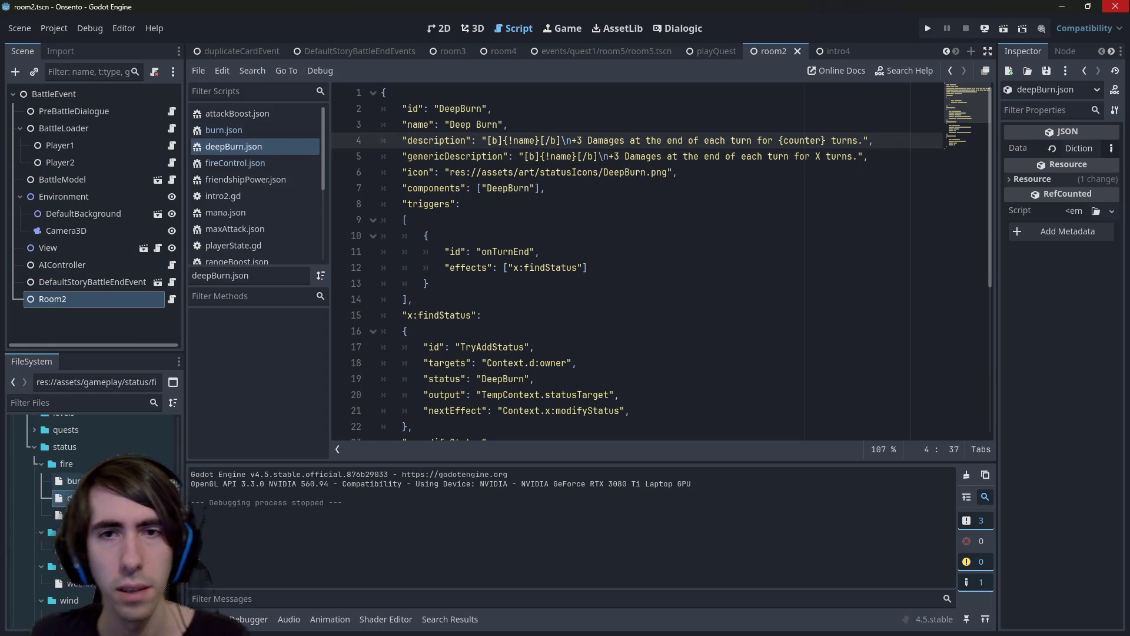
{"action": "key", "text": "alt+Right"}
{"action": "left_click", "coordinate": [619, 181]}
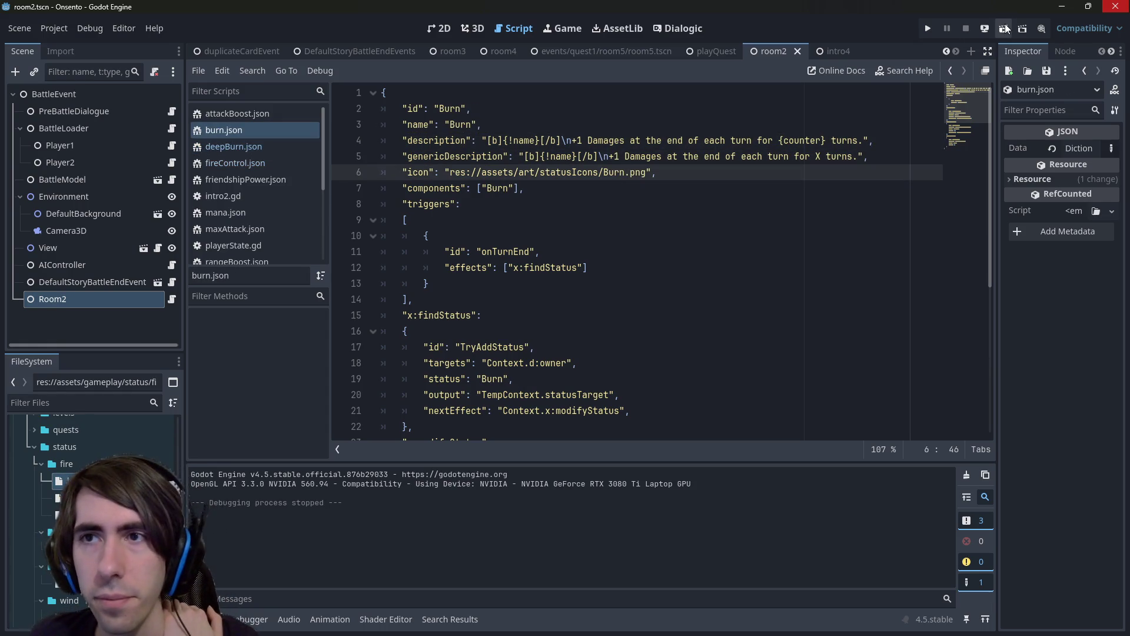
Run the current scene with F6, then stop it.
{"action": "key", "text": "F6"}
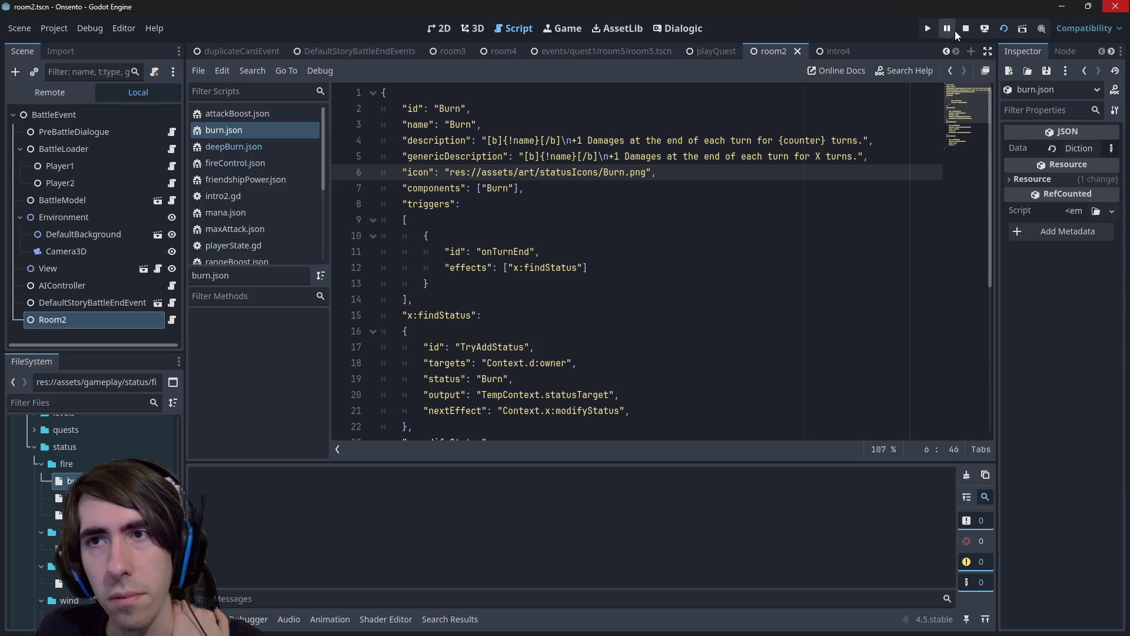
{"action": "left_click", "coordinate": [966, 28]}
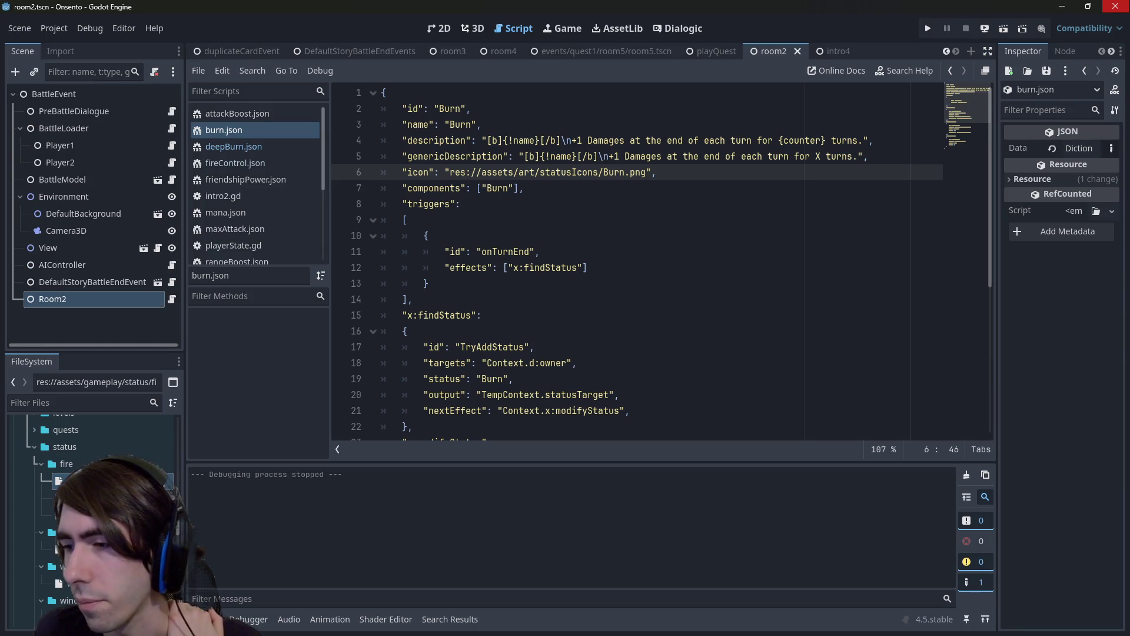
{"action": "key", "text": "alt+Tab"}
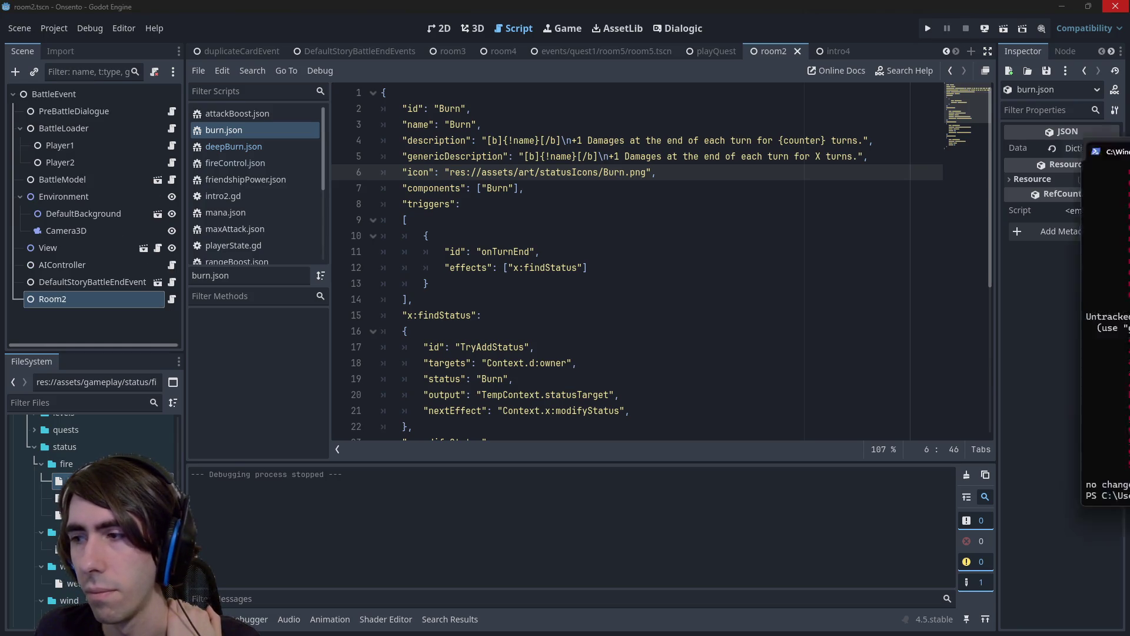
Stage the nekomata.png battle dialogue image using its copied path, then check git status.
{"action": "type", "text": "git"}
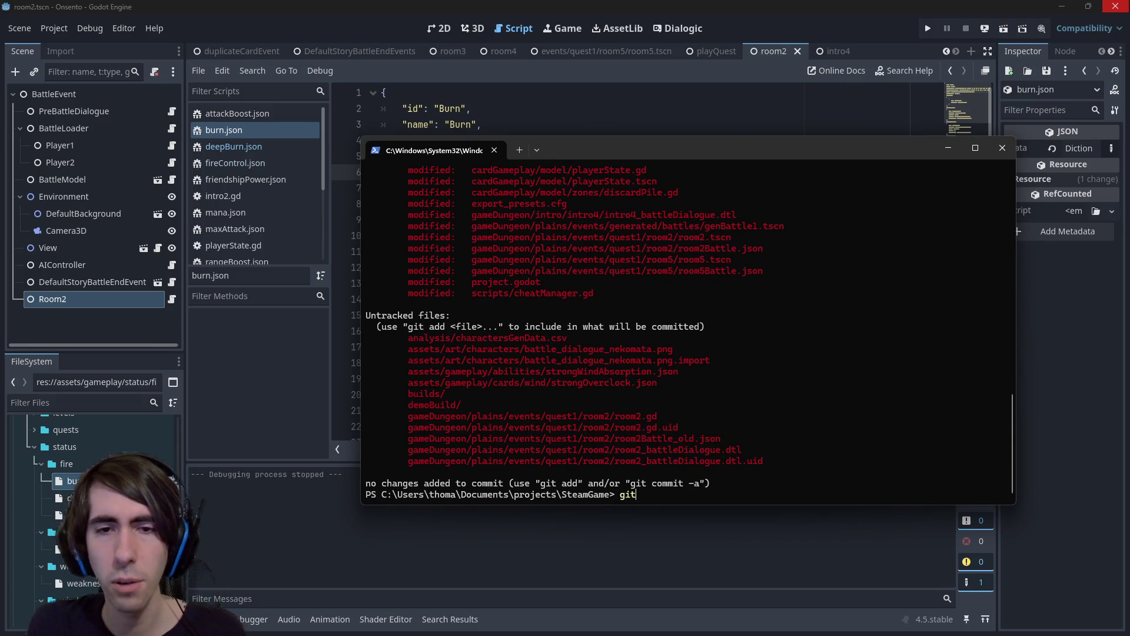
{"action": "type", "text": " add"}
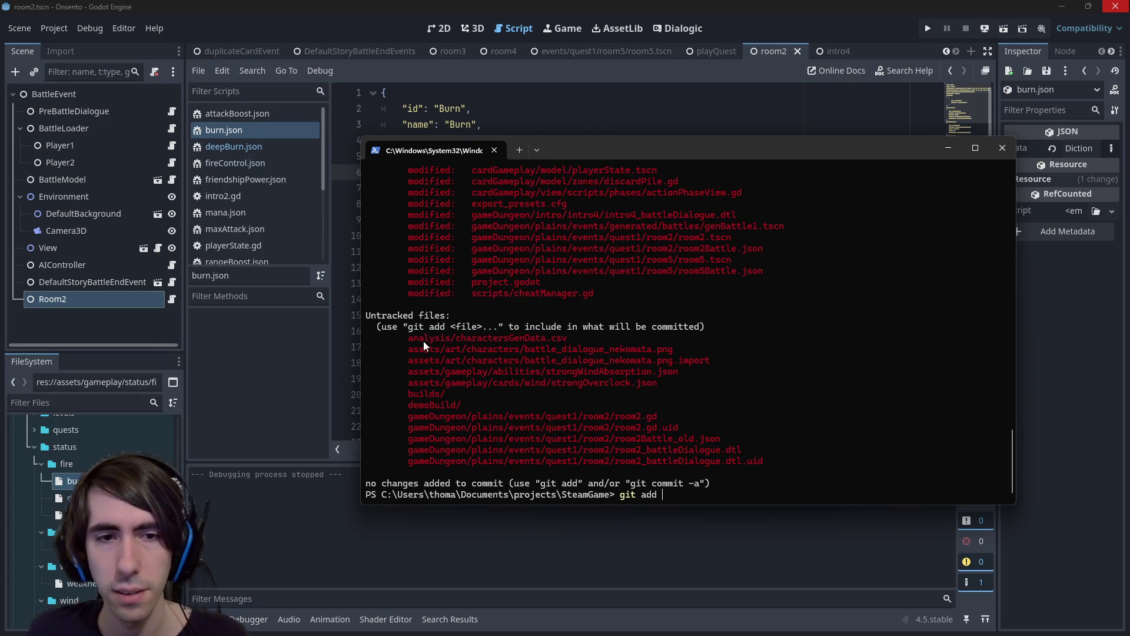
{"action": "left_click_drag", "start_coordinate": [423, 346], "coordinate": [676, 345]}
{"action": "right_click", "coordinate": [676, 345]}
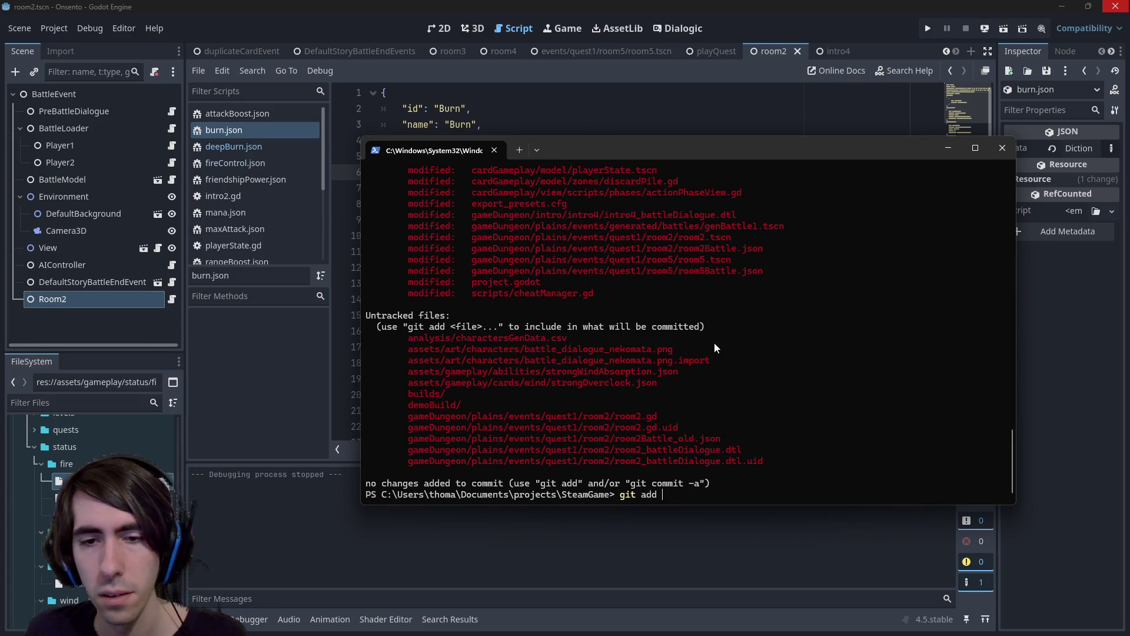
{"action": "right_click", "coordinate": [715, 342]}
{"action": "key", "text": "Return"}
{"action": "type", "text": "git status"}
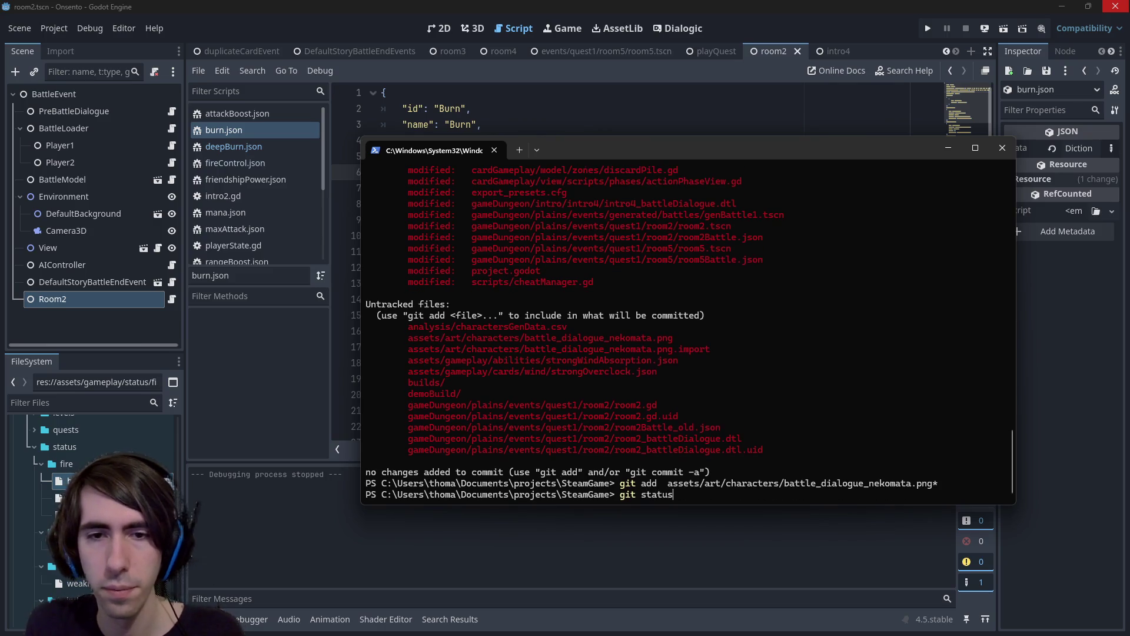
{"action": "key", "text": "Return"}
Stage the nekomata.dch dialogue file by pasting its path into git add.
{"action": "type", "text": "git add"}
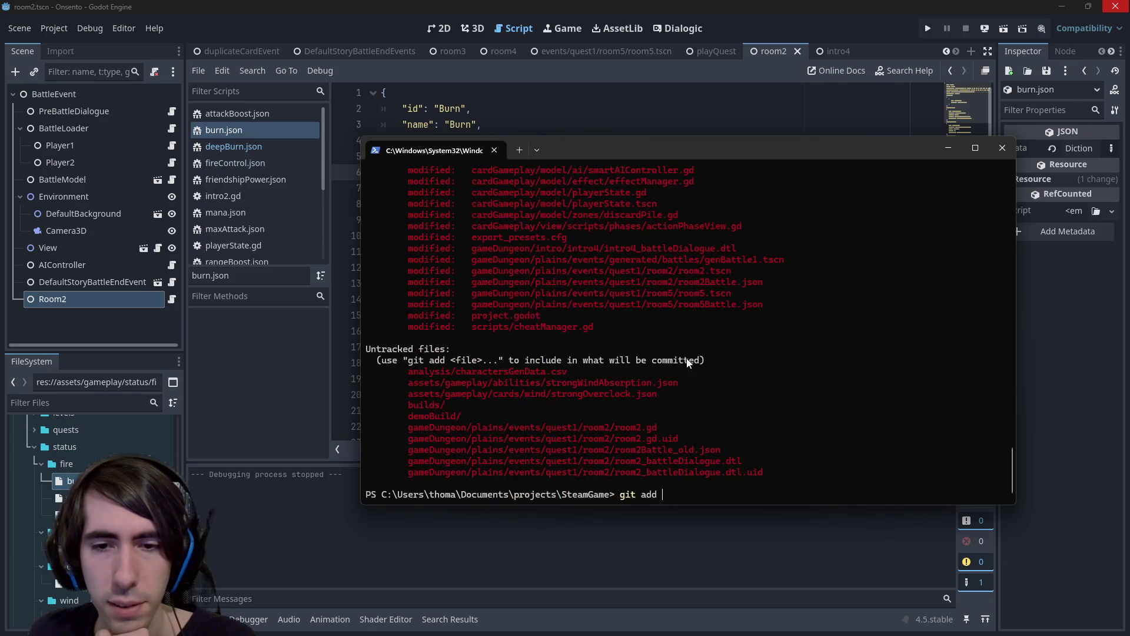
{"action": "scroll", "coordinate": [687, 359], "scroll_direction": "up", "scroll_amount": 4}
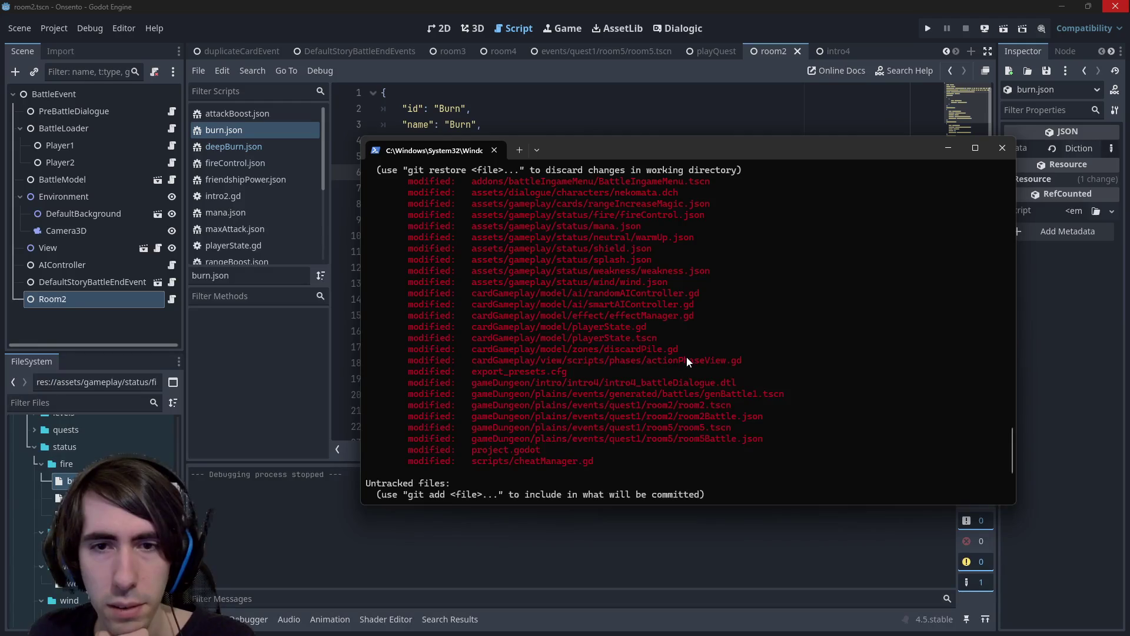
{"action": "scroll", "coordinate": [687, 357], "scroll_direction": "up", "scroll_amount": 1}
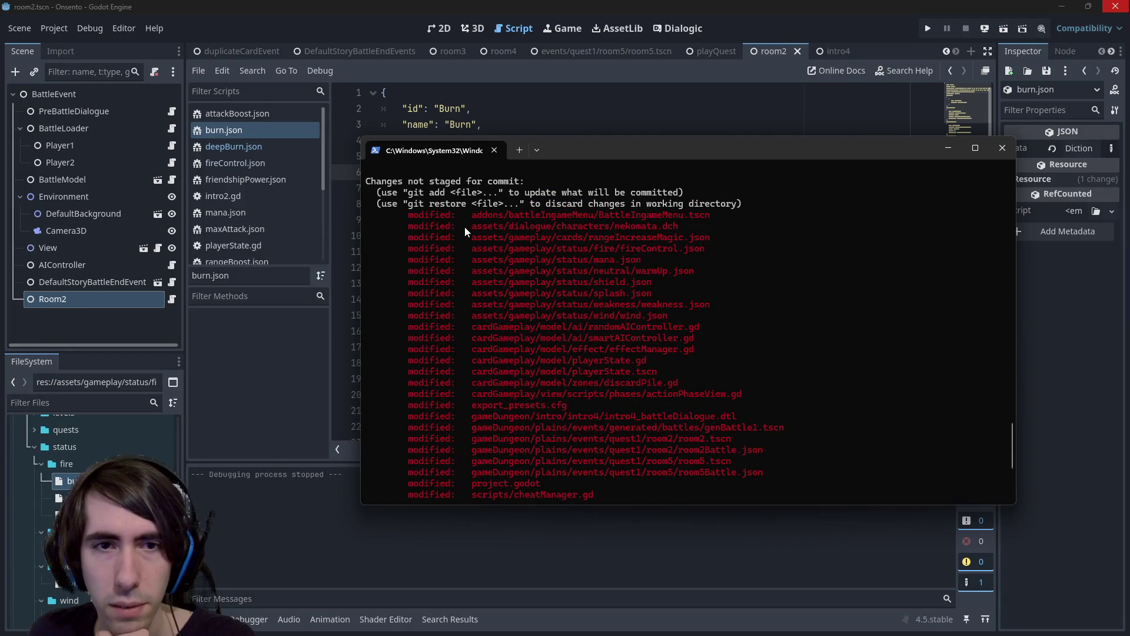
{"action": "left_click_drag", "start_coordinate": [468, 226], "coordinate": [680, 227]}
{"action": "key", "text": "ctrl+c"}
{"action": "type", "text": "git add a"}
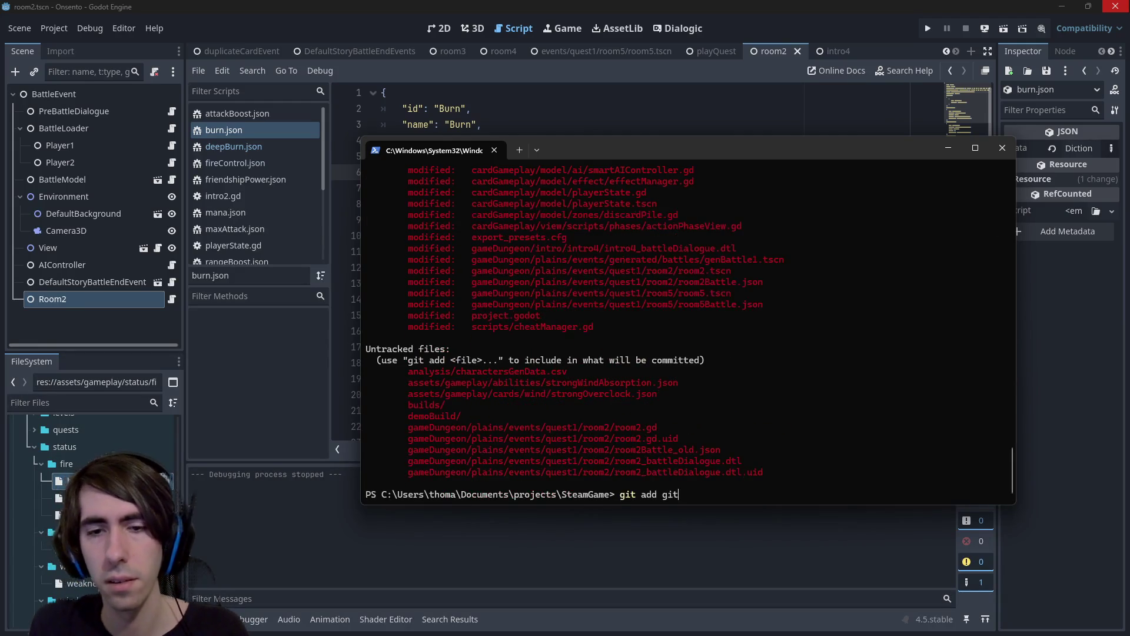
{"action": "key", "text": "BackSpace"}
{"action": "key", "text": "ctrl+v"}
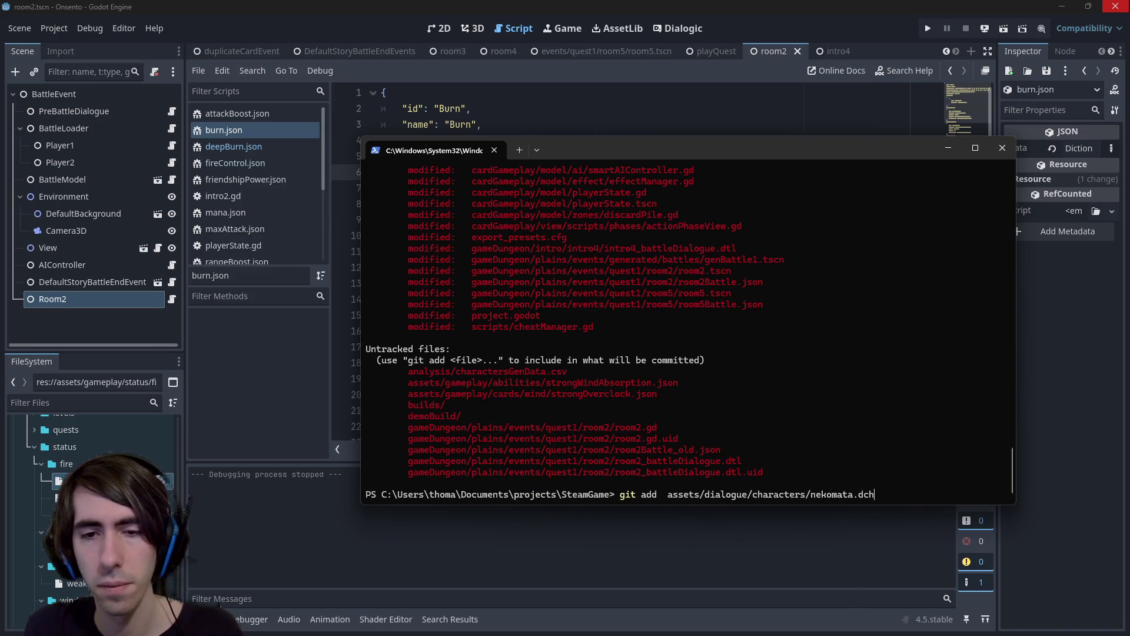
{"action": "key", "text": "Return"}
Commit with the message '[hotfix] battle dialogue now has a correct sprite for Nekomata'.
{"action": "type", "text": "git"}
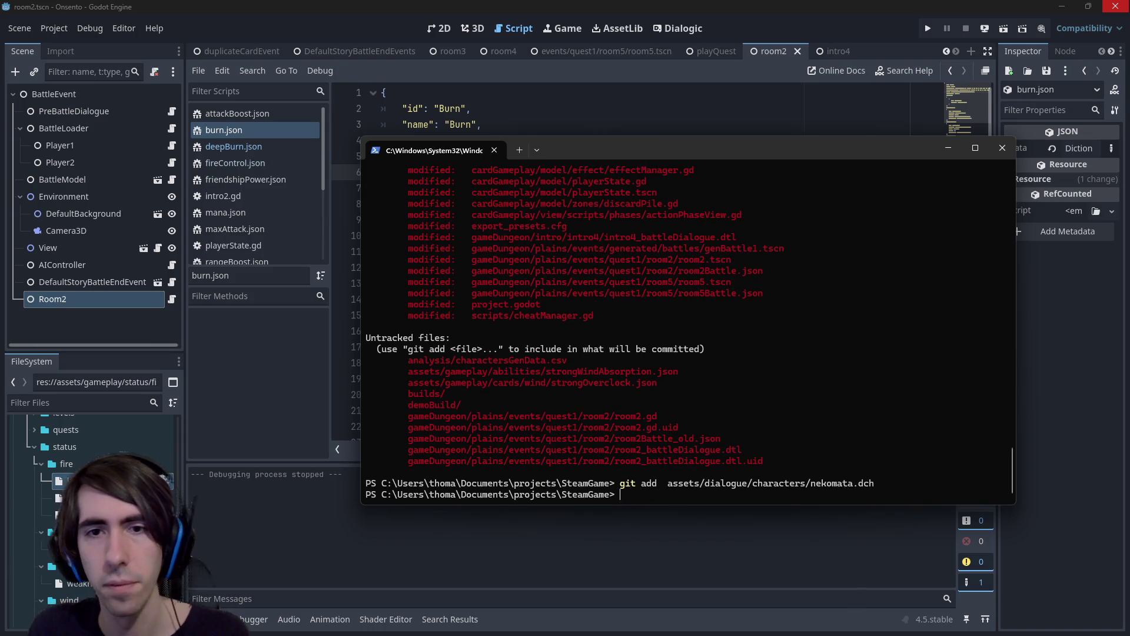
{"action": "scroll", "coordinate": [688, 330], "scroll_direction": "up", "scroll_amount": 4}
{"action": "scroll", "coordinate": [658, 289], "scroll_direction": "up", "scroll_amount": 4}
{"action": "scroll", "coordinate": [658, 289], "scroll_direction": "down", "scroll_amount": 1}
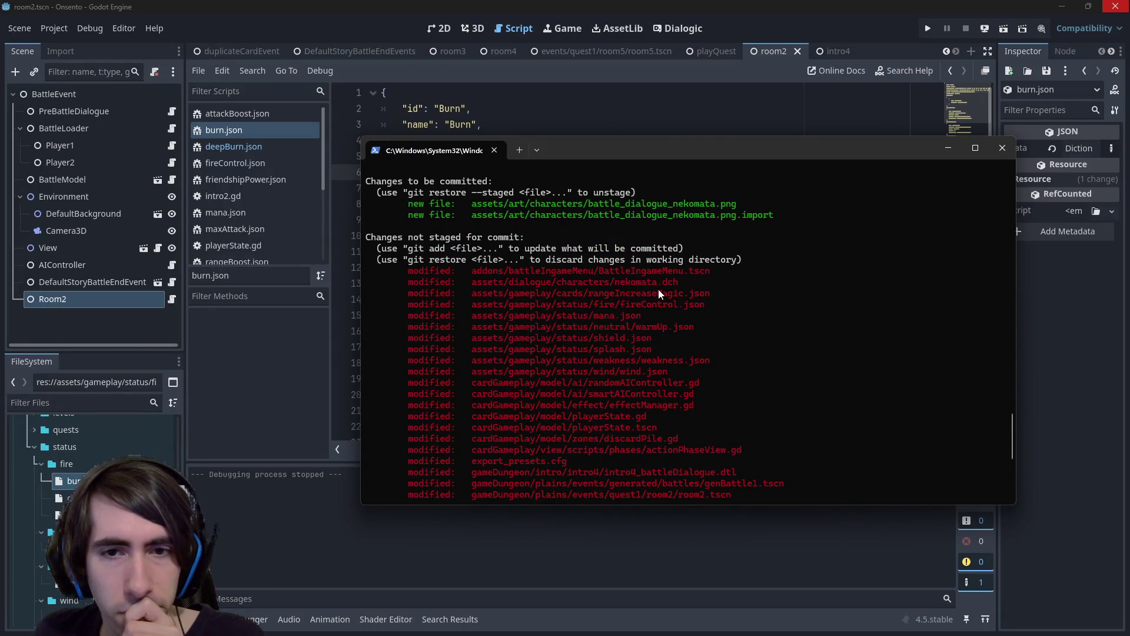
{"action": "type", "text": "git "}
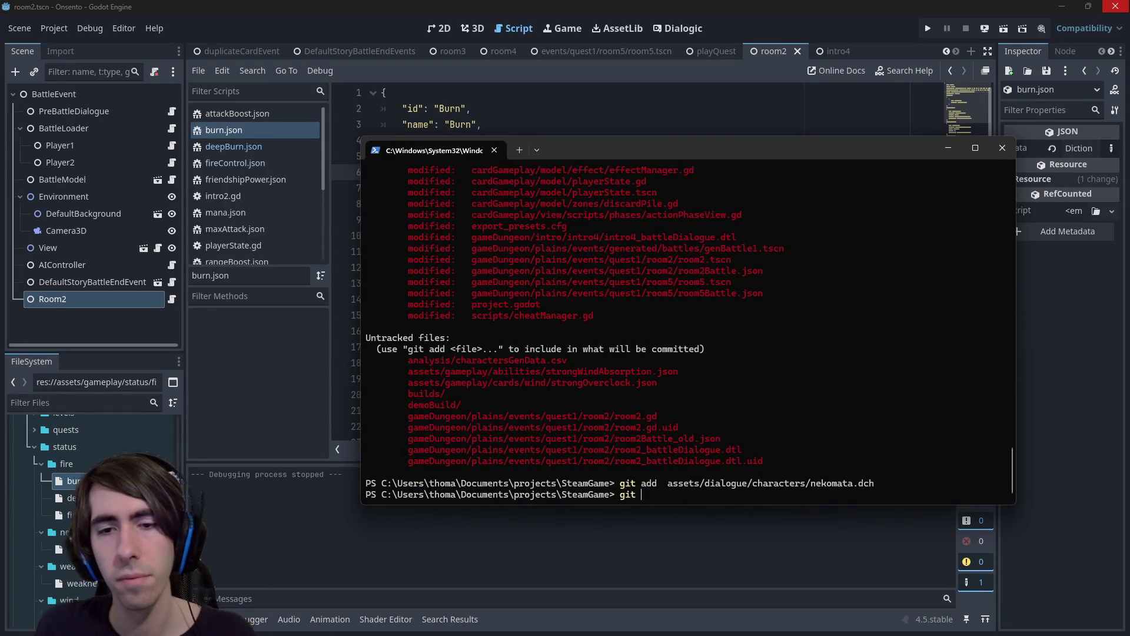
{"action": "type", "text": "commit -m \"[hotfix] N"}
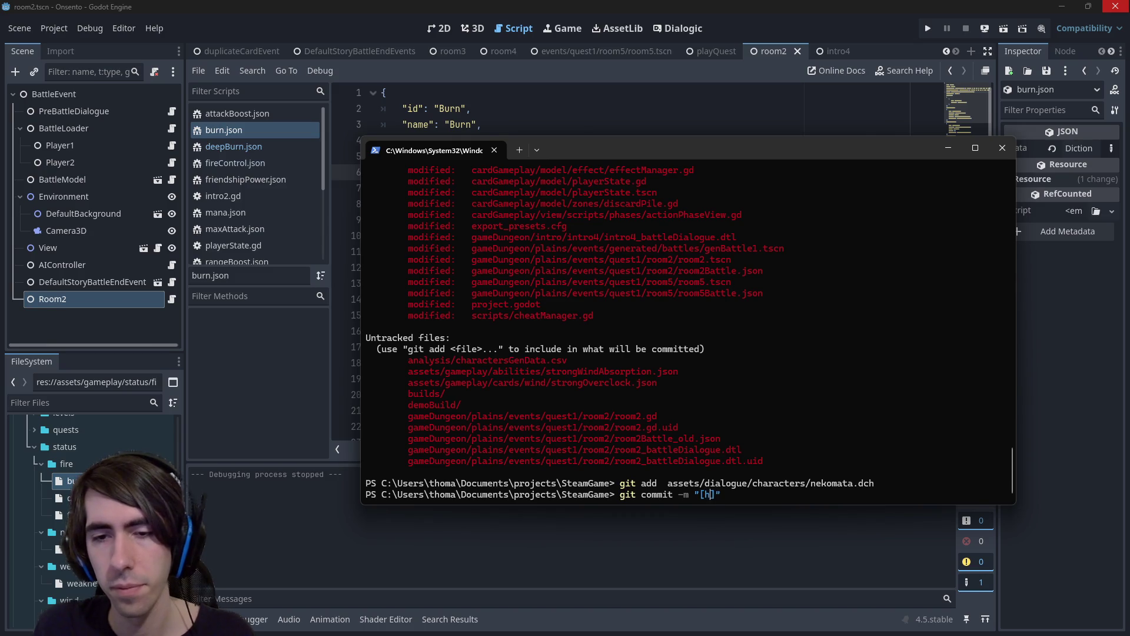
{"action": "type", "text": "ekomata "}
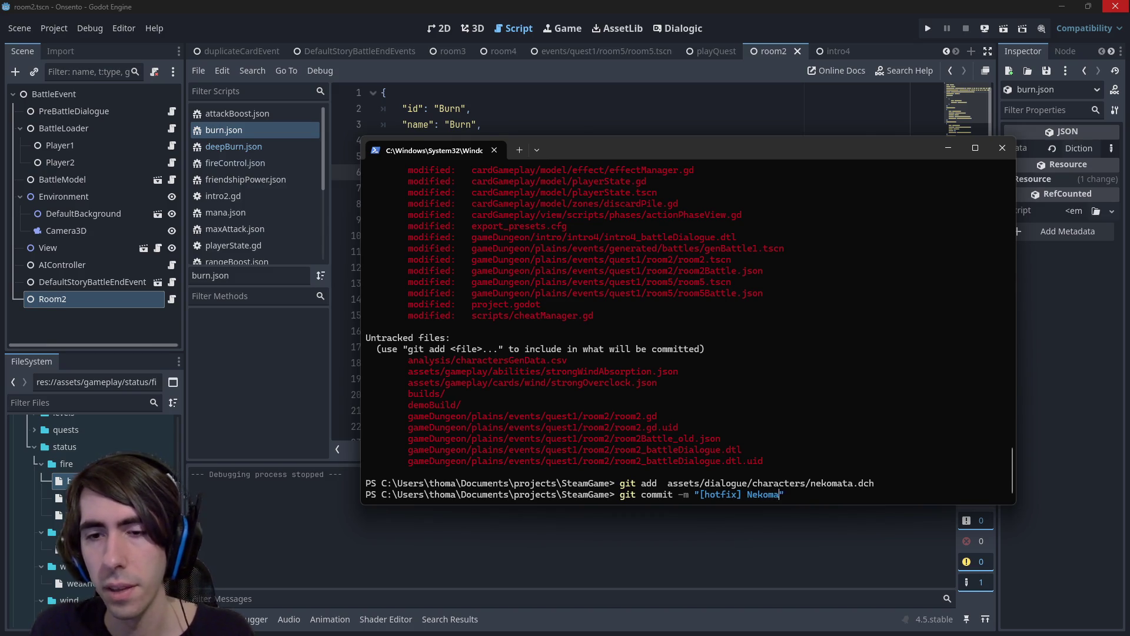
{"action": "type", "text": "battle dialogue"}
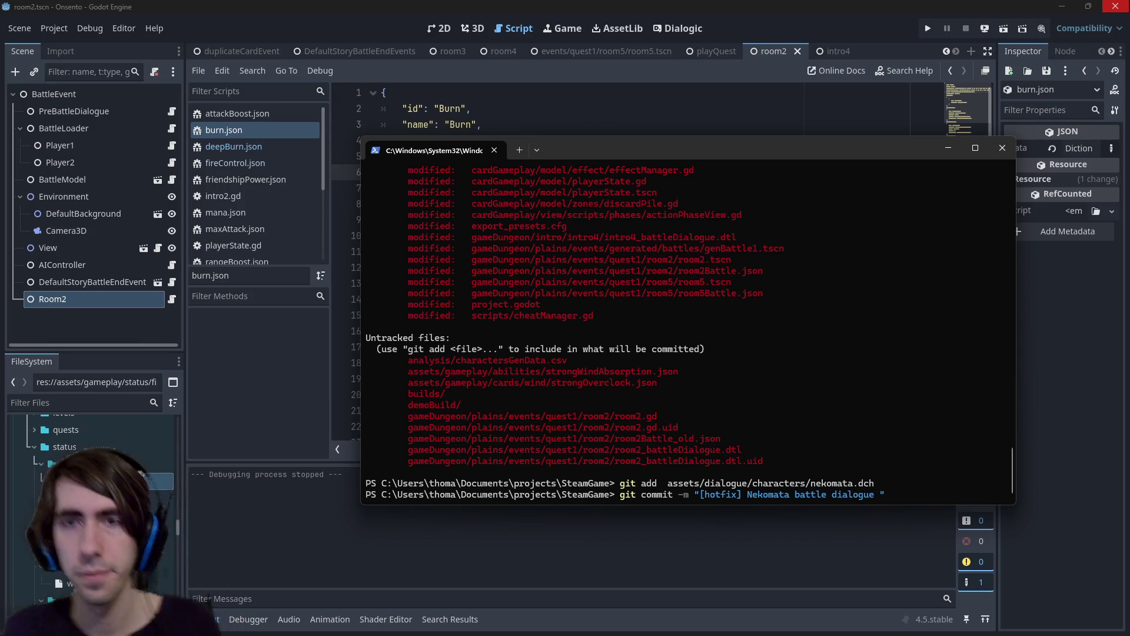
{"action": "key", "text": "ctrl+Left"}
{"action": "key", "text": "ctrl+Left"}
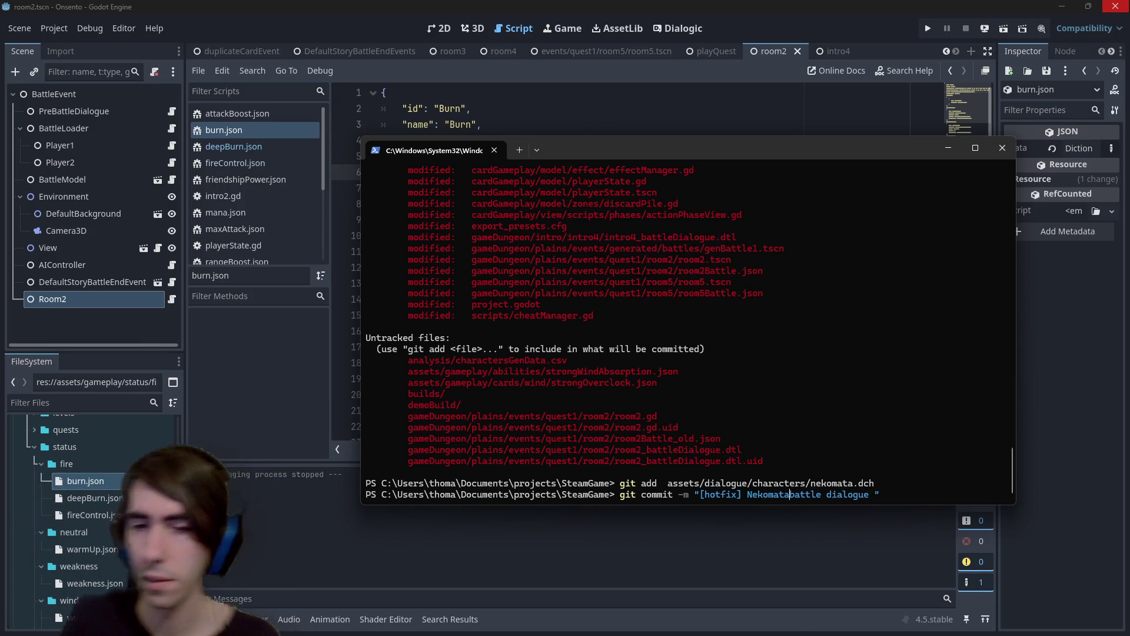
{"action": "key", "text": "ctrl+BackSpace"}
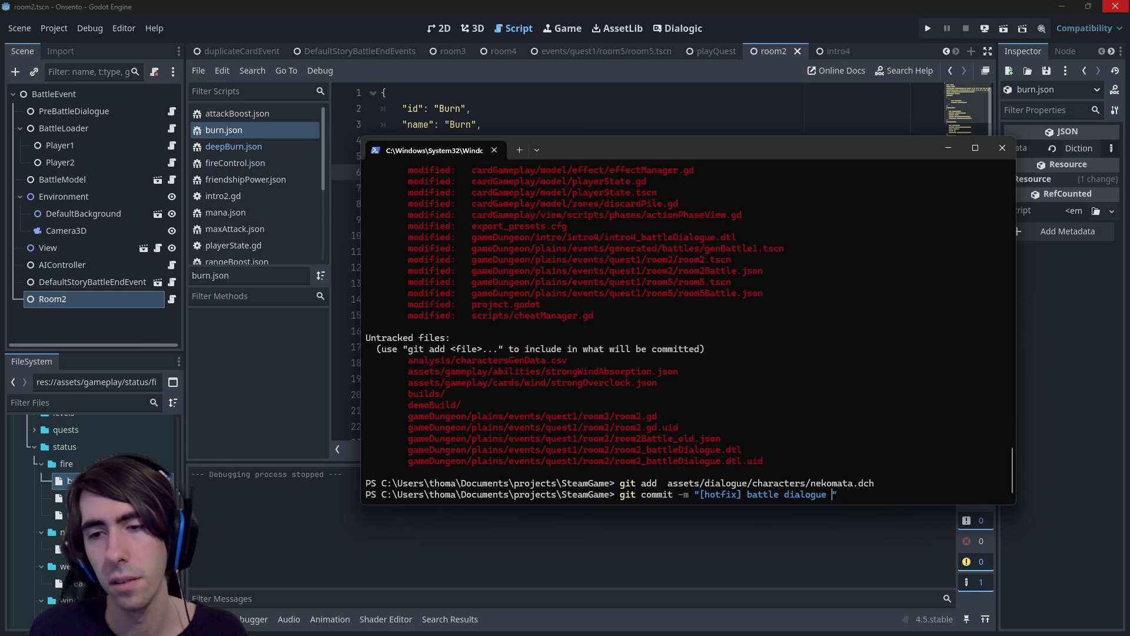
{"action": "type", "text": "now has a correct"}
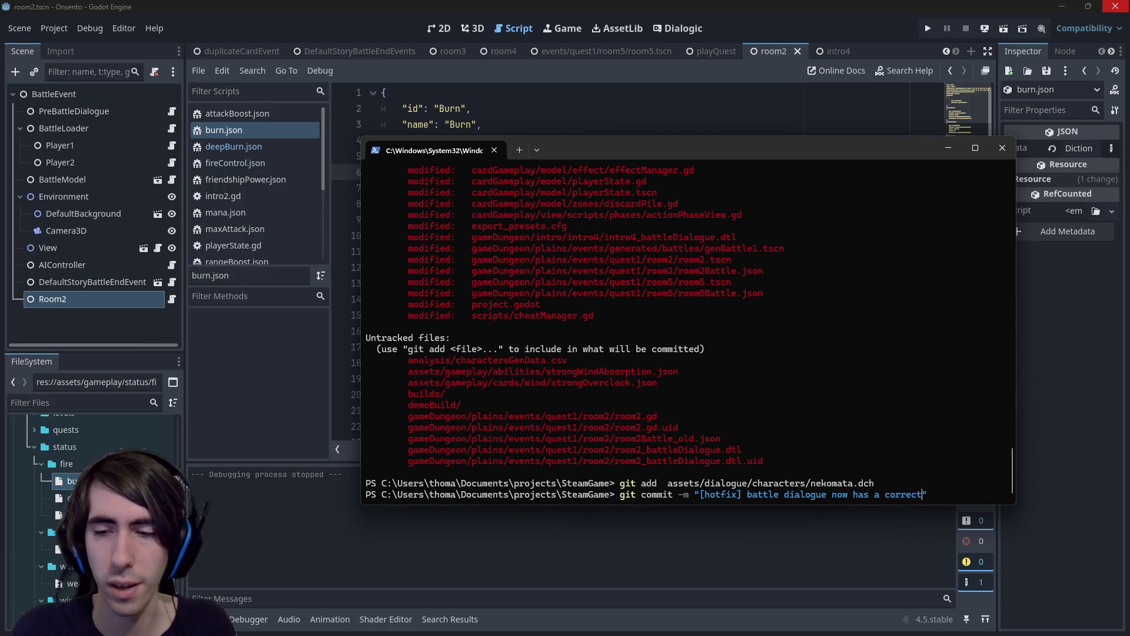
{"action": "type", "text": " sprite for Nekoma"}
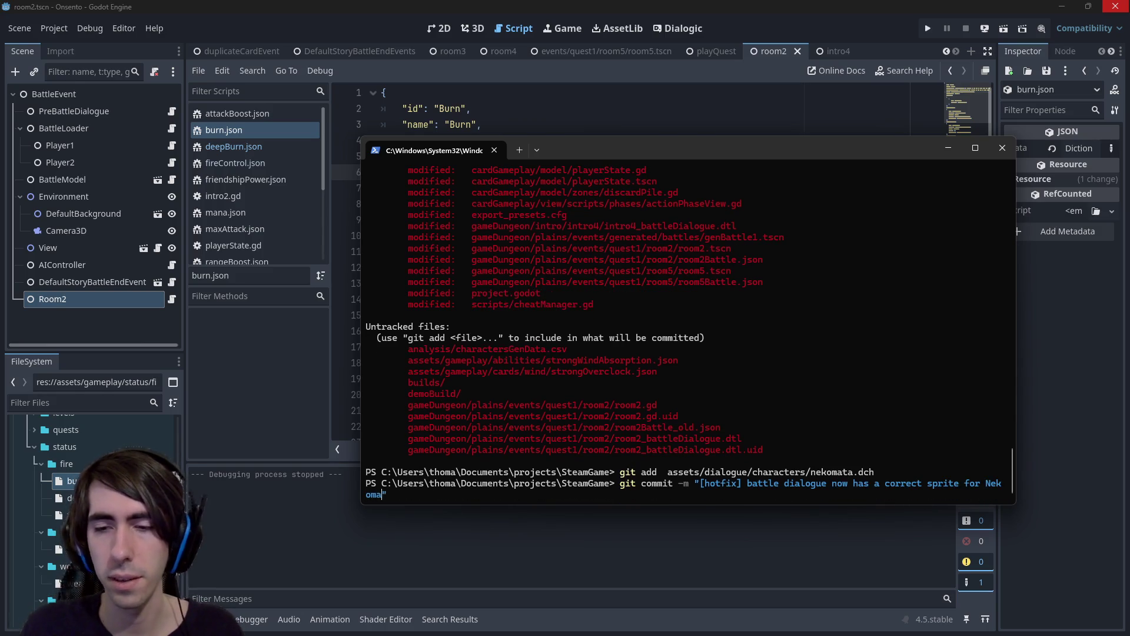
{"action": "type", "text": "ta"}
{"action": "key", "text": "Return"}
Run git status to list the remaining unstaged changes.
{"action": "type", "text": "git status"}
{"action": "key", "text": "Return"}
{"action": "type", "text": "git ad"}
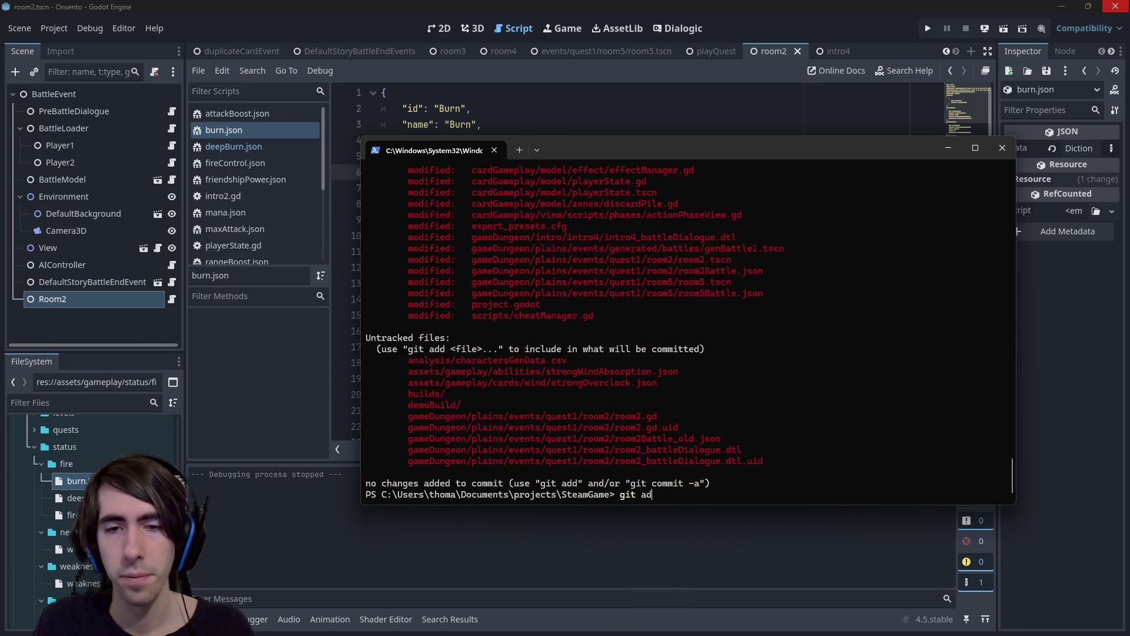
{"action": "type", "text": "d"}
{"action": "scroll", "coordinate": [747, 268], "scroll_direction": "up", "scroll_amount": 2}
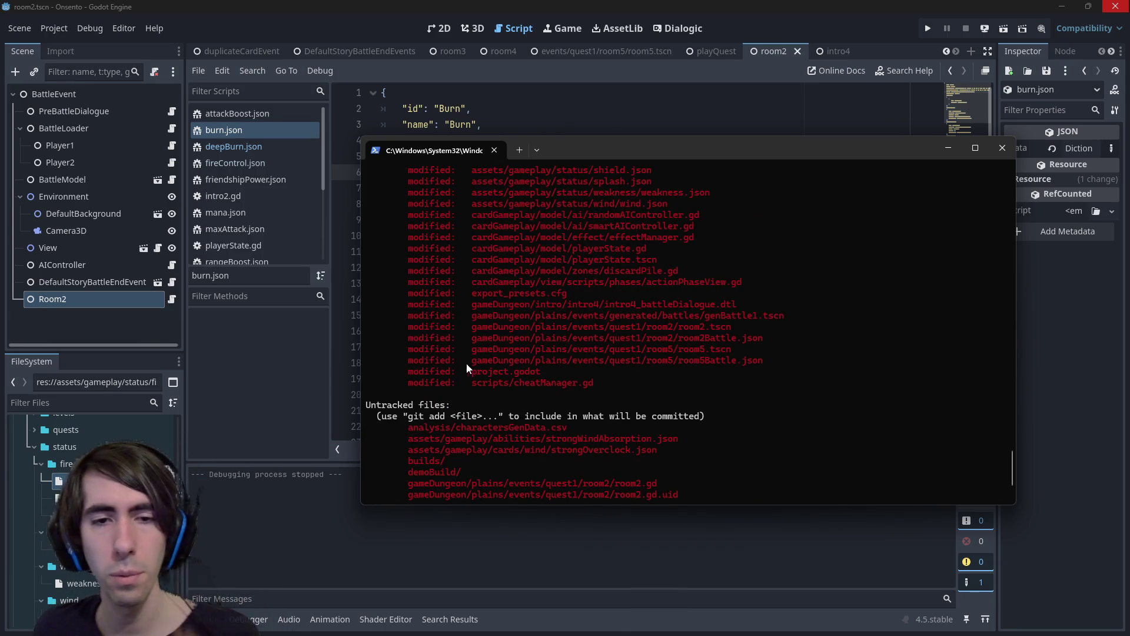
{"action": "left_click", "coordinate": [565, 367]}
{"action": "key", "text": "BackSpace"}
{"action": "key", "text": "BackSpace"}
{"action": "key", "text": "BackSpace"}
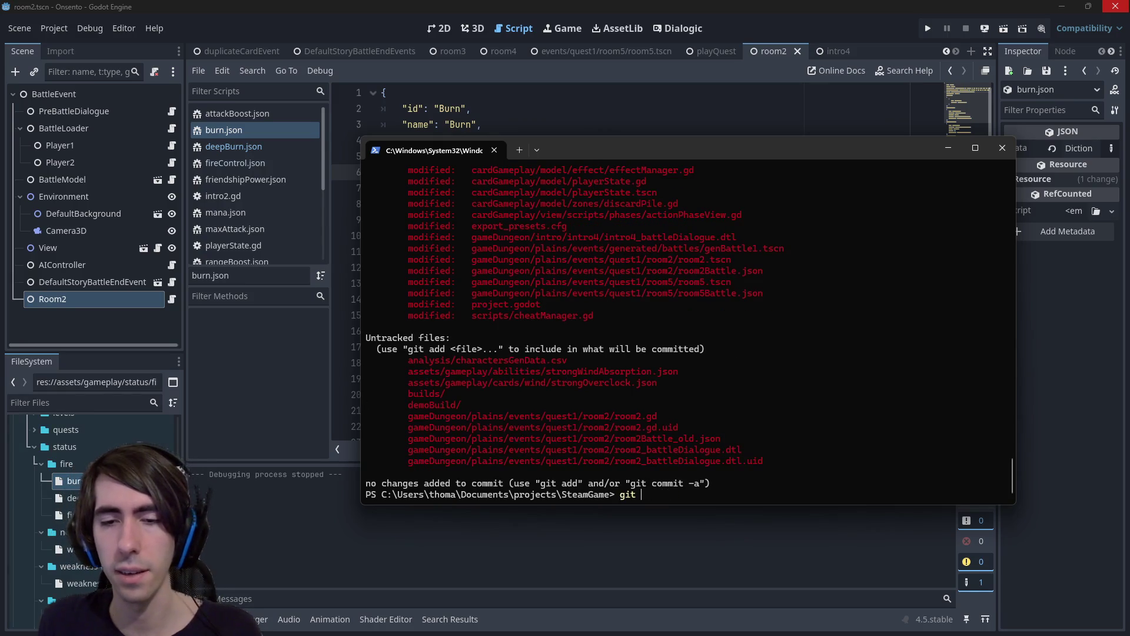
{"action": "type", "text": "diff"}
{"action": "key", "text": "ctrl+v"}
{"action": "key", "text": "Return"}
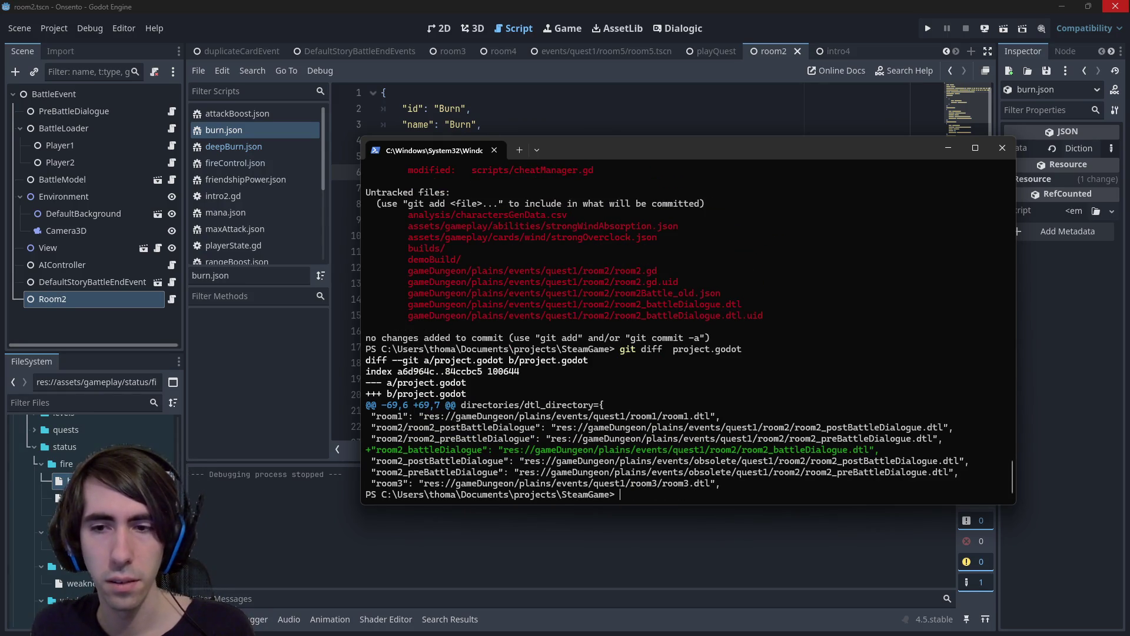
{"action": "type", "text": "git status"}
{"action": "key", "text": "Return"}
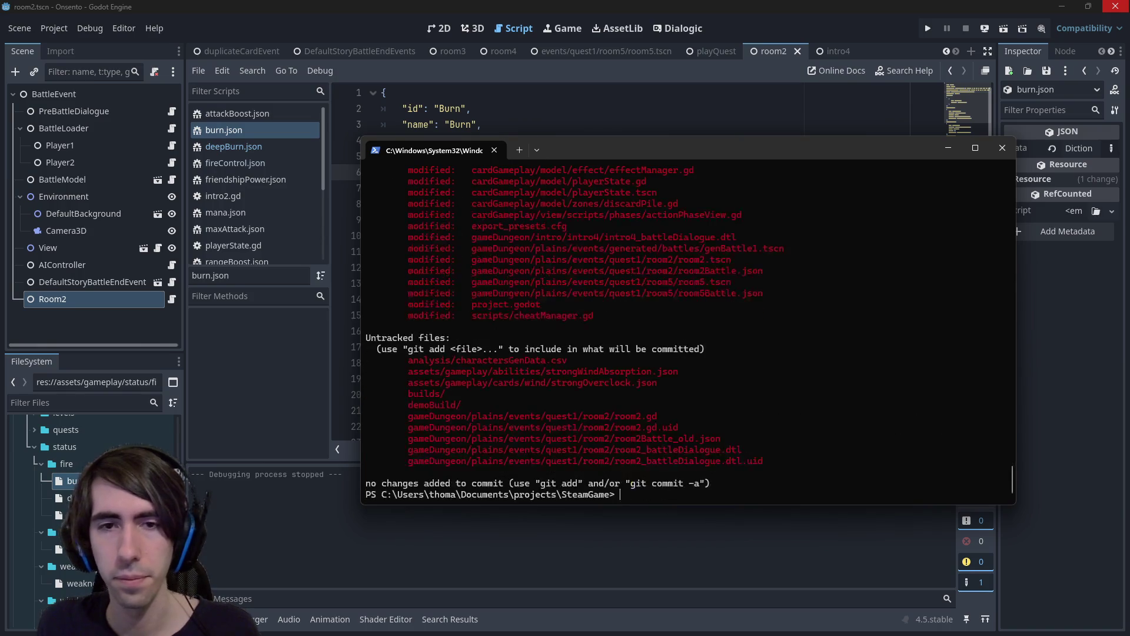
{"action": "scroll", "coordinate": [687, 330], "scroll_direction": "up", "scroll_amount": 5}
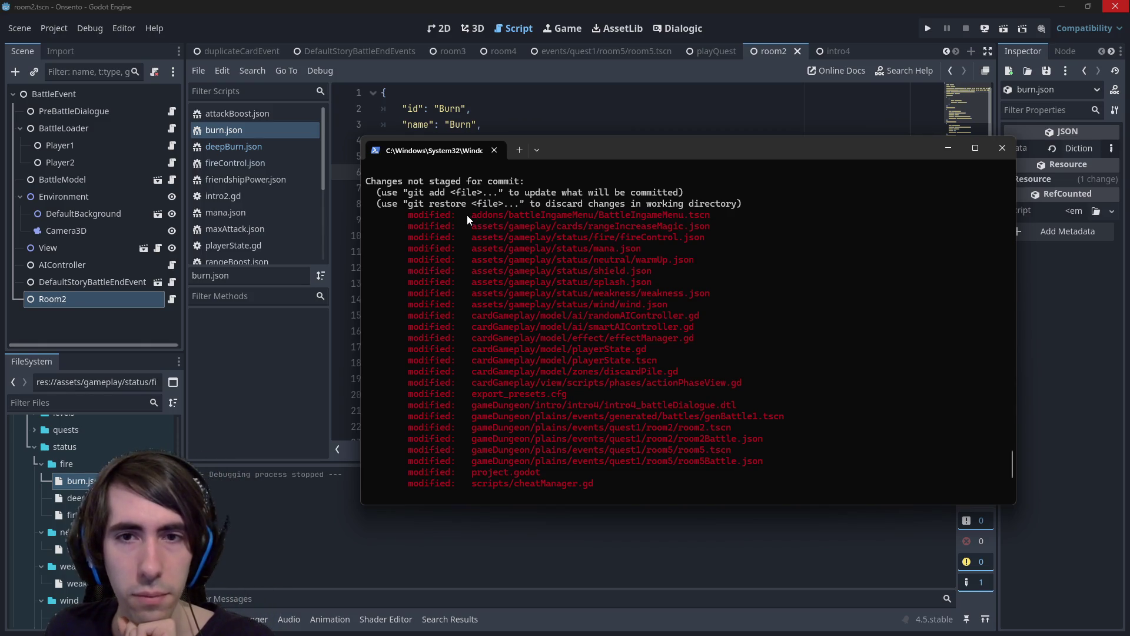
{"action": "left_click_drag", "start_coordinate": [467, 214], "coordinate": [673, 220]}
{"action": "scroll", "coordinate": [696, 271], "scroll_direction": "down", "scroll_amount": 5}
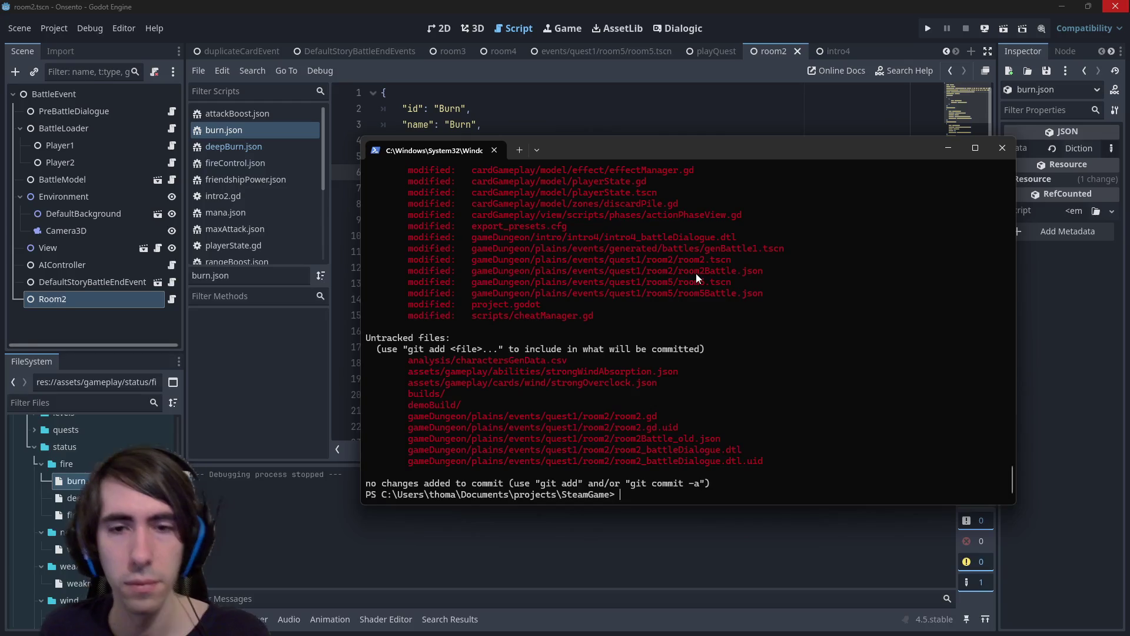
{"action": "type", "text": "git "}
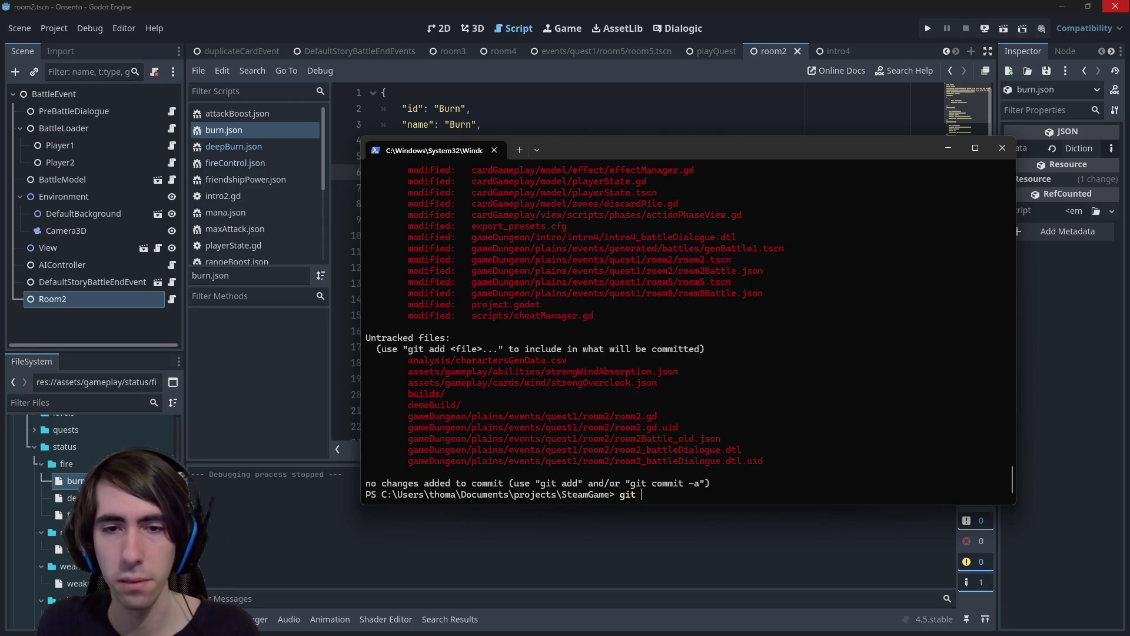
{"action": "type", "text": "add *.json"}
Stage all changed *.json and *.gd files and check git status.
{"action": "key", "text": "Return"}
{"action": "type", "text": "git ad"}
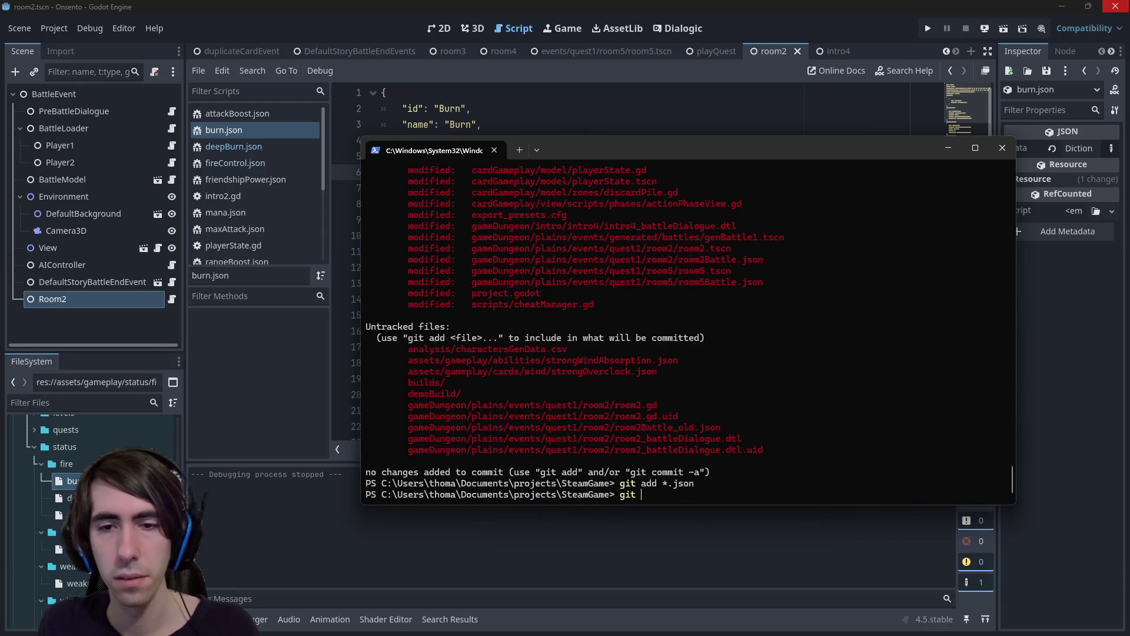
{"action": "type", "text": "d *.gd"}
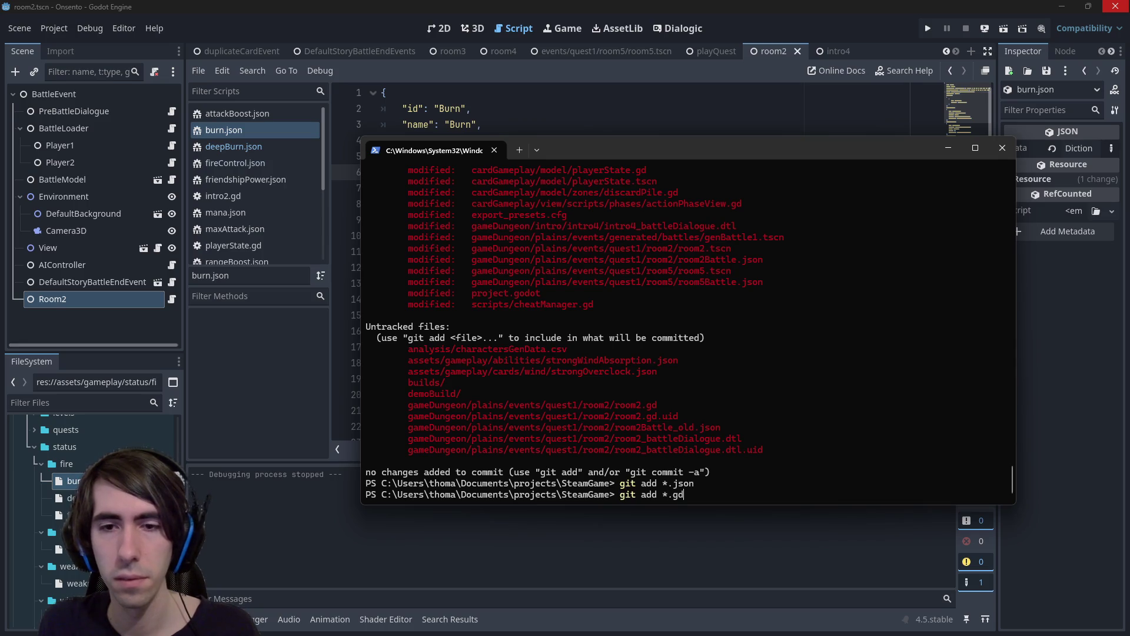
{"action": "key", "text": "Return"}
{"action": "type", "text": "git status"}
{"action": "key", "text": "Return"}
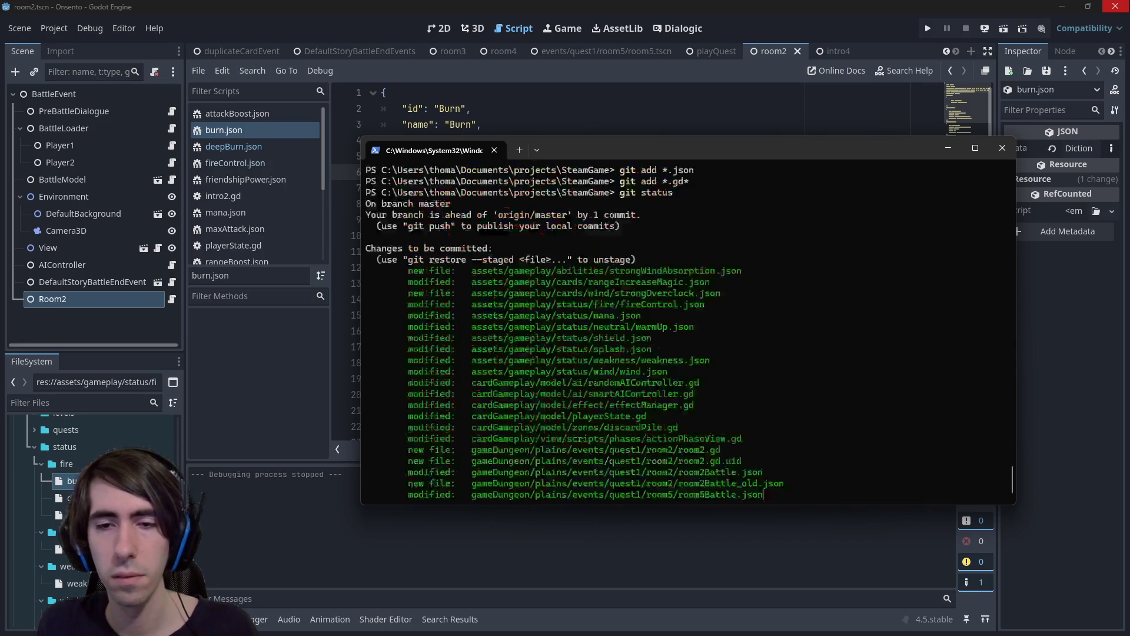
Stage project.godot and all *.tscn scene files, then review git status.
{"action": "type", "text": "git"}
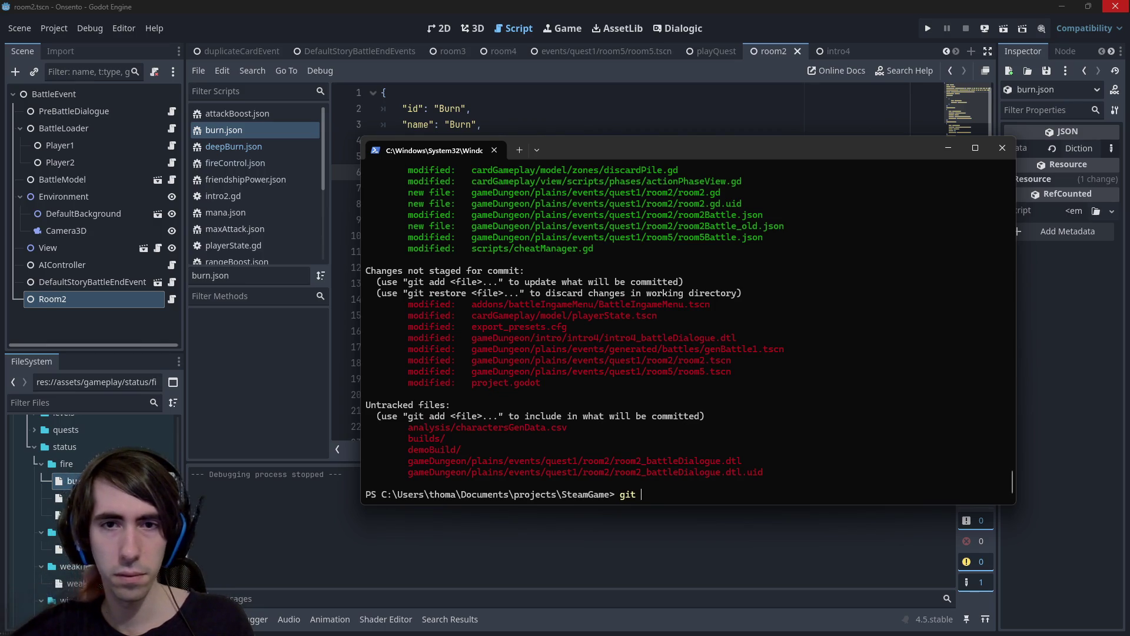
{"action": "scroll", "coordinate": [747, 221], "scroll_direction": "up", "scroll_amount": 5}
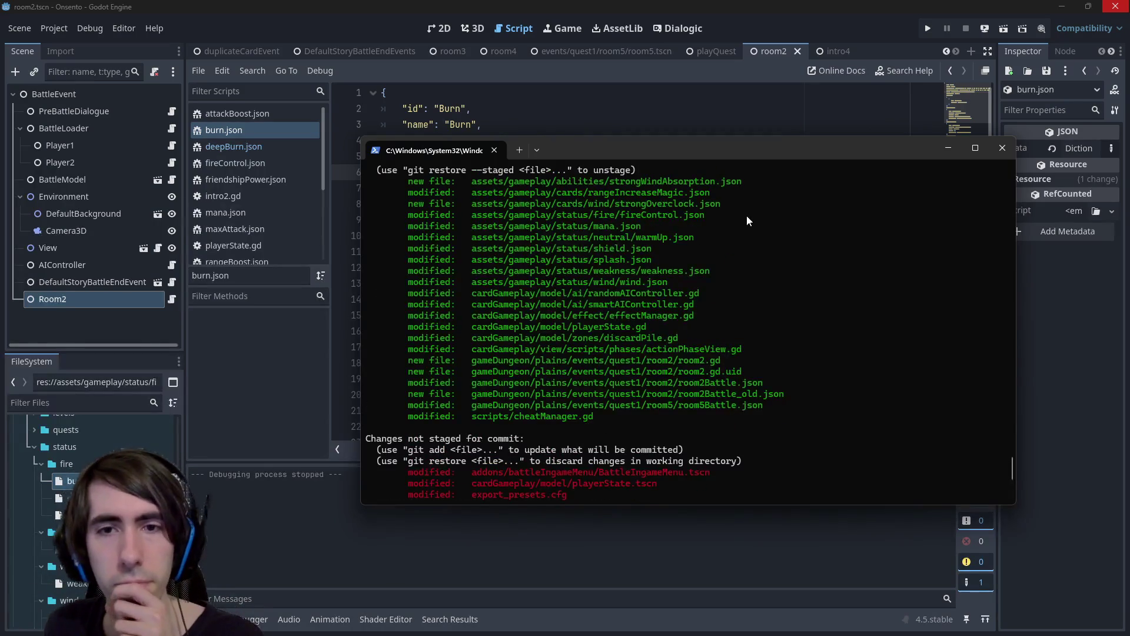
{"action": "scroll", "coordinate": [743, 219], "scroll_direction": "down", "scroll_amount": 5}
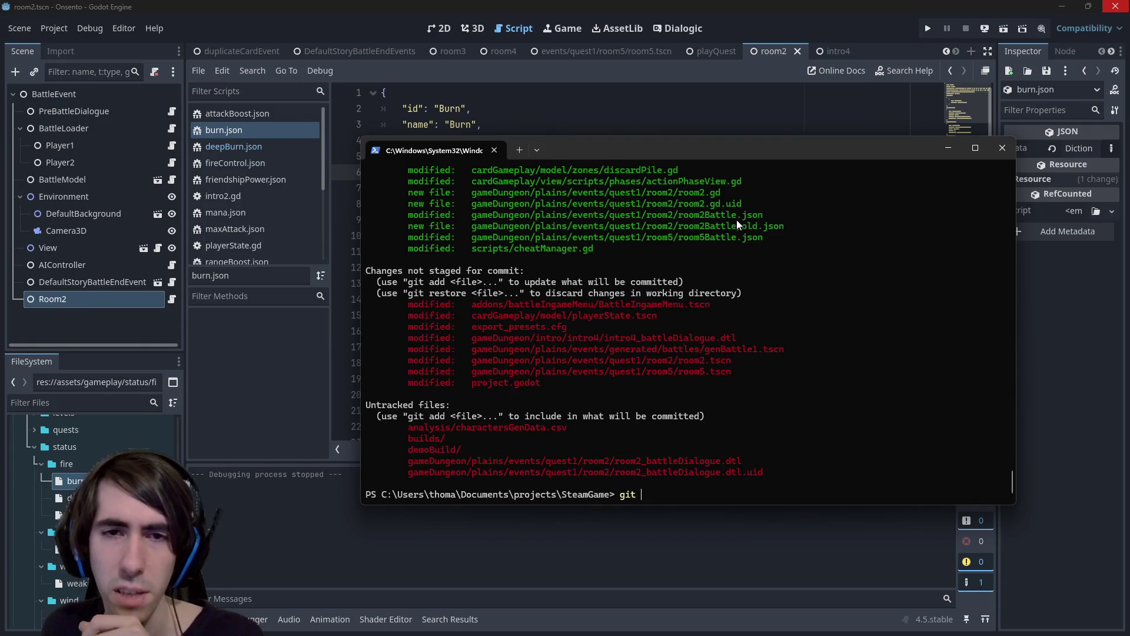
{"action": "type", "text": "ad"}
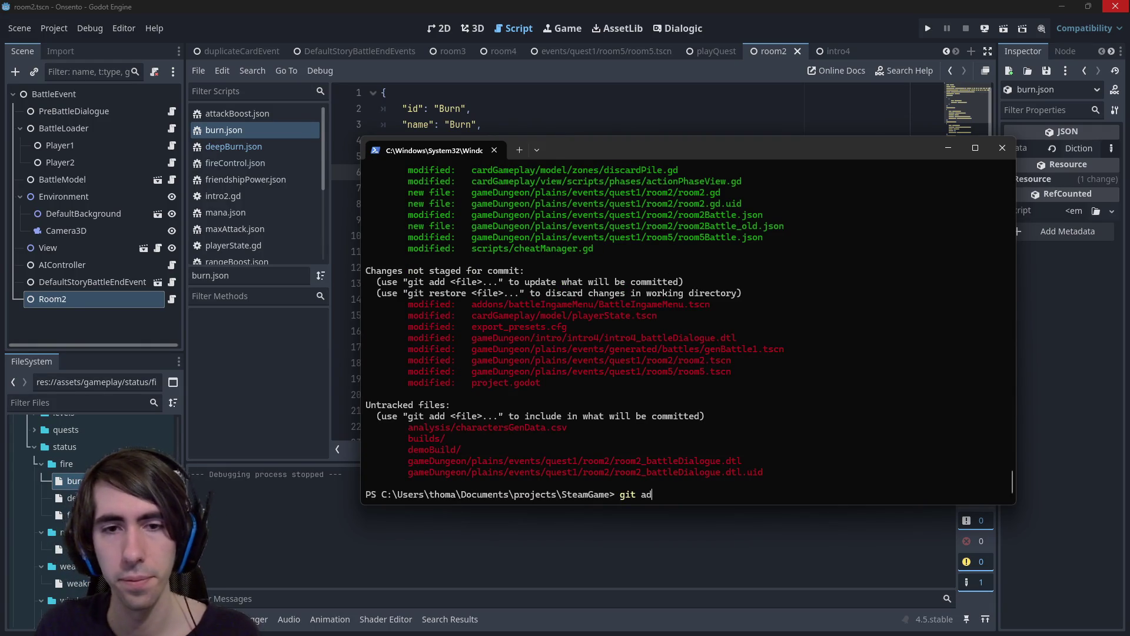
{"action": "type", "text": "d project.godot"}
{"action": "key", "text": "Return"}
{"action": "type", "text": "git add *."}
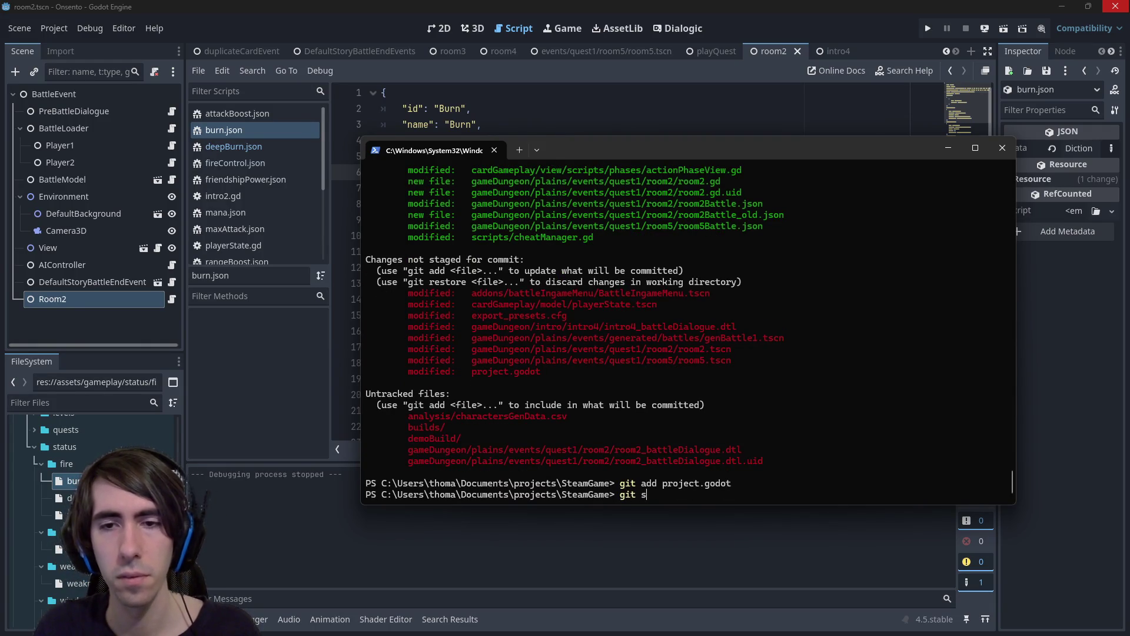
{"action": "type", "text": "tscn"}
{"action": "key", "text": "Return"}
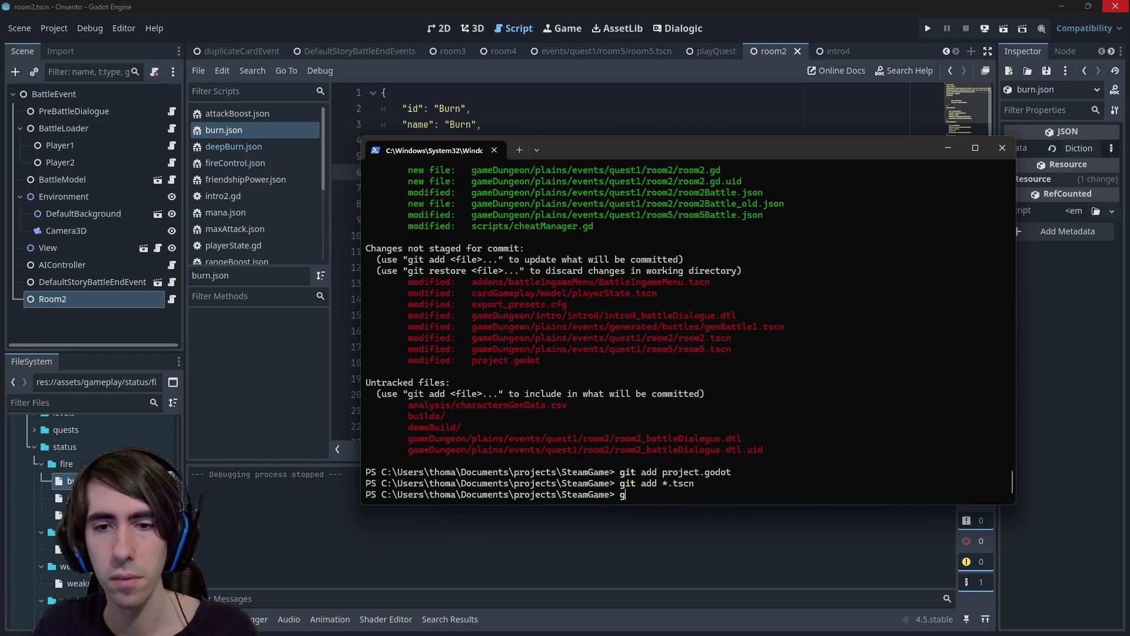
{"action": "type", "text": "git status"}
{"action": "key", "text": "Return"}
Stage intro4_battleDialogue.dtl and room2_battleDialogue.dtl, confirm with git status, and begin a git commit -m.
{"action": "type", "text": "git add"}
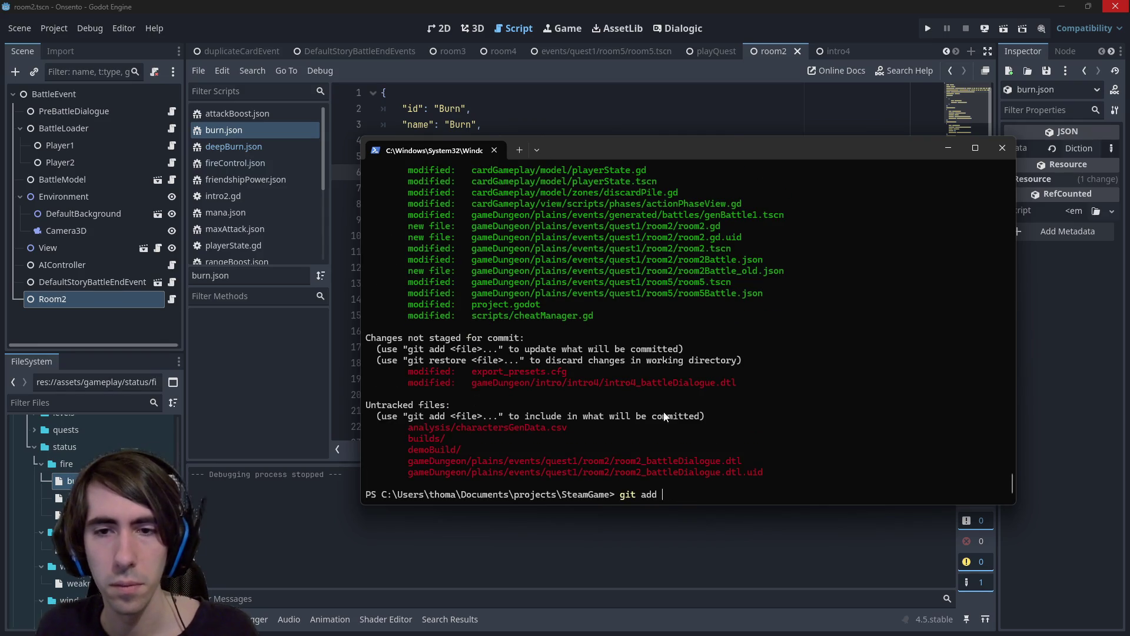
{"action": "left_click_drag", "start_coordinate": [471, 383], "coordinate": [734, 383]}
{"action": "right_click", "coordinate": [734, 383]}
{"action": "right_click", "coordinate": [510, 428]}
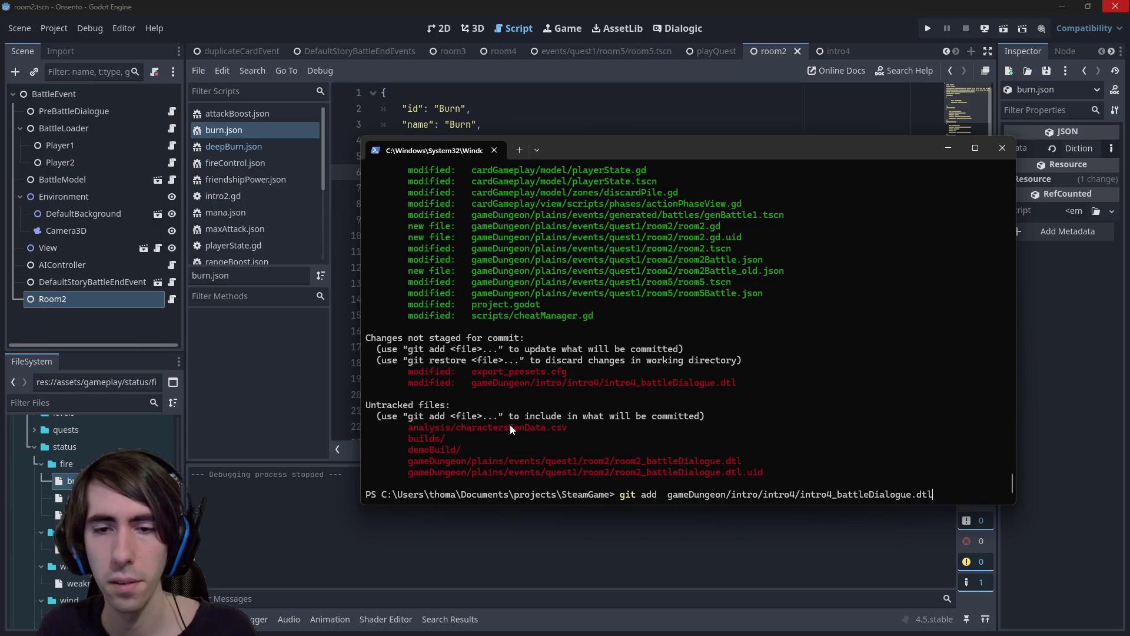
{"action": "left_click_drag", "start_coordinate": [420, 460], "coordinate": [742, 460]}
{"action": "right_click", "coordinate": [741, 461]}
{"action": "right_click", "coordinate": [741, 461]}
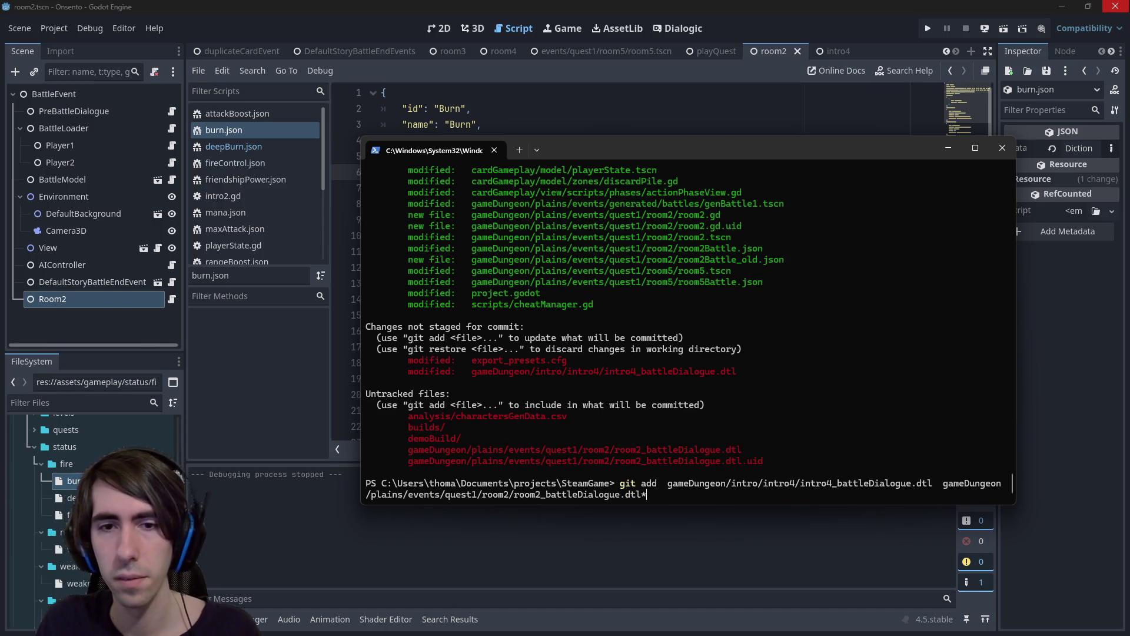
{"action": "key", "text": "Return"}
{"action": "type", "text": "git status"}
{"action": "key", "text": "Return"}
{"action": "type", "text": "git "}
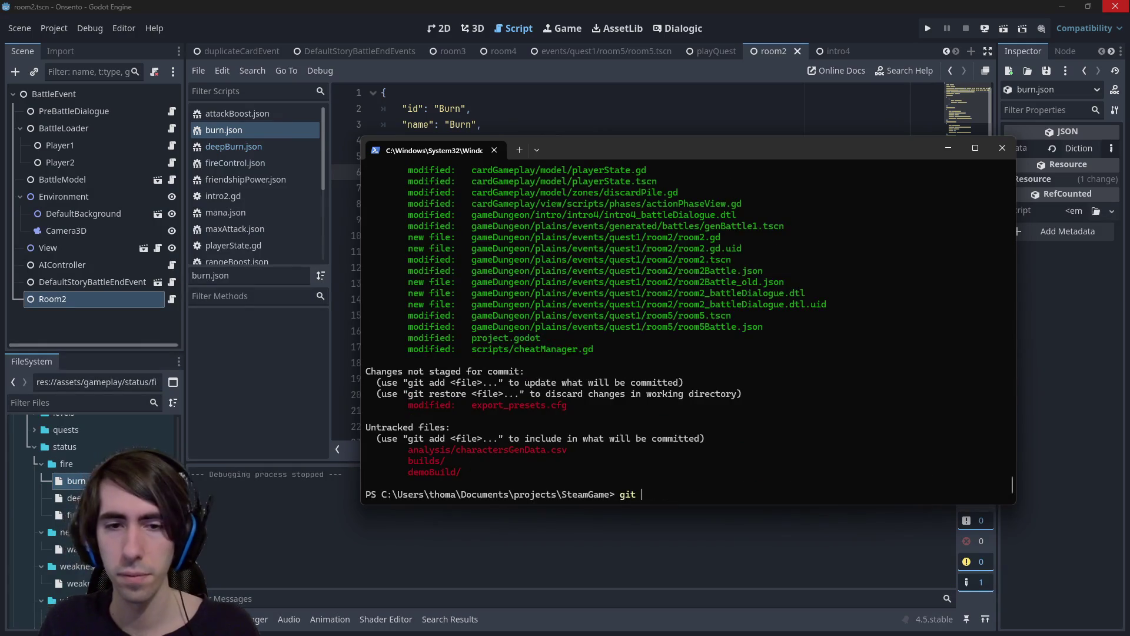
{"action": "type", "text": "commit -m \"\""}
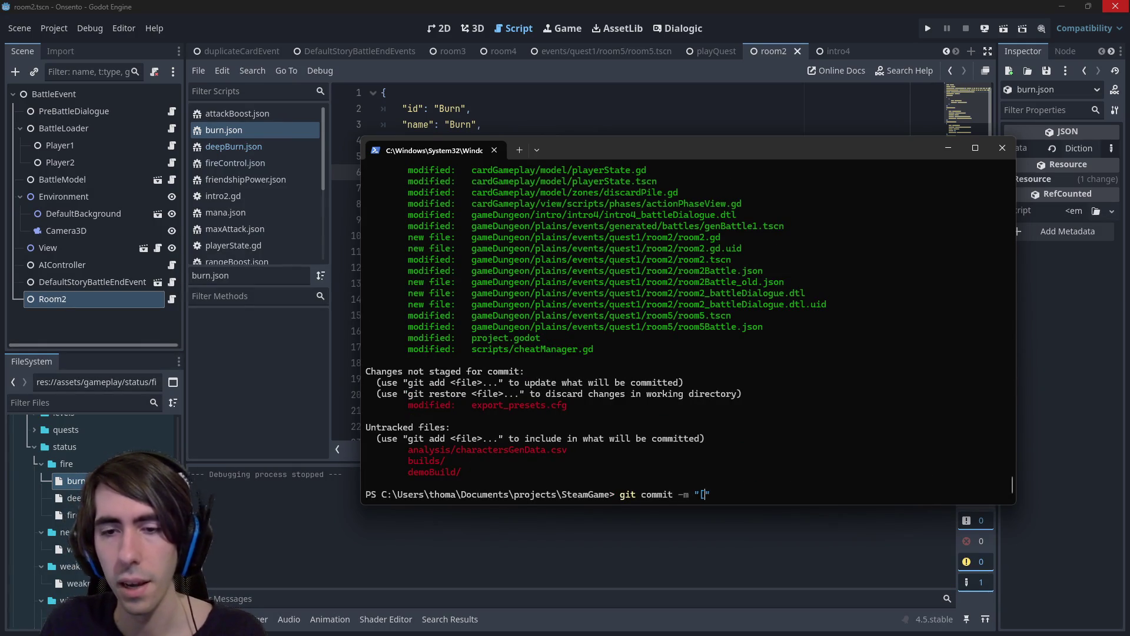
{"action": "key", "text": "Left"}
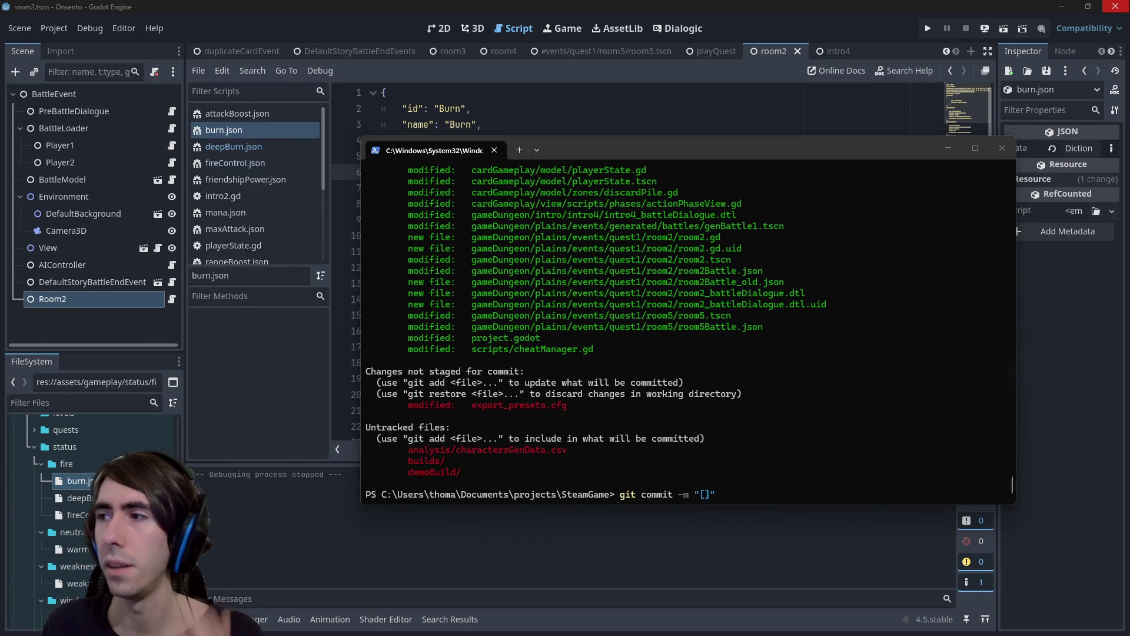